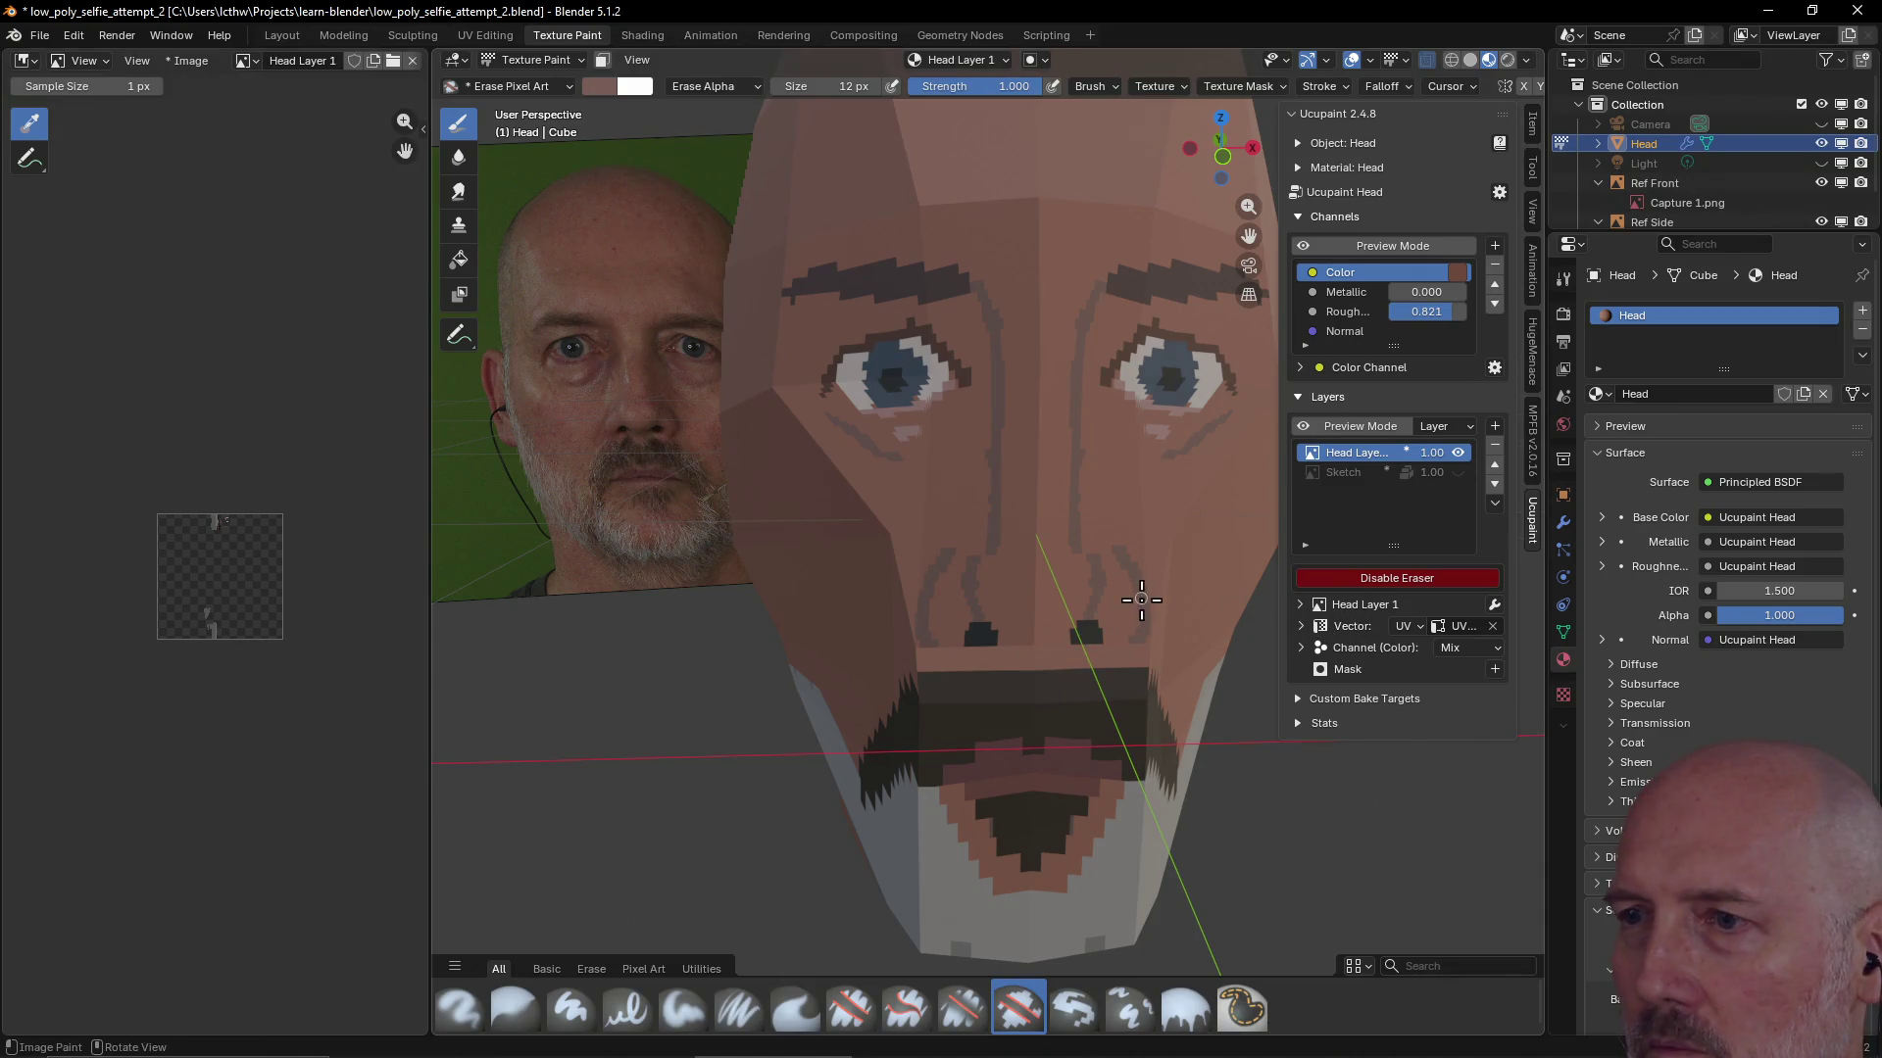
Switch the brush back to painting and dab light pink below the nose, beside the nostrils and between the eyebrows
left_click(1353, 584)
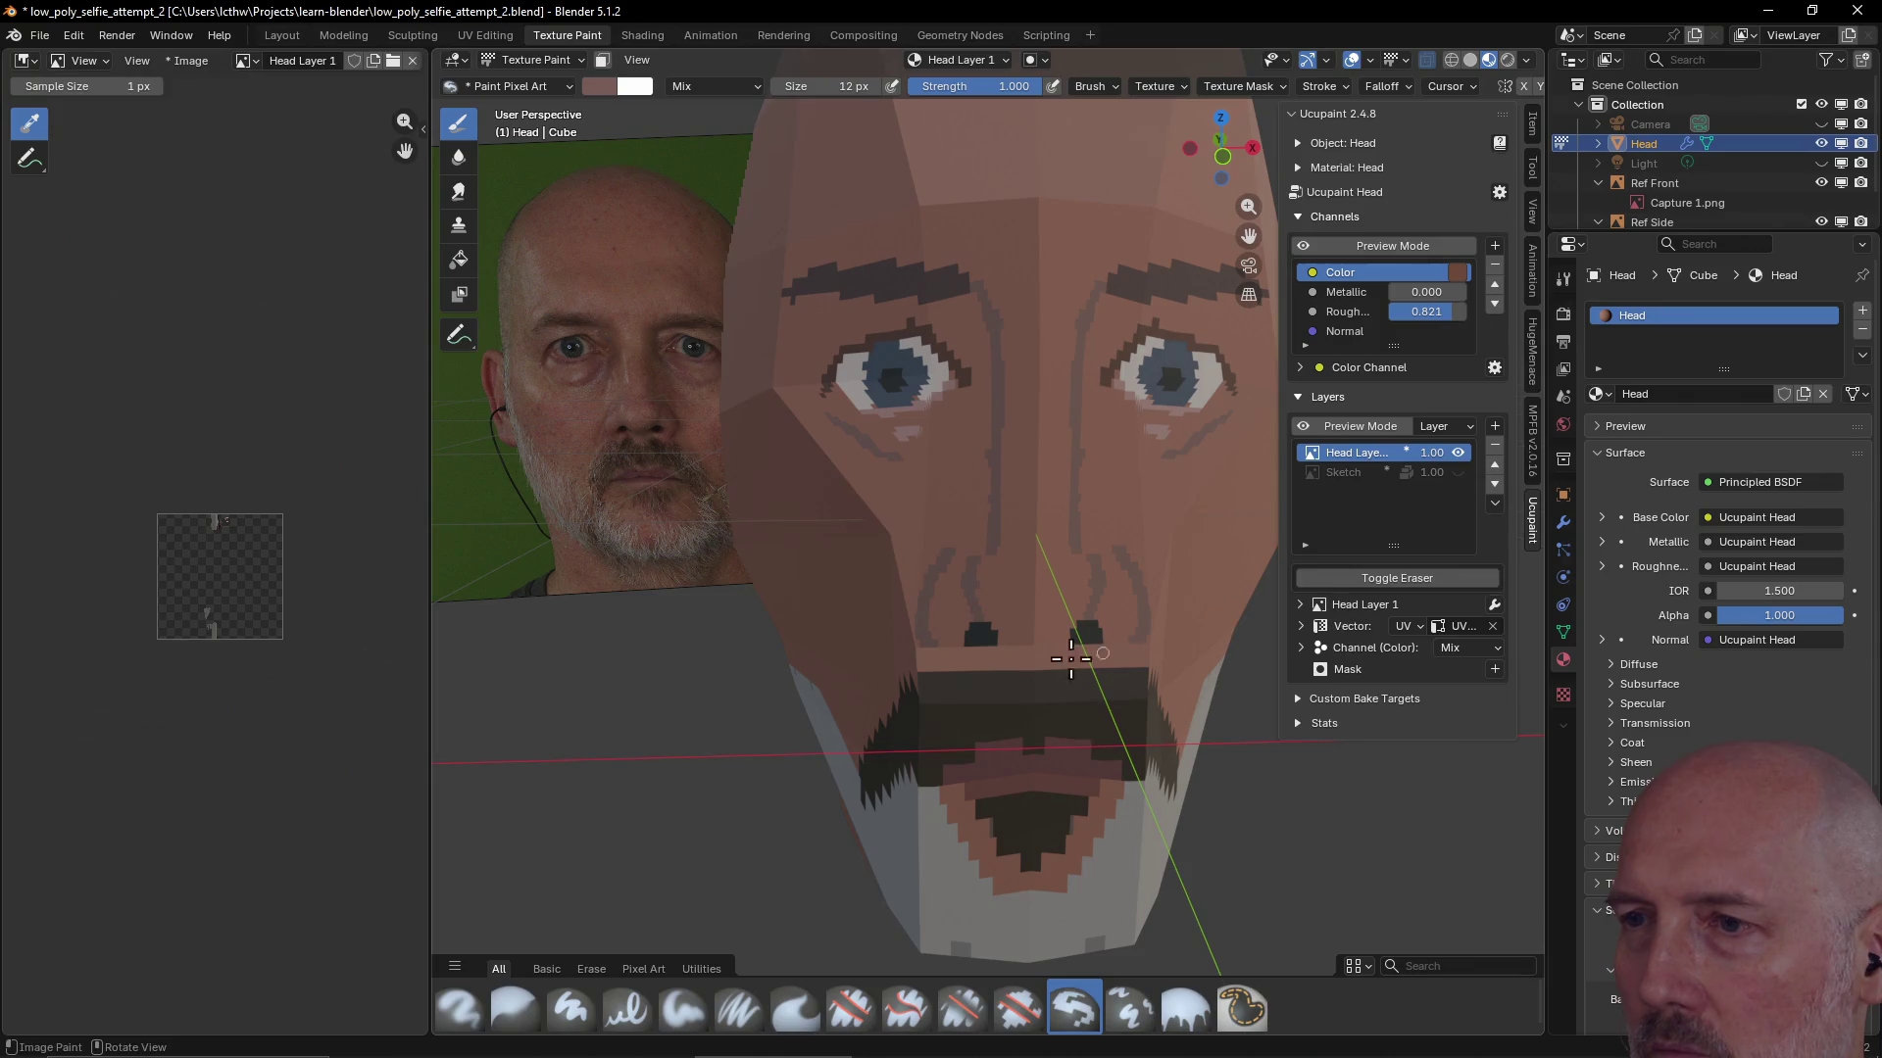
left_click(1033, 656)
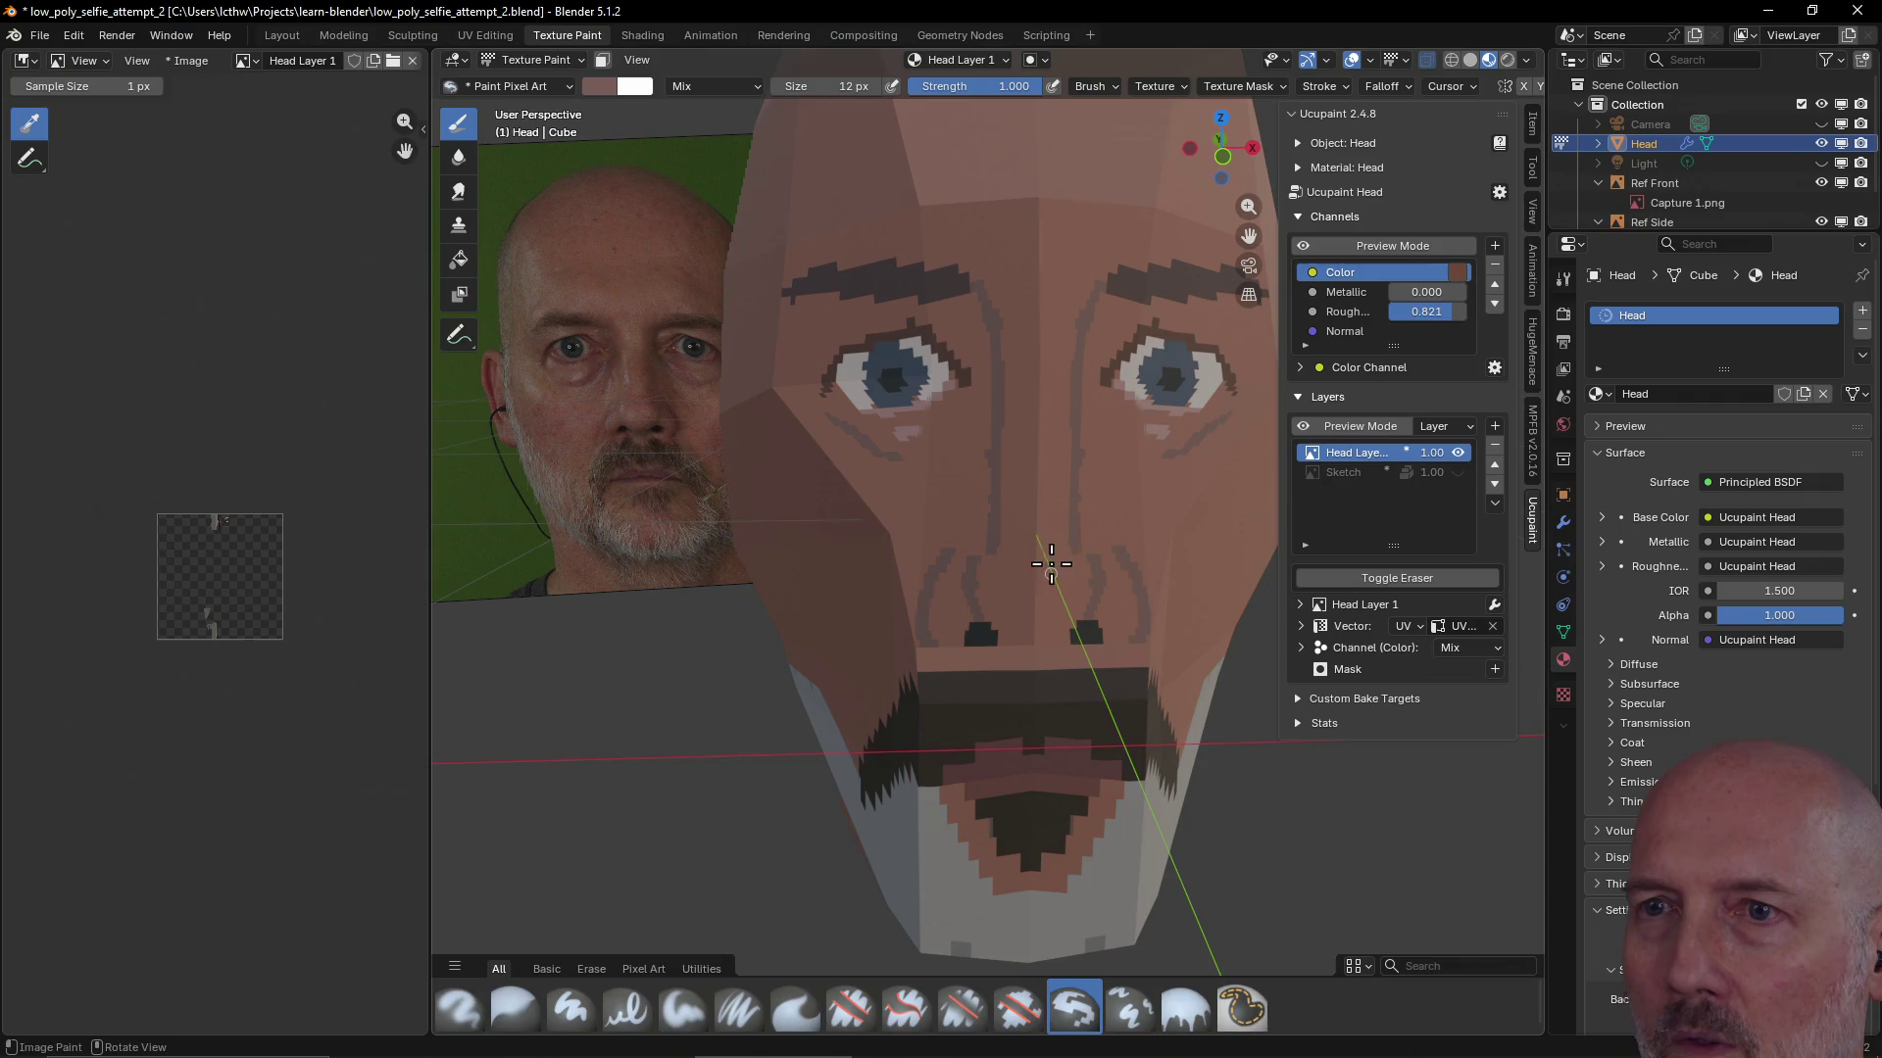
left_click_drag(1083, 568, 1083, 579)
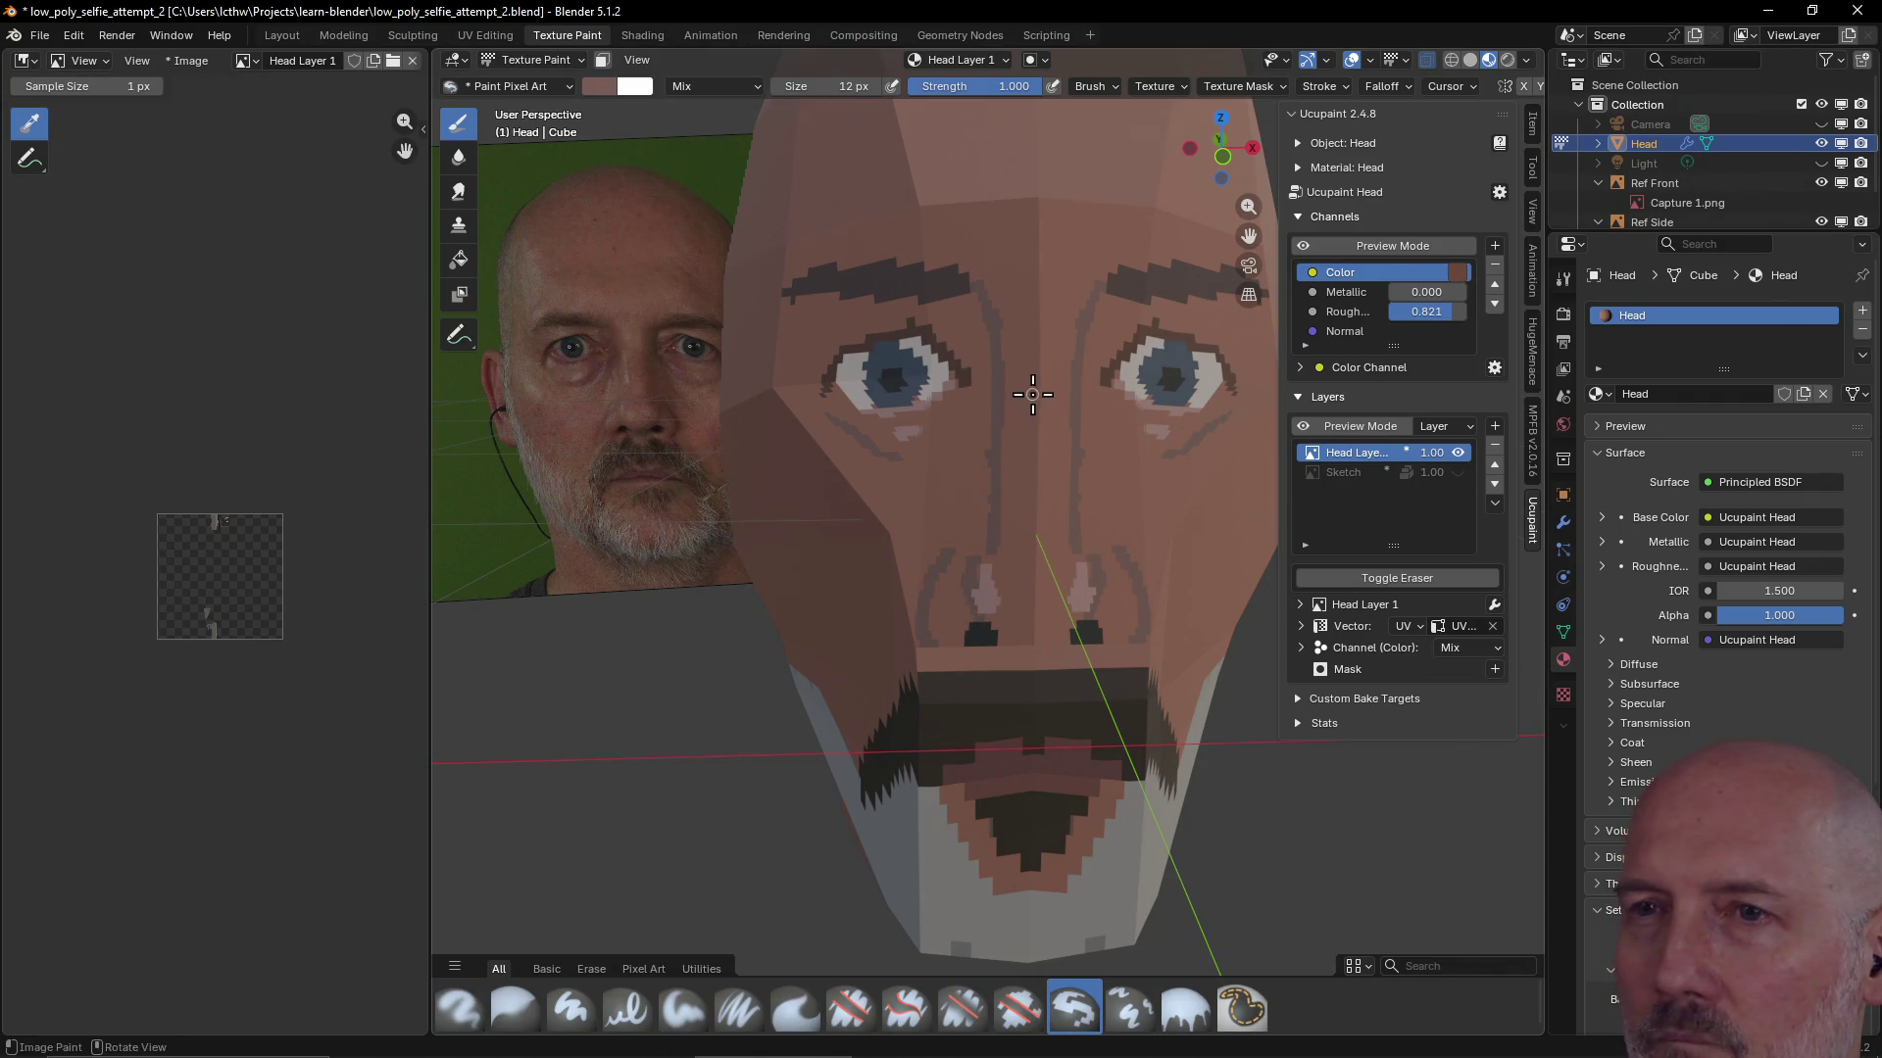
mouse_move(1084, 286)
left_mouse_down()
mouse_move(1055, 311)
mouse_move(1008, 309)
left_mouse_up()
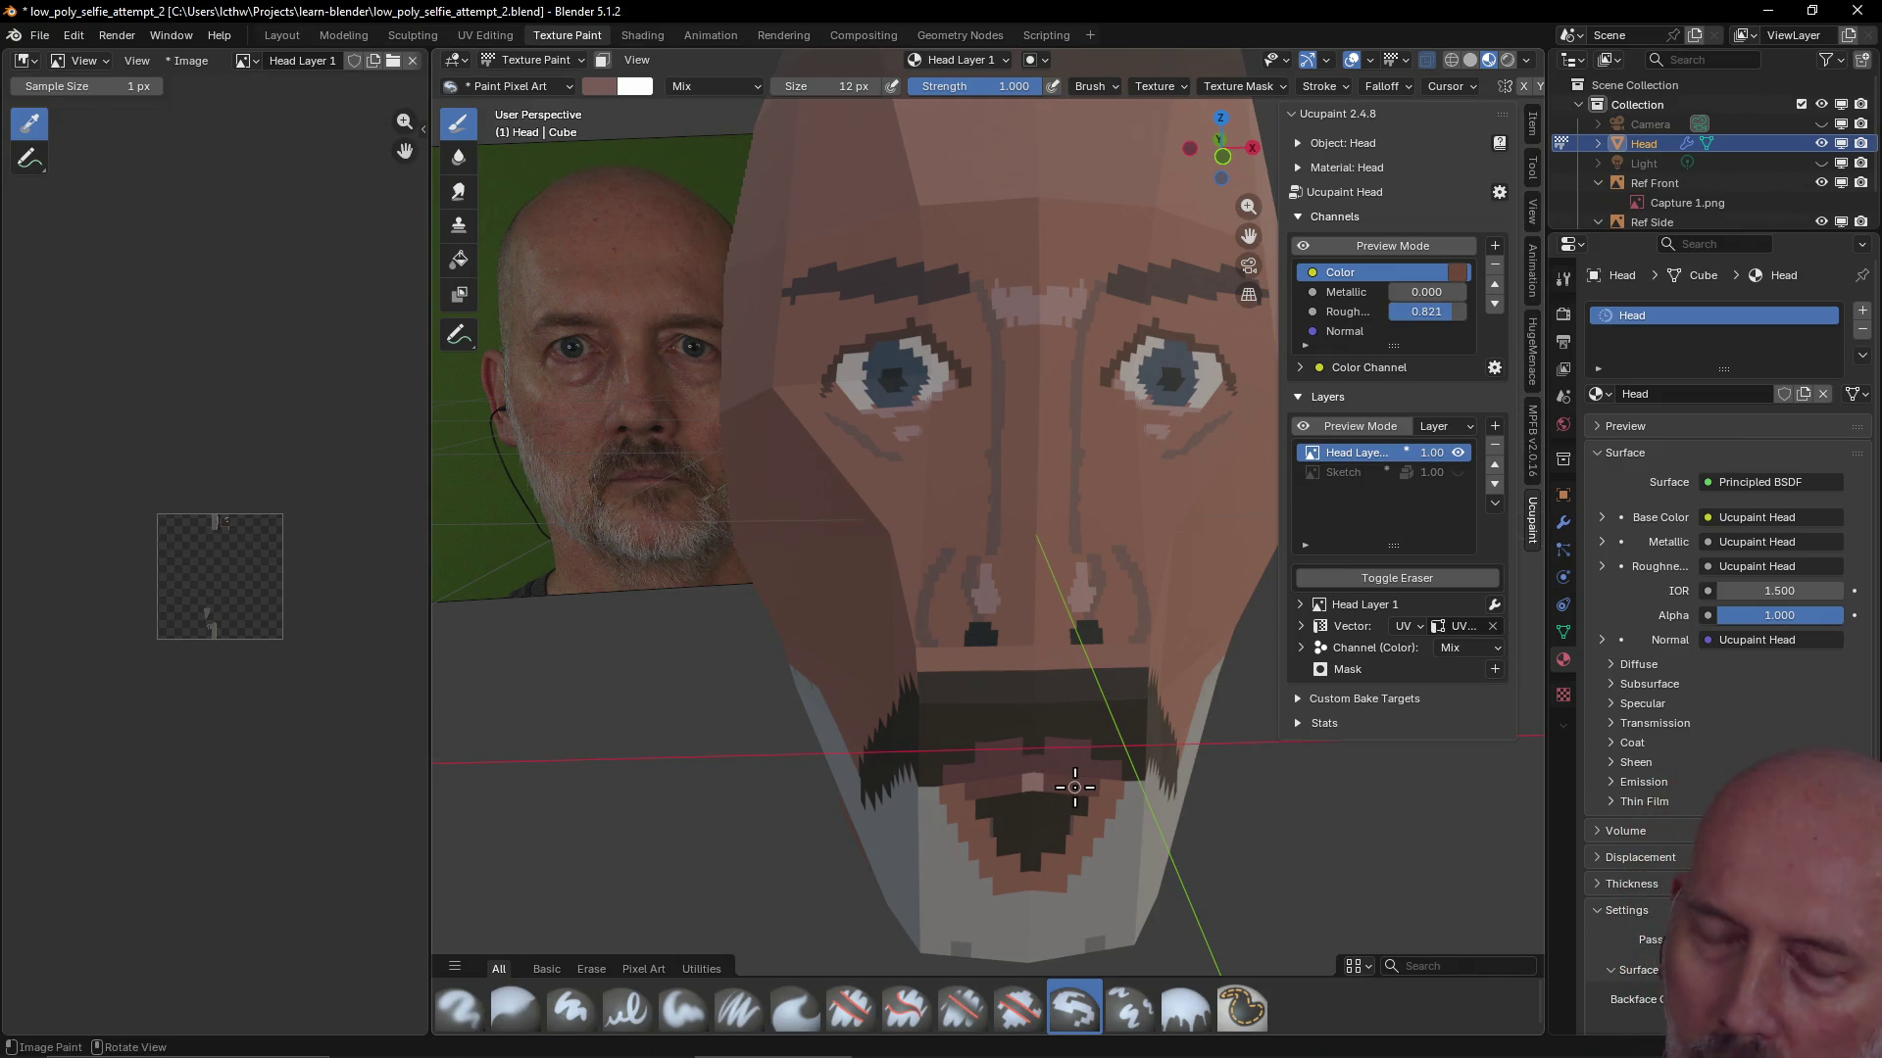
scroll(1074, 787, "down", 2)
scroll(1072, 765, "down", 2)
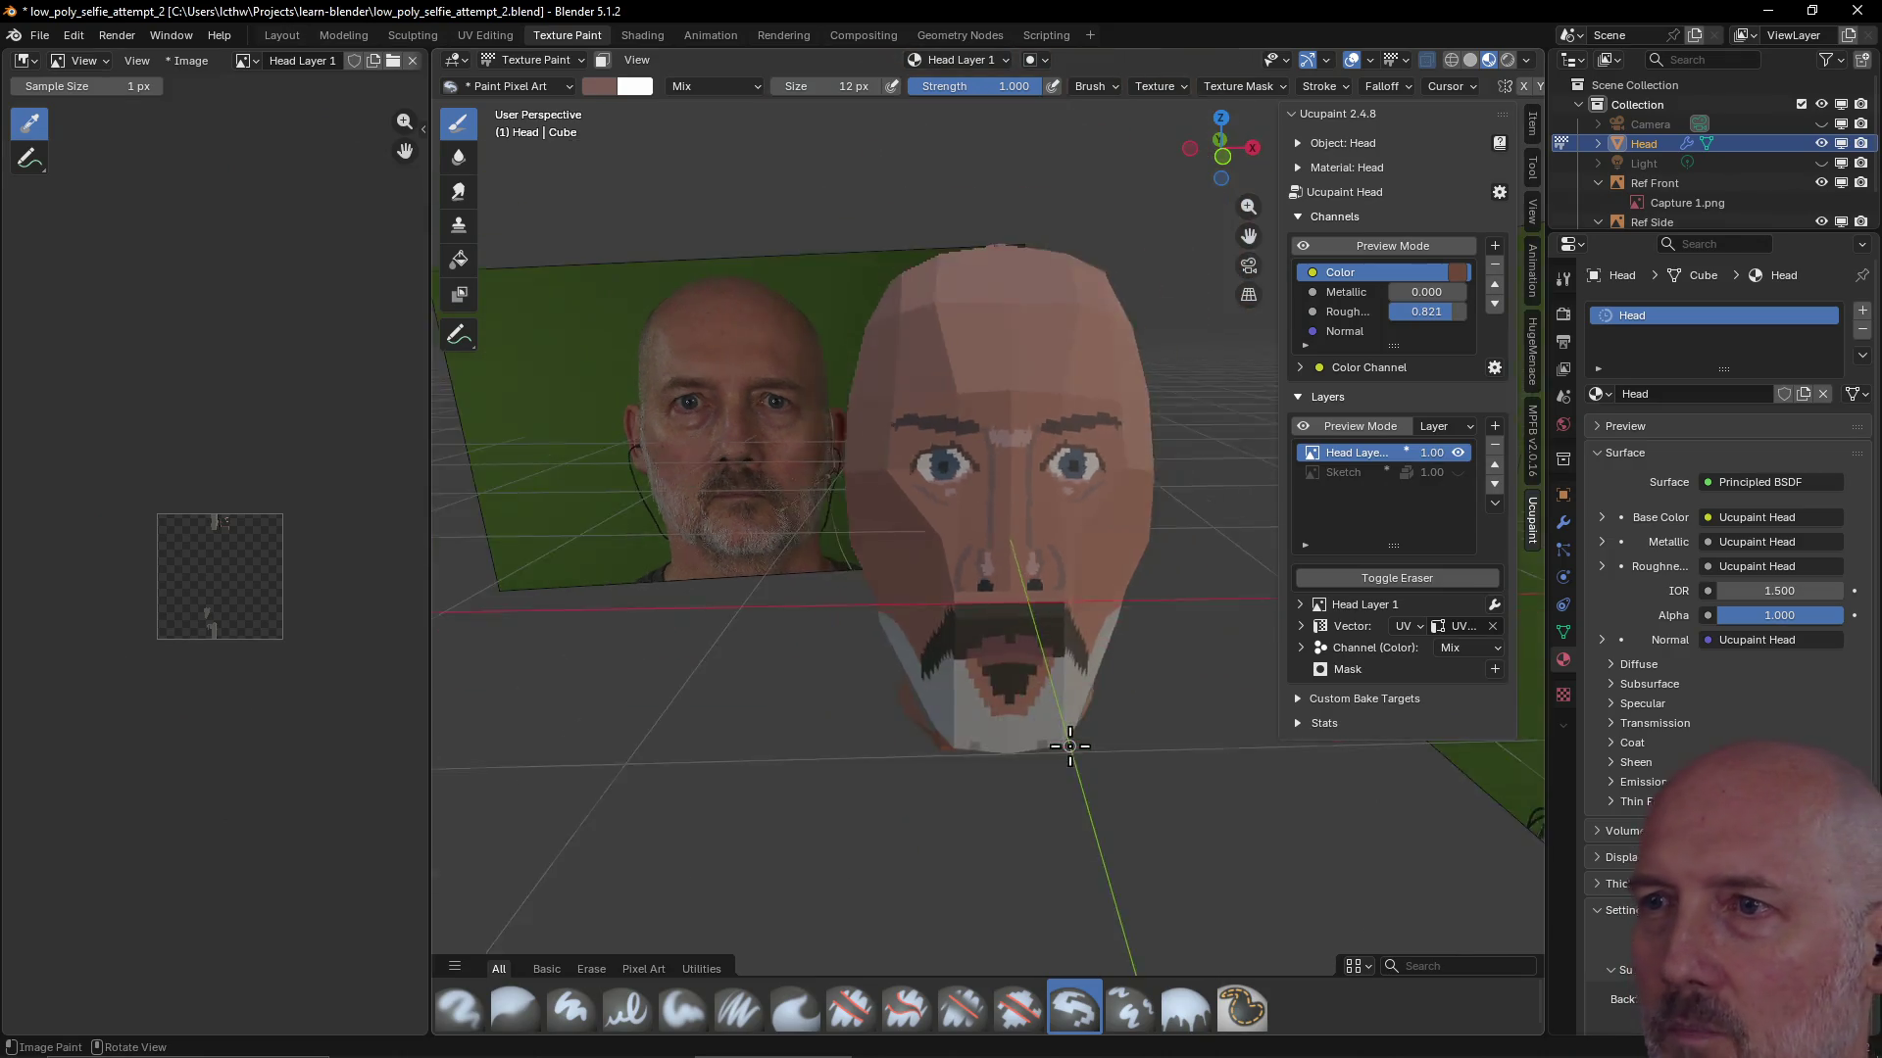
scroll(1069, 746, "down", 2)
Face the head and pick a darker colour from the Tool tab palette
mouse_move(1069, 745)
middle_mouse_down()
mouse_move(1030, 756)
mouse_move(1055, 750)
middle_mouse_up()
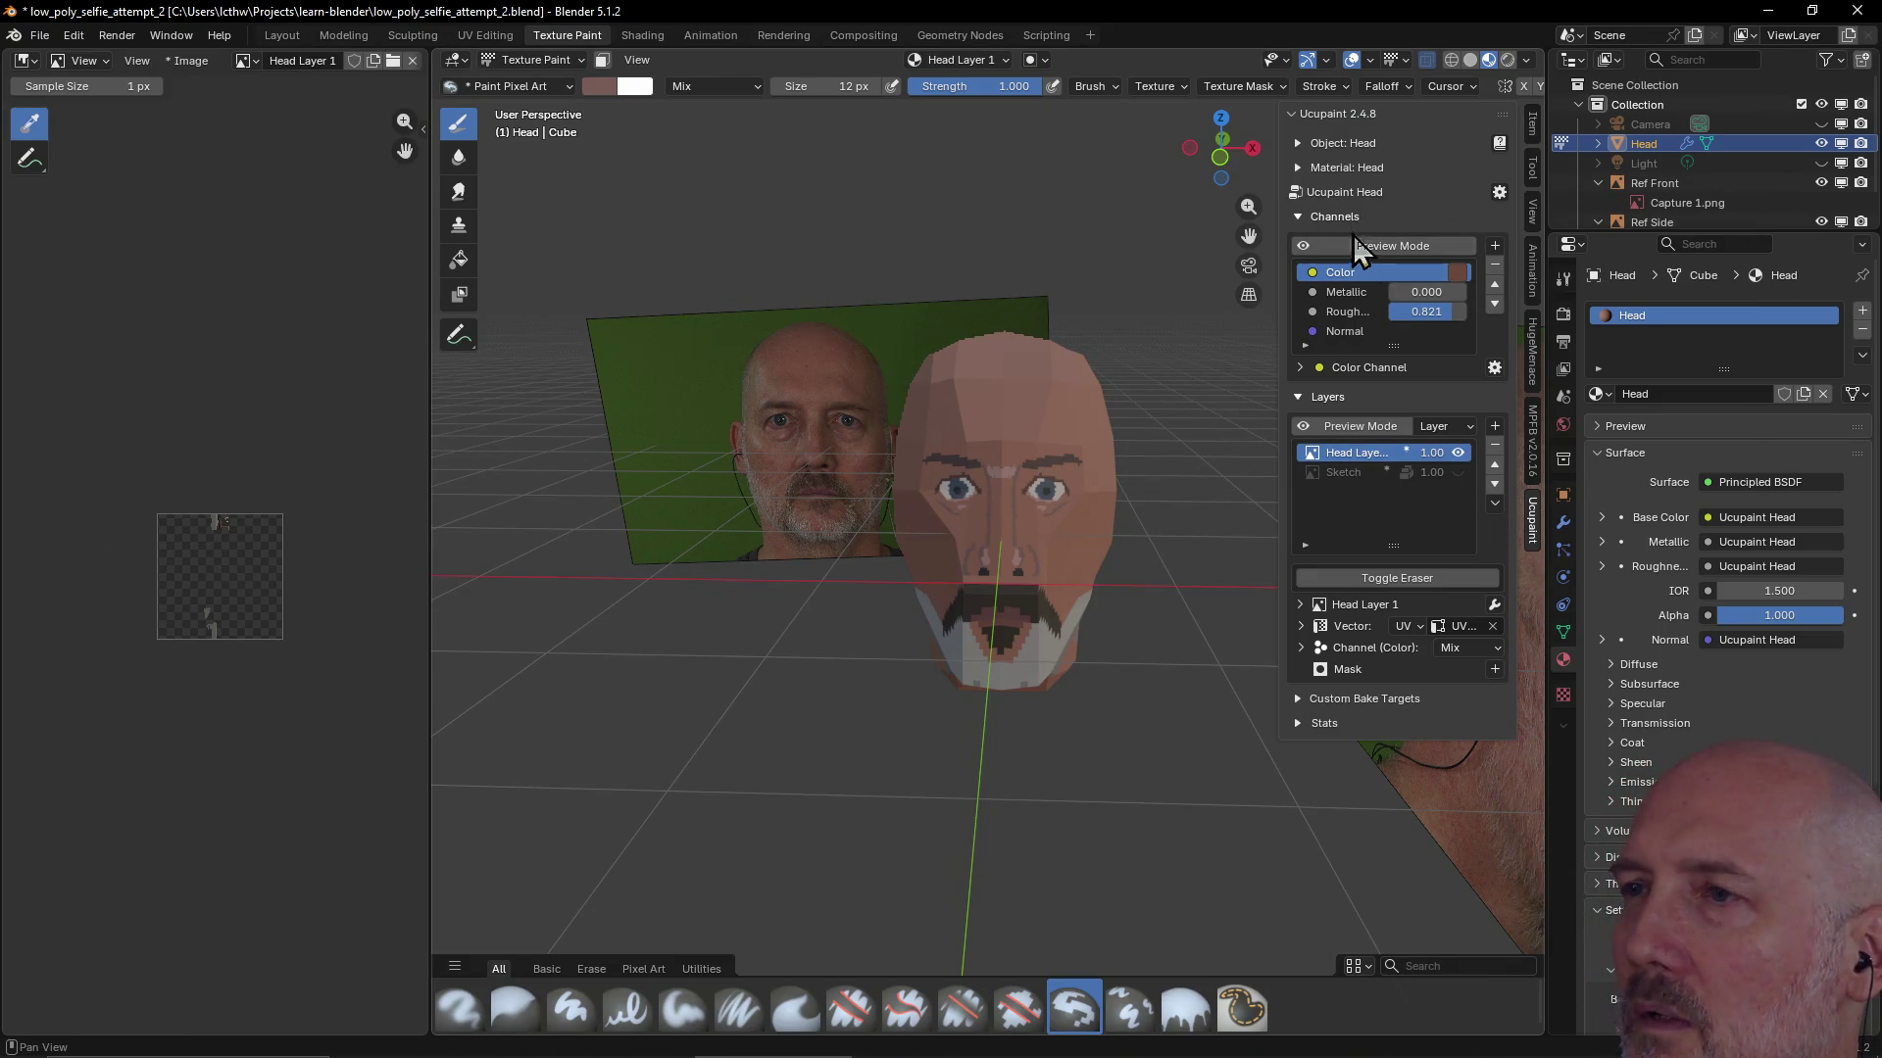
left_click(1532, 168)
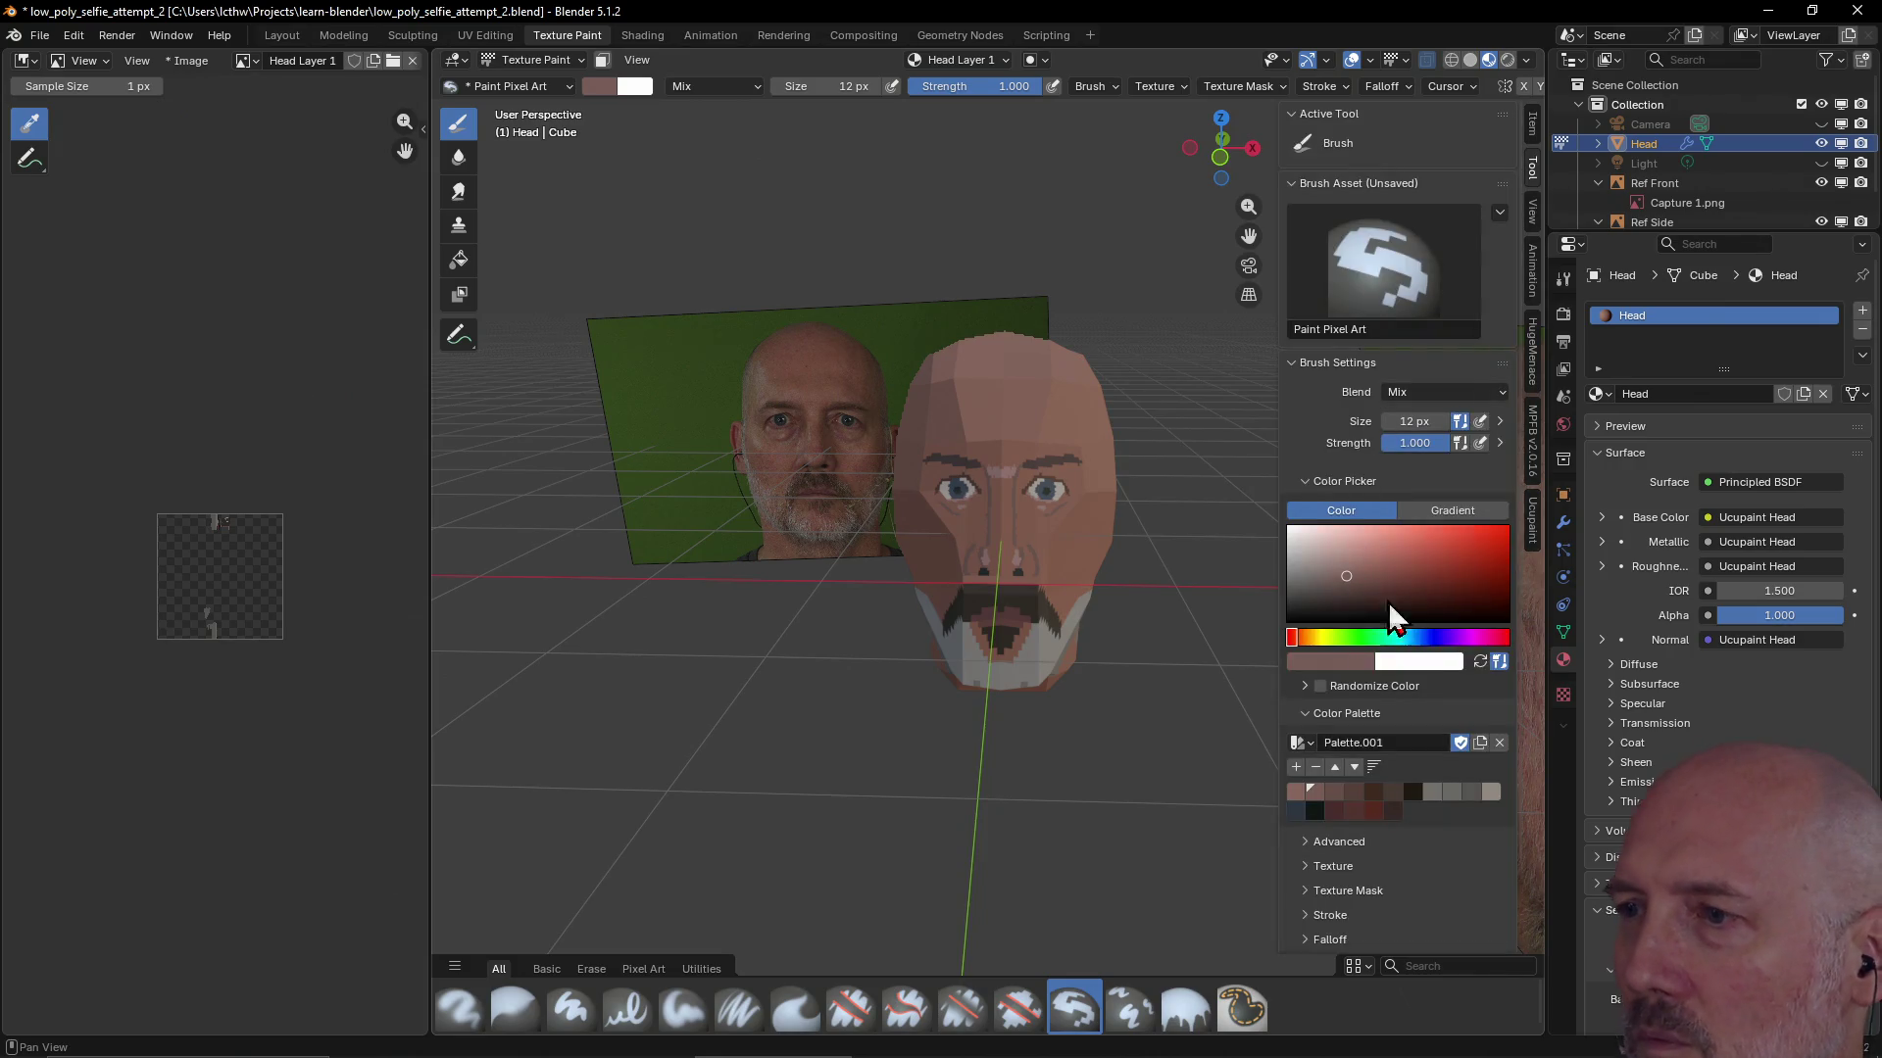
left_click(1330, 791)
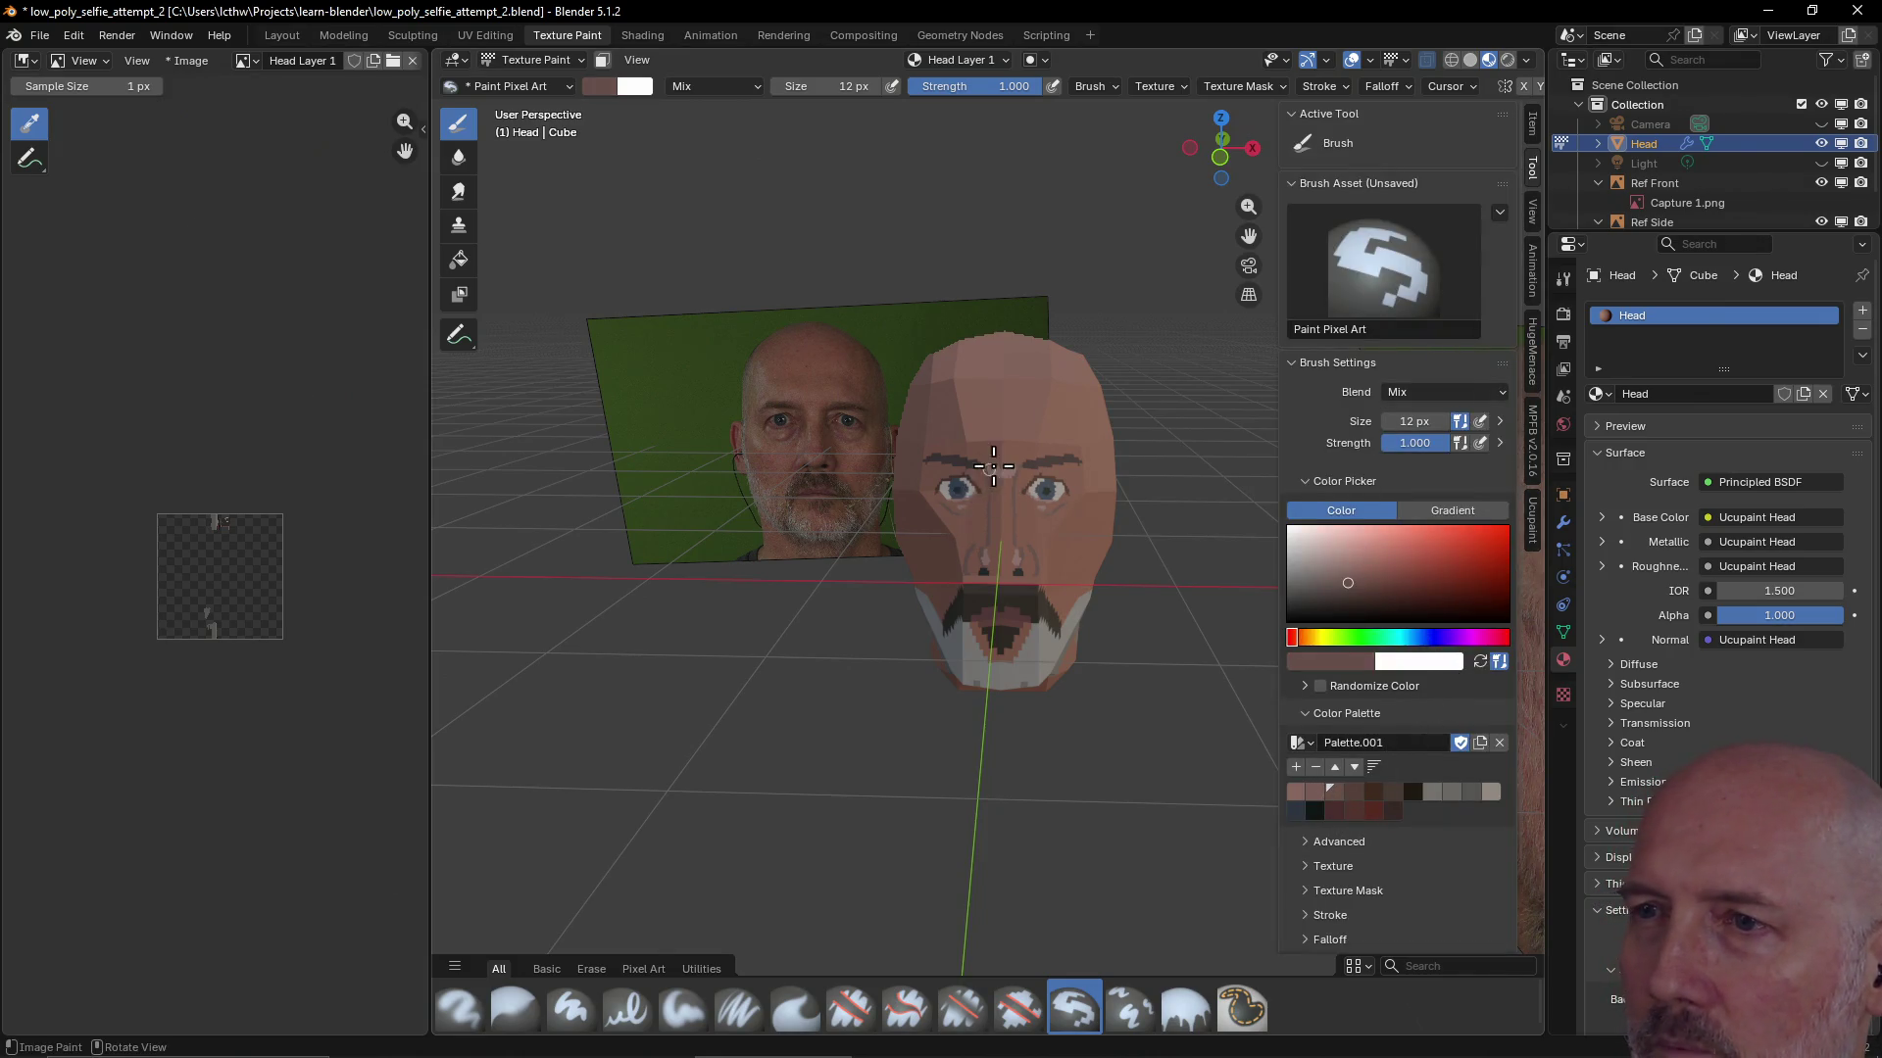
left_click_drag(1011, 469, 985, 449)
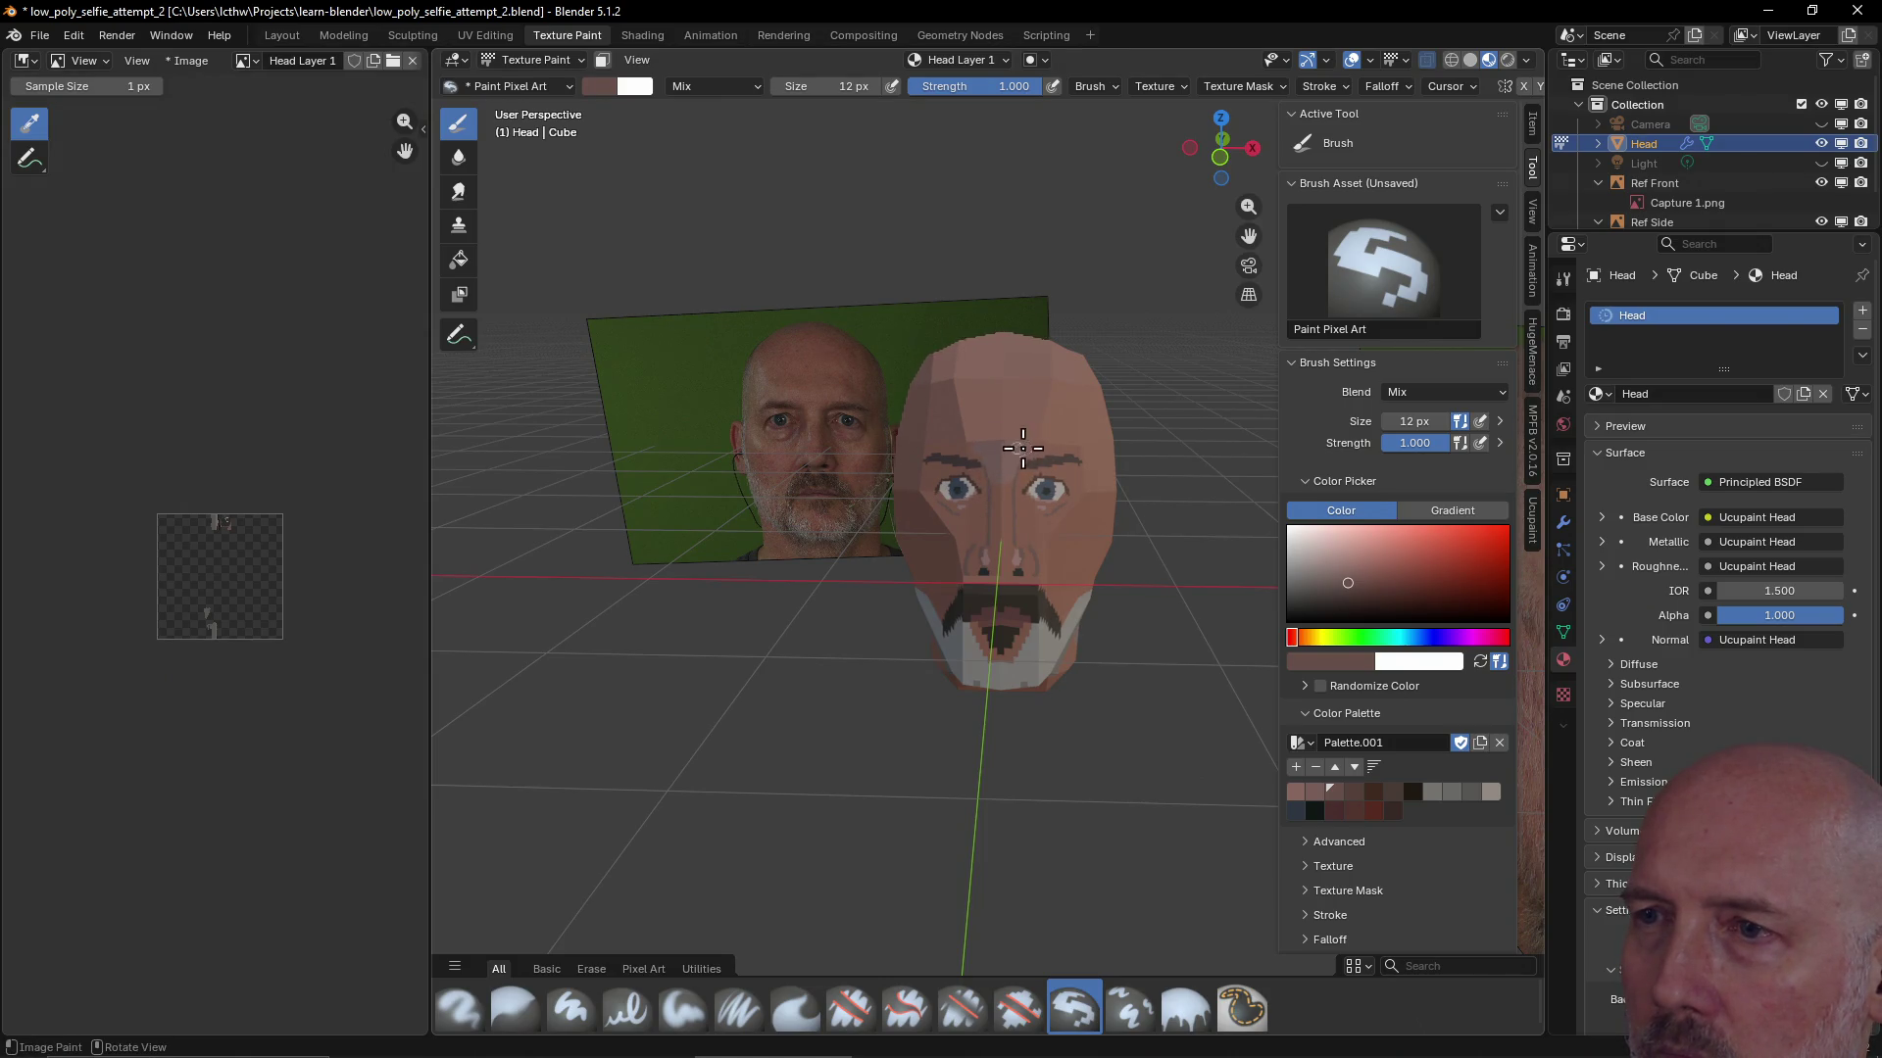
key("ctrl")
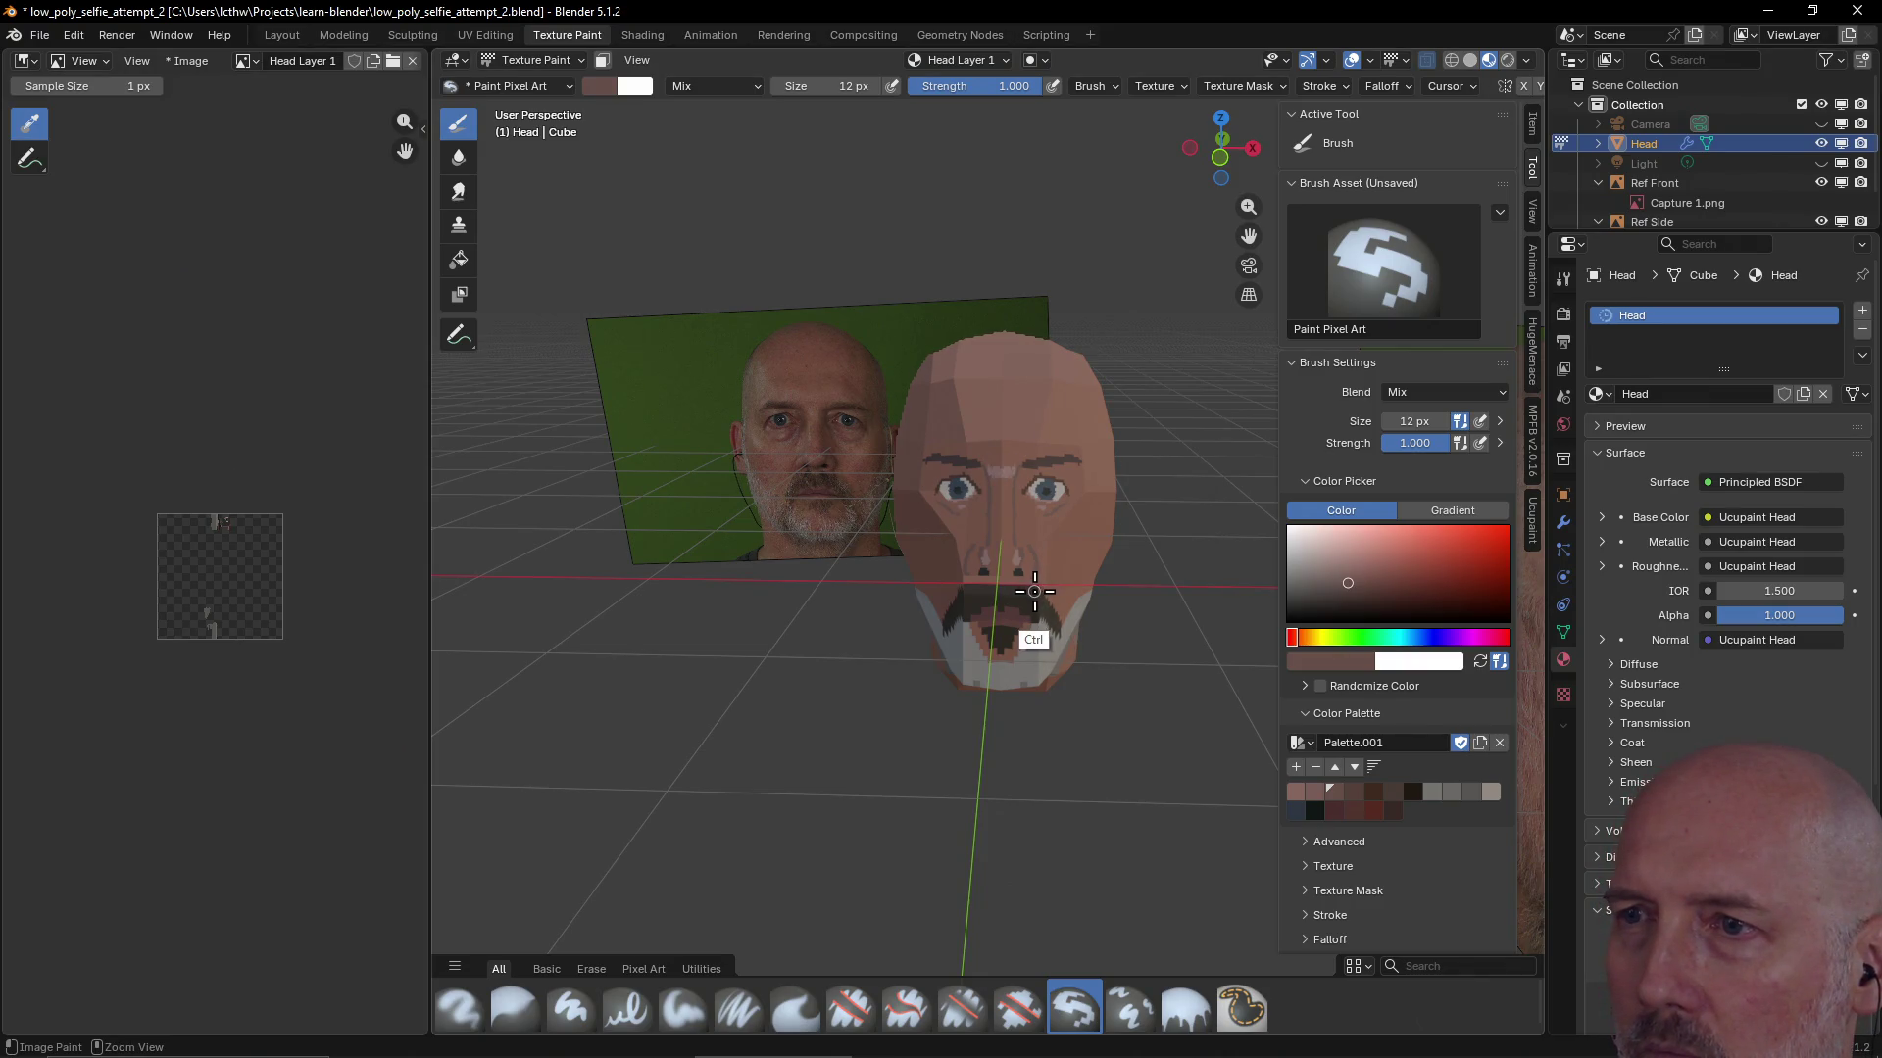
left_click(1392, 810)
Return to the Ucupaint layer settings and switch the brush to erasing pixels
left_click(1535, 525)
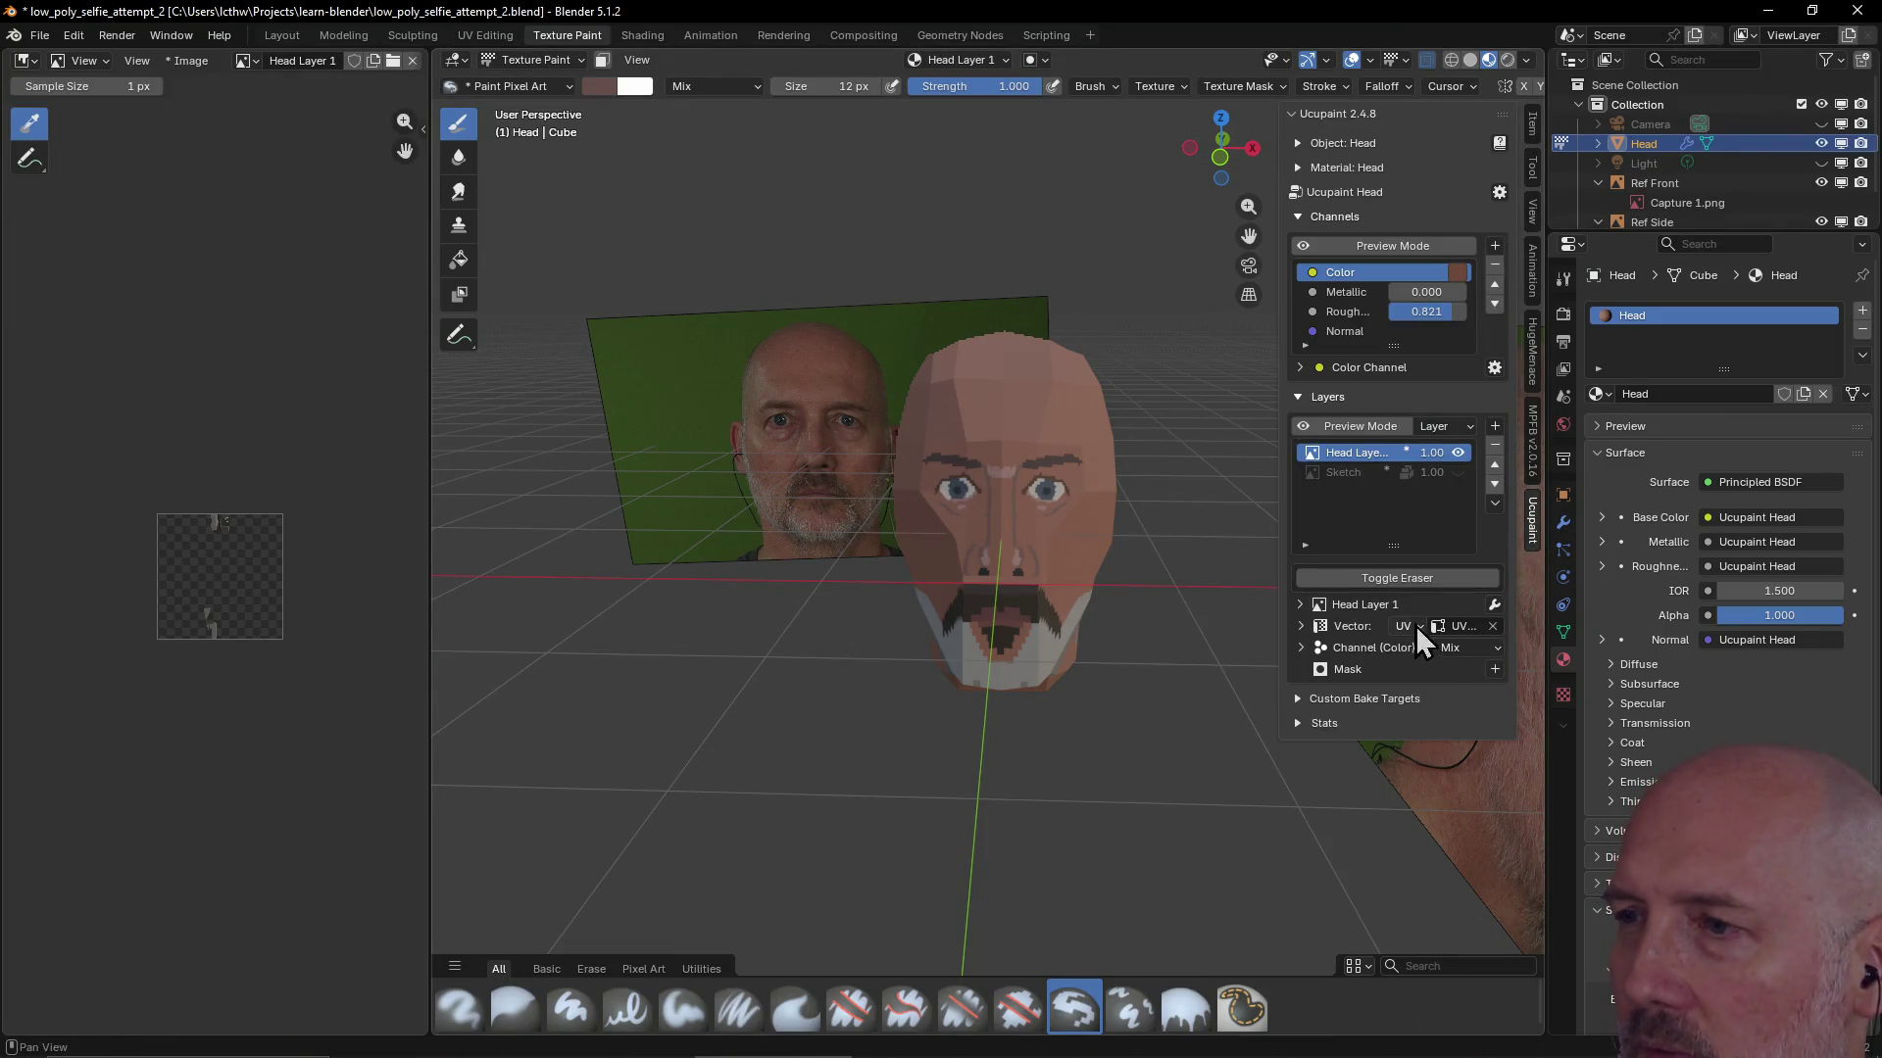
left_click(1411, 578)
left_click_drag(1006, 474, 1008, 472)
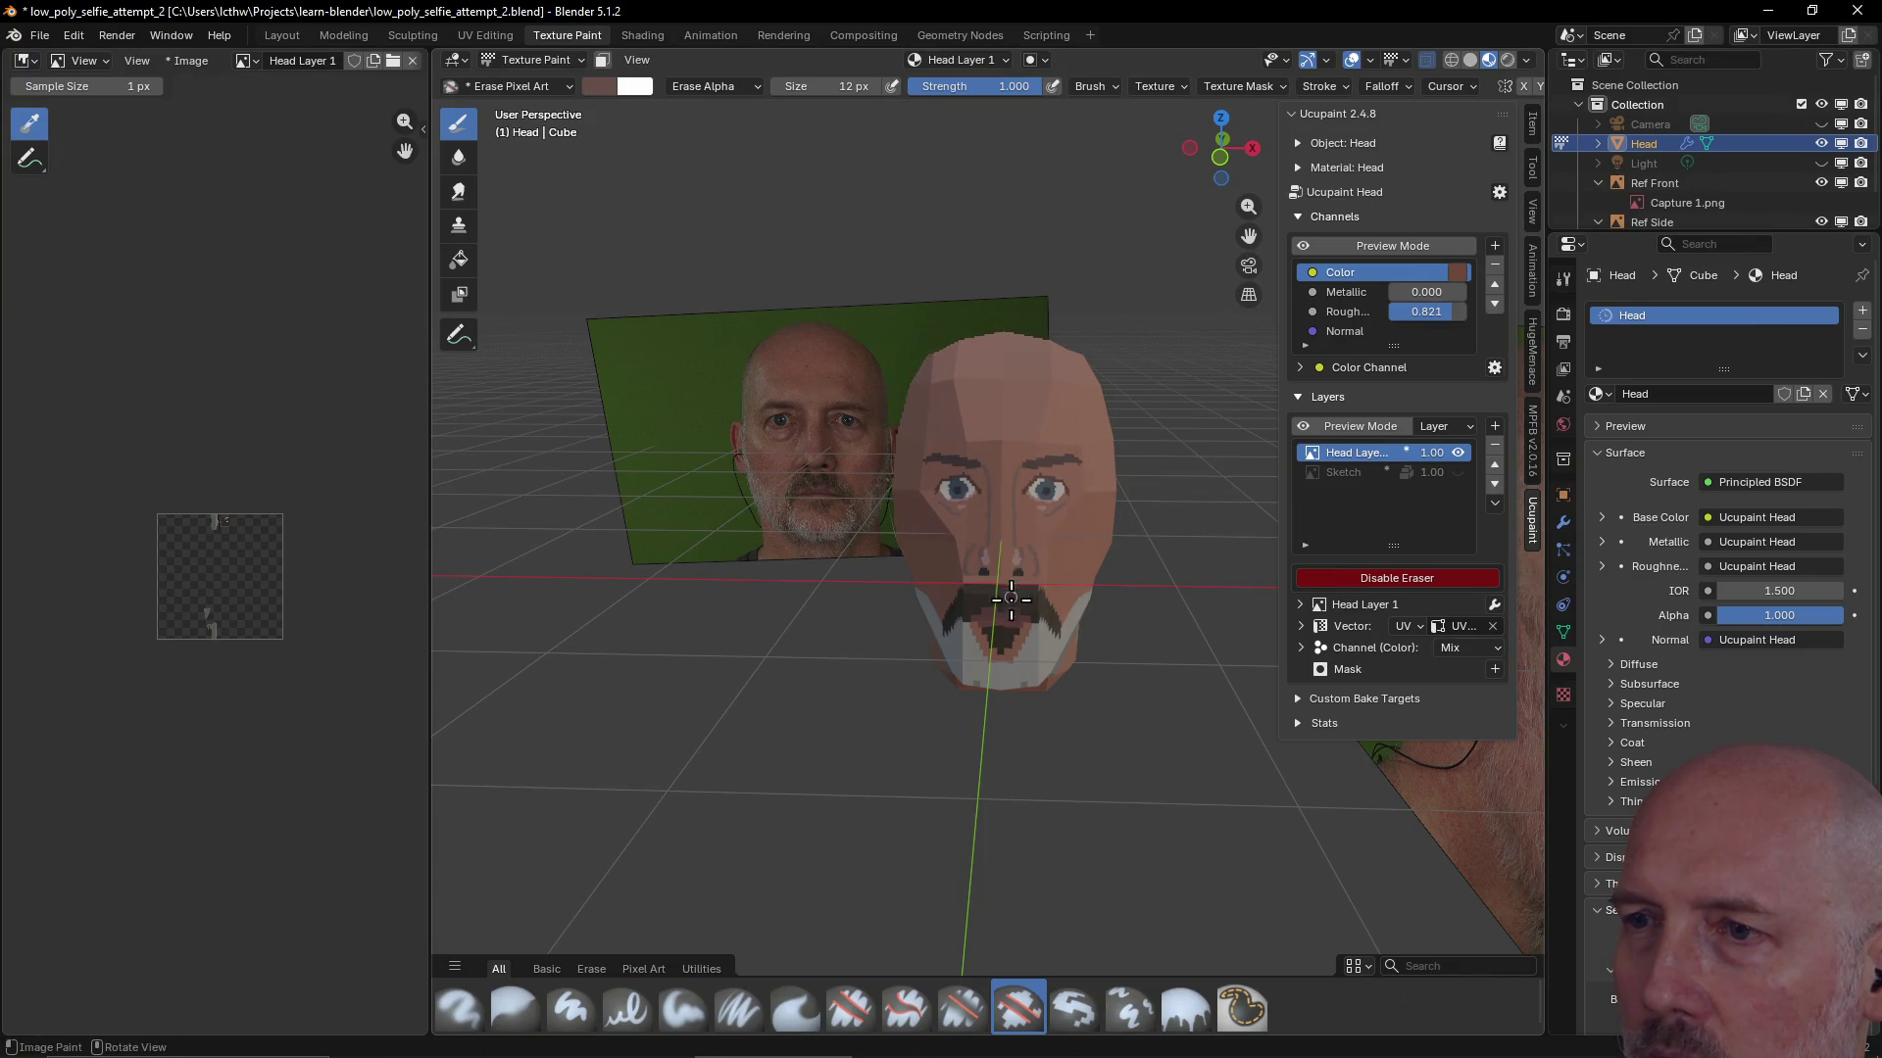
scroll(1010, 593, "up", 2)
scroll(1029, 585, "up", 4)
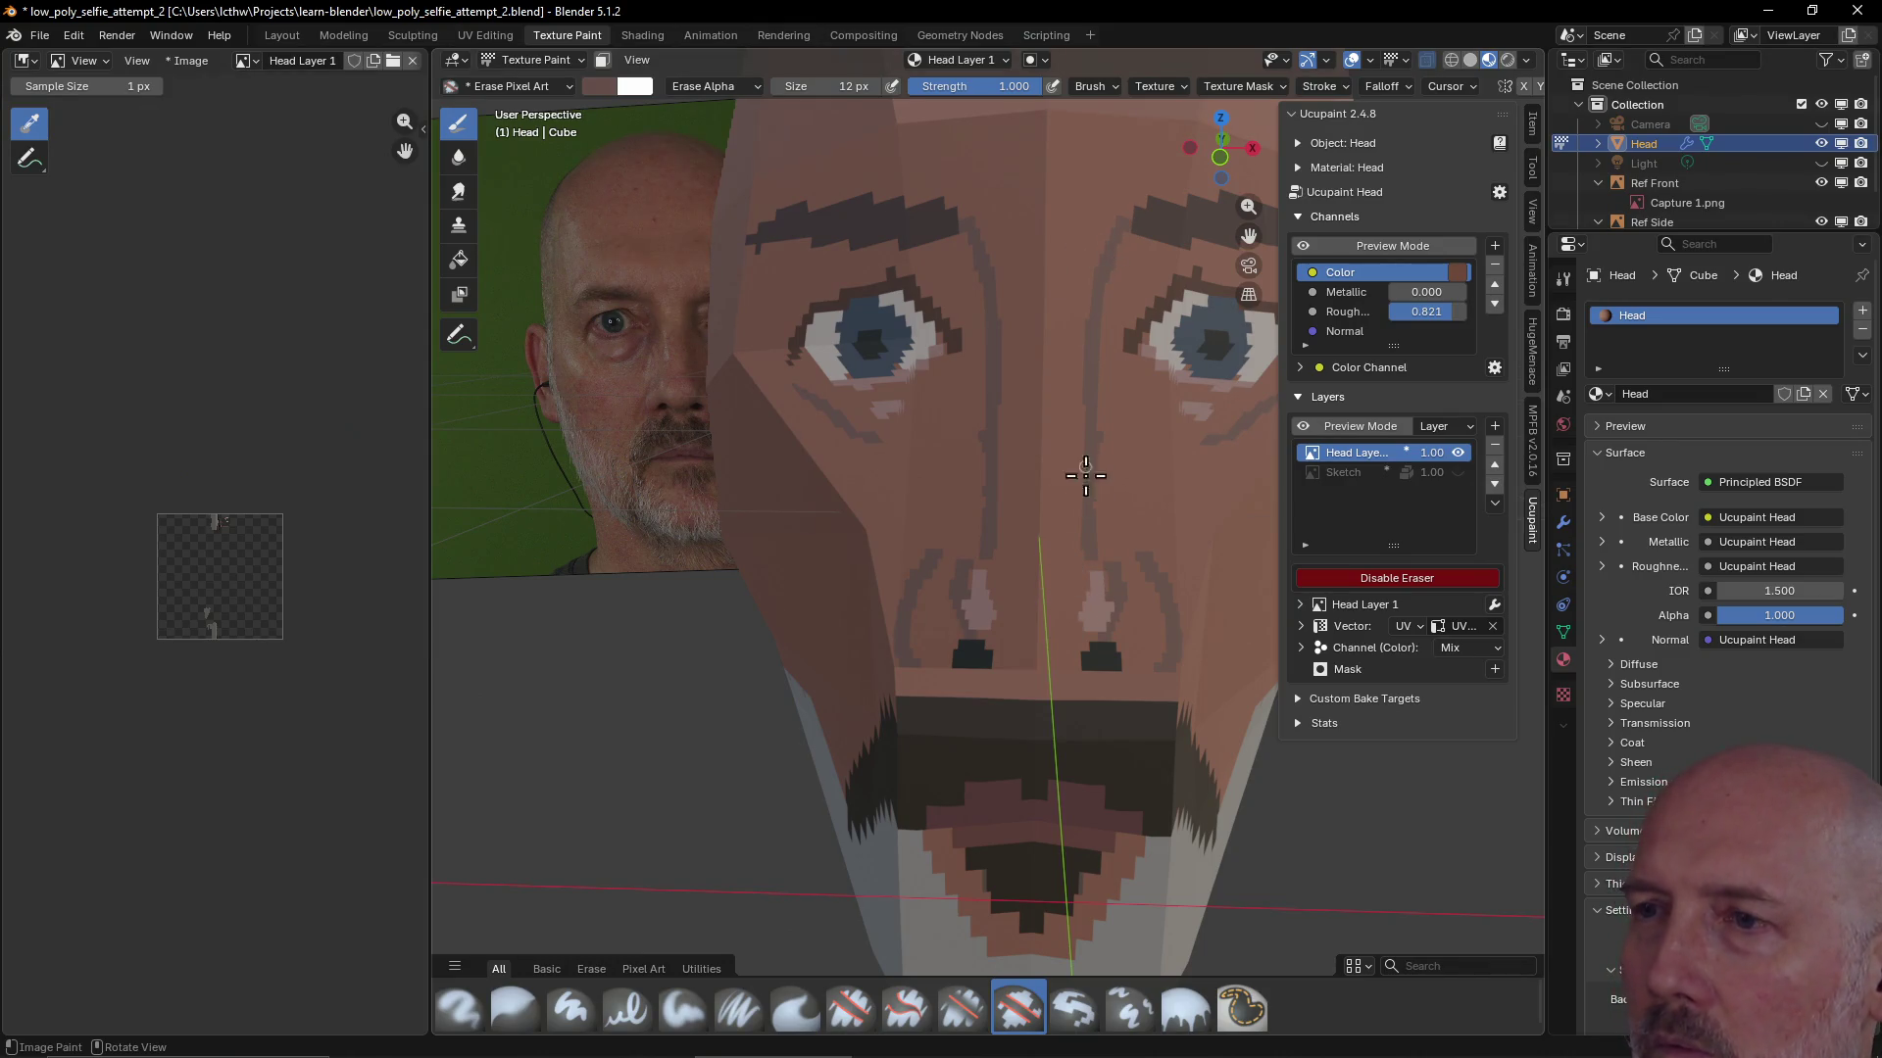
Erase stray light pixels around the nose and mustache
mouse_move(1098, 478)
left_mouse_down()
mouse_move(1078, 532)
mouse_move(1009, 538)
mouse_move(974, 567)
mouse_move(977, 609)
left_mouse_up()
left_click(1102, 615)
left_click(979, 629)
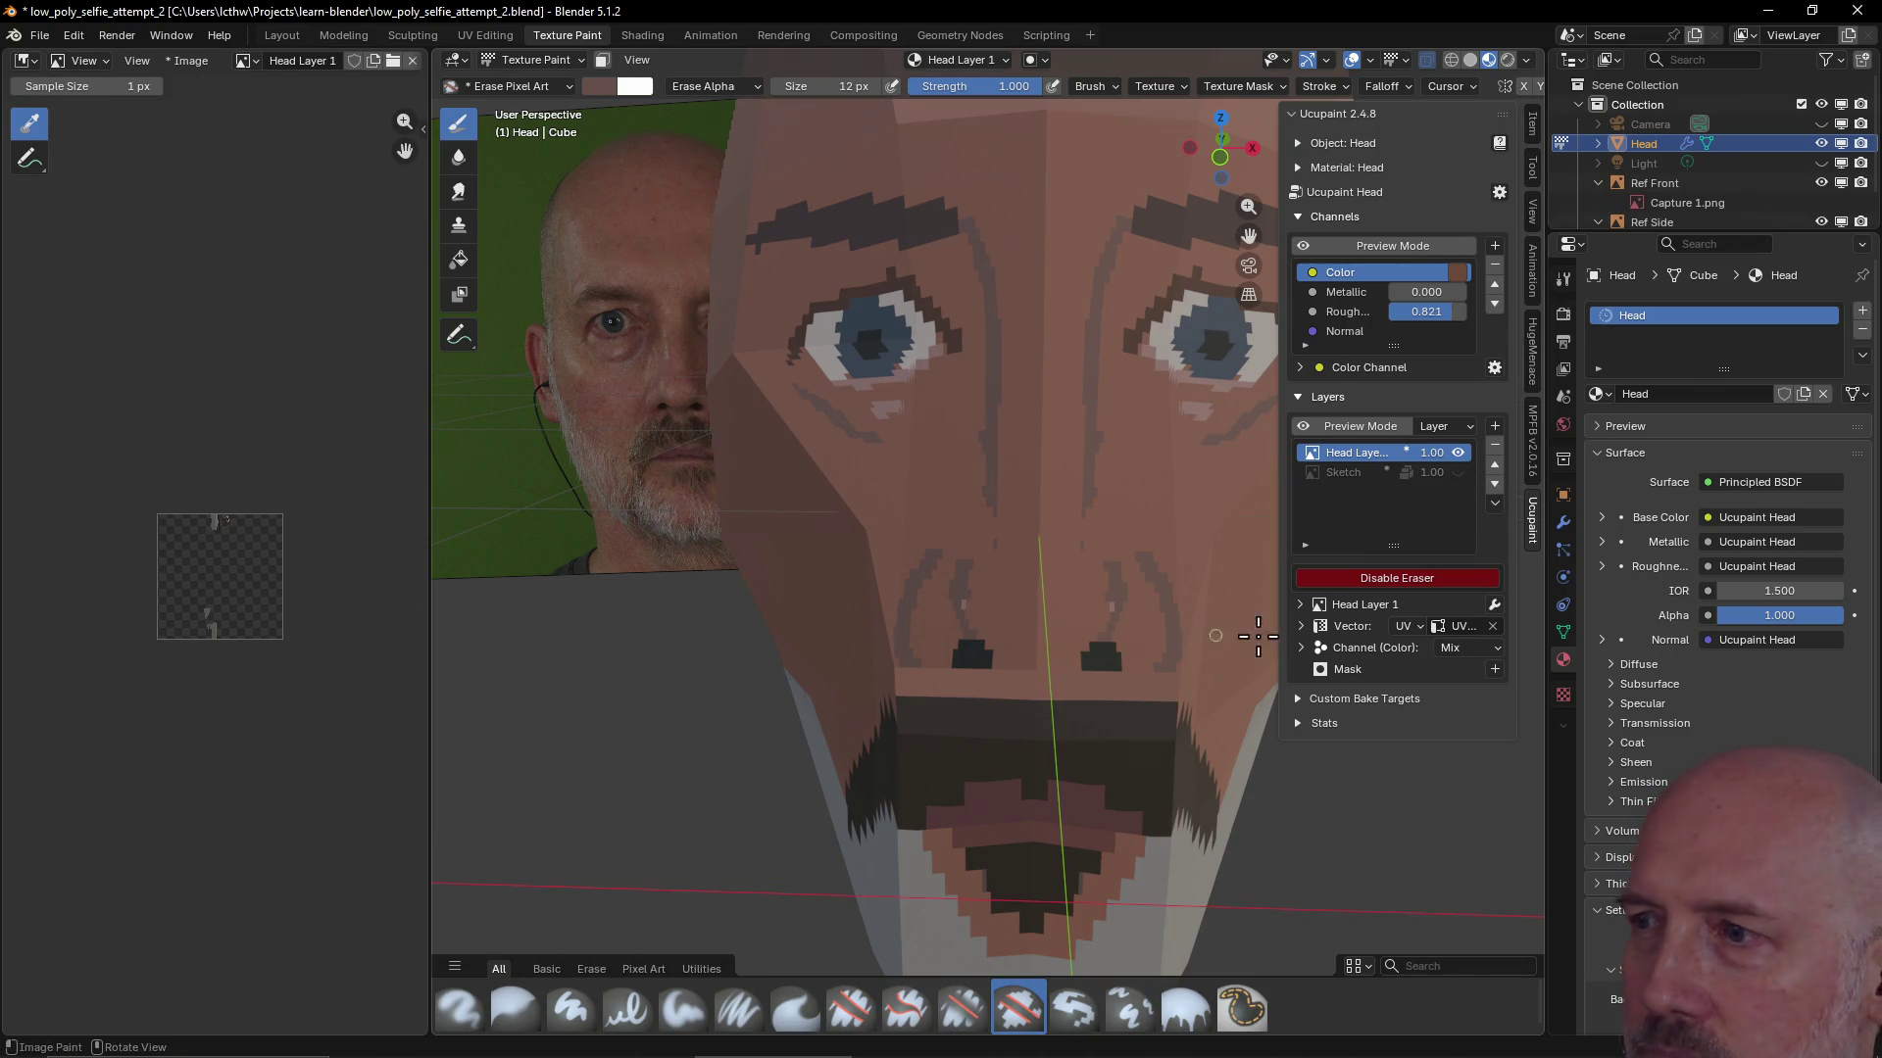
Try several palette swatches and settle on a lighter skin tone
left_click(1534, 173)
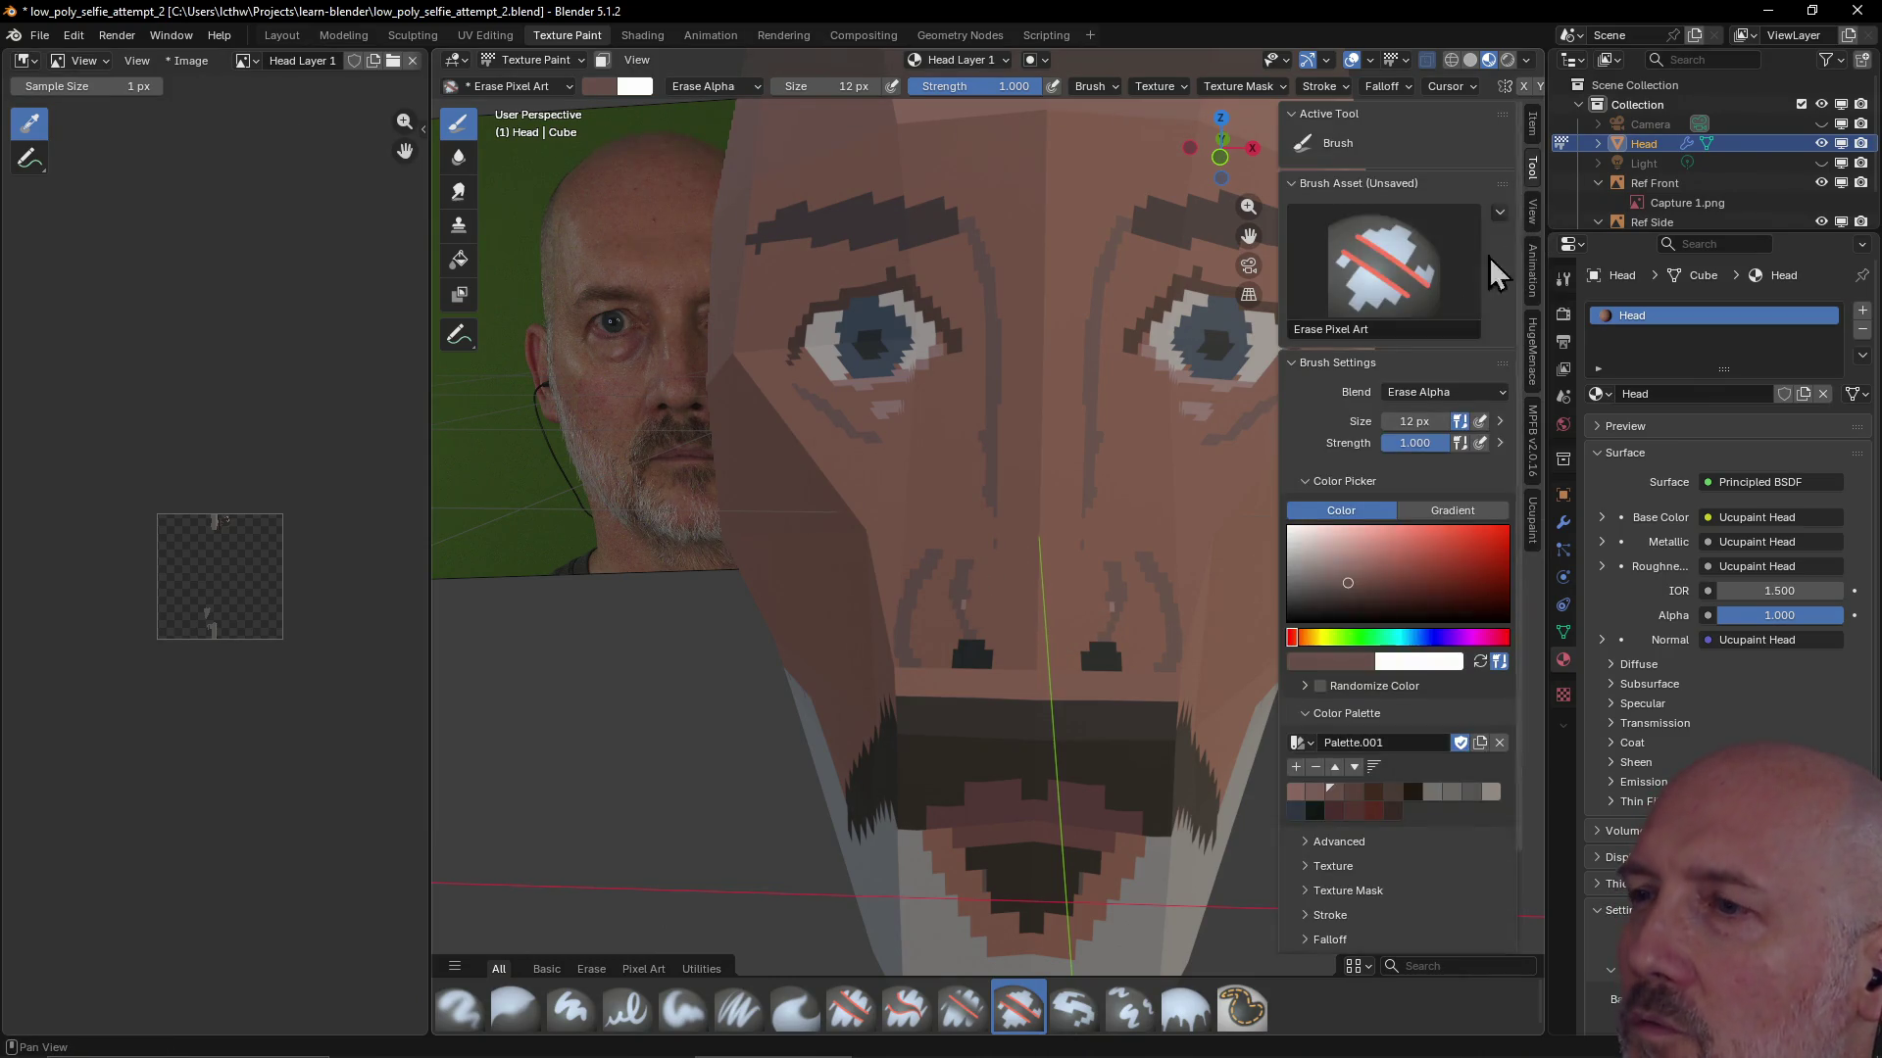
left_click(1298, 795)
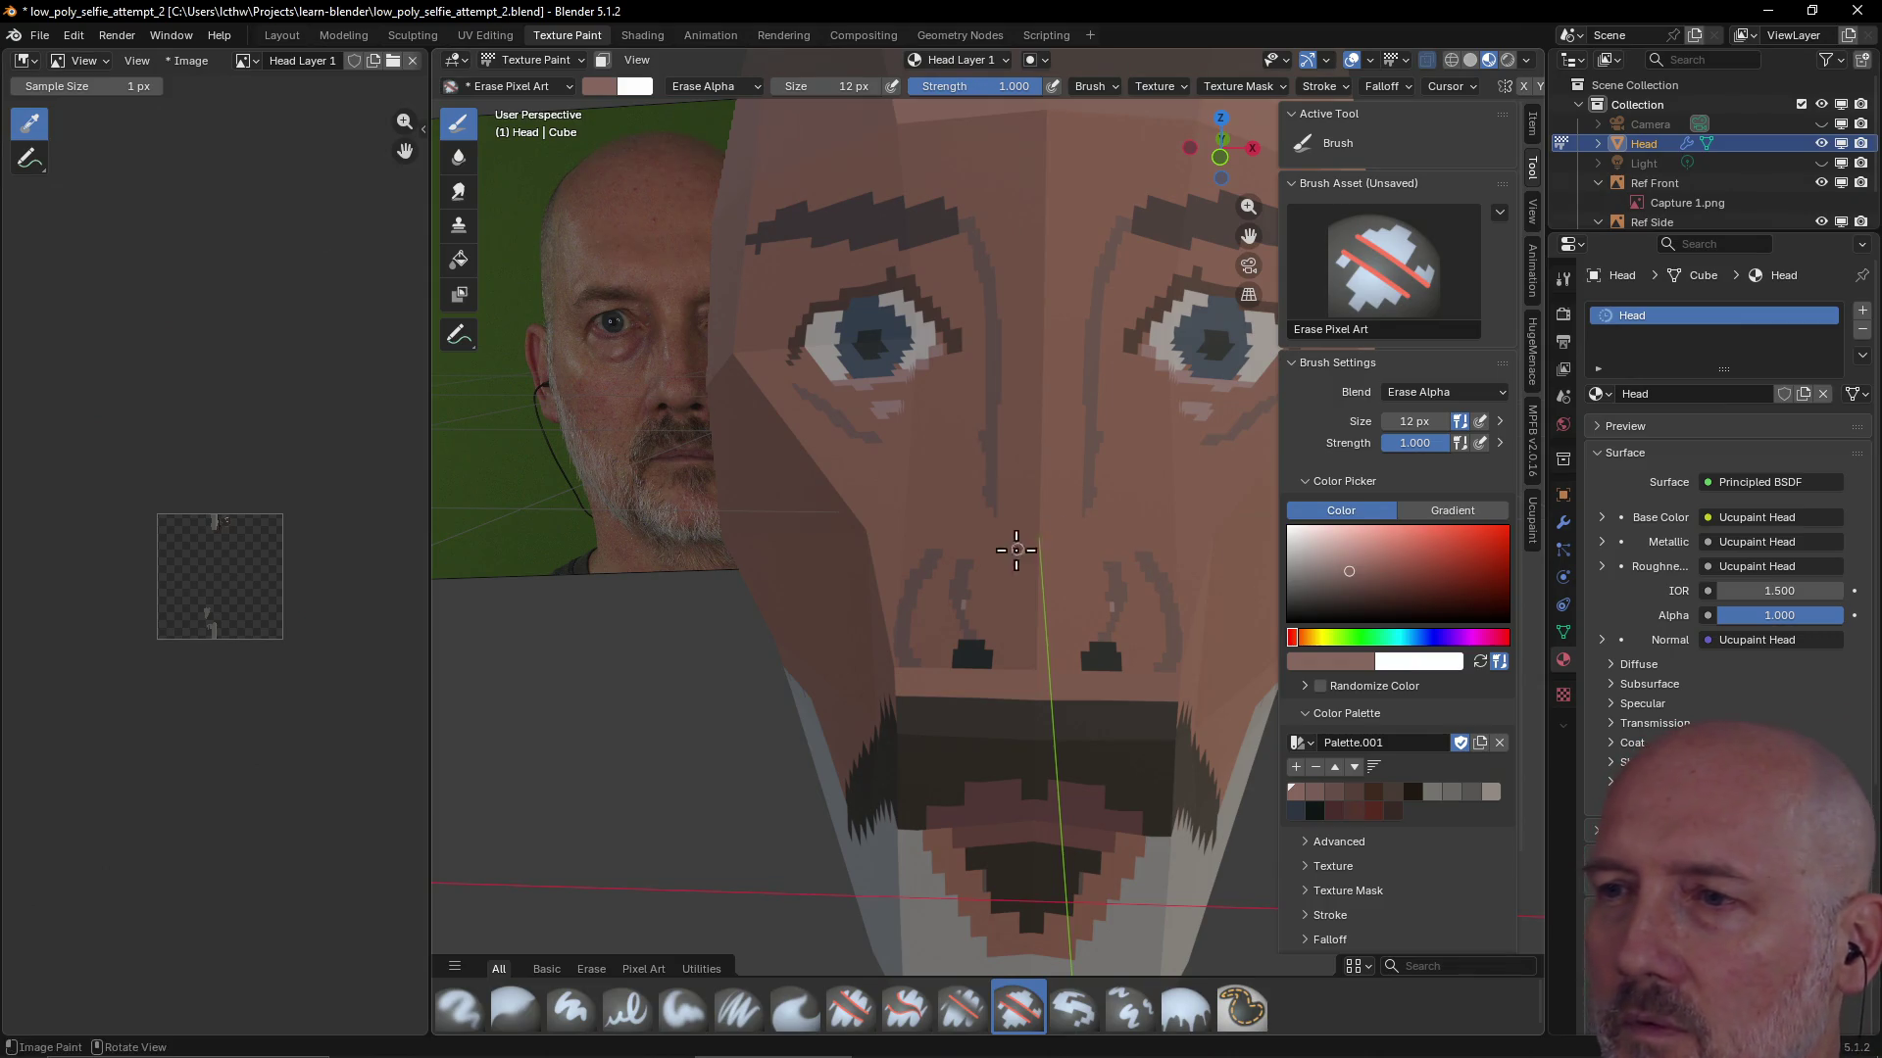
left_click(1309, 793)
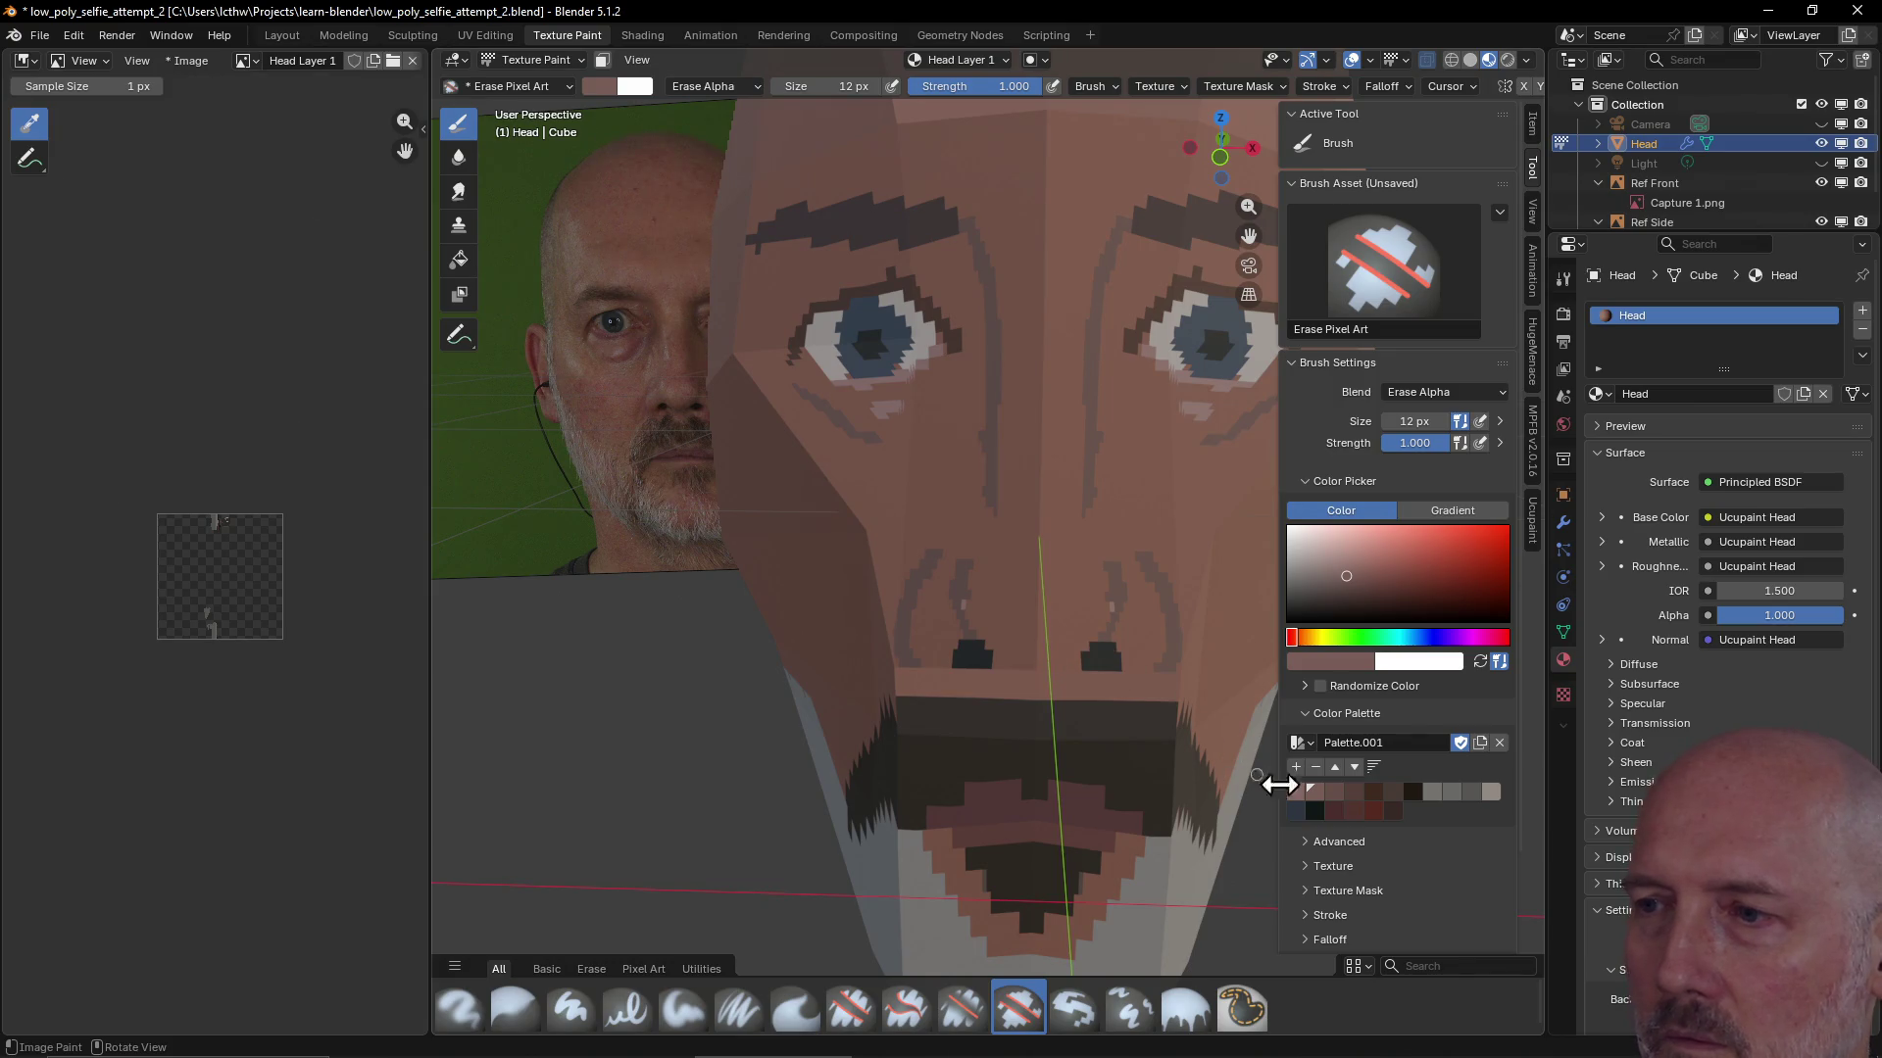
left_click(1320, 795)
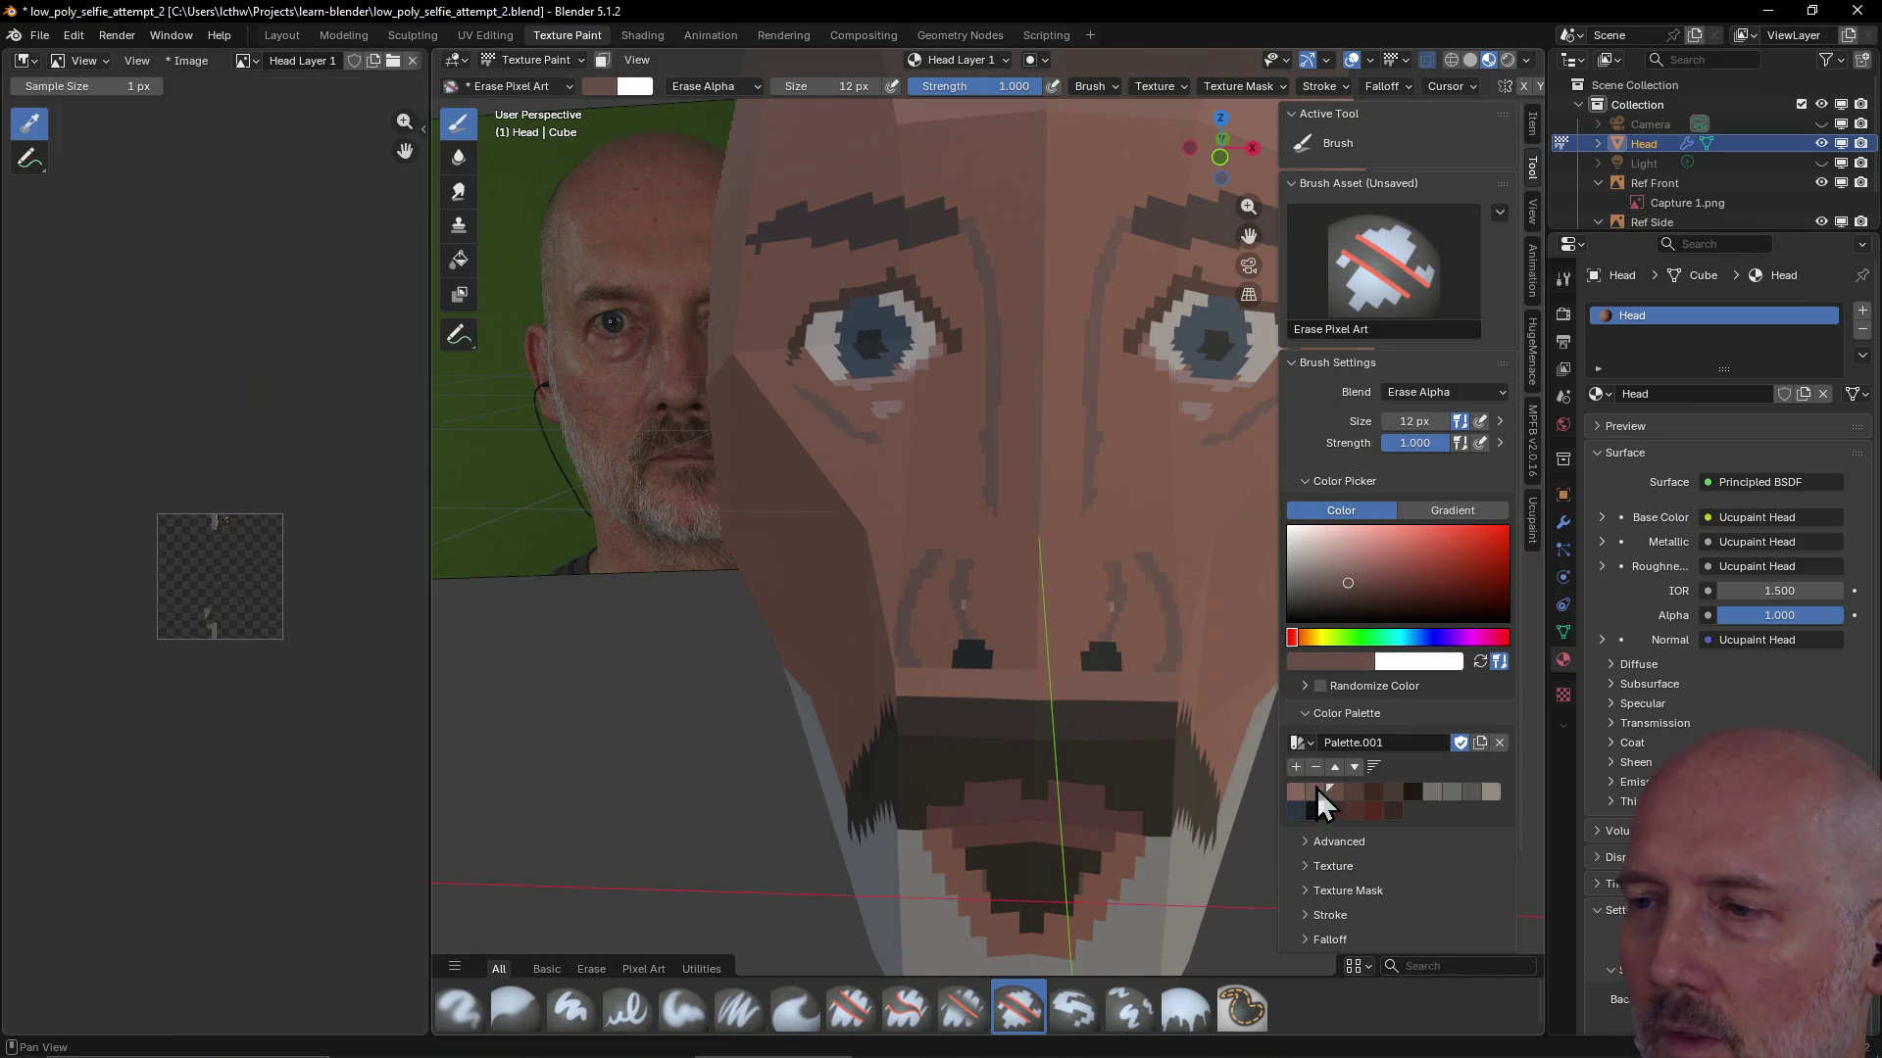
left_click(1314, 794)
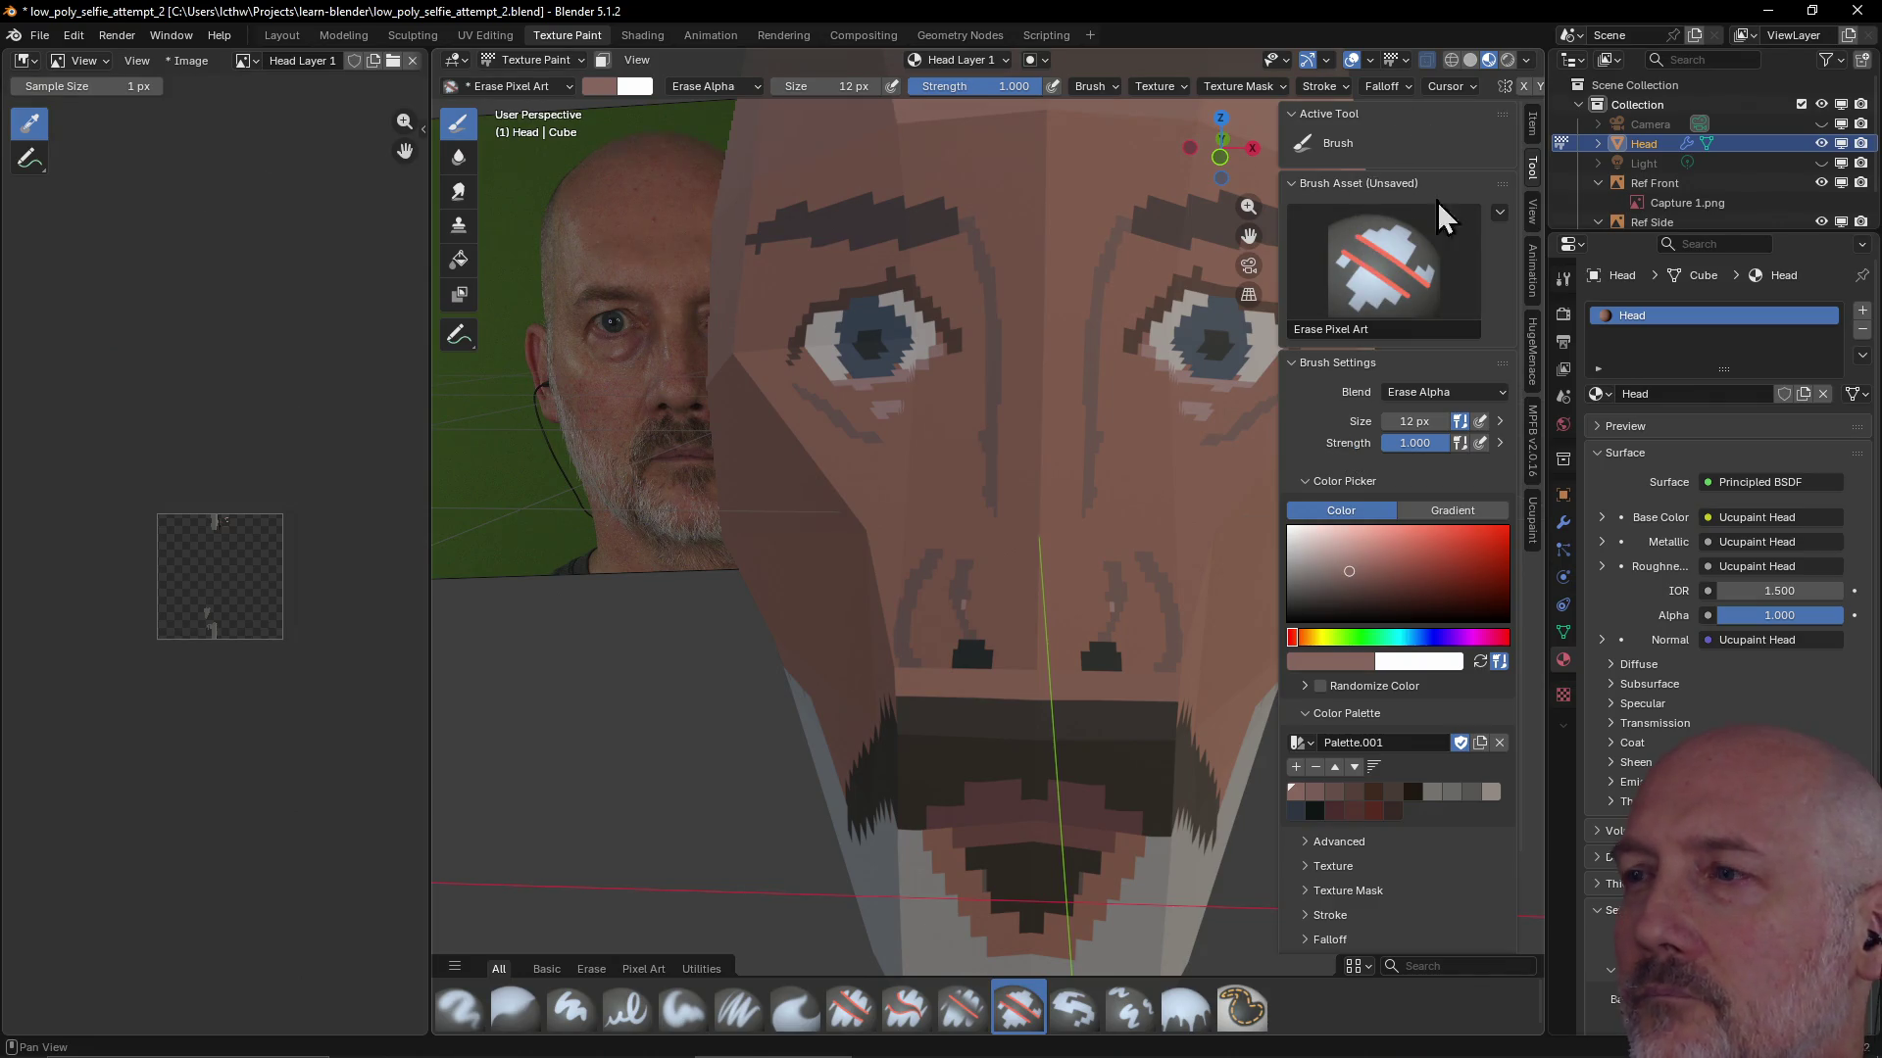
Return to the layer settings and switch the brush back to painting
left_click(1534, 522)
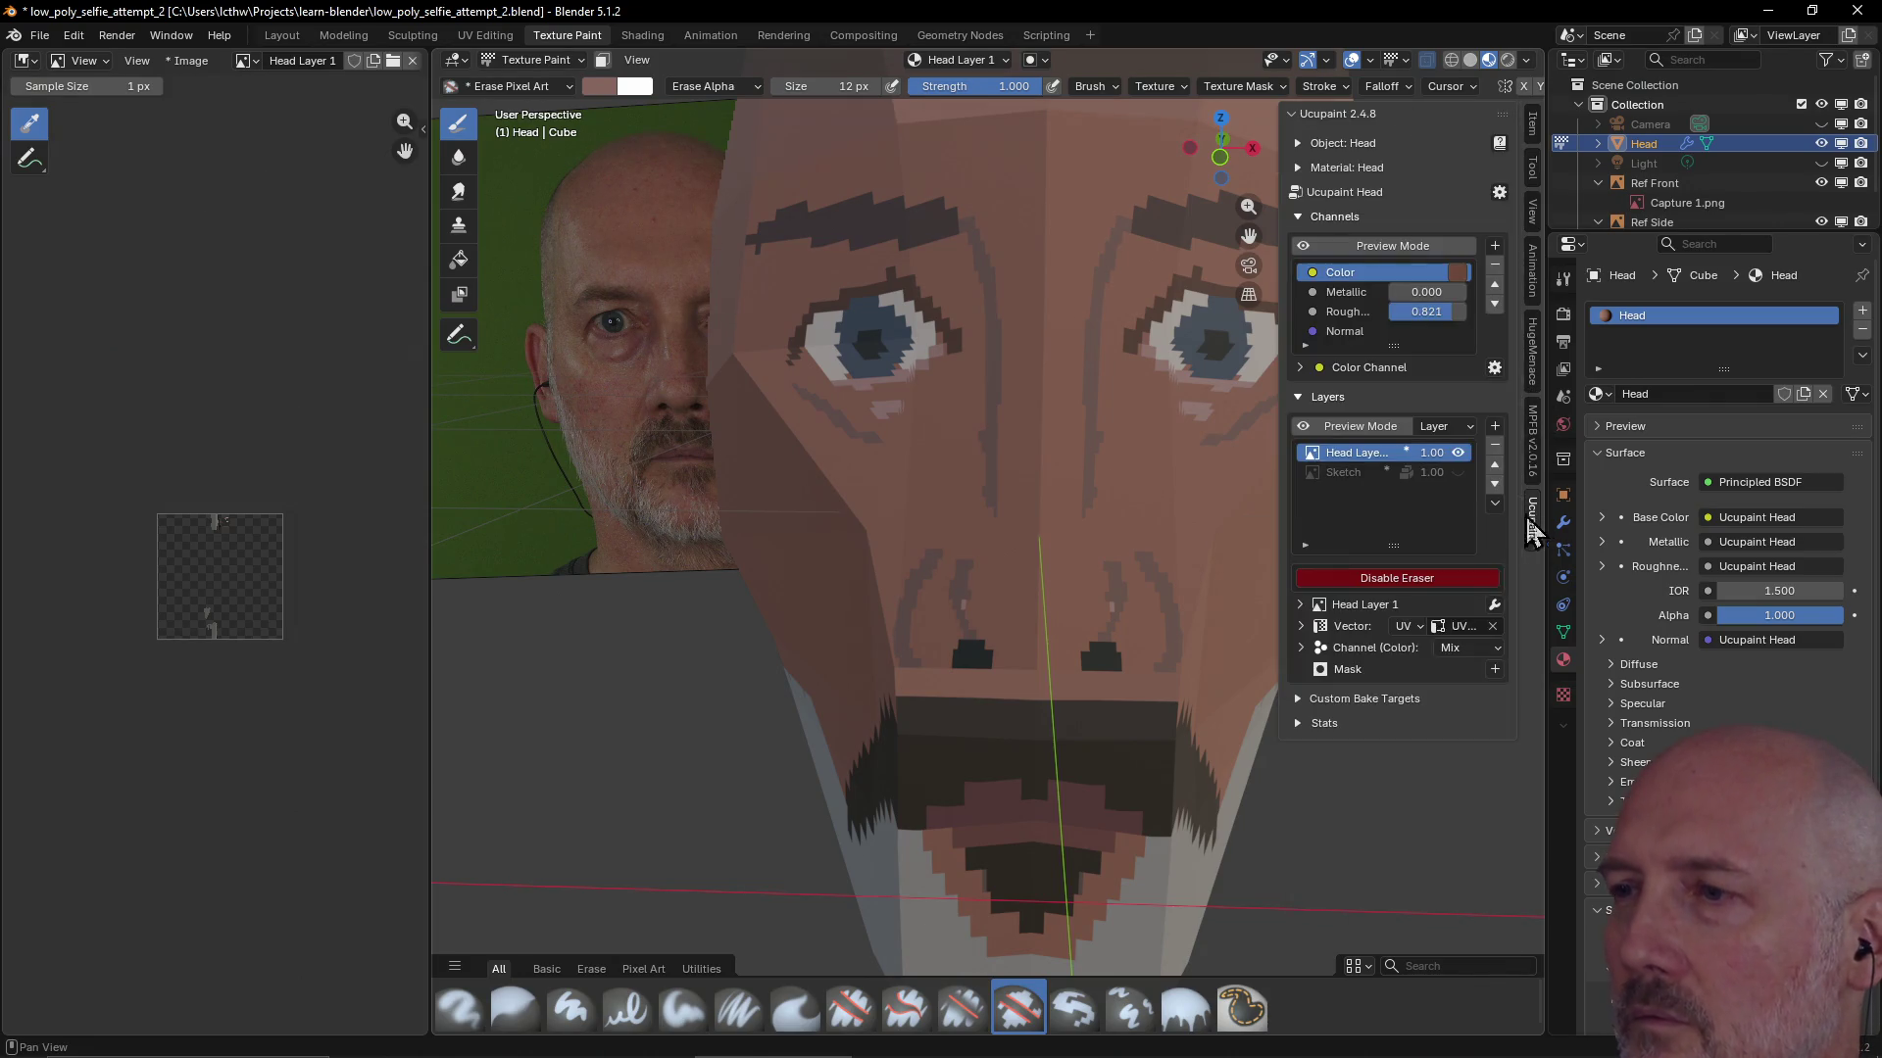
left_click(1400, 583)
Check the brush colour, then paint light skin pixels beside the nostrils and a vertical stroke between the eyebrows
left_click(1533, 173)
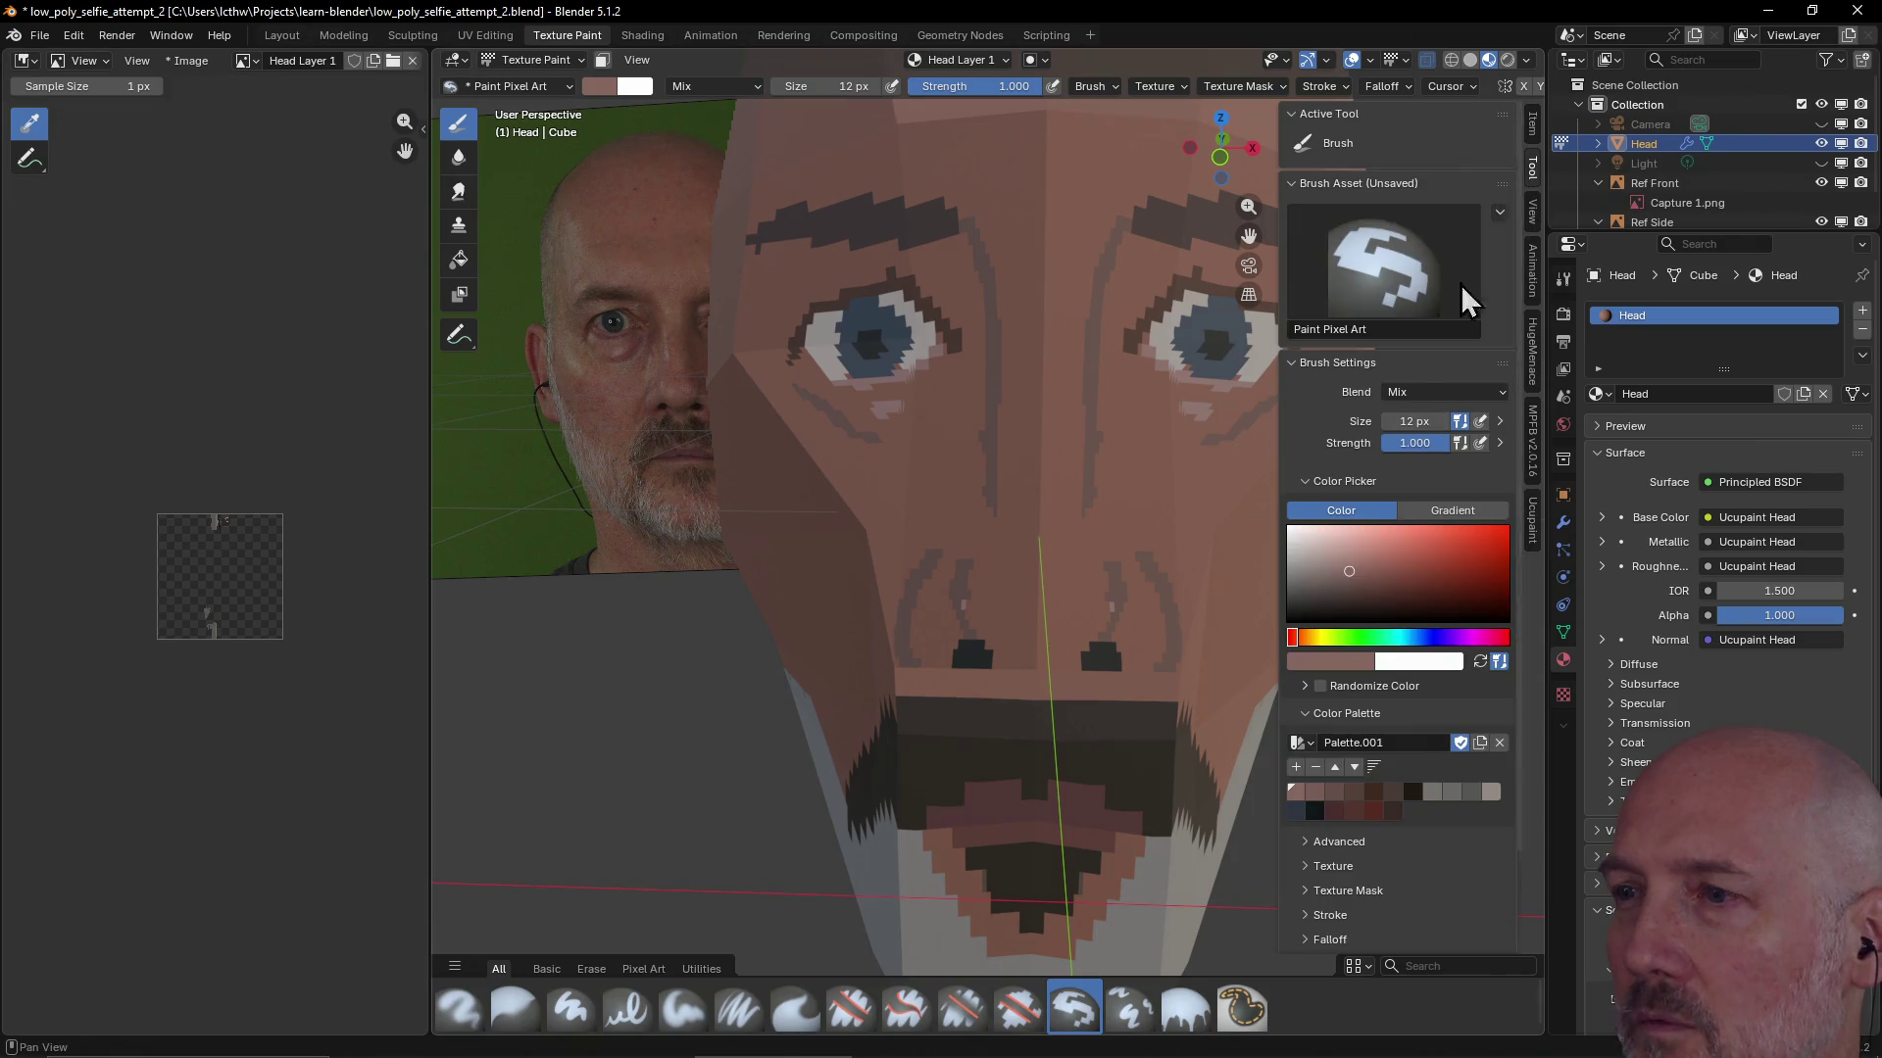
left_click(1324, 665)
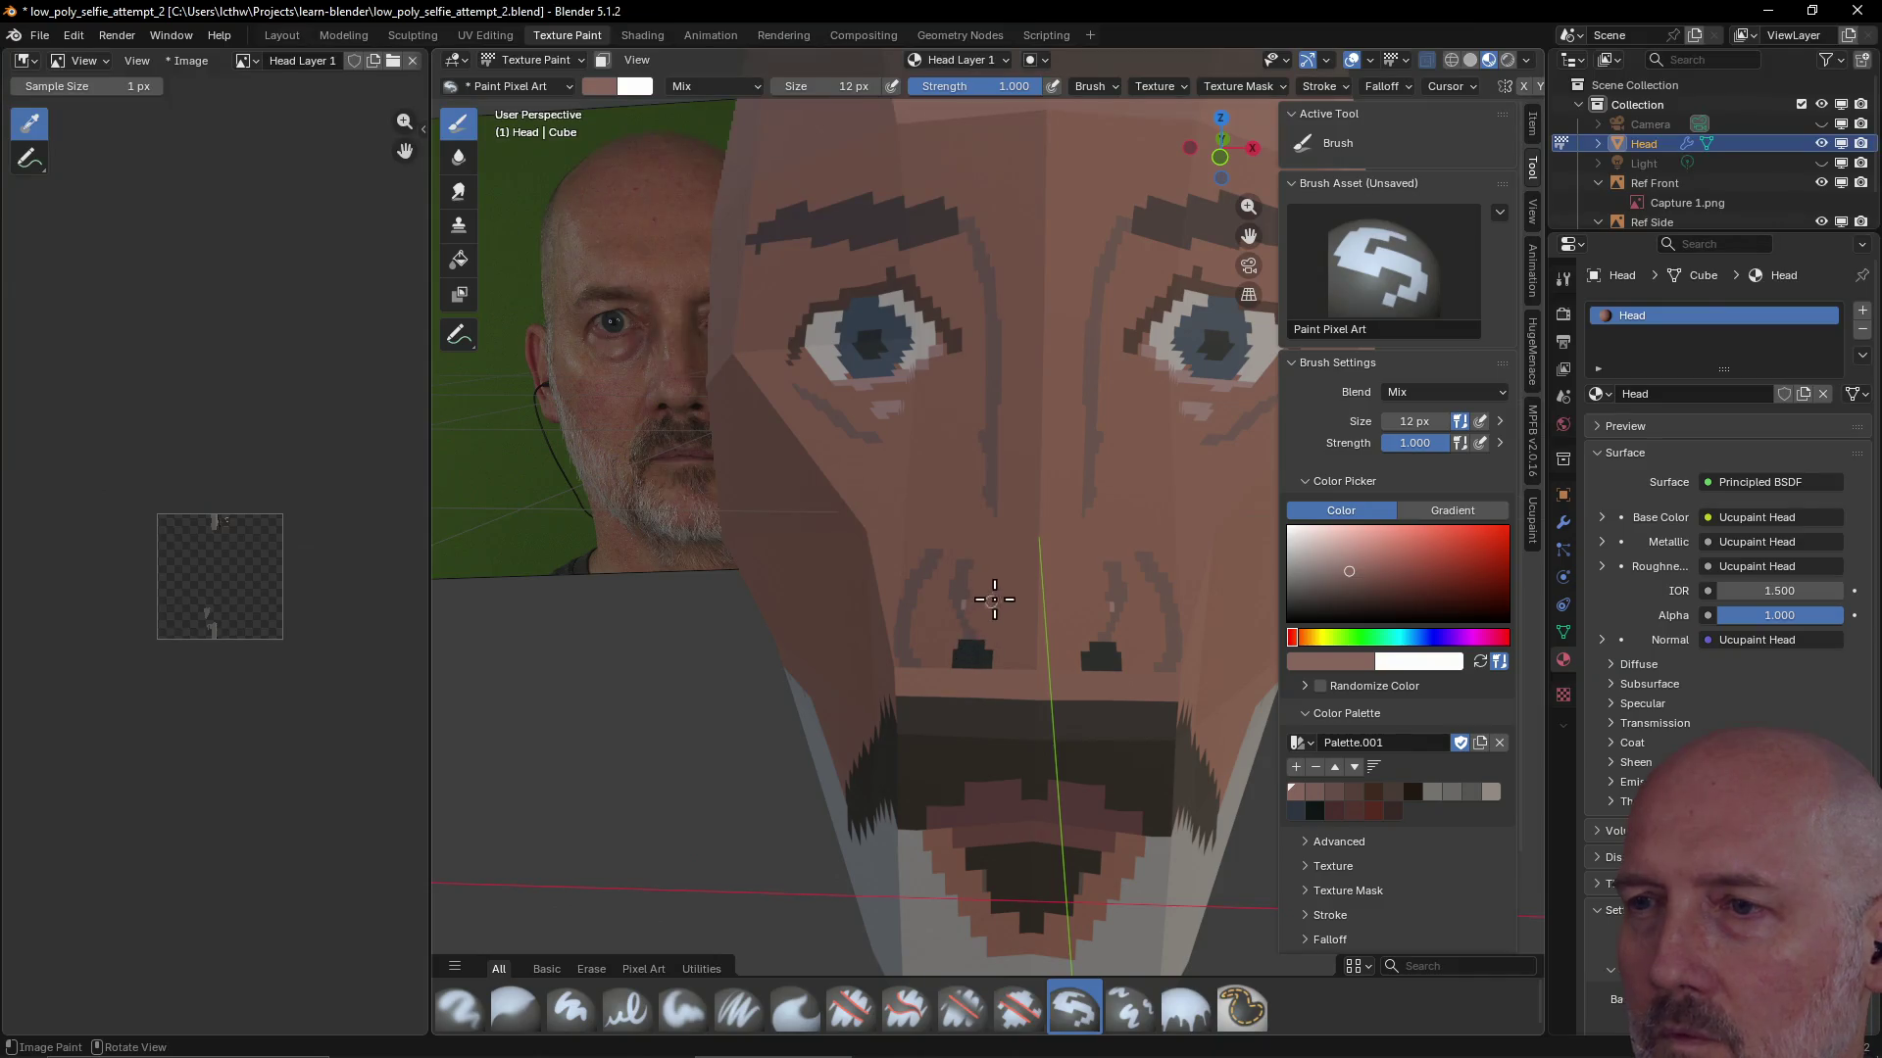
left_click(1002, 607)
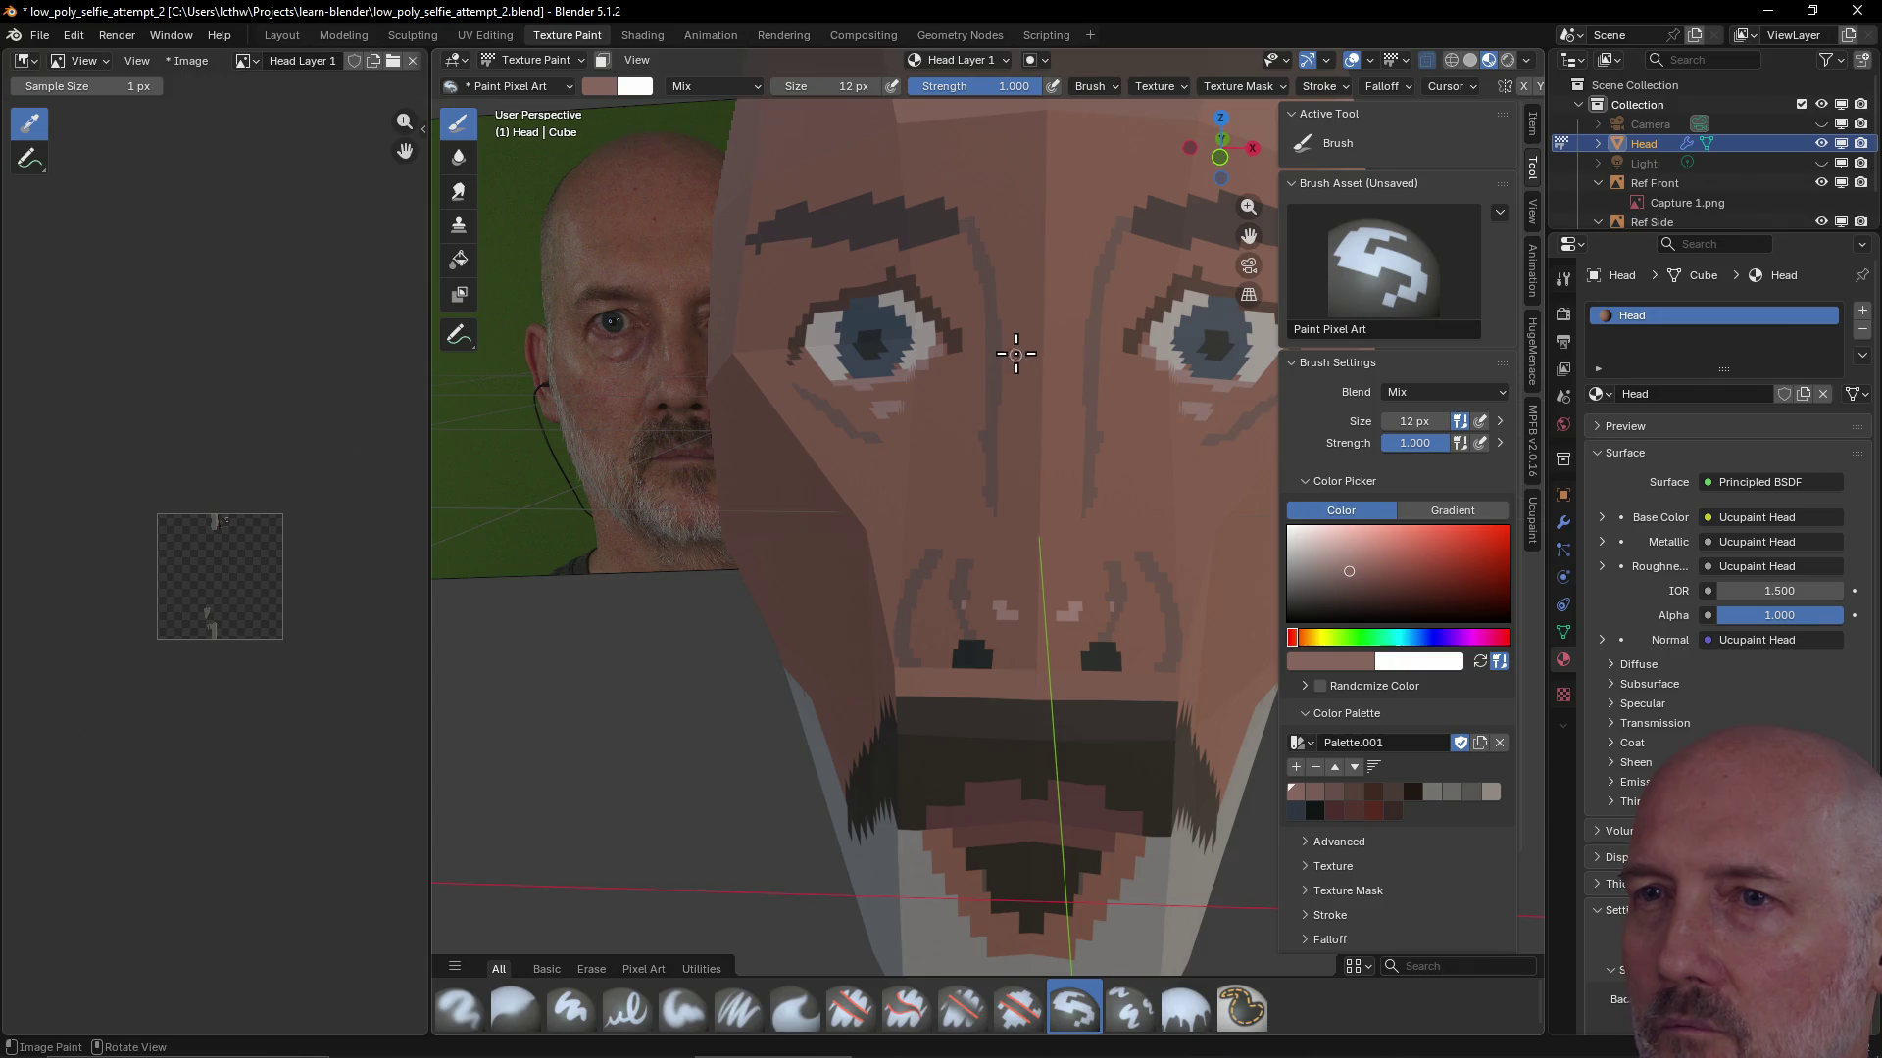
left_click_drag(1009, 337, 1009, 390)
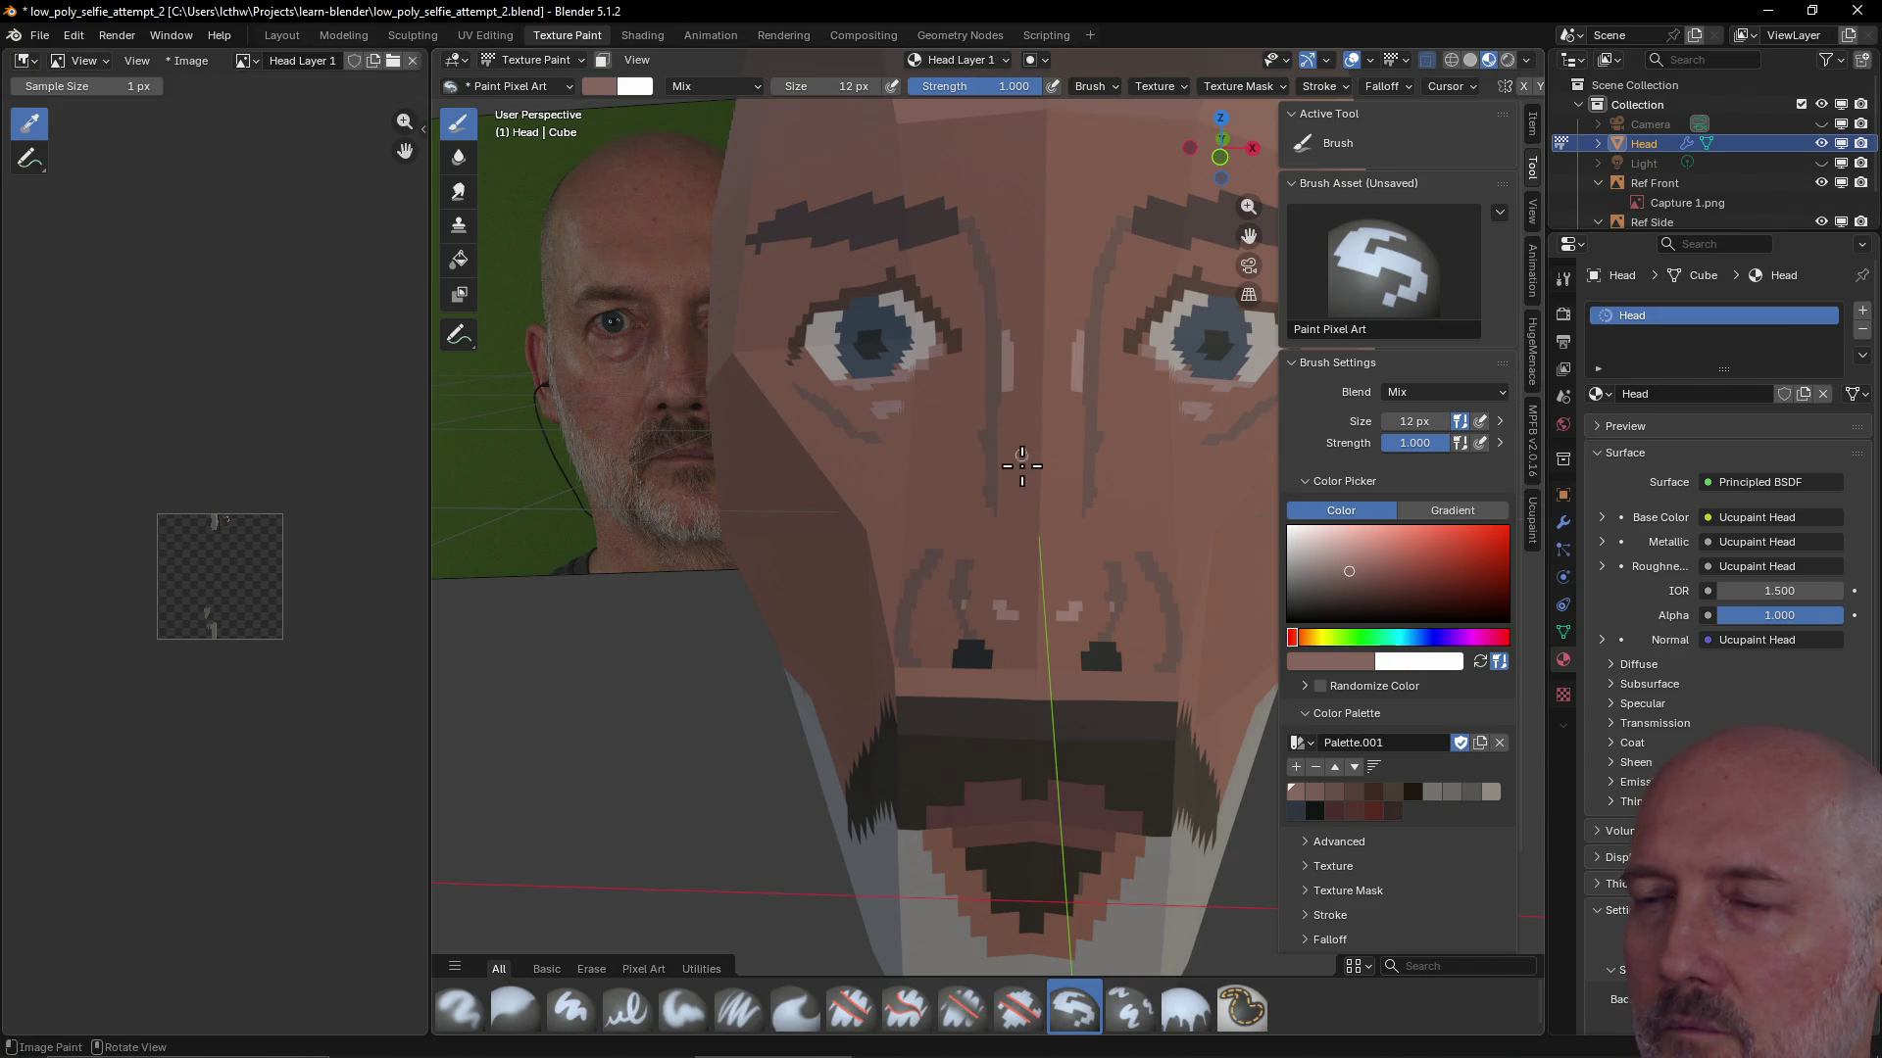
scroll(1021, 544, "down", 2)
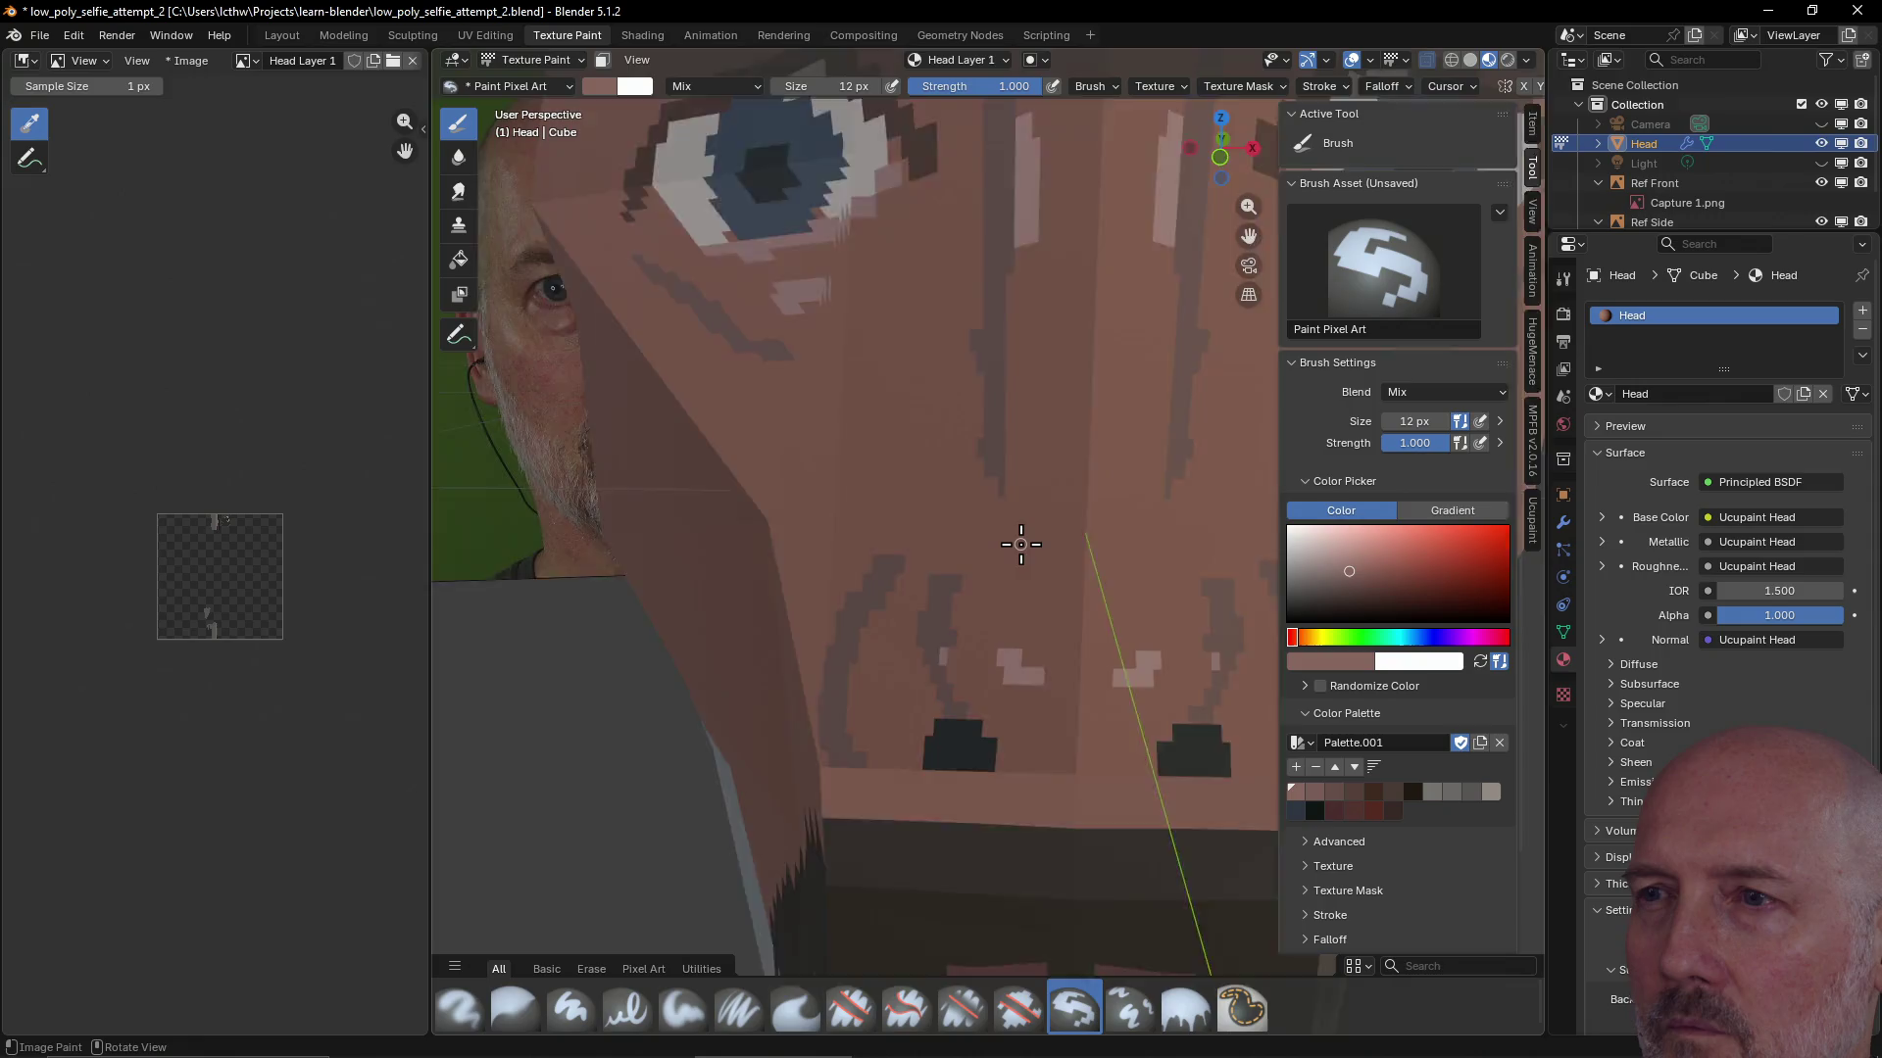
scroll(1021, 545, "down", 3)
scroll(1021, 545, "down", 1)
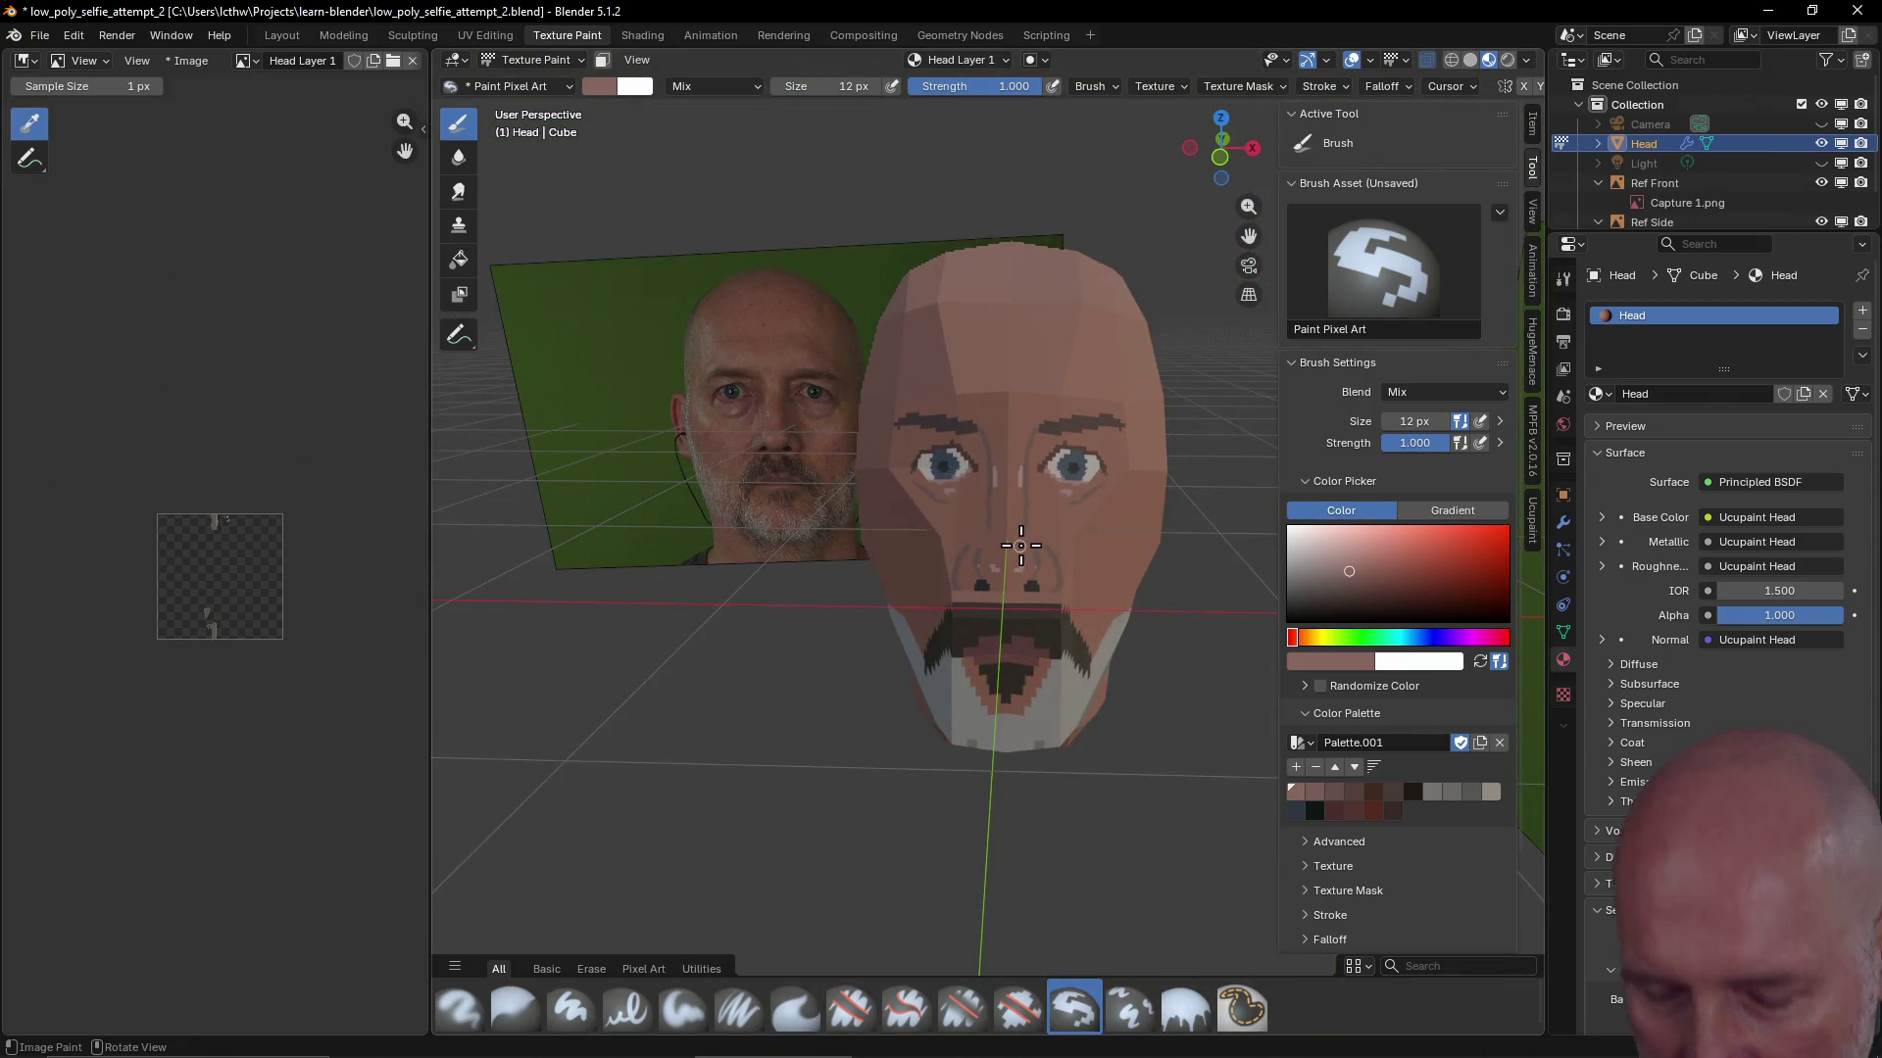
key("ctrl")
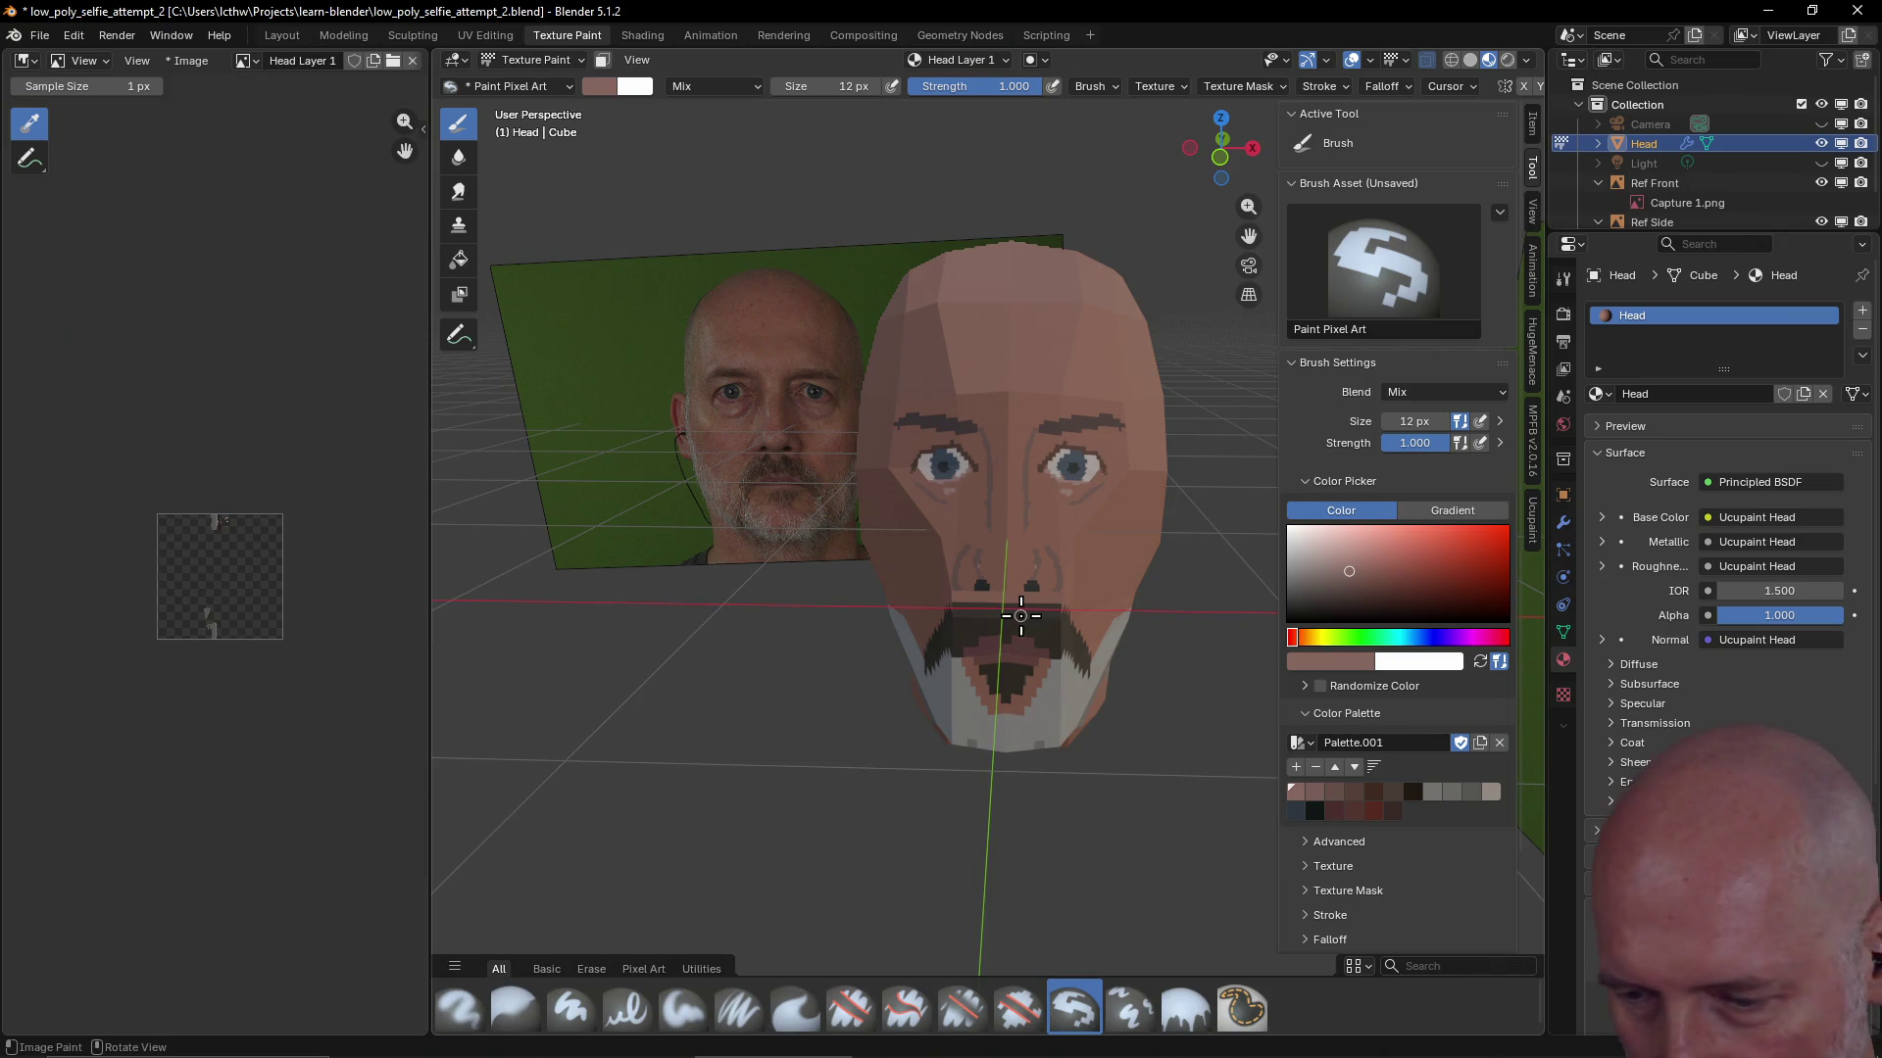
scroll(1020, 616, "down", 3)
scroll(1021, 615, "up", 5)
mouse_move(1020, 616)
middle_mouse_down()
mouse_move(1184, 574)
mouse_move(1081, 606)
mouse_move(1158, 618)
mouse_move(1061, 624)
middle_mouse_up()
scroll(1081, 607, "down", 3)
scroll(1048, 619, "up", 4)
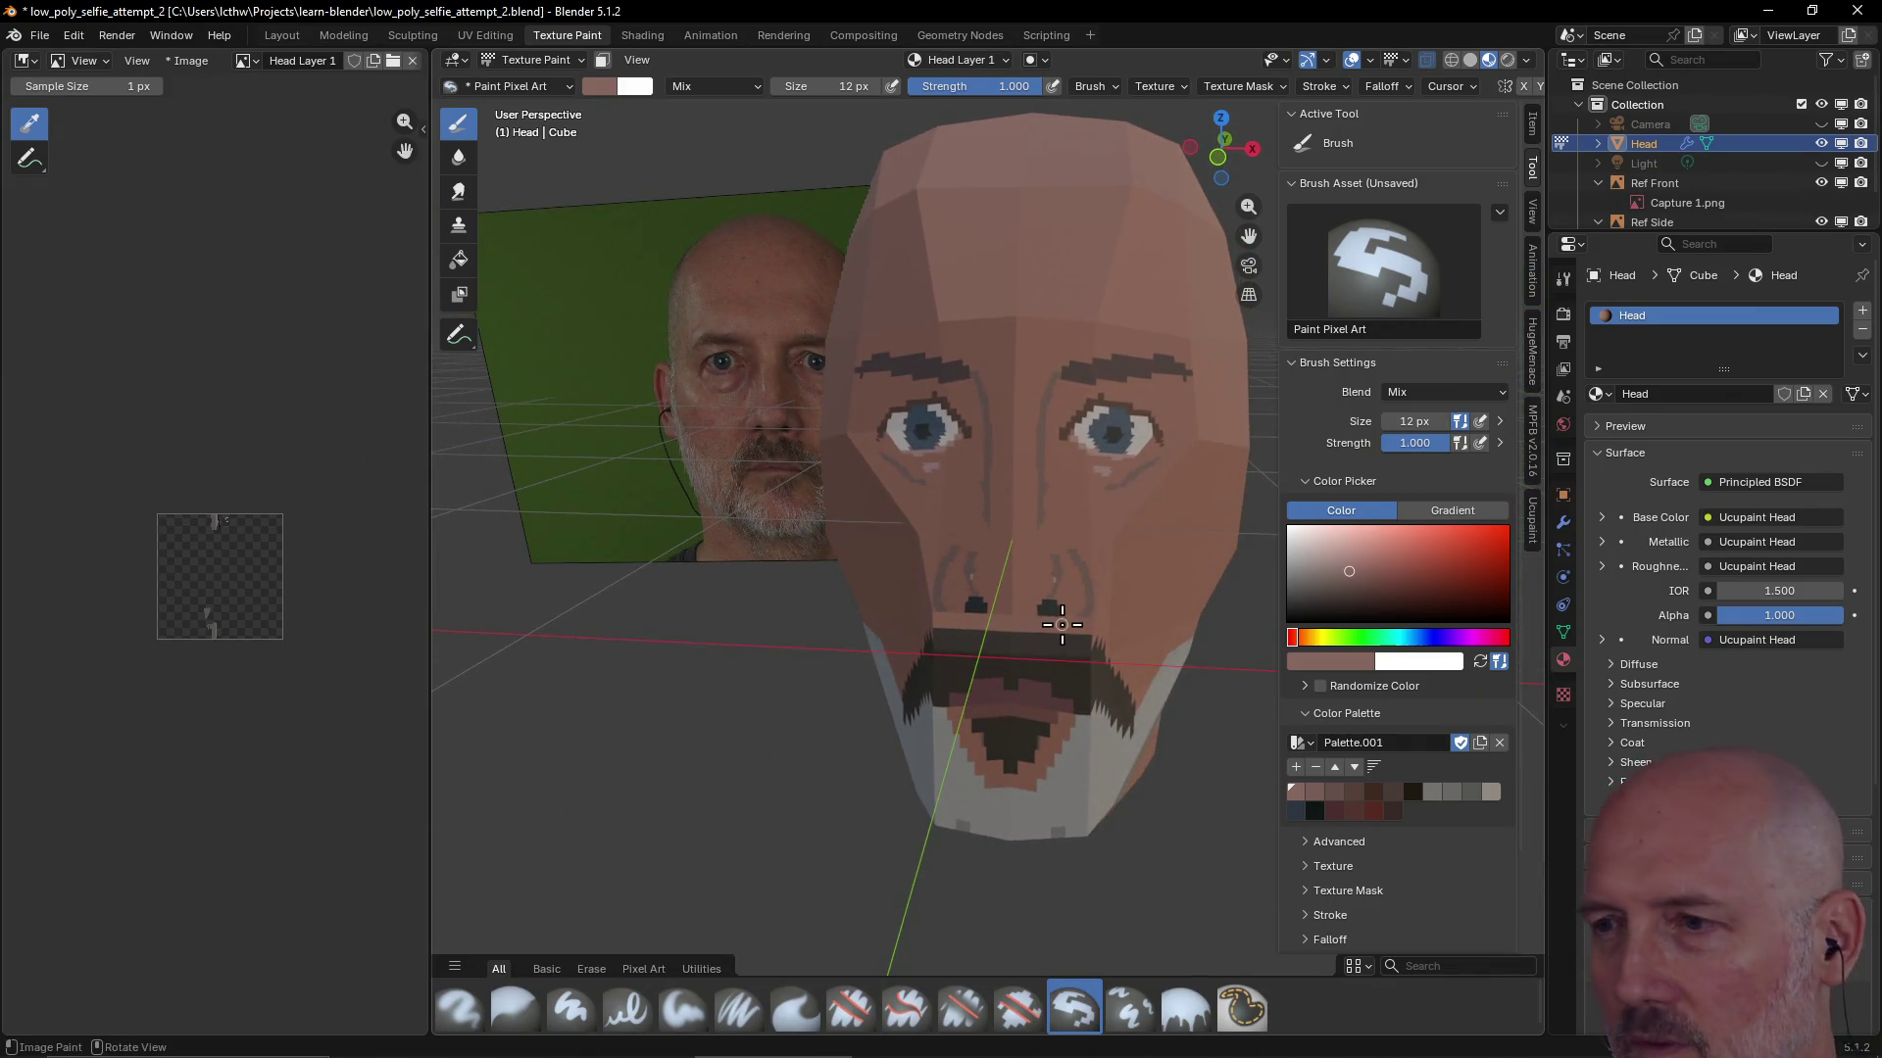
Start from a dark palette brown and drag the picker's hue and field to a light peach skin tone
left_click(1306, 685)
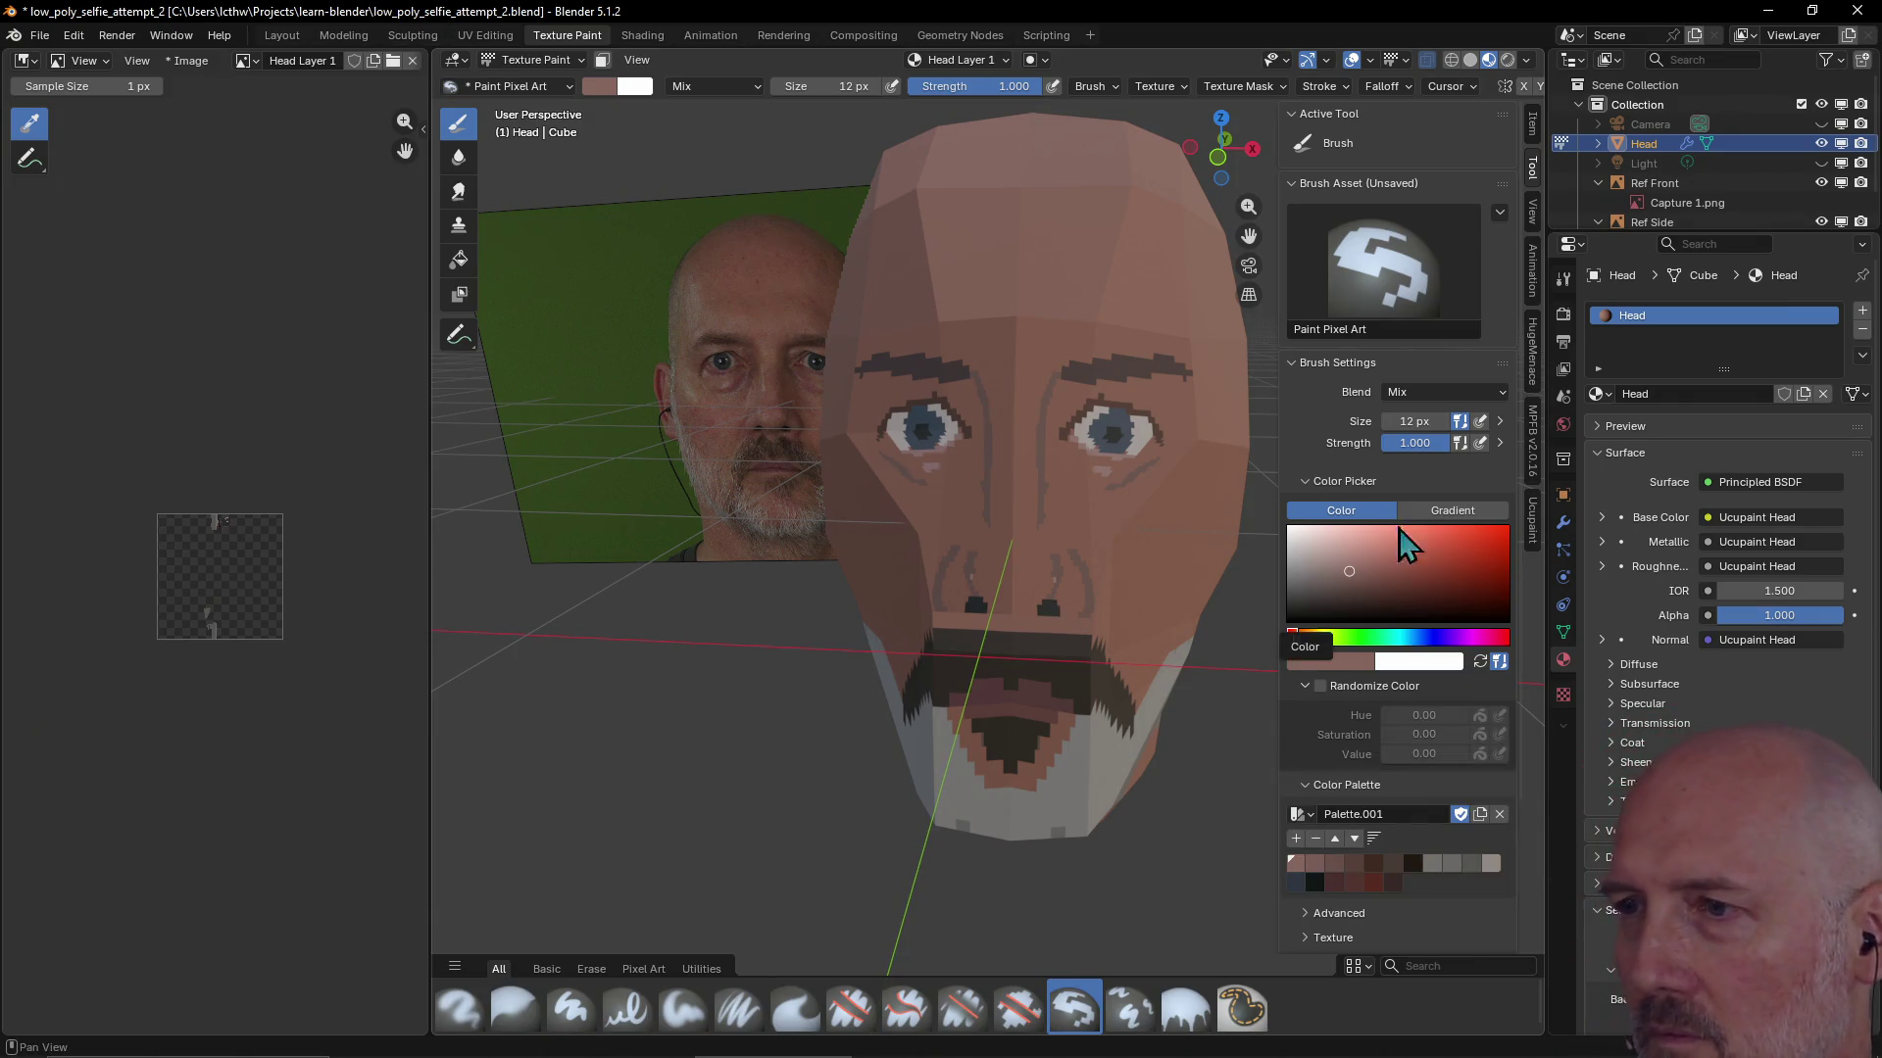
left_click(1352, 864)
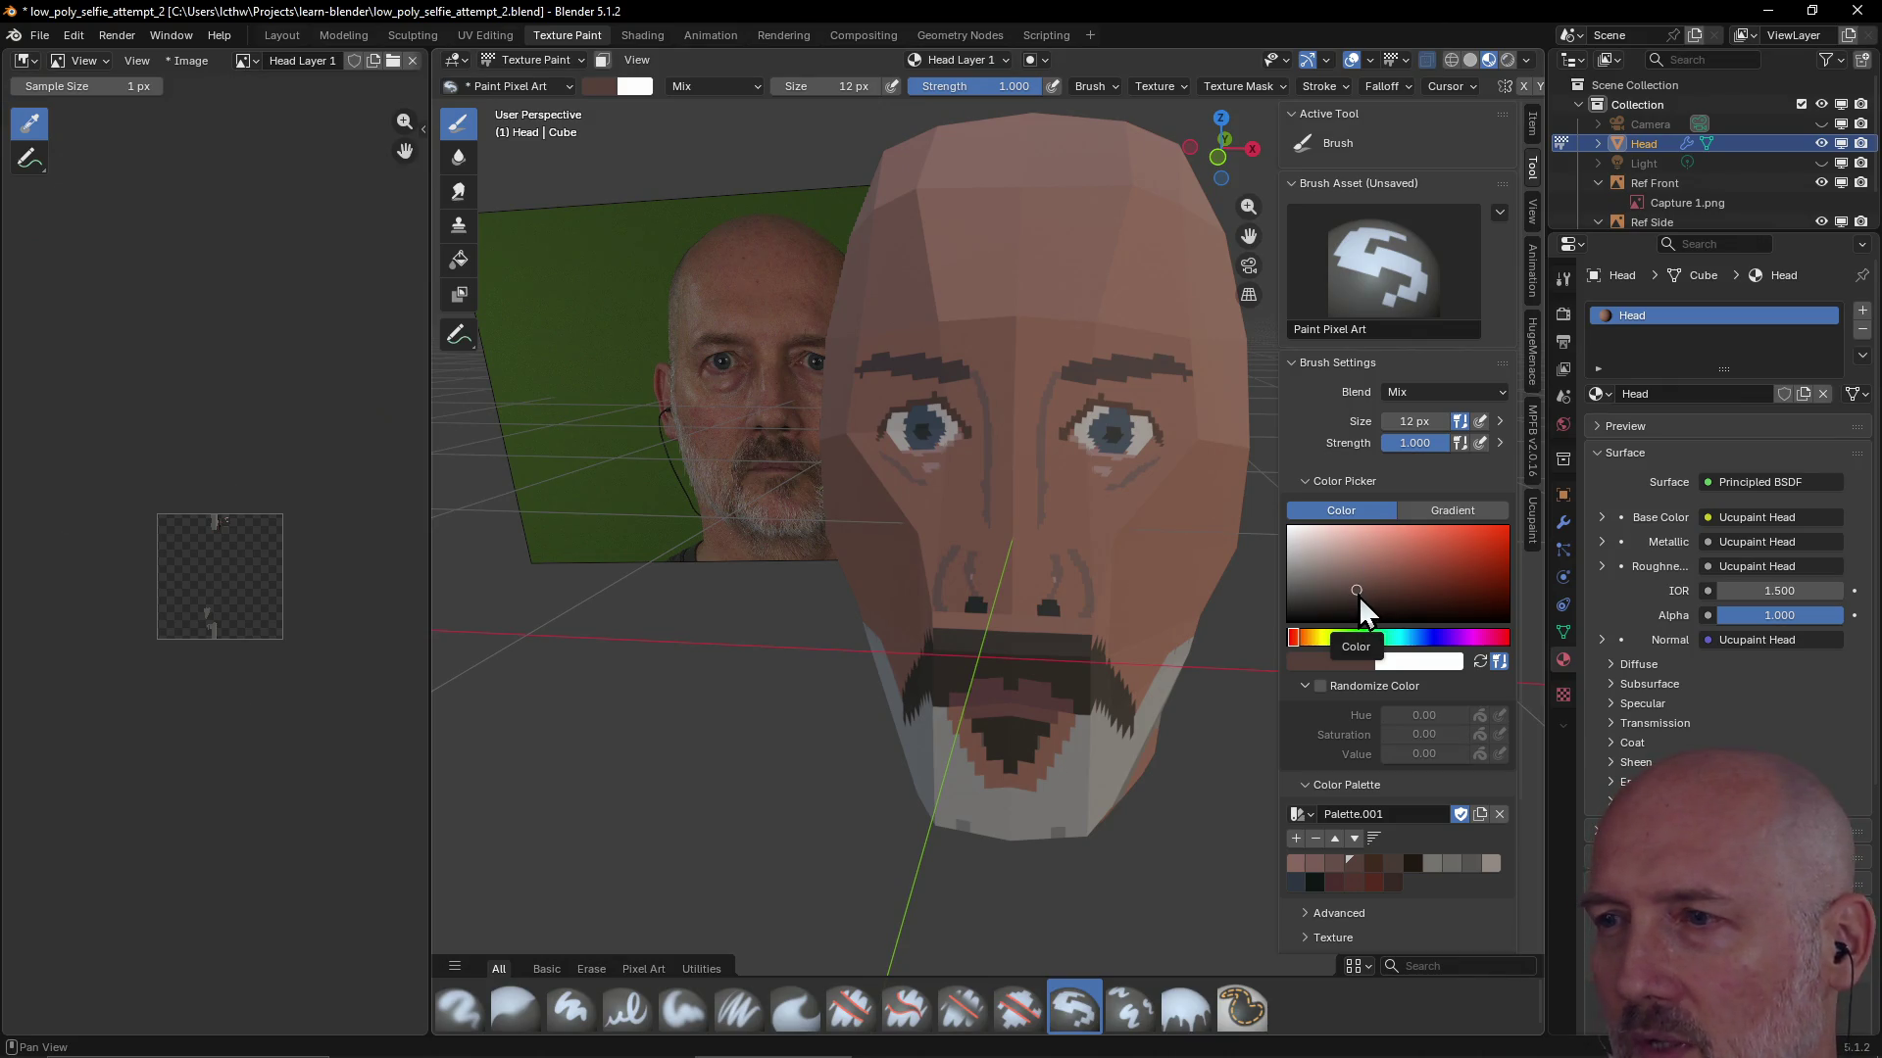
mouse_move(1359, 595)
left_mouse_down()
mouse_move(1369, 625)
mouse_move(1477, 643)
left_mouse_up()
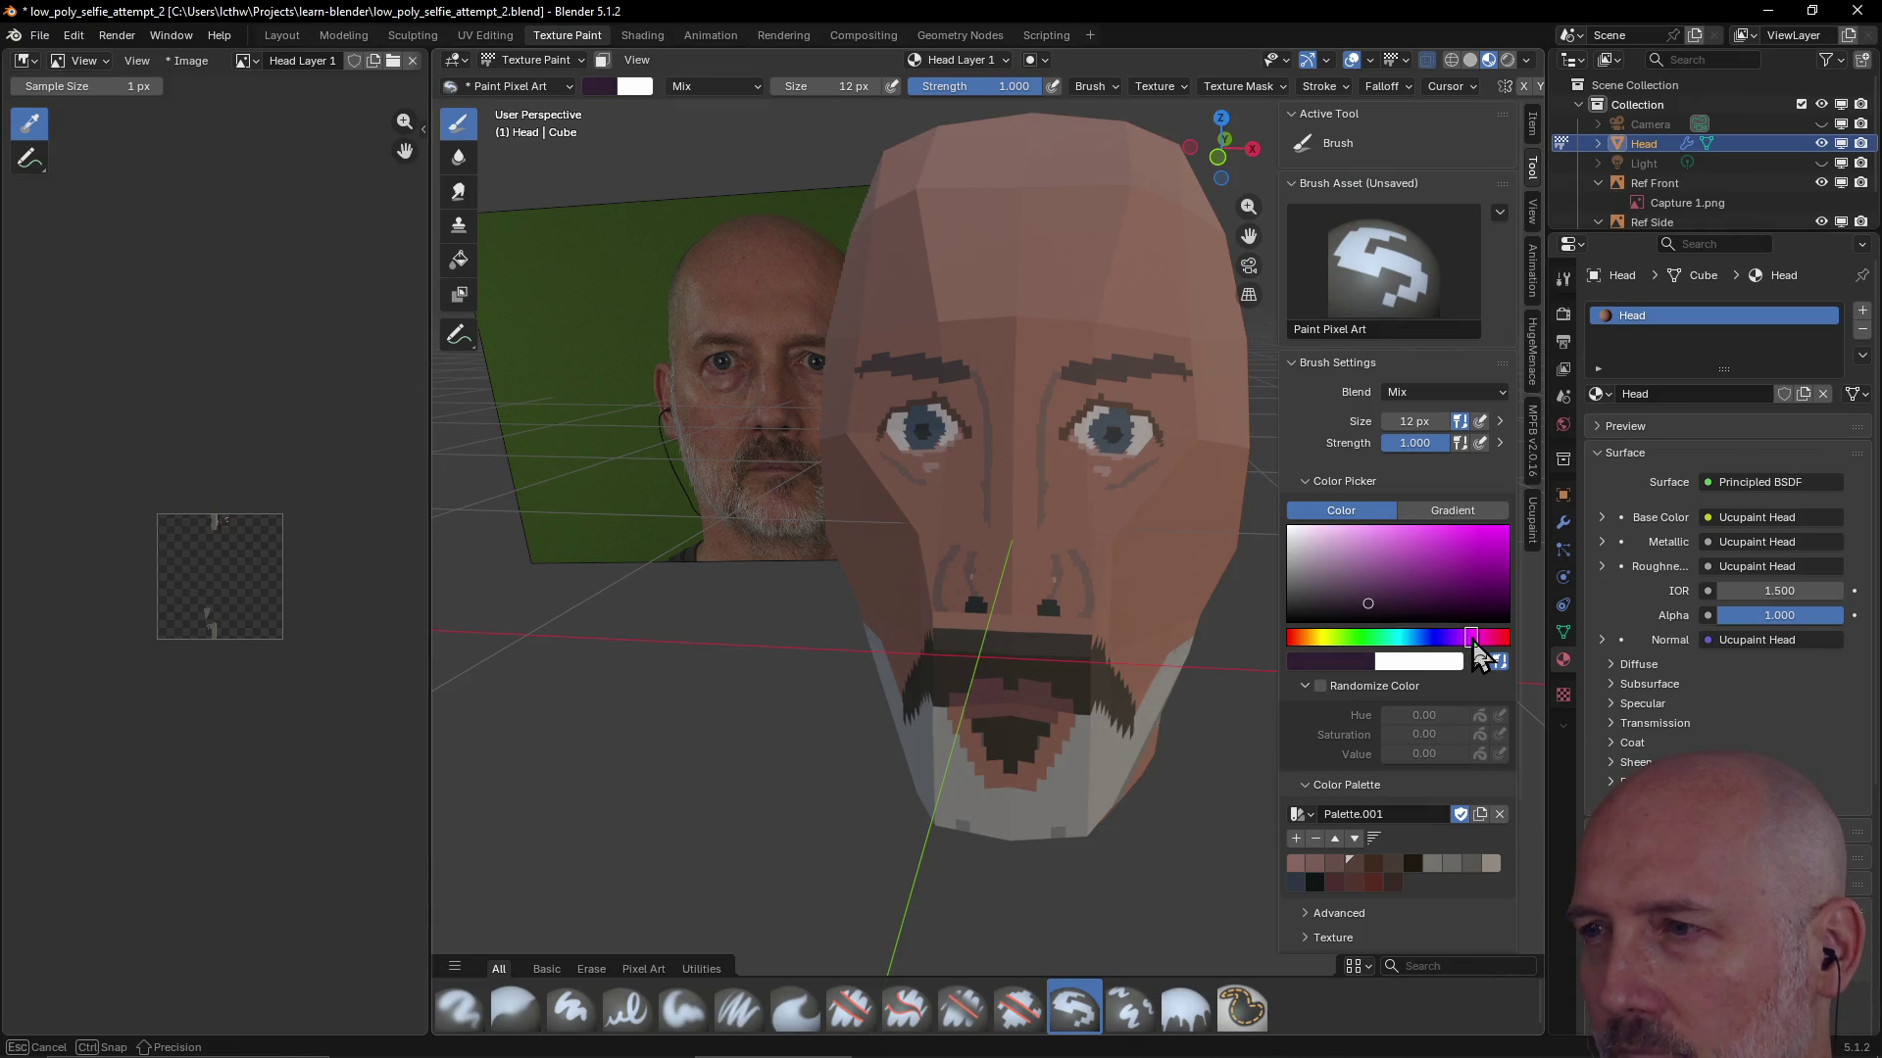
left_click_drag(1483, 654, 1347, 612)
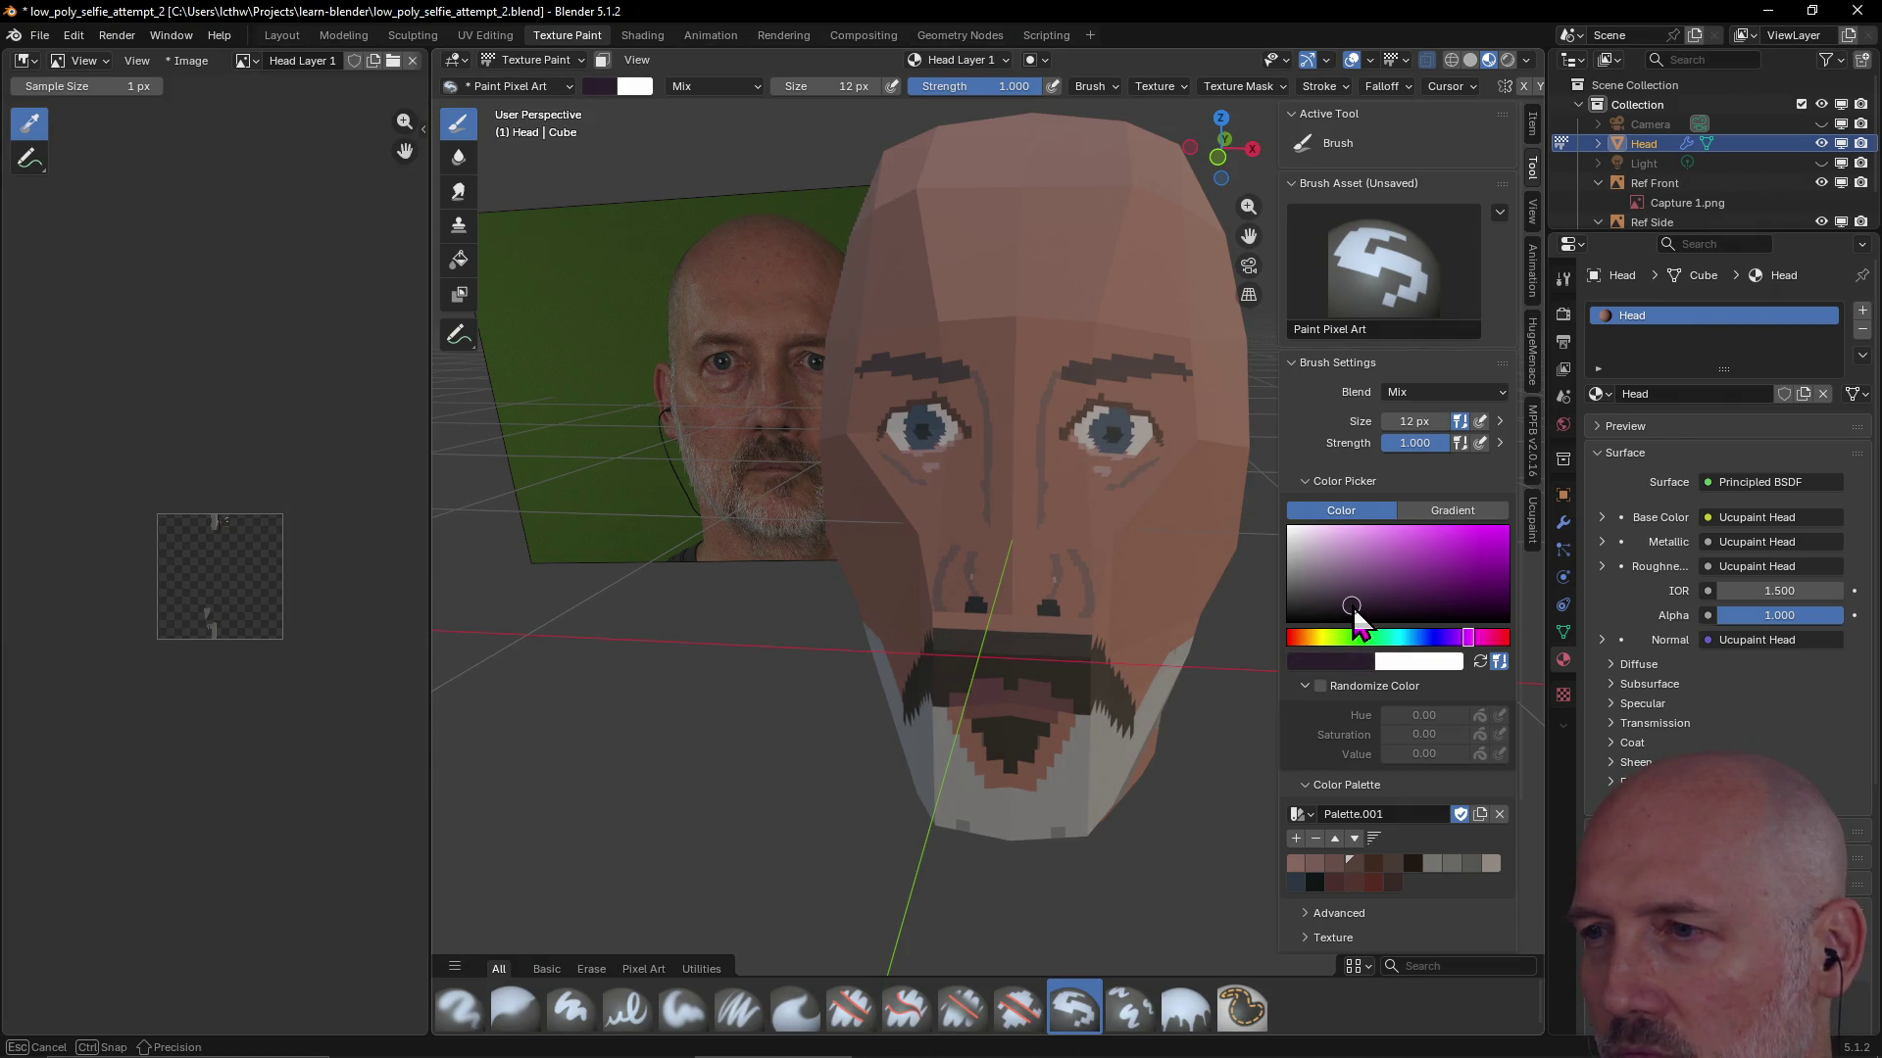
mouse_move(1466, 640)
left_mouse_down()
mouse_move(1510, 669)
mouse_move(1302, 641)
mouse_move(1369, 547)
left_mouse_up()
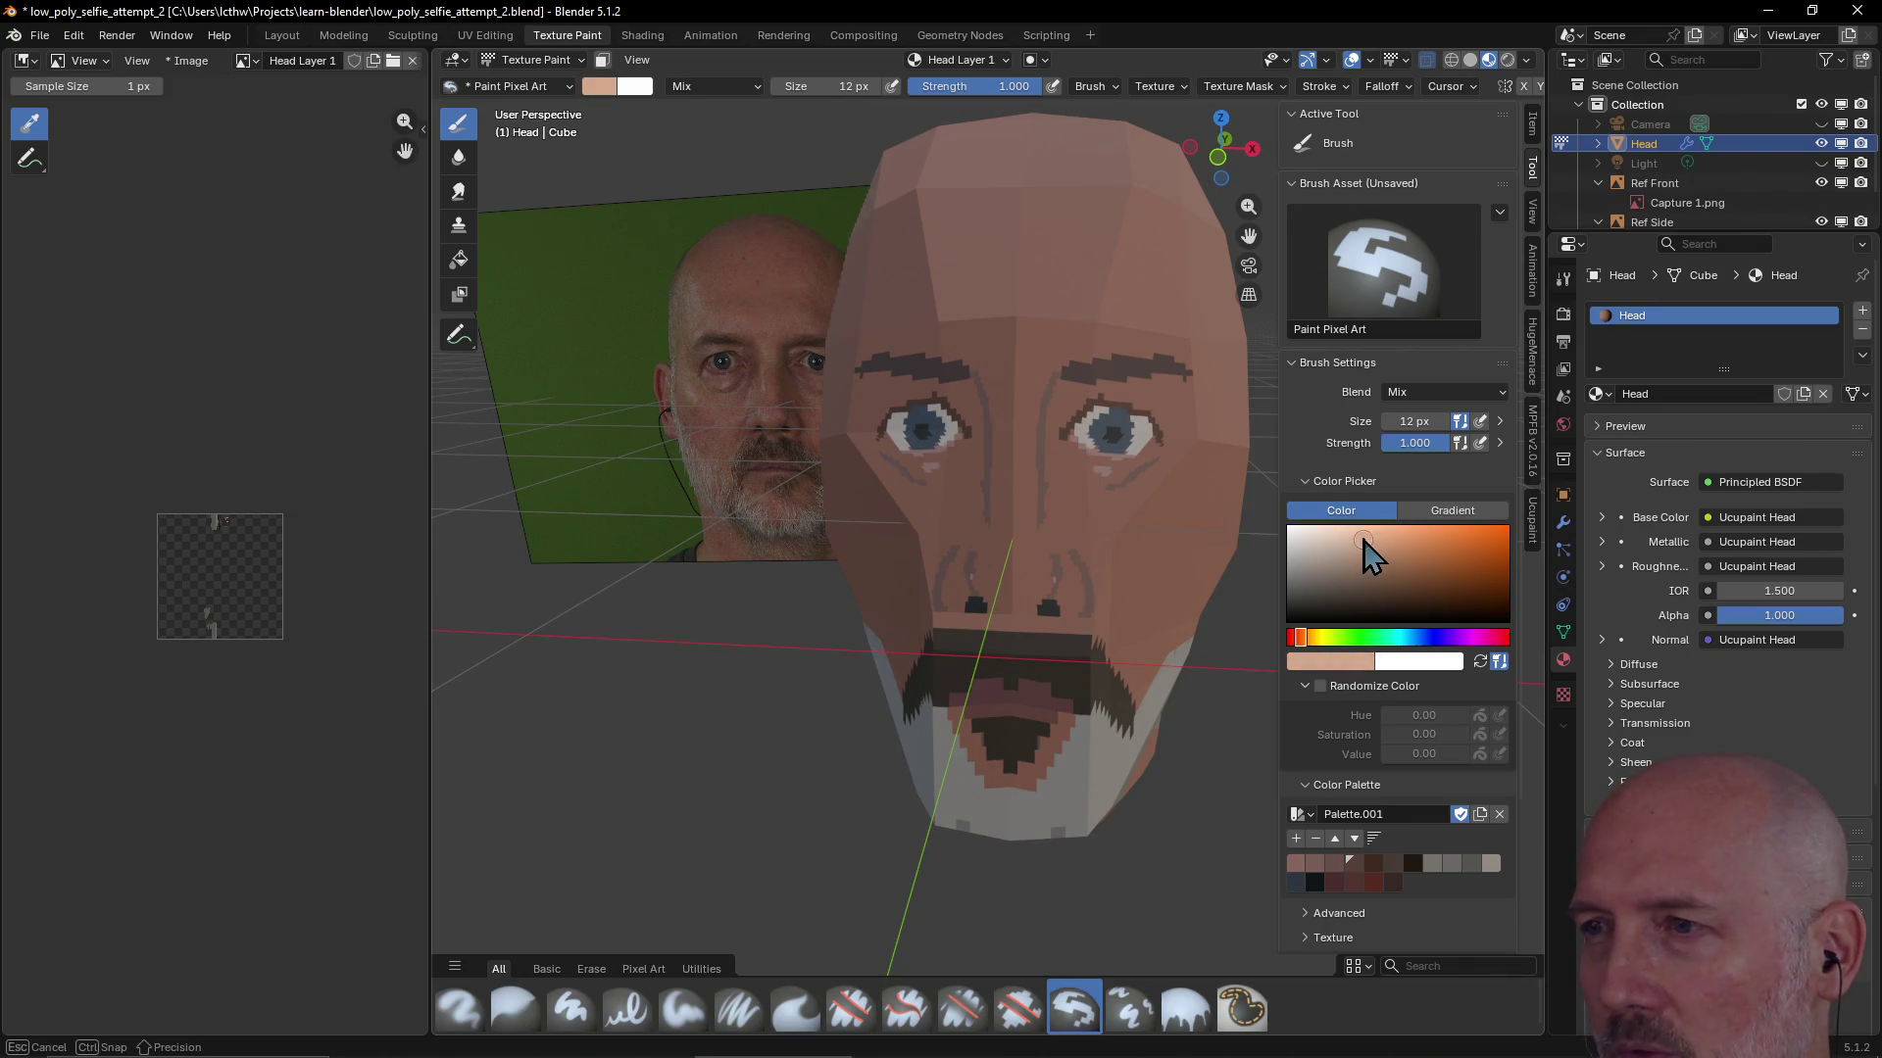
Experiment with red, cyan, orange and pink hues, ending on a muted greyish colour
left_click_drag(1368, 548, 1368, 553)
left_click_drag(1303, 641, 1497, 648)
left_click_drag(1411, 643, 1404, 642)
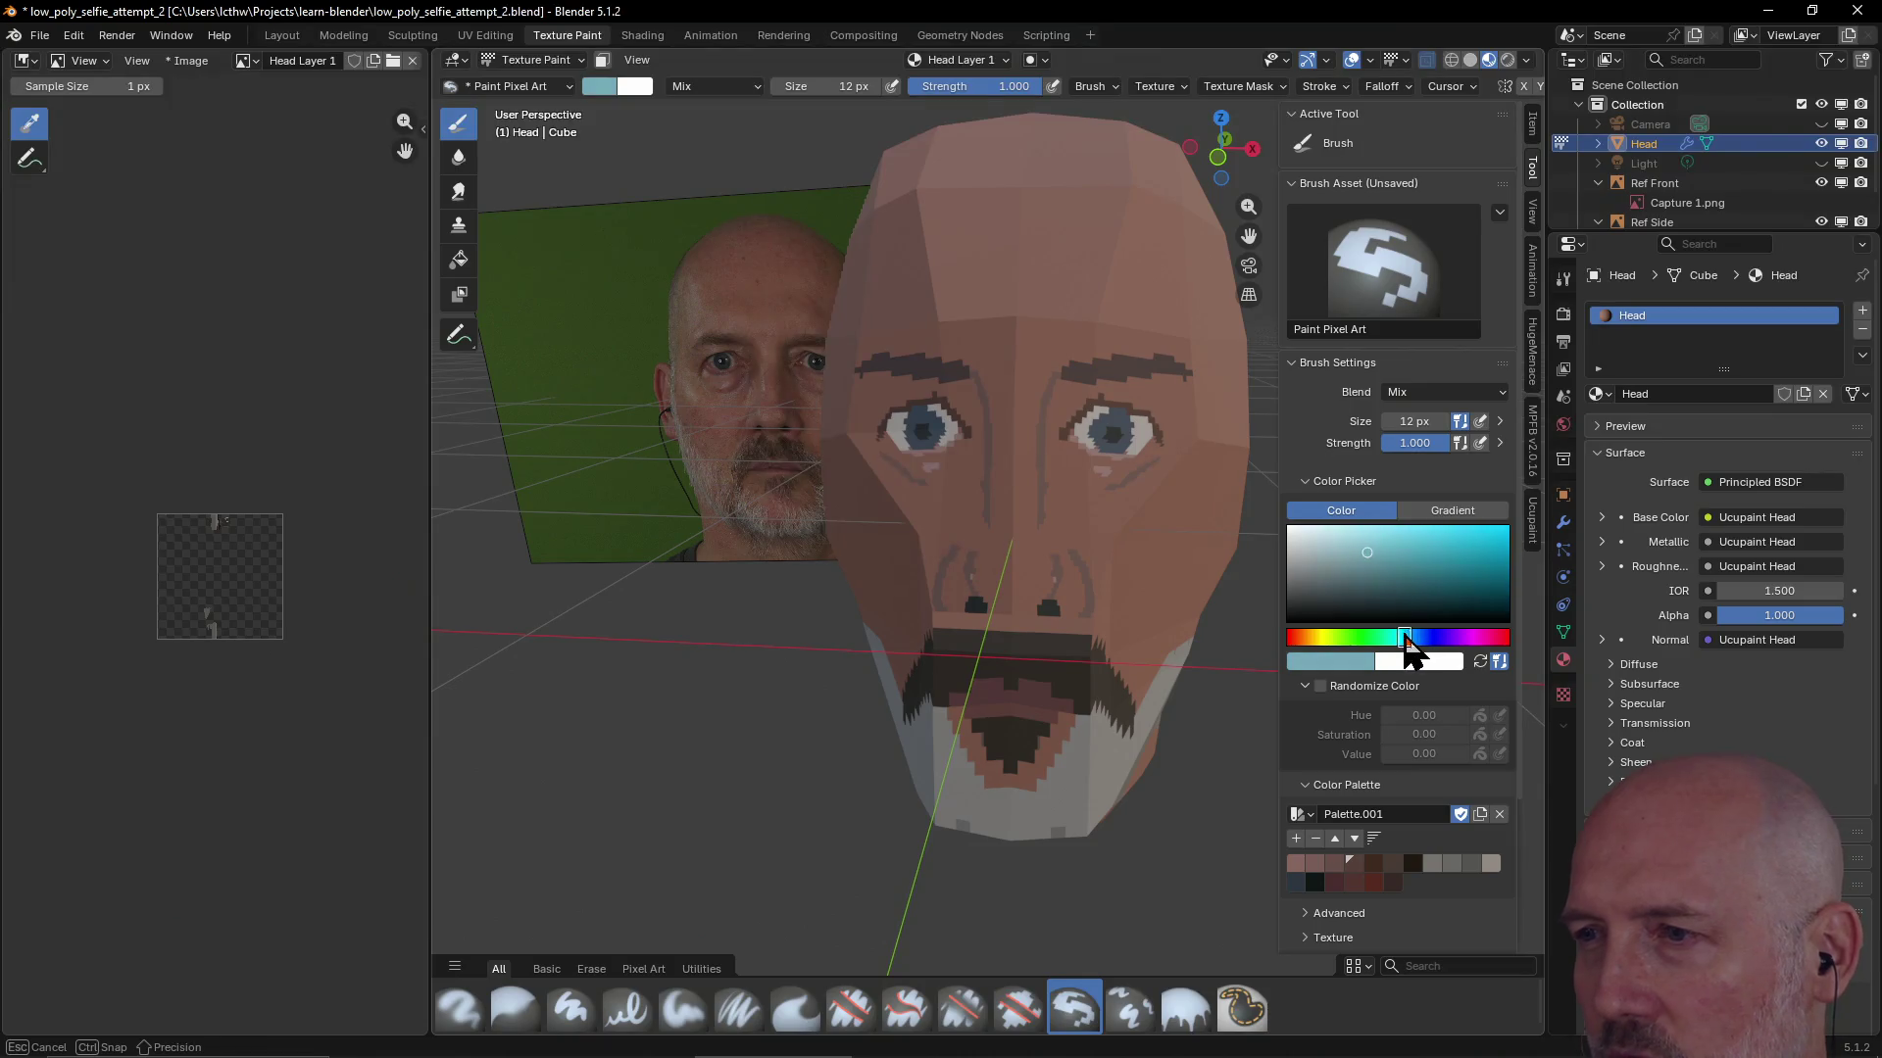
left_click(1323, 552)
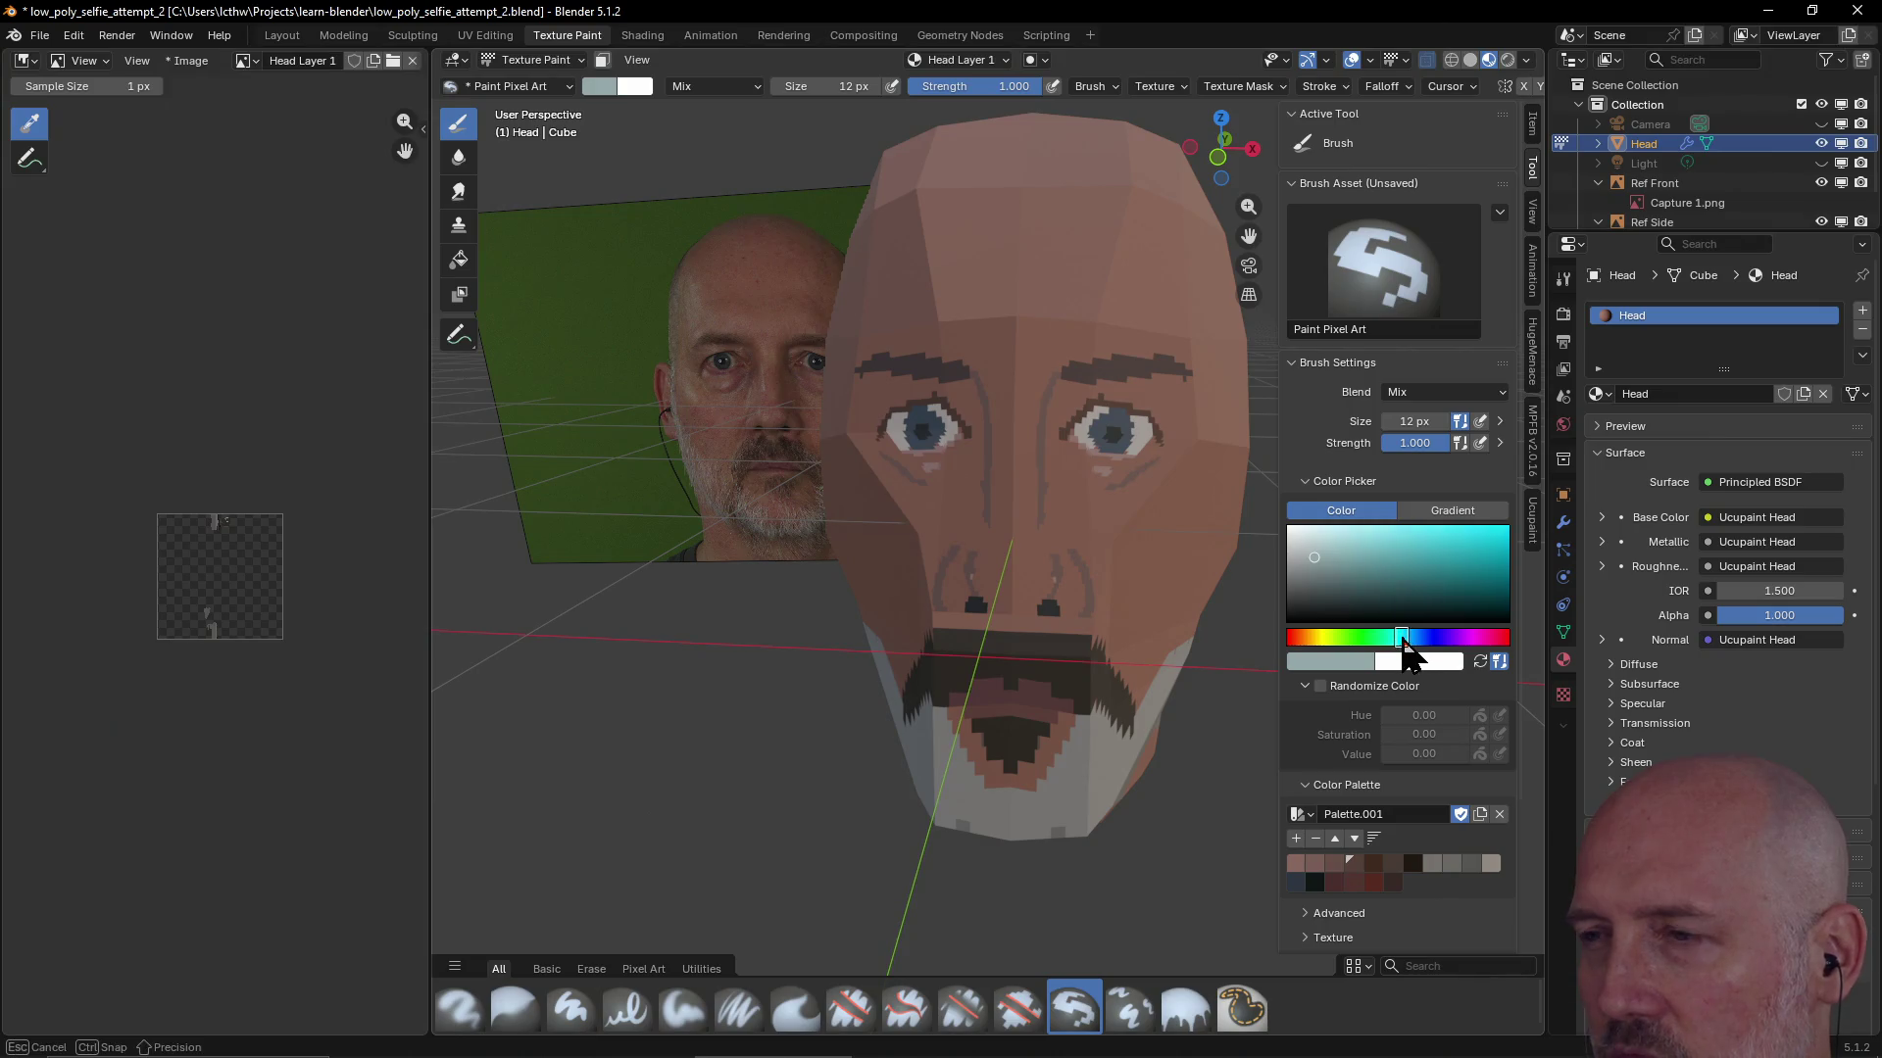
left_click_drag(1319, 566, 1305, 581)
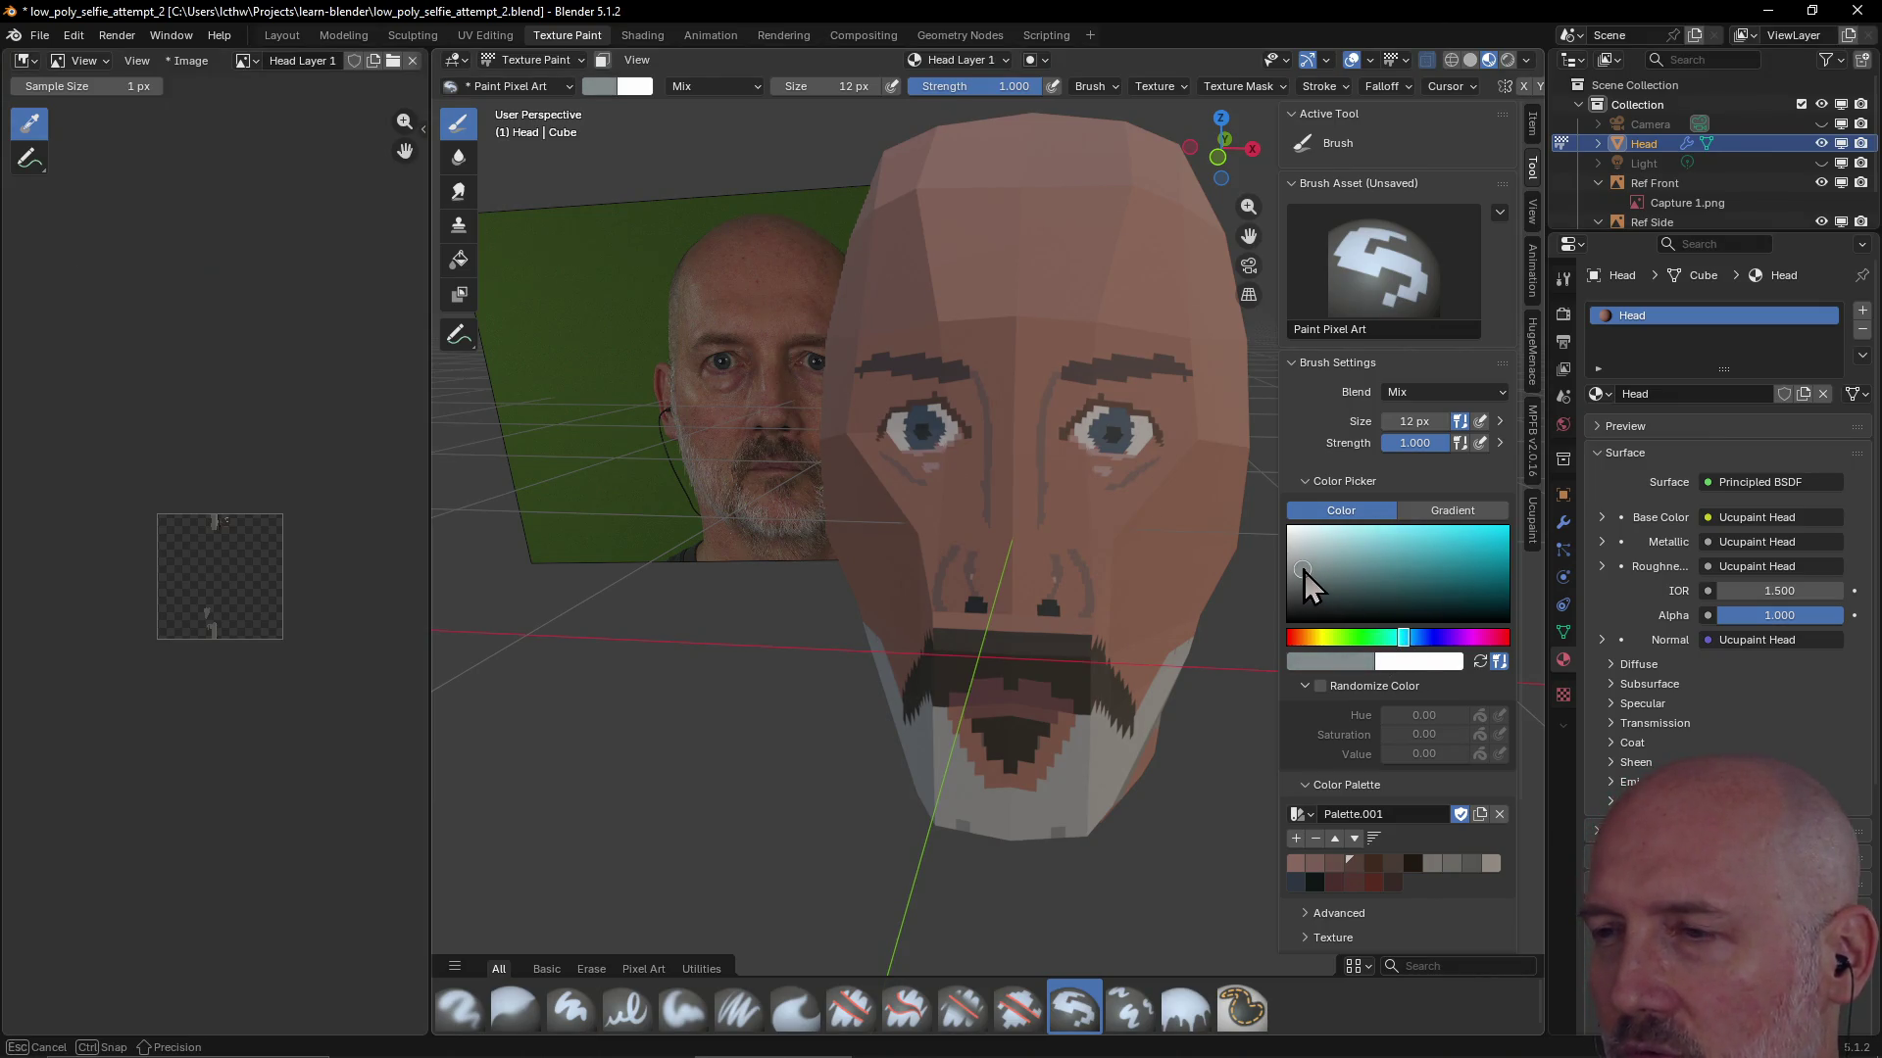
left_click_drag(1404, 639, 1303, 643)
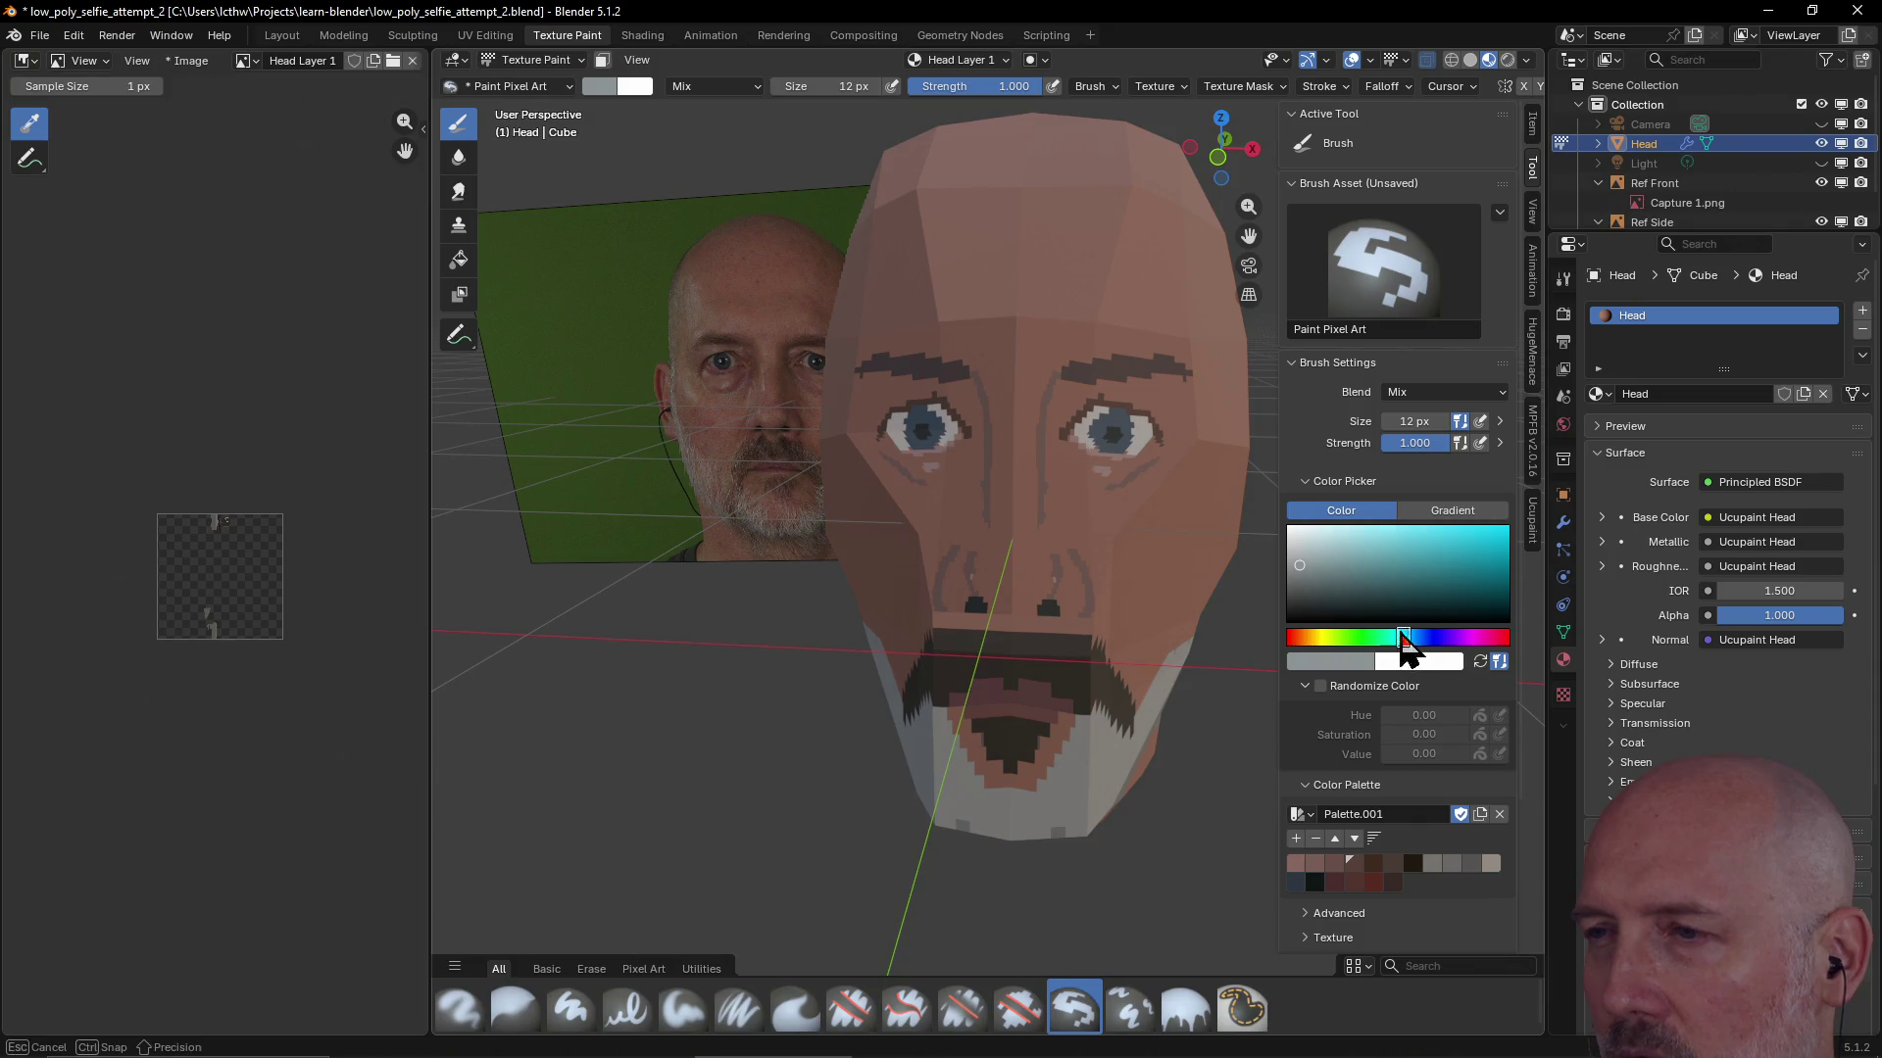
mouse_move(1425, 647)
left_mouse_down()
mouse_move(1499, 658)
mouse_move(1302, 642)
left_mouse_up()
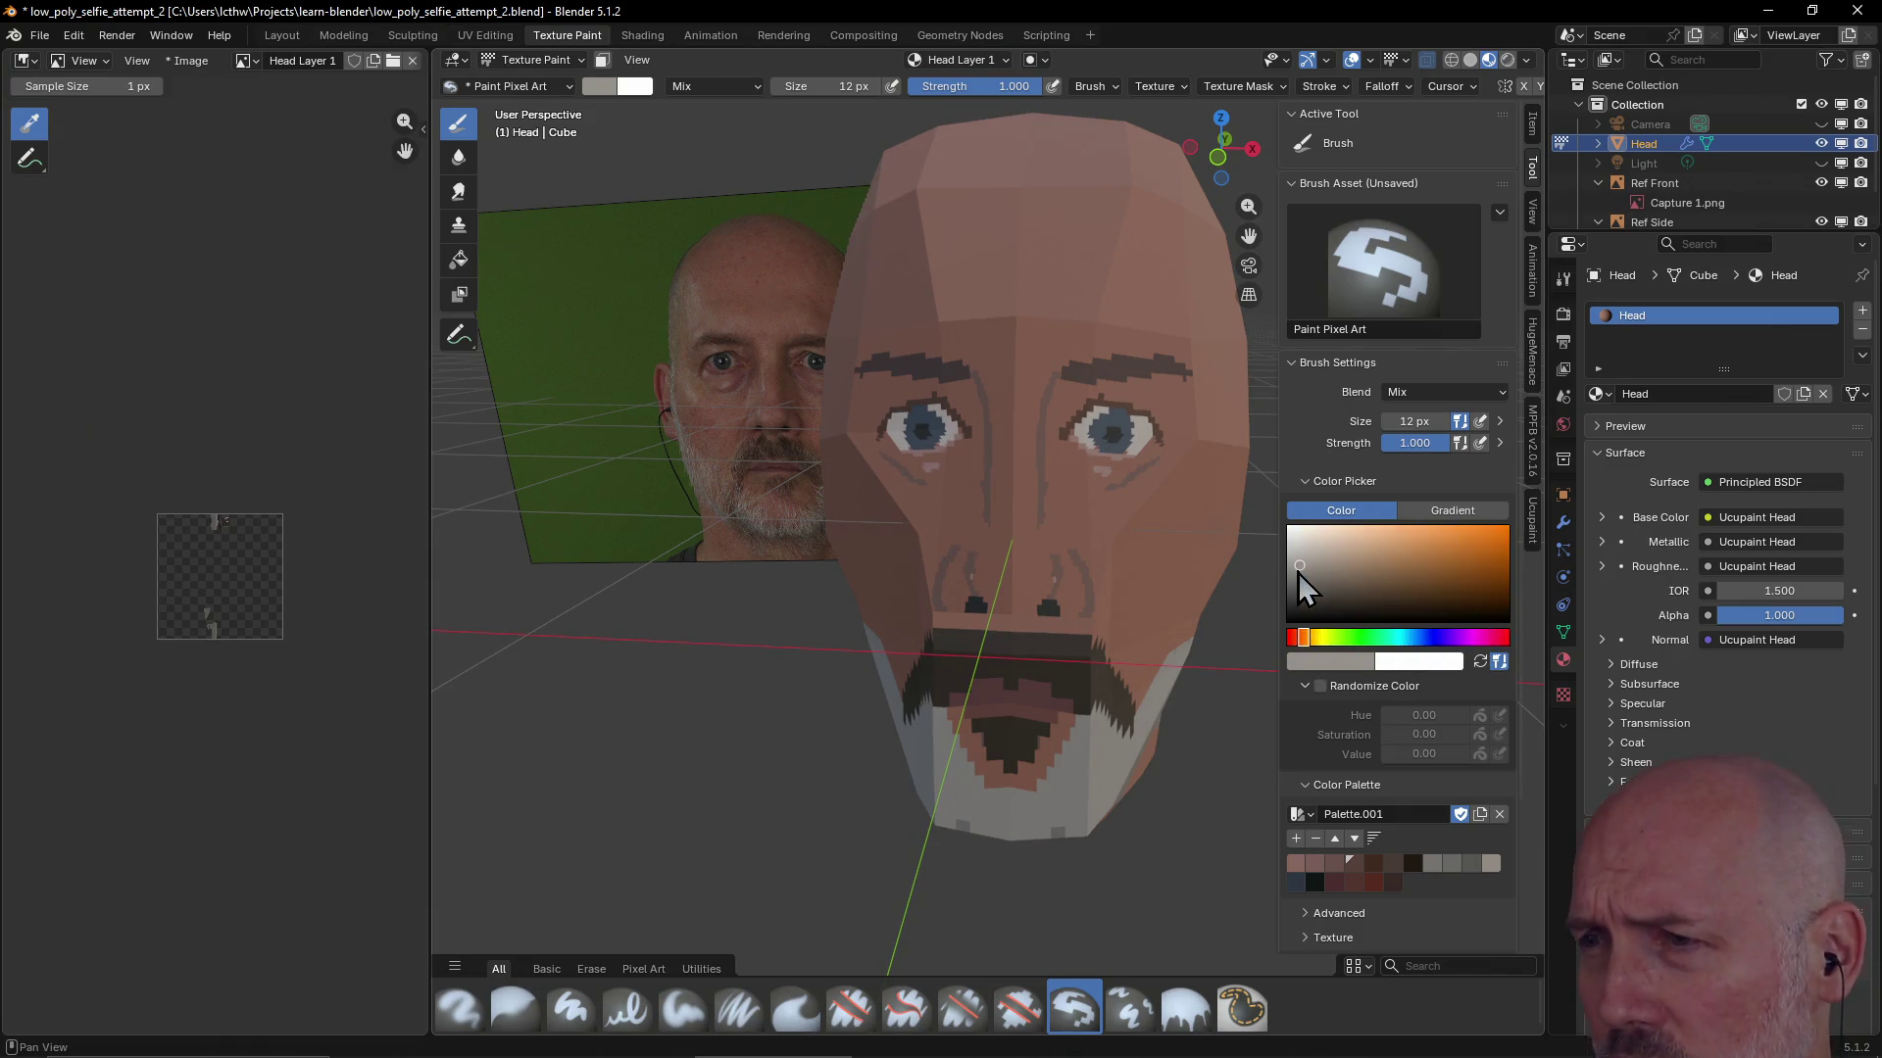
left_click_drag(1307, 562, 1308, 564)
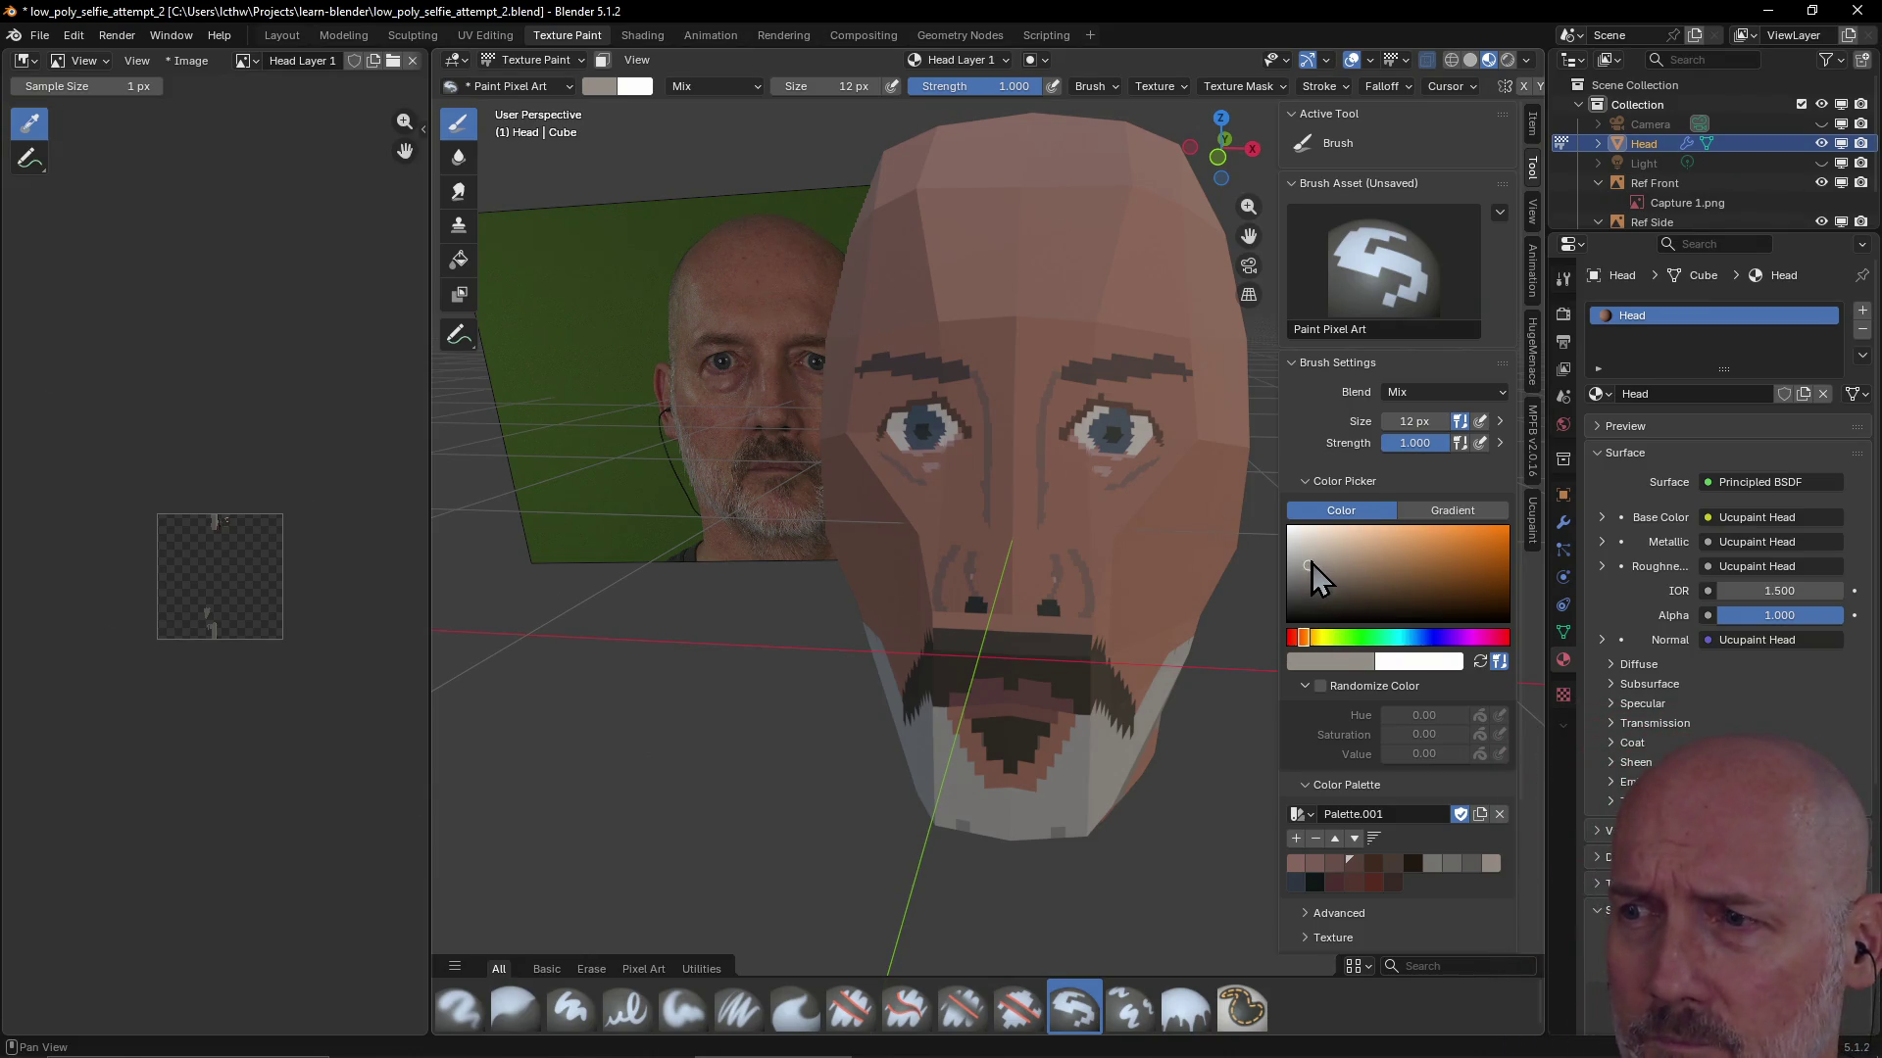
left_click(1309, 570)
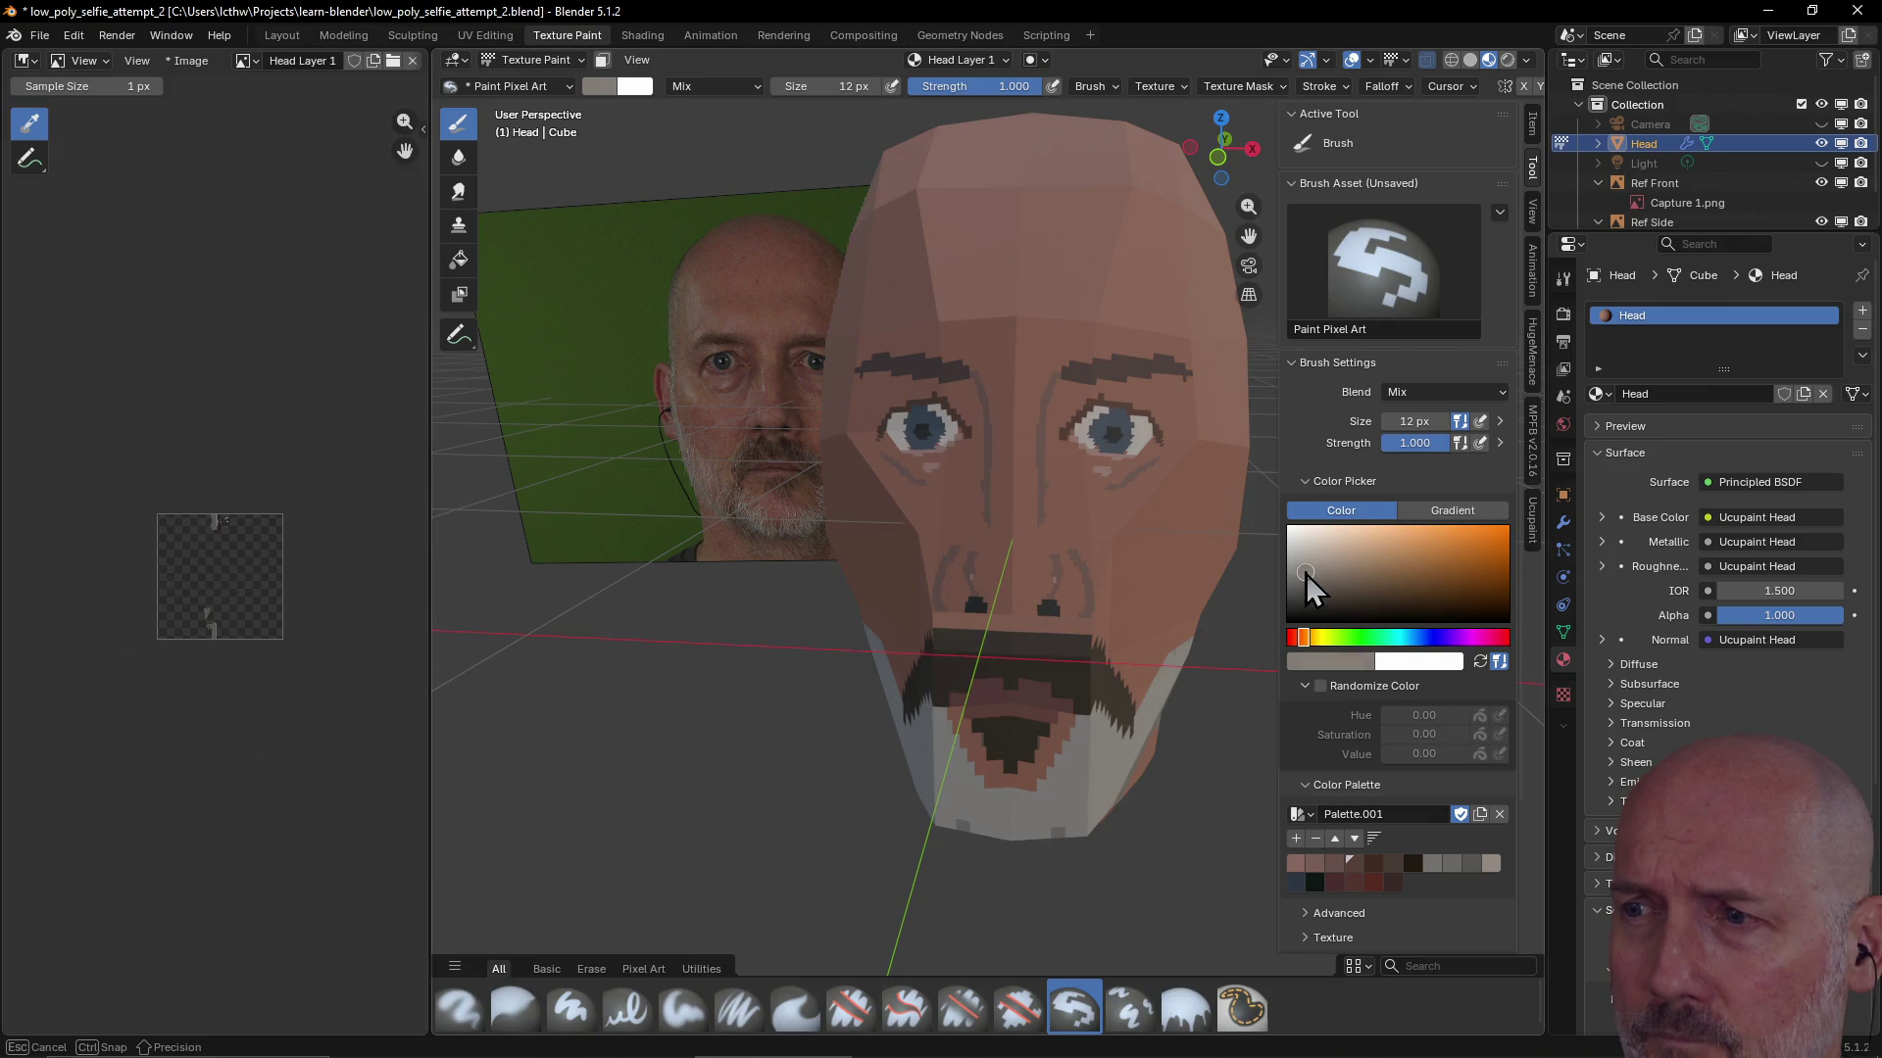
Pick the first palette swatch, a pinkish brown, and orbit around the head
left_click(1300, 867)
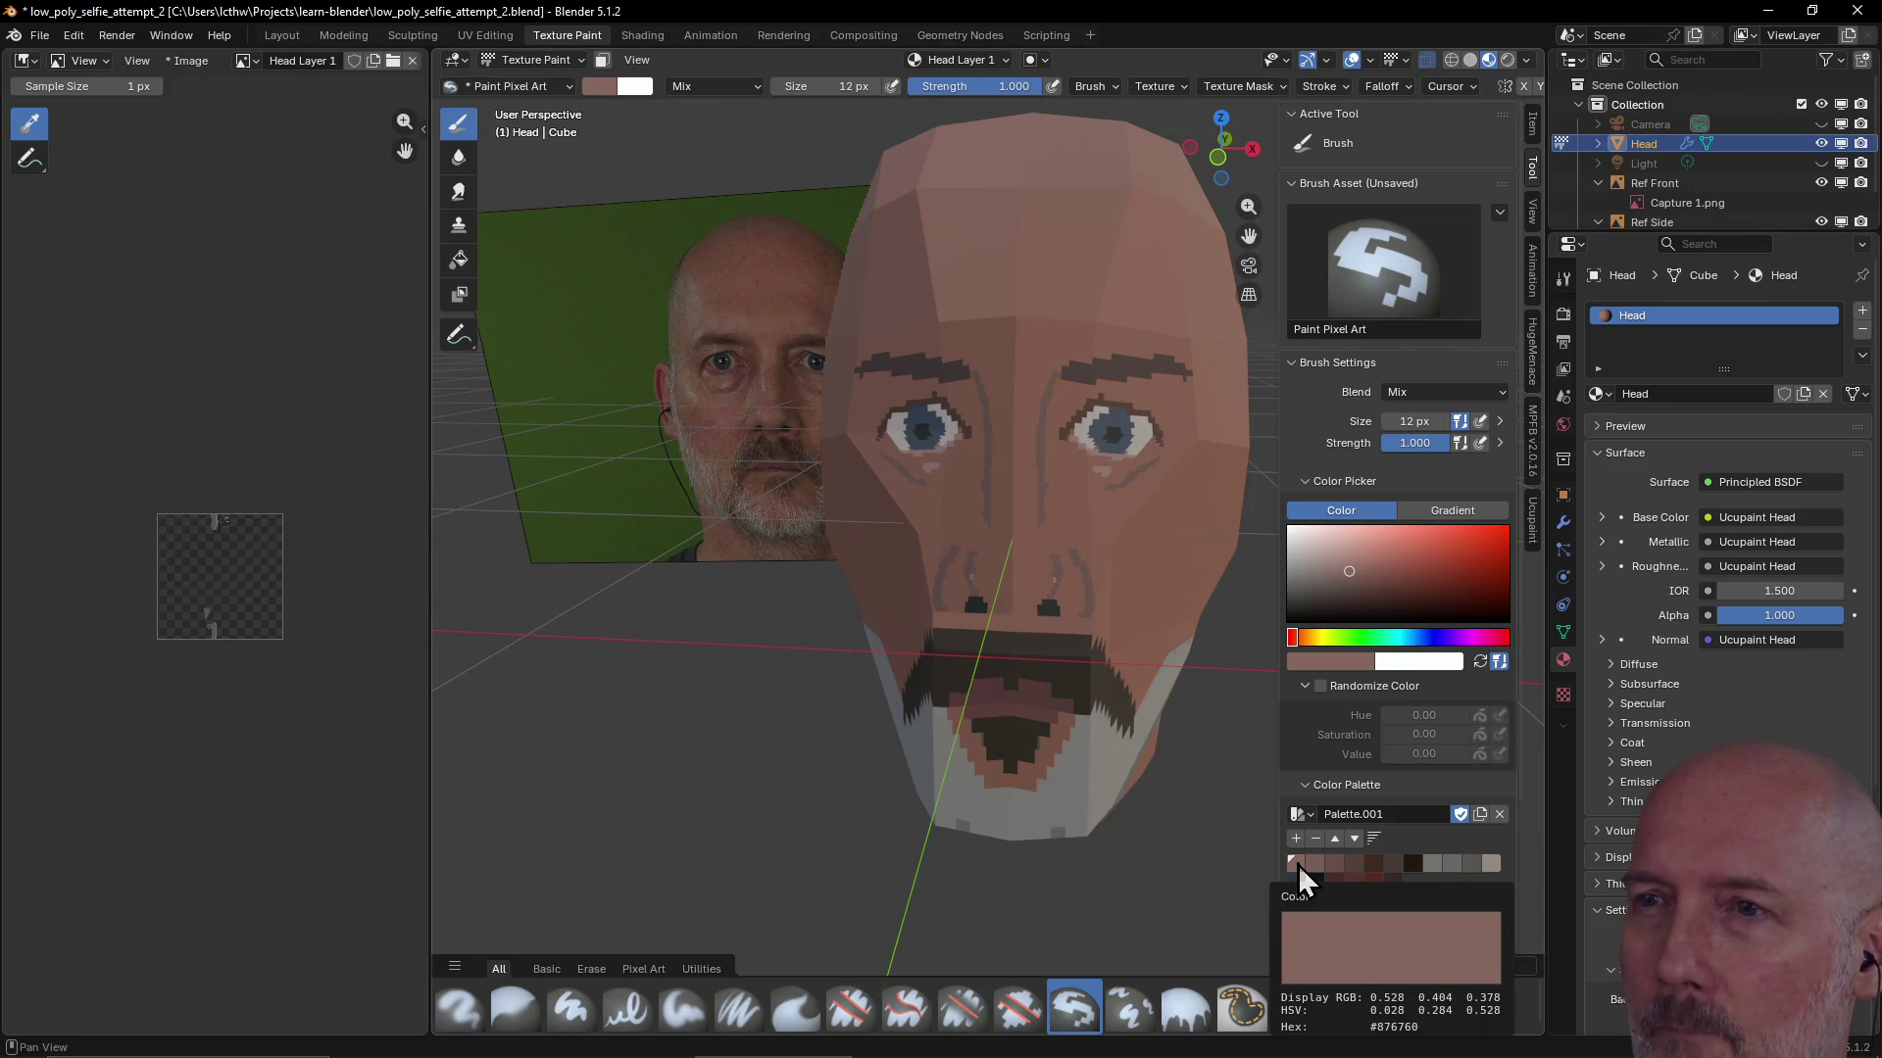
mouse_move(1148, 588)
middle_mouse_down()
mouse_move(1066, 582)
mouse_move(1174, 617)
mouse_move(1171, 670)
middle_mouse_up()
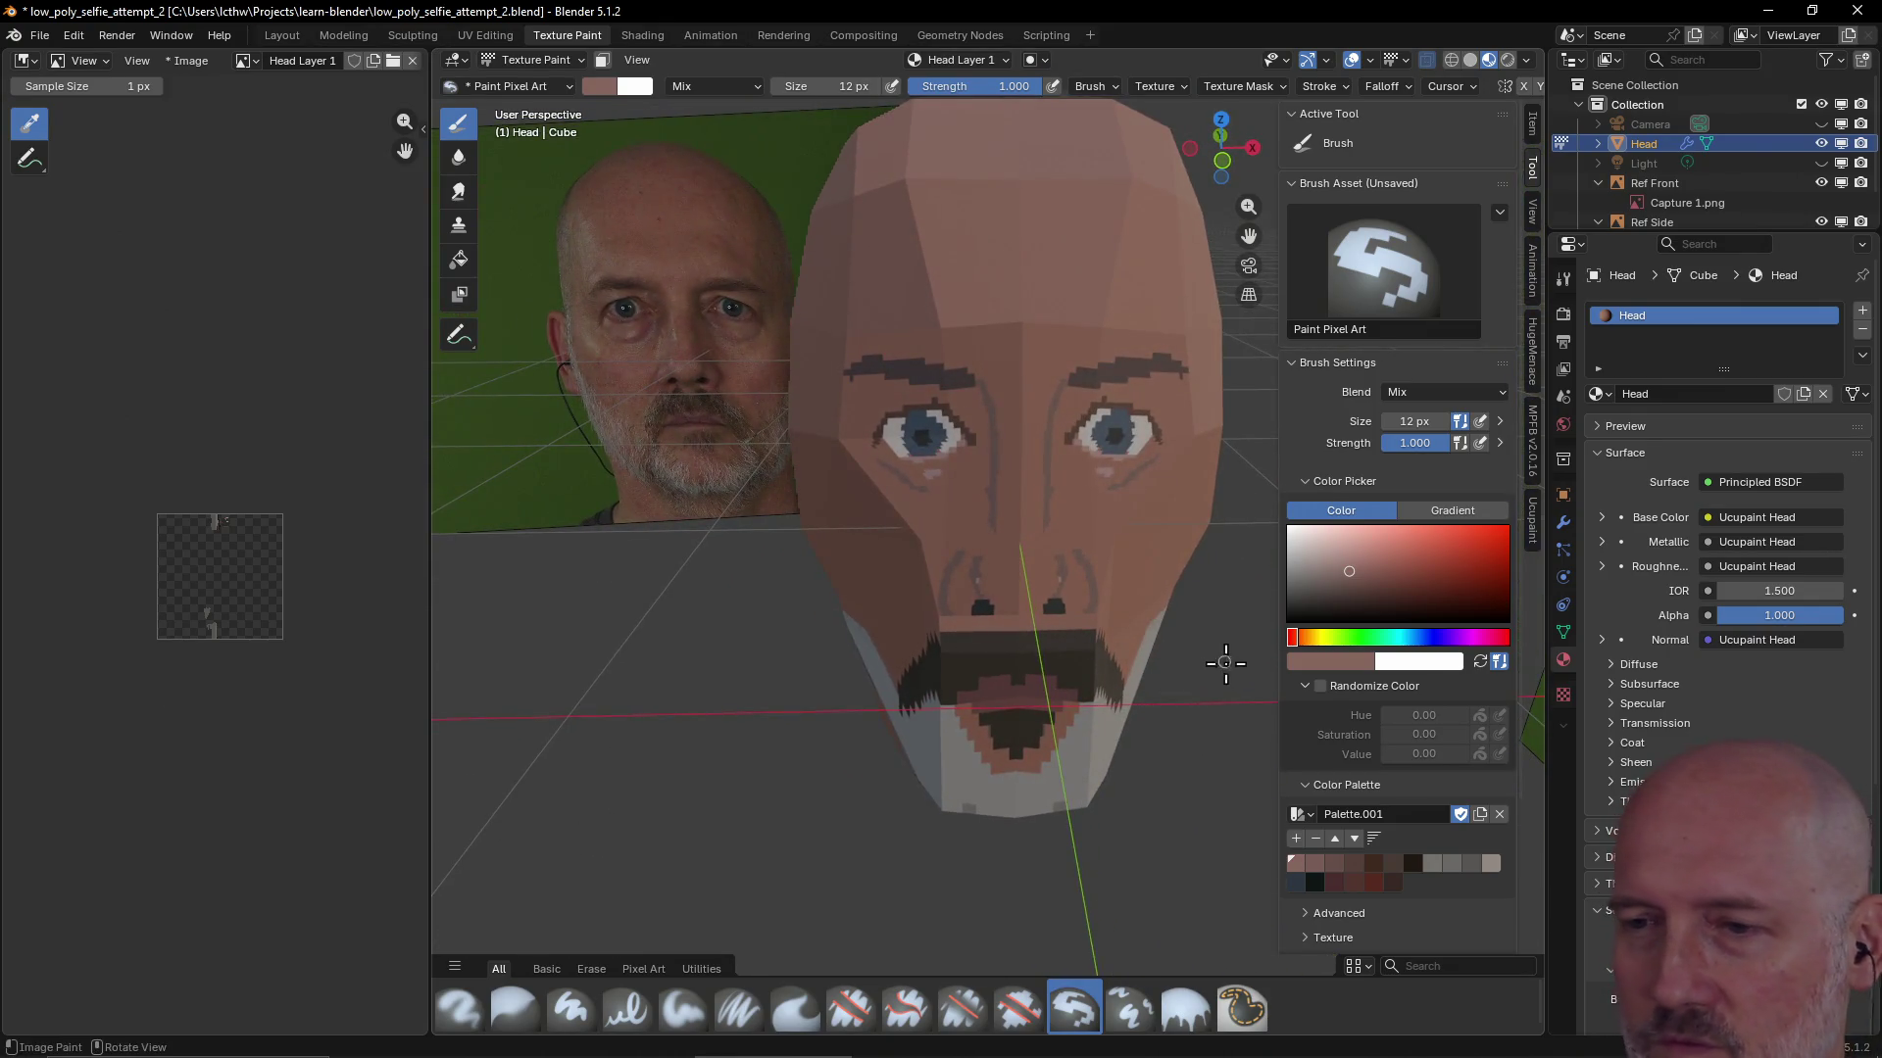
View the head from the Left preset and pan to frame it with the side photo
key("grave")
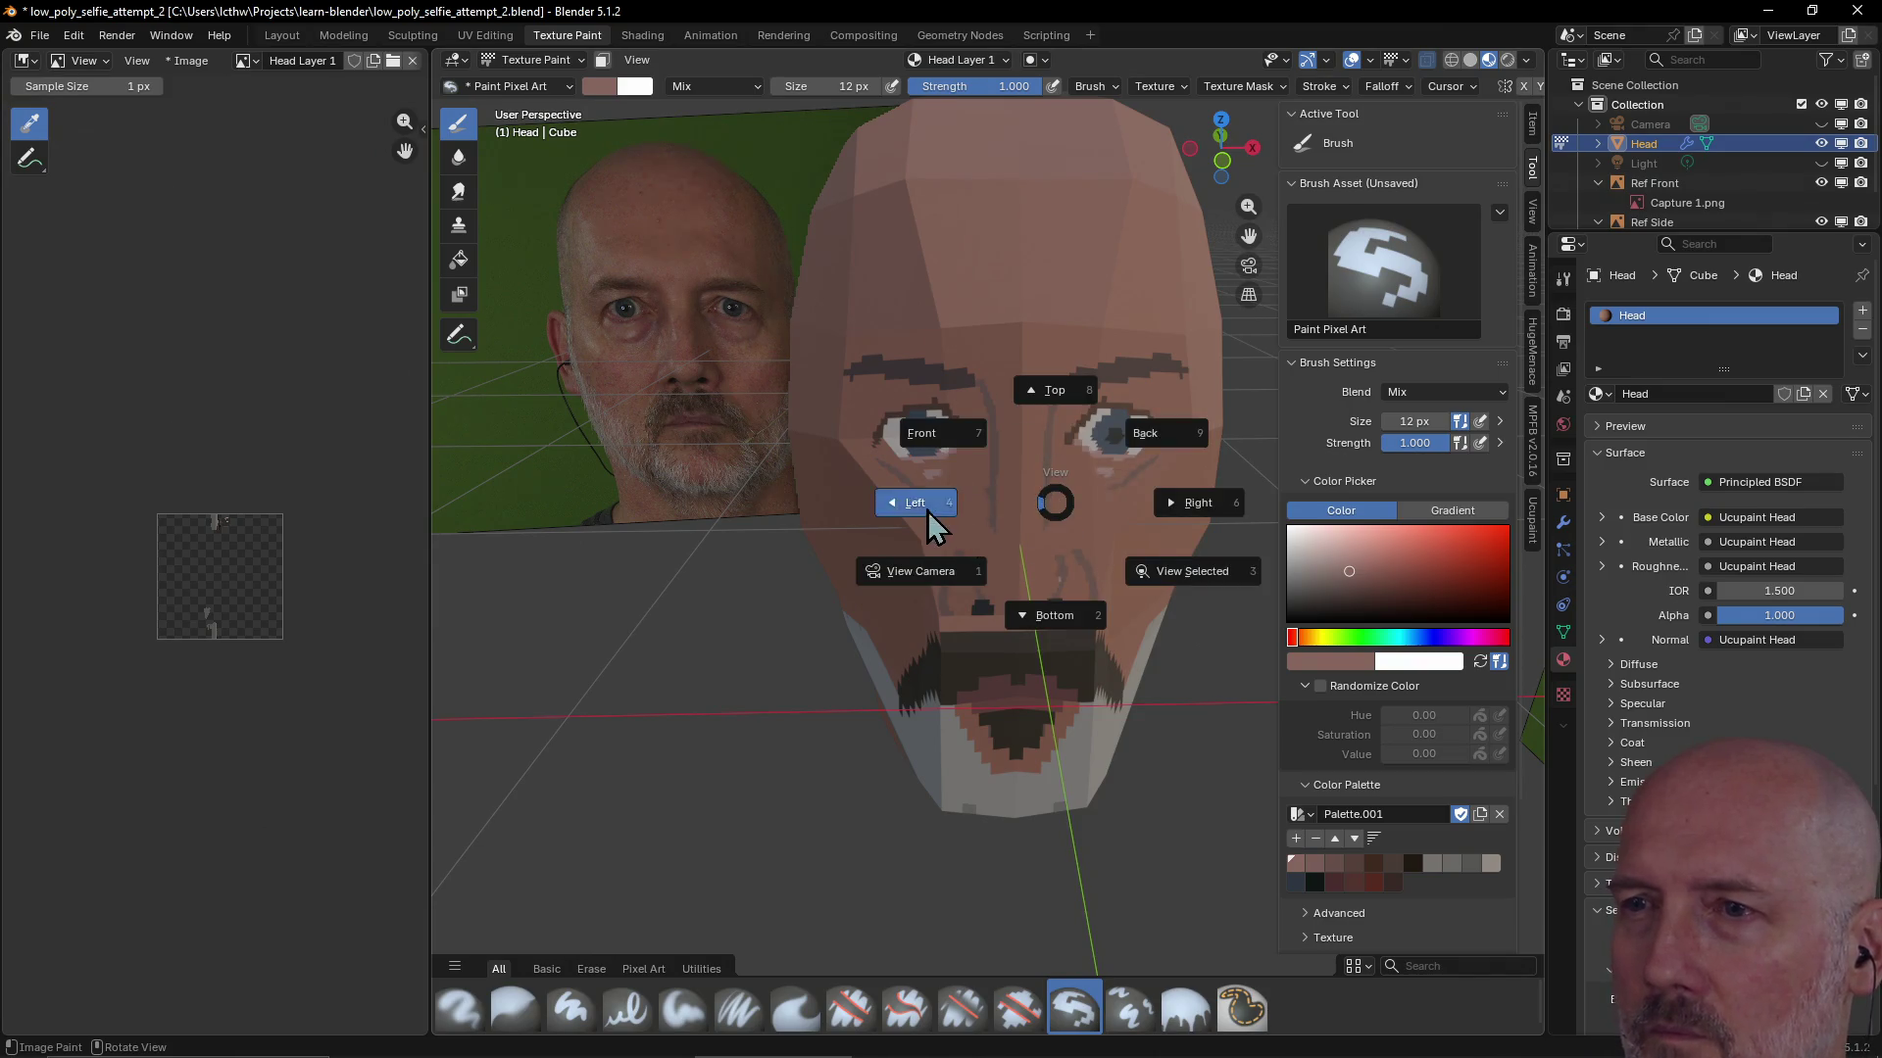
left_click(927, 515)
scroll(1035, 560, "down", 2)
scroll(1039, 564, "down", 3)
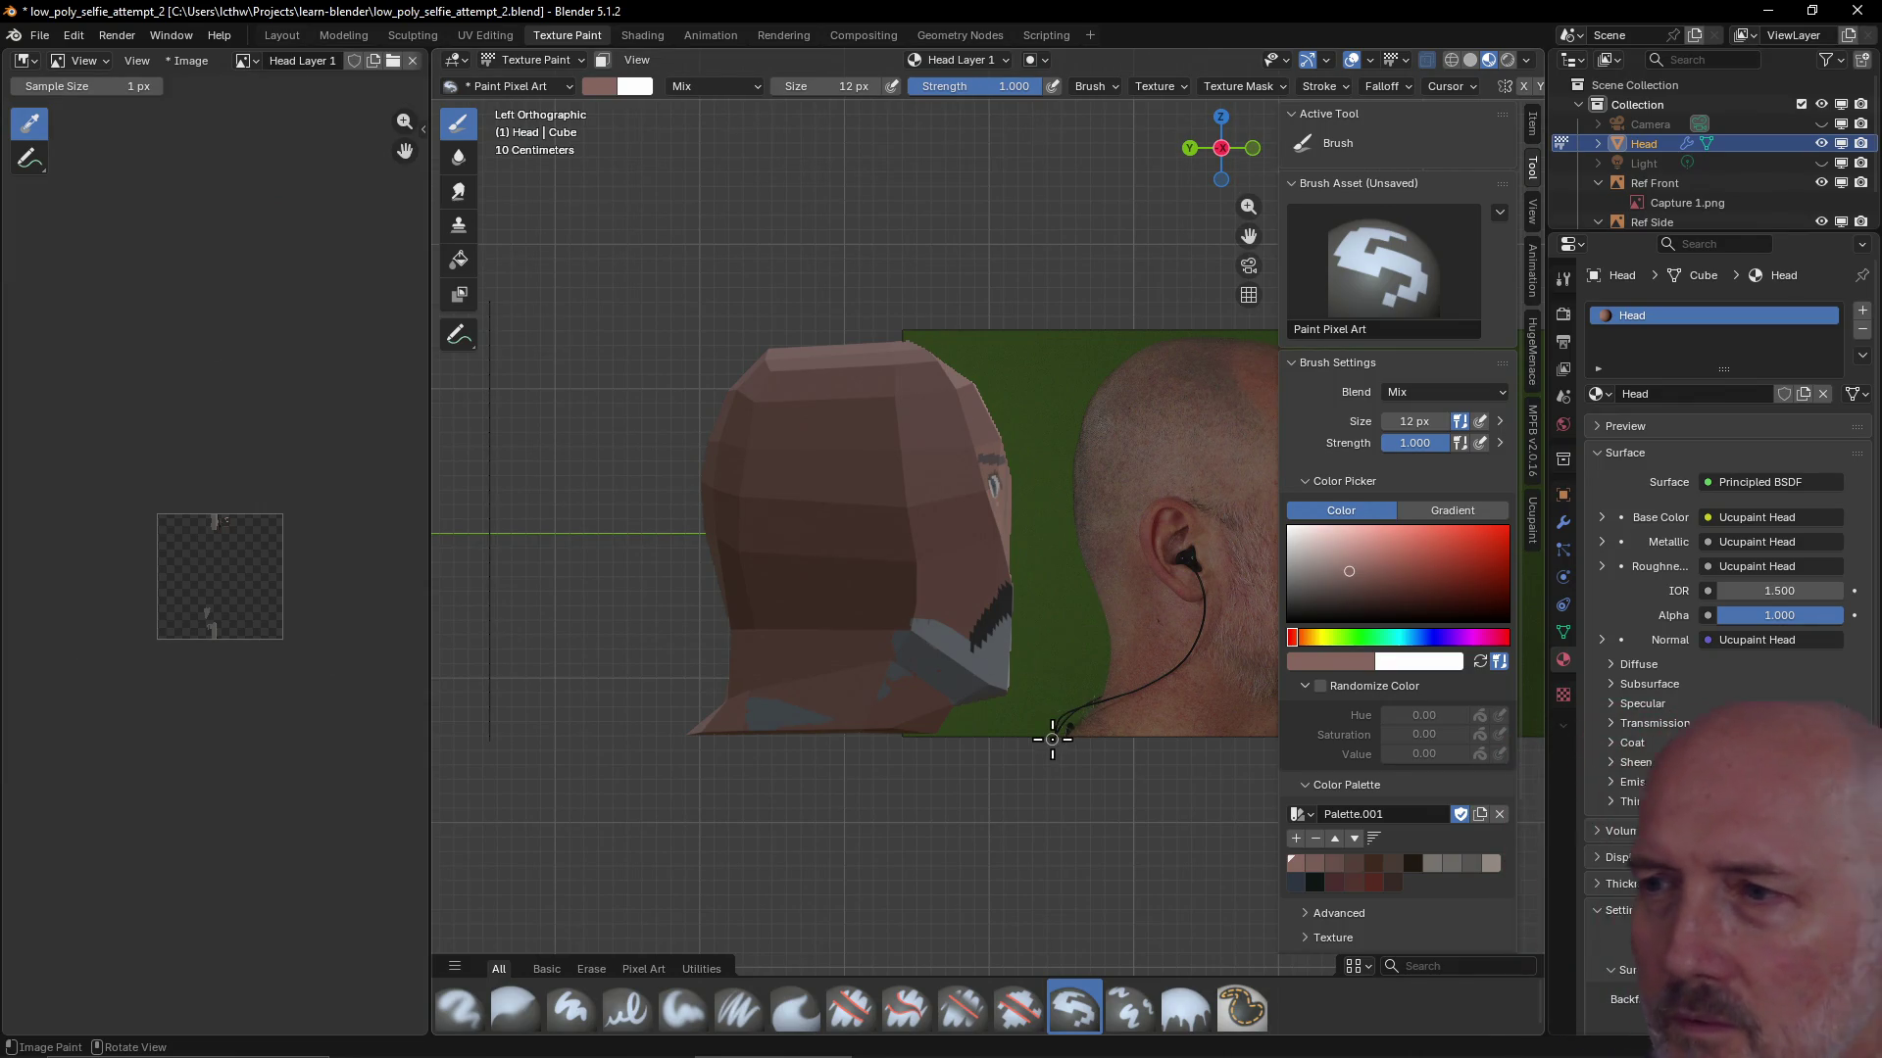
mouse_move(1104, 538)
middle_mouse_down("shift")
mouse_move(1037, 520)
mouse_move(882, 526)
middle_mouse_up("shift")
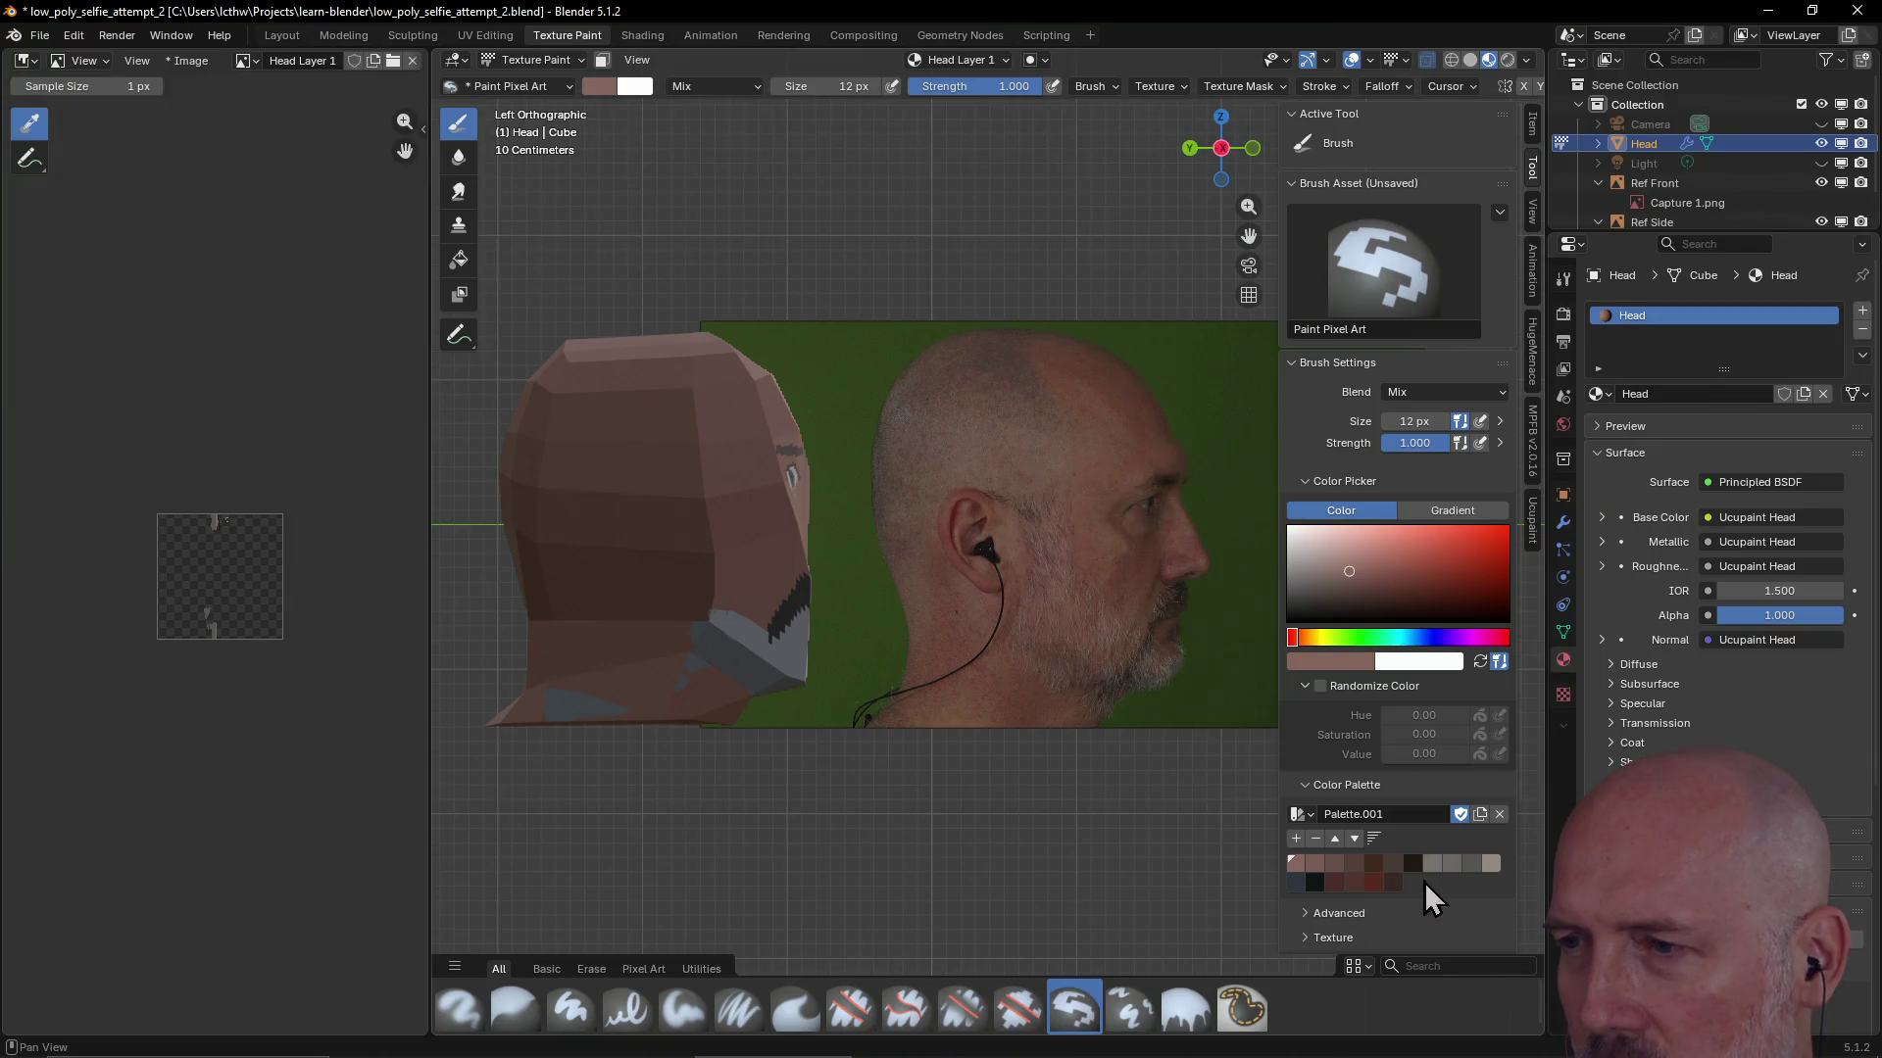
mouse_move(1332, 882)
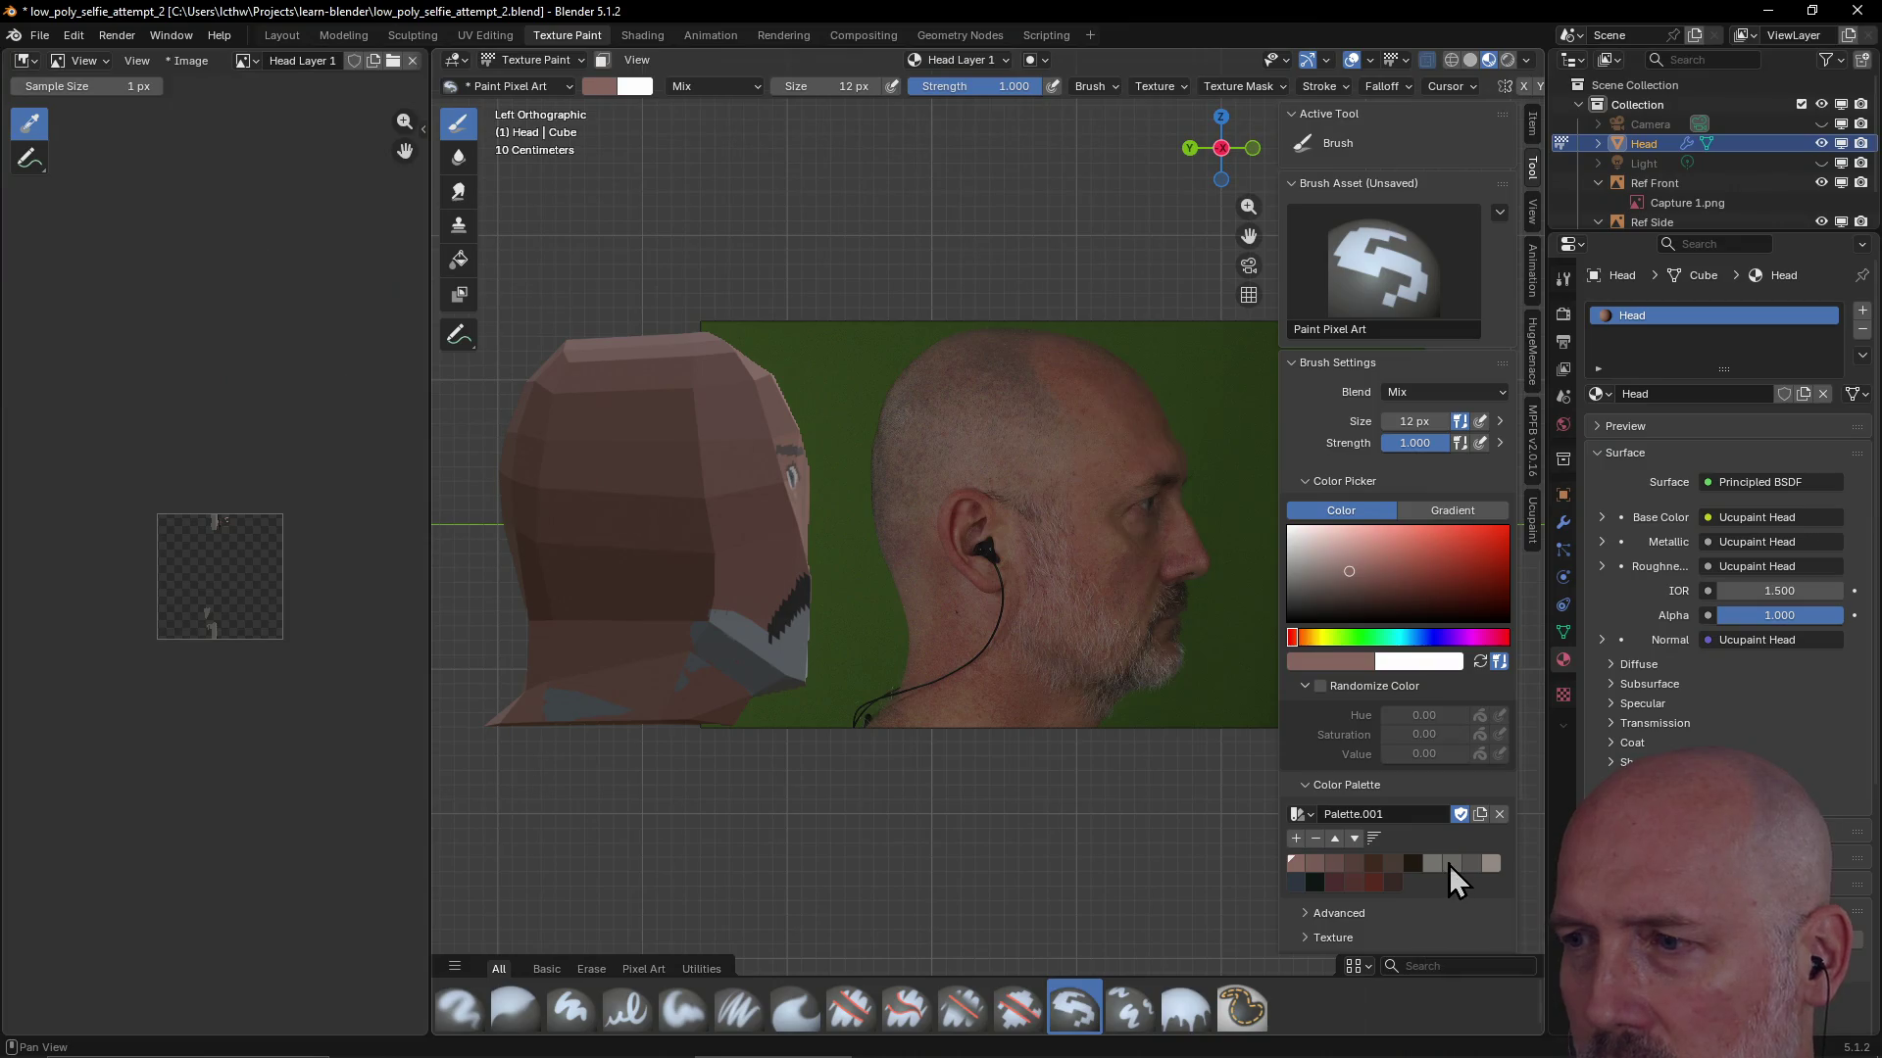
Paint a grey vertical stroke down the side of the head above the beard, then bring up the Ucupaint layers
left_click(1448, 866)
left_click_drag(689, 519, 706, 593)
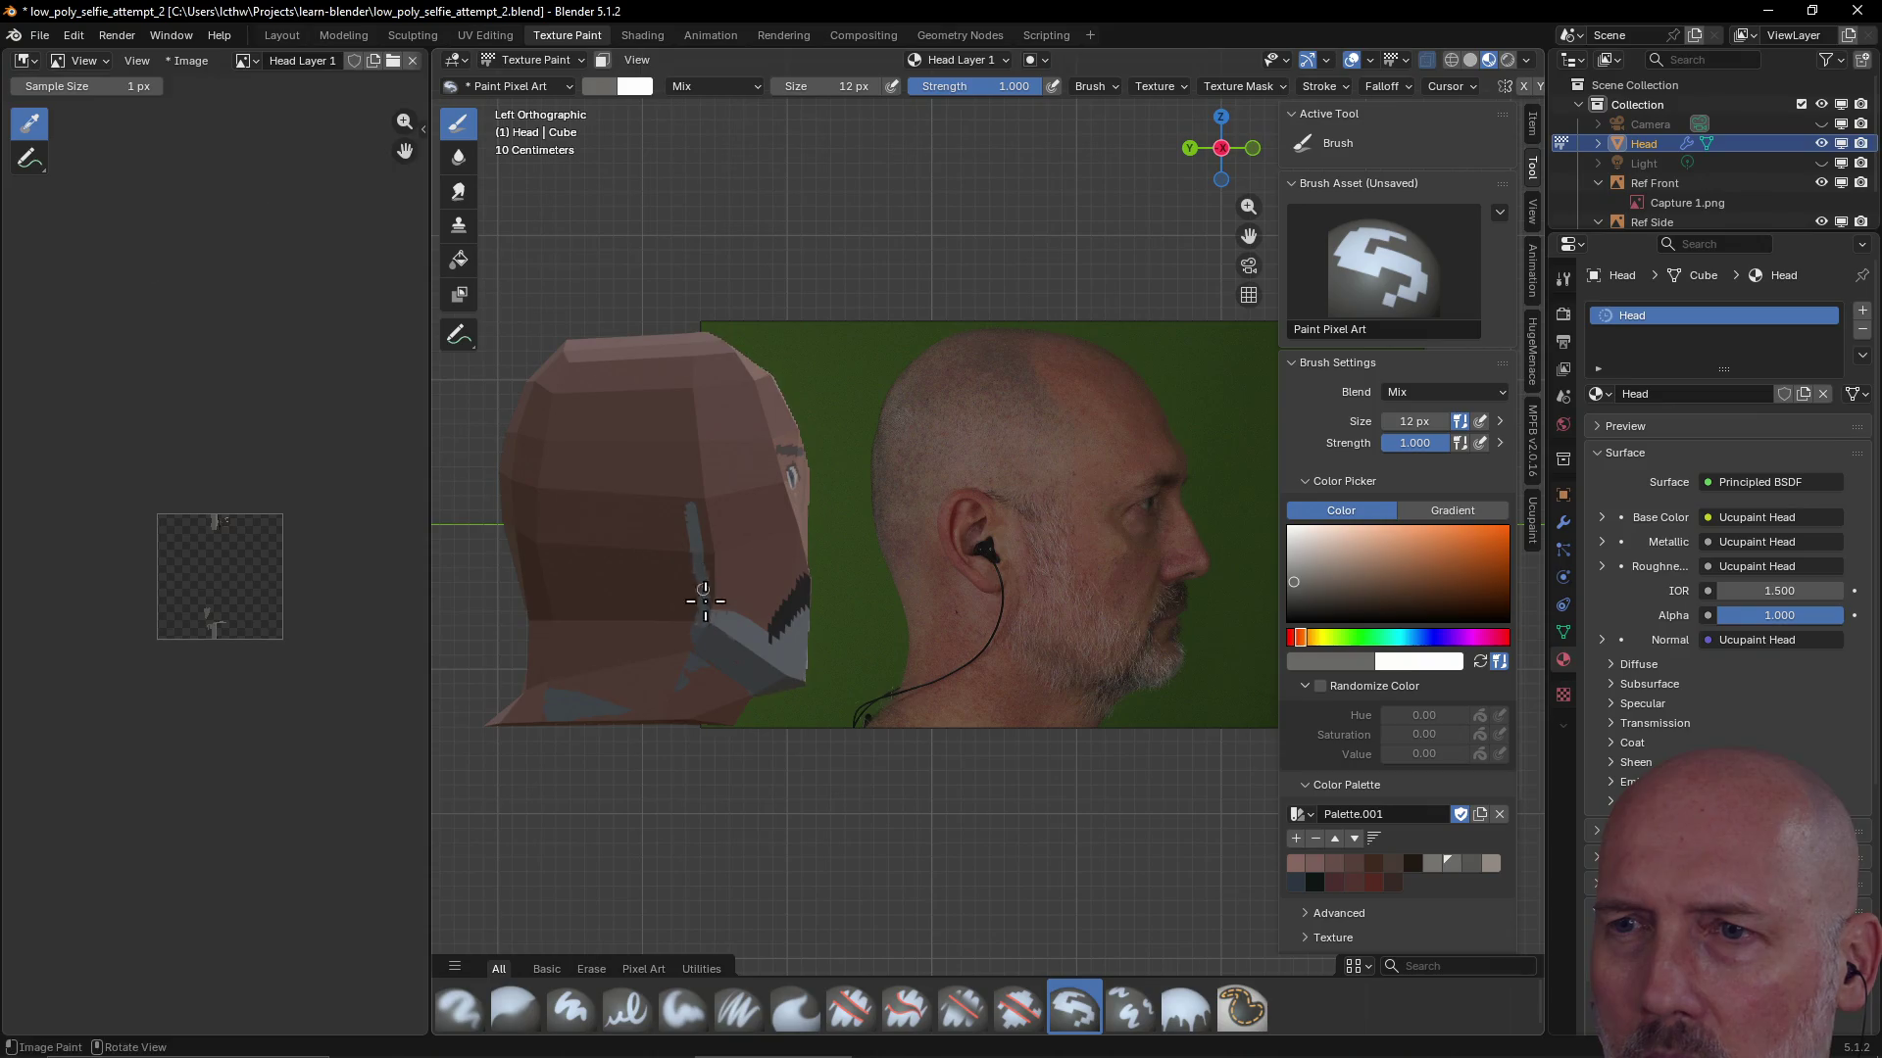
left_click_drag(708, 591, 704, 585)
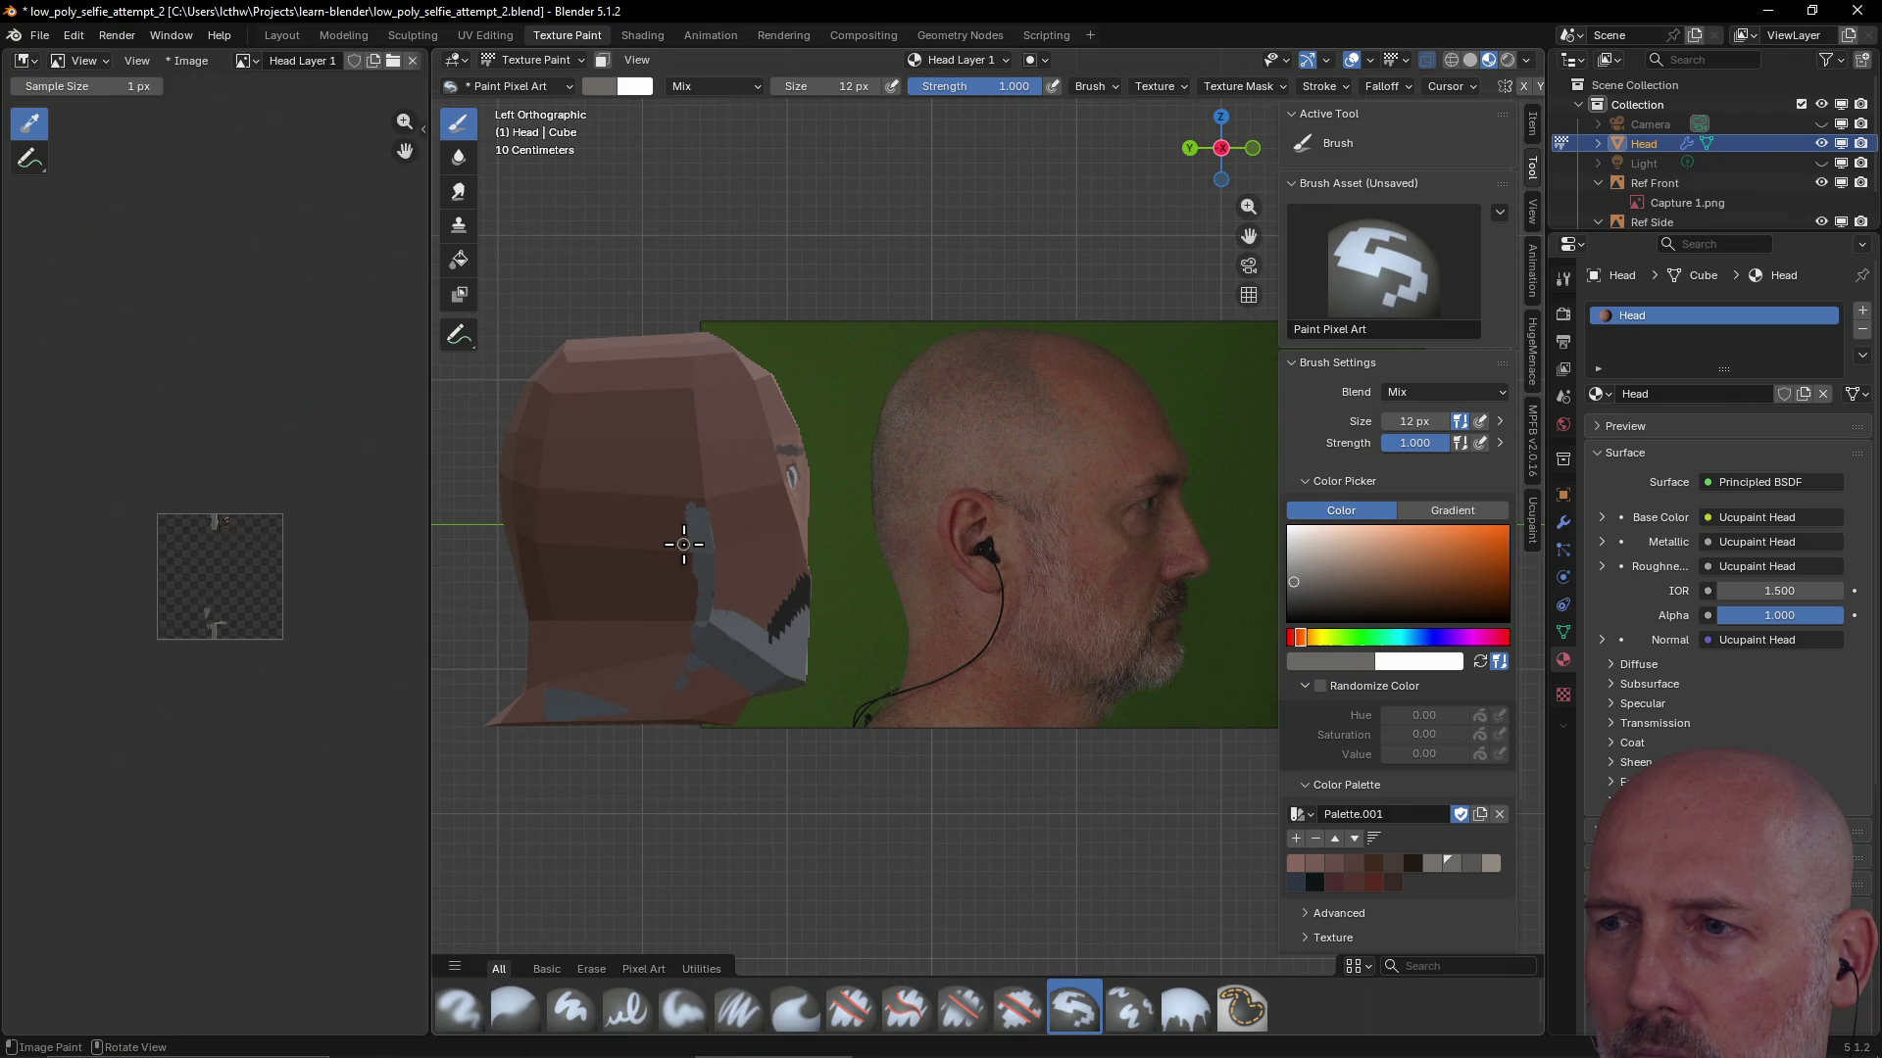
key("ctrl")
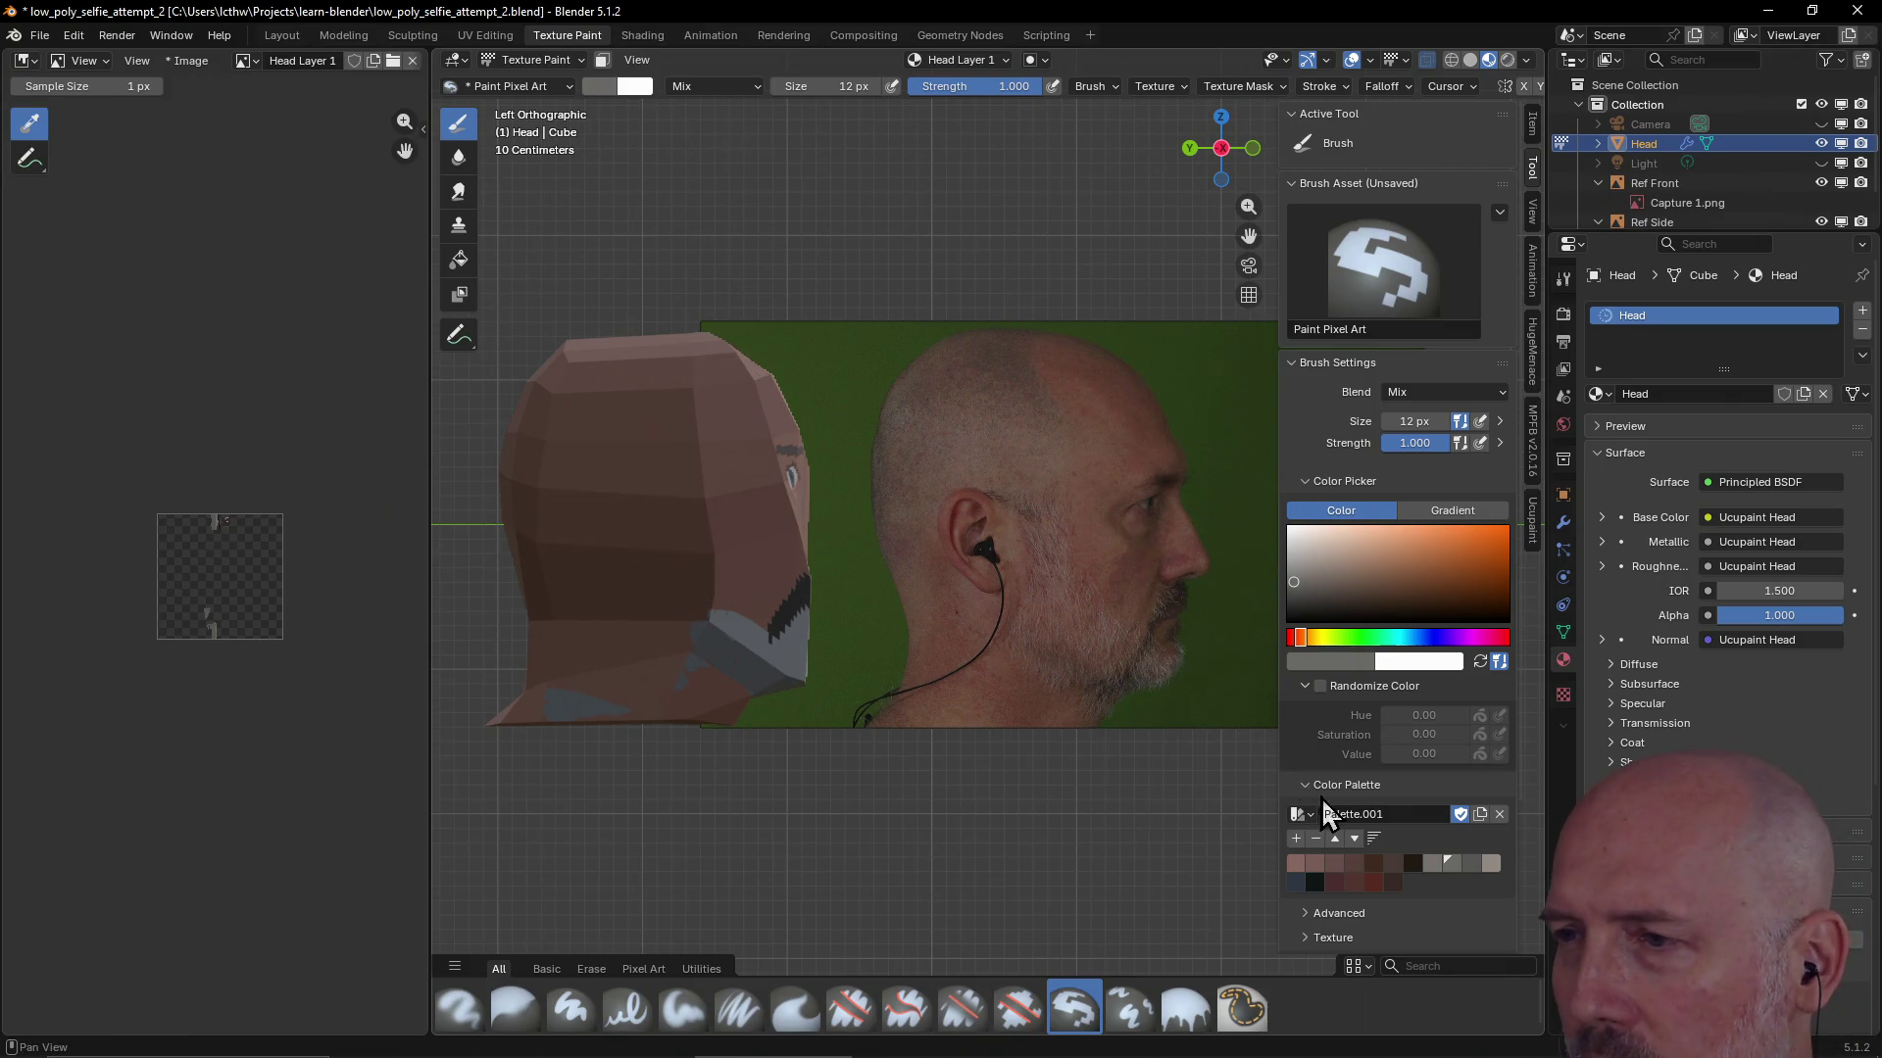
left_click(1530, 538)
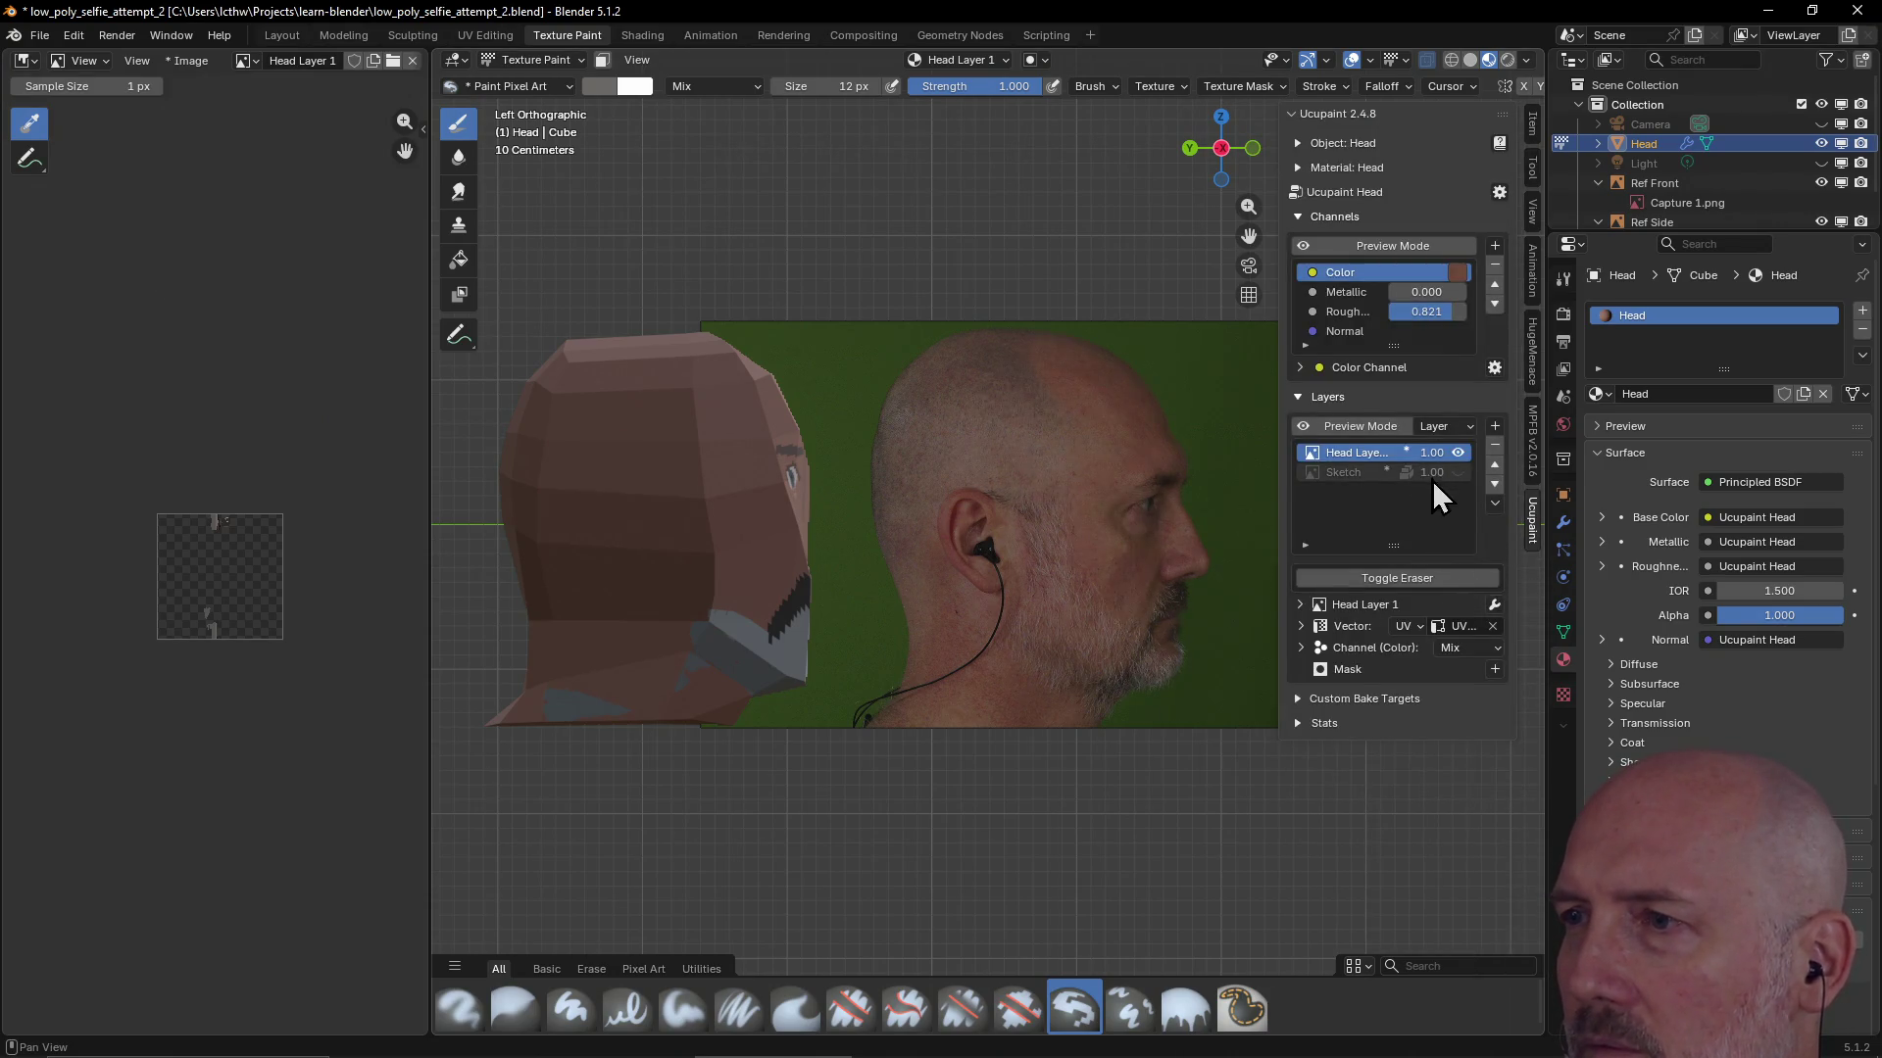
Show the Sketch layer and paint grey strokes from the neck up toward the ear
left_click(1458, 471)
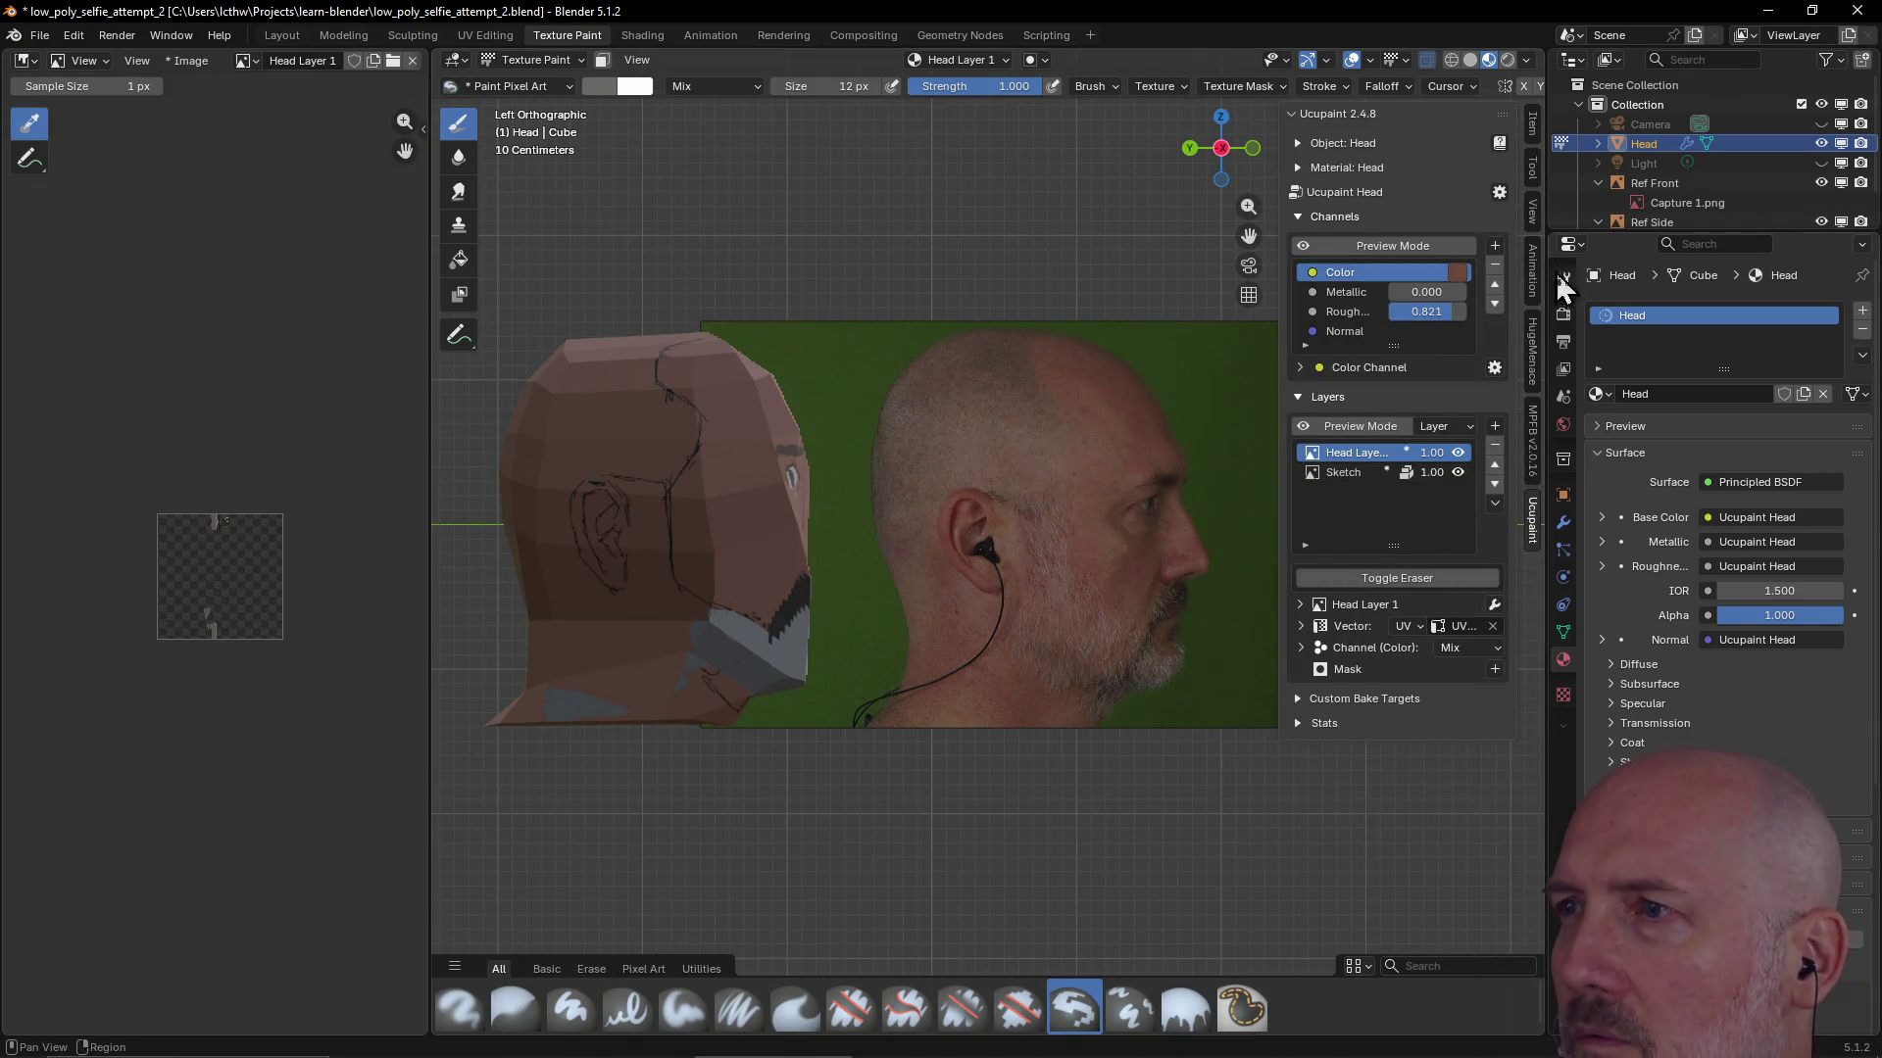
left_click(1534, 191)
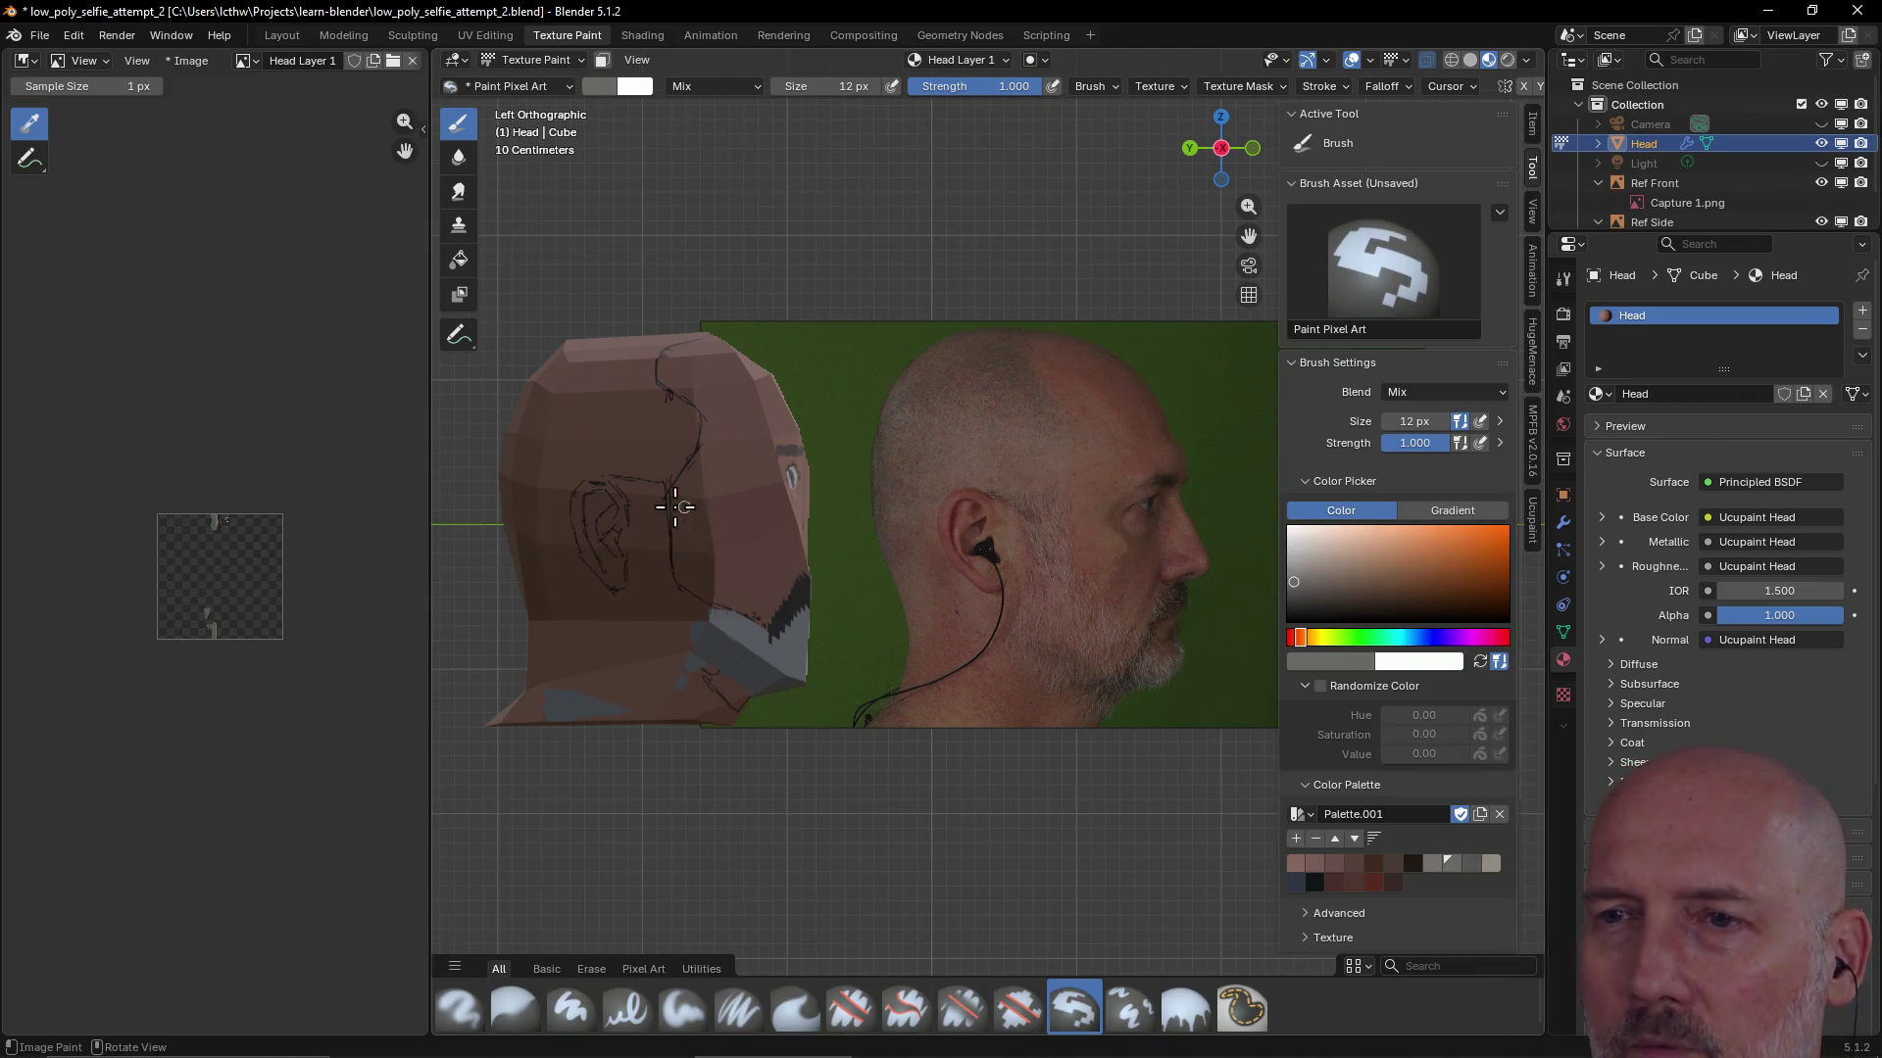
left_click_drag(676, 593, 666, 553)
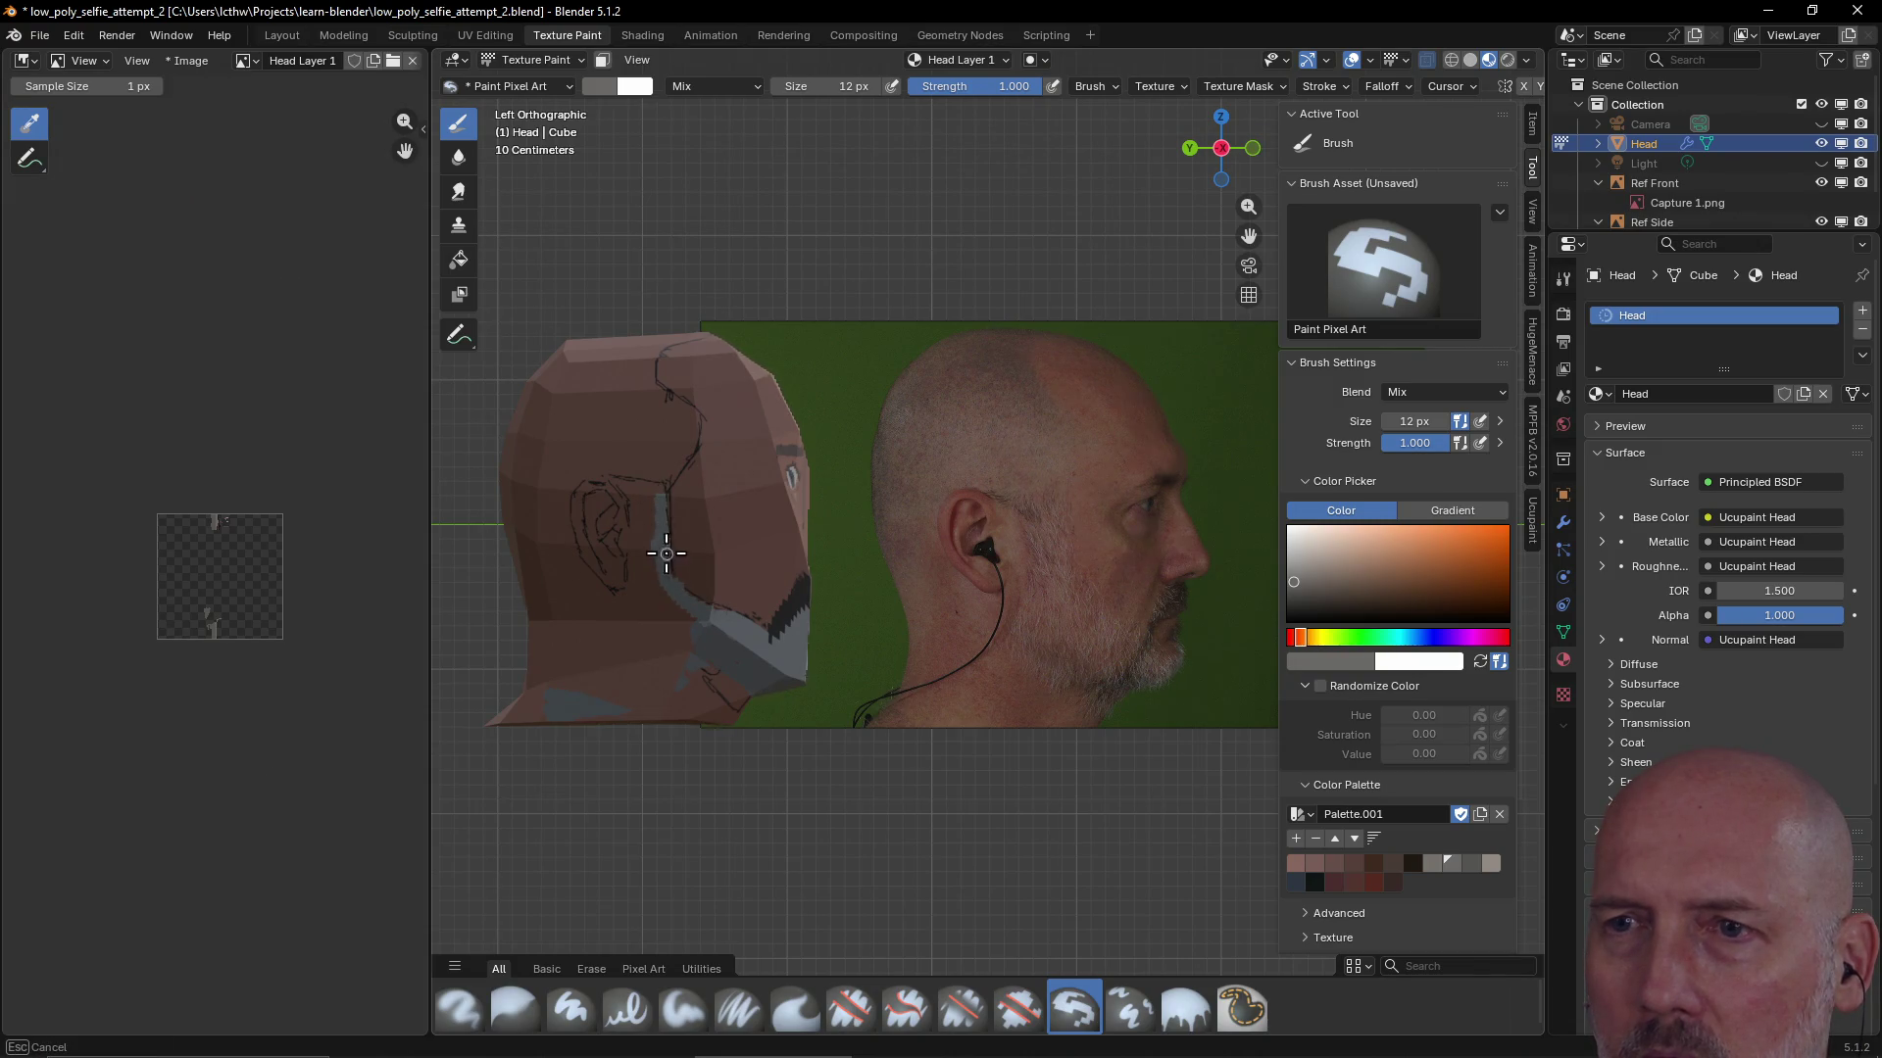
mouse_move(657, 488)
left_mouse_down()
mouse_move(641, 486)
mouse_move(636, 539)
mouse_move(646, 636)
mouse_move(706, 656)
left_mouse_up()
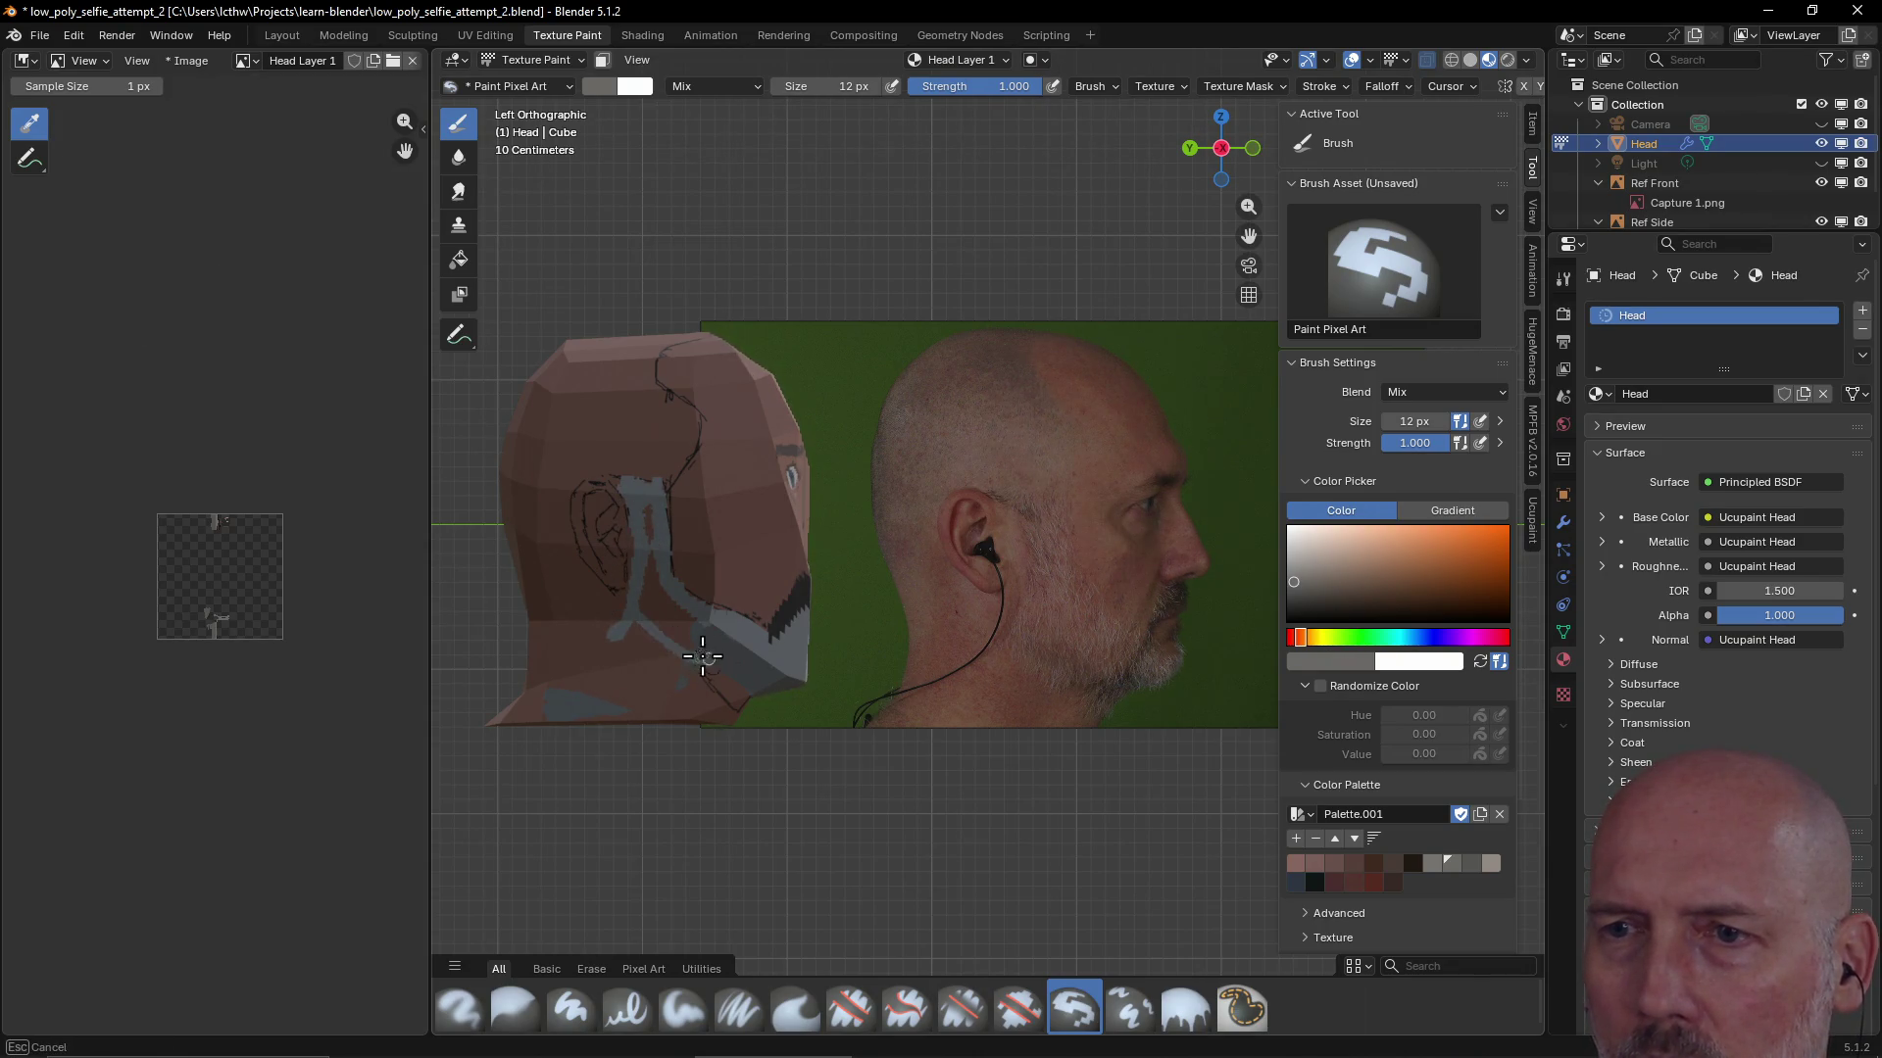
left_click_drag(654, 515, 697, 648)
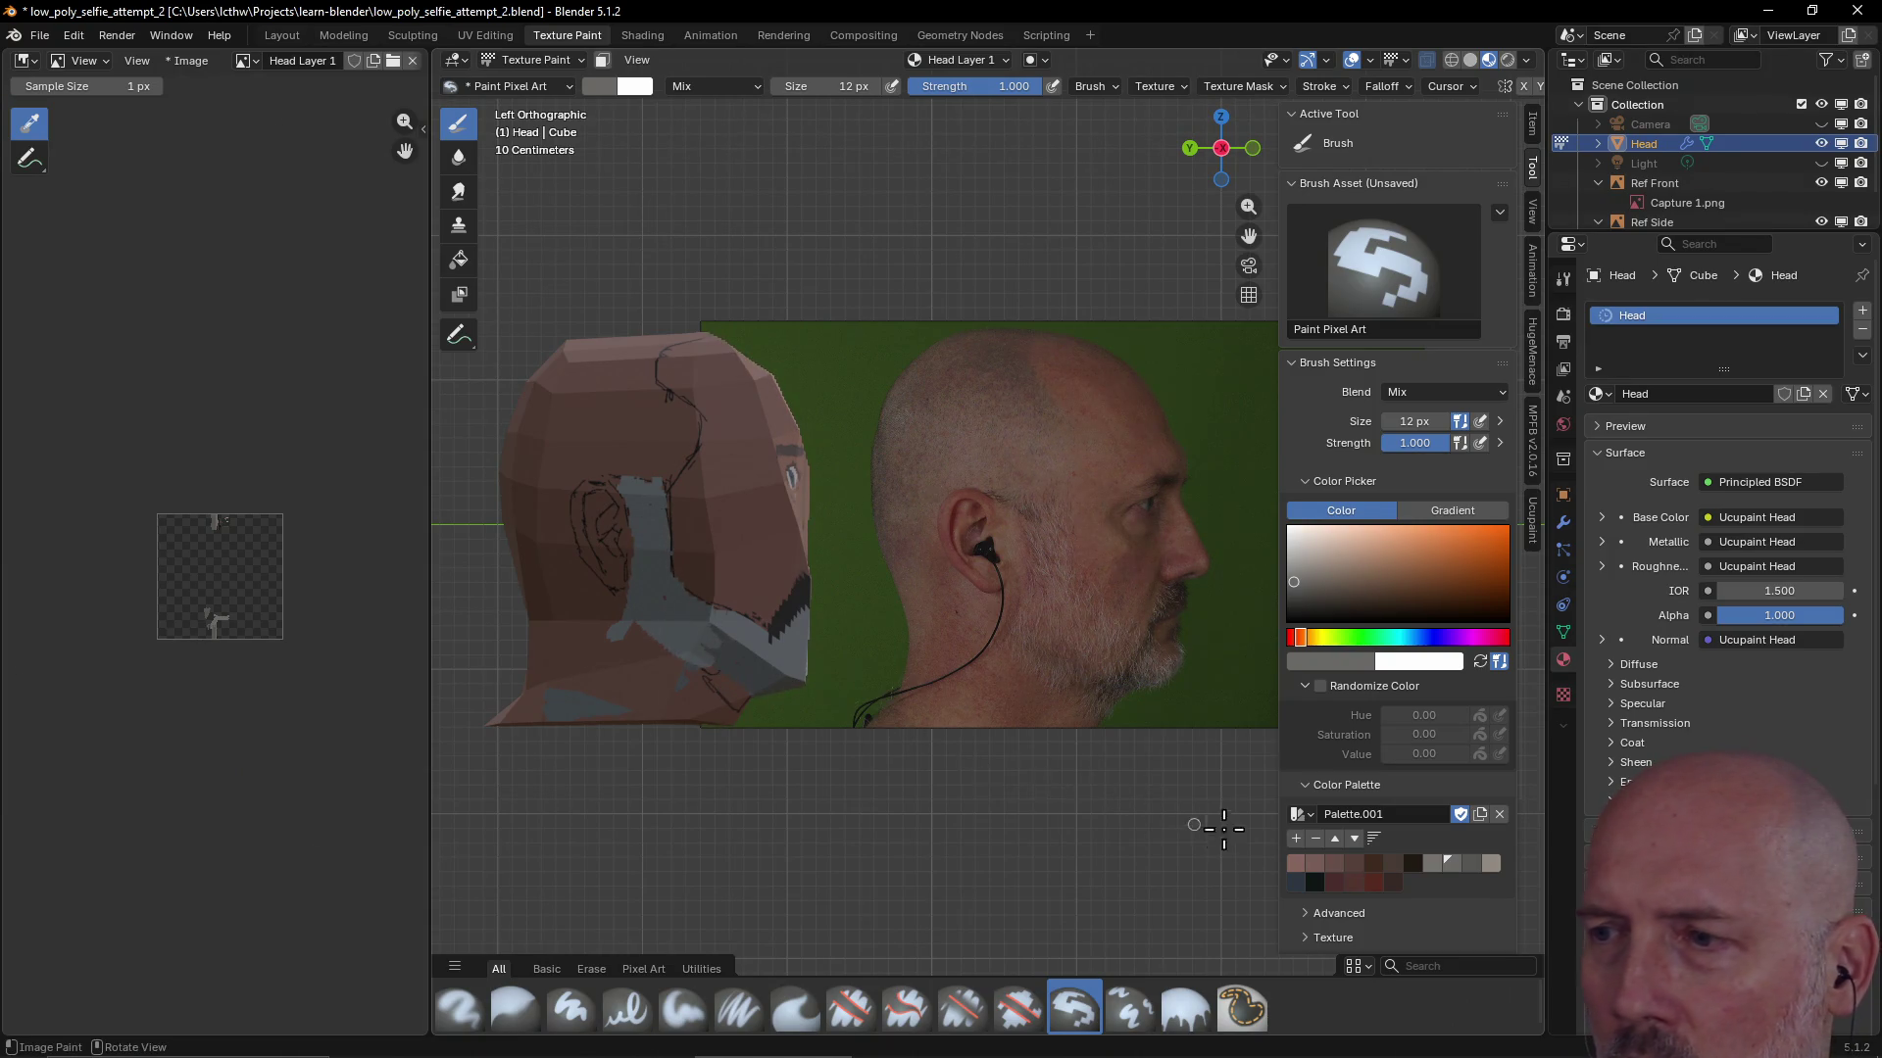
Dab several palette greys onto the neck and spread grey around the ear to form sideburns
left_click(1430, 865)
left_click(722, 659)
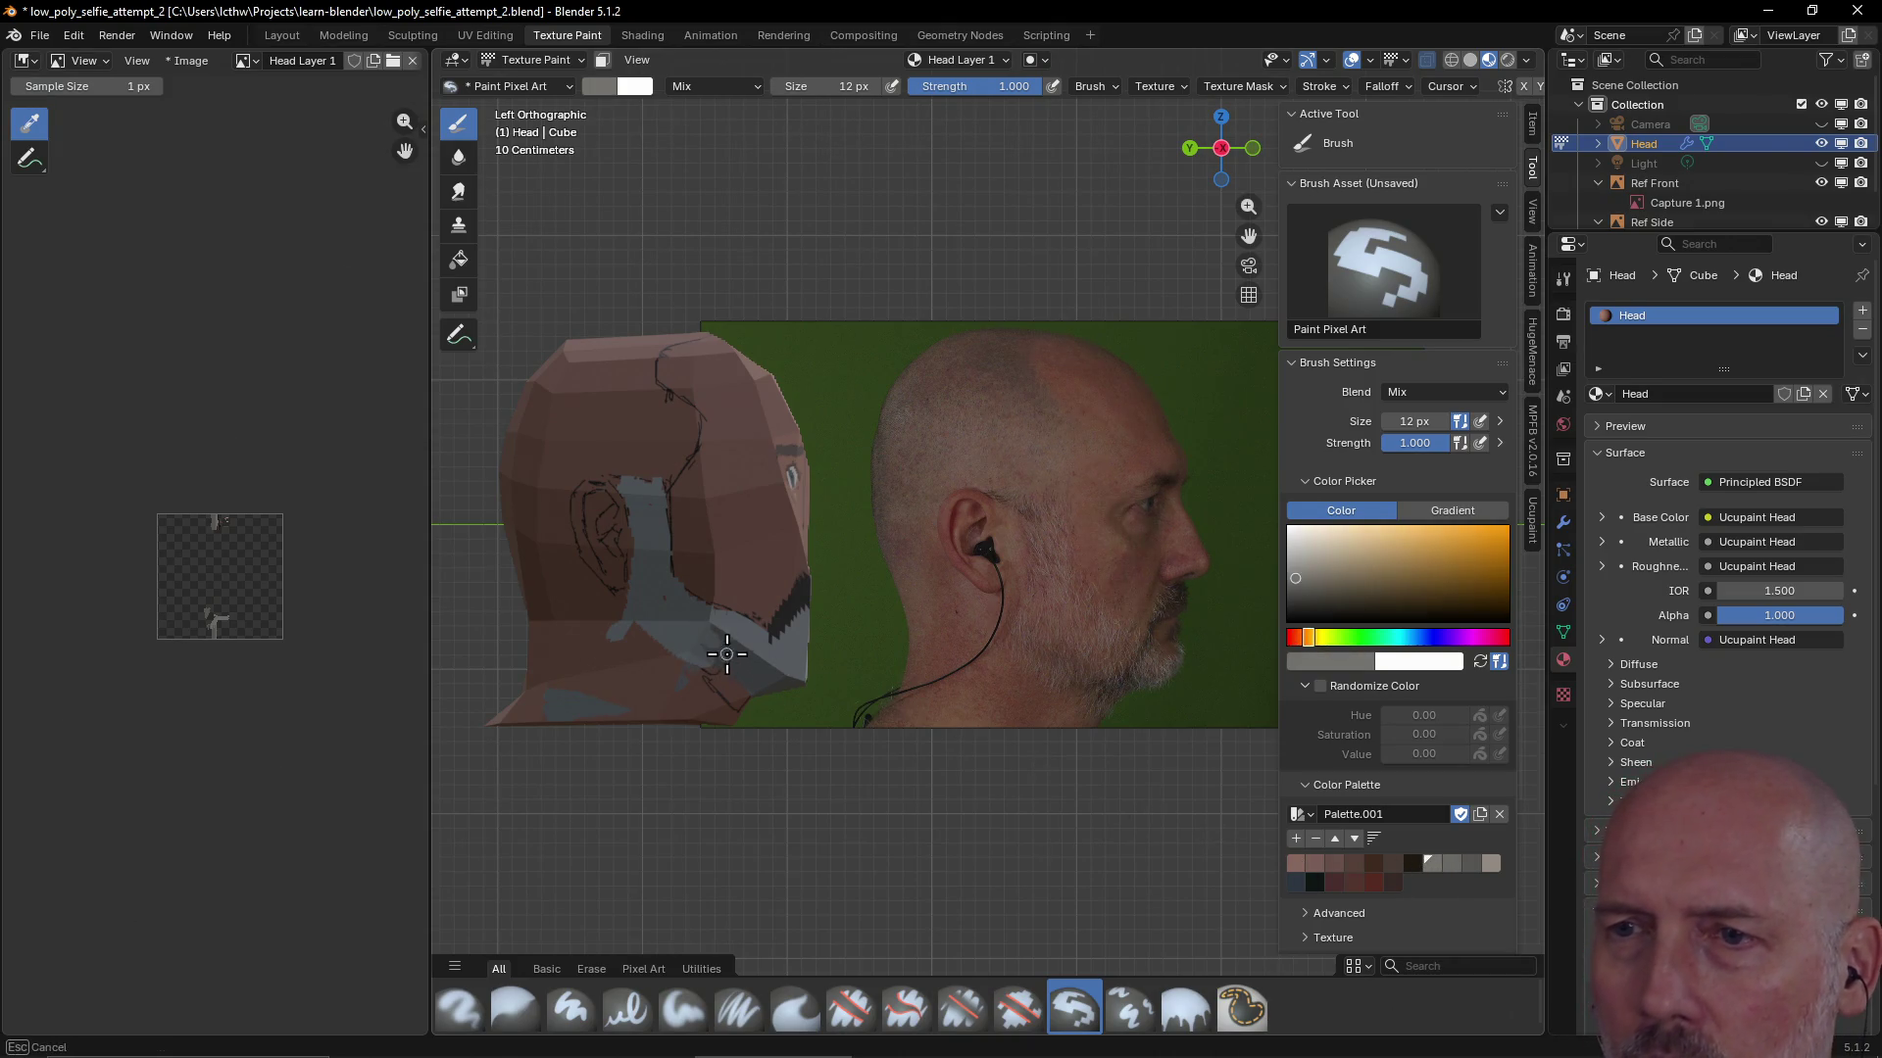
left_click(1469, 864)
mouse_move(721, 661)
left_mouse_down()
mouse_move(676, 628)
mouse_move(711, 635)
left_mouse_up()
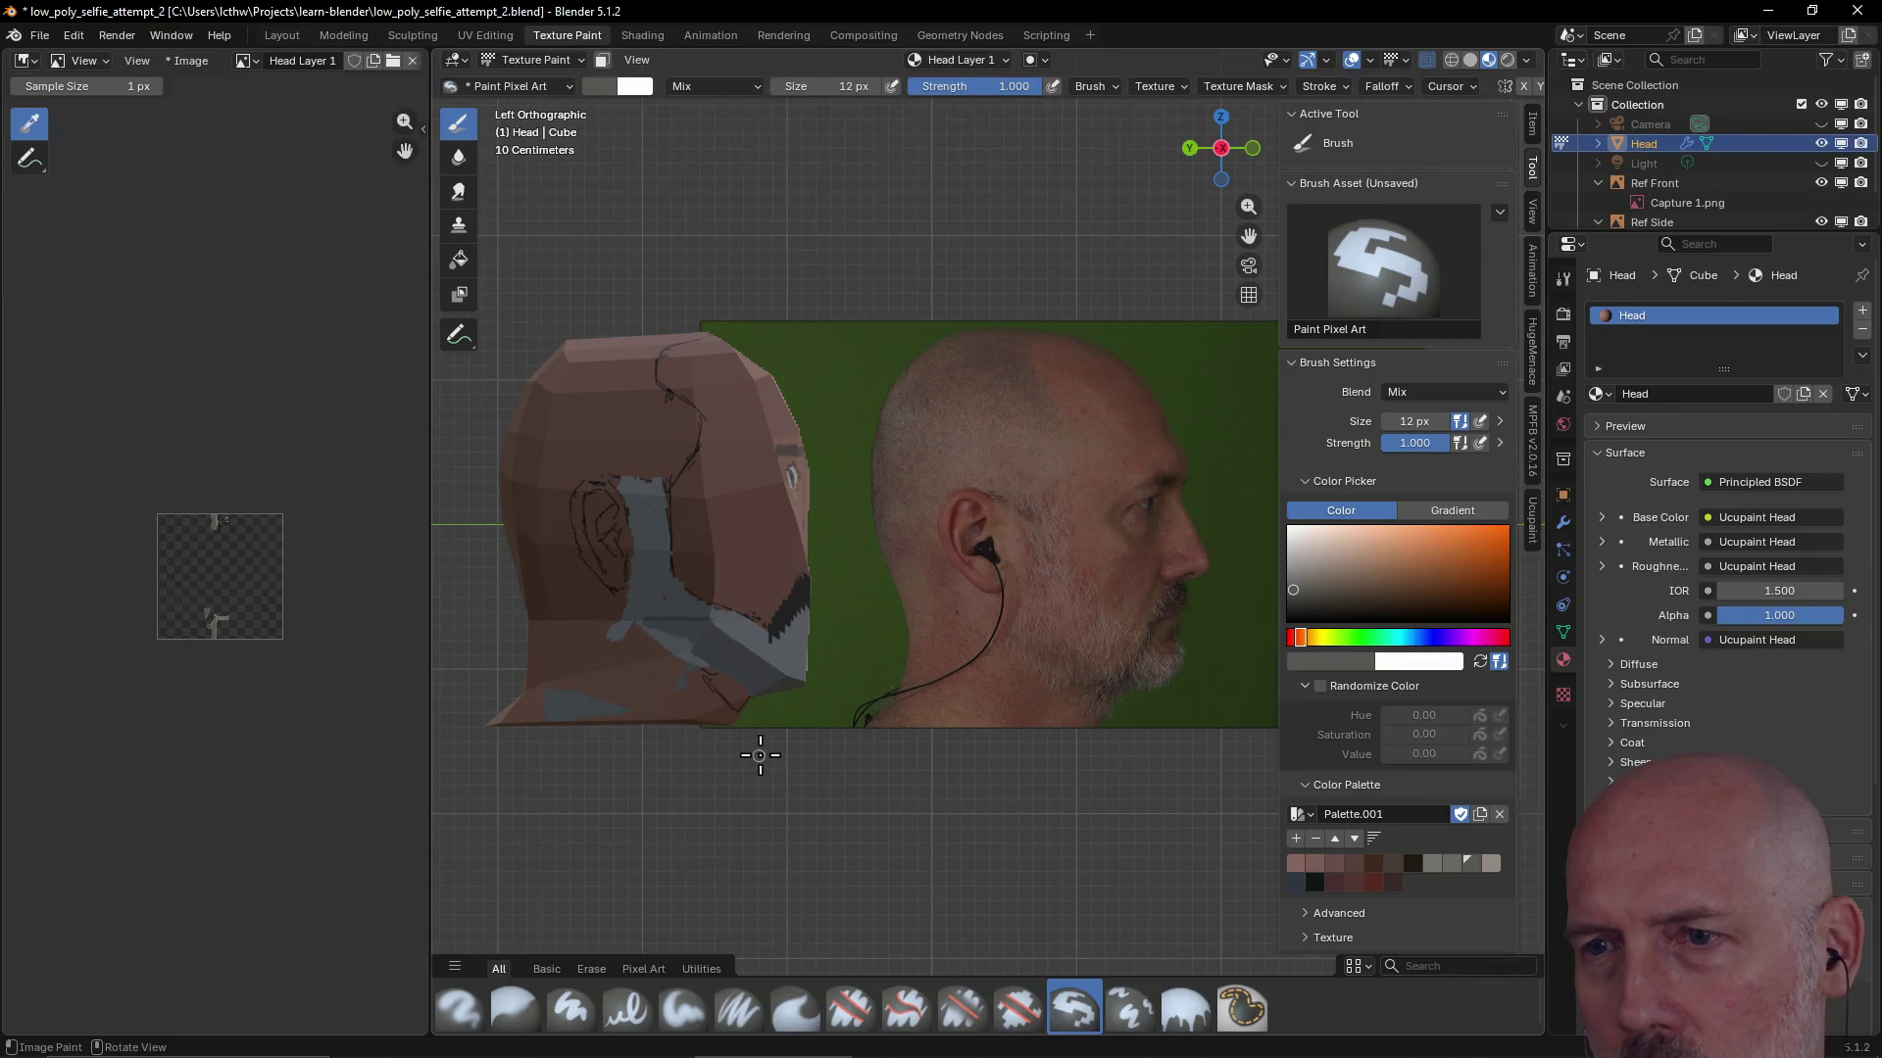
left_click(1451, 863)
left_click_drag(654, 596, 656, 620)
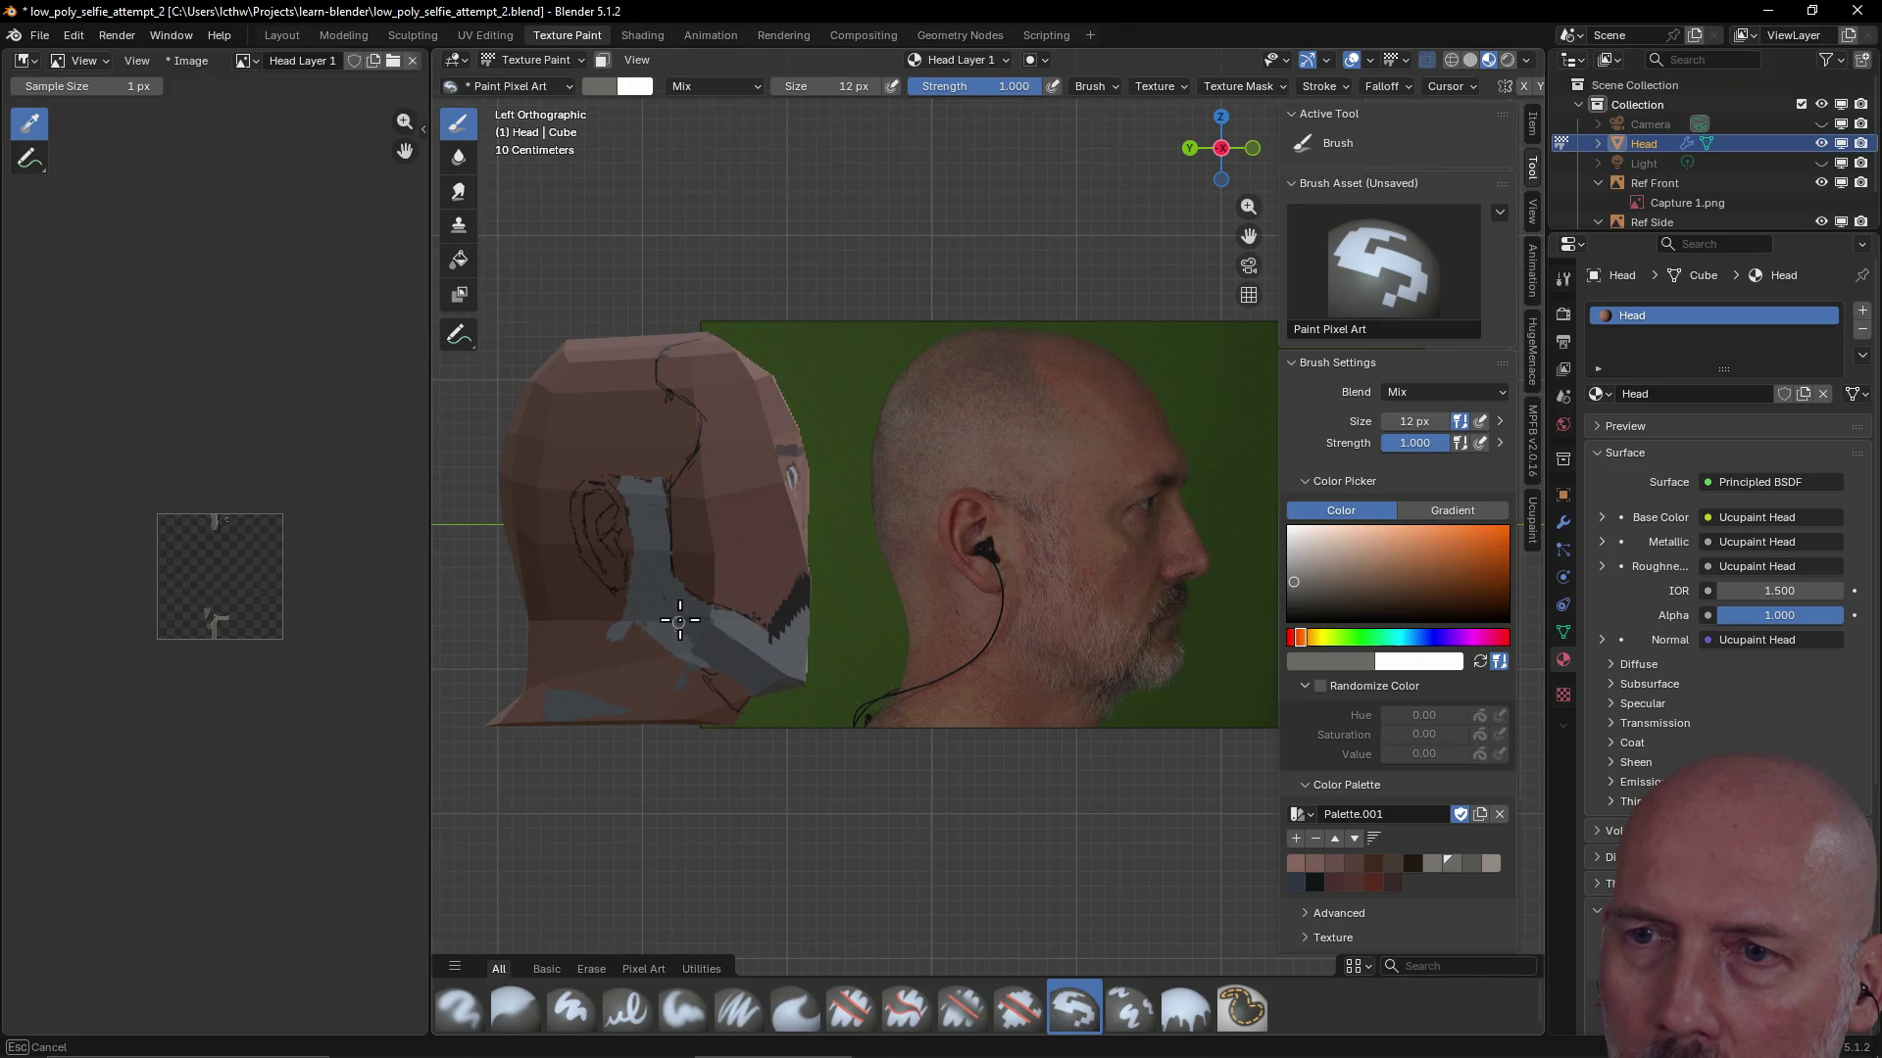
left_click_drag(690, 615, 692, 632)
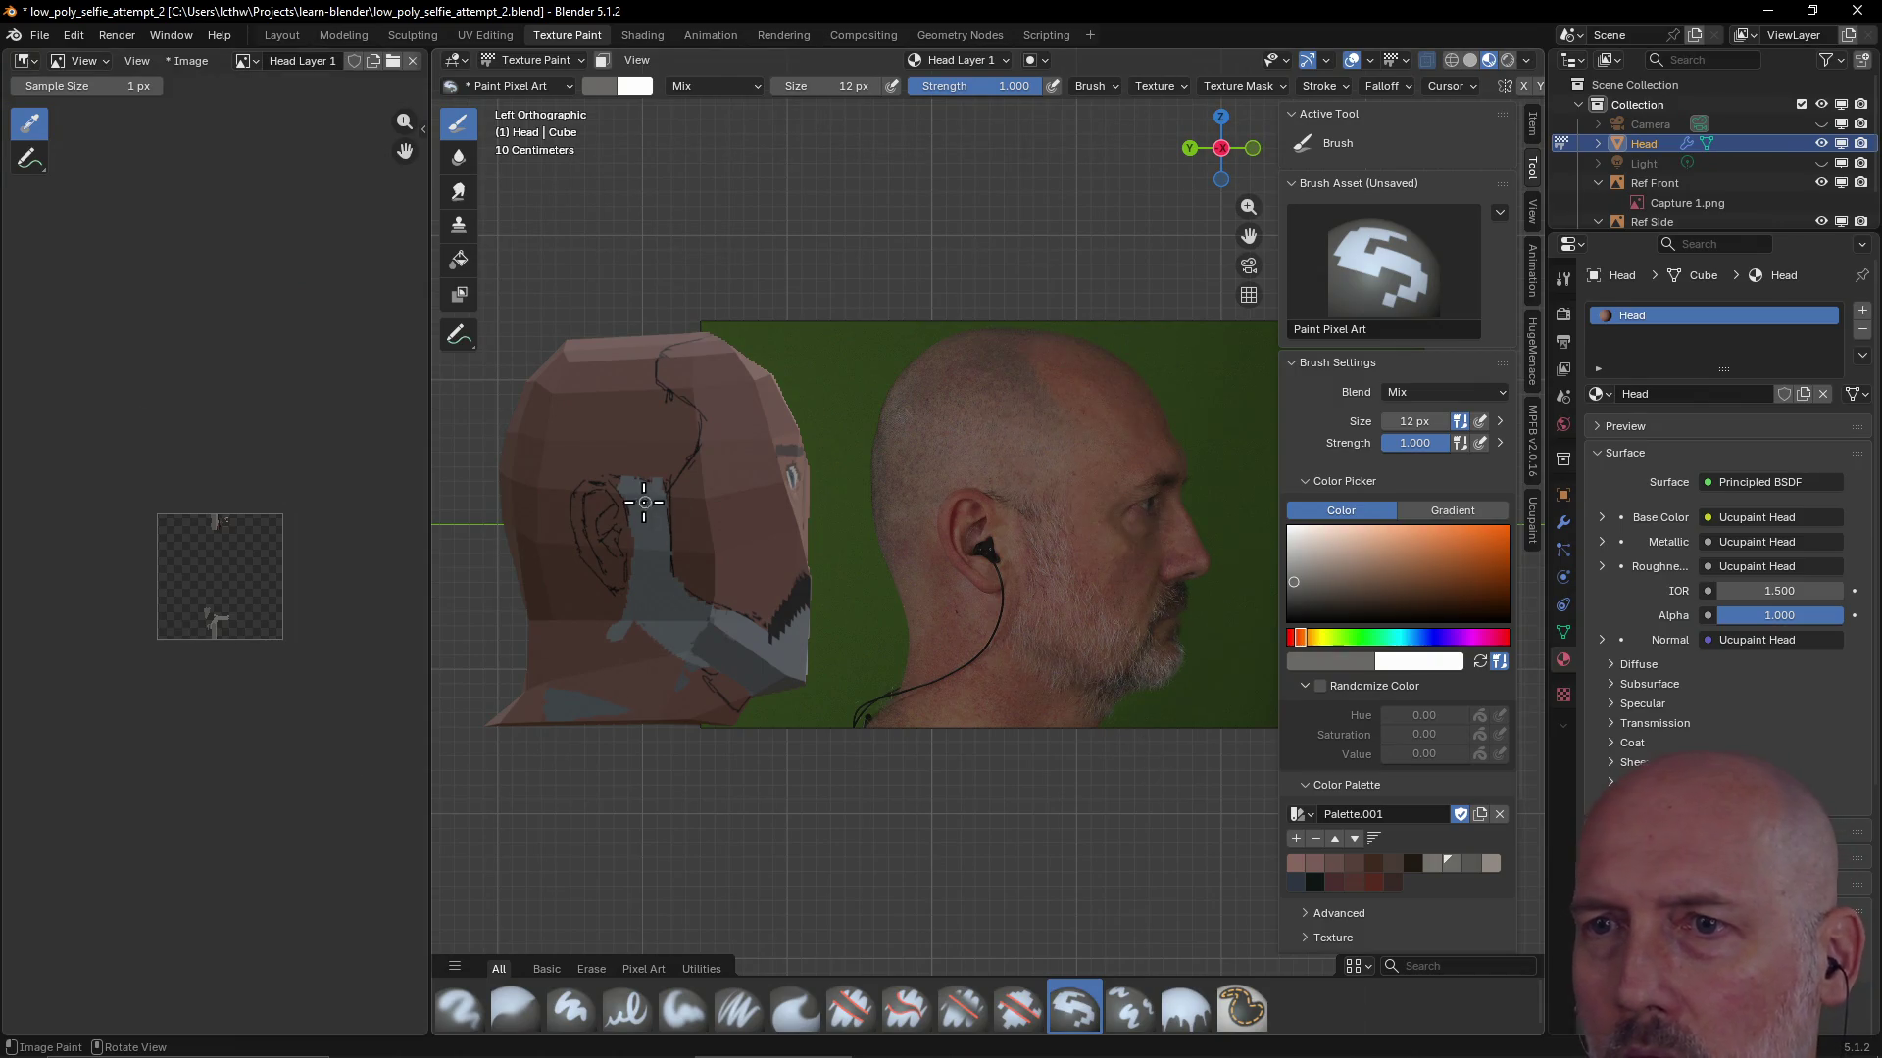
mouse_move(651, 484)
left_mouse_down()
mouse_move(641, 527)
mouse_move(663, 486)
mouse_move(694, 569)
left_mouse_up()
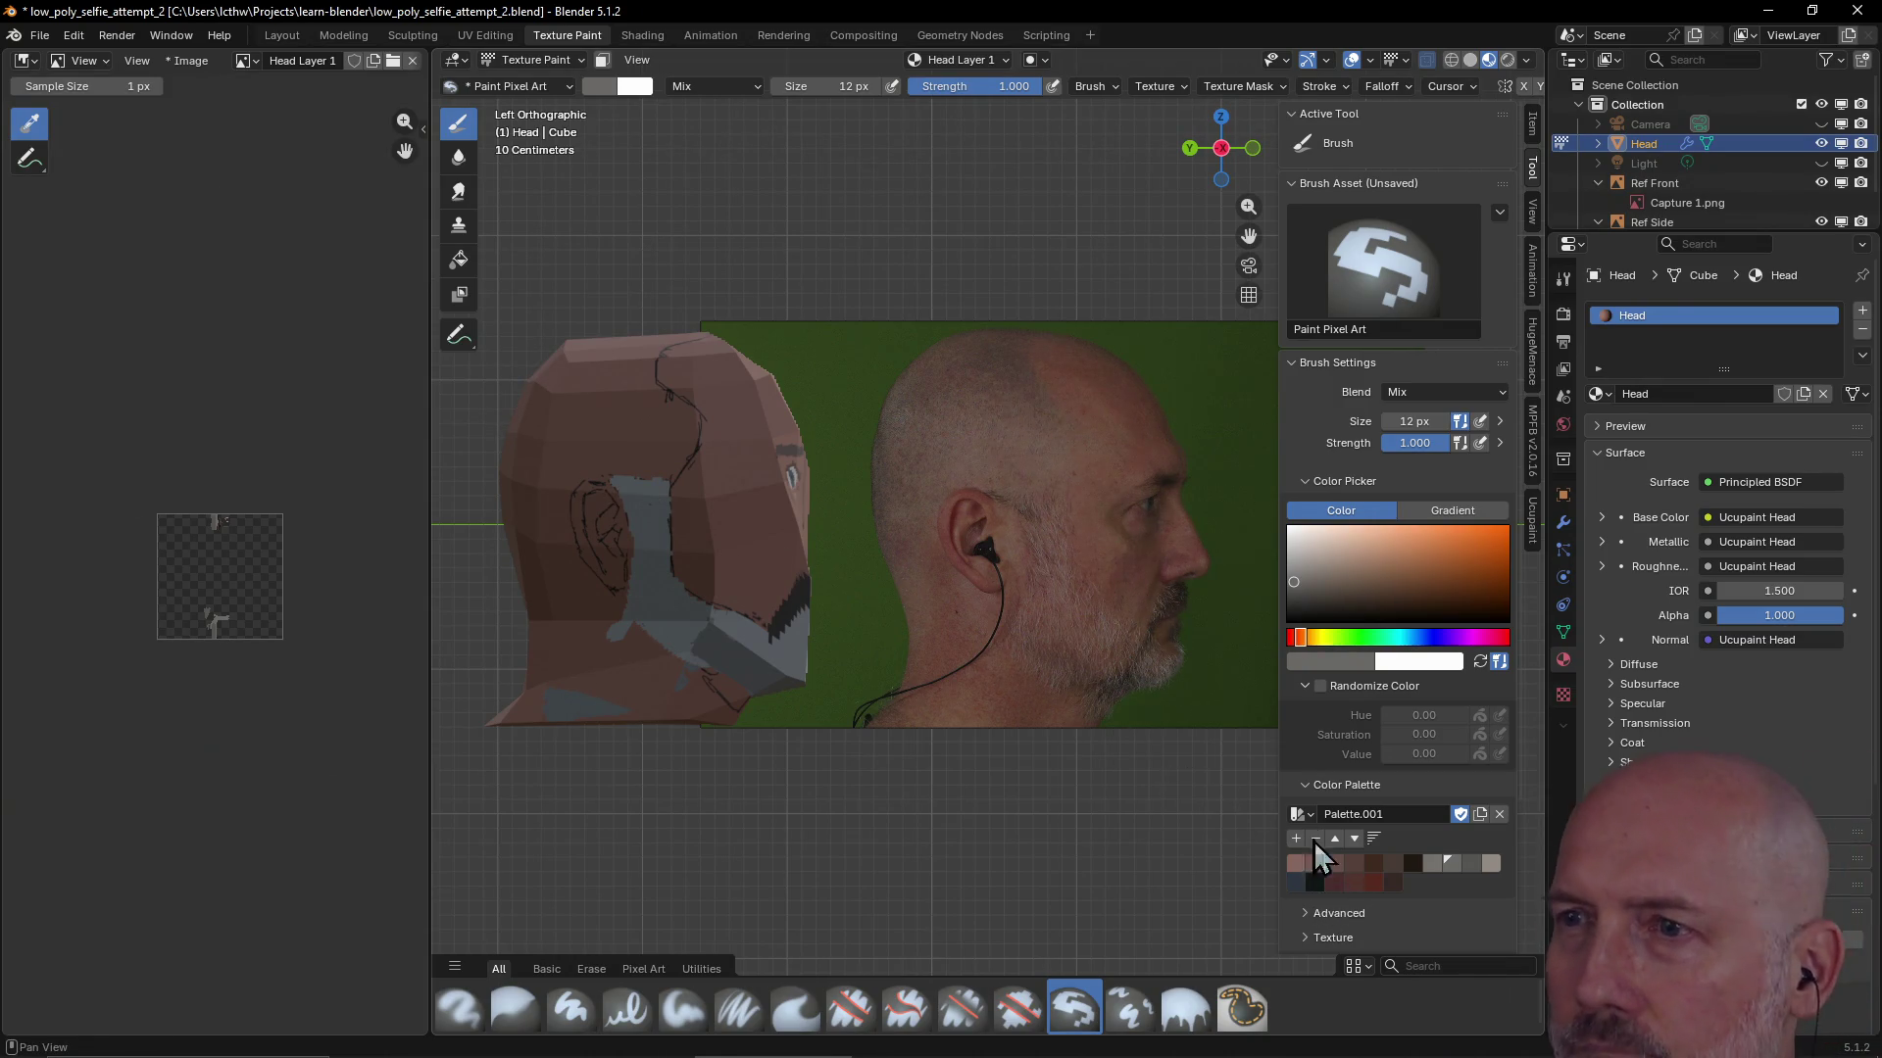
Sample a skin brown from the reference photo with the eyedropper
left_click(1348, 663)
left_click(1461, 633)
left_click(997, 392)
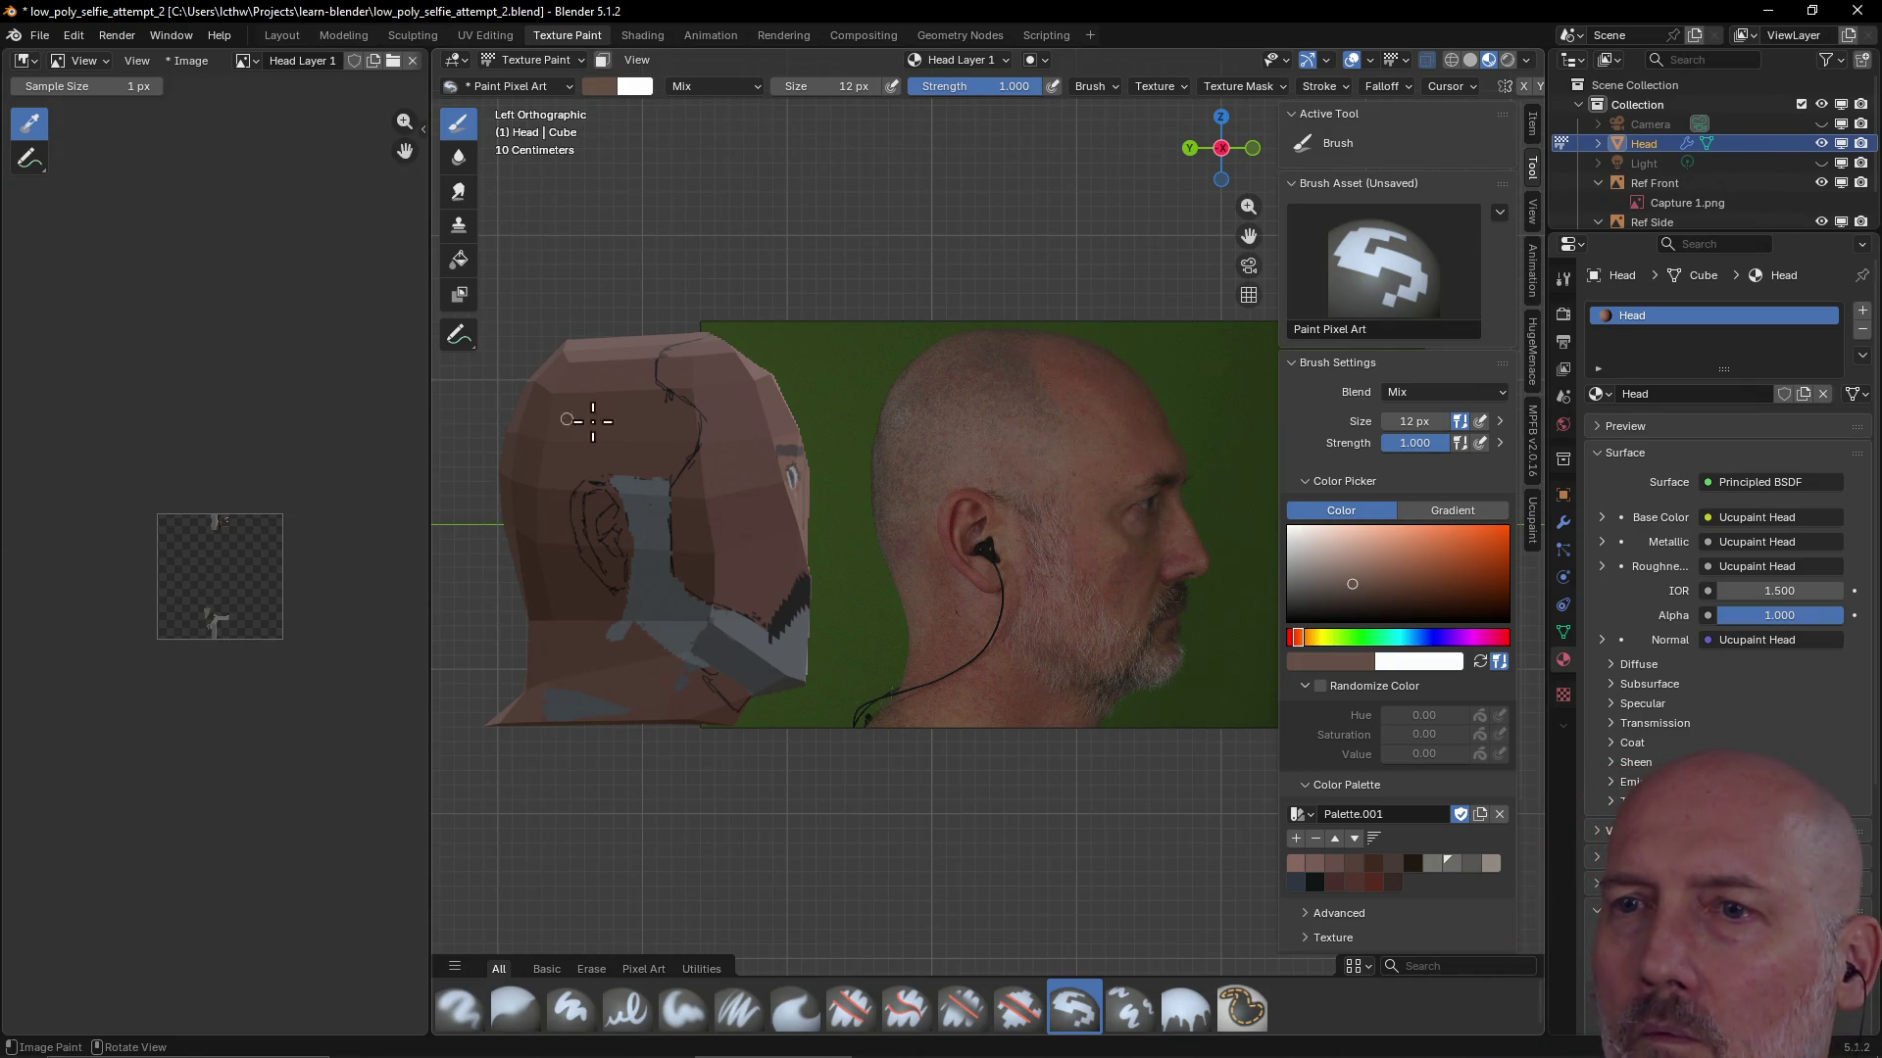
Brush the sampled skin tone over the back and upper side of the head
mouse_move(673, 462)
left_mouse_down()
mouse_move(689, 428)
mouse_move(672, 465)
mouse_move(560, 442)
mouse_move(559, 578)
left_mouse_up()
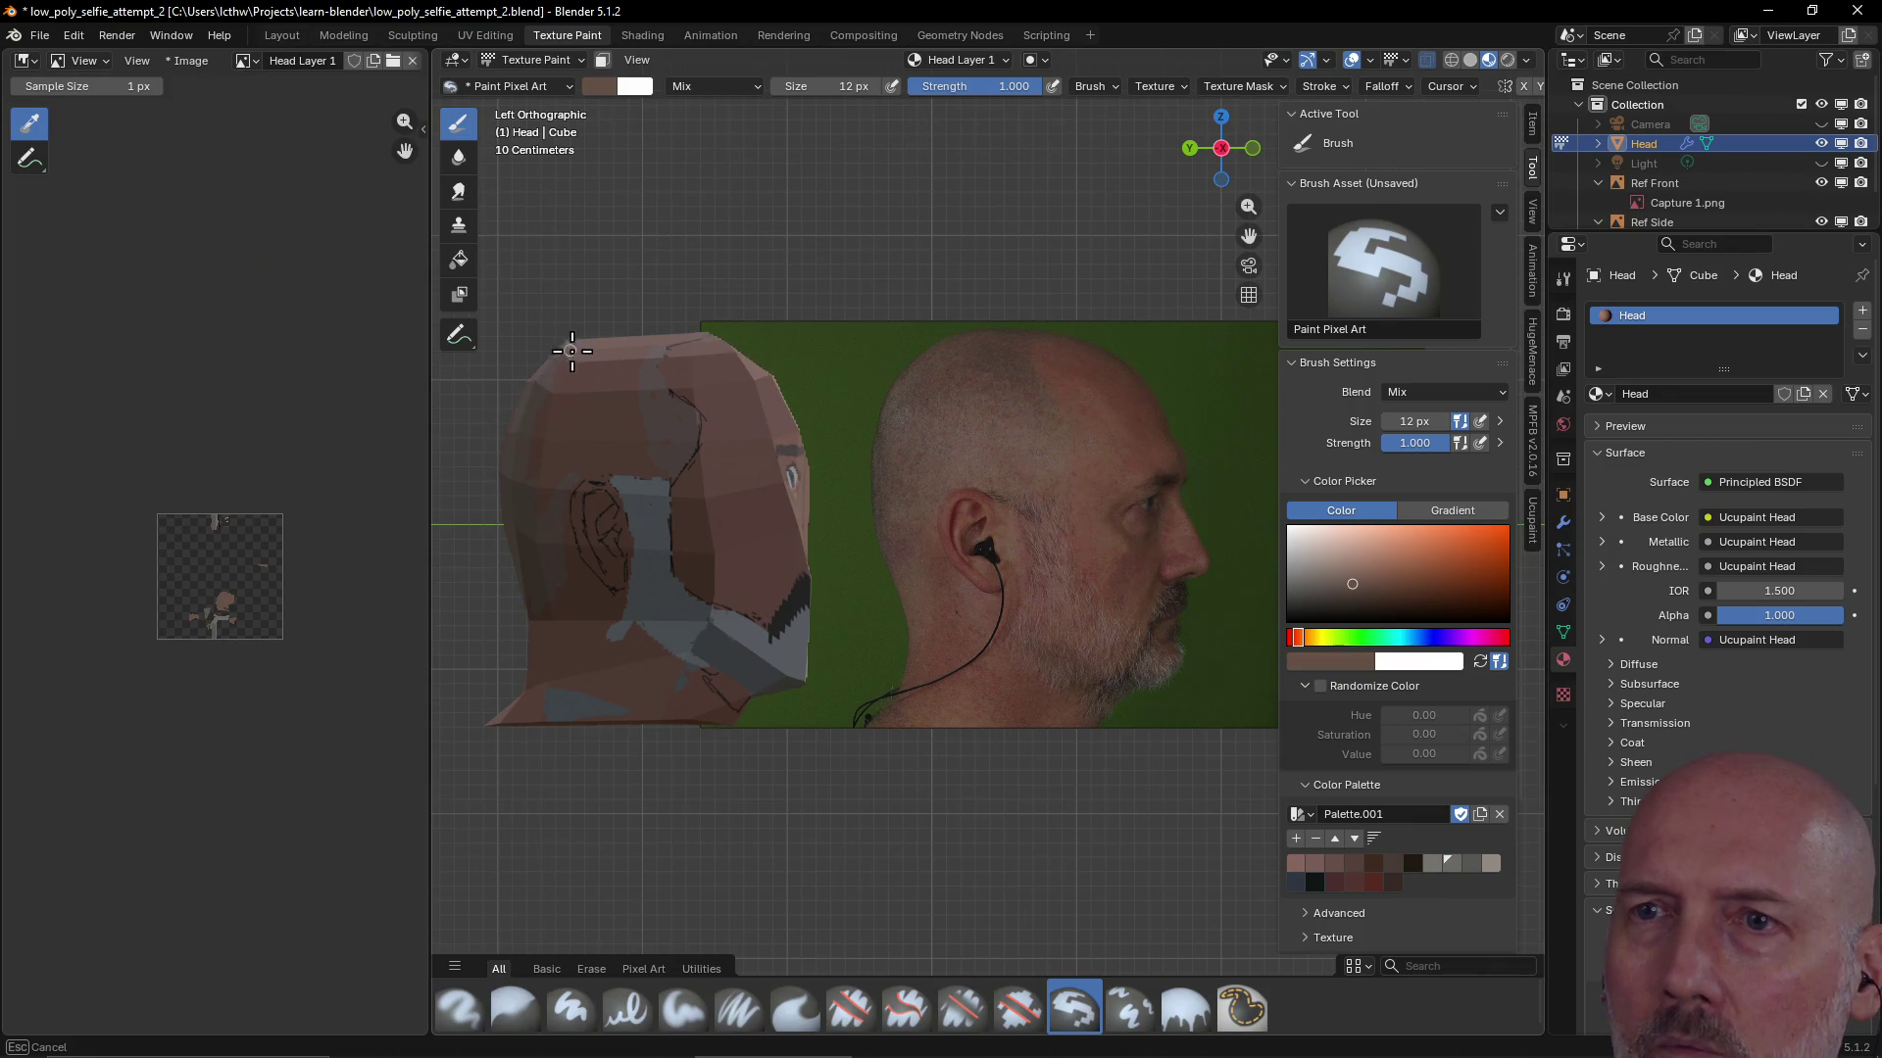
left_click_drag(533, 501, 647, 348)
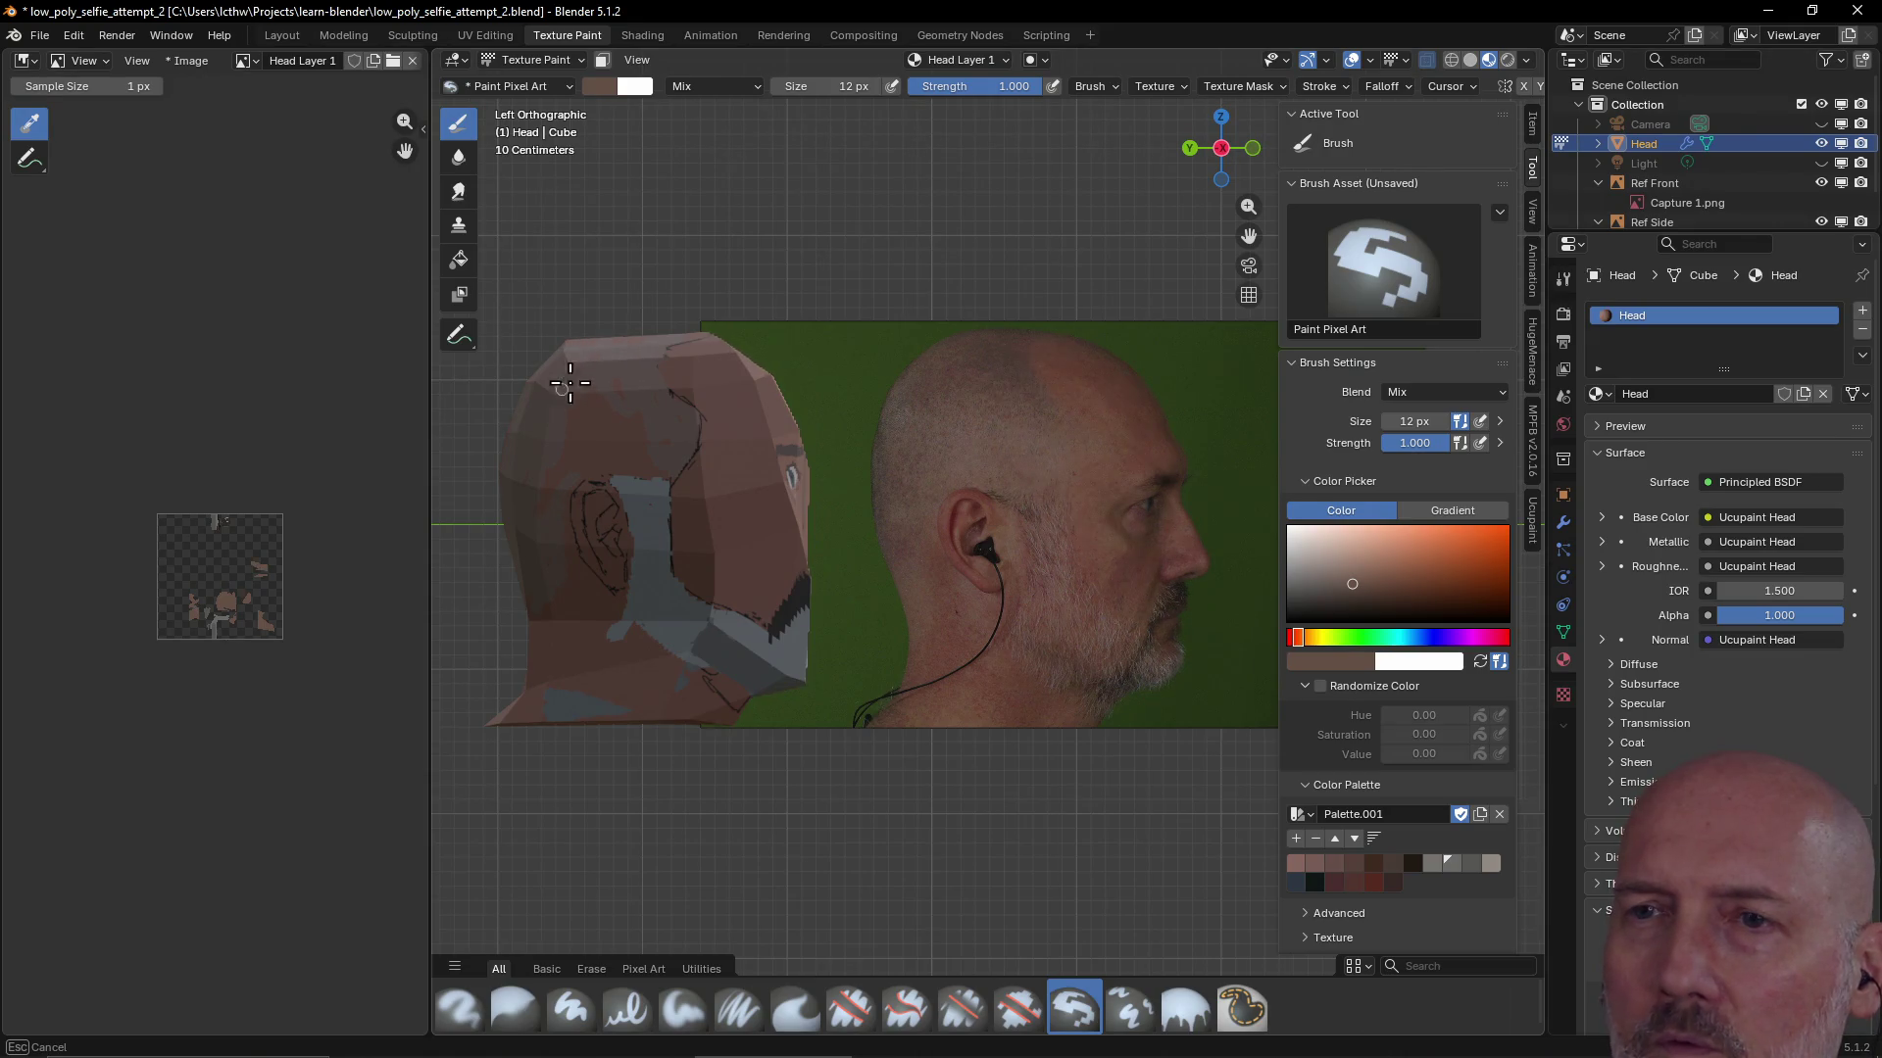
left_click_drag(639, 432, 656, 467)
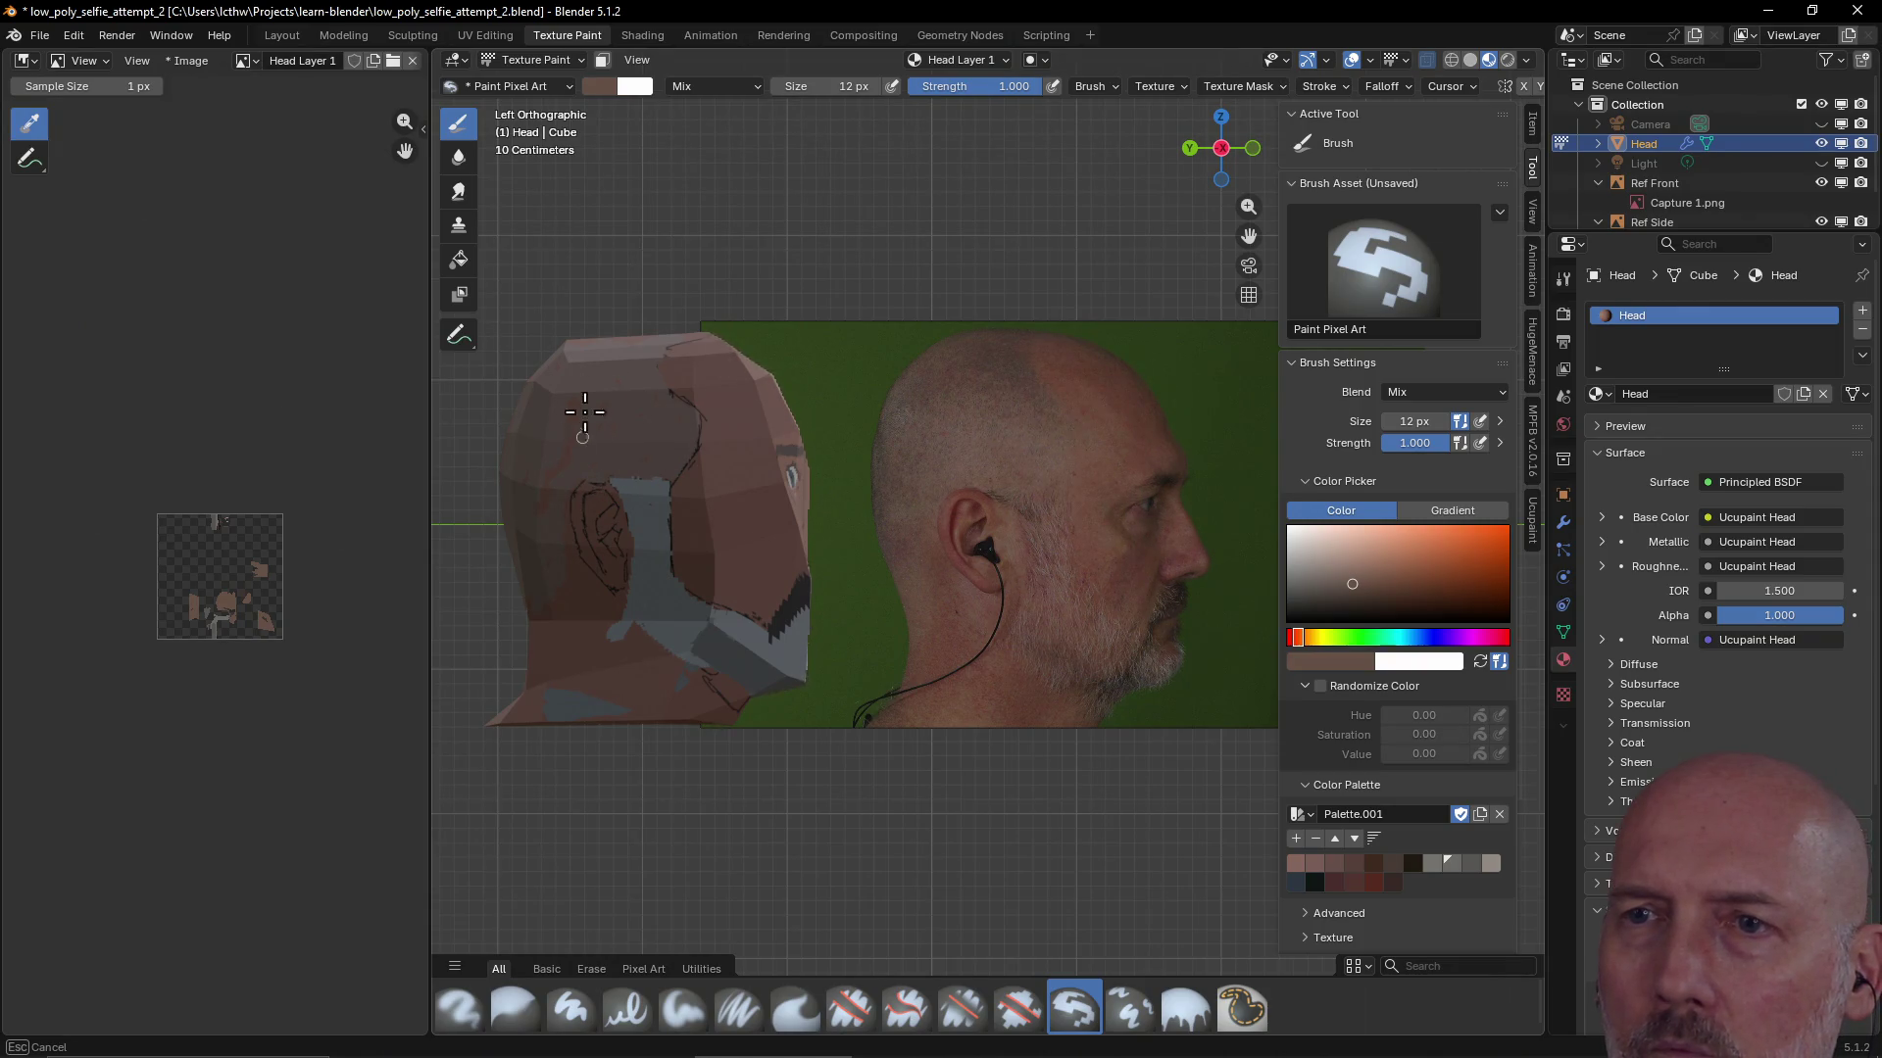
left_click_drag(625, 456, 629, 441)
scroll(625, 436, "up", 5)
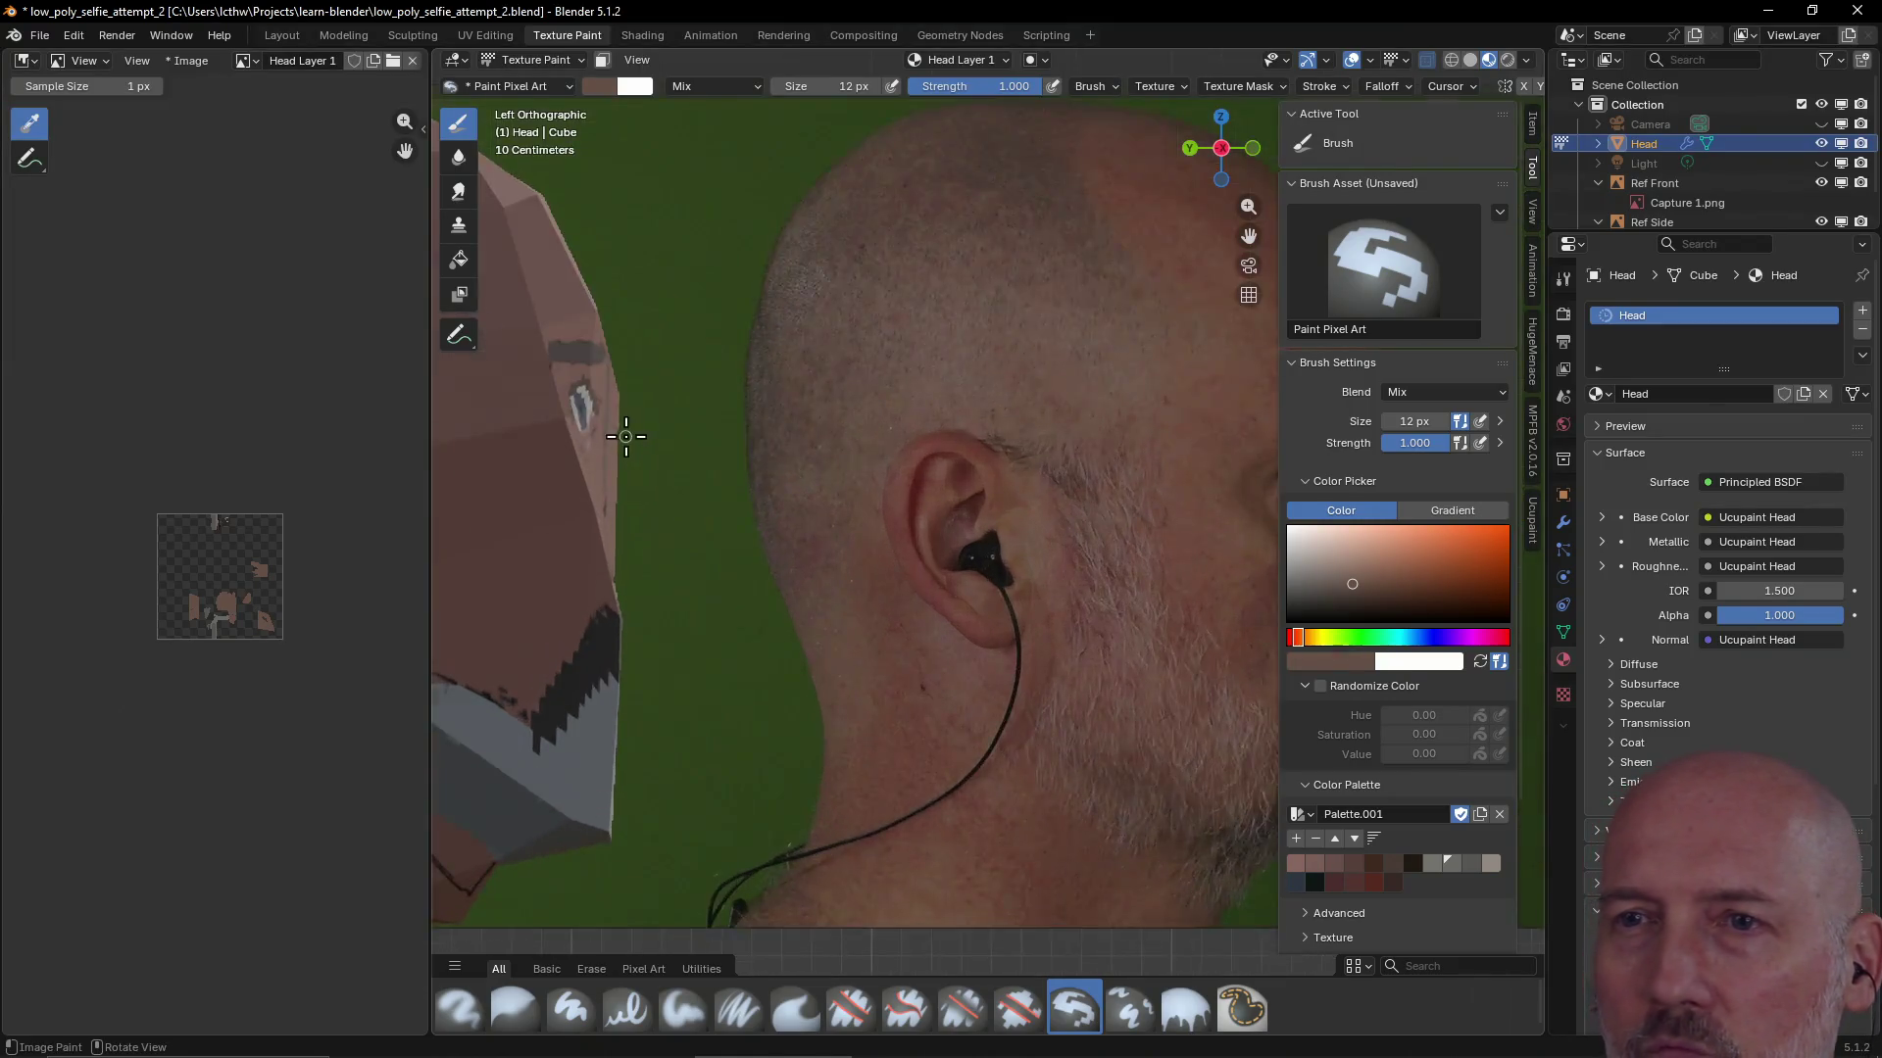
scroll(625, 435, "down", 3)
scroll(559, 413, "down", 2)
Set the brush size to 70 px and frame the view looking down on the head's top
middle_click_drag(573, 408, 645, 538)
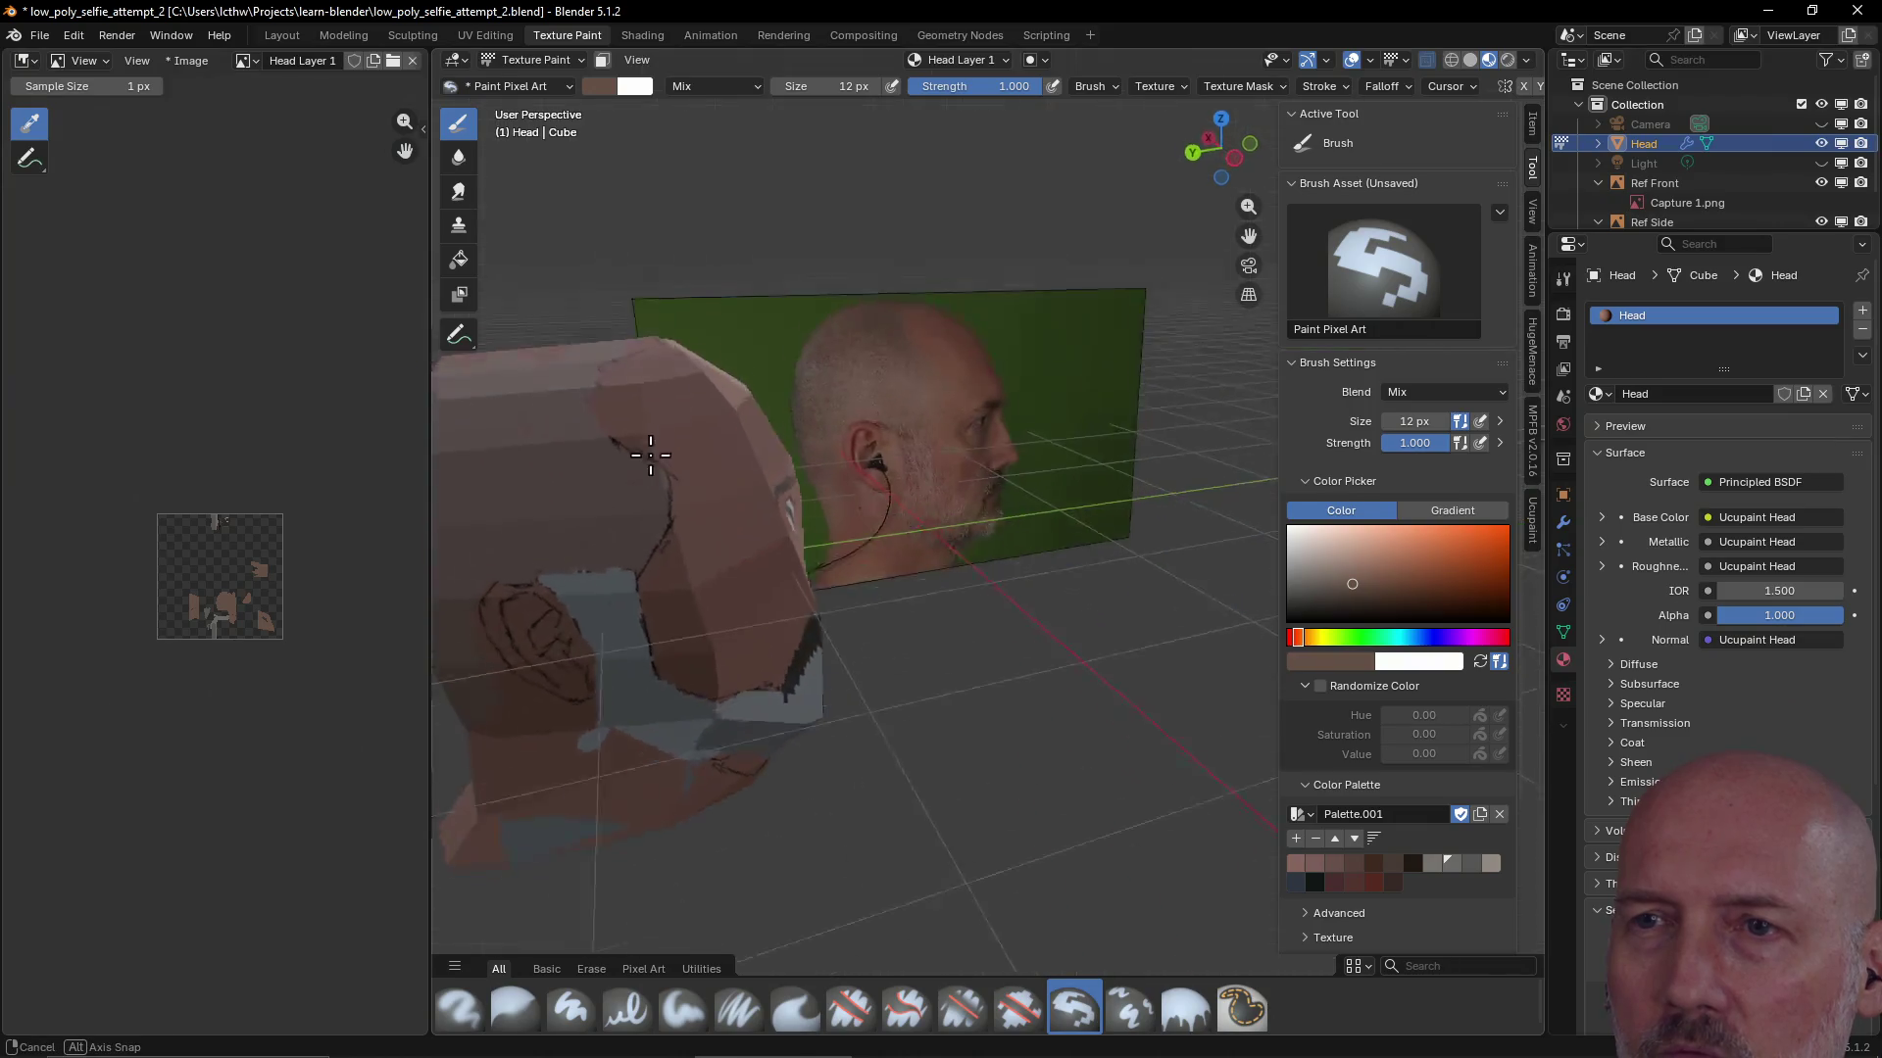
key("f")
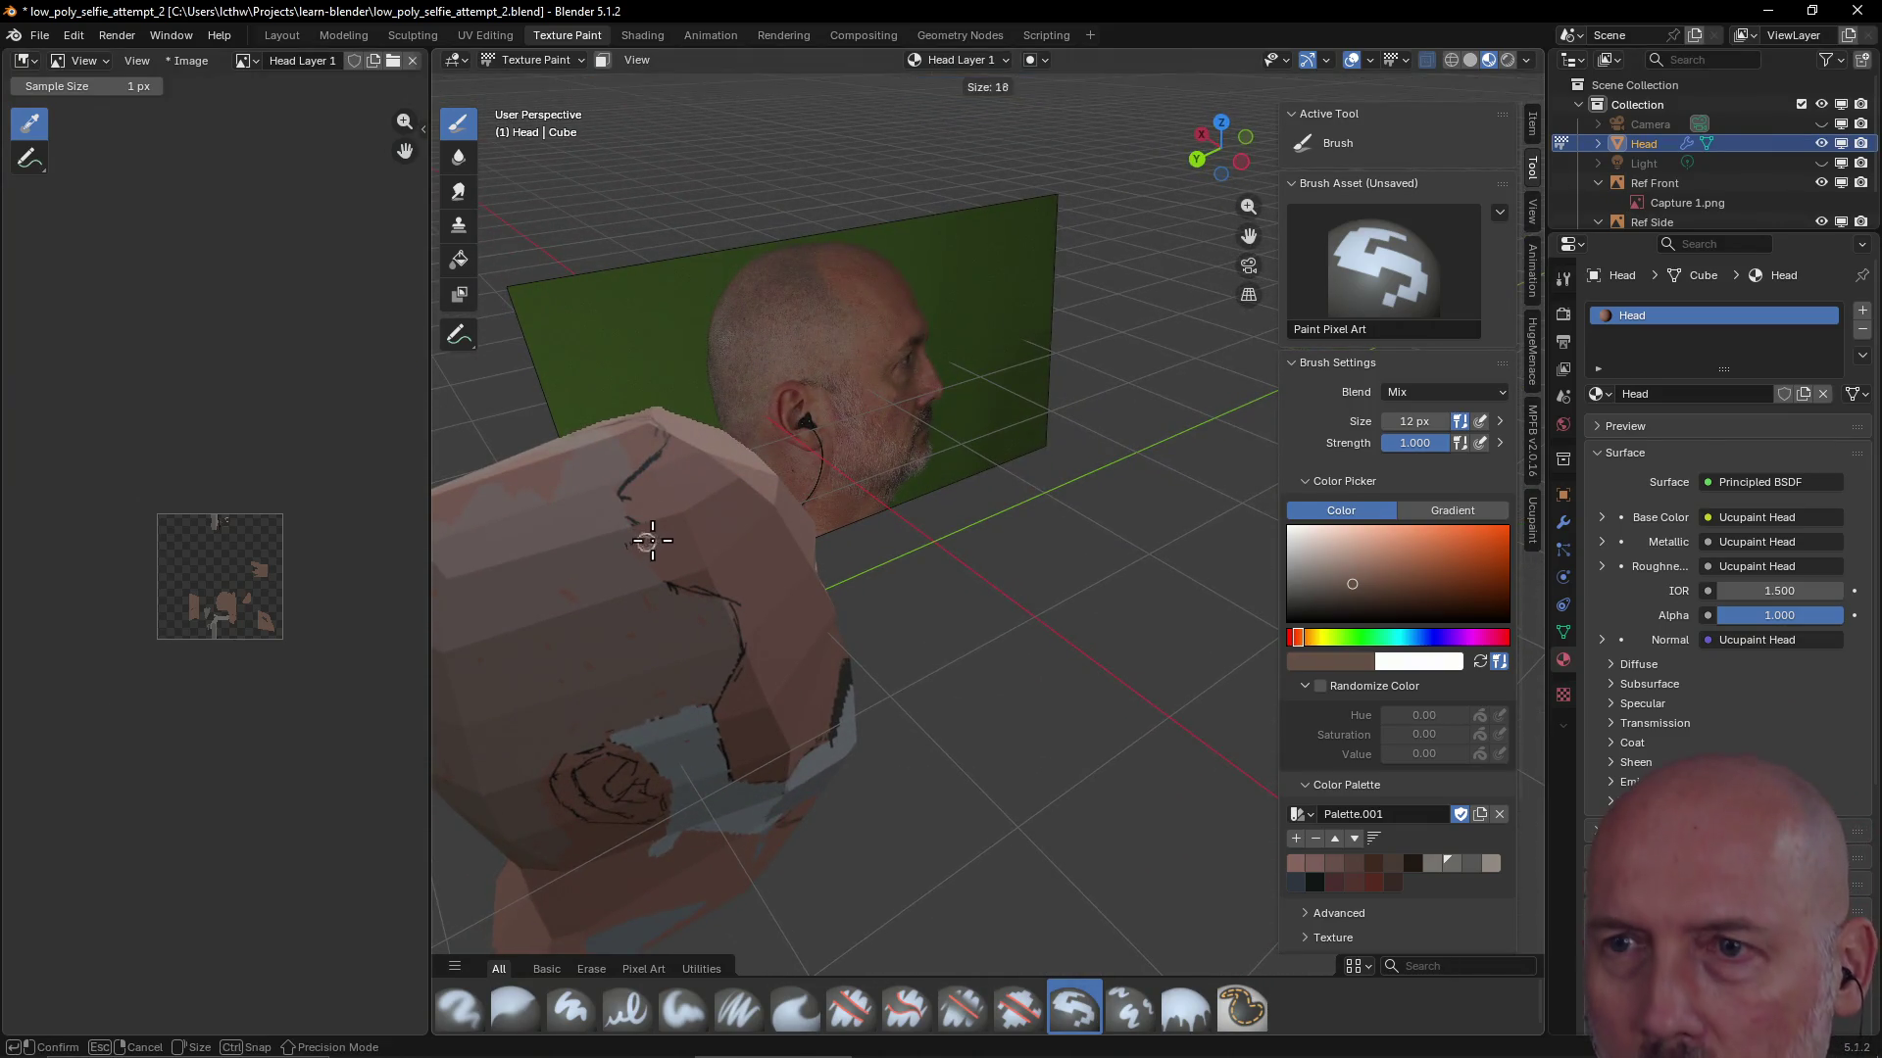
left_click(575, 467)
mouse_move(570, 483)
middle_mouse_down()
mouse_move(713, 531)
mouse_move(722, 510)
middle_mouse_up()
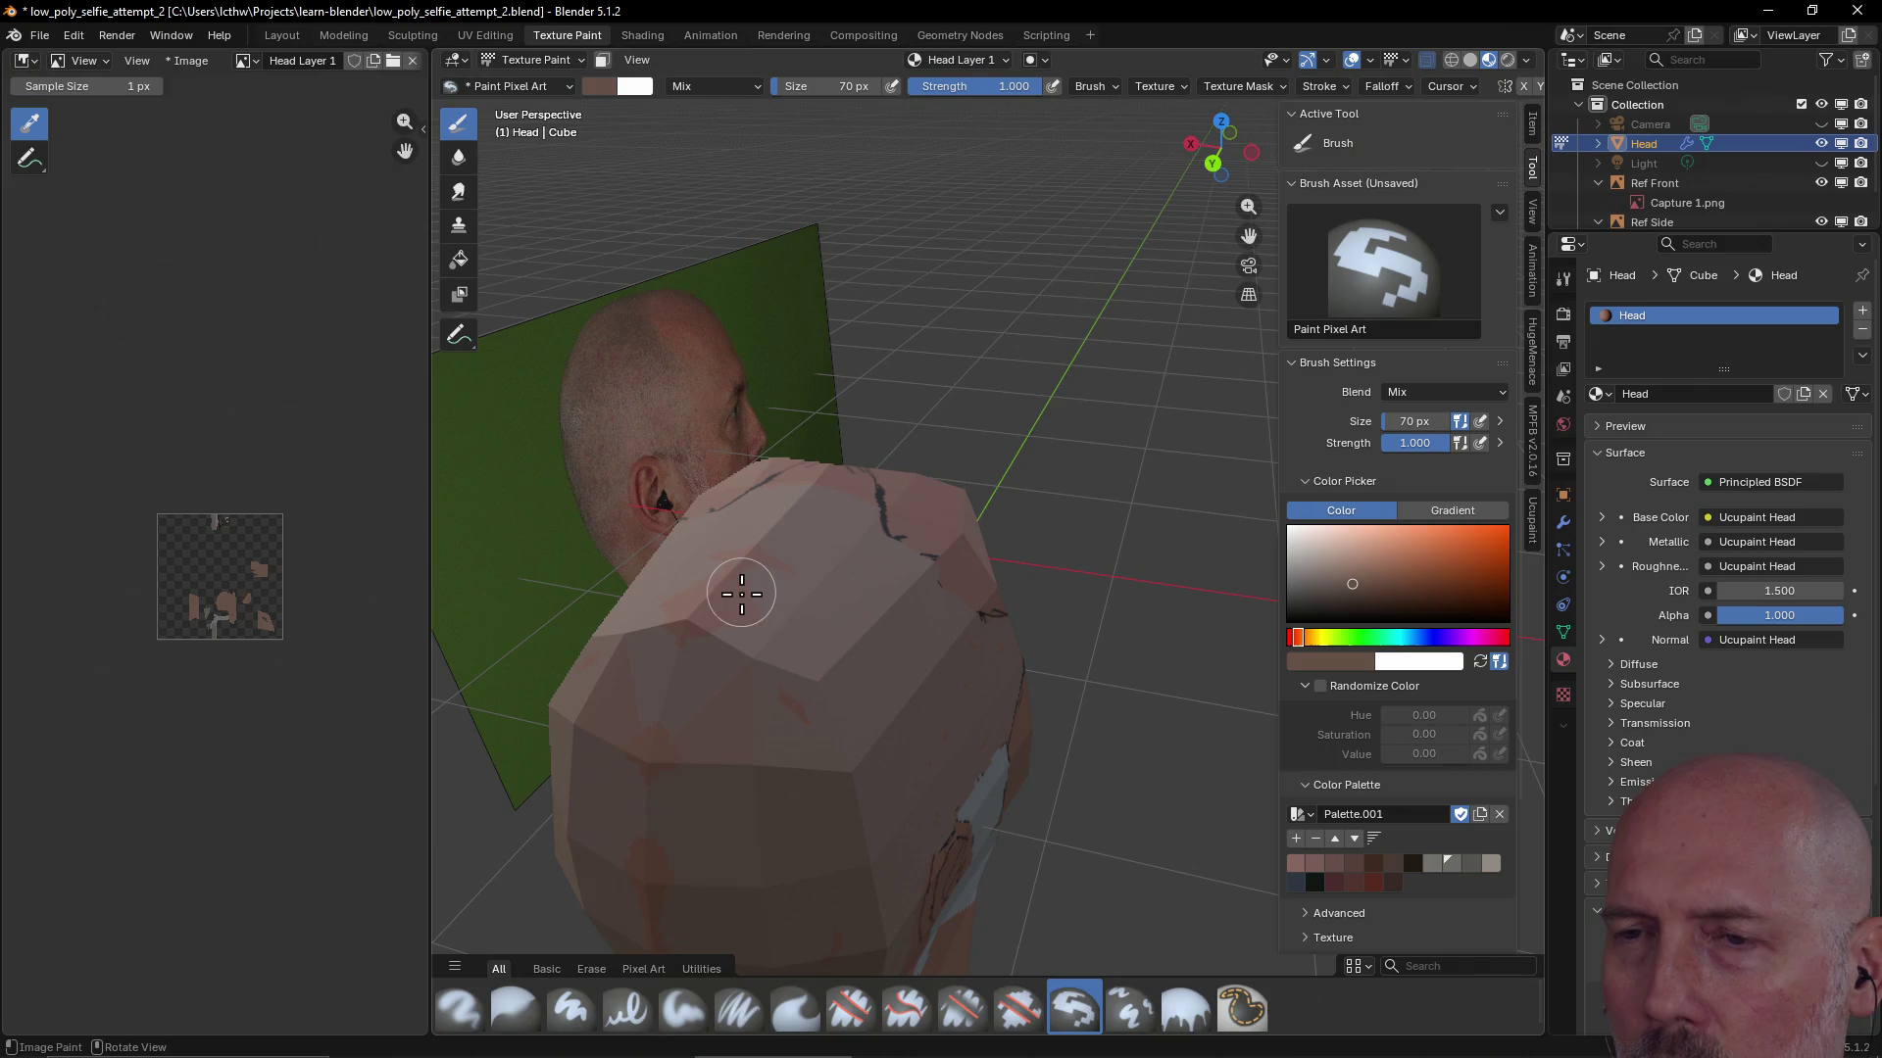
key("grave")
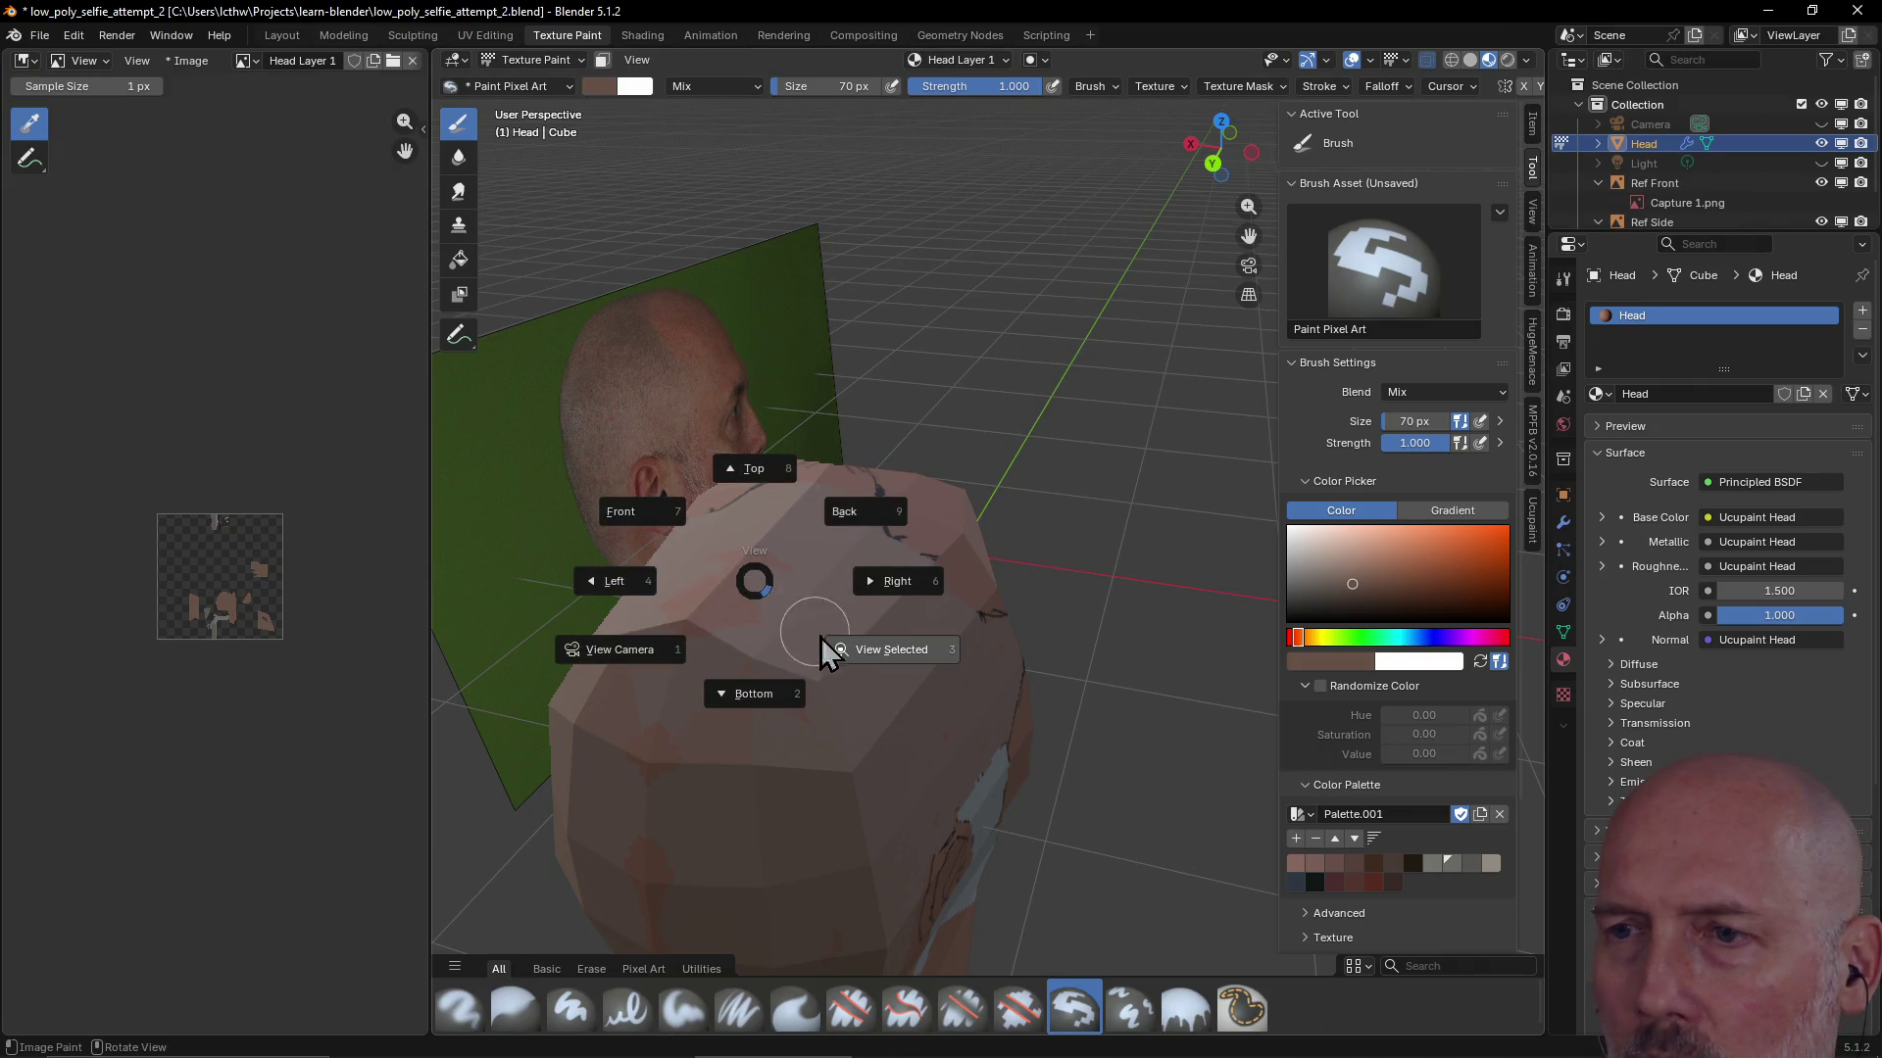
left_click(860, 662)
middle_click_drag(839, 652, 893, 559)
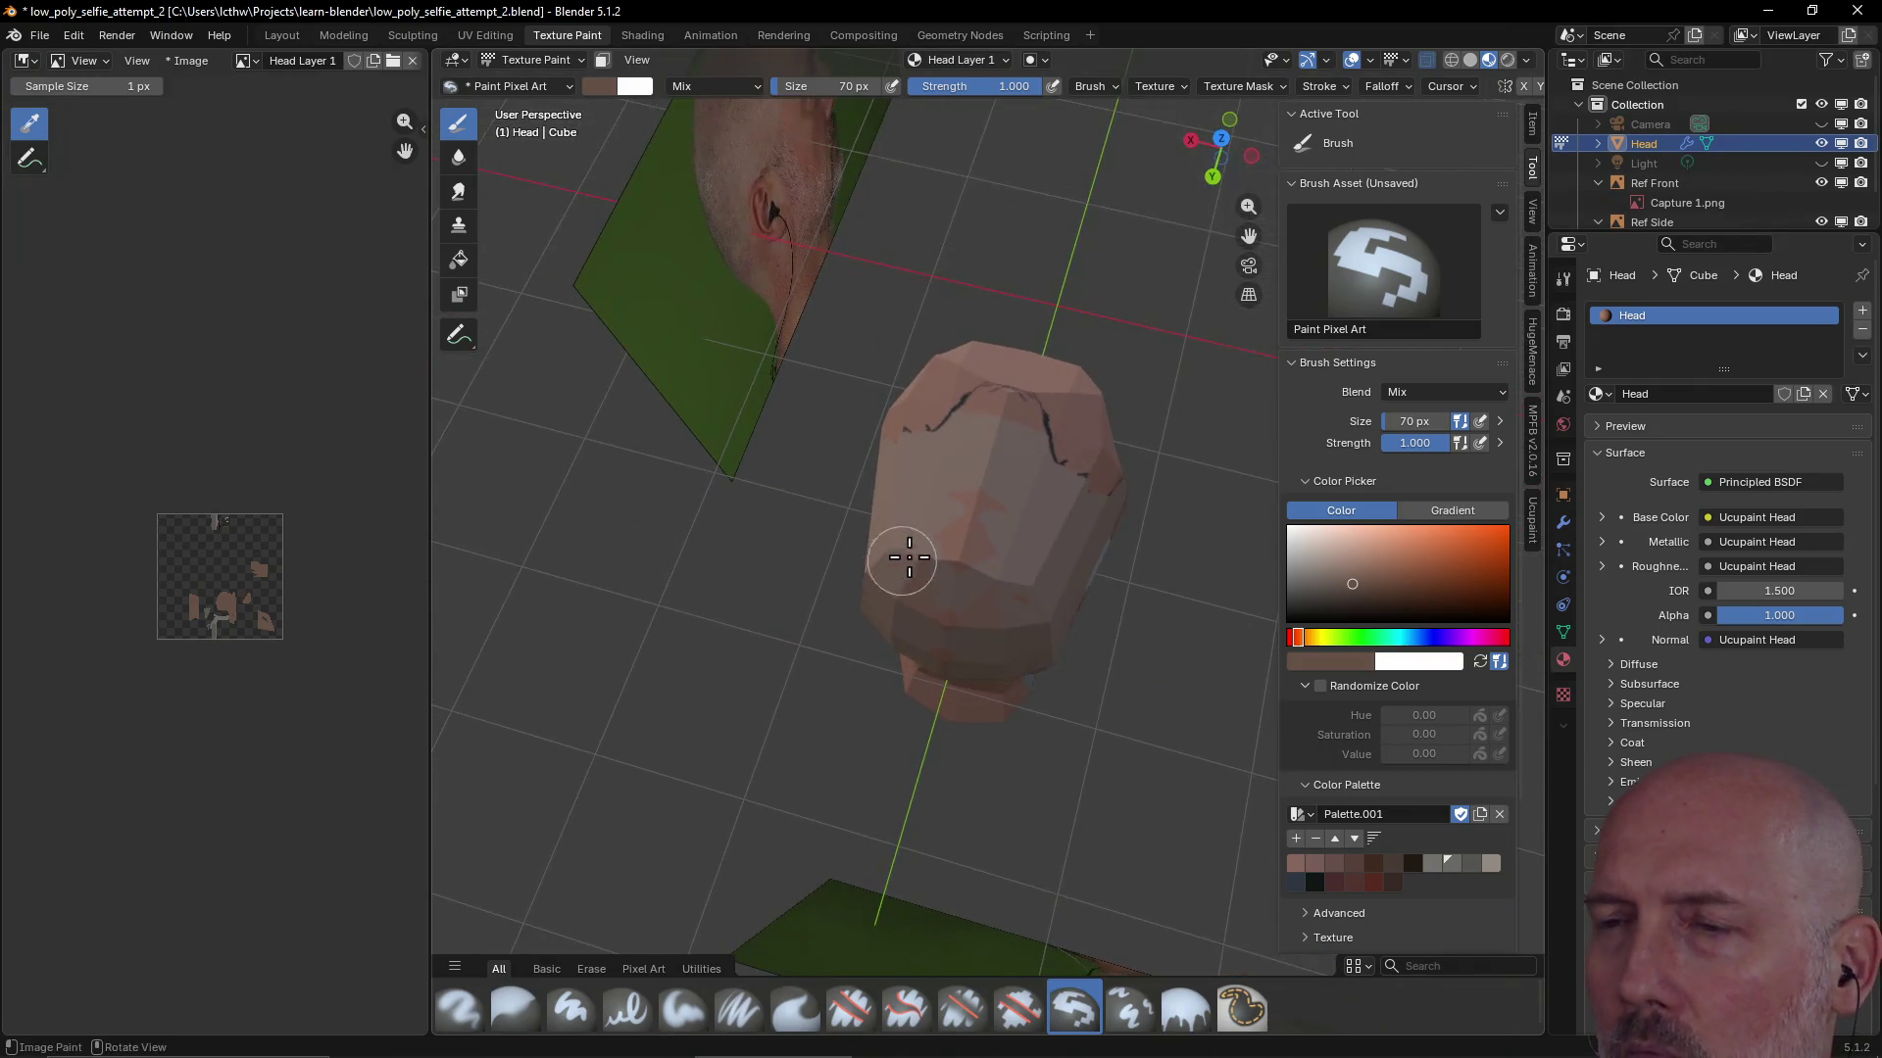
Paint skin colour over the dark sketch lines on the top and back of the head
mouse_move(952, 547)
left_mouse_down()
mouse_move(994, 496)
mouse_move(959, 450)
left_mouse_up()
mouse_move(988, 609)
middle_mouse_down()
mouse_move(1004, 533)
mouse_move(1039, 507)
mouse_move(883, 538)
mouse_move(873, 479)
mouse_move(1111, 480)
mouse_move(1041, 608)
middle_mouse_up()
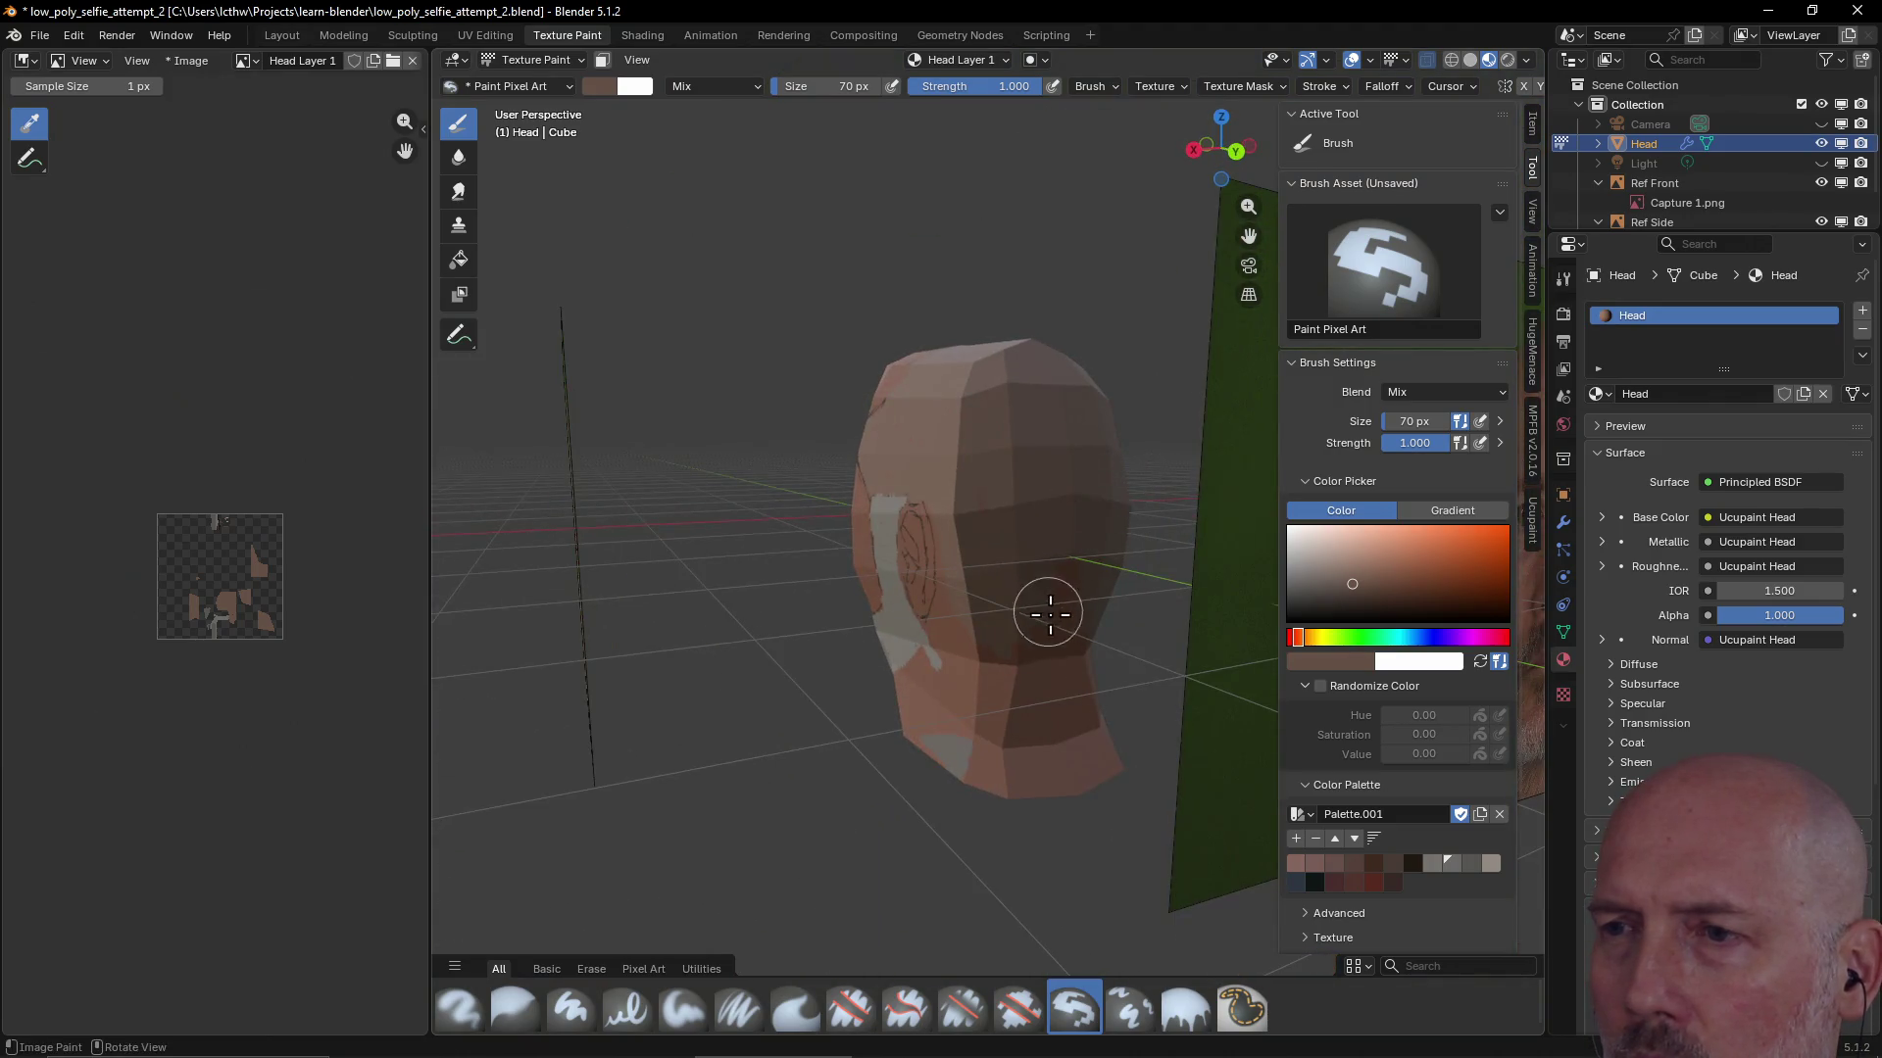
left_click_drag(1049, 606, 1016, 634)
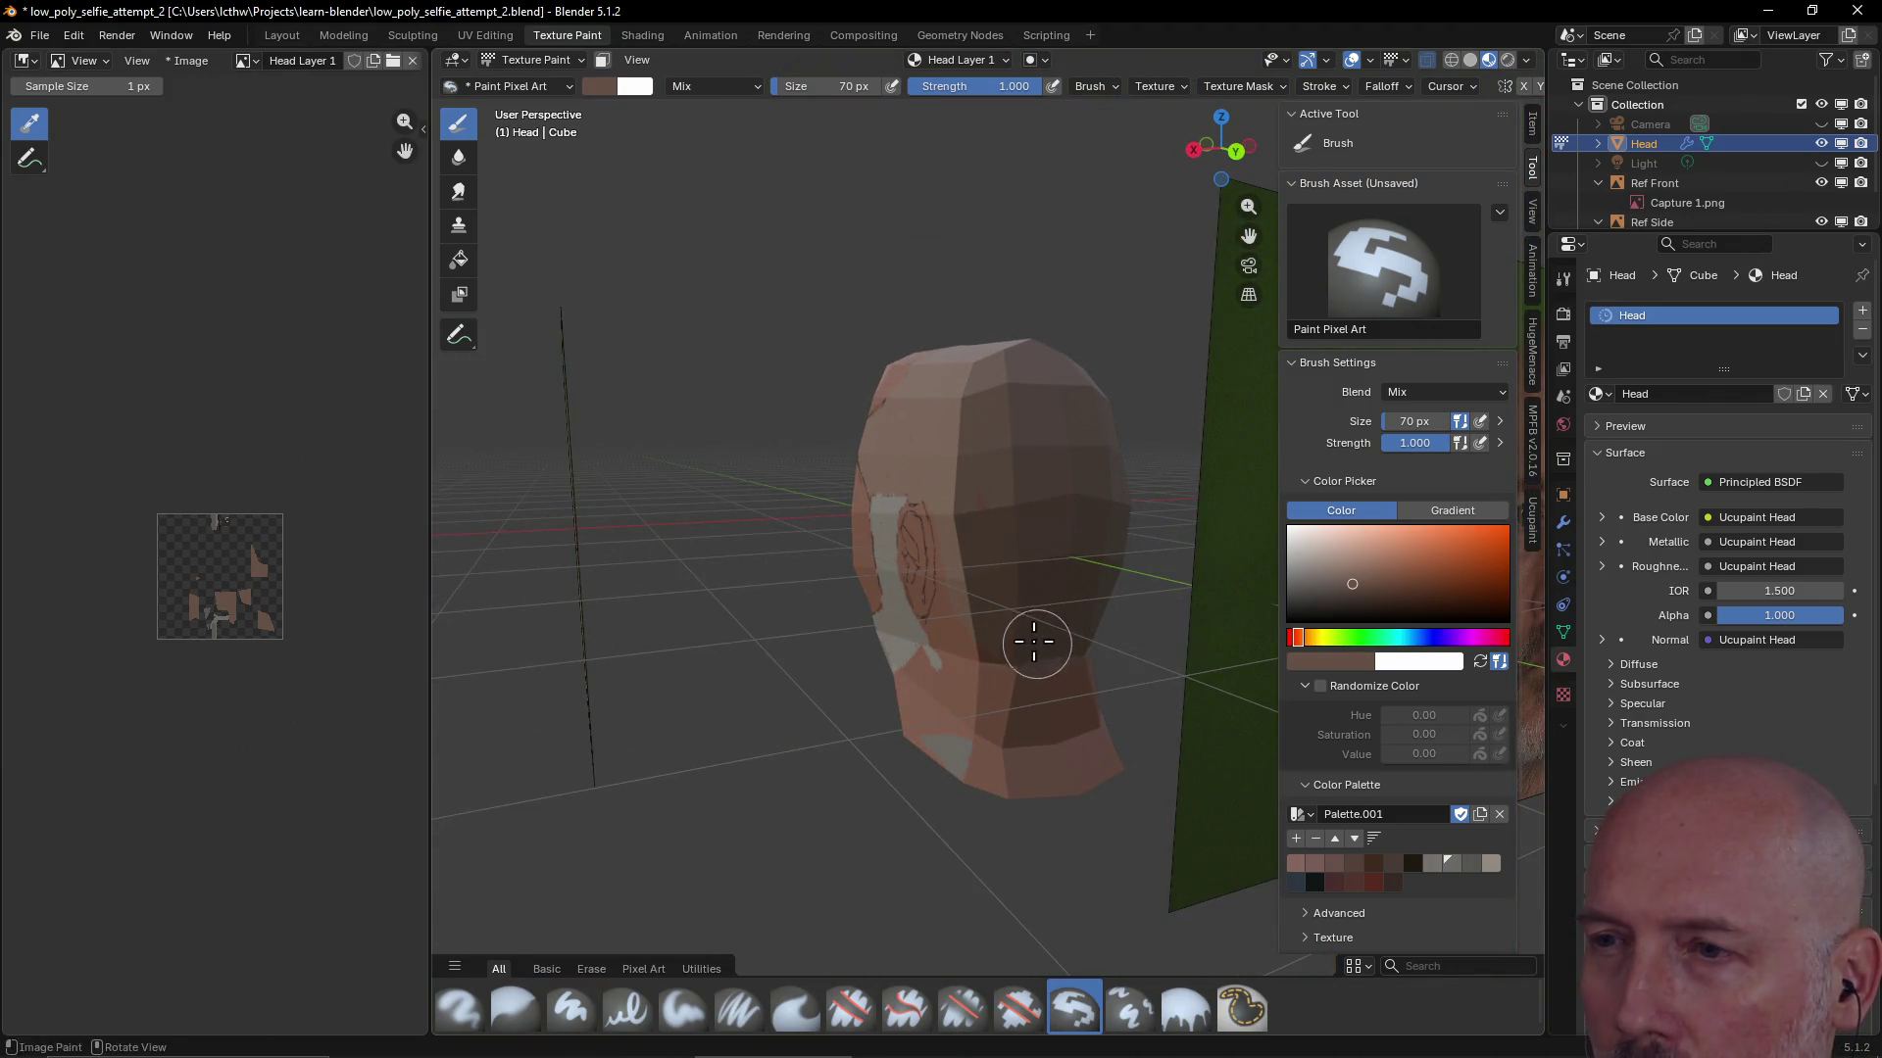
mouse_move(1005, 632)
middle_mouse_down()
mouse_move(1138, 562)
mouse_move(1105, 551)
middle_mouse_up()
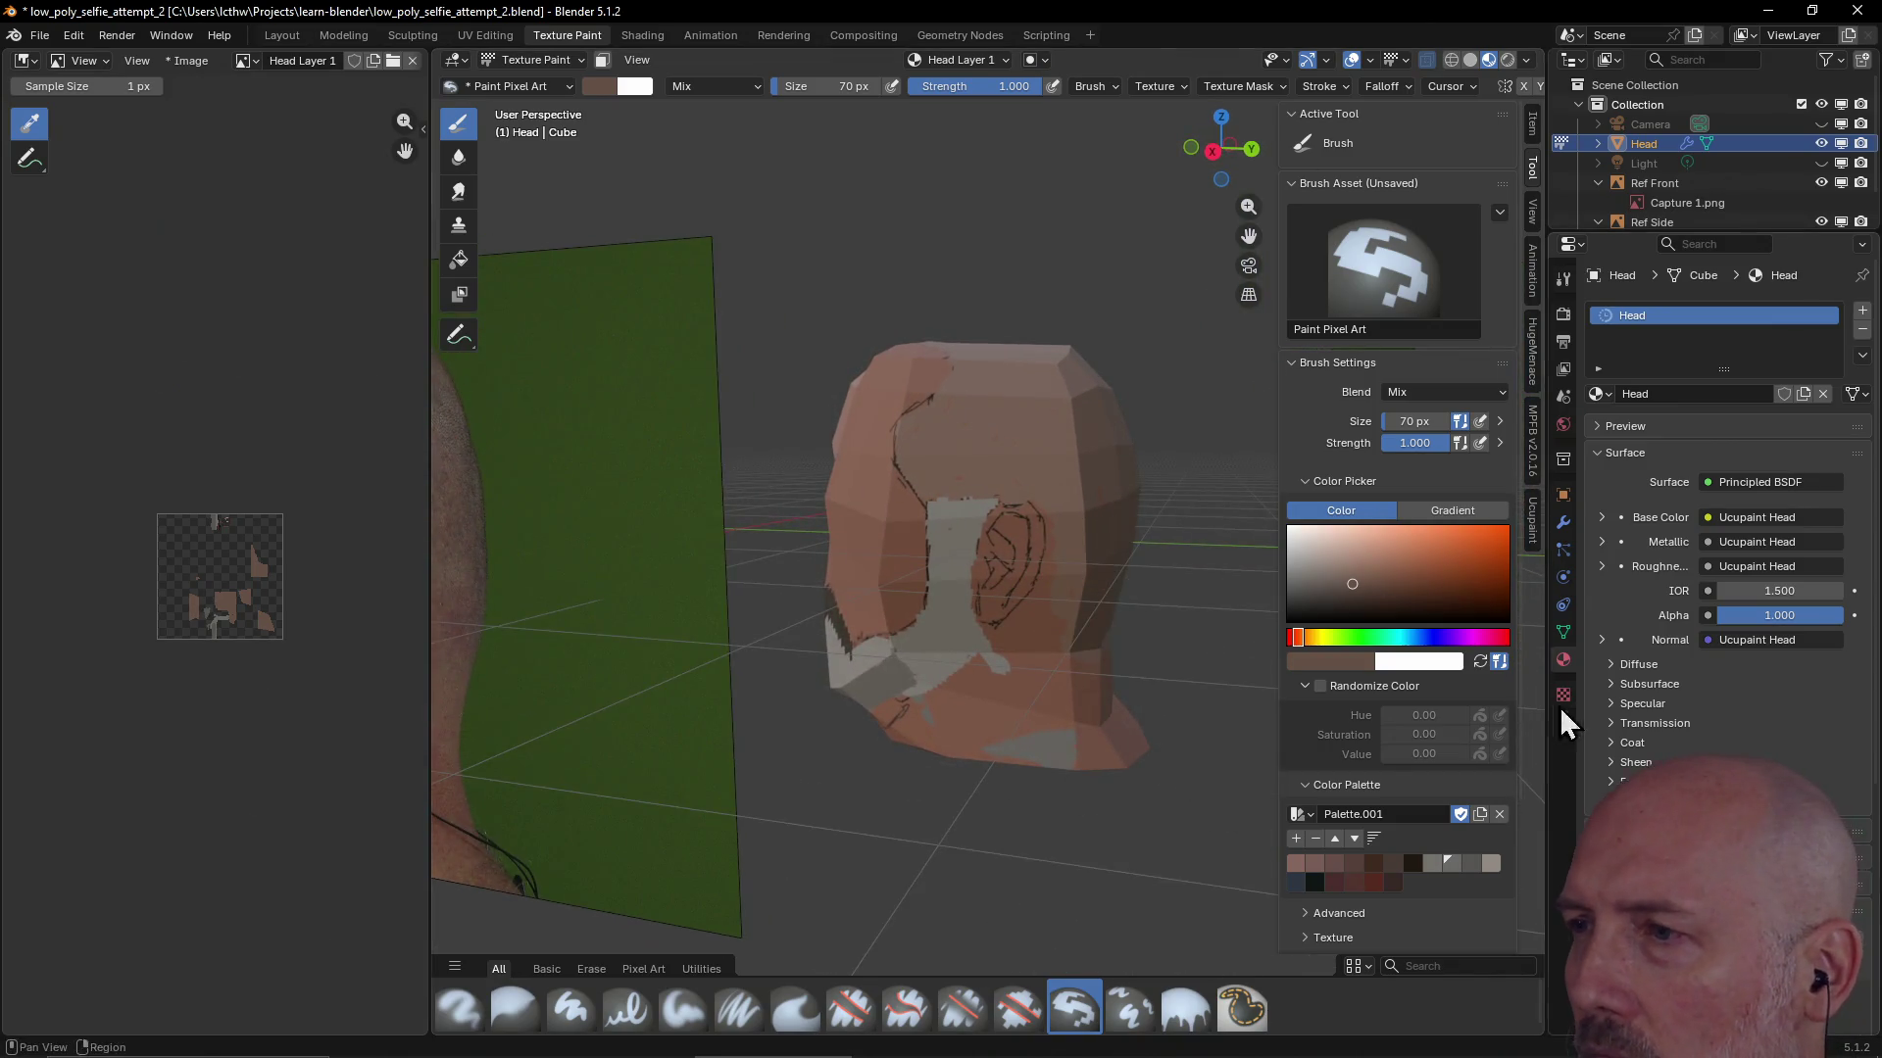
left_click(1532, 522)
Erase the unwanted paint on the neck below the ear and around the ear
left_click(1403, 579)
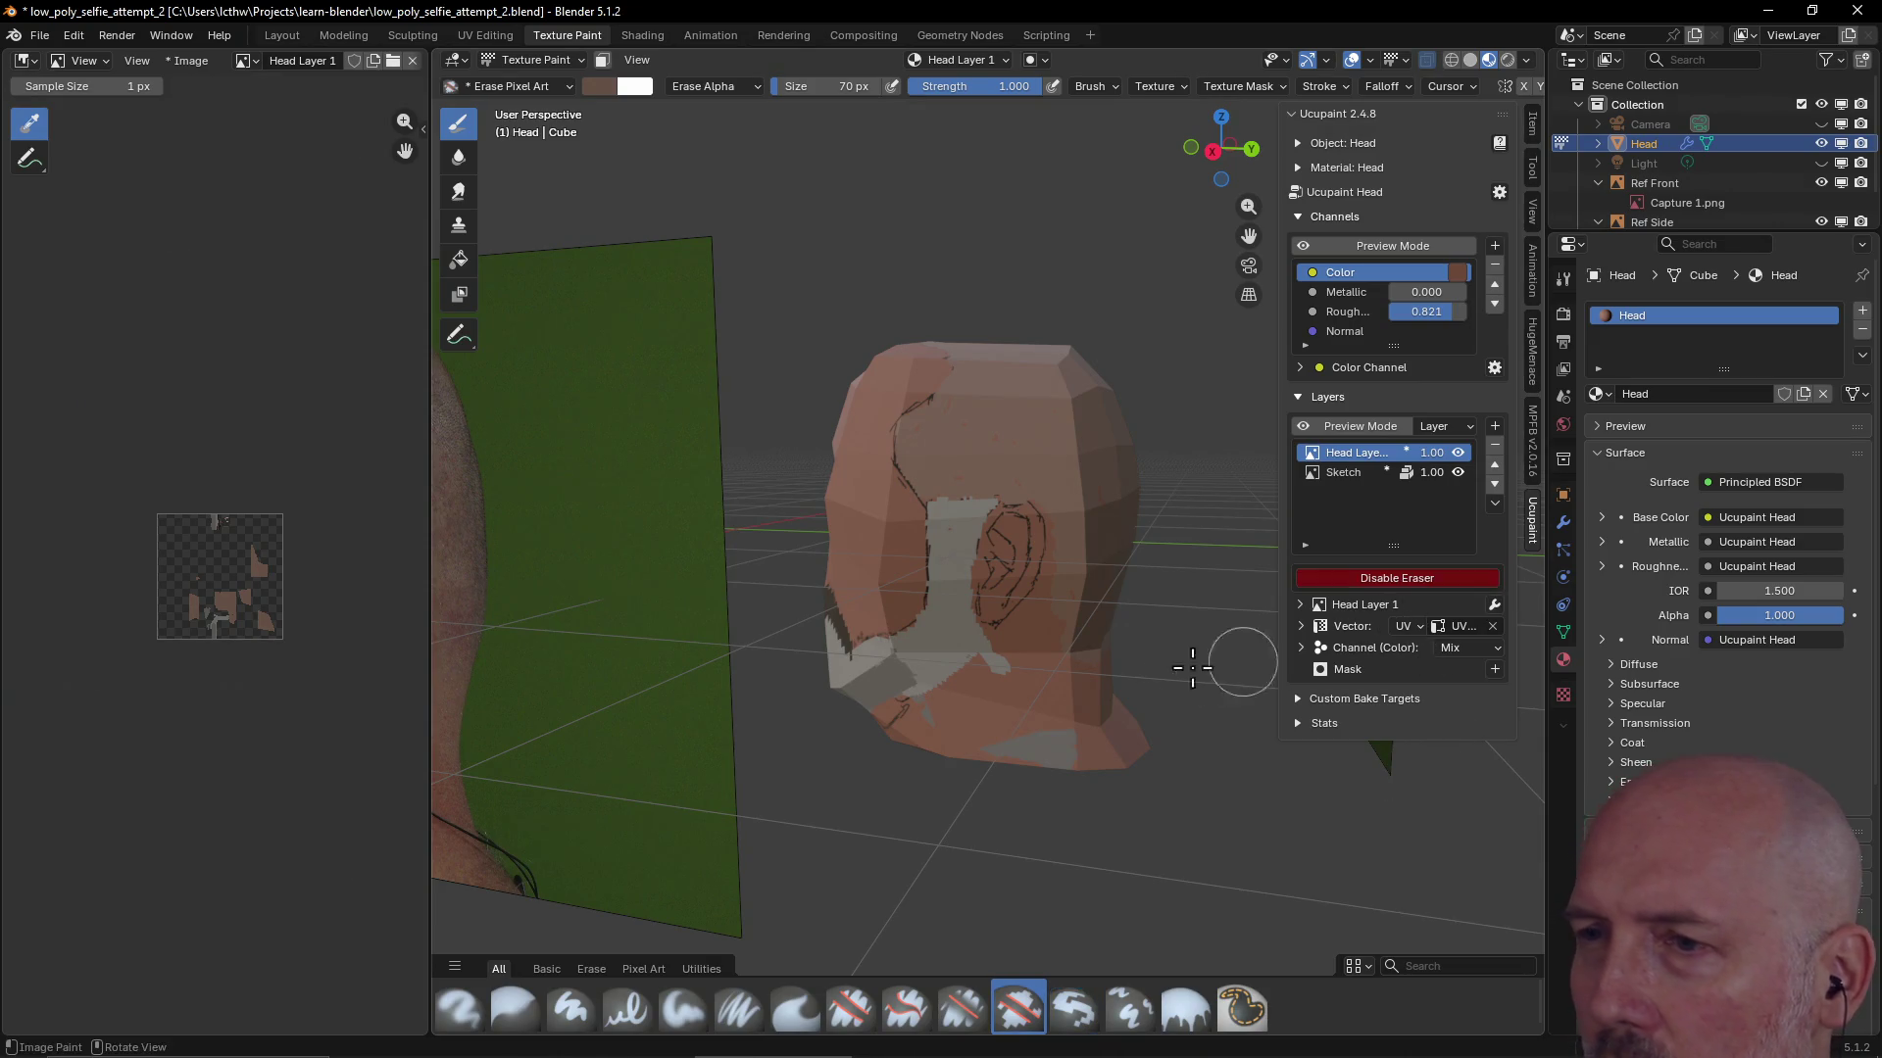
left_click_drag(1006, 665, 938, 724)
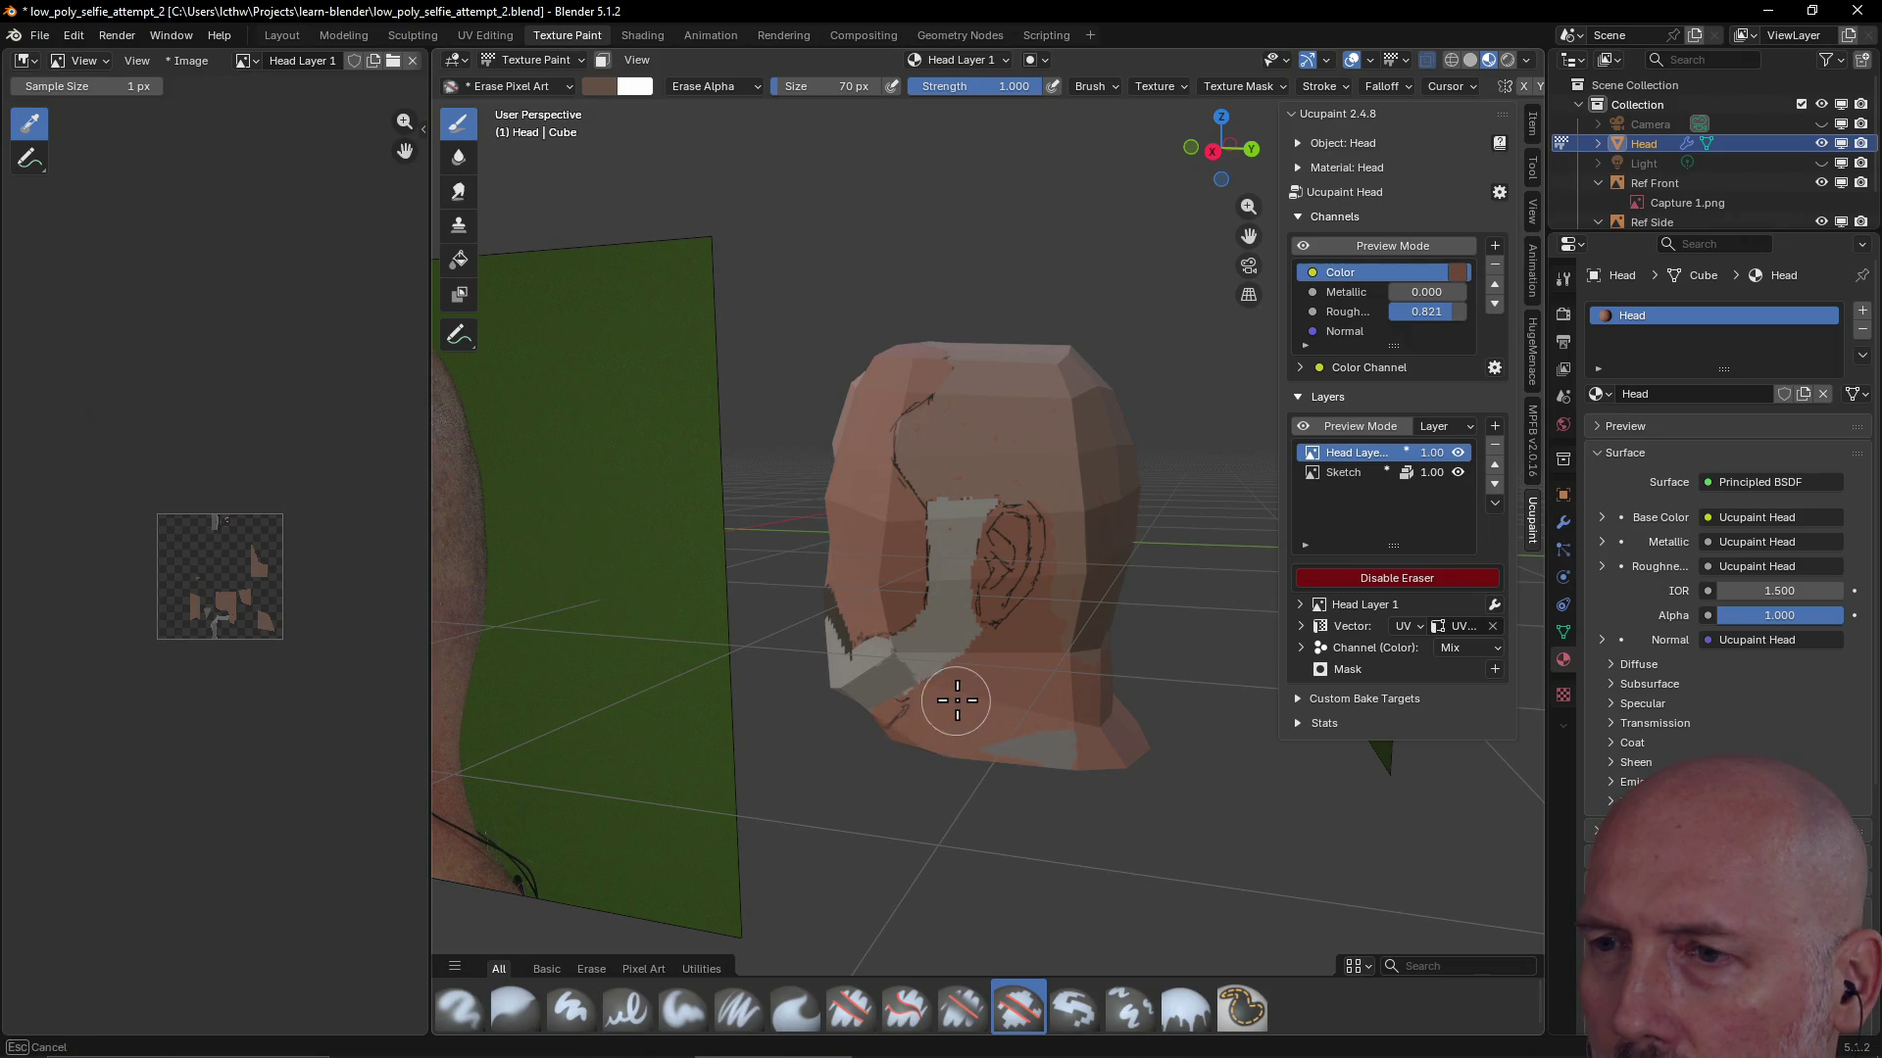
left_click_drag(938, 723, 1006, 669)
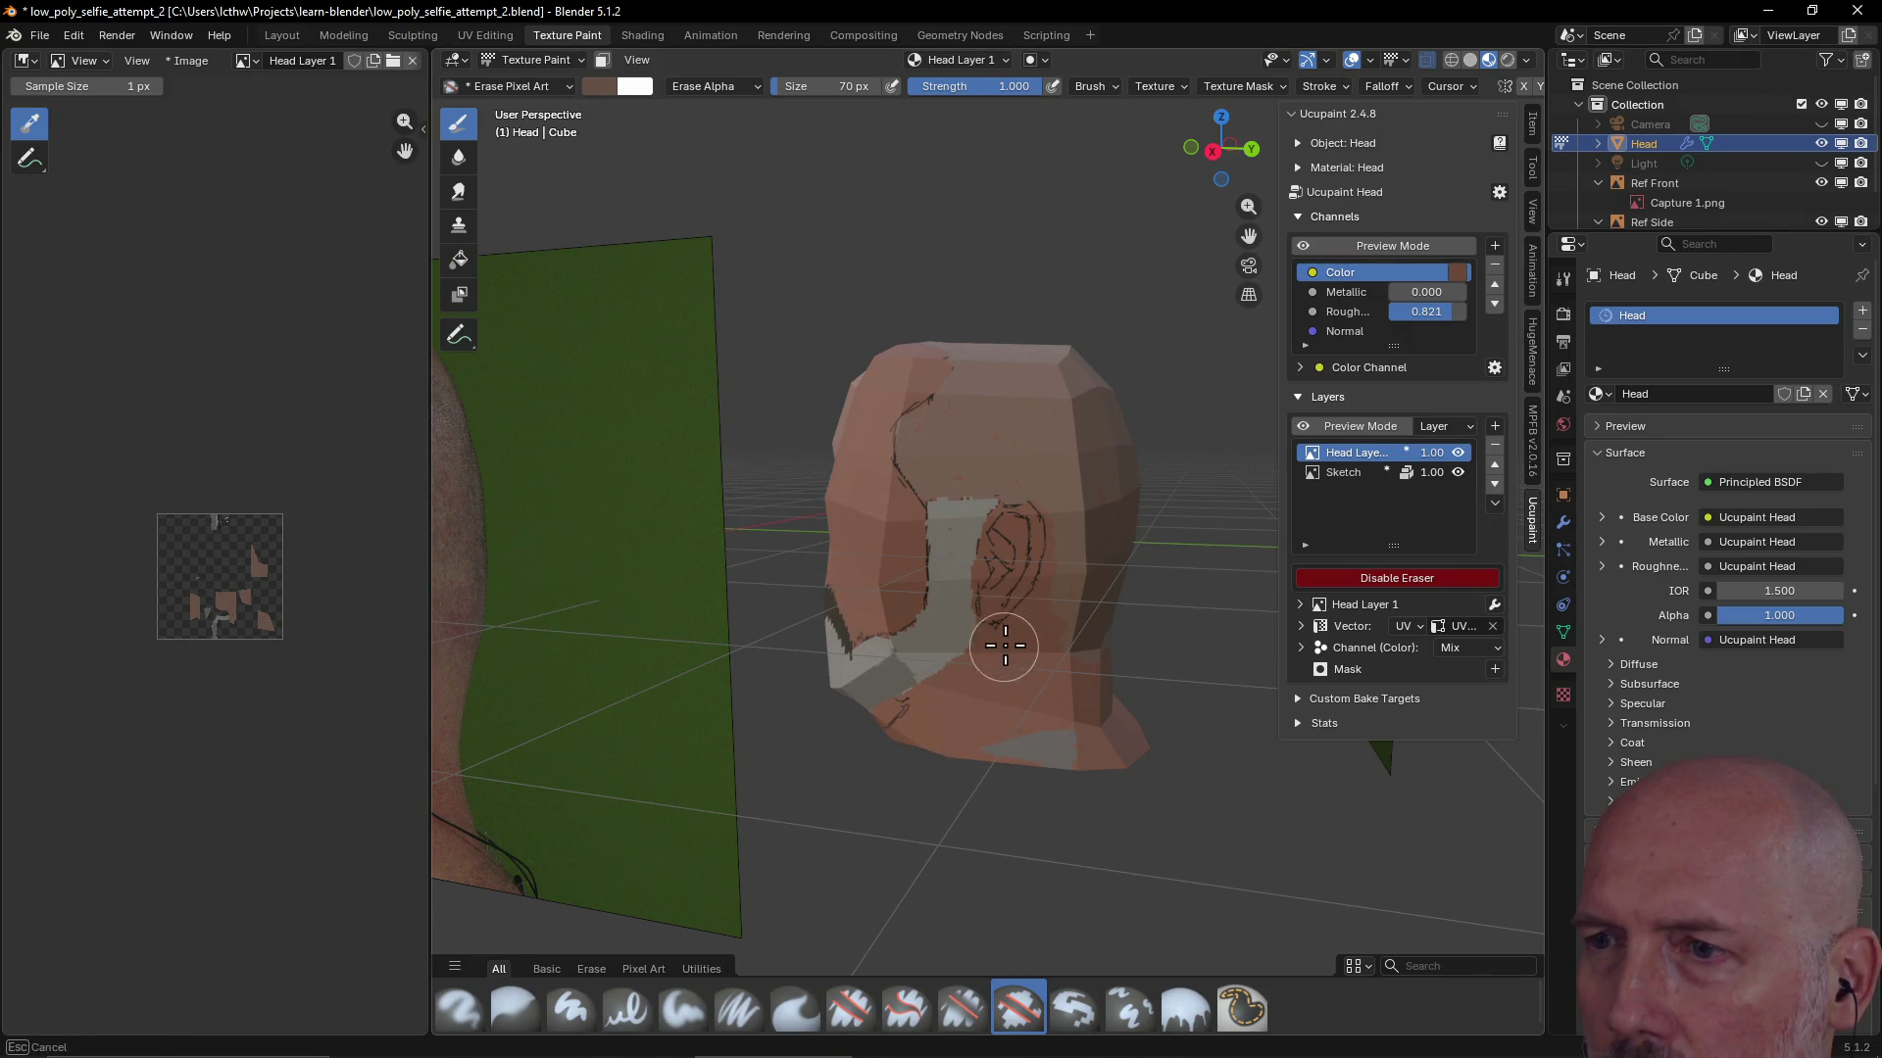
left_click_drag(1028, 533, 1004, 570)
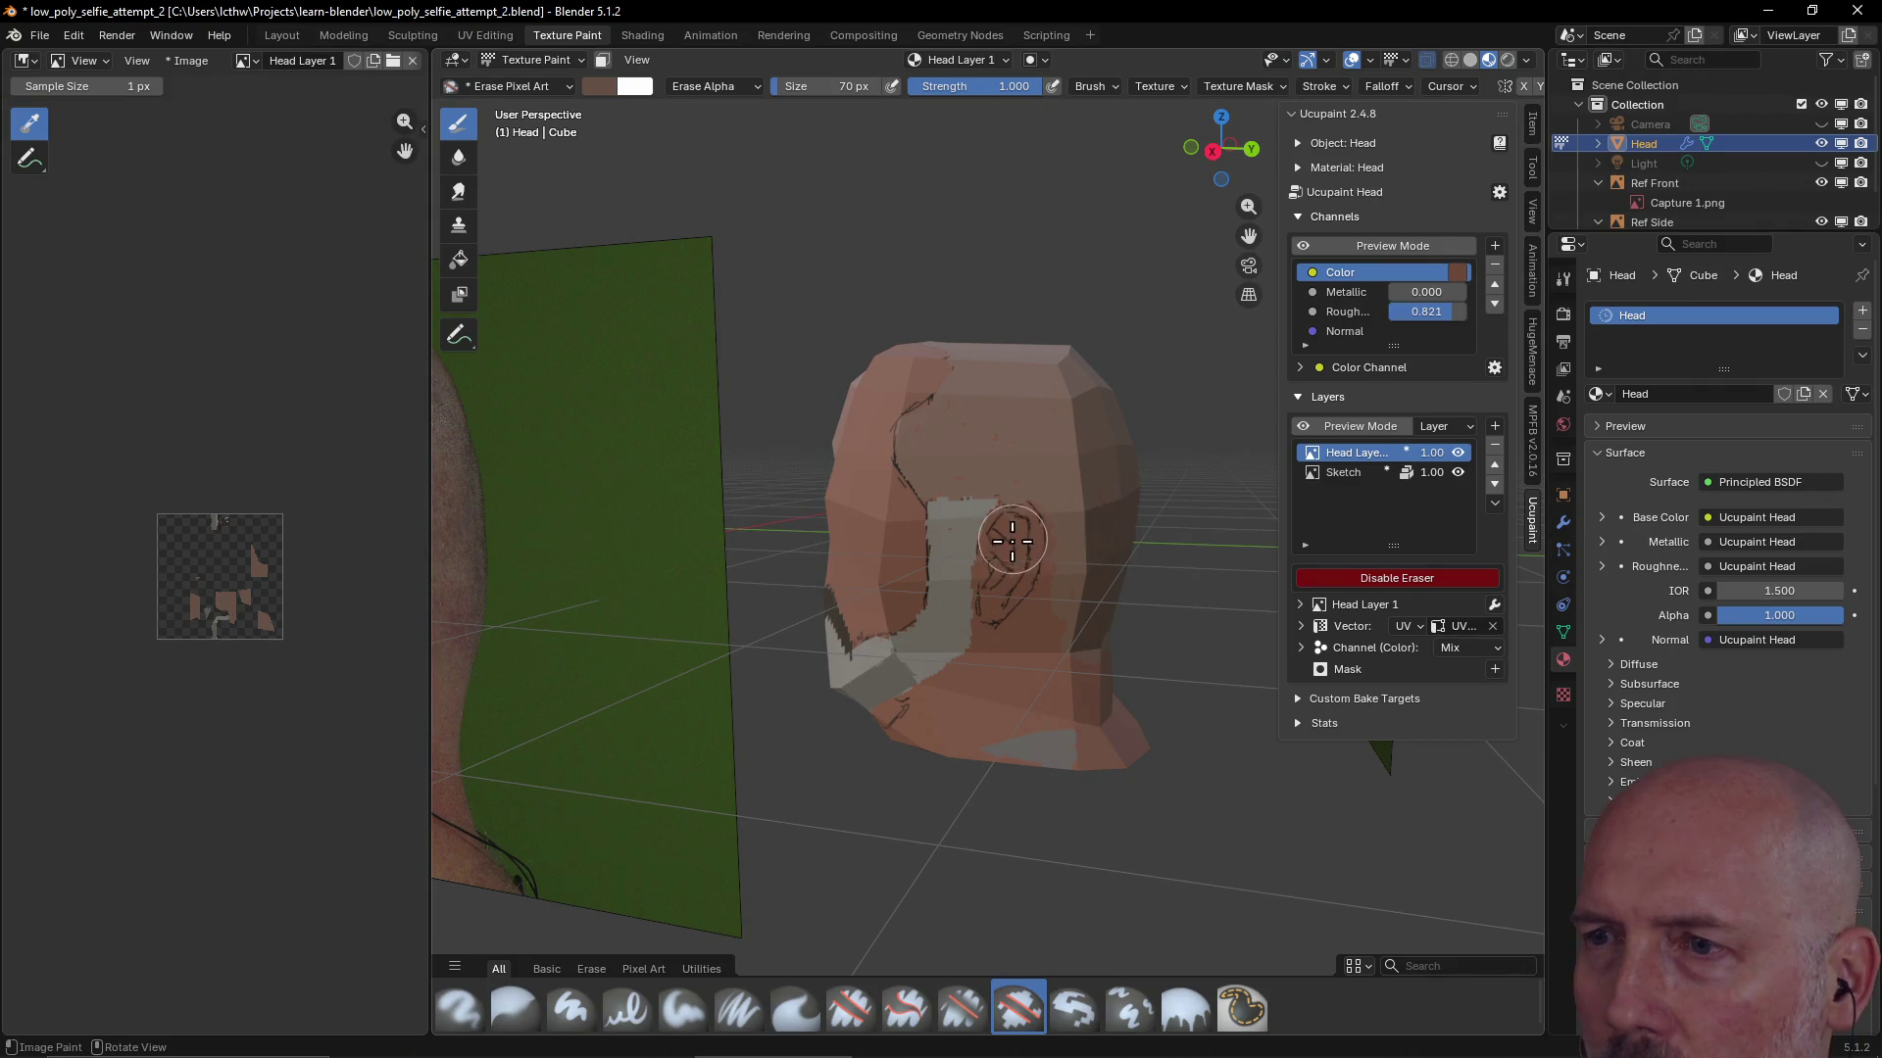
Shrink the eraser to 22 px, clean stray paint near the ear, then return to painting
key("f")
left_click(1000, 569)
key("f")
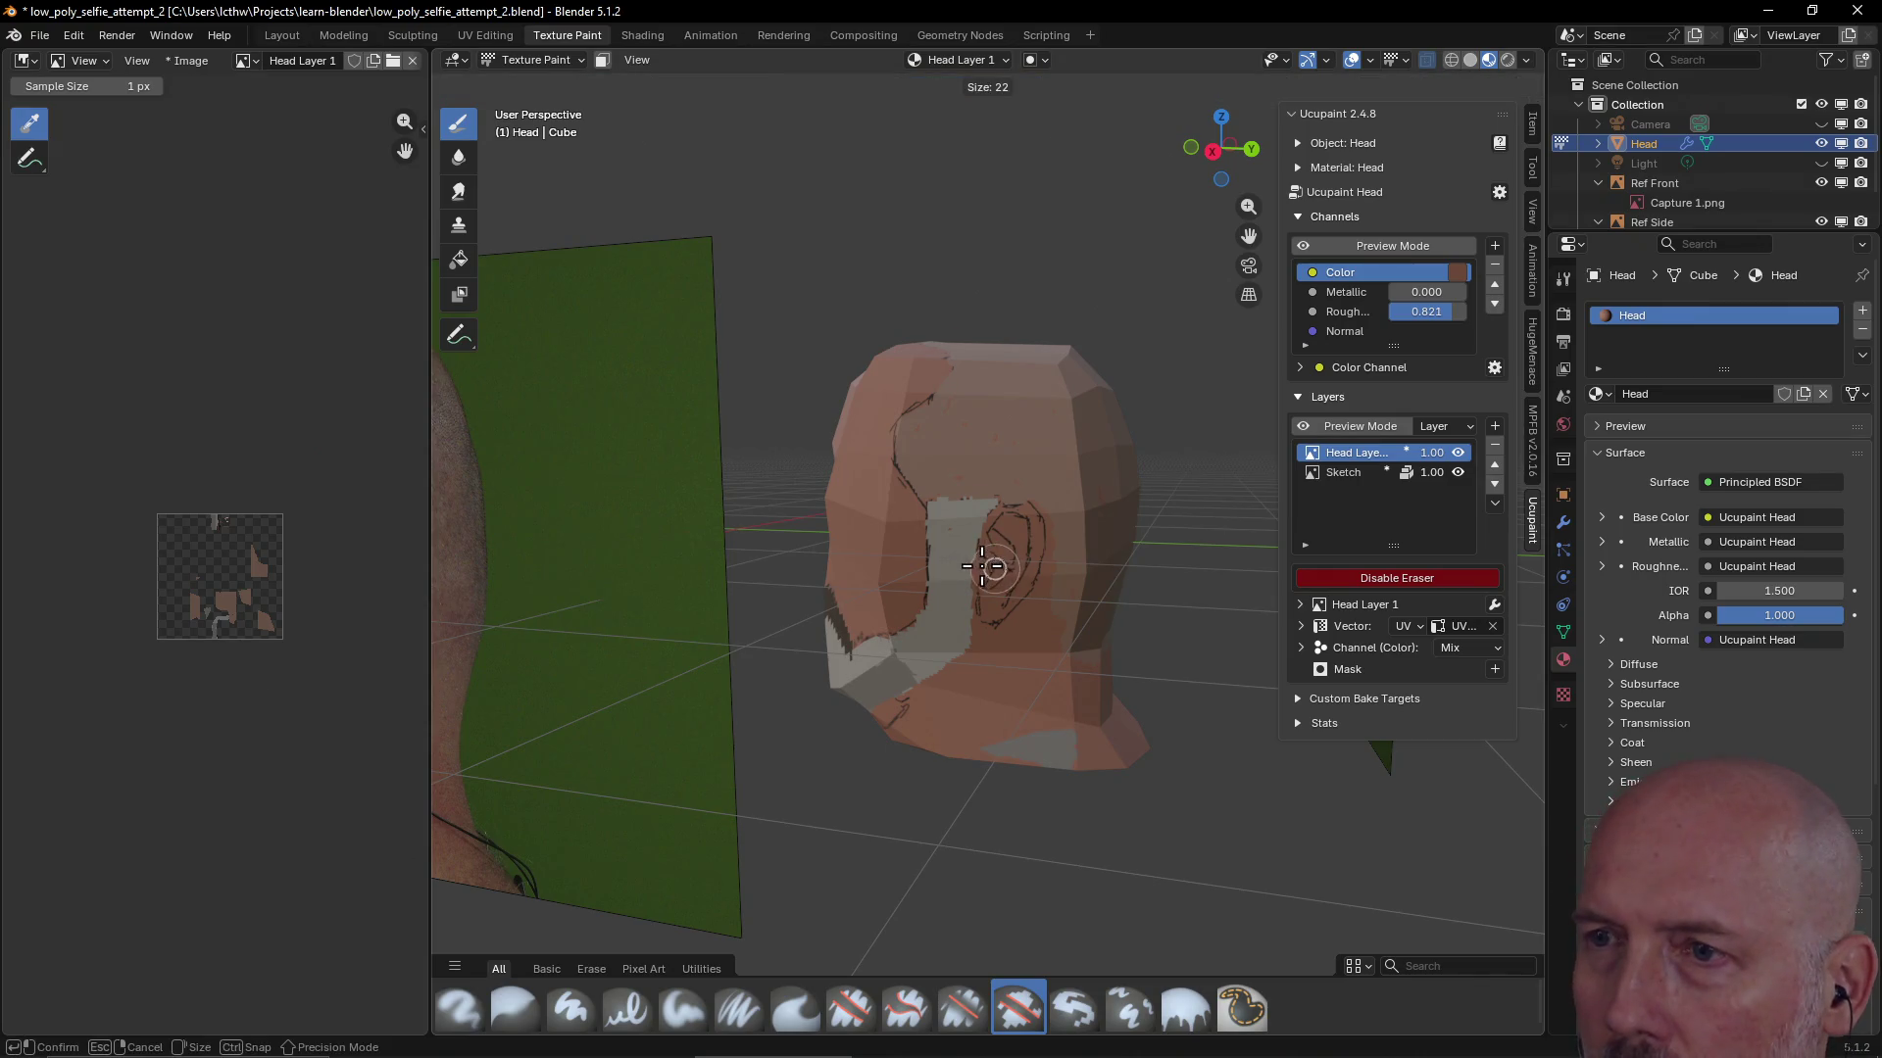
left_click(995, 532)
left_click_drag(996, 515, 997, 513)
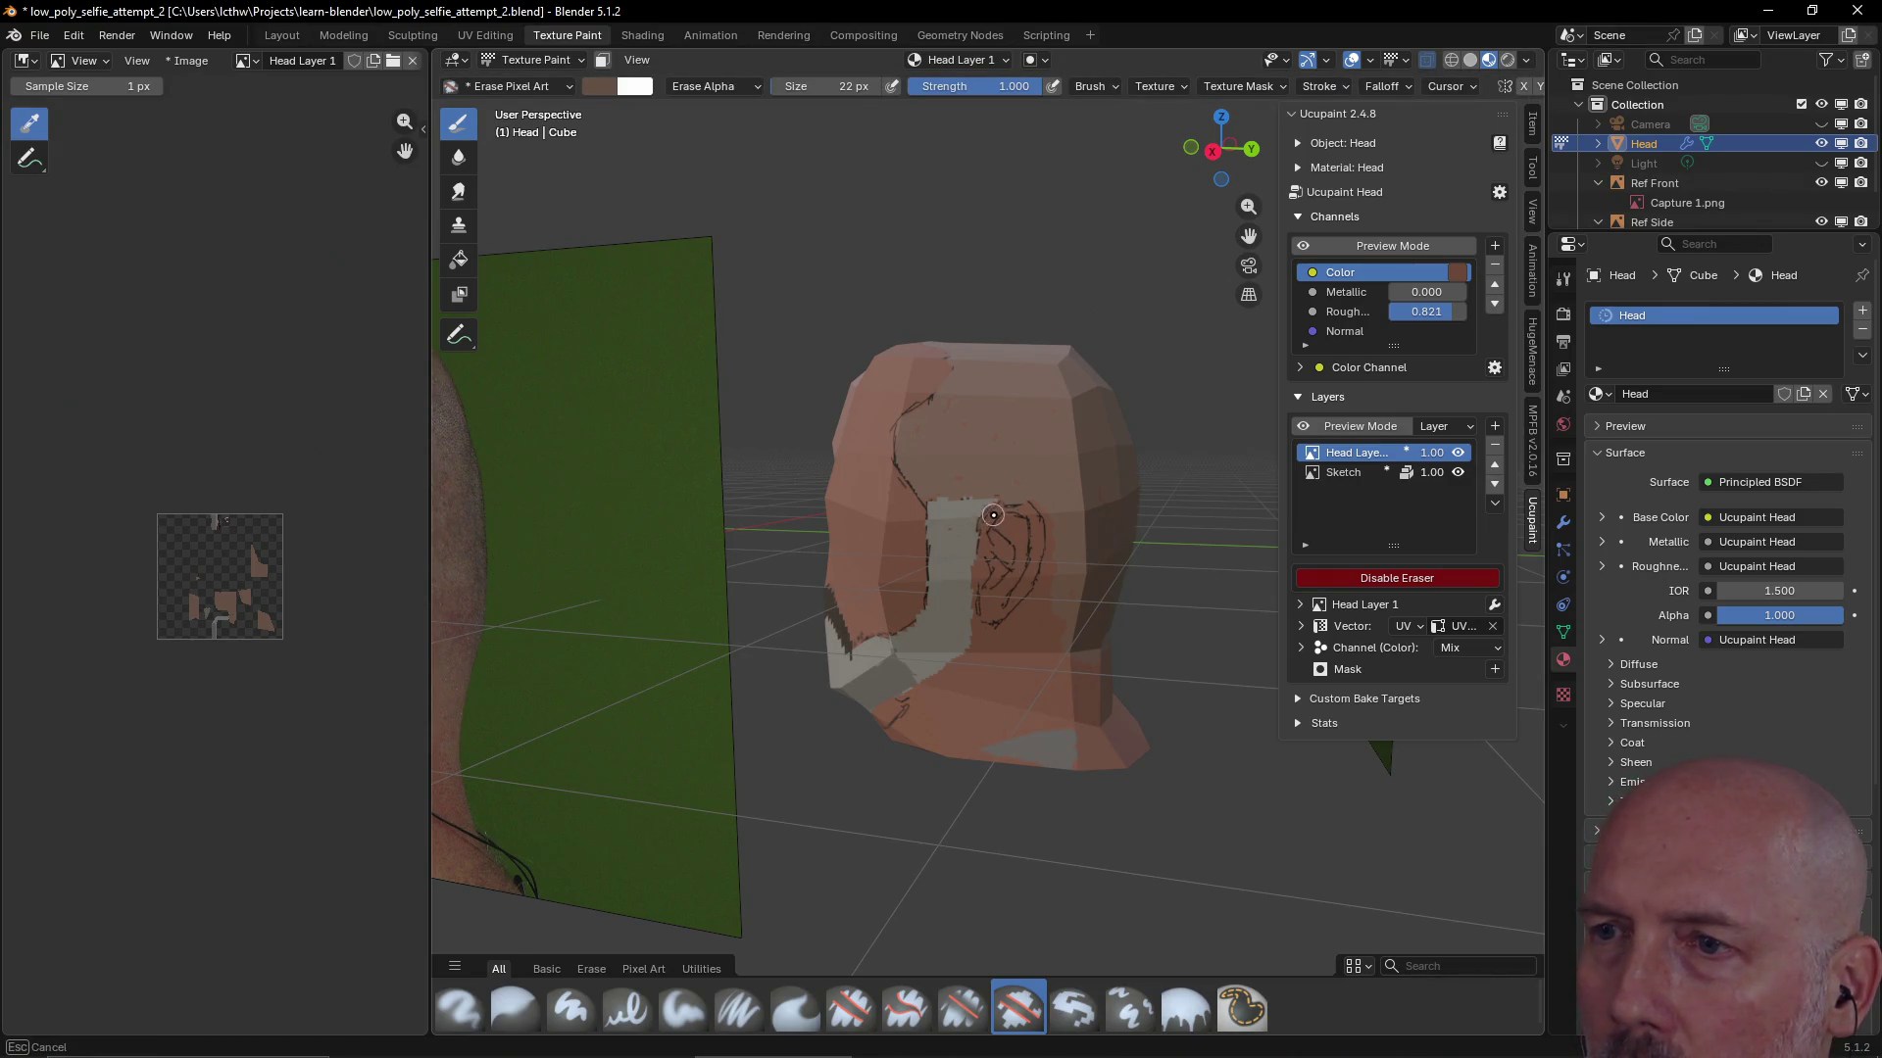
left_click_drag(975, 586, 970, 627)
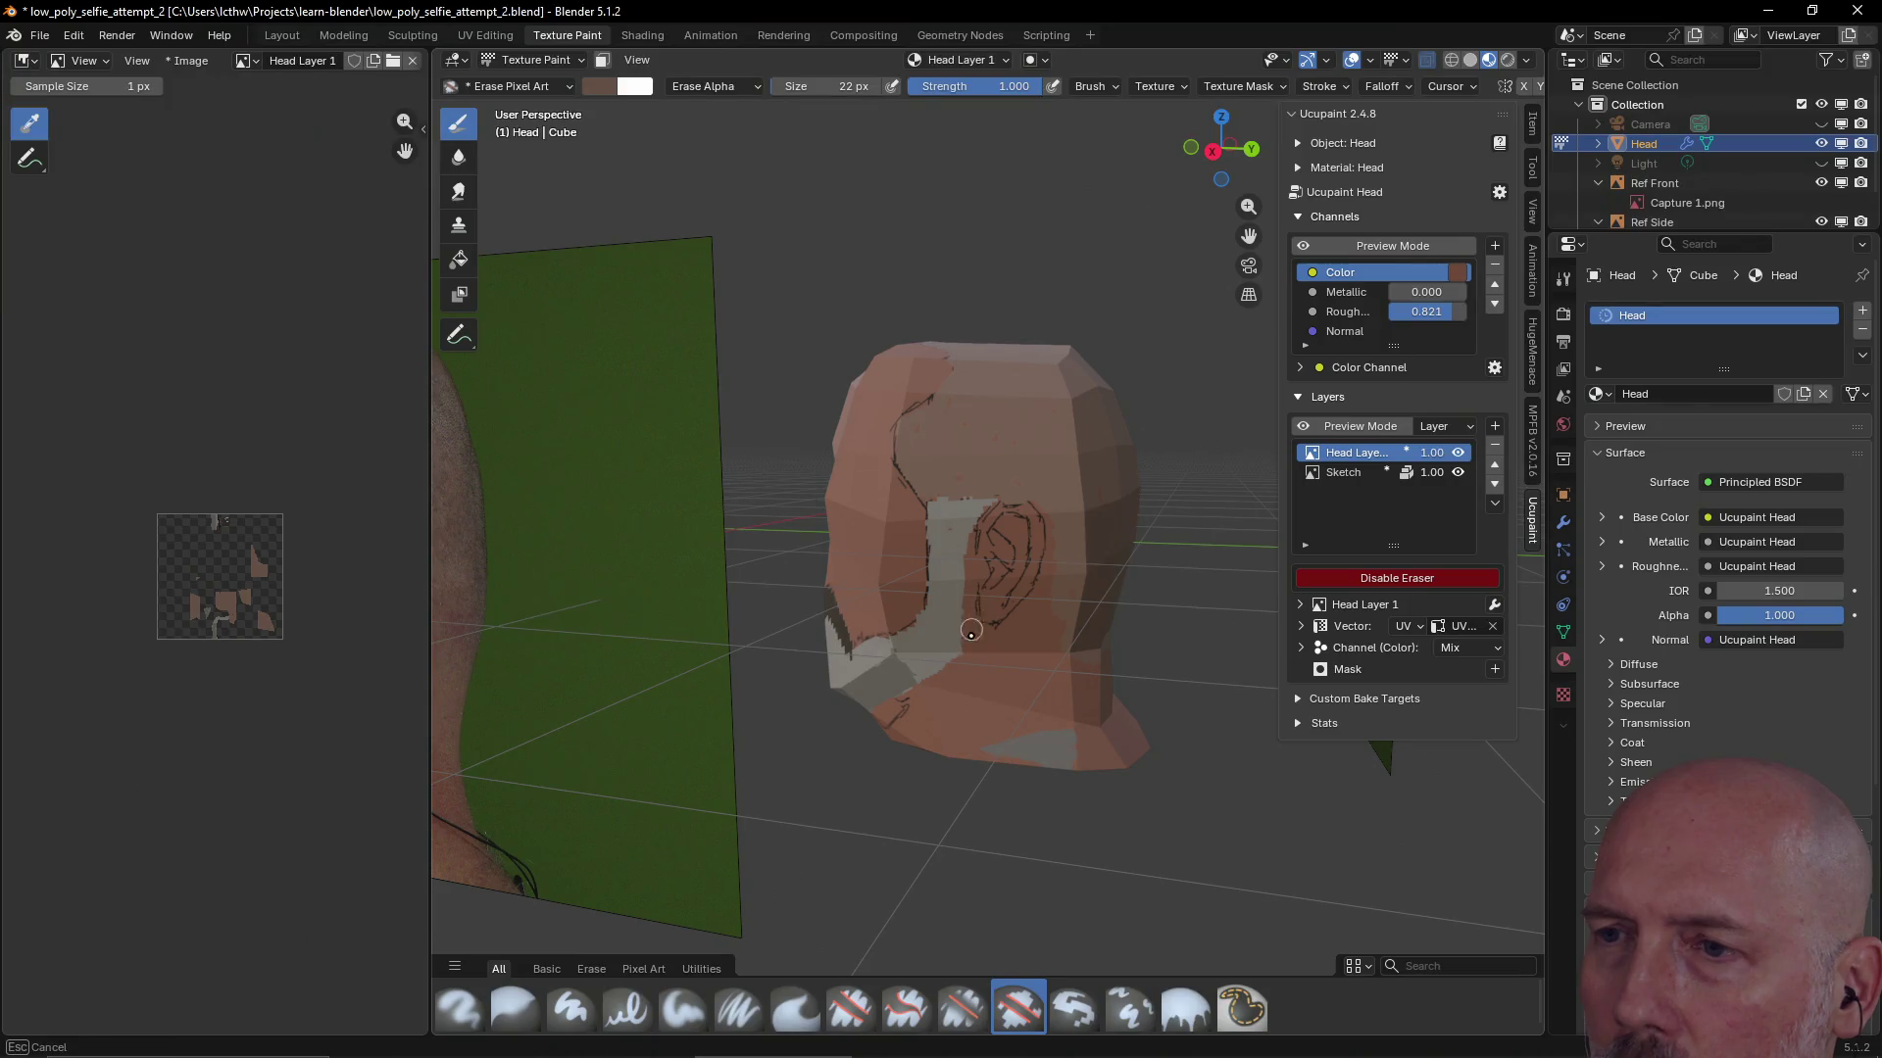
mouse_move(1017, 617)
middle_mouse_down()
mouse_move(947, 670)
mouse_move(1242, 558)
mouse_move(1058, 482)
middle_mouse_up()
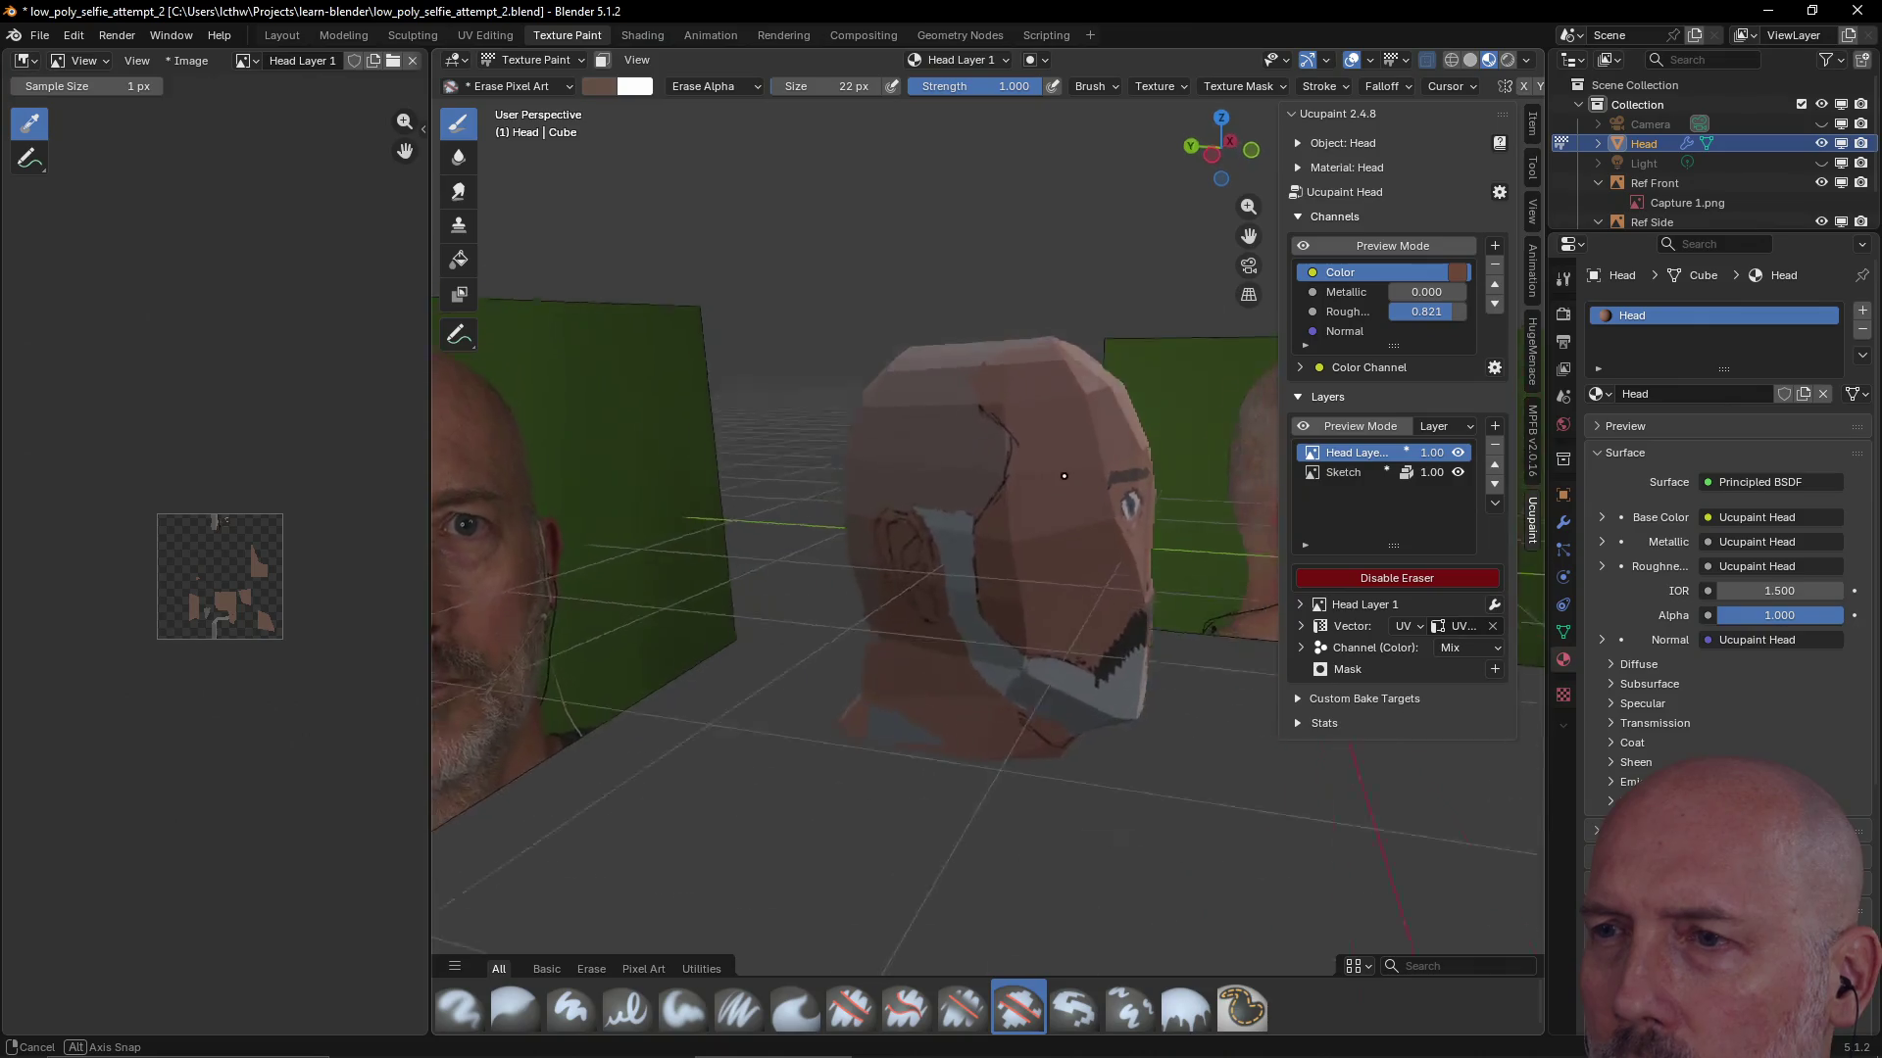
middle_click_drag(1058, 482, 1240, 641)
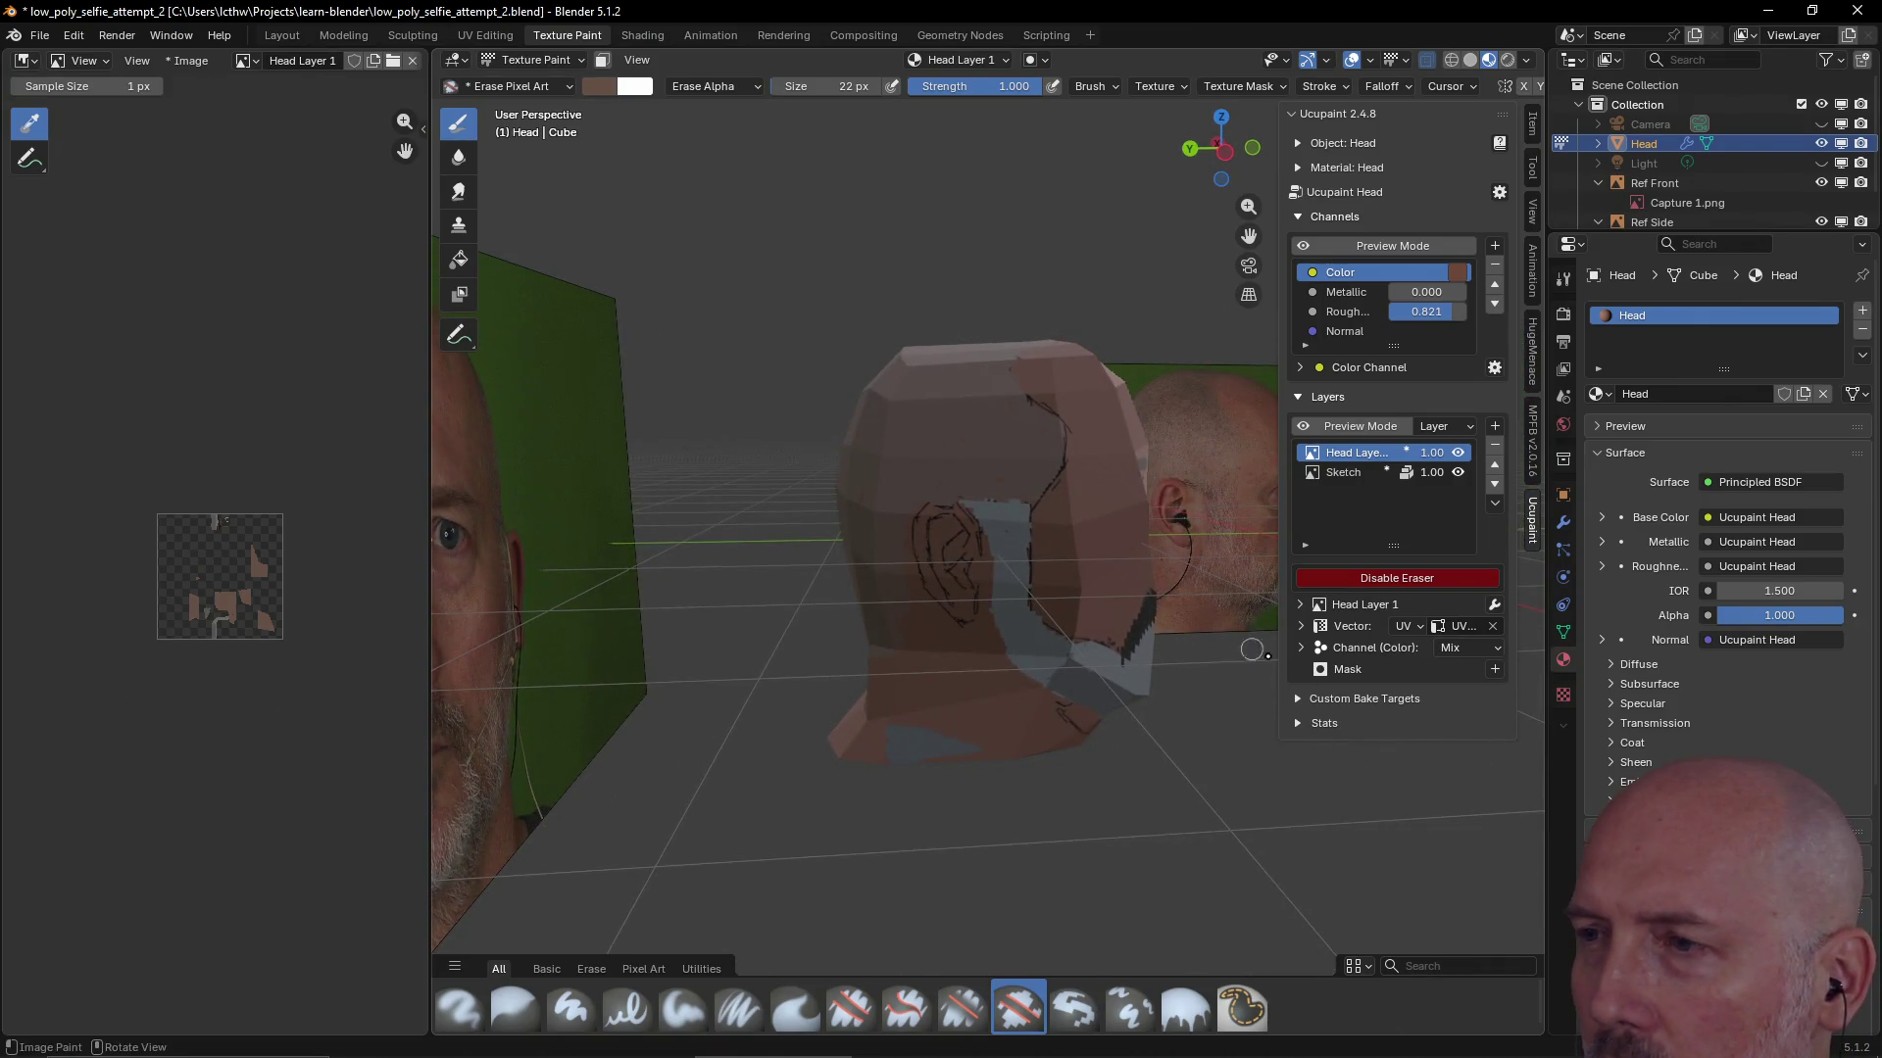
left_click(1419, 578)
Choose a dark red-brown palette colour and a 6 px brush, facing the ear
left_click(1531, 168)
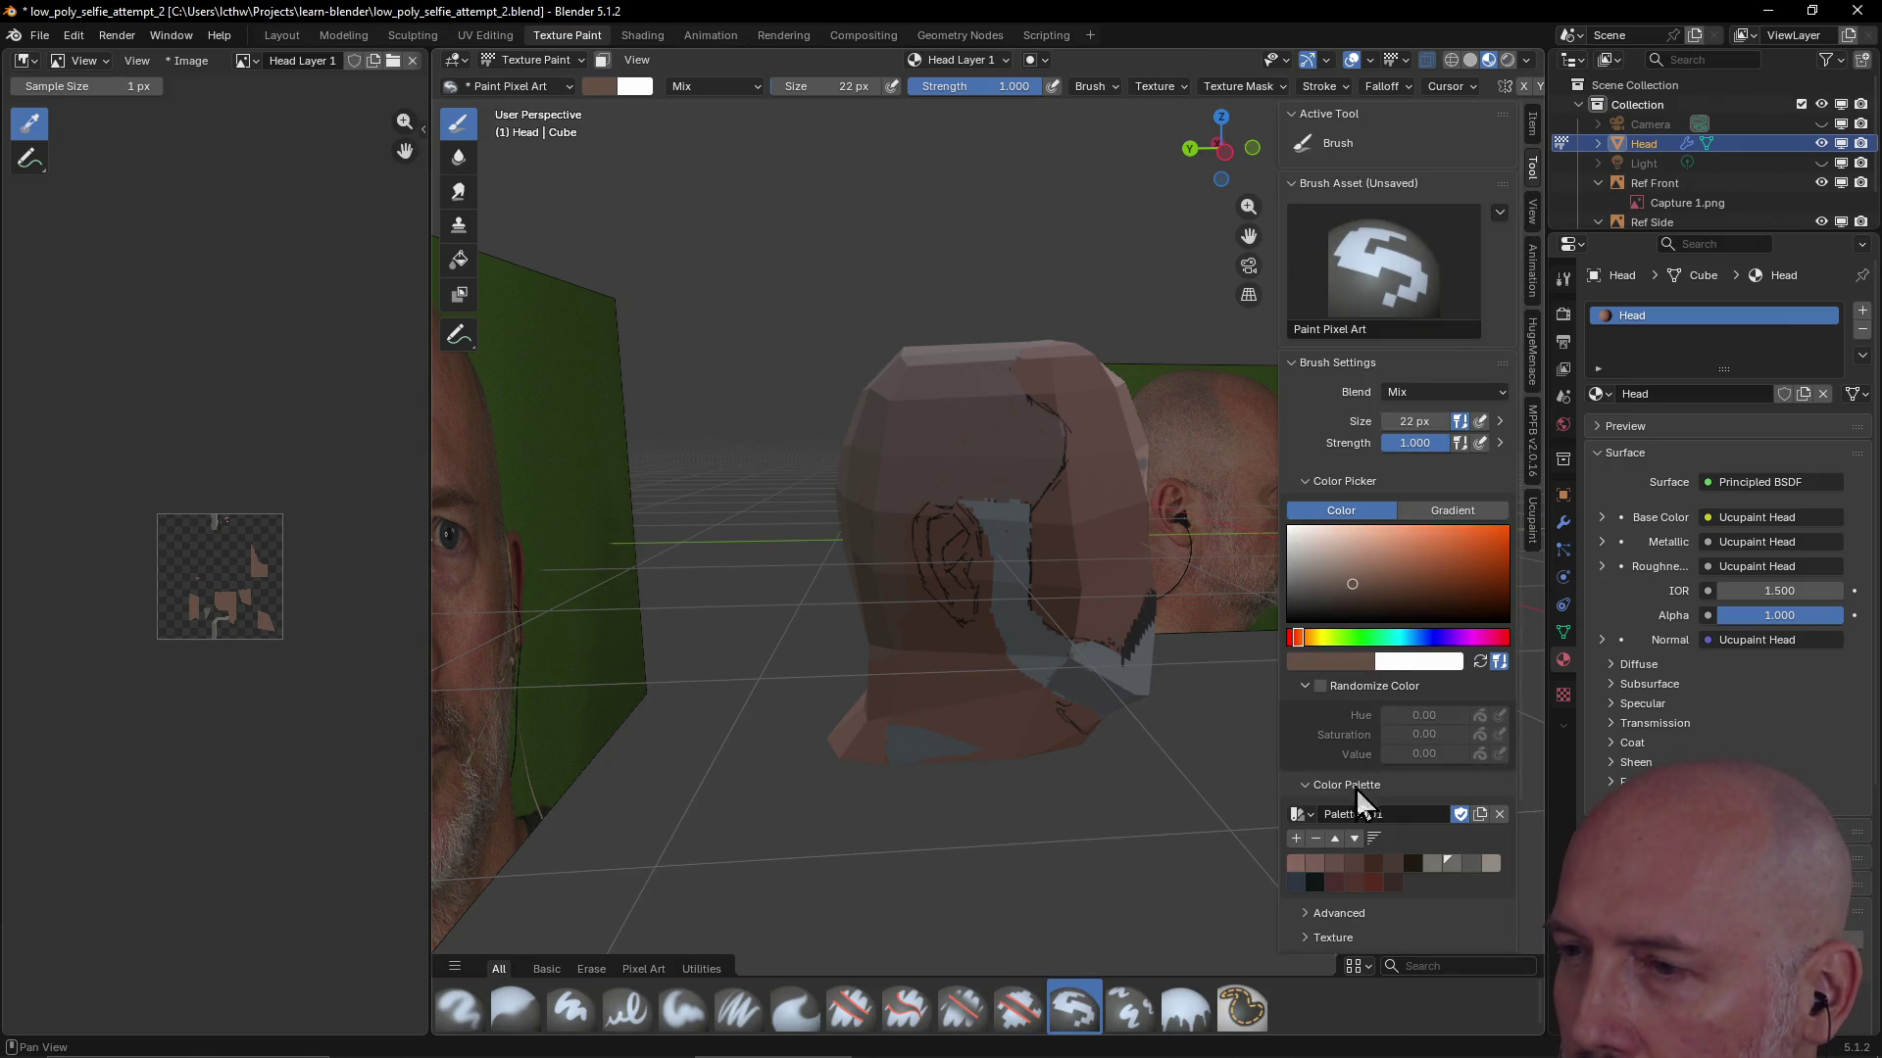
left_click(1369, 884)
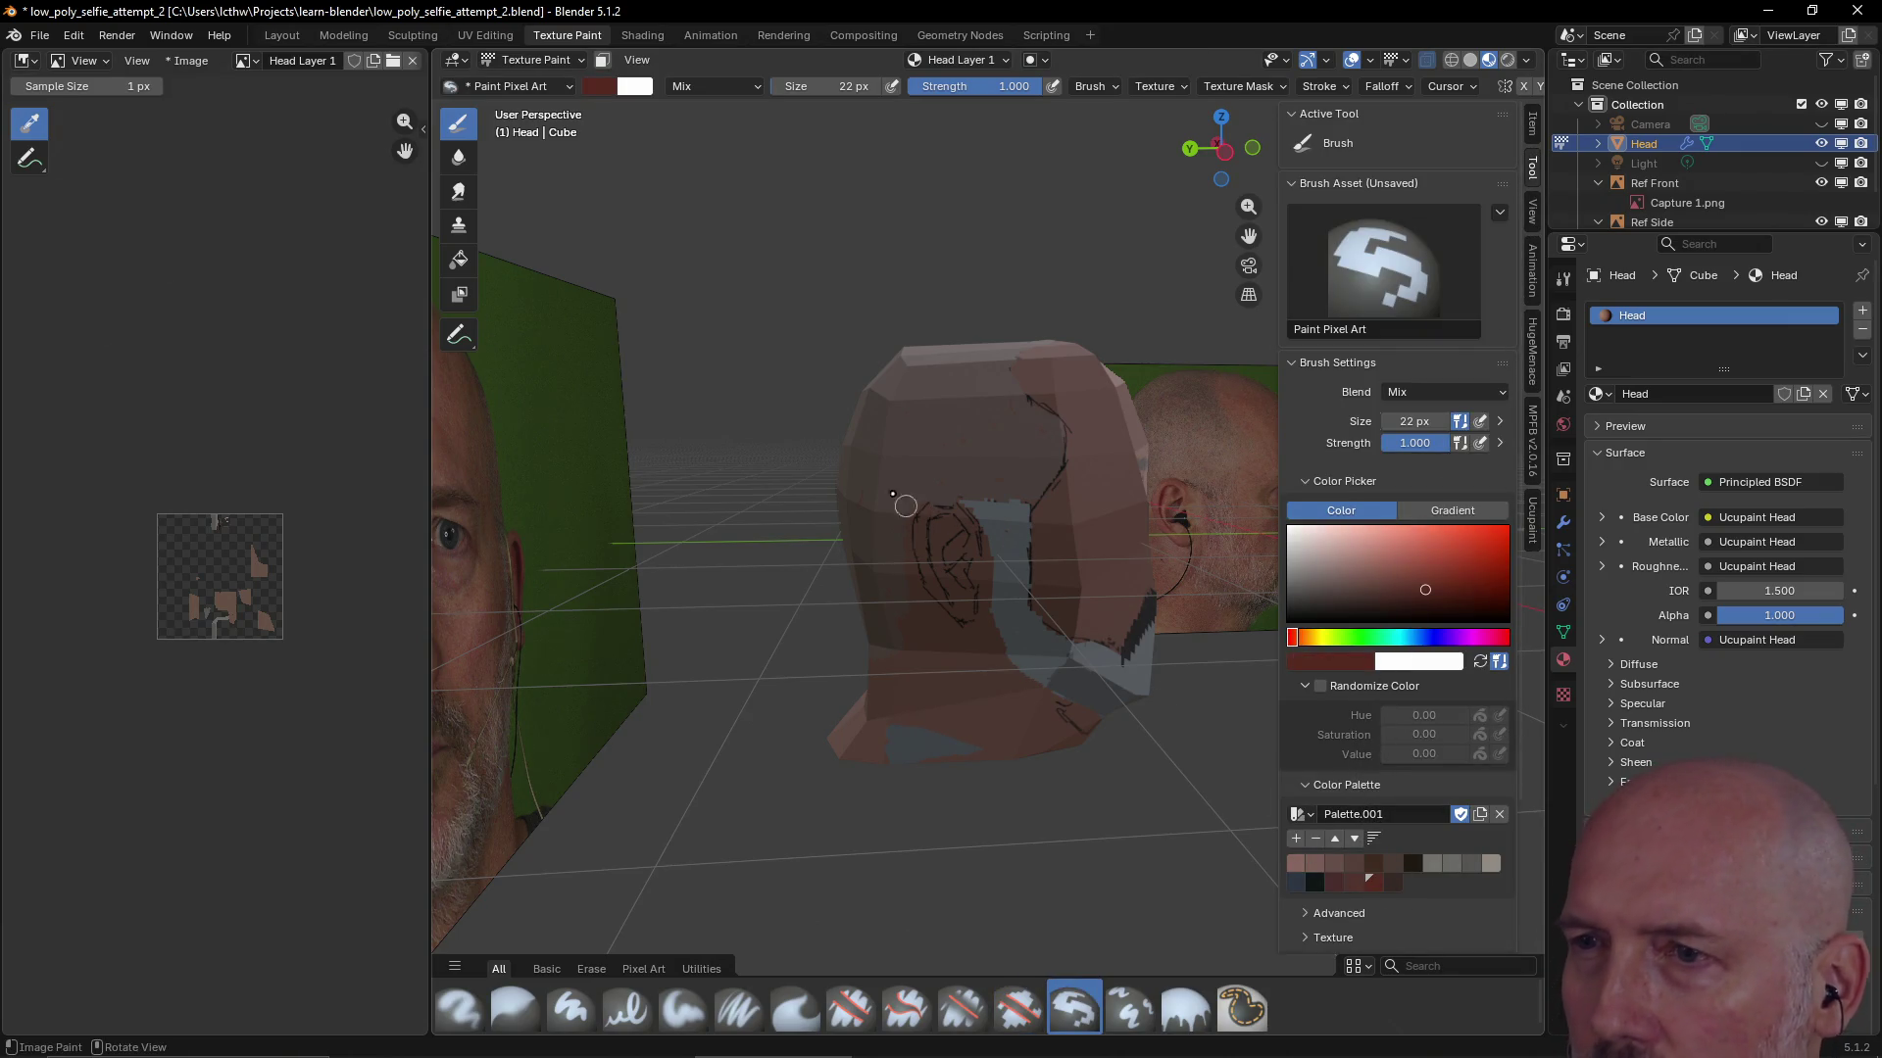
key("f")
left_click(939, 549)
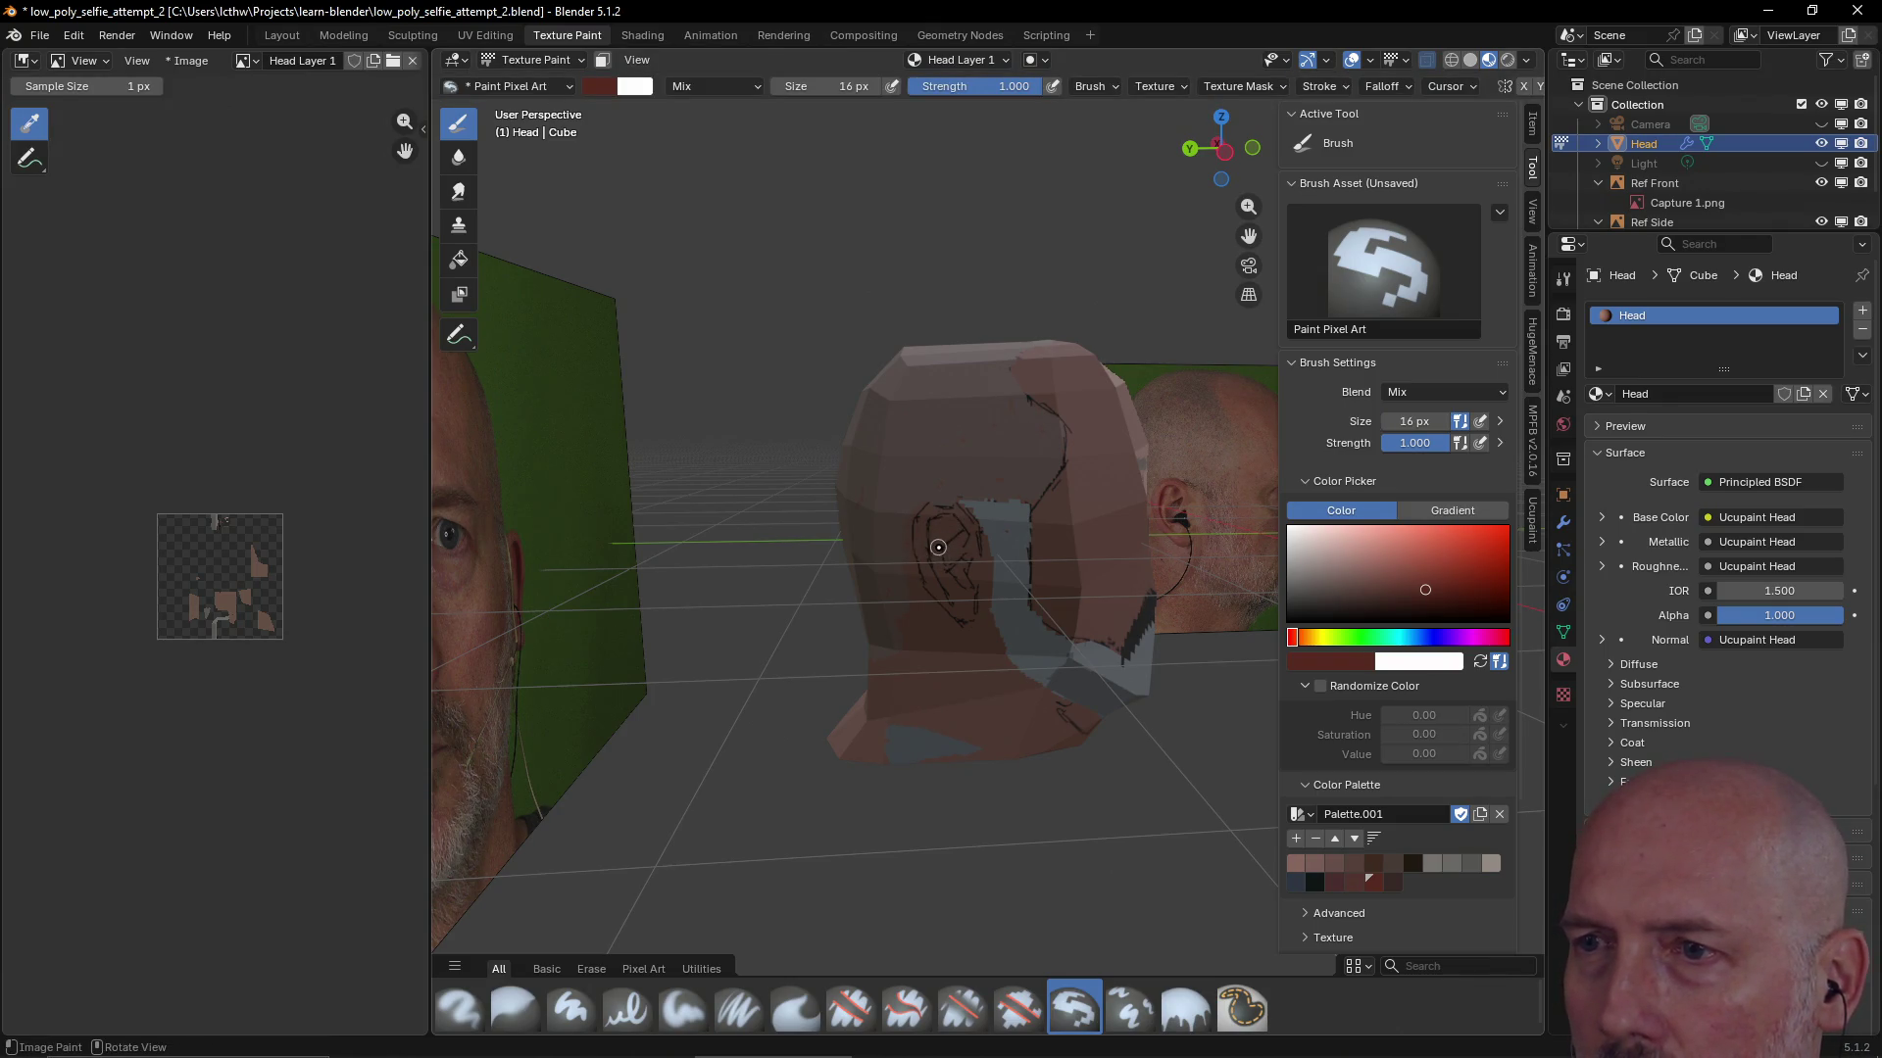
key("f")
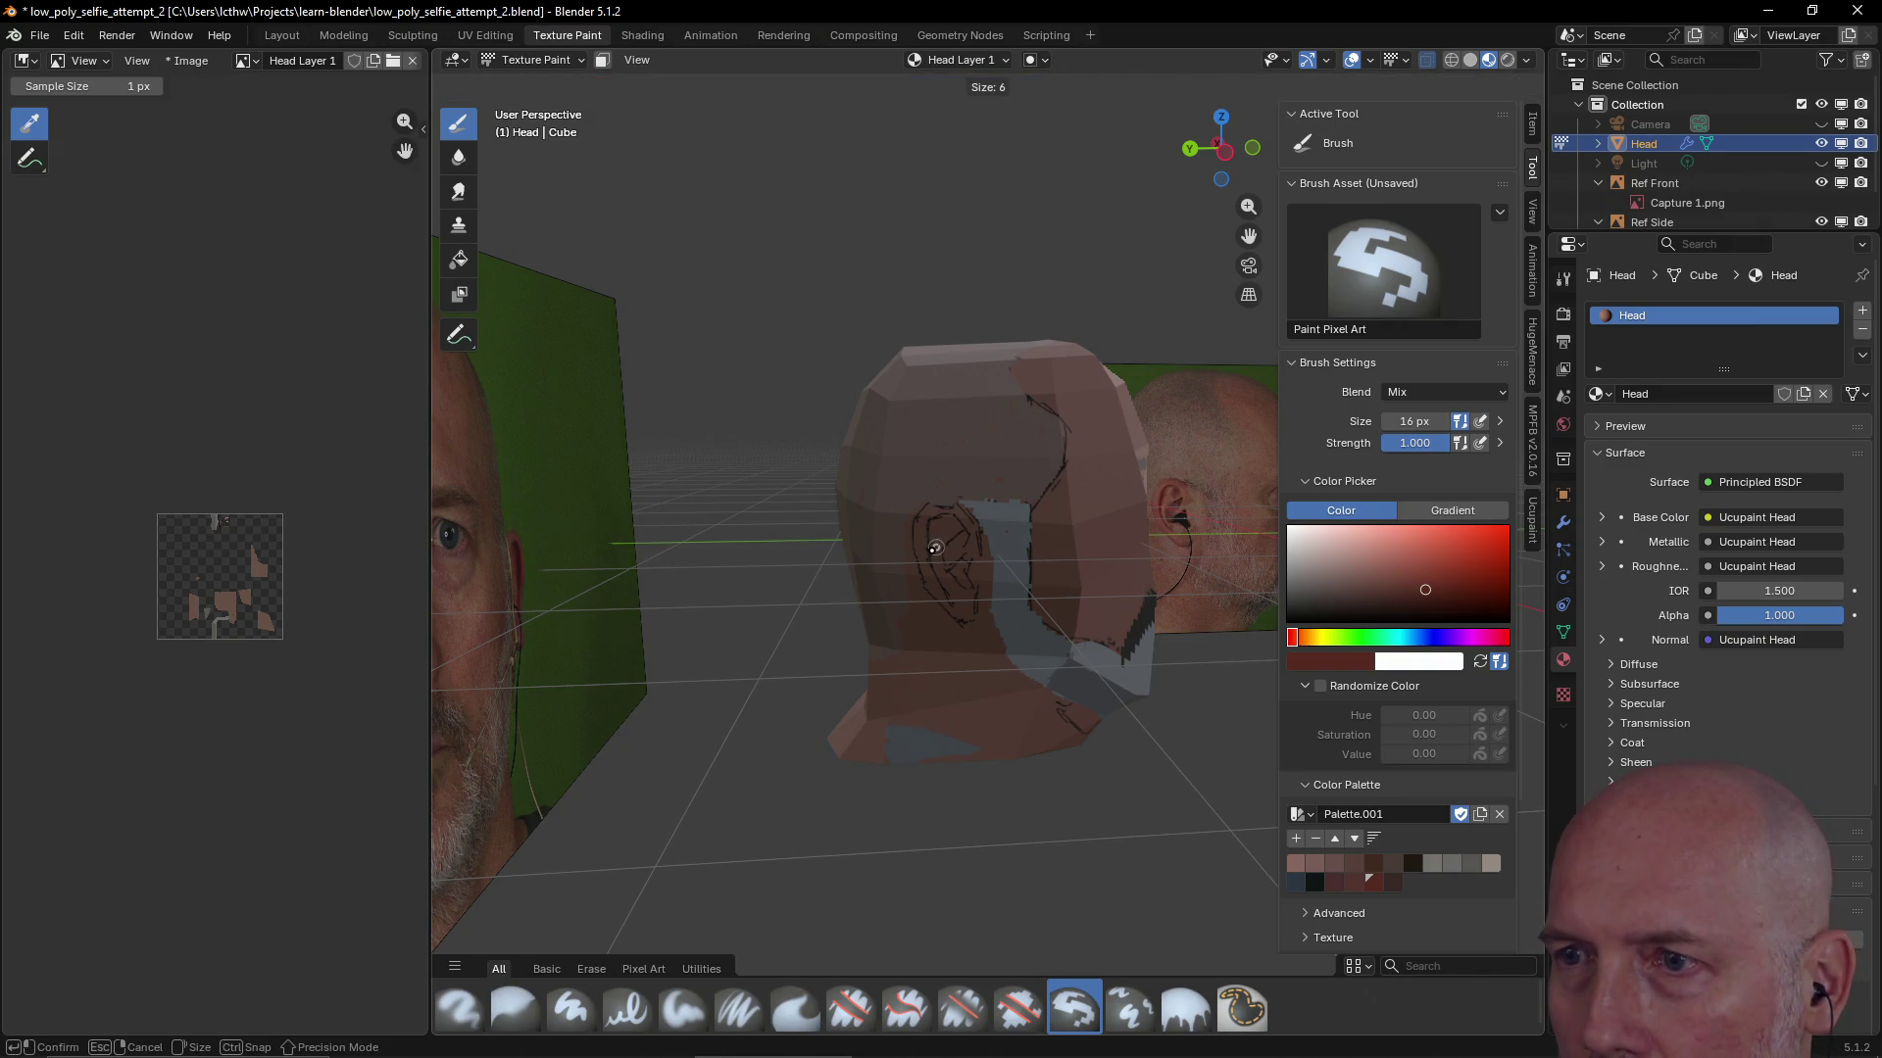
left_click(933, 547)
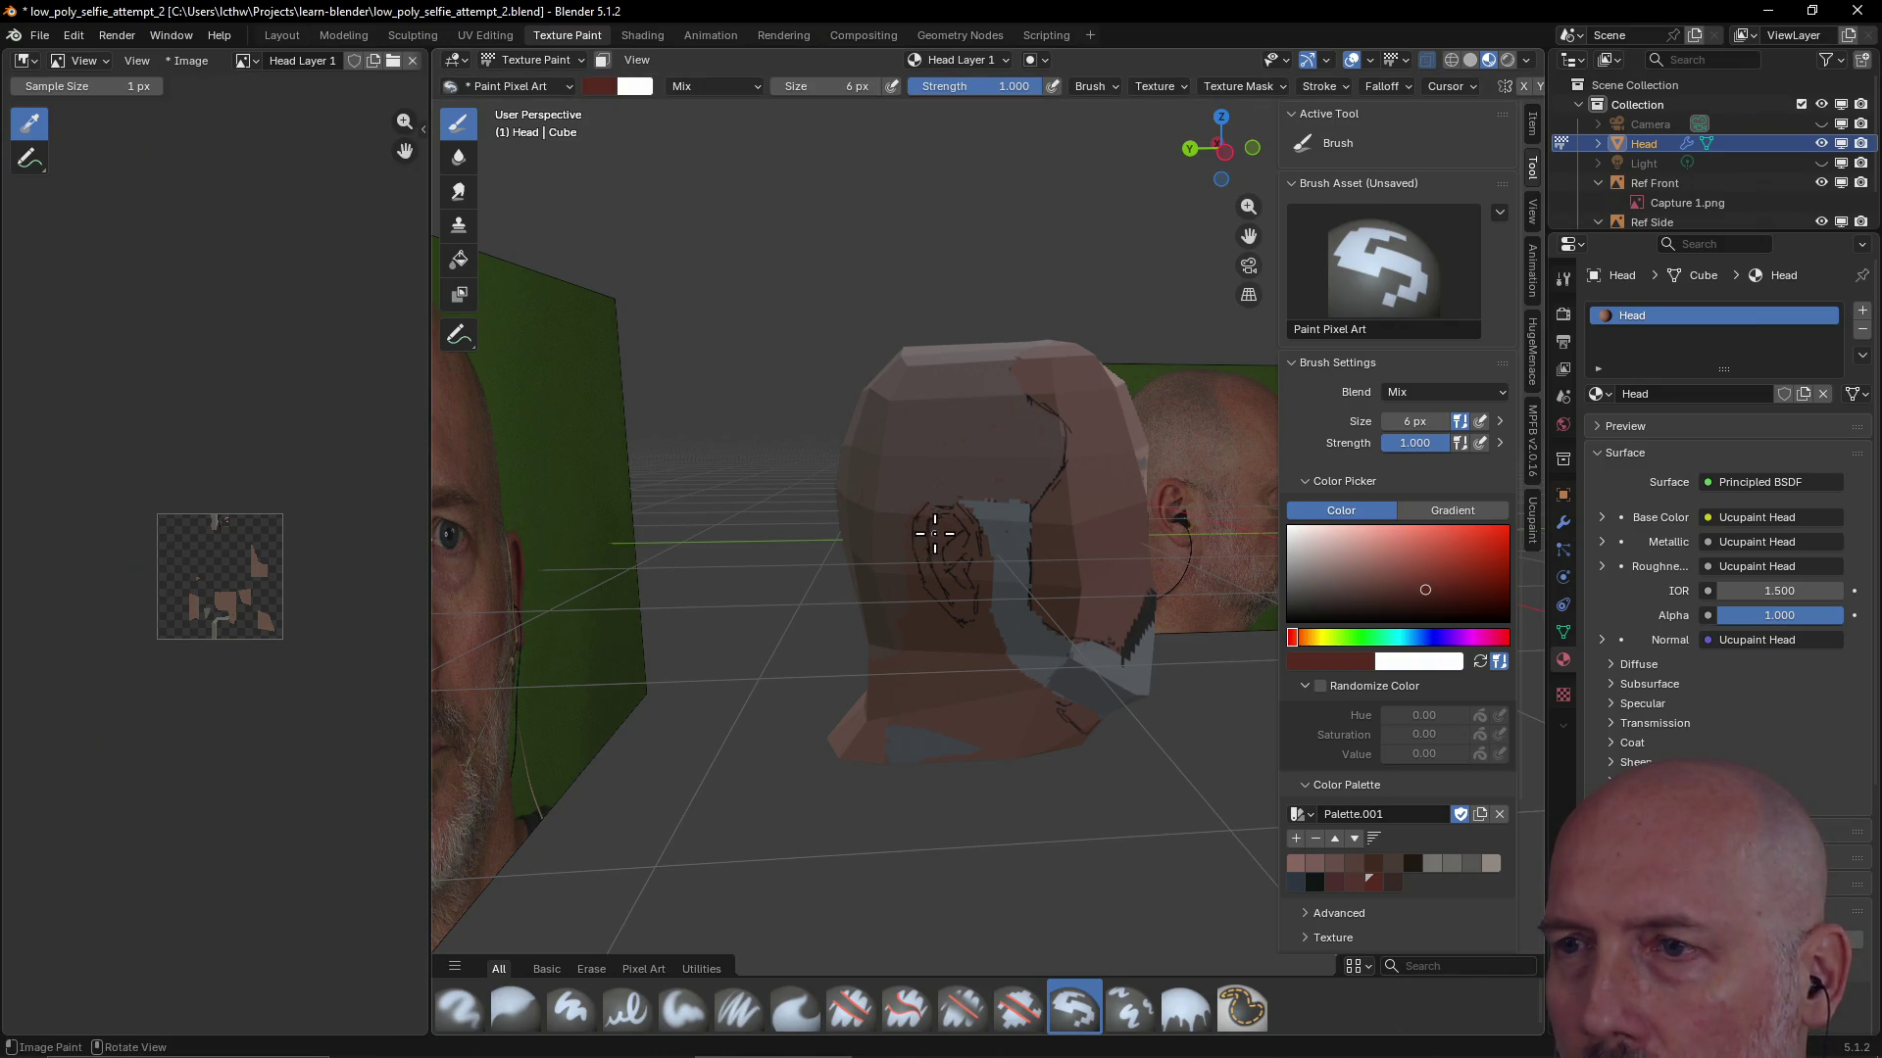
scroll(934, 533, "up", 3)
scroll(912, 511, "up", 2)
scroll(903, 517, "down", 1)
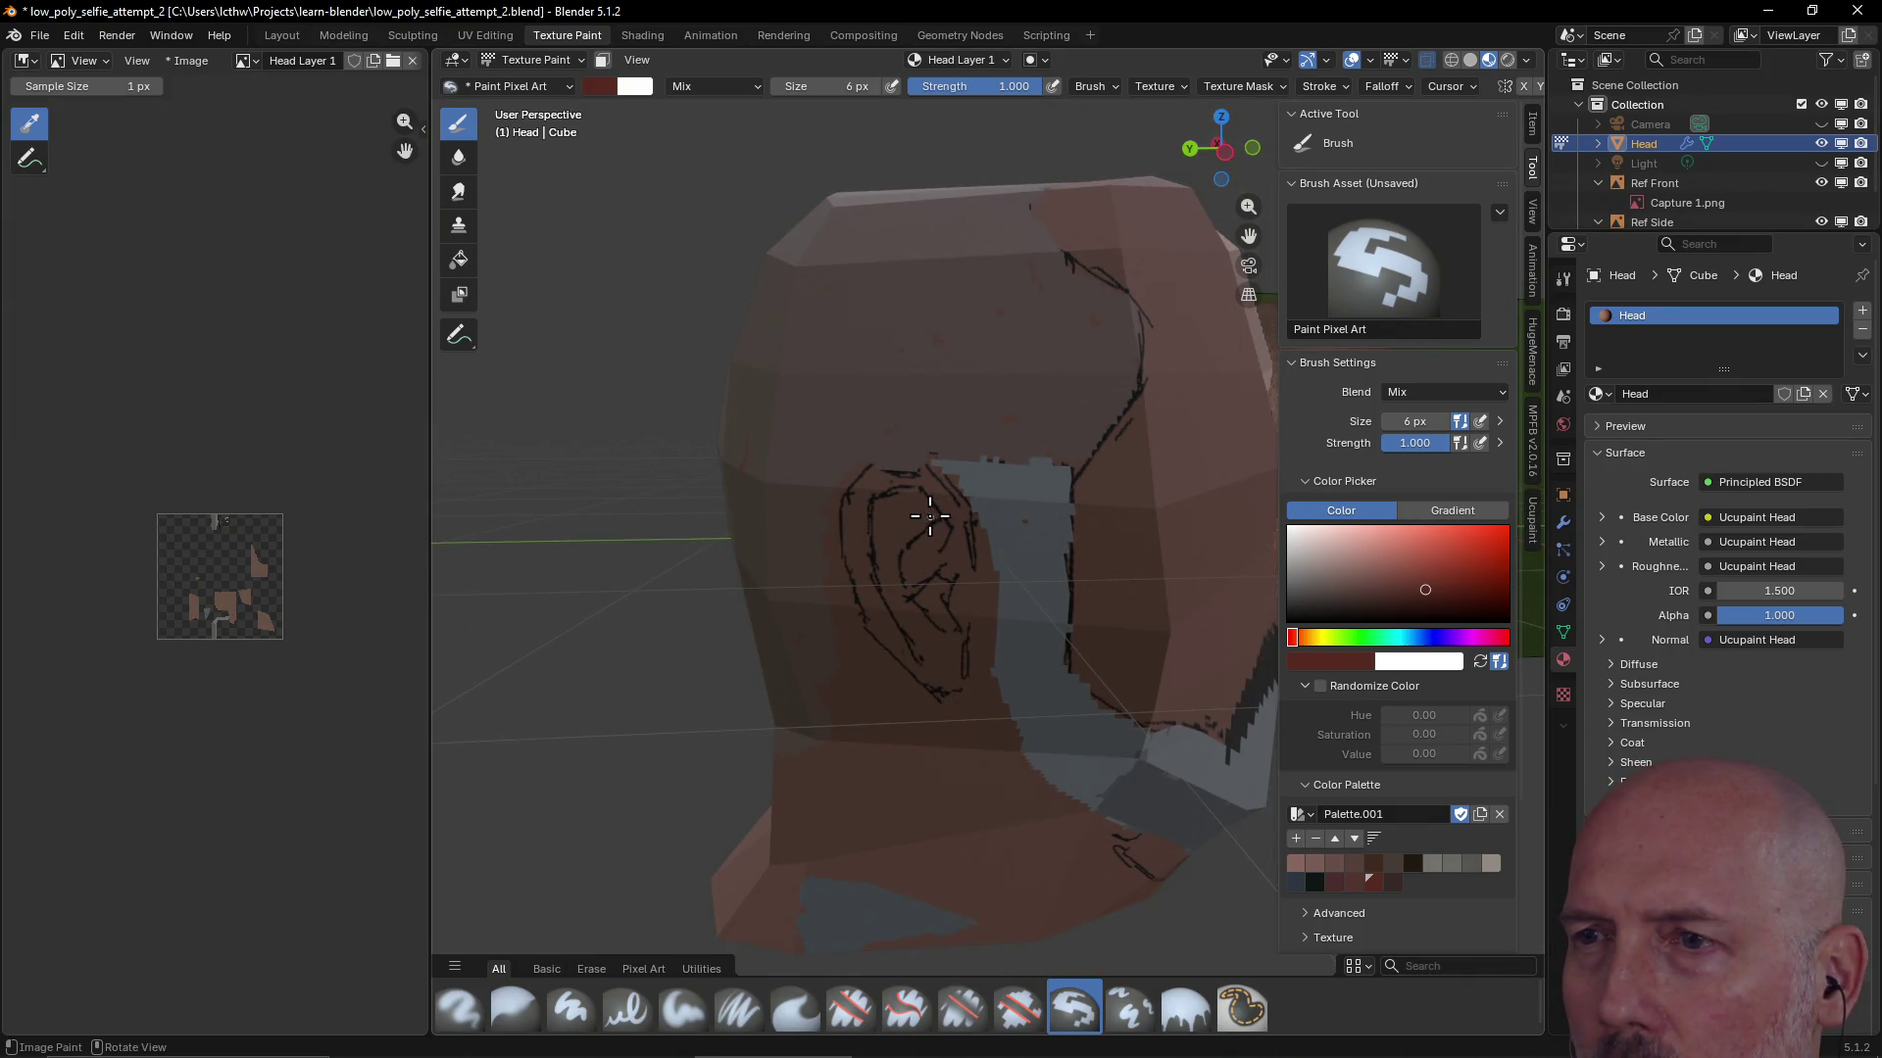
scroll(903, 503, "up", 4)
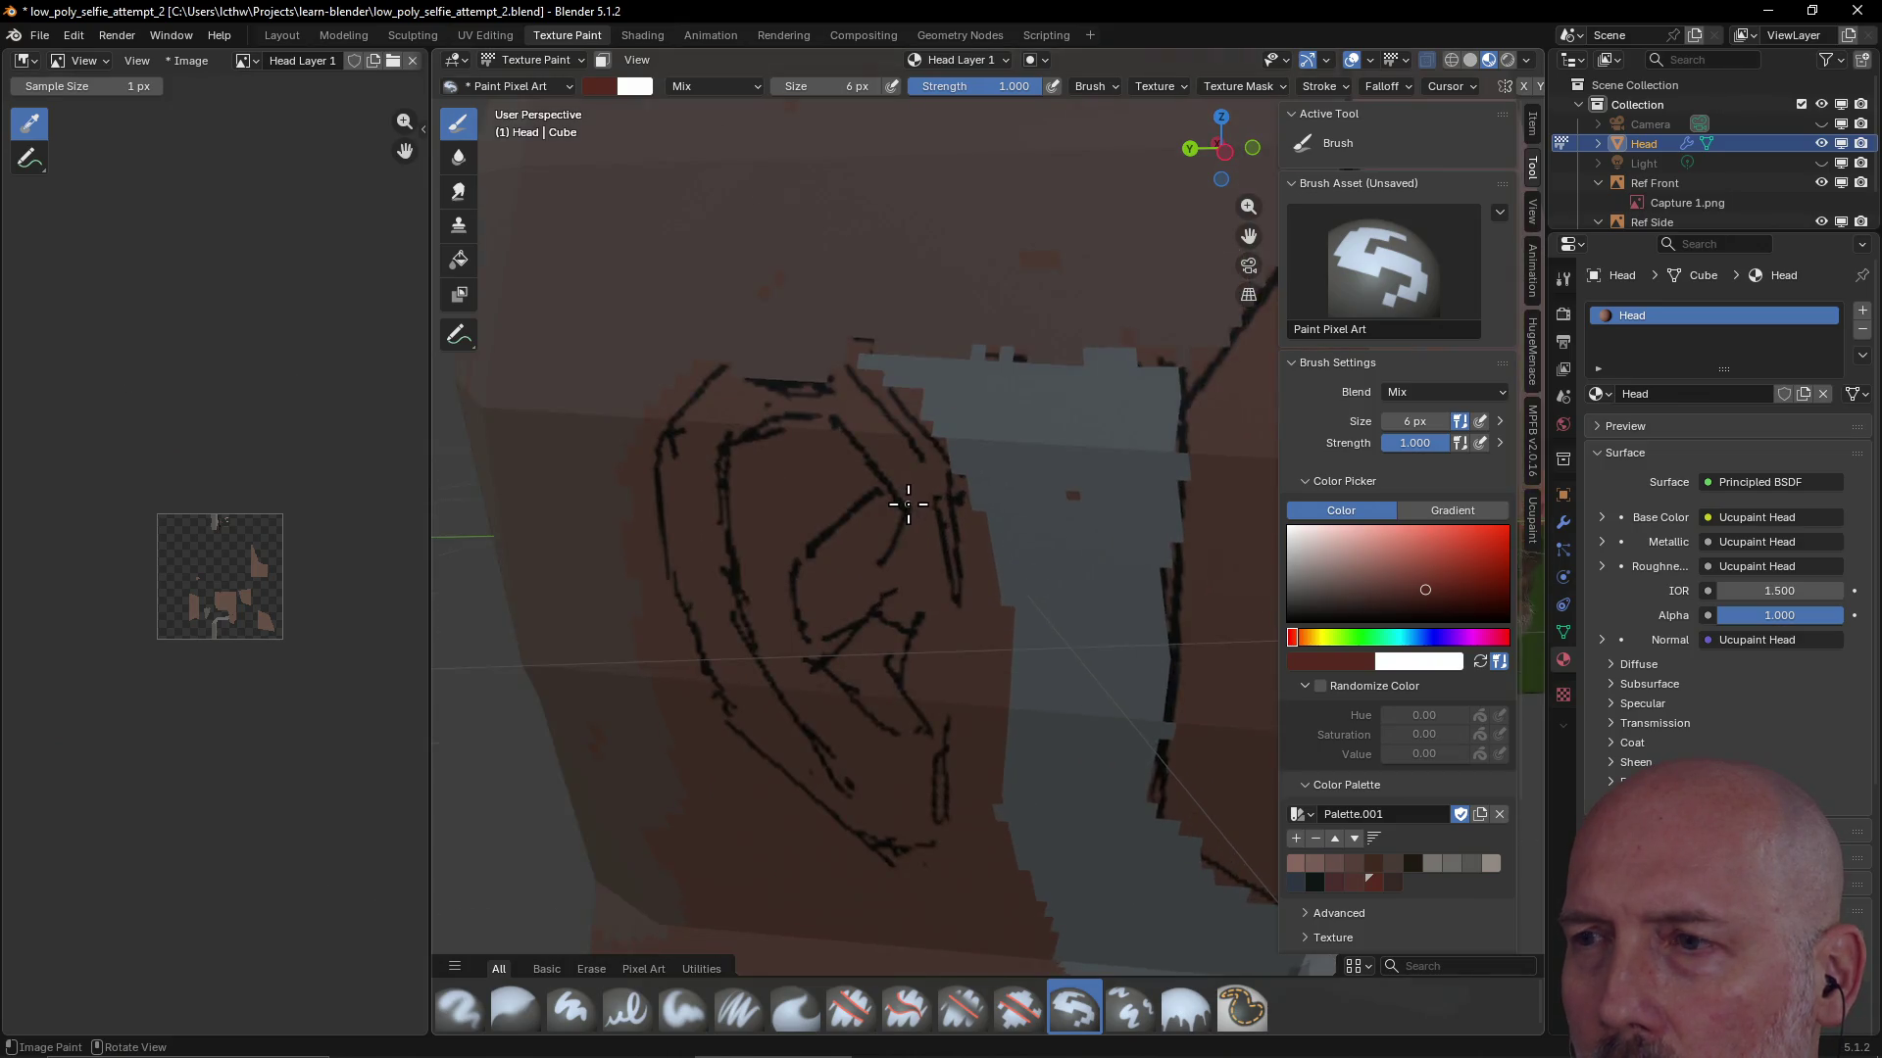
scroll(911, 507, "down", 5)
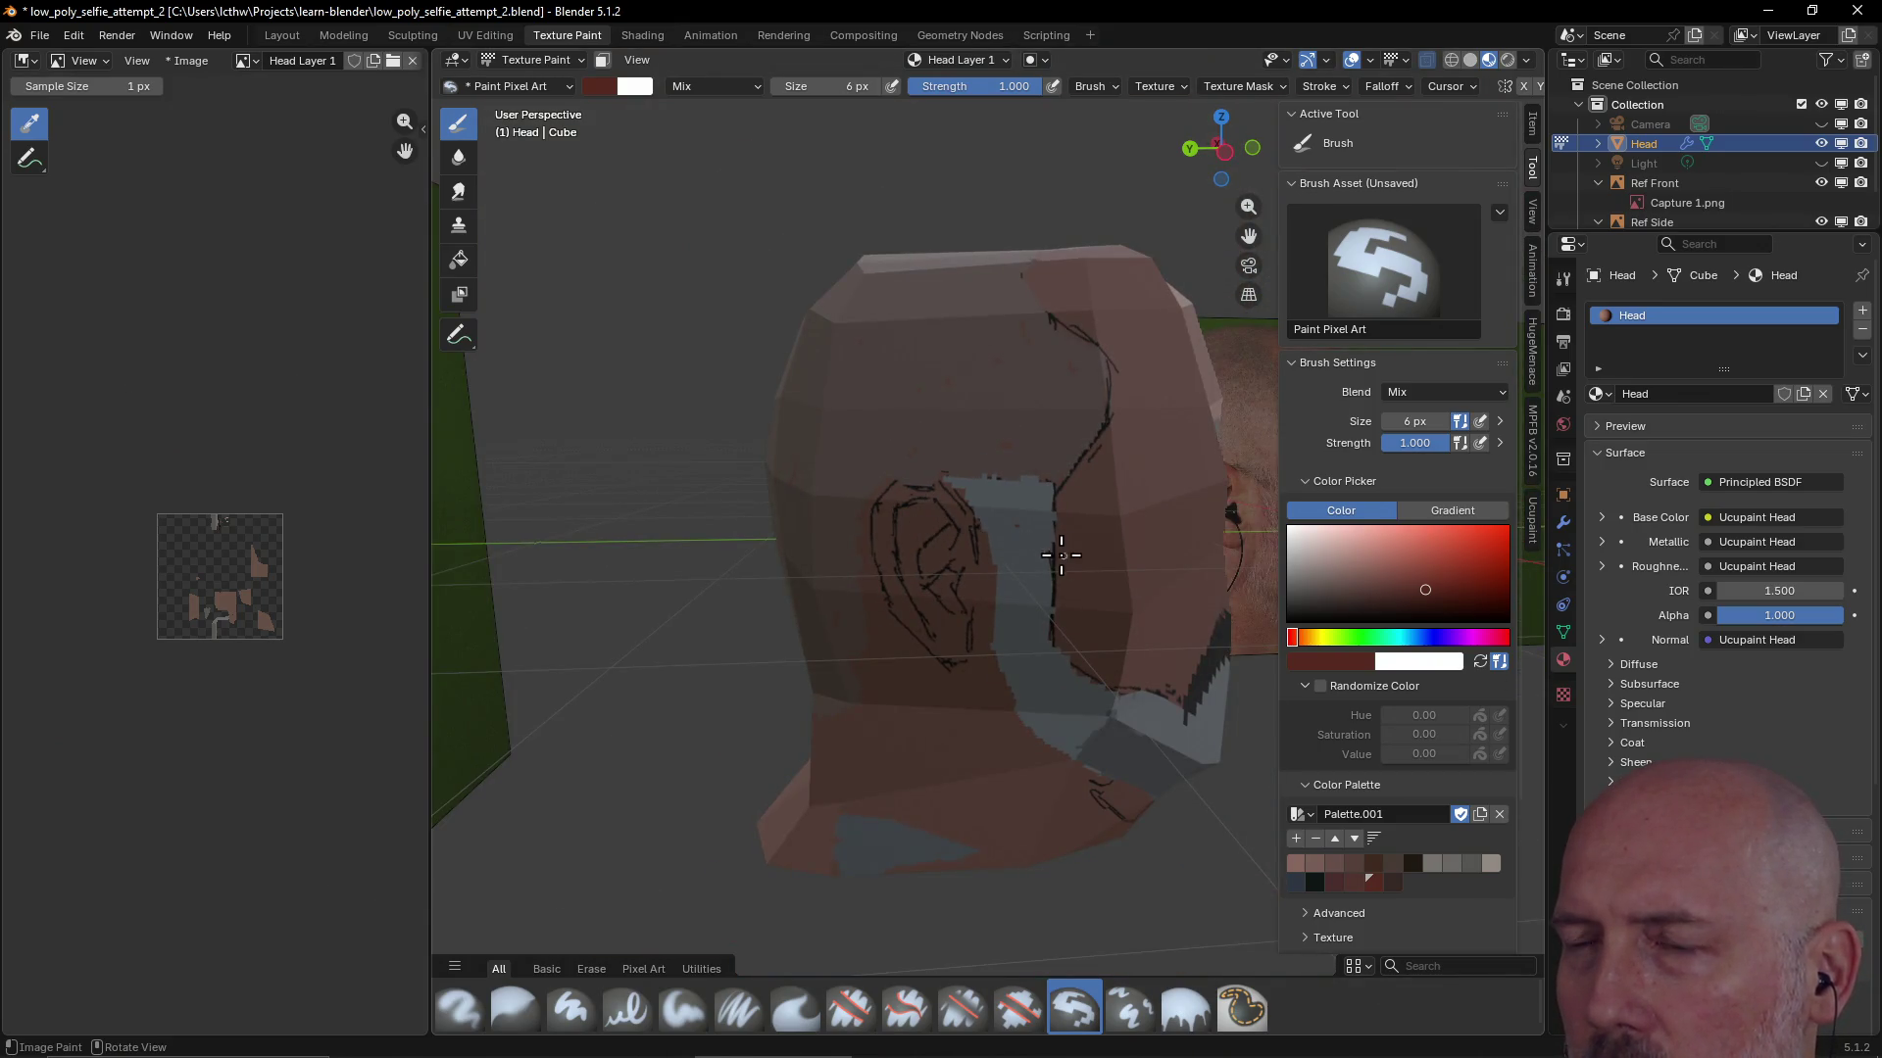
middle_click_drag(1063, 555, 1052, 549)
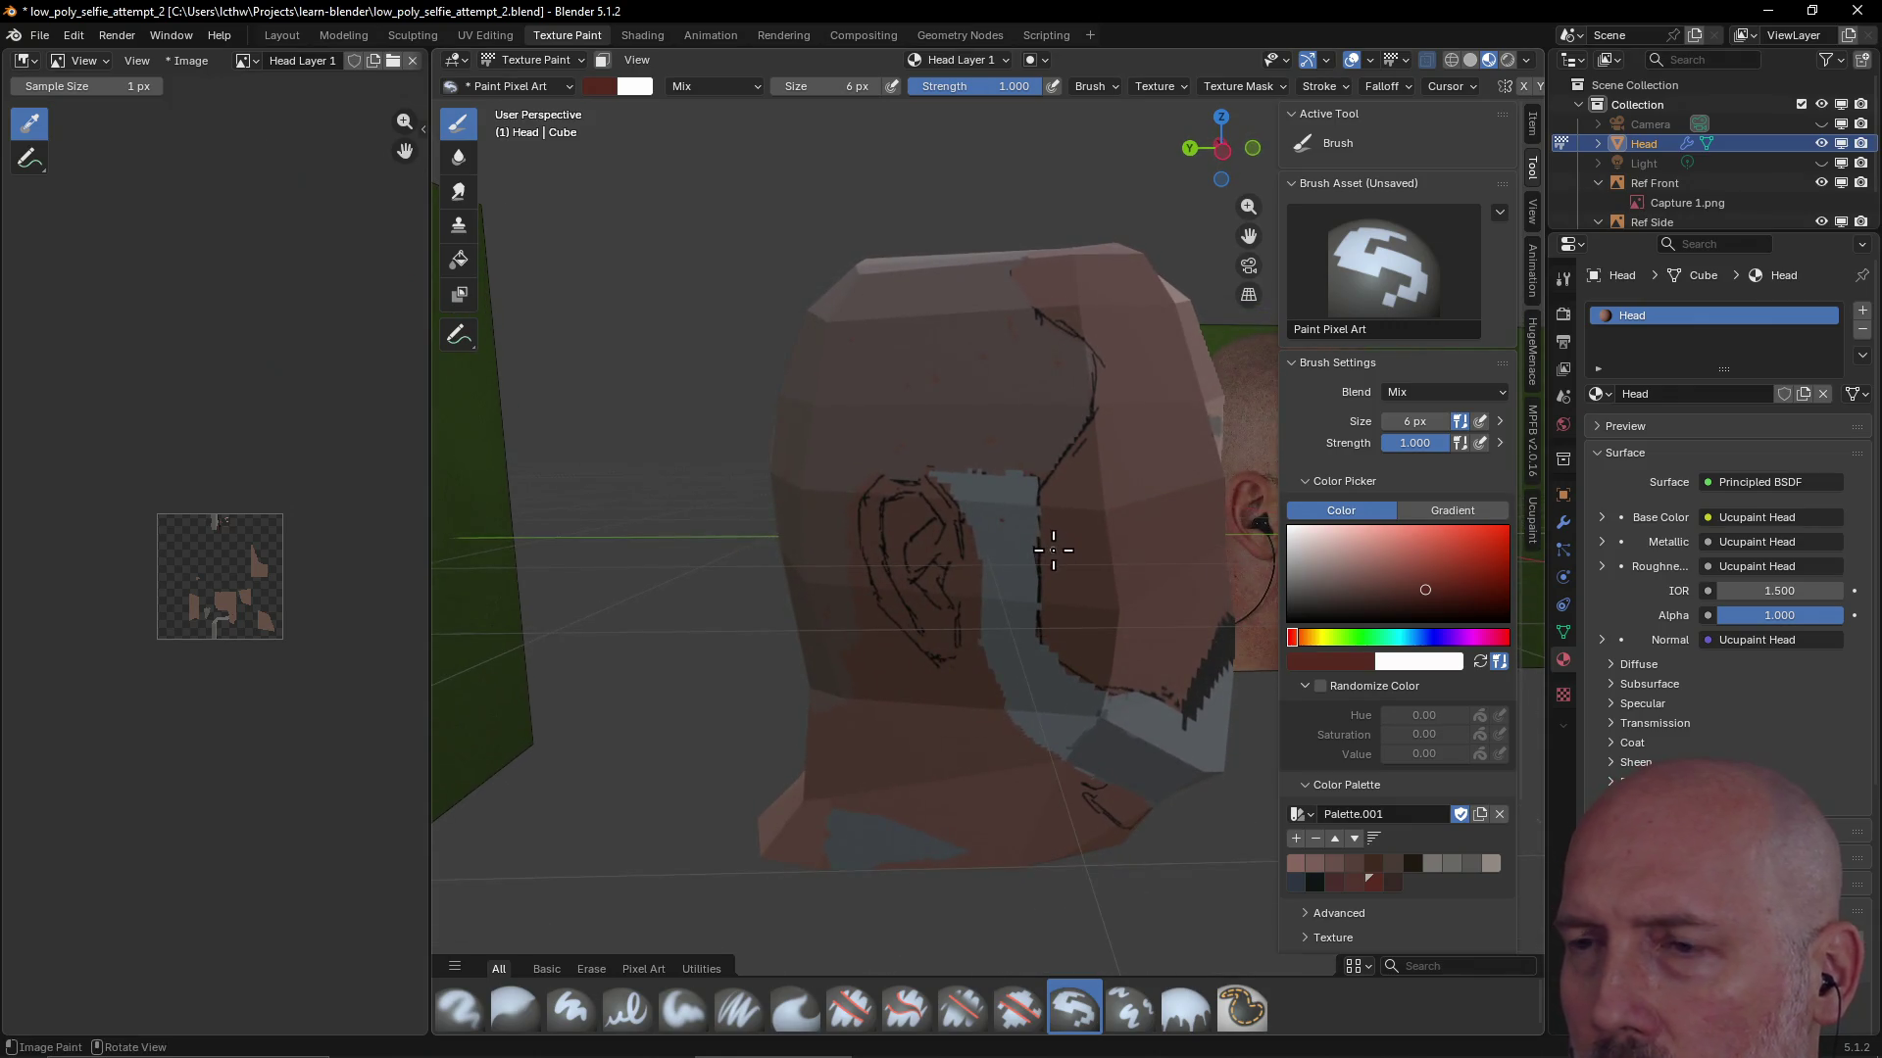
key("grave")
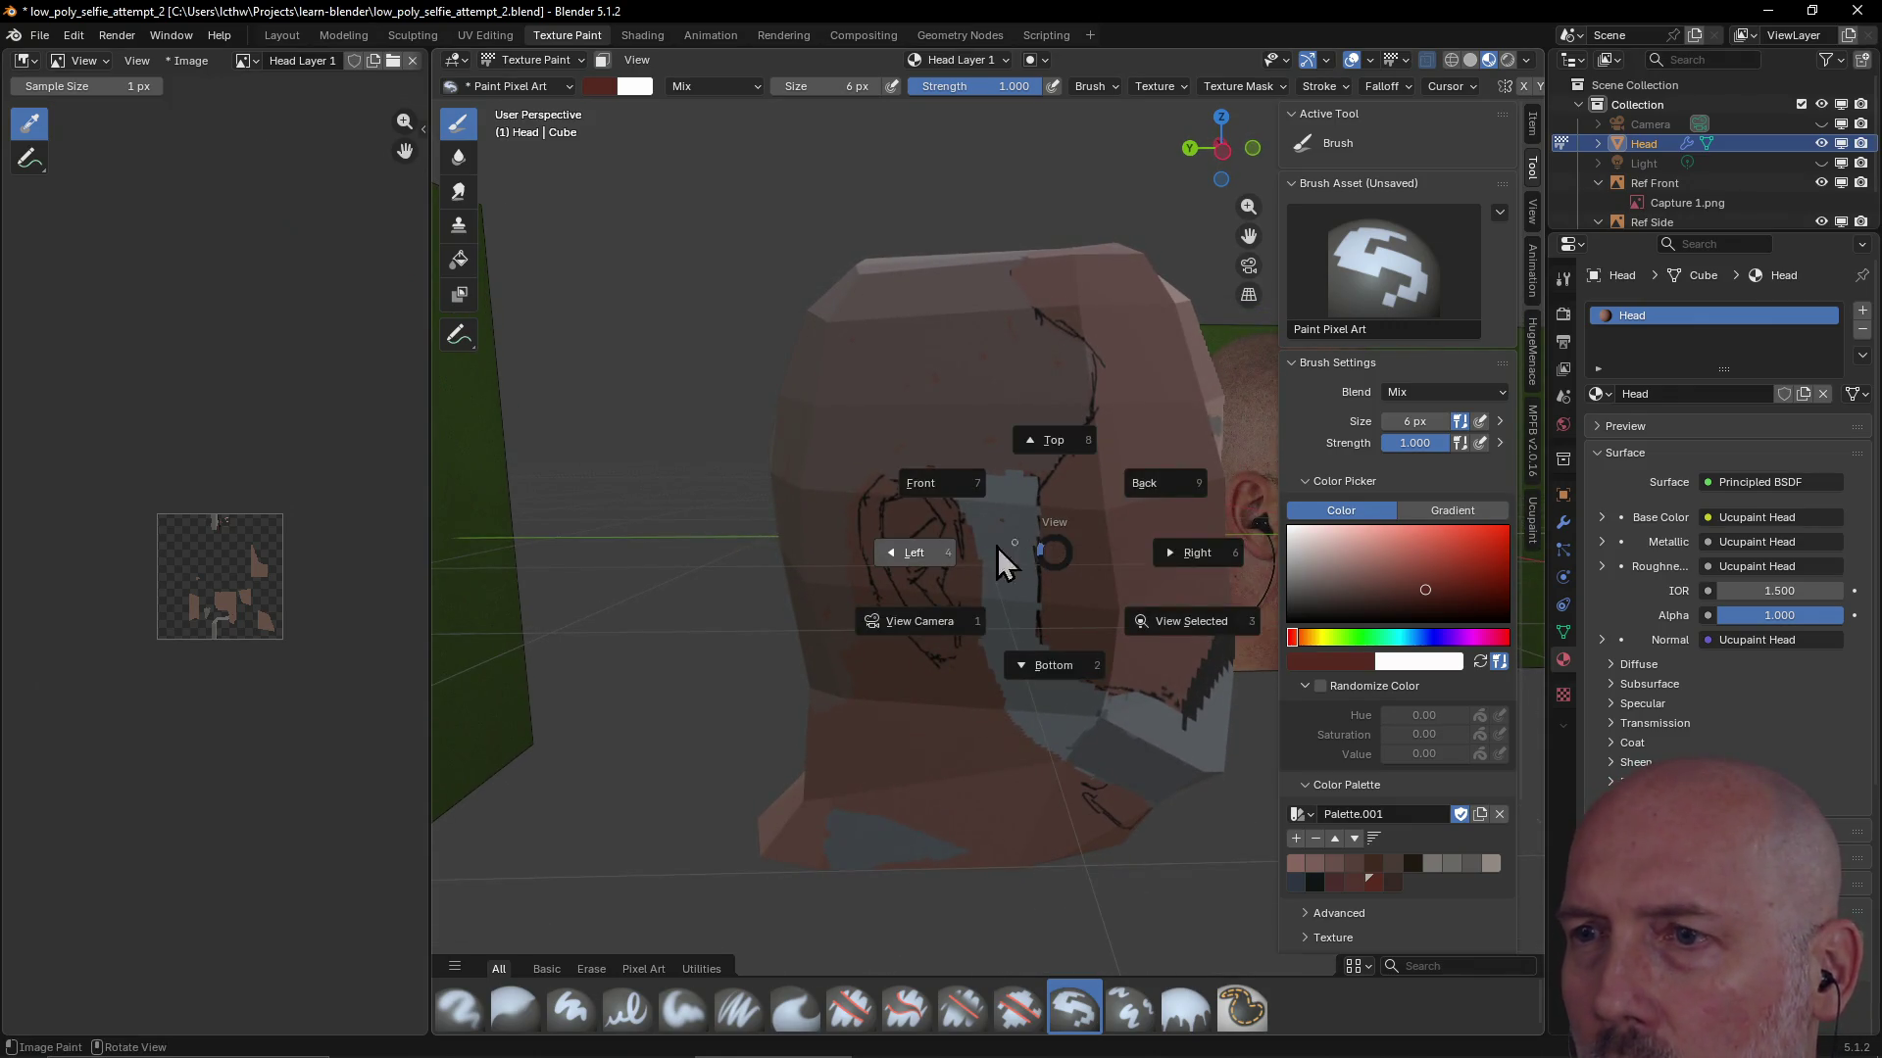
From the left side view, trace dark lines and light pinkish skin along the ear outline
left_click(937, 555)
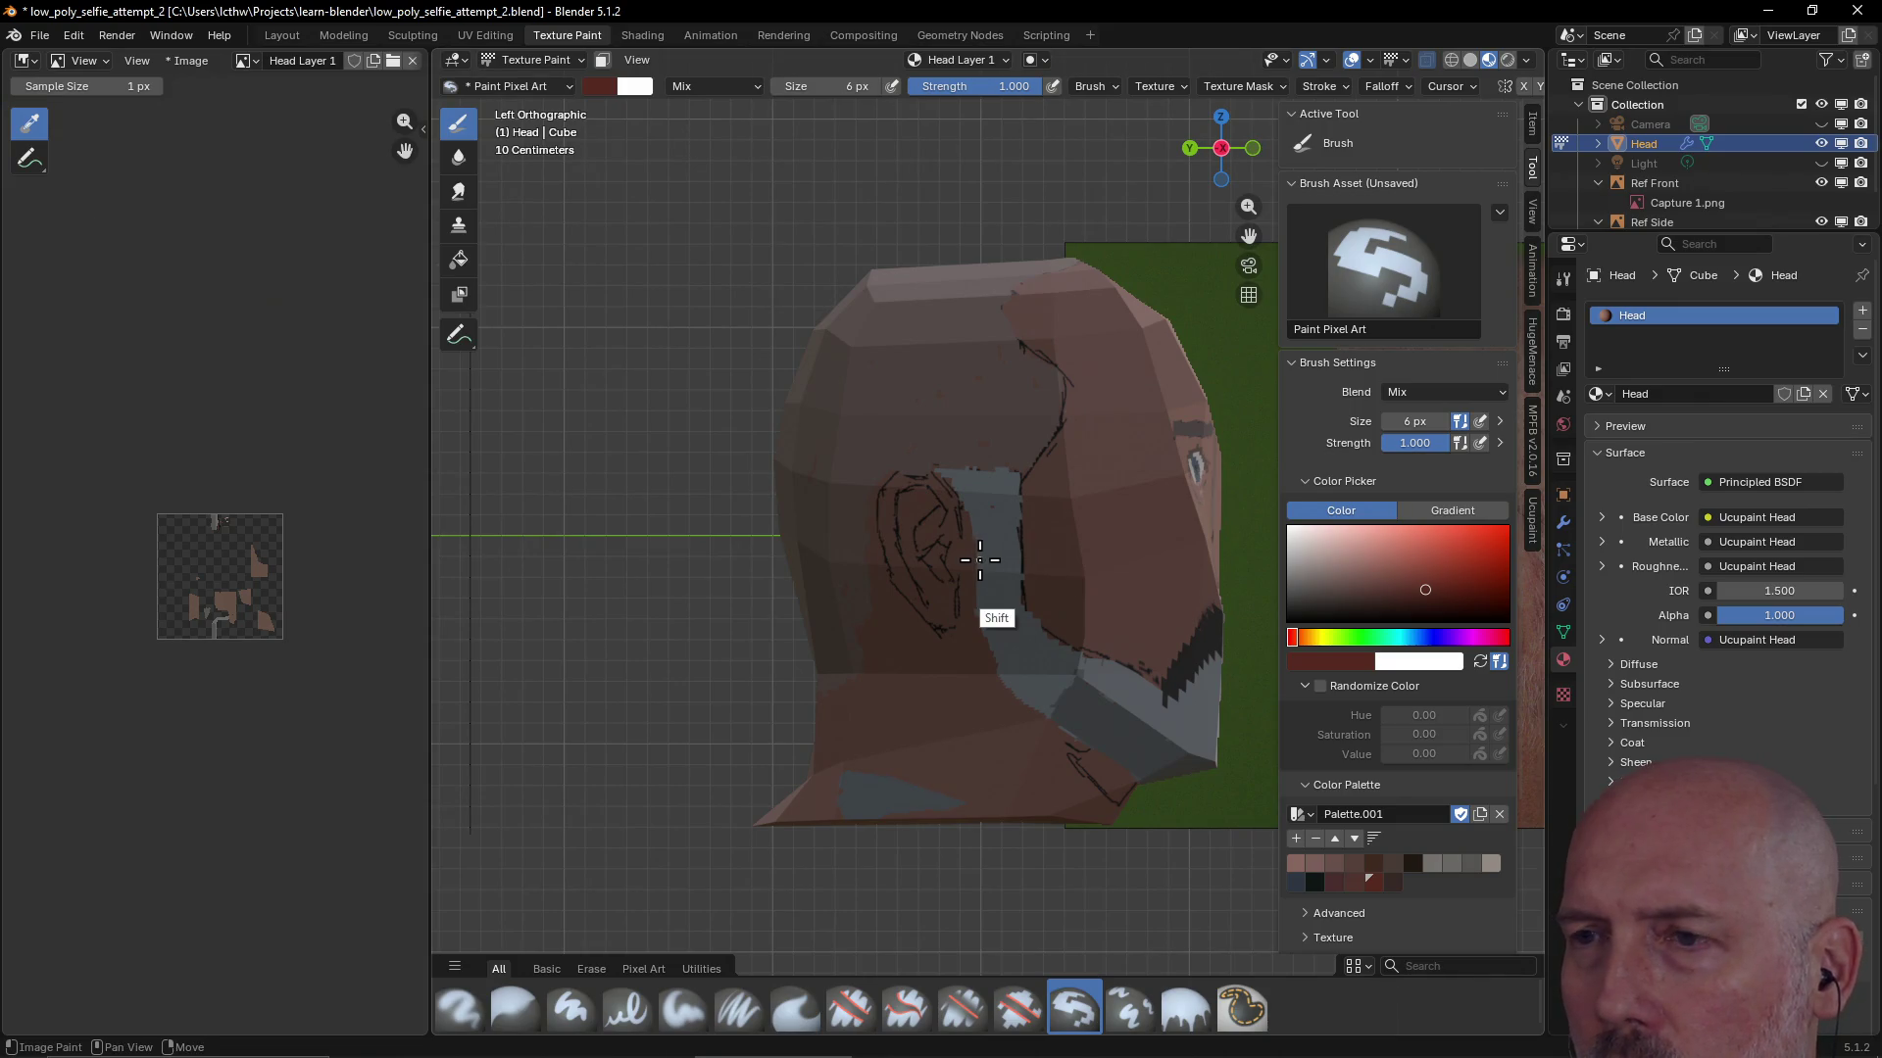
middle_click_drag(981, 559, 677, 573, "shift")
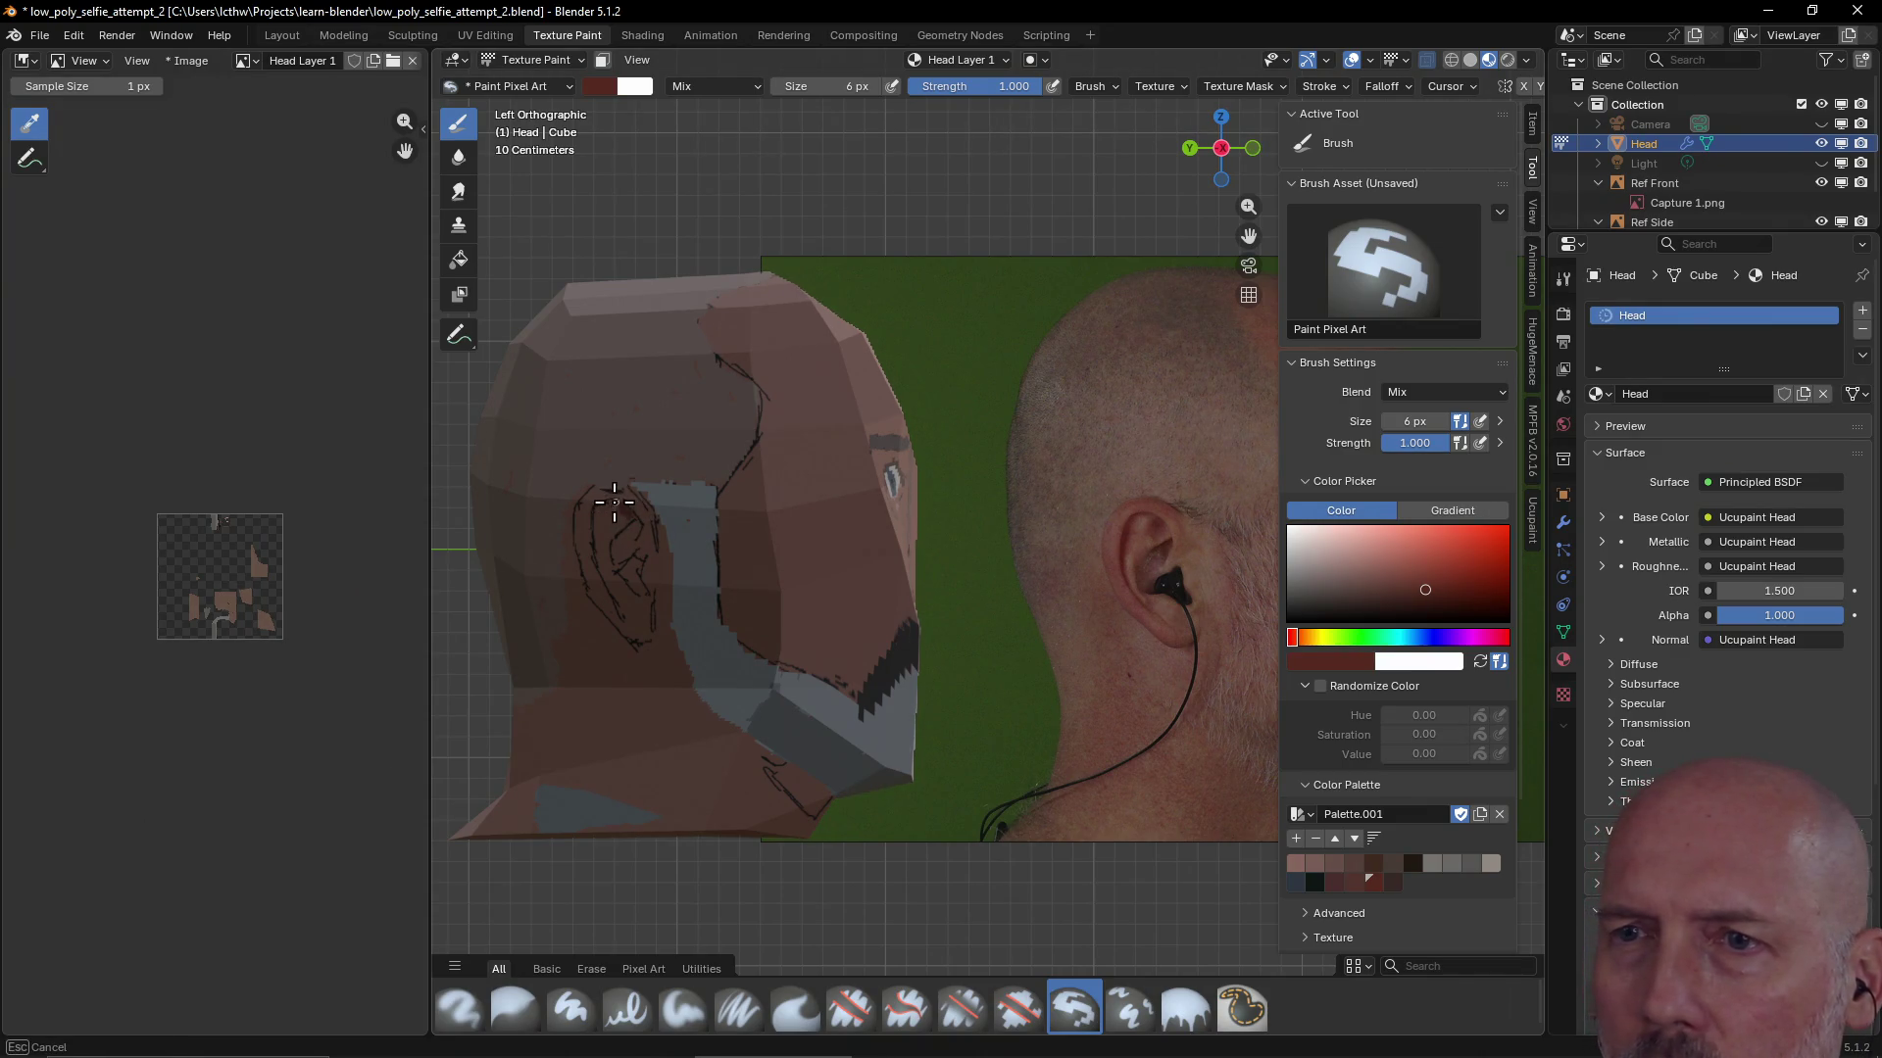
mouse_move(602, 504)
left_mouse_down()
mouse_move(605, 577)
mouse_move(630, 537)
mouse_move(615, 601)
left_mouse_up()
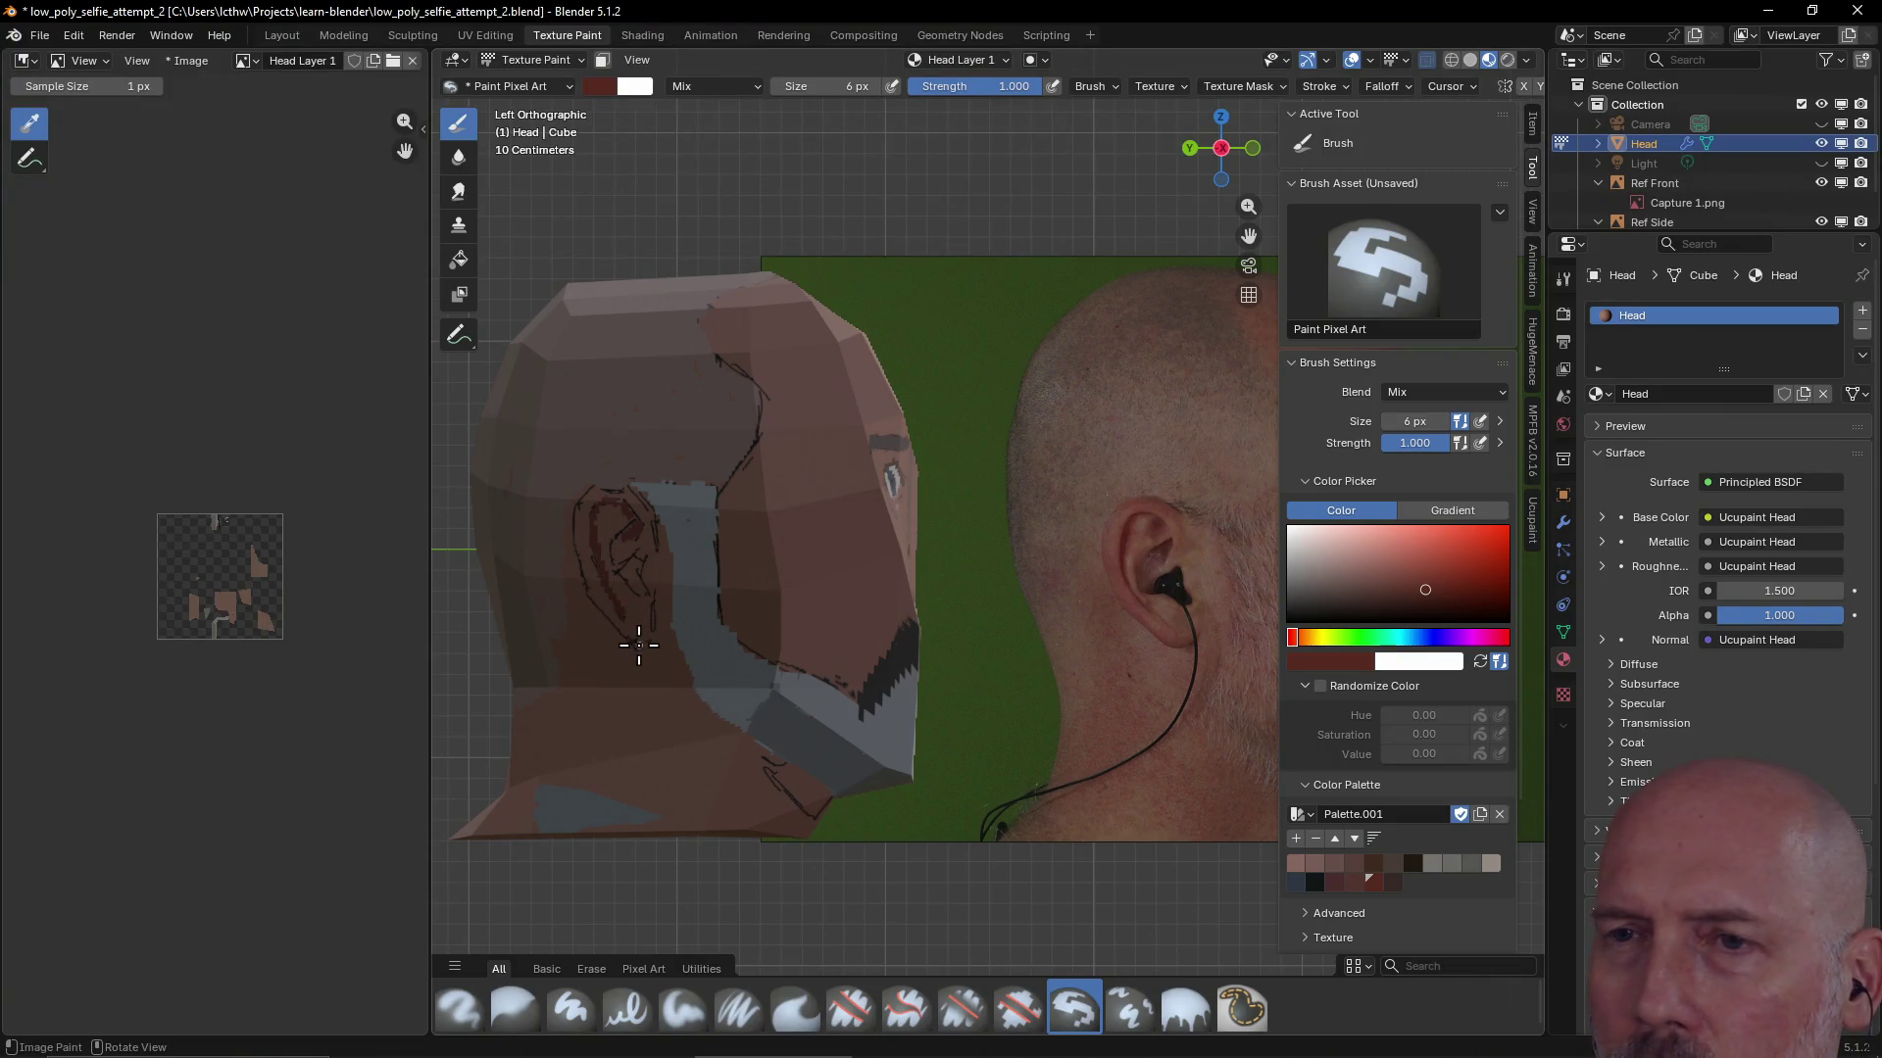
left_click(1301, 863)
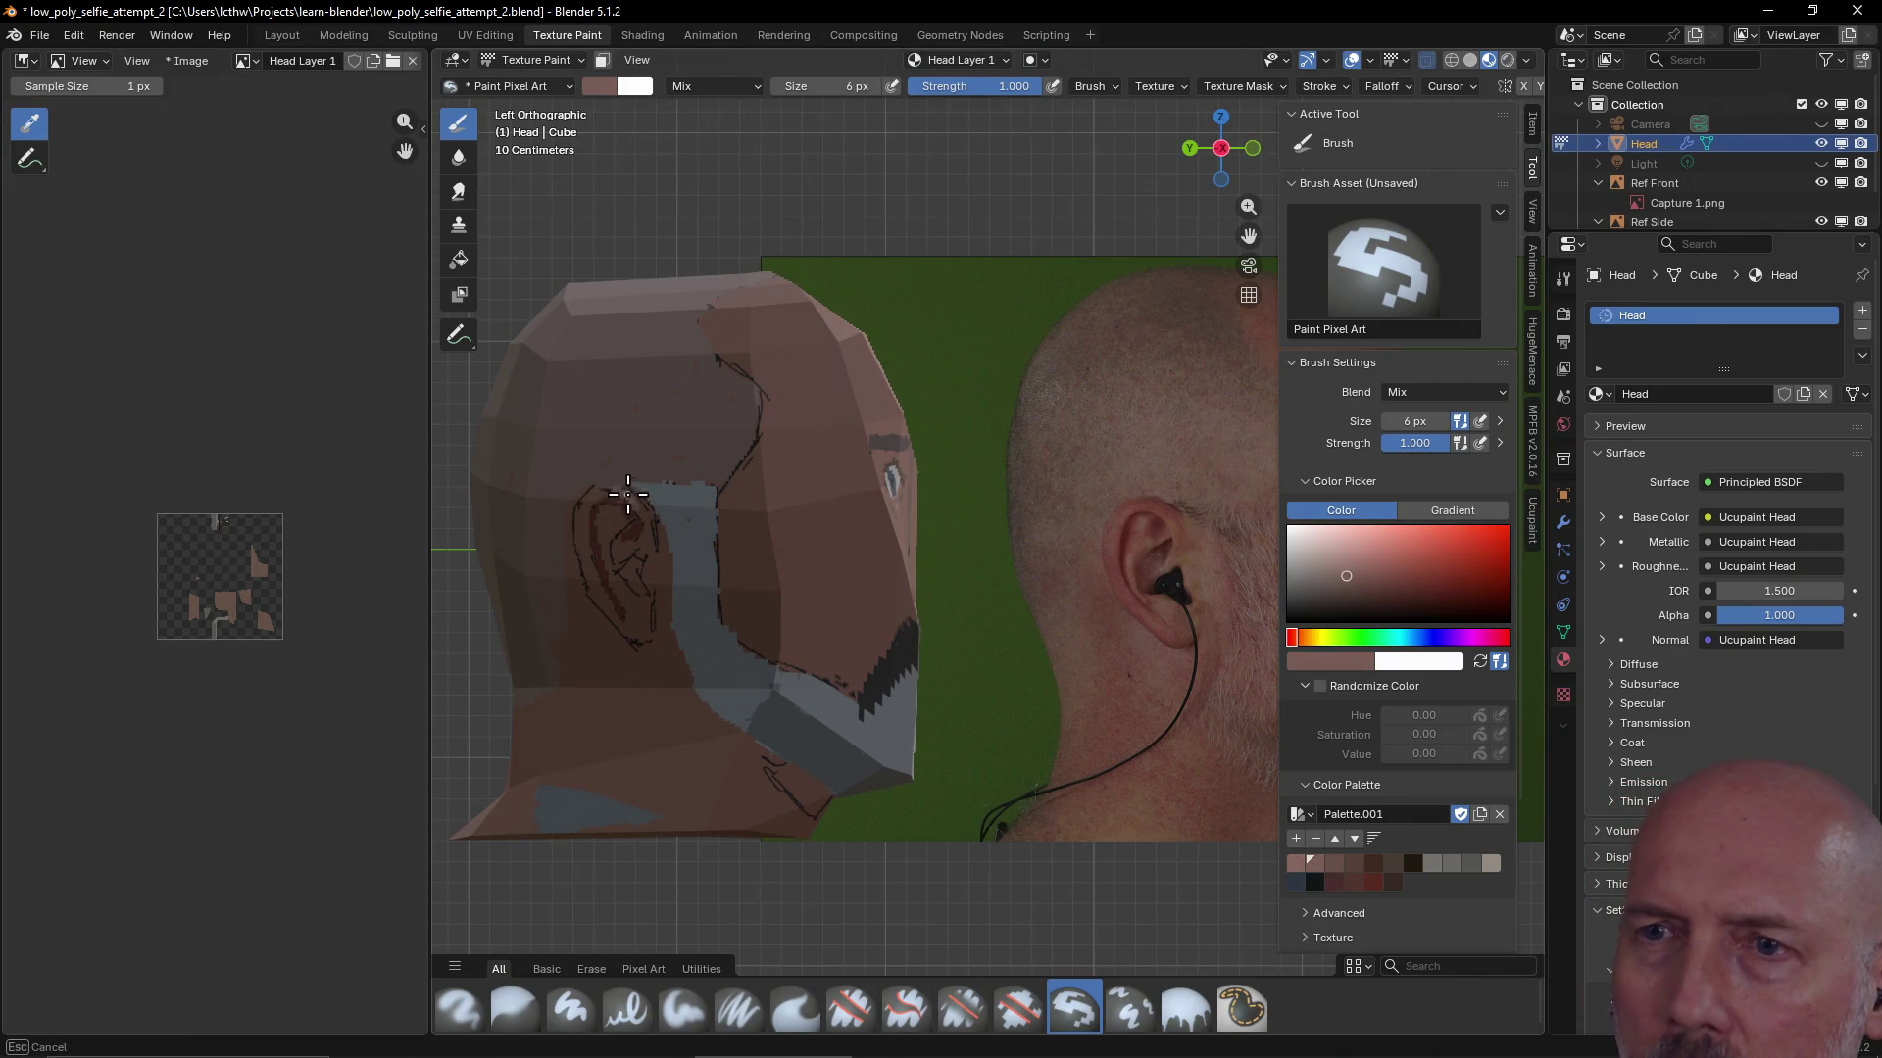
mouse_move(625, 490)
left_mouse_down()
mouse_move(587, 541)
mouse_move(588, 603)
left_mouse_up()
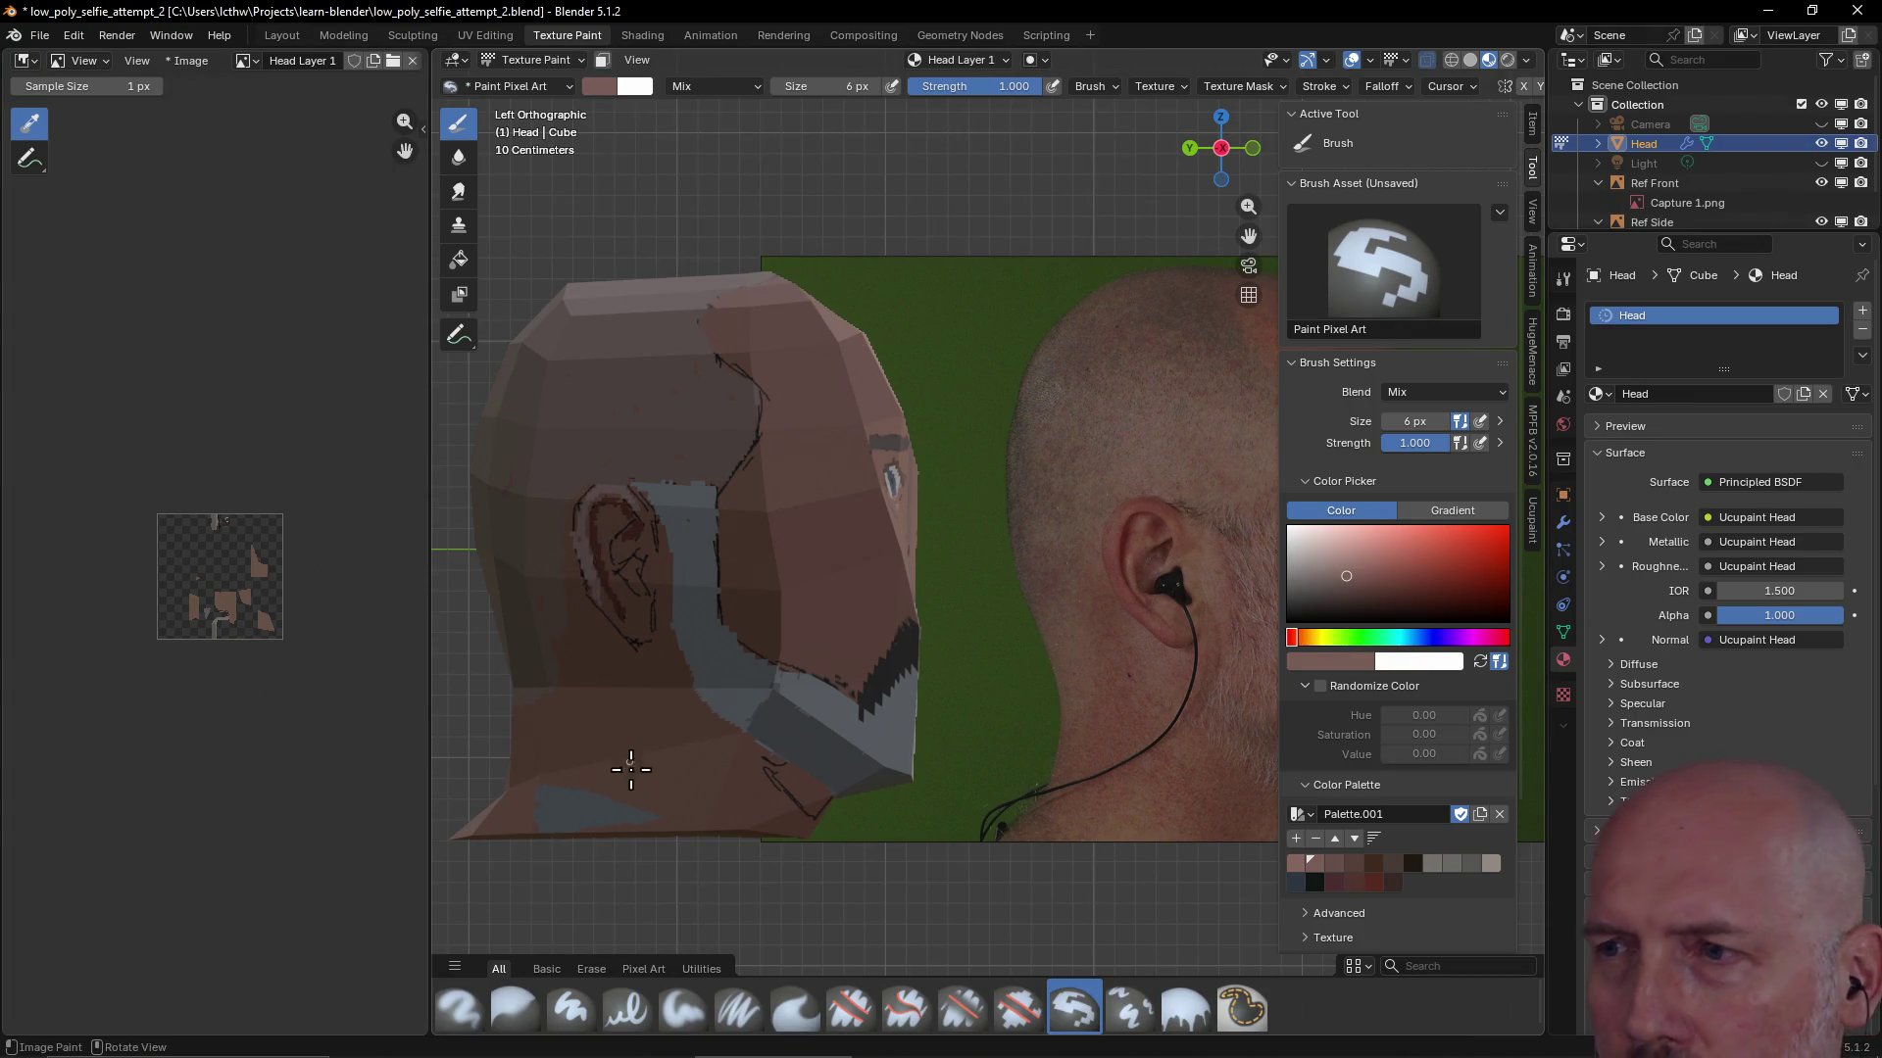
Outline the top of the ear in a darker colour and touch it up with brown
left_click(1336, 863)
mouse_move(627, 504)
left_mouse_down()
mouse_move(642, 513)
mouse_move(617, 490)
mouse_move(590, 518)
mouse_move(601, 596)
left_mouse_up()
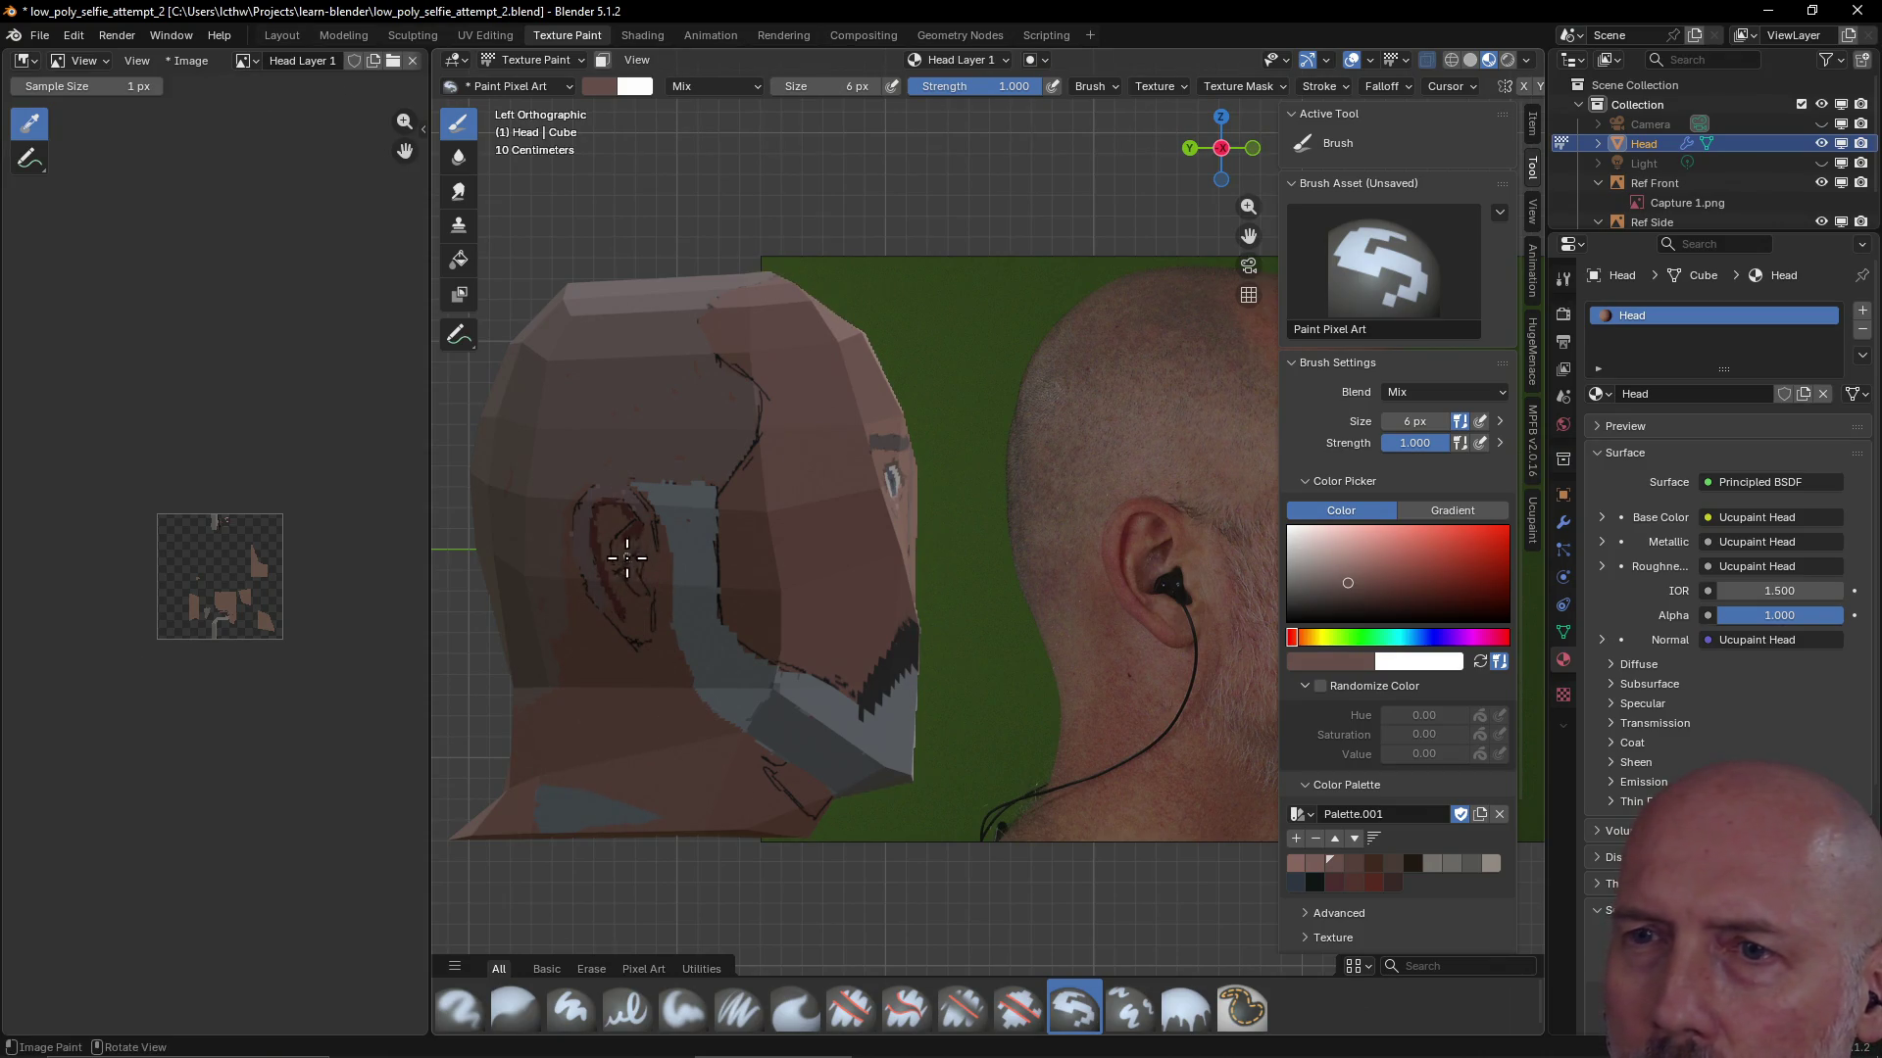
left_click_drag(612, 543, 626, 550)
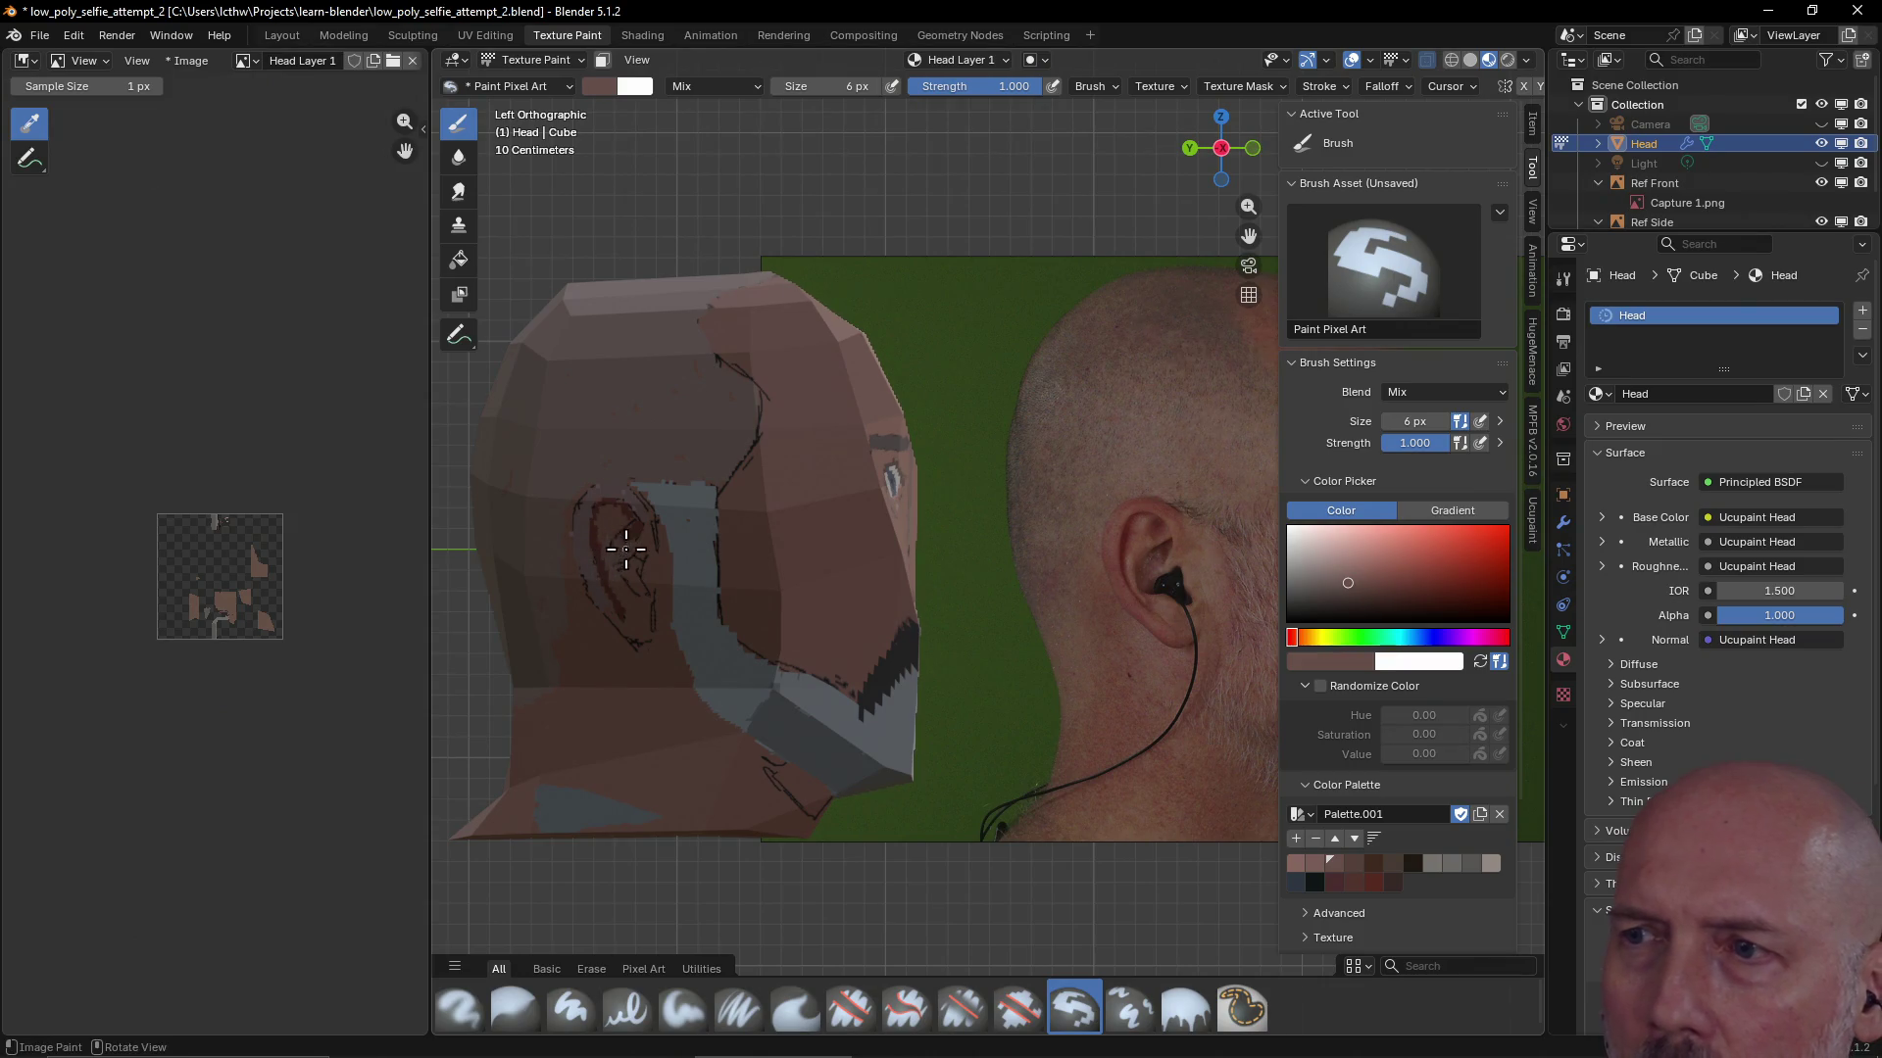
left_click(1312, 866)
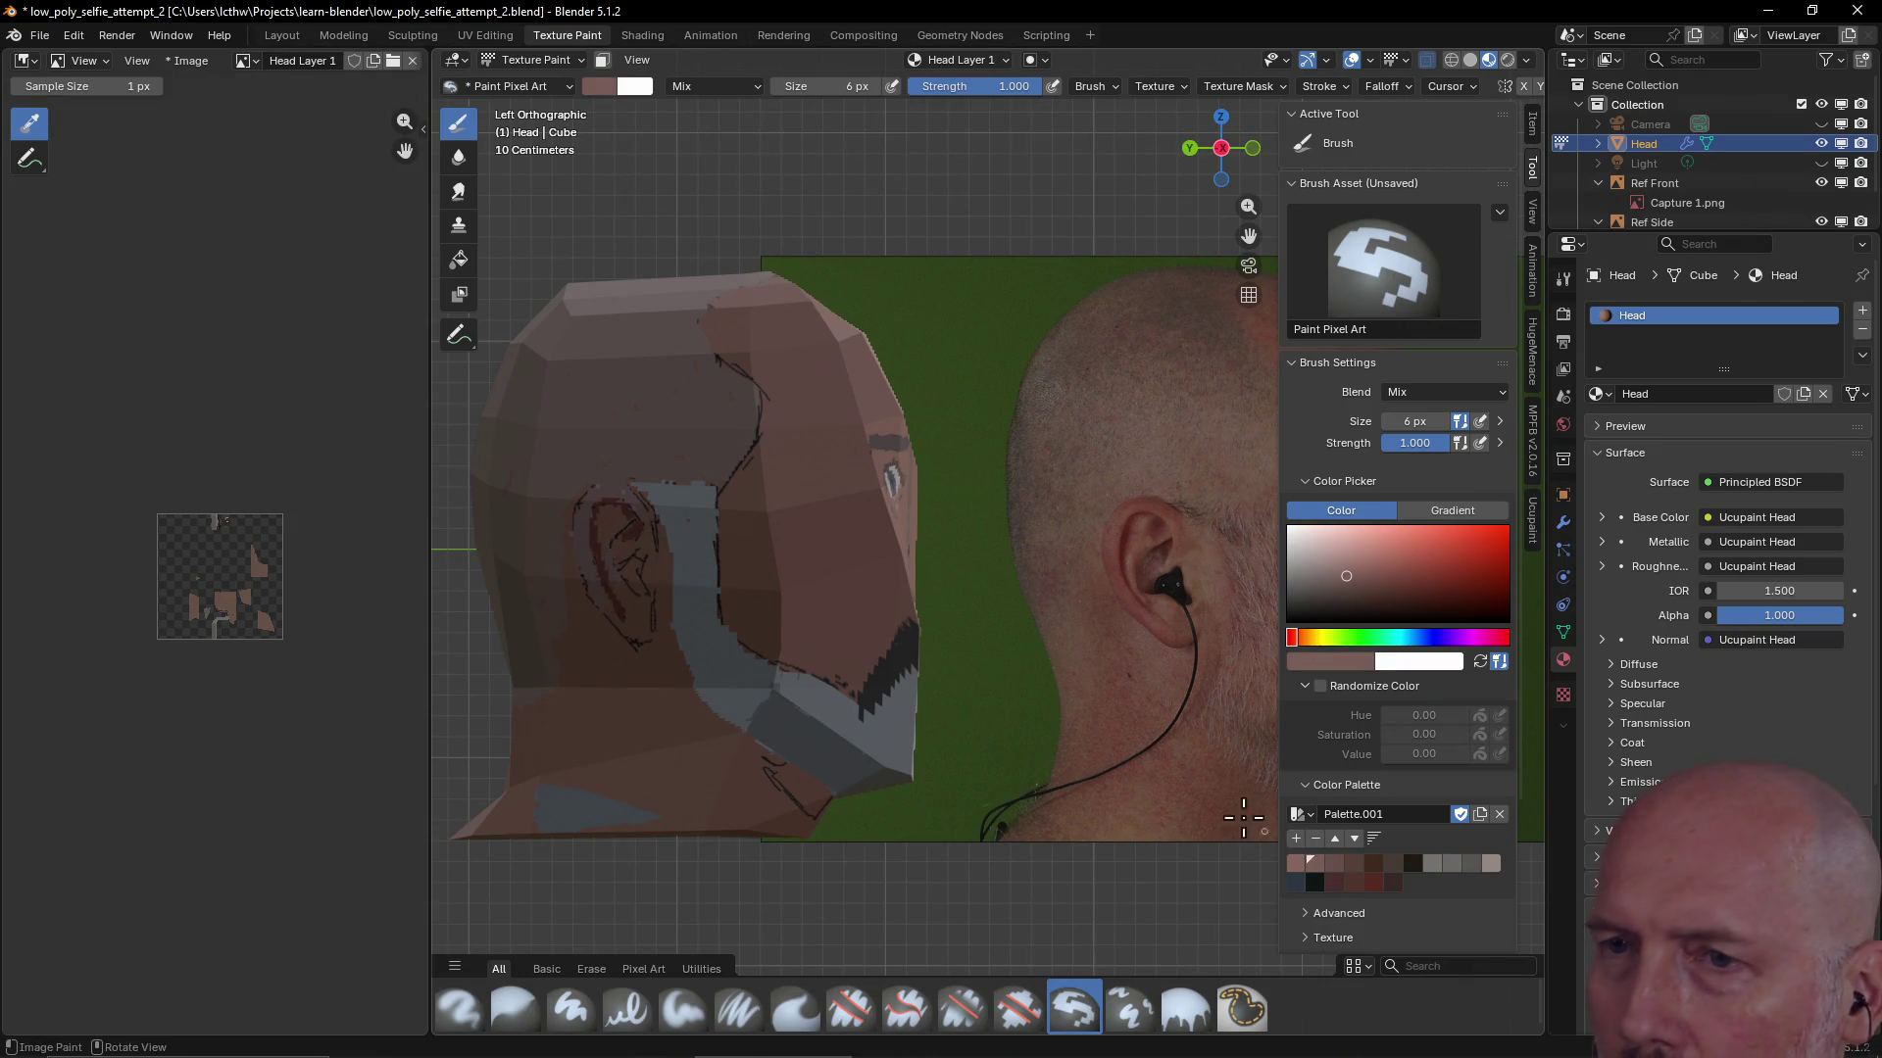
left_click_drag(620, 527, 619, 554)
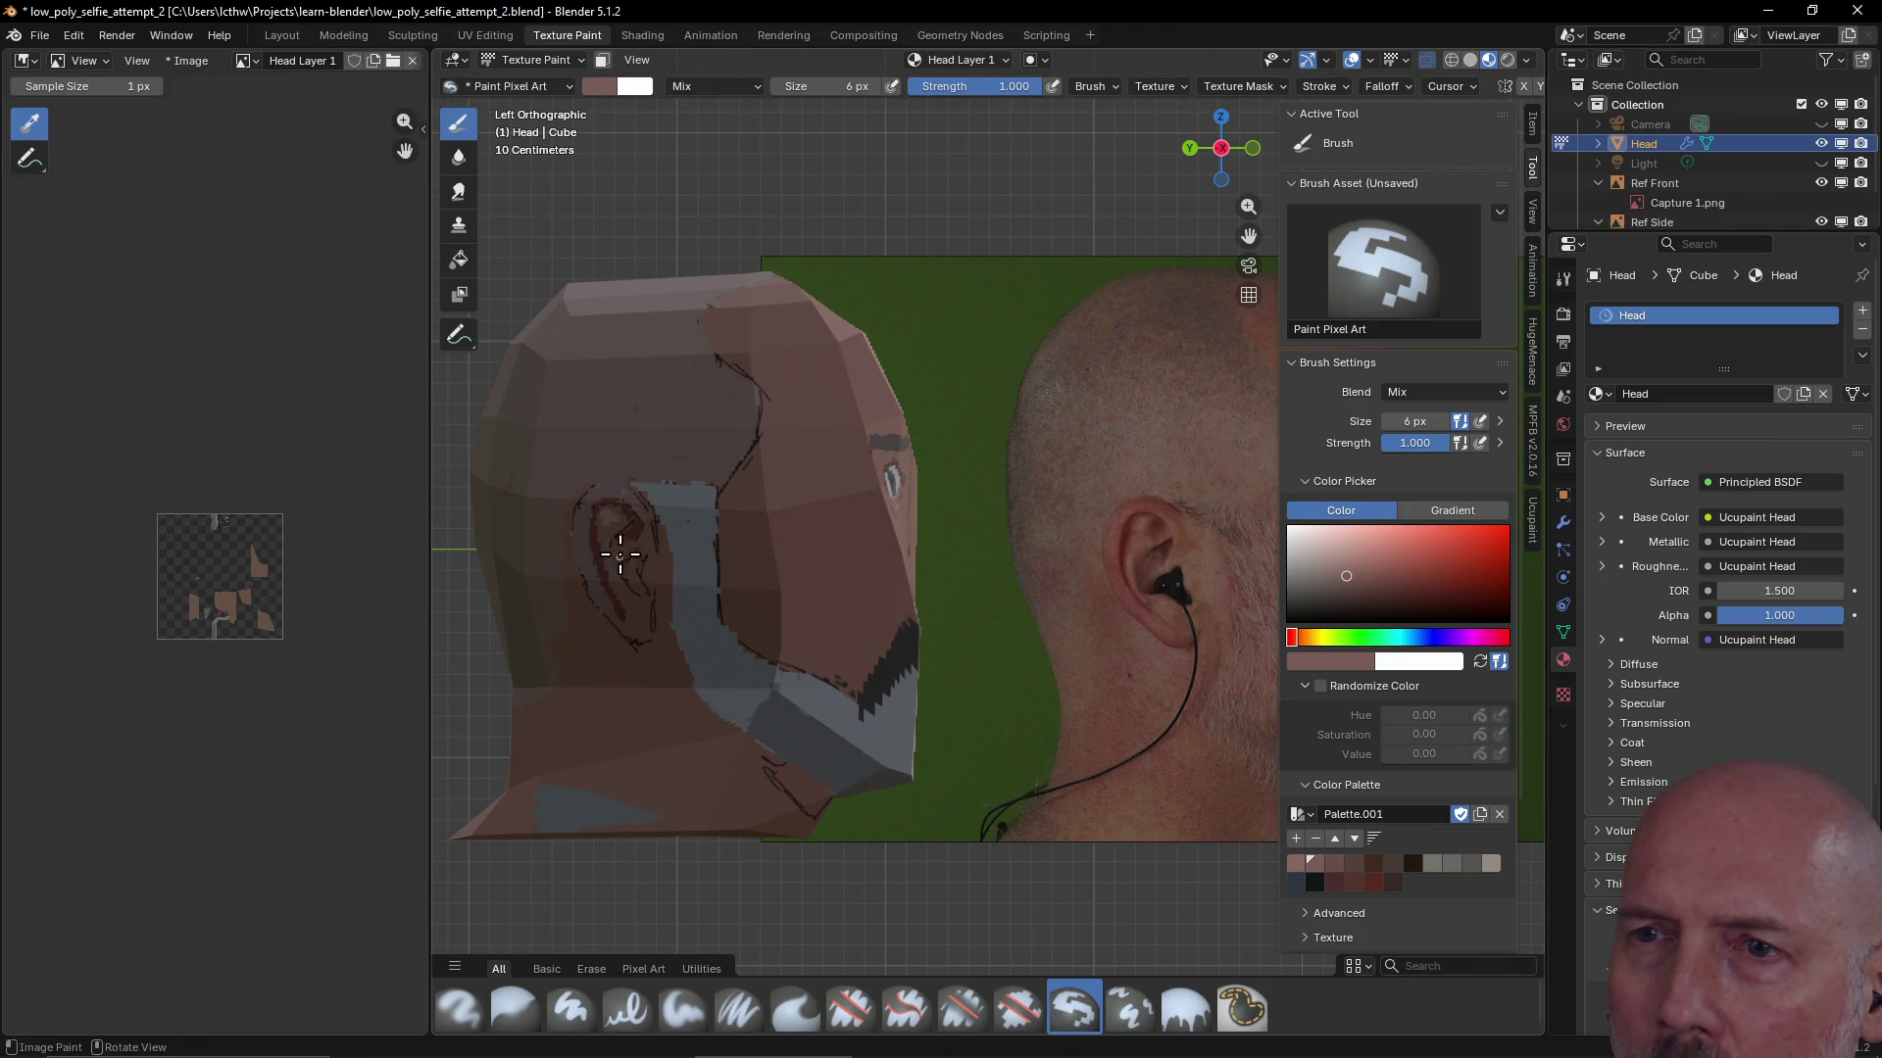
left_click(1533, 530)
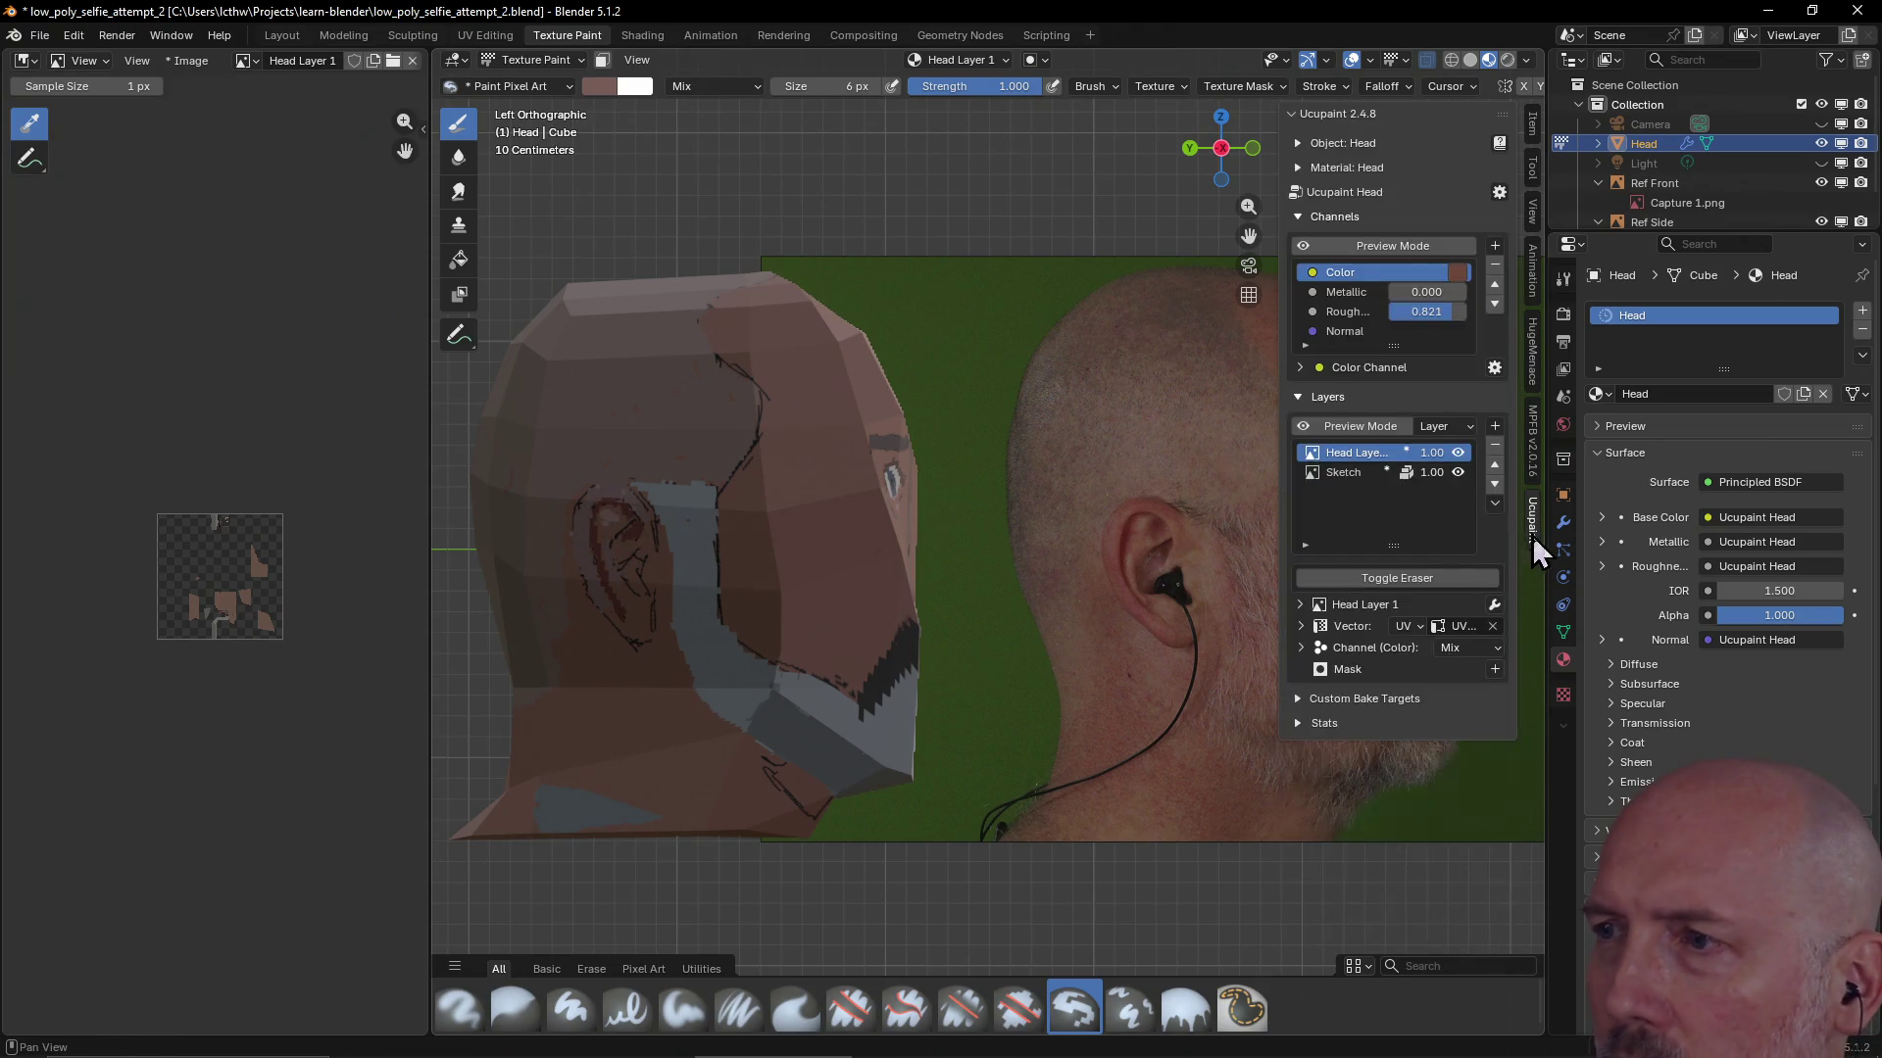
Erase stray paint beside and over the ear, set a 52 px brush, and return to painting
left_click(1416, 577)
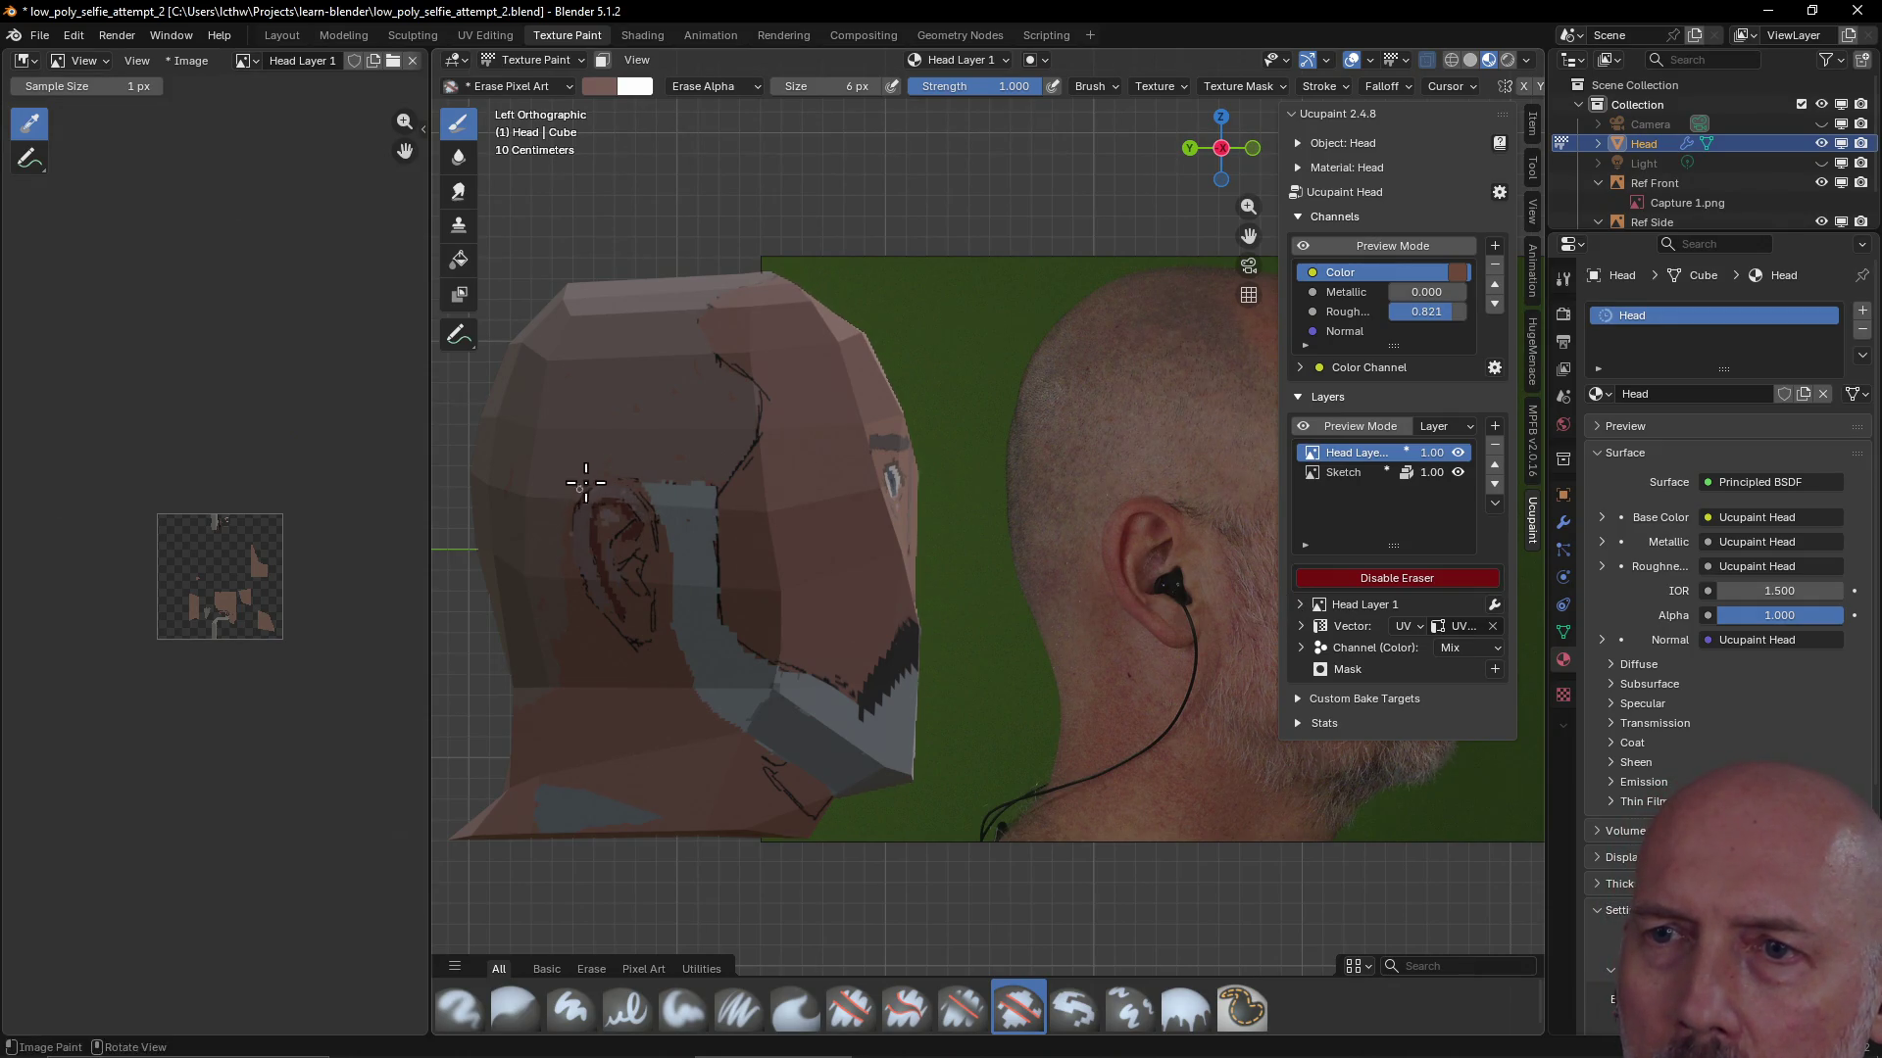
mouse_move(568, 608)
left_mouse_down()
mouse_move(549, 635)
mouse_move(536, 600)
left_mouse_up()
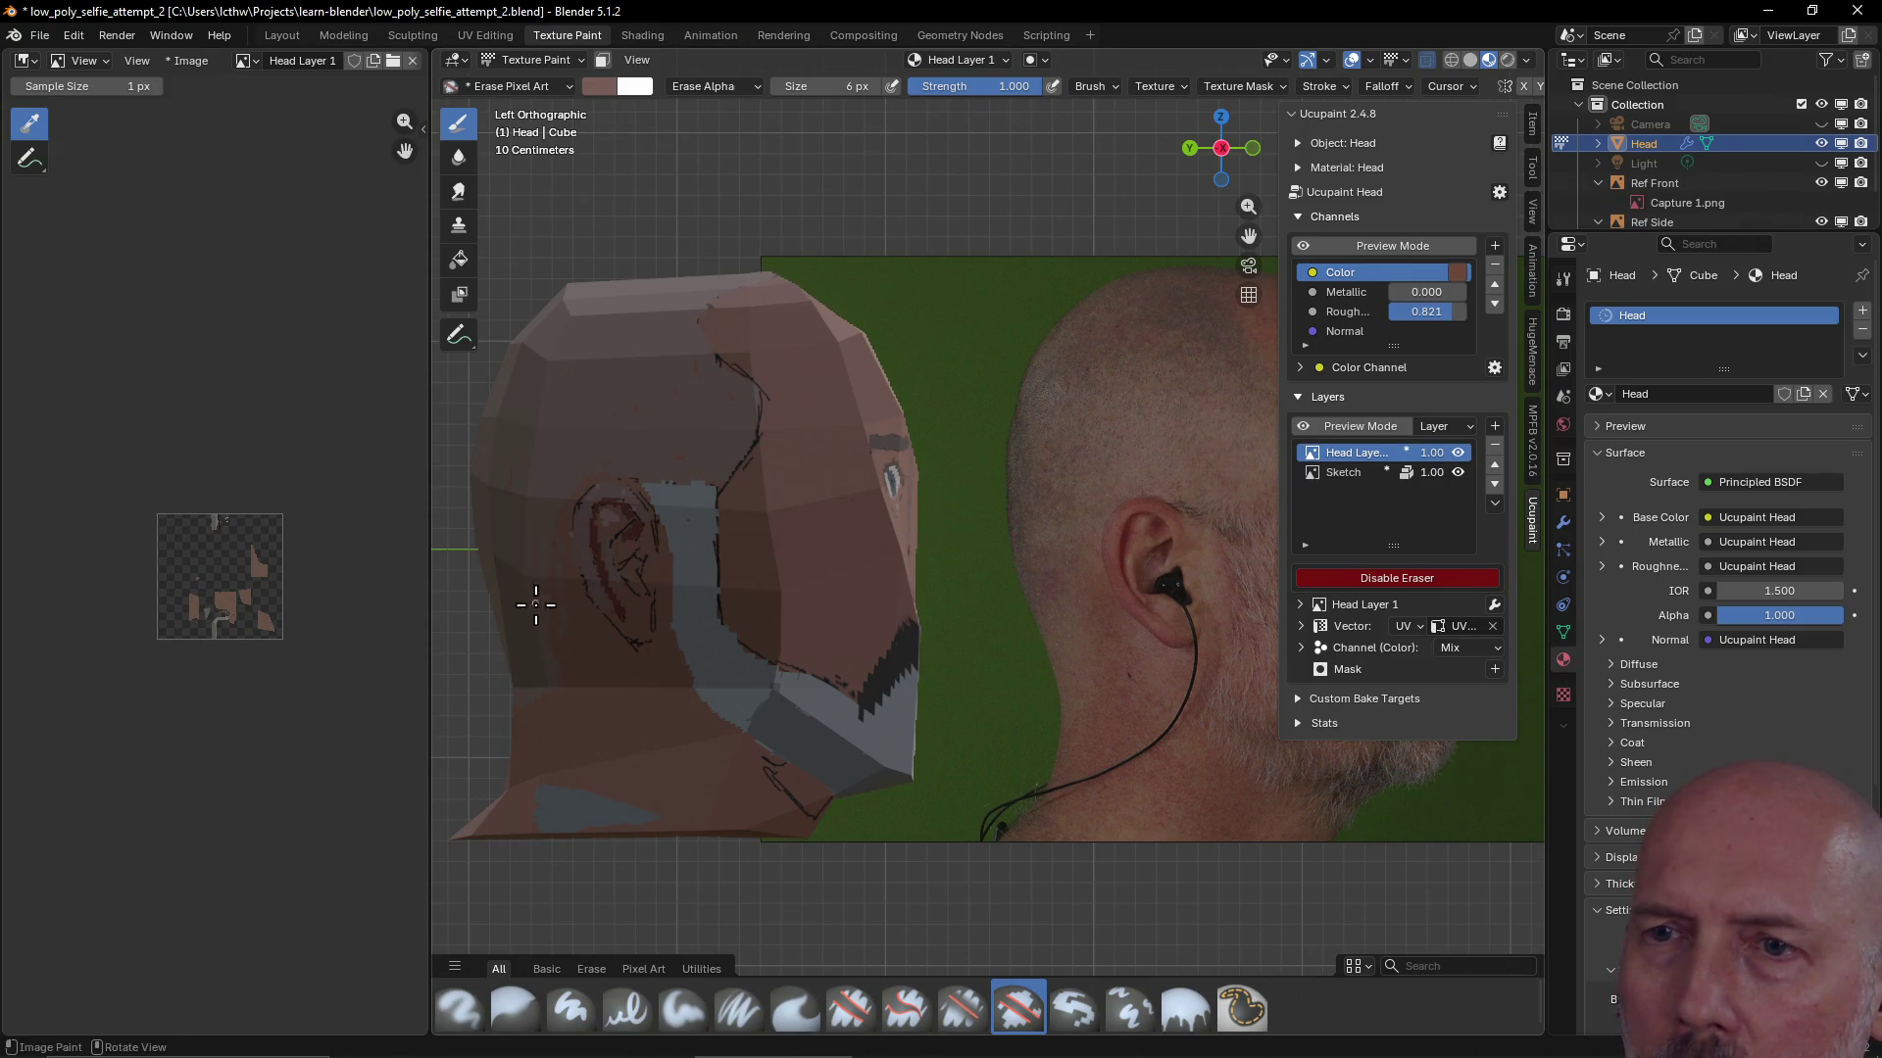
left_click_drag(566, 483, 618, 475)
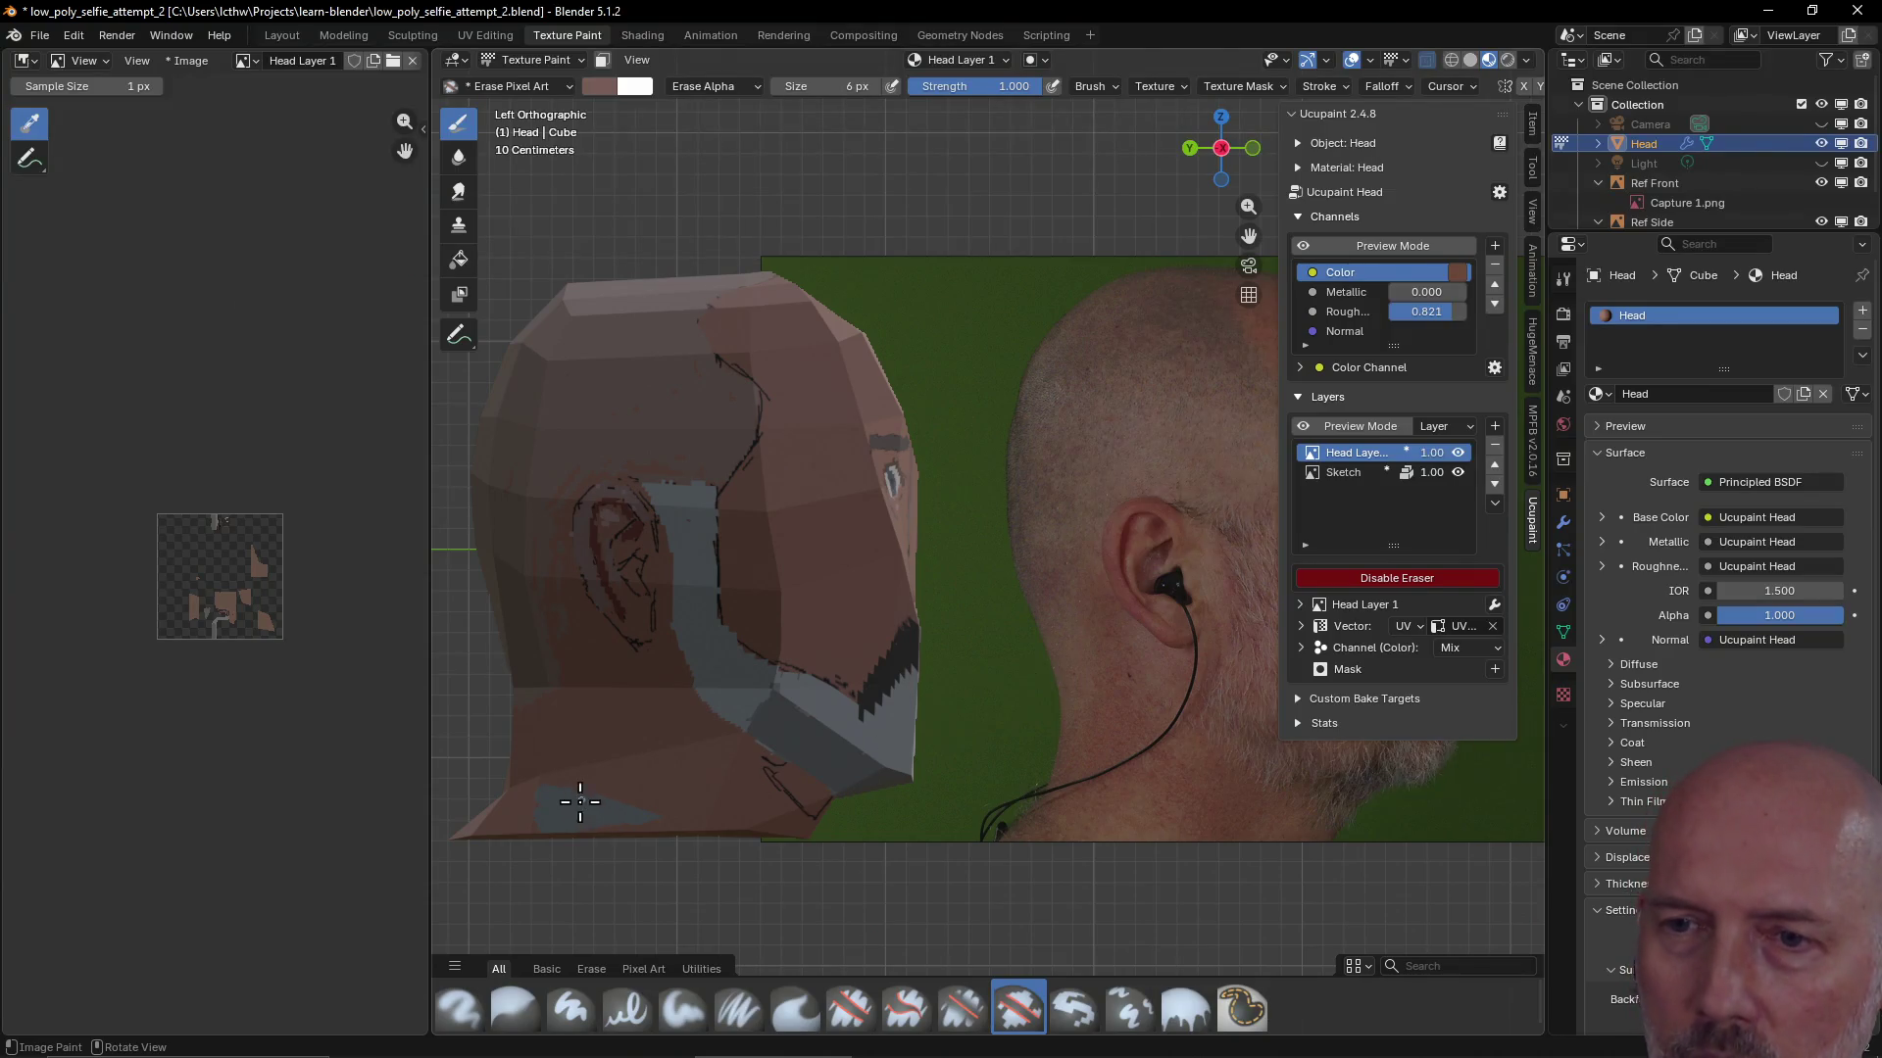
key("f")
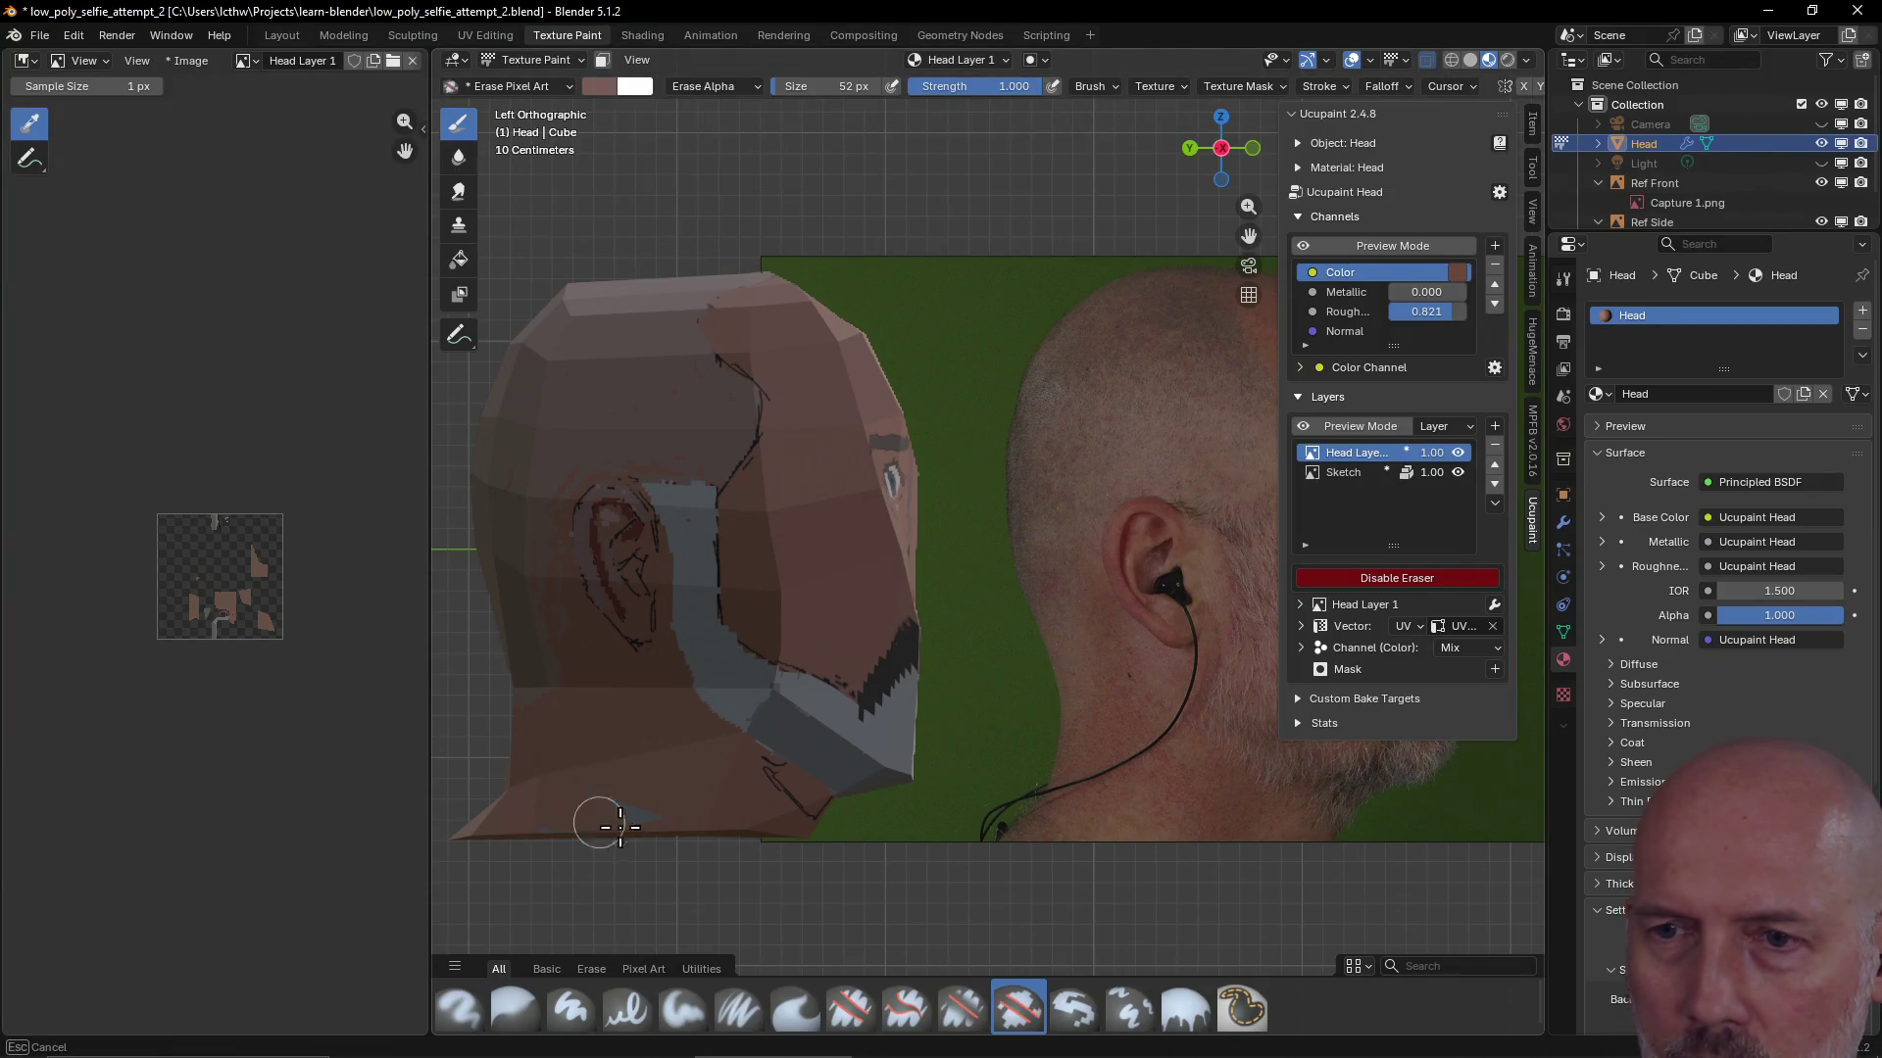
left_click(603, 813)
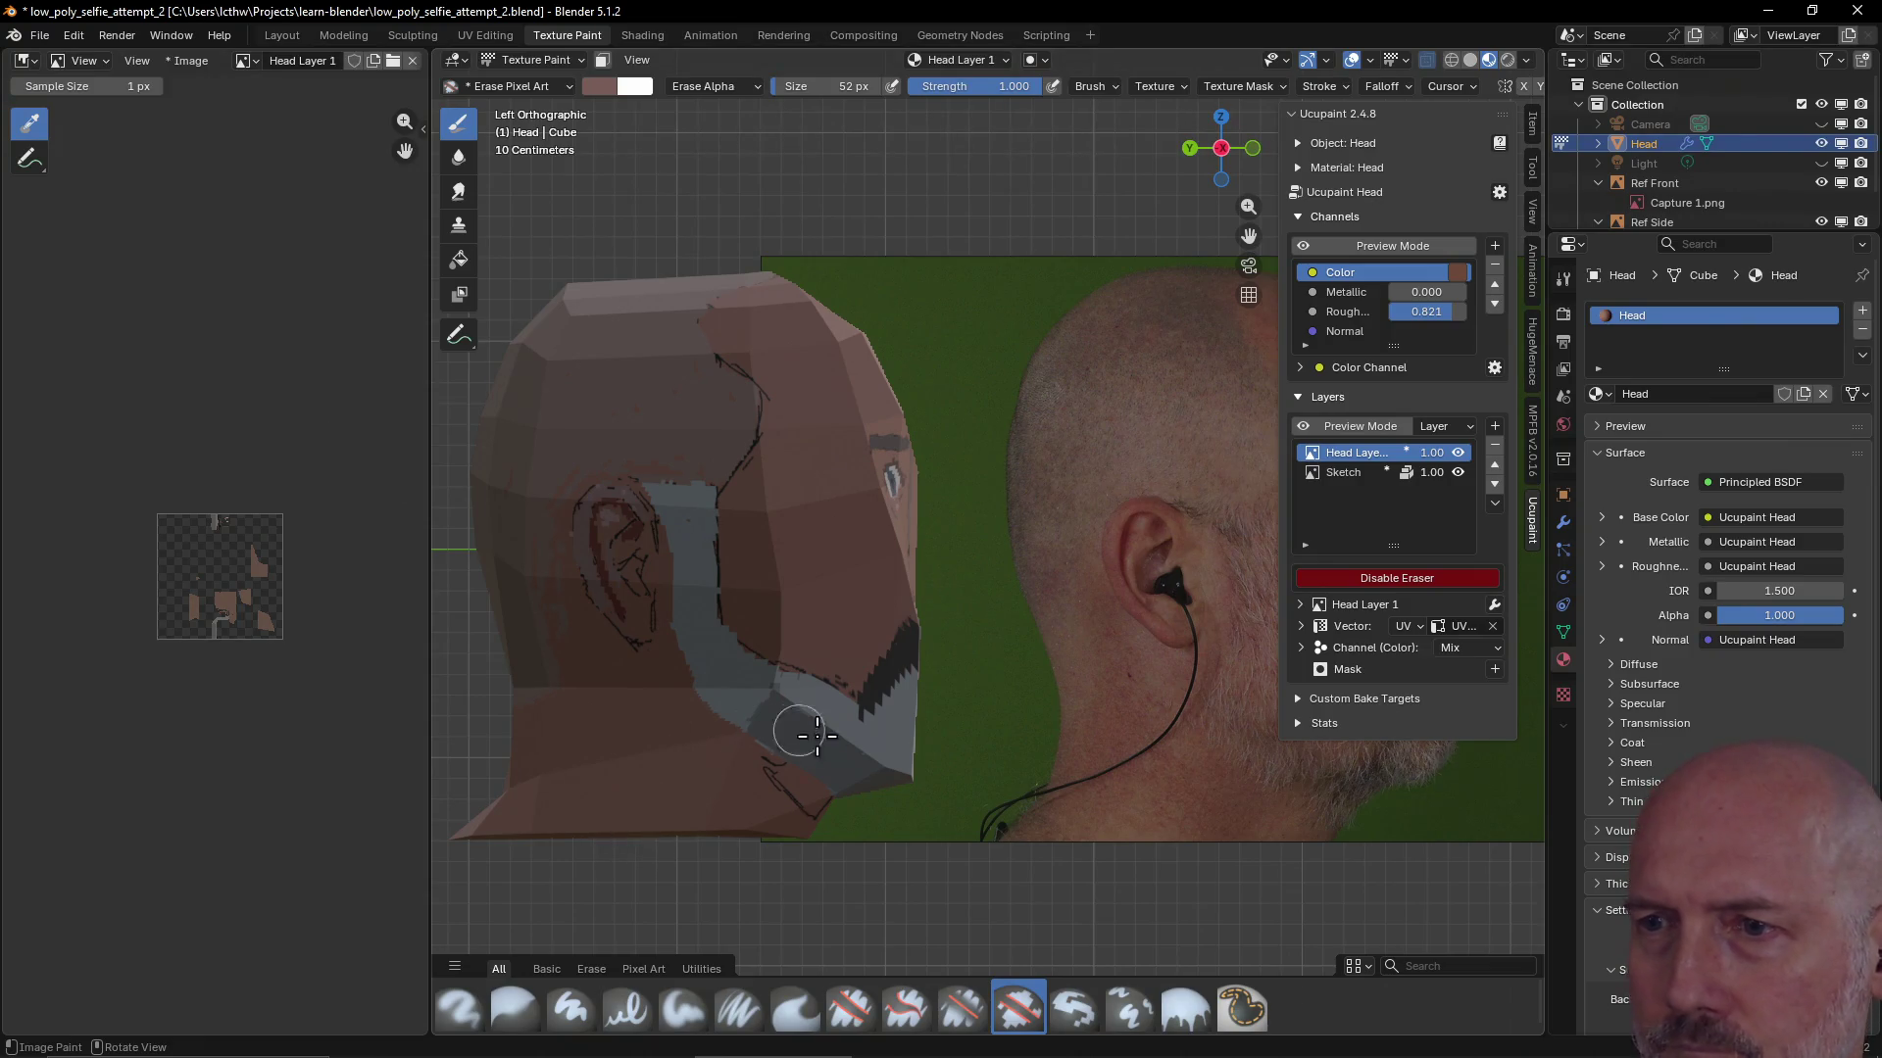
left_click(1434, 579)
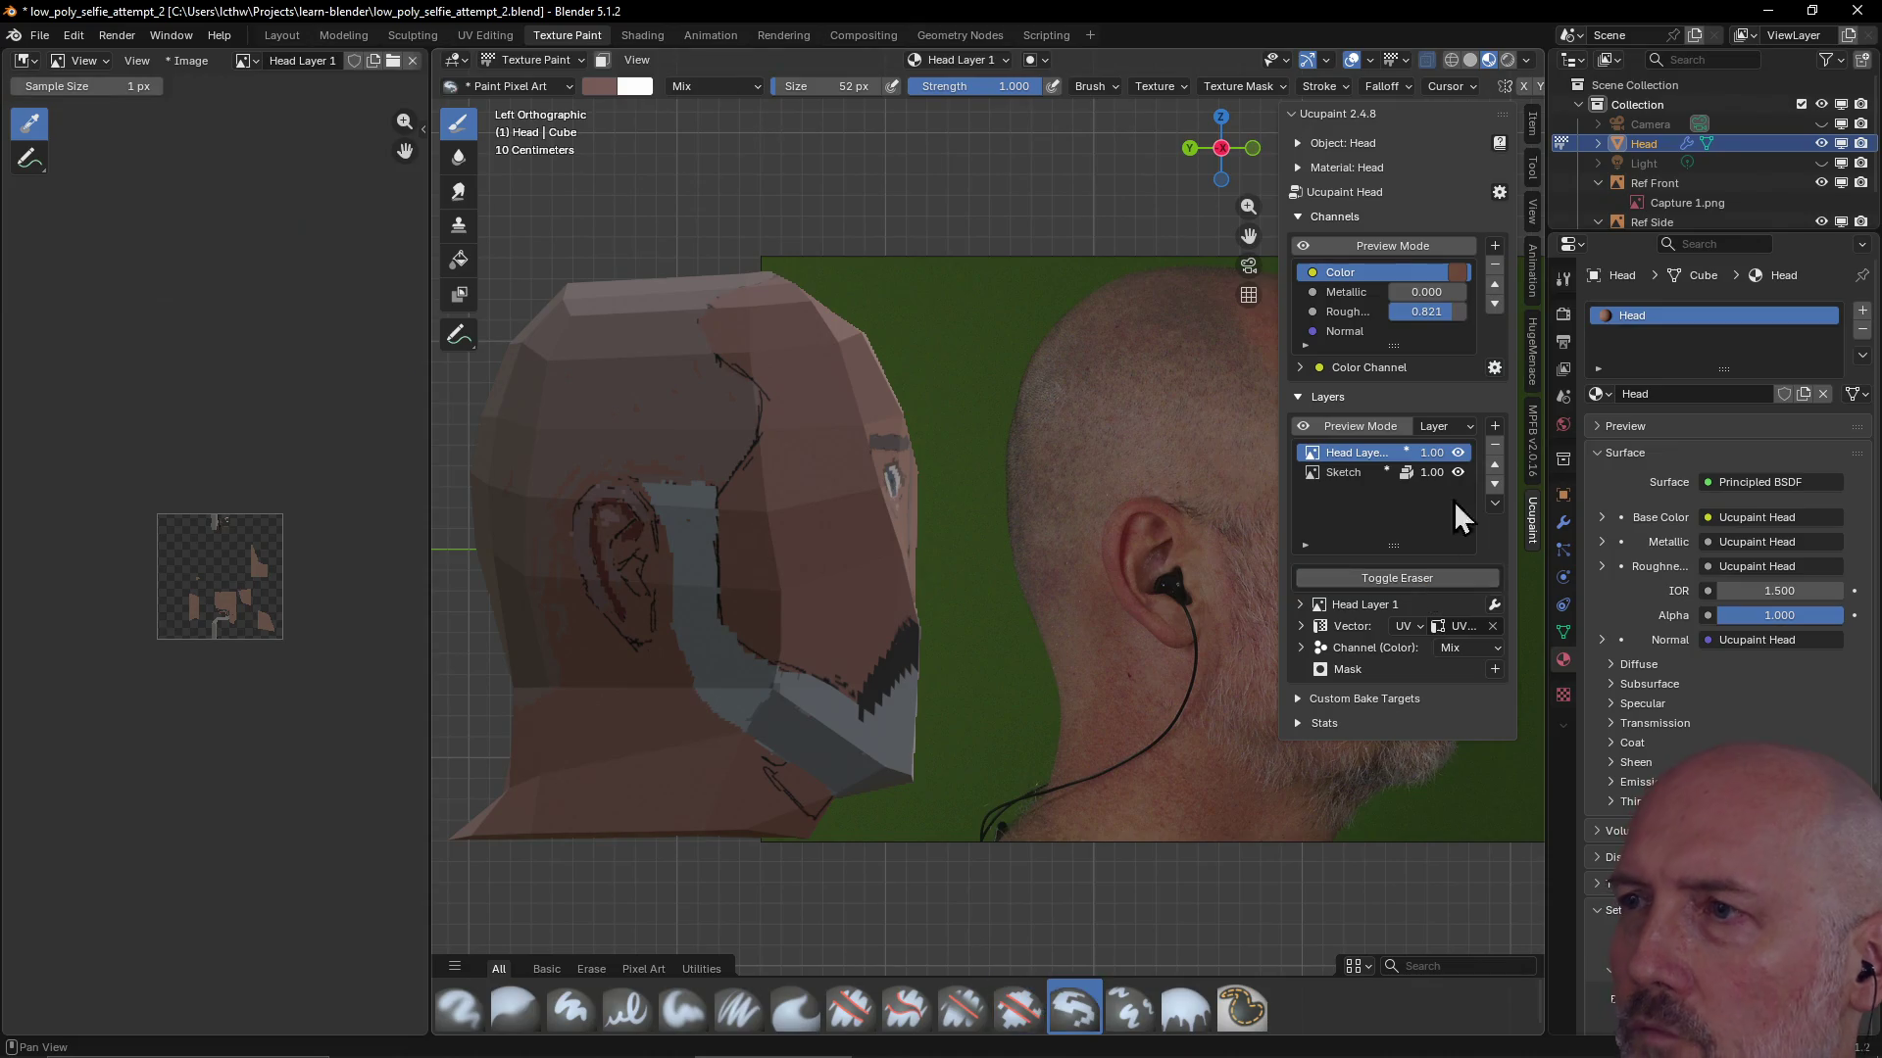
Eyedrop a light colour, then choose a grey beard colour from the palette
left_click(1536, 170)
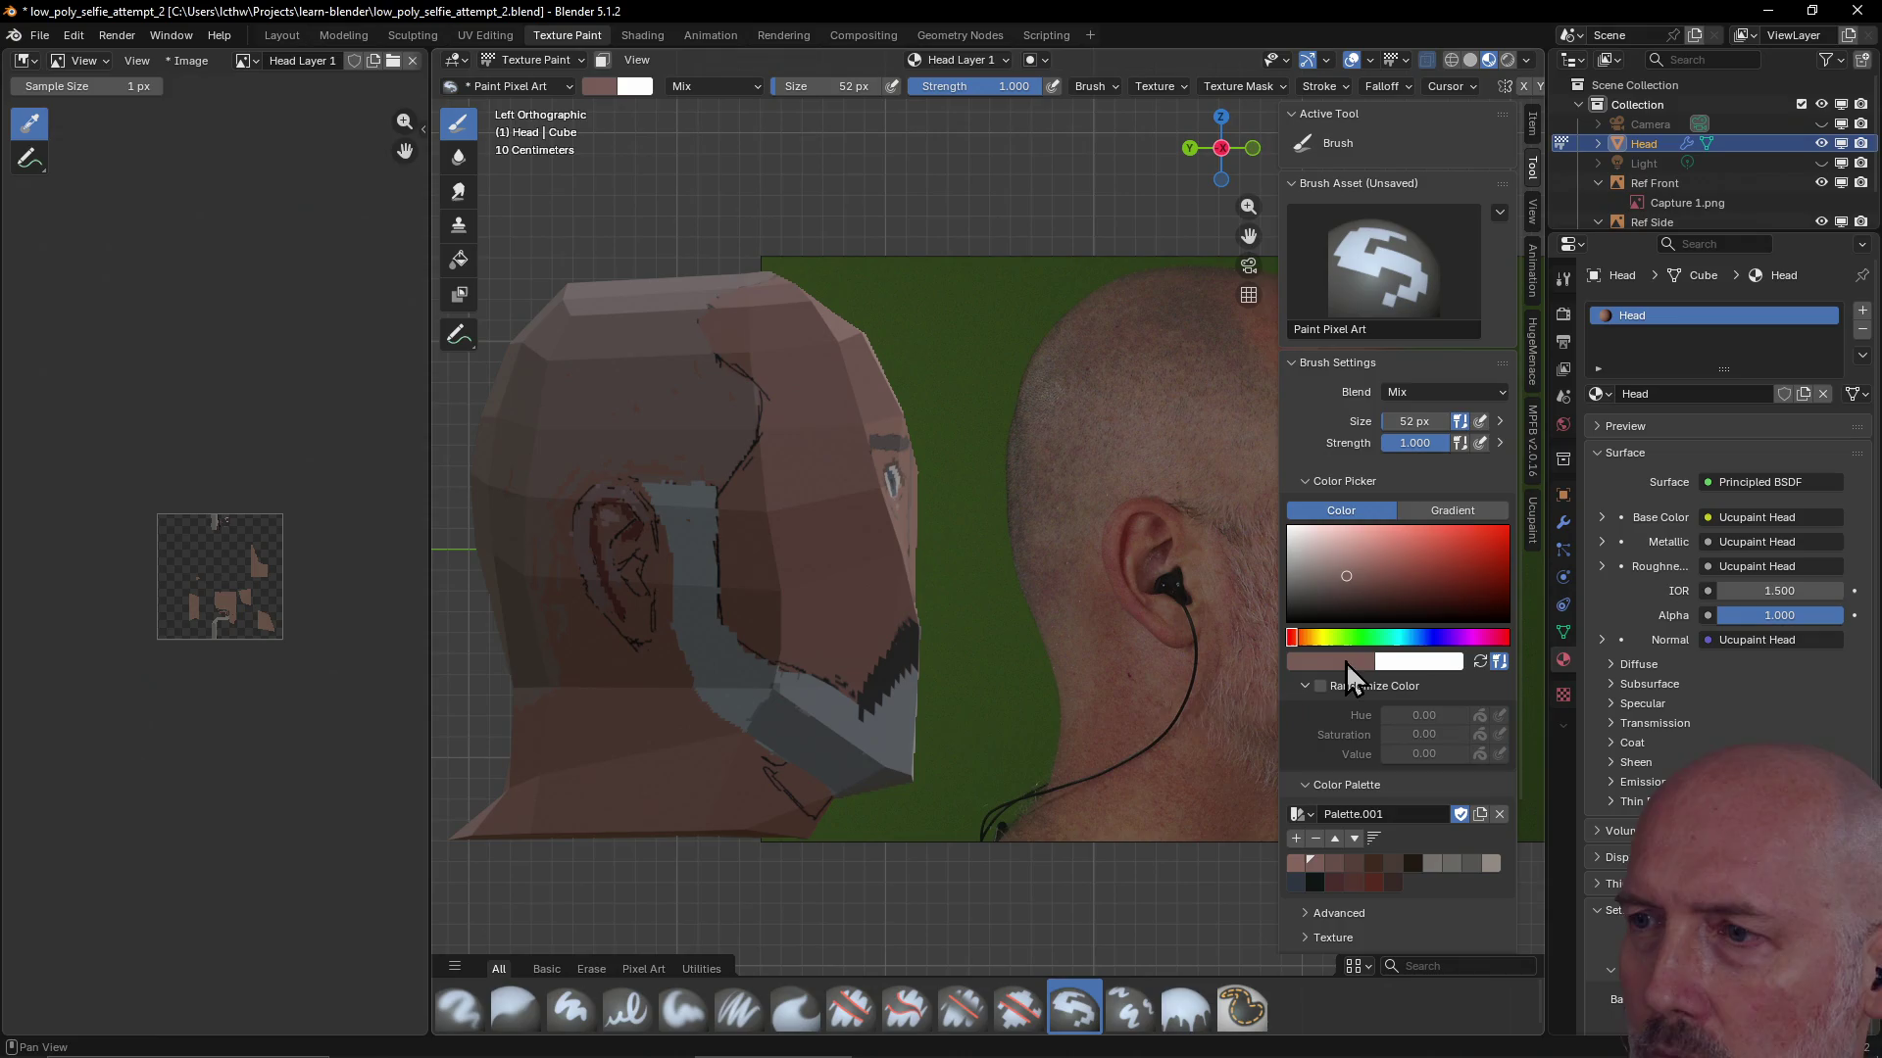
left_click(1347, 661)
left_click(1460, 641)
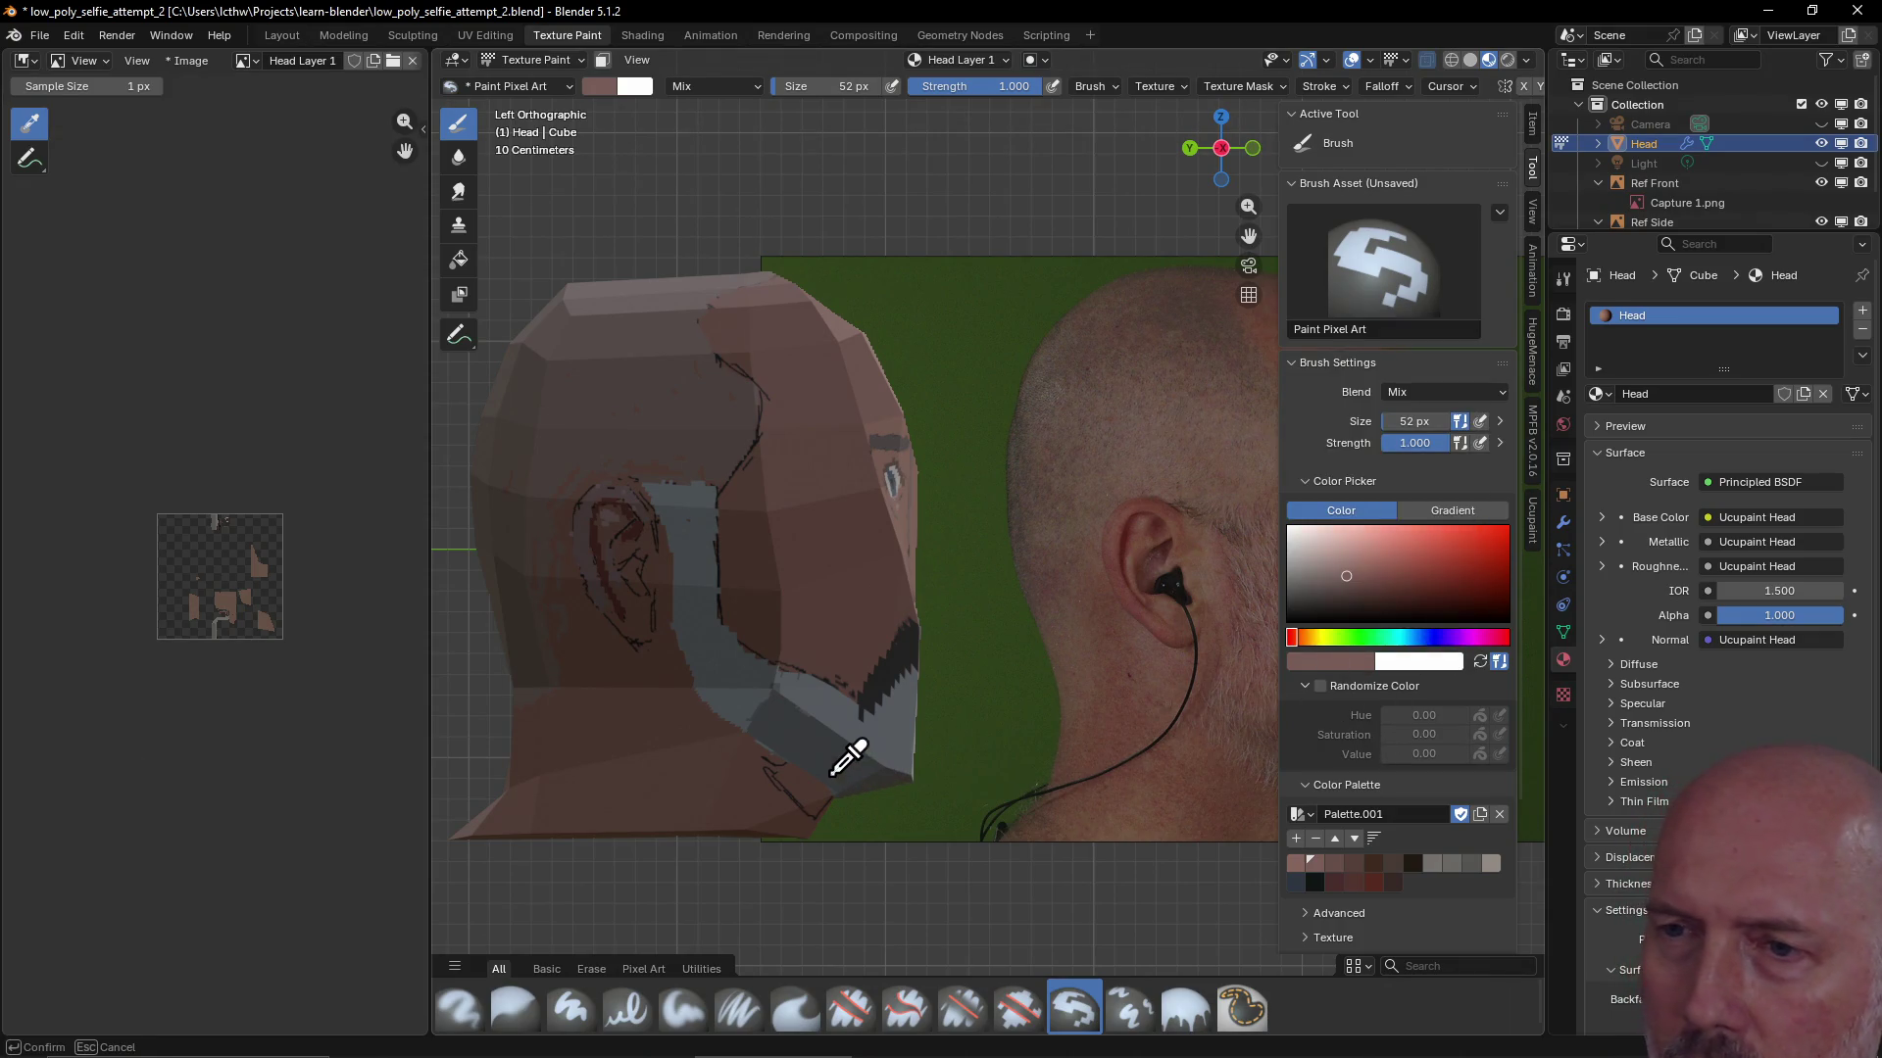
left_click(1390, 661)
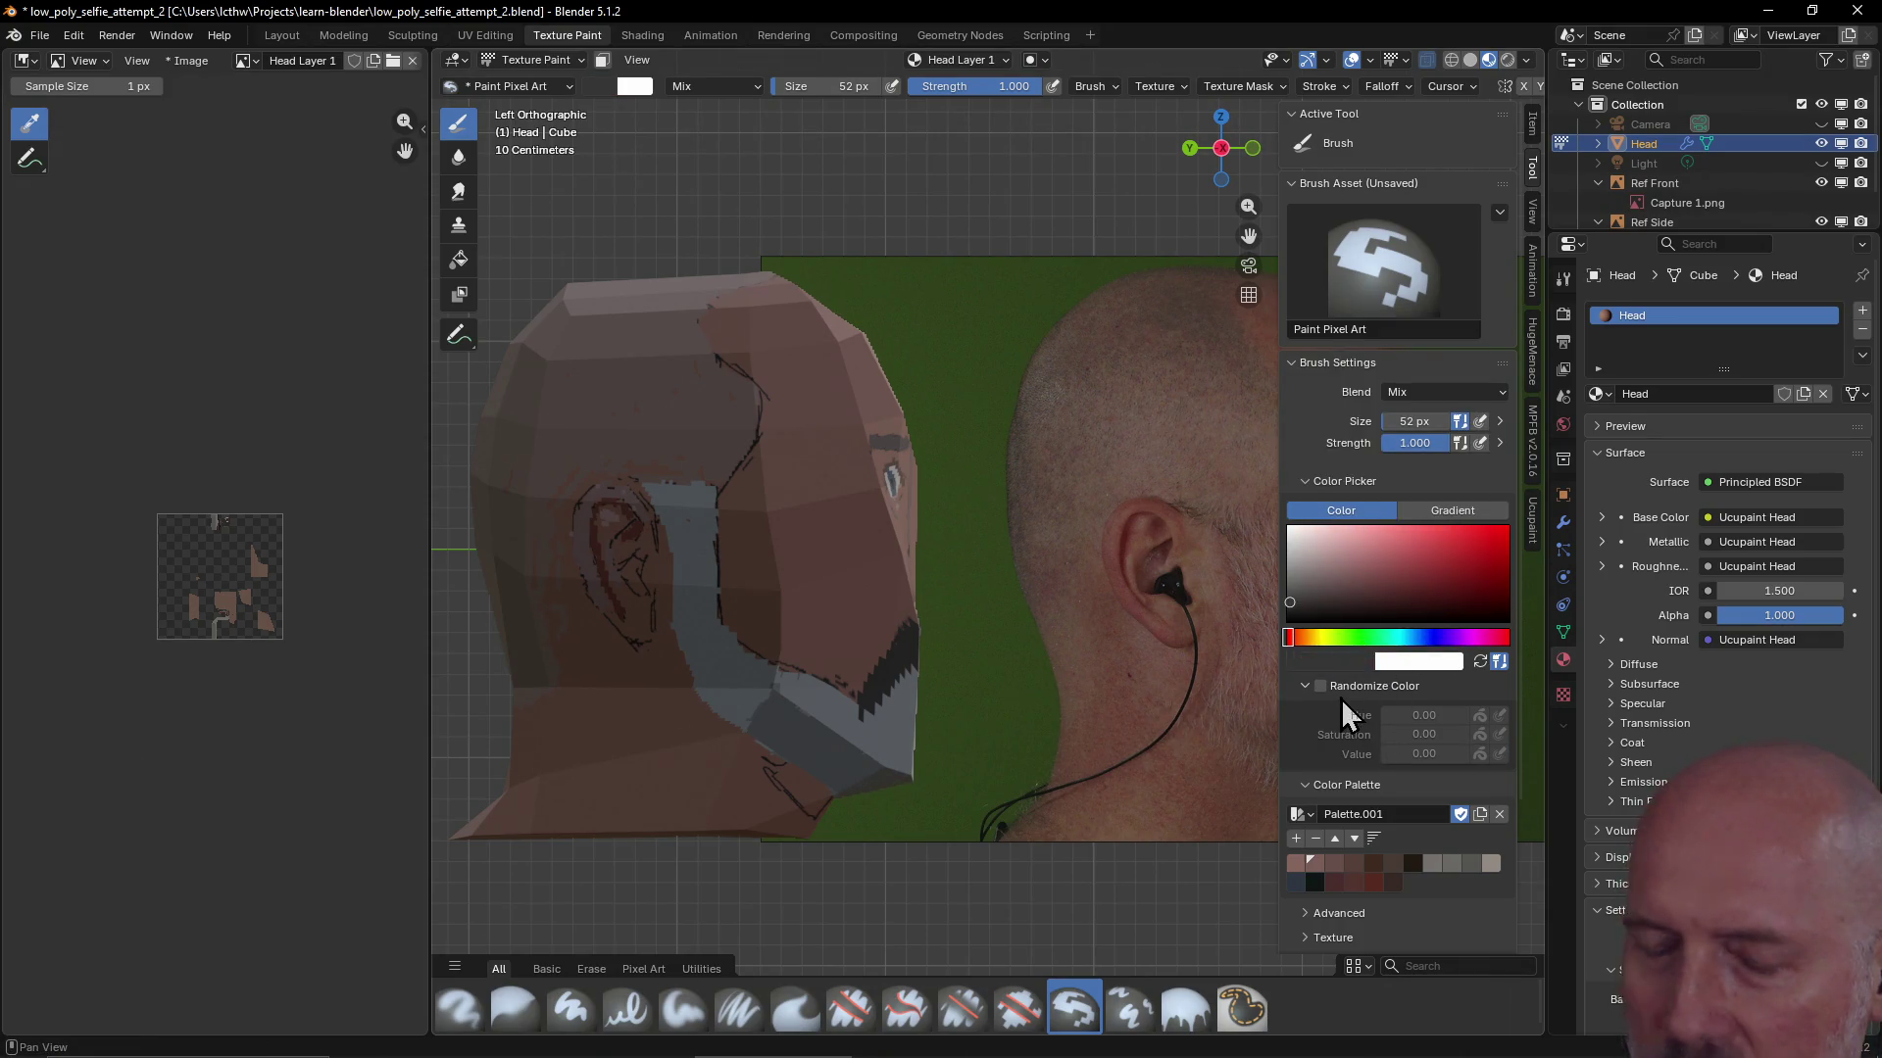
key("ctrl")
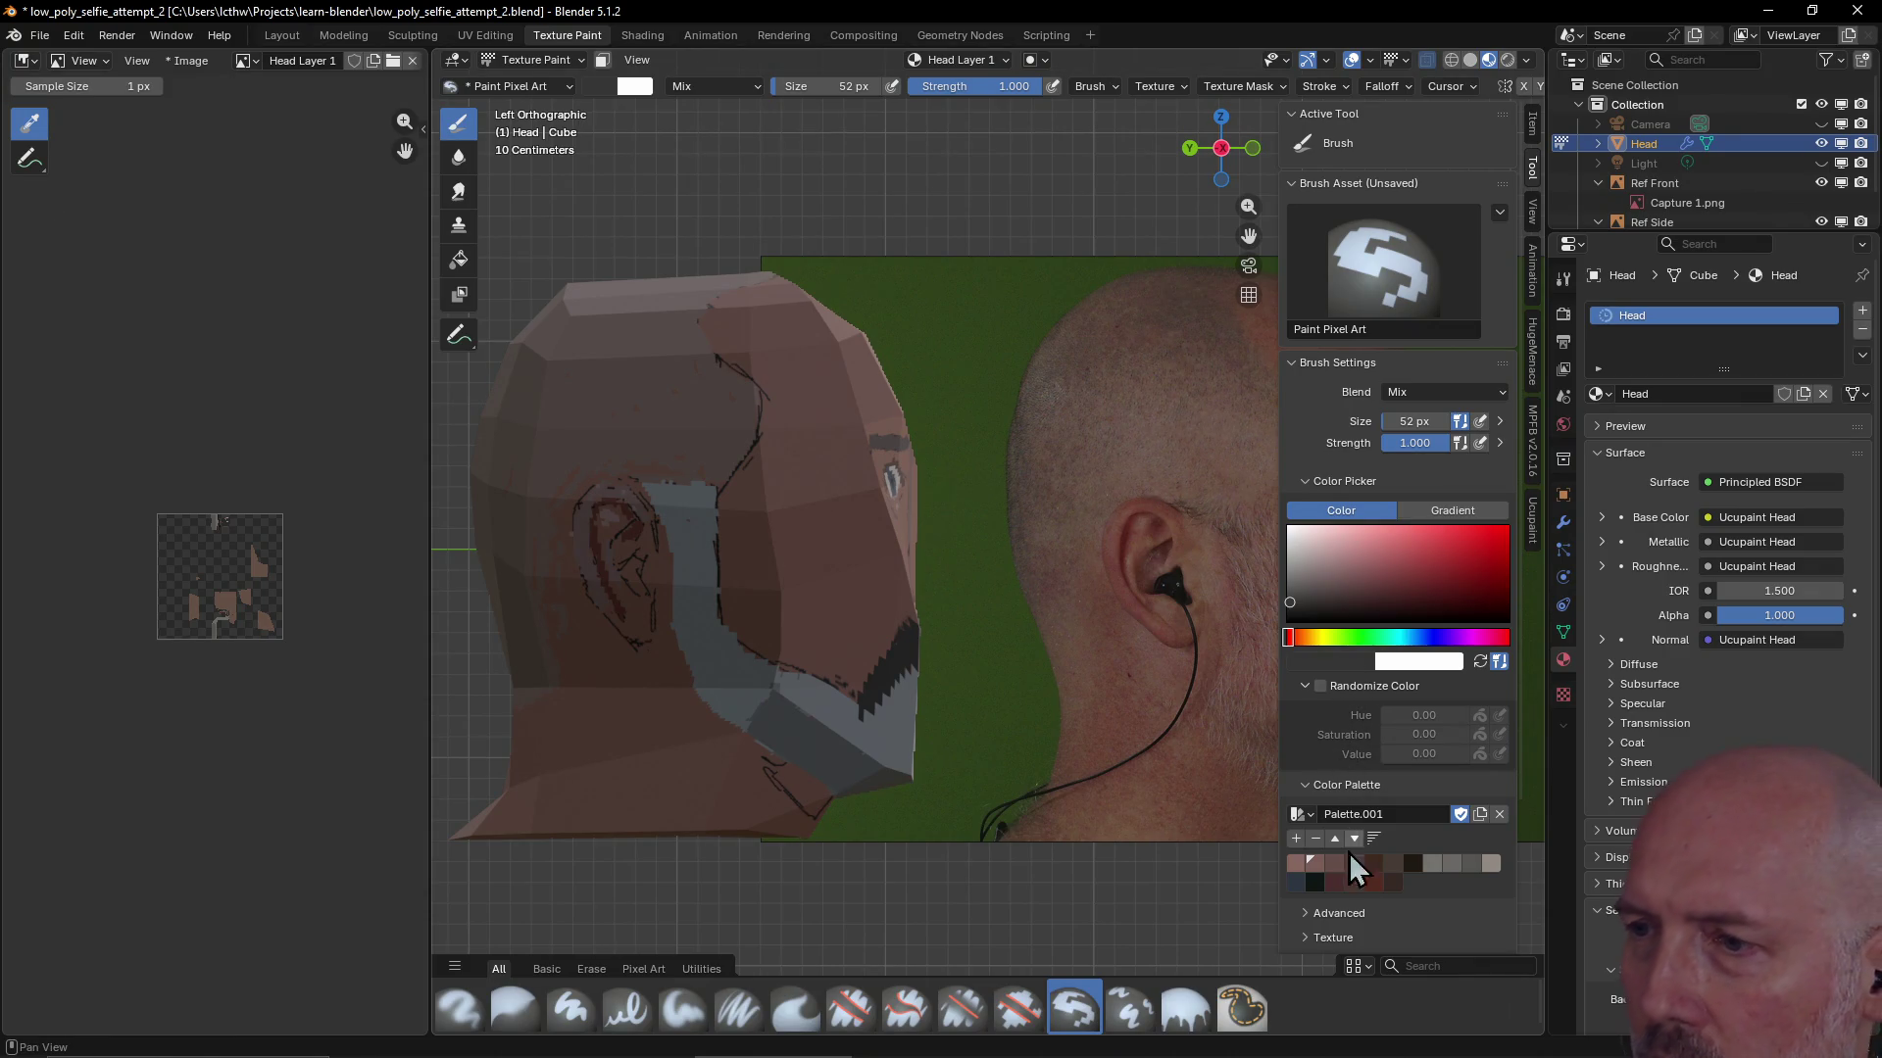
left_click(1453, 866)
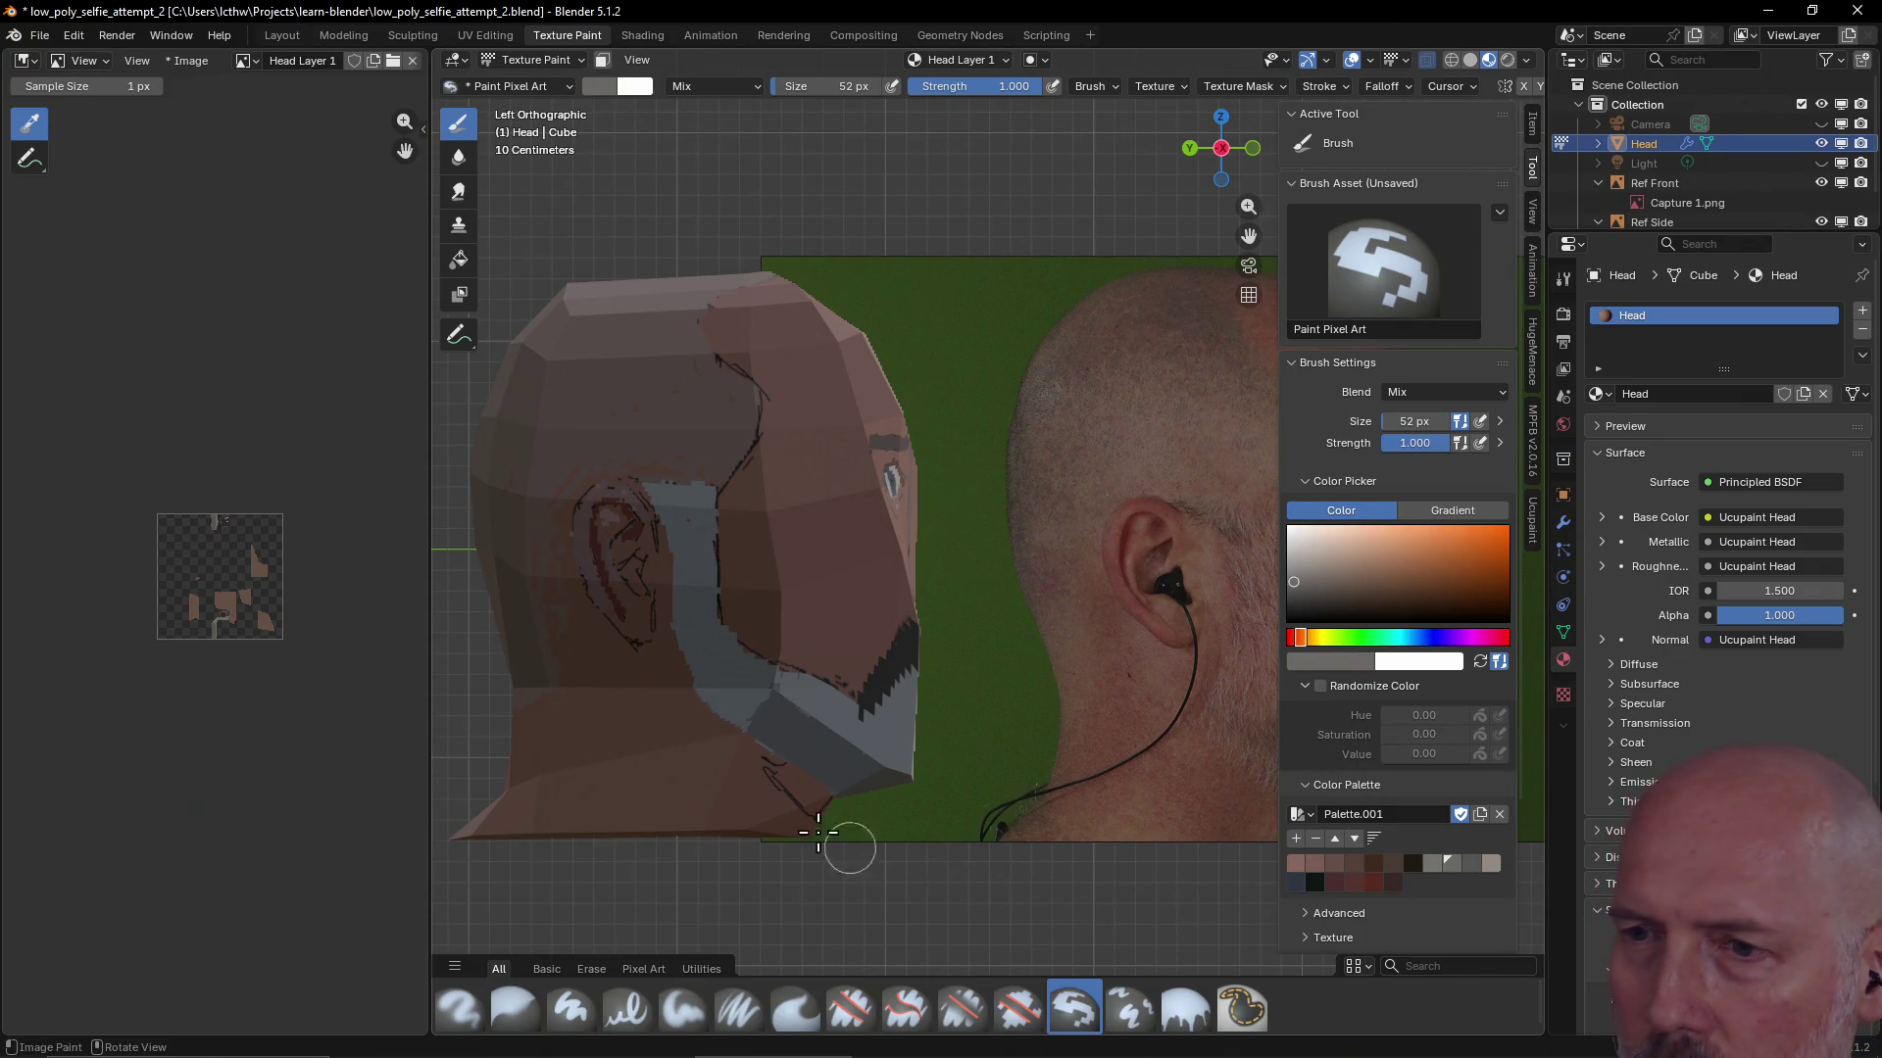
With a 30 px brush, paint light grey then dark grey beard tones over the lower jaw
key("bracketleft")
key("bracketleft")
left_click_drag(774, 765, 819, 808)
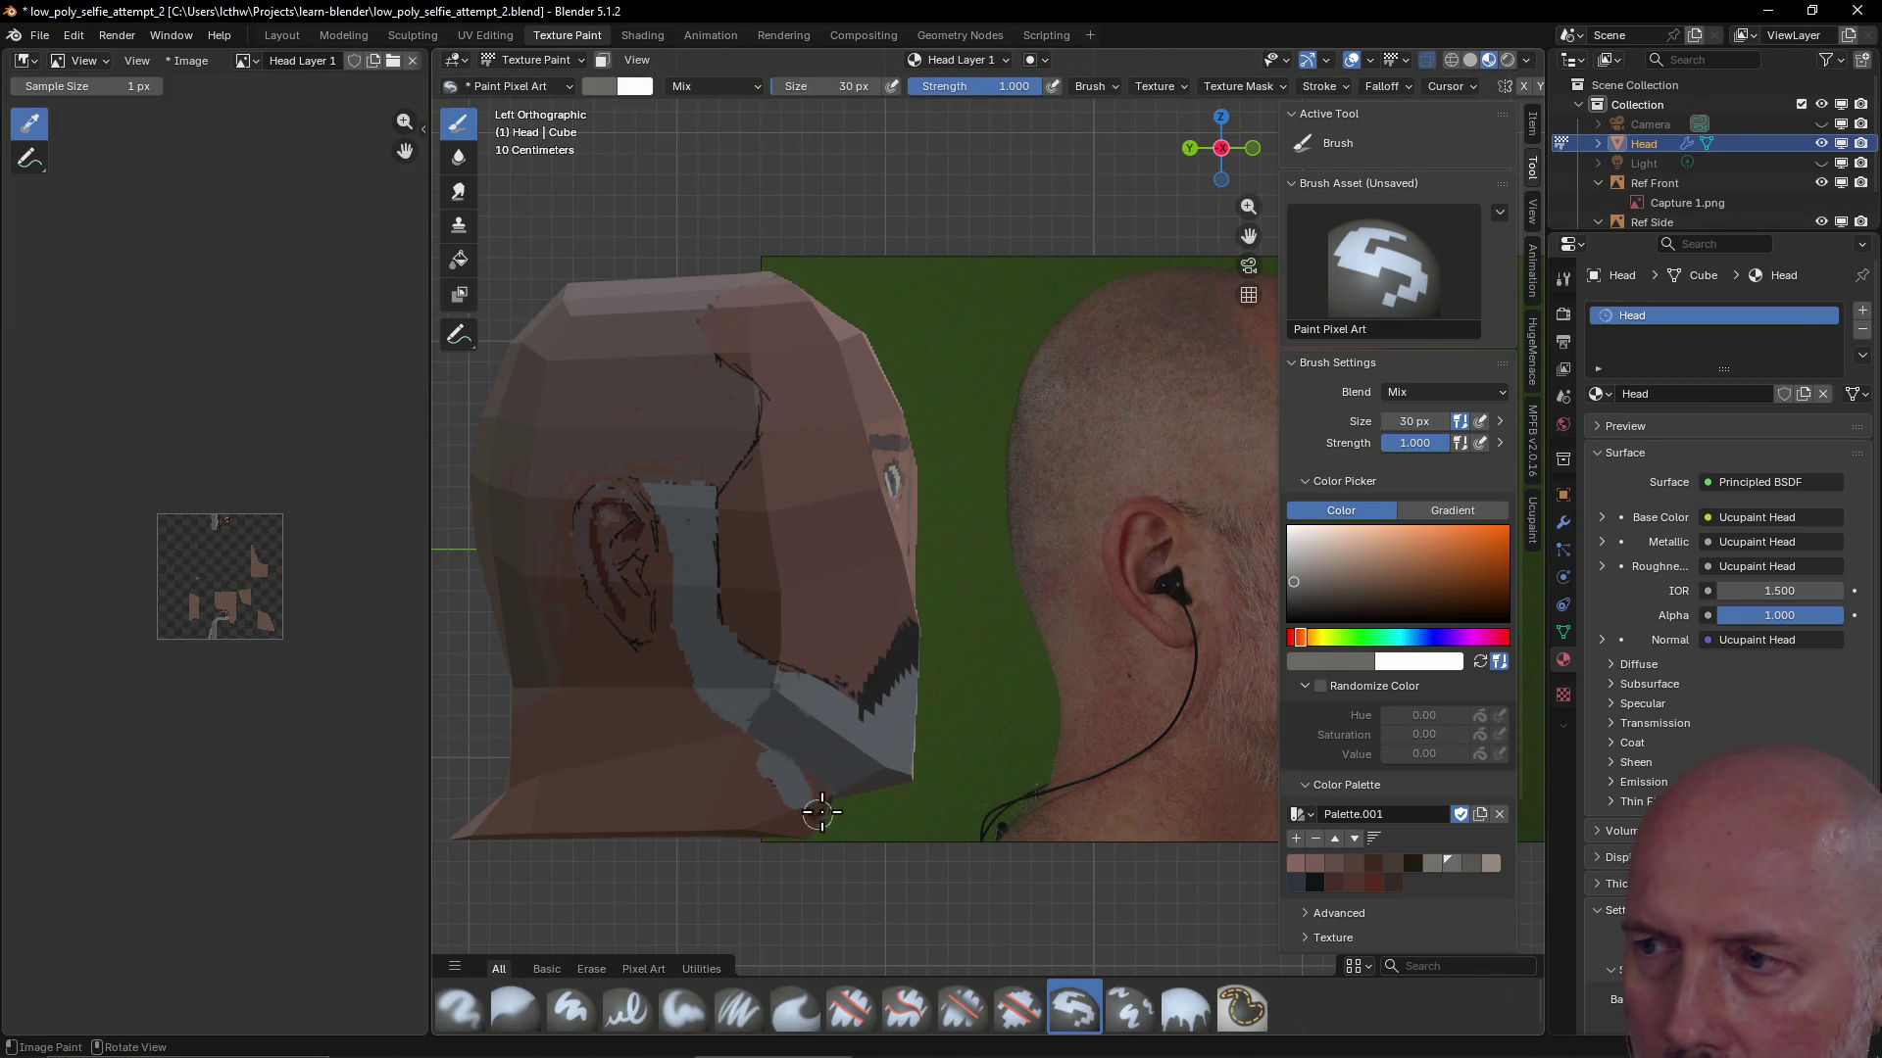
left_click(1469, 865)
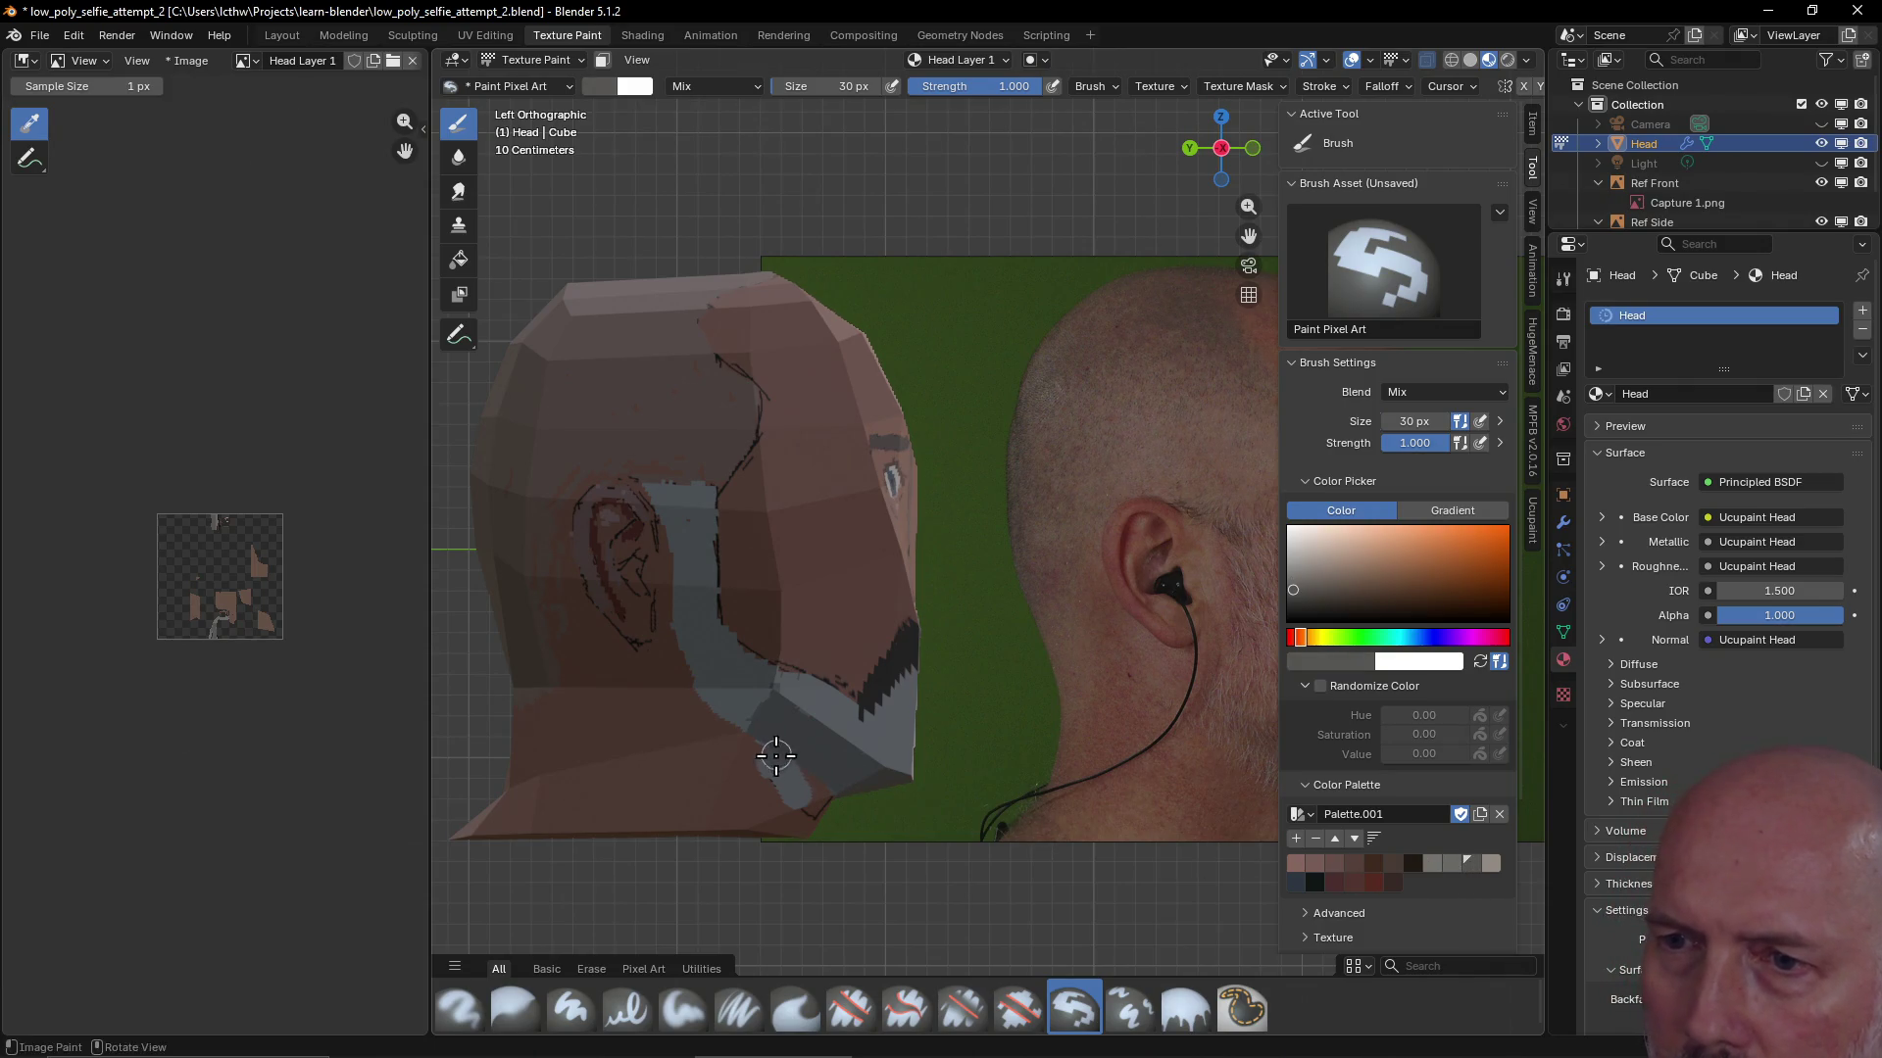
left_click_drag(800, 796, 775, 757)
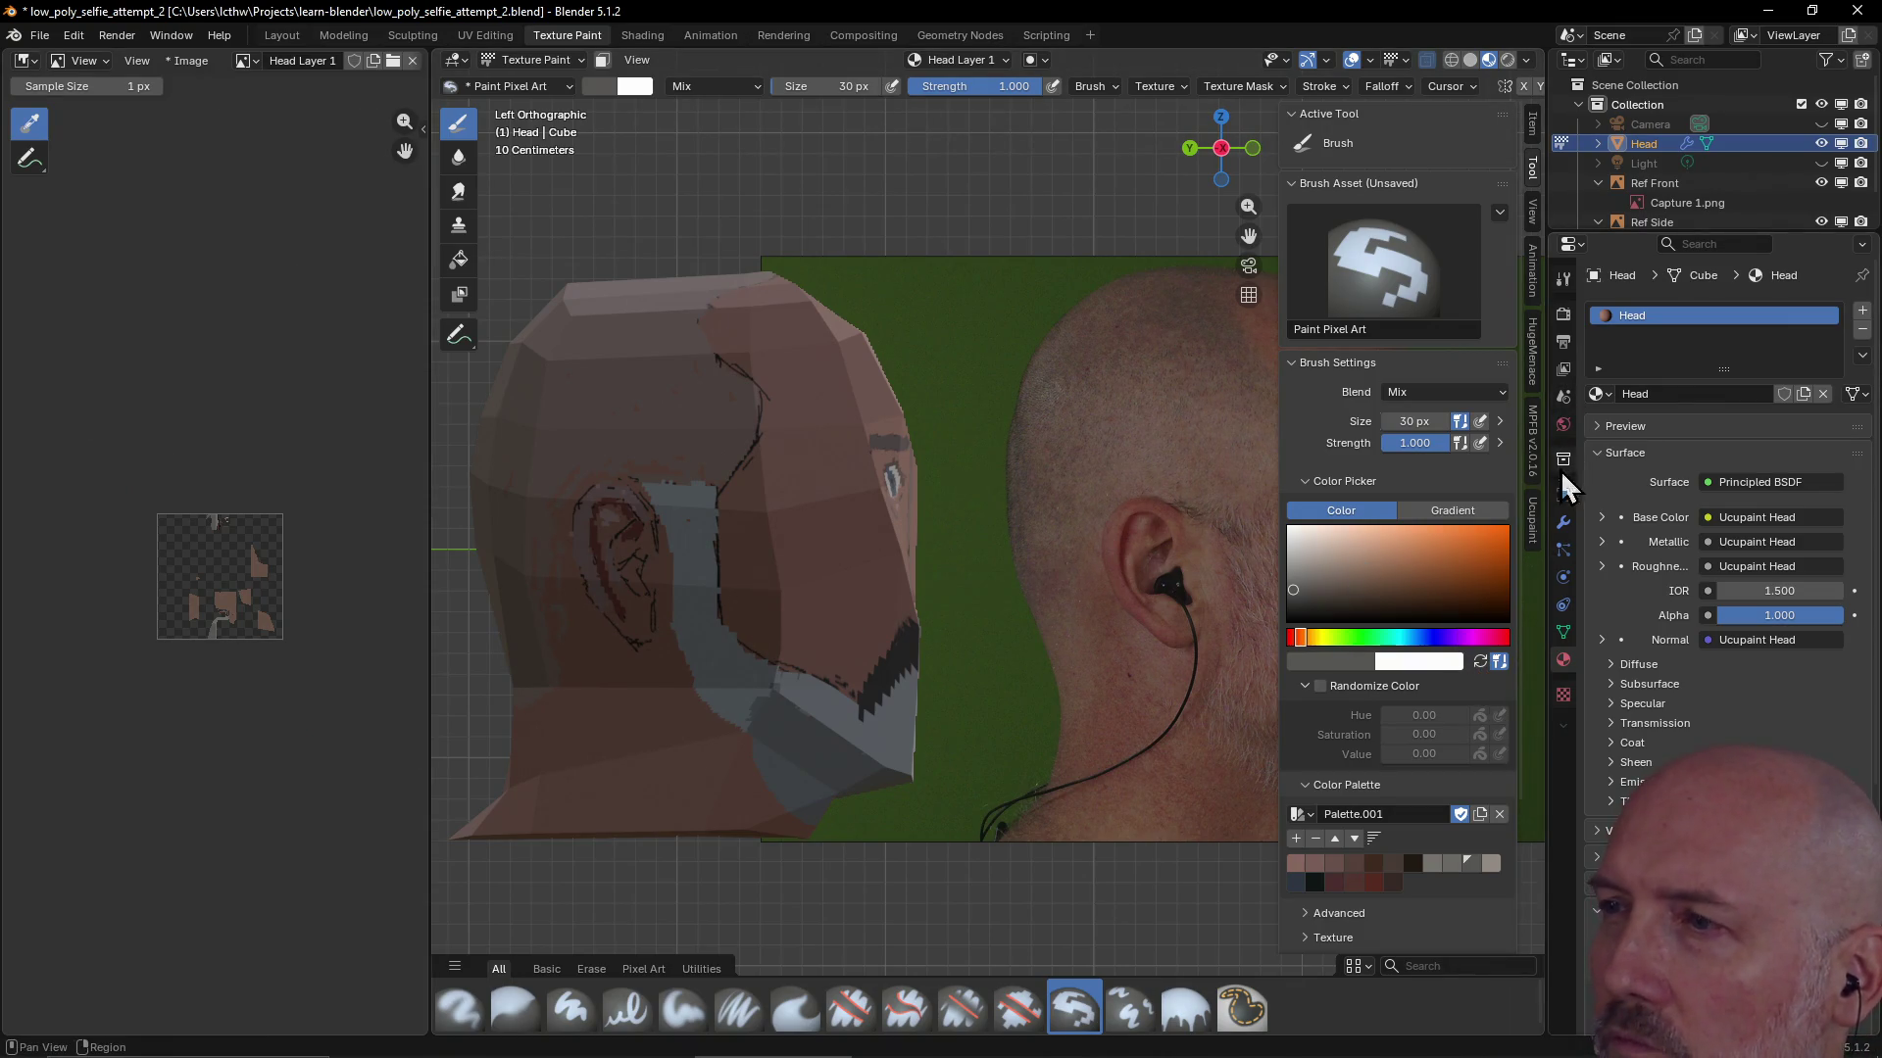
Erase stray paint behind, above and down along the ear, then switch back to painting
left_click(1533, 531)
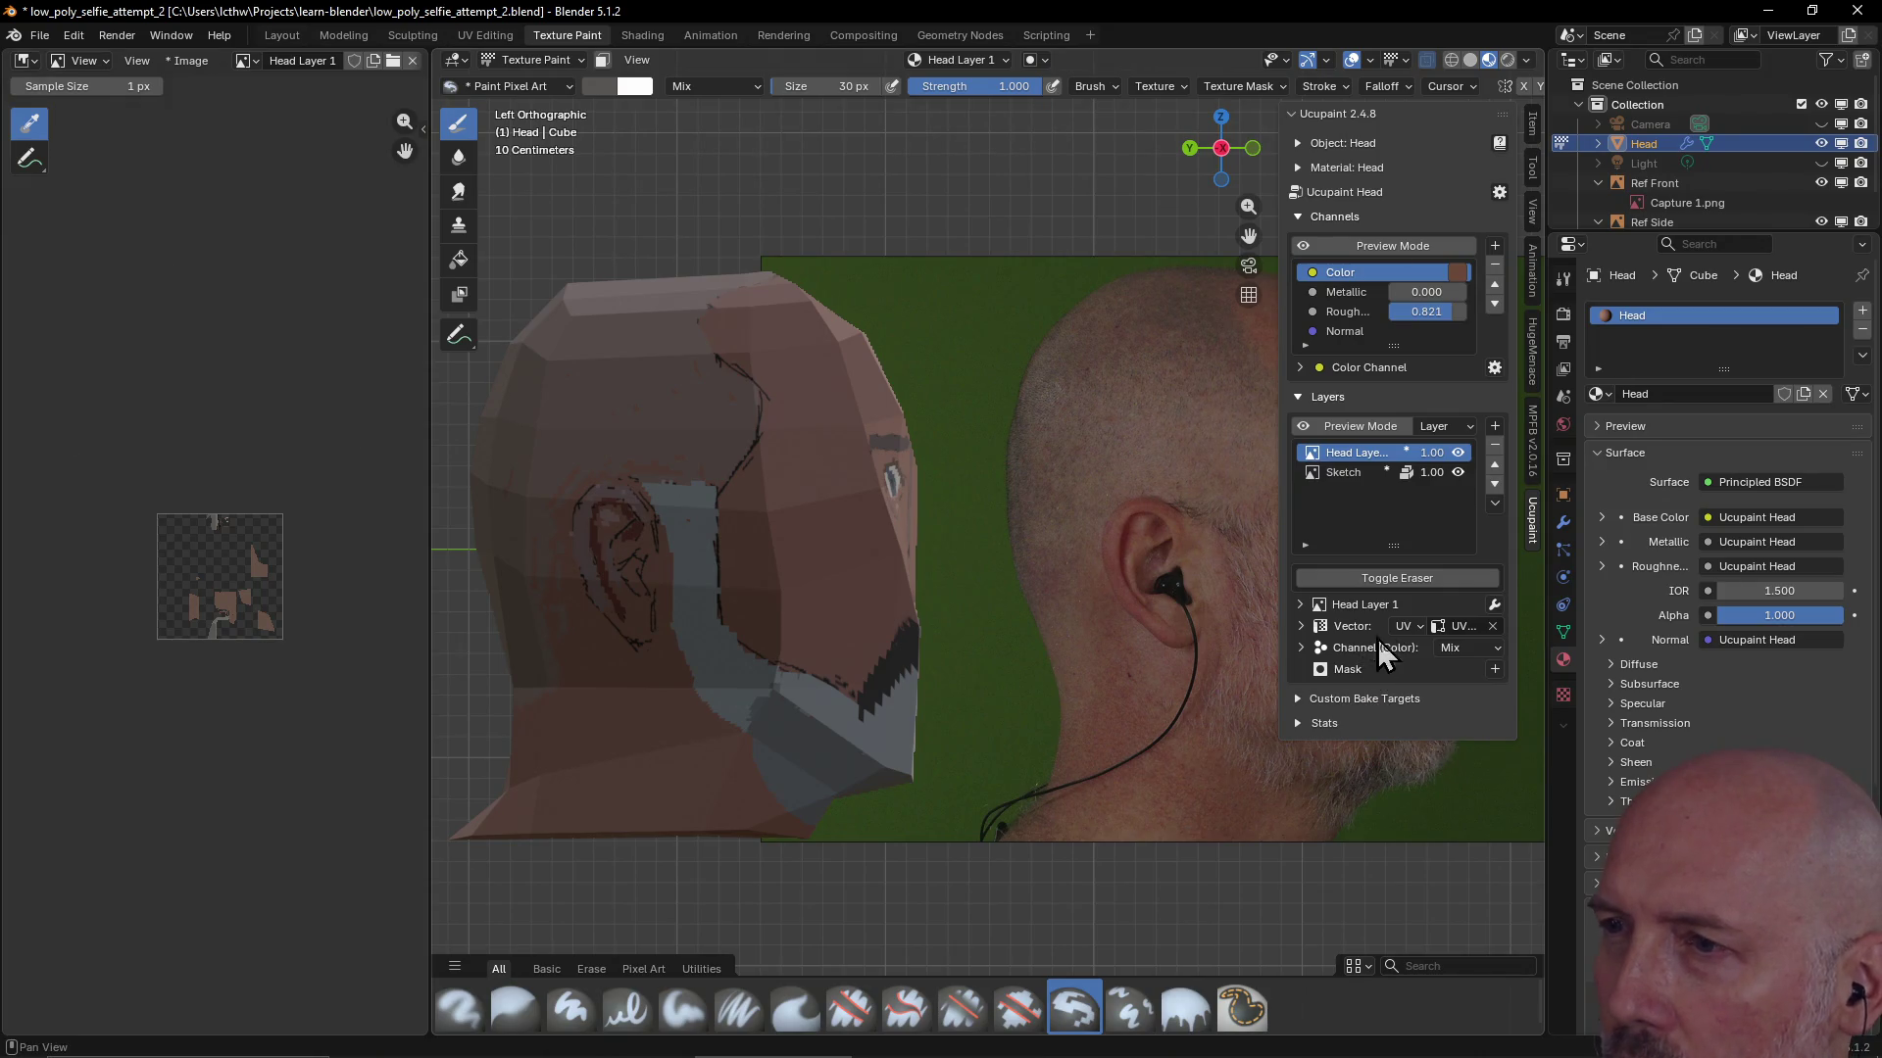
left_click(1392, 579)
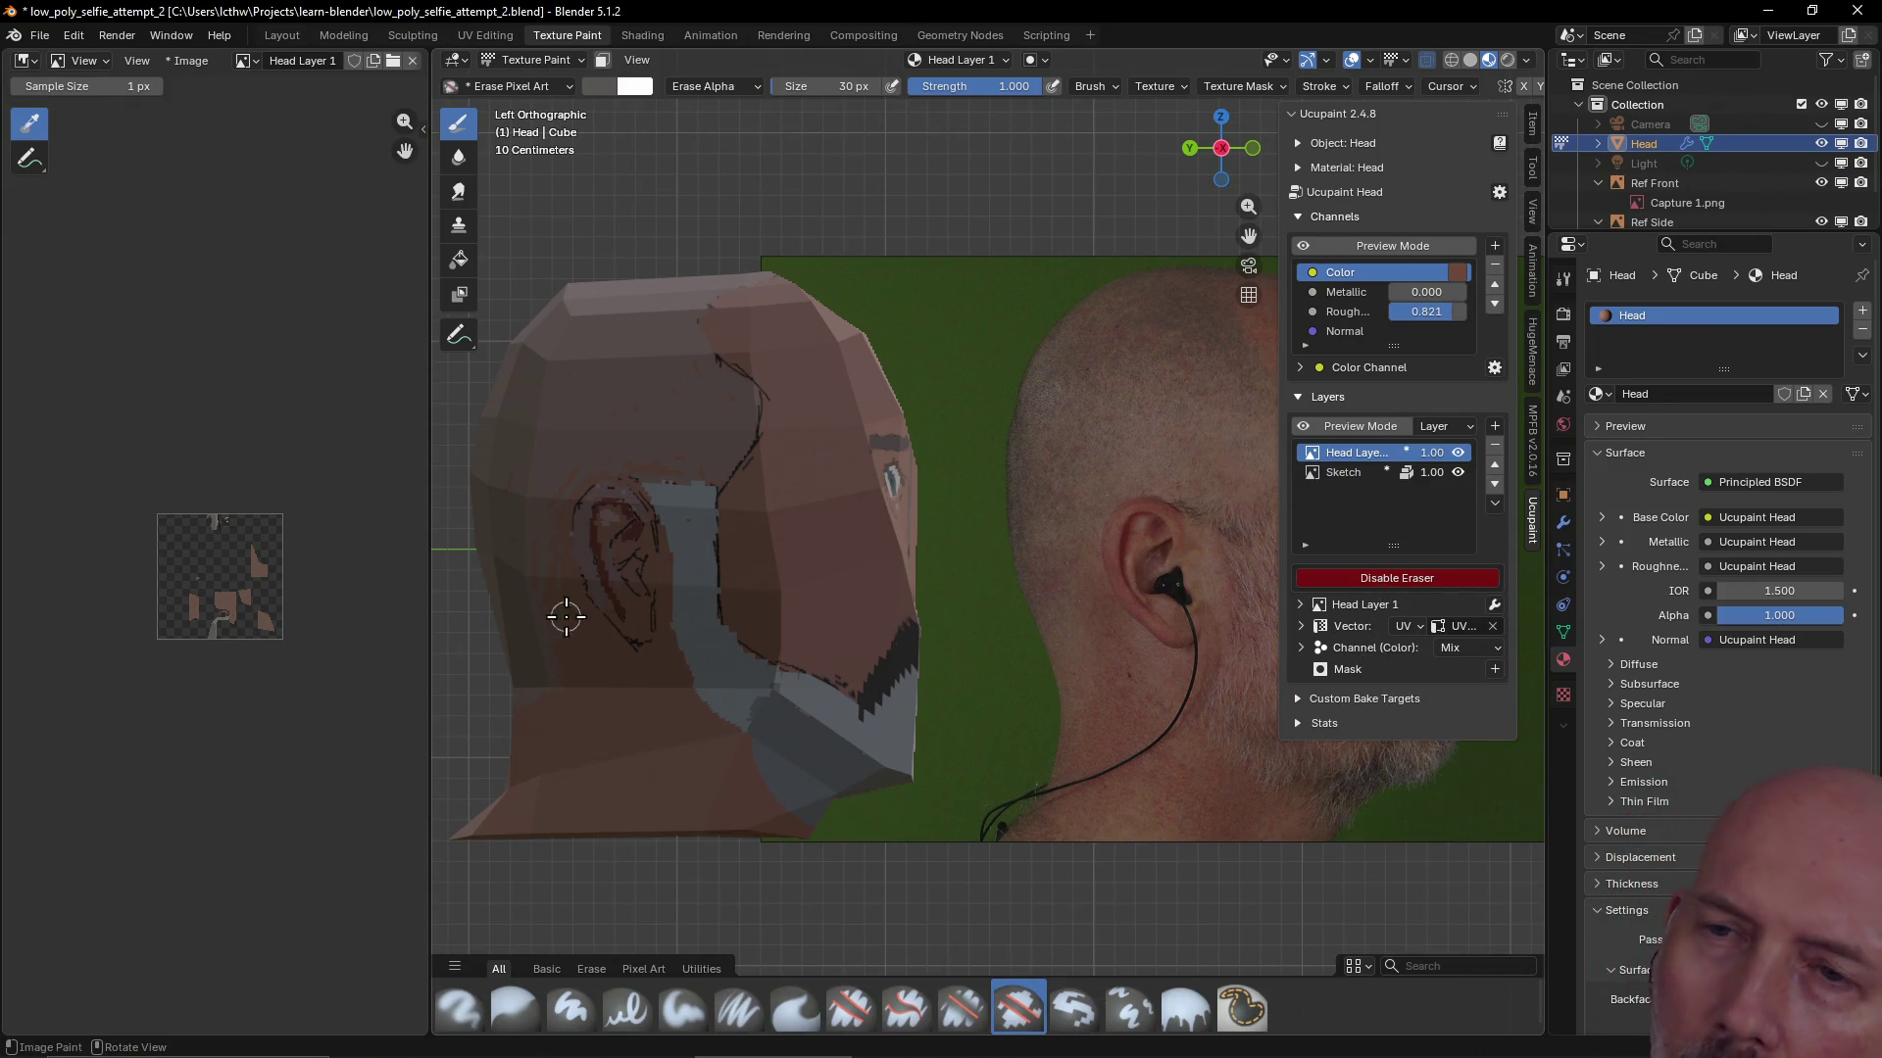
left_click_drag(557, 585, 561, 547)
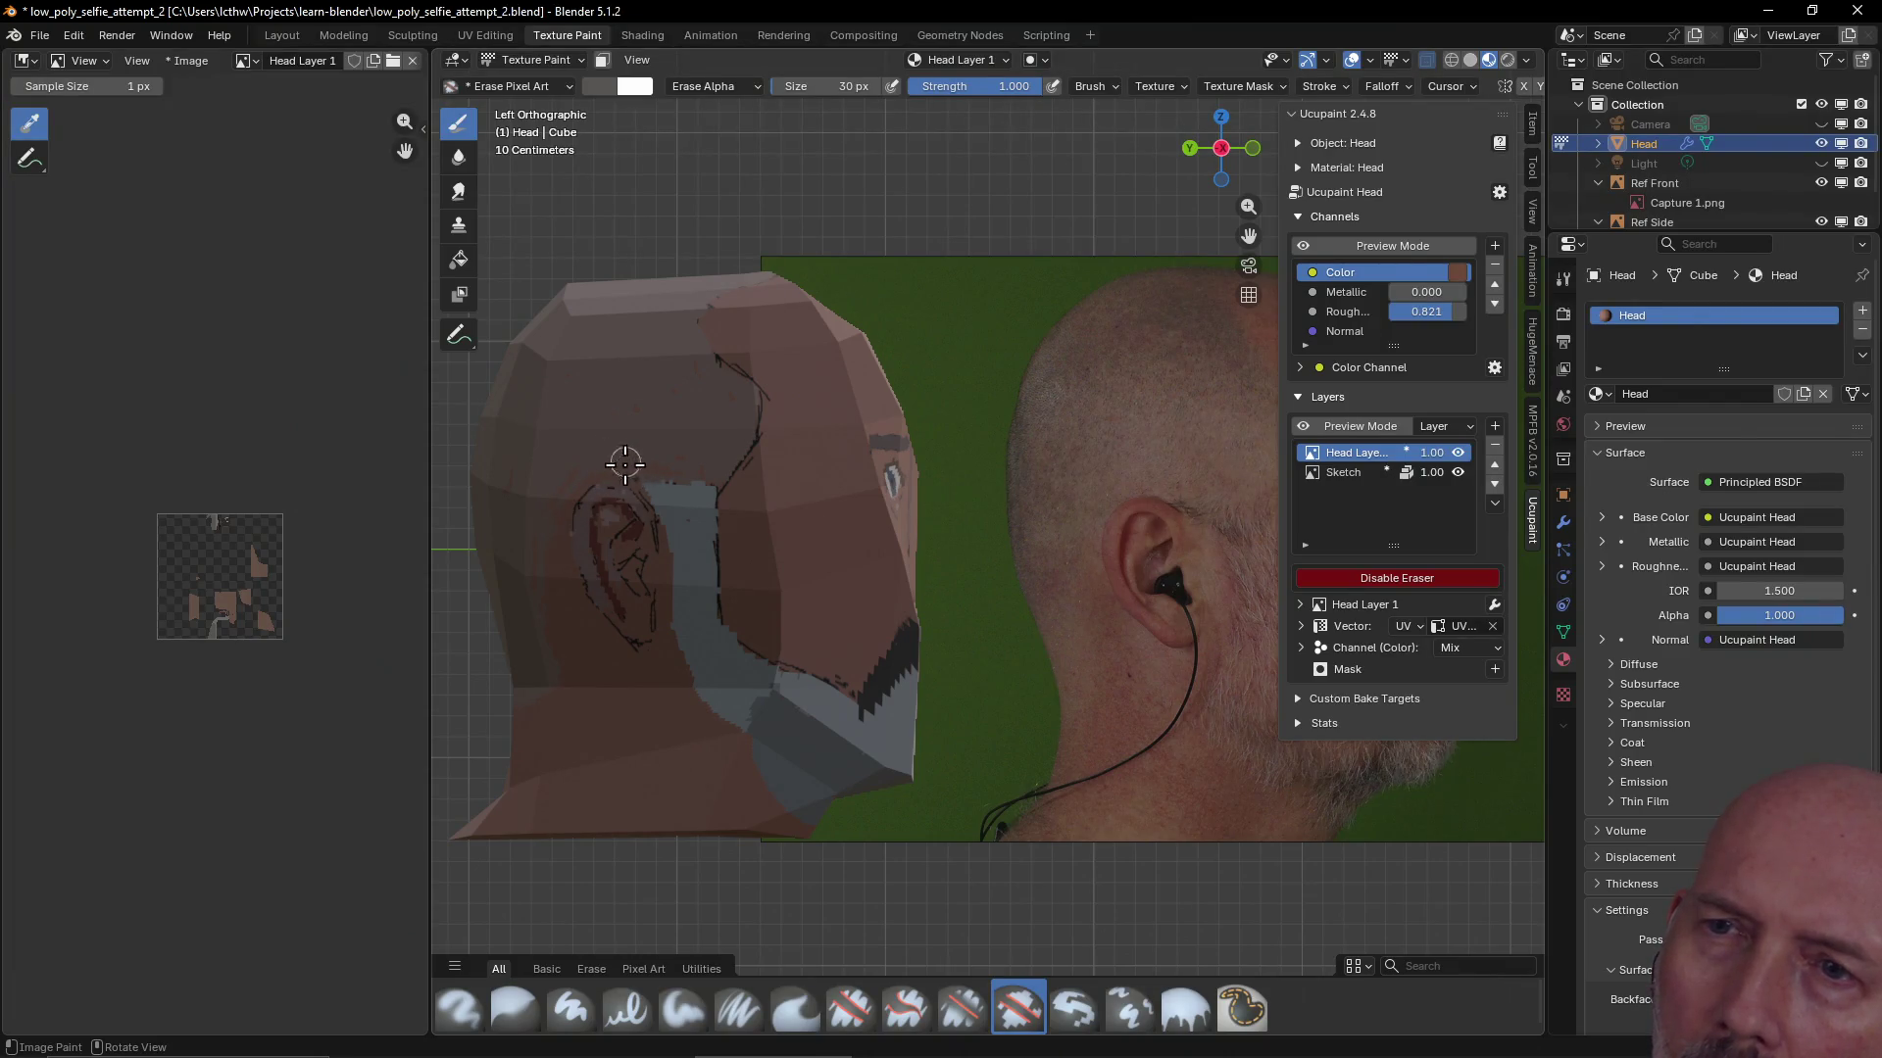
left_click_drag(650, 507, 635, 486)
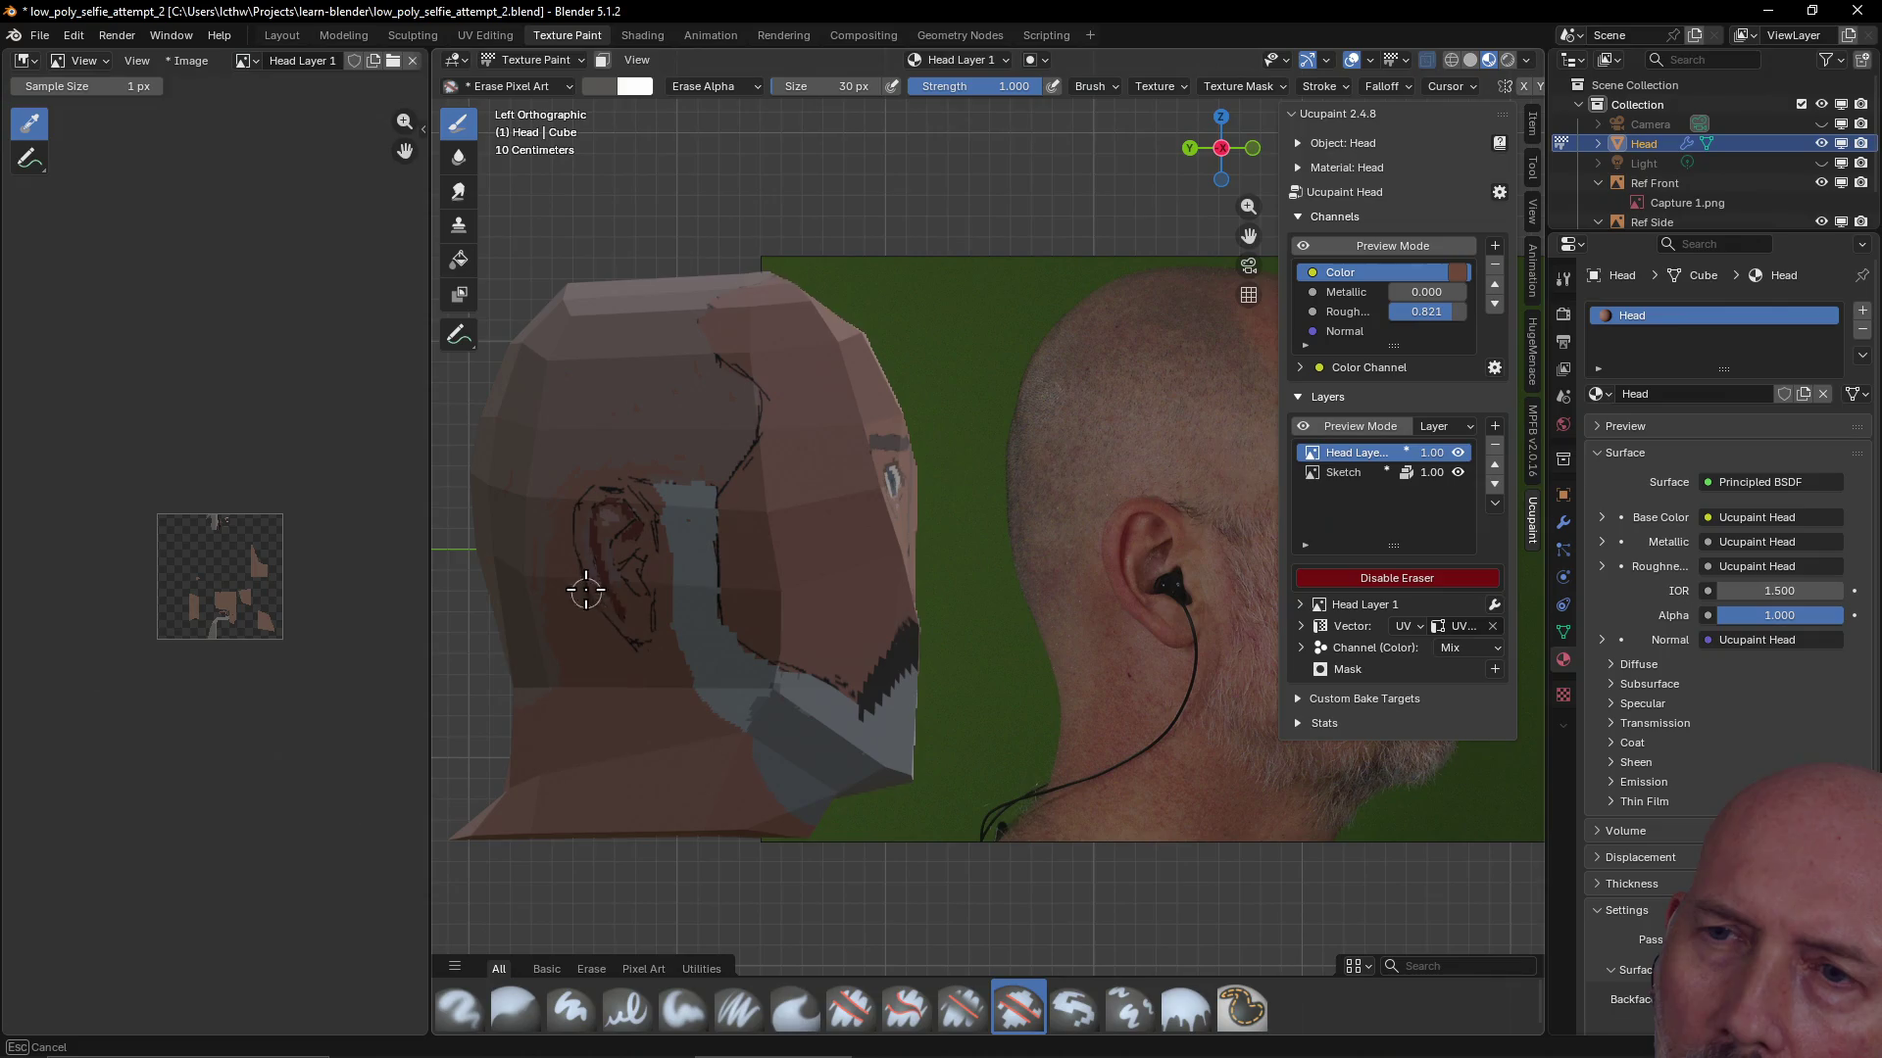
left_click_drag(605, 625, 621, 700)
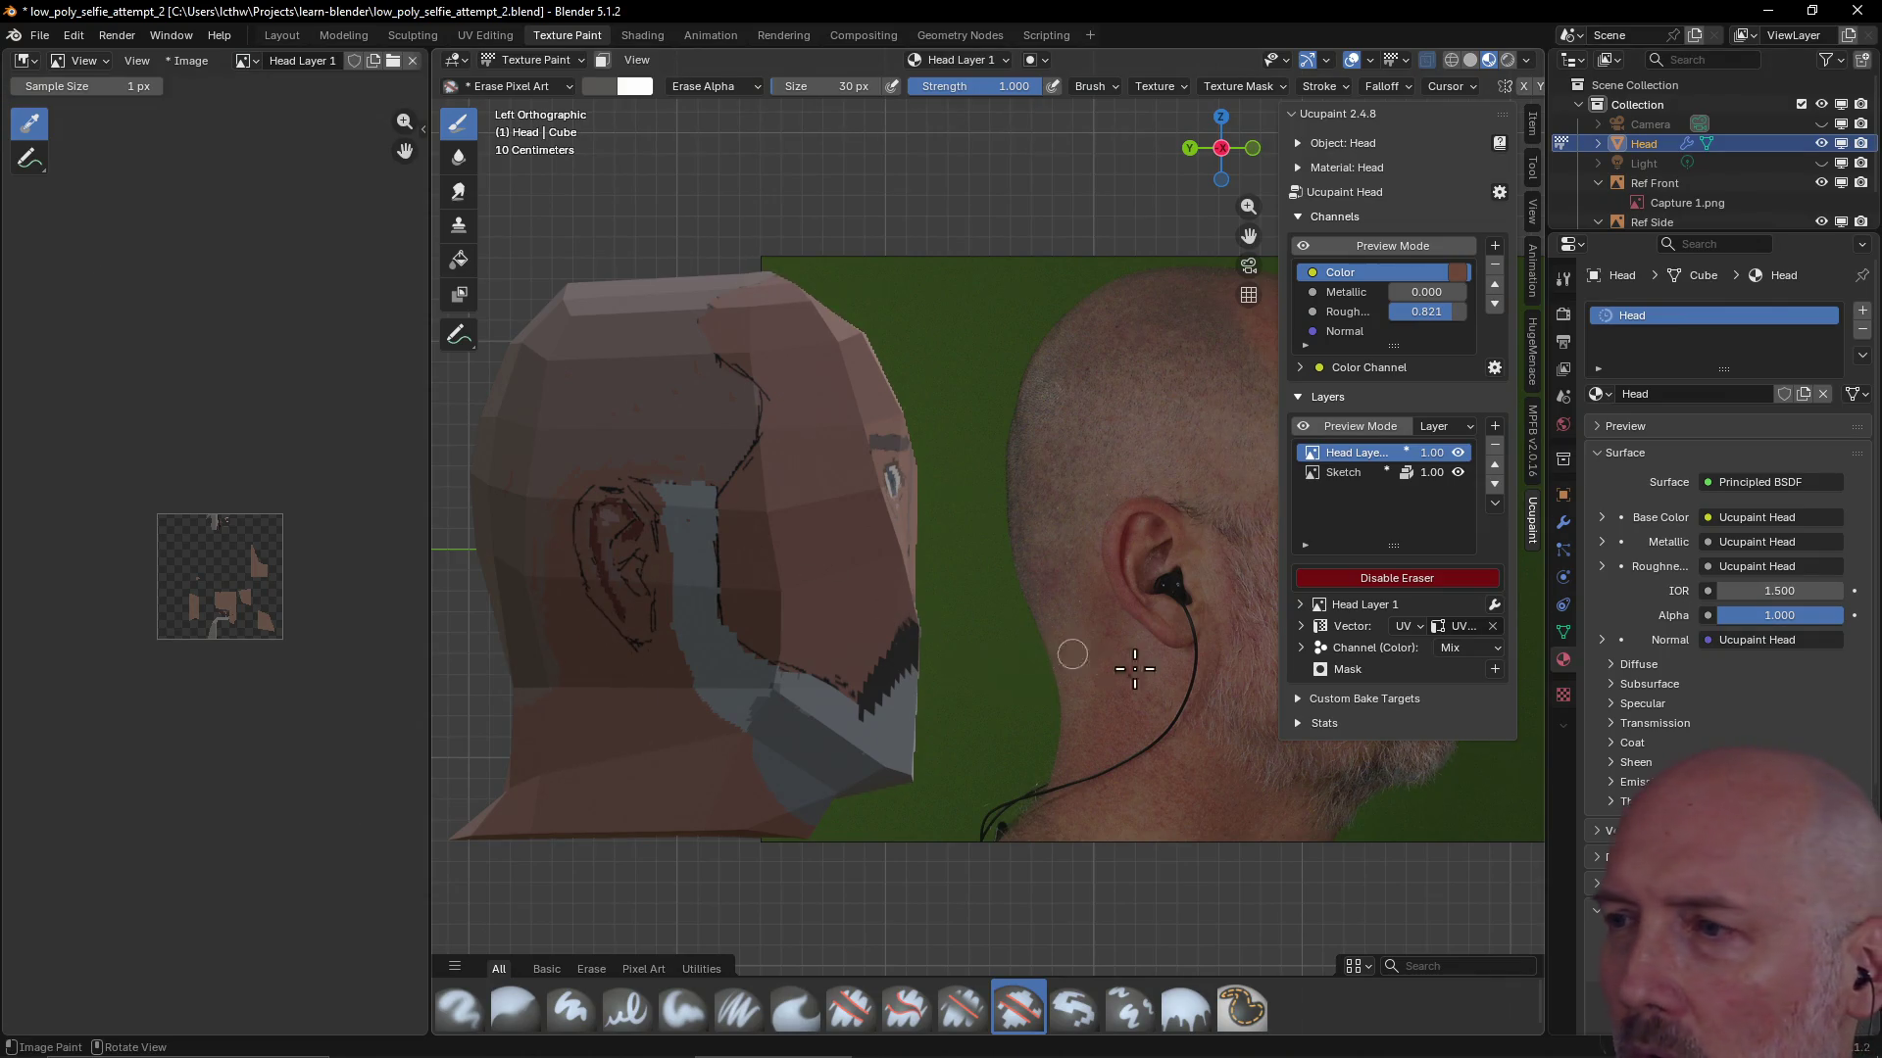
left_click(1441, 578)
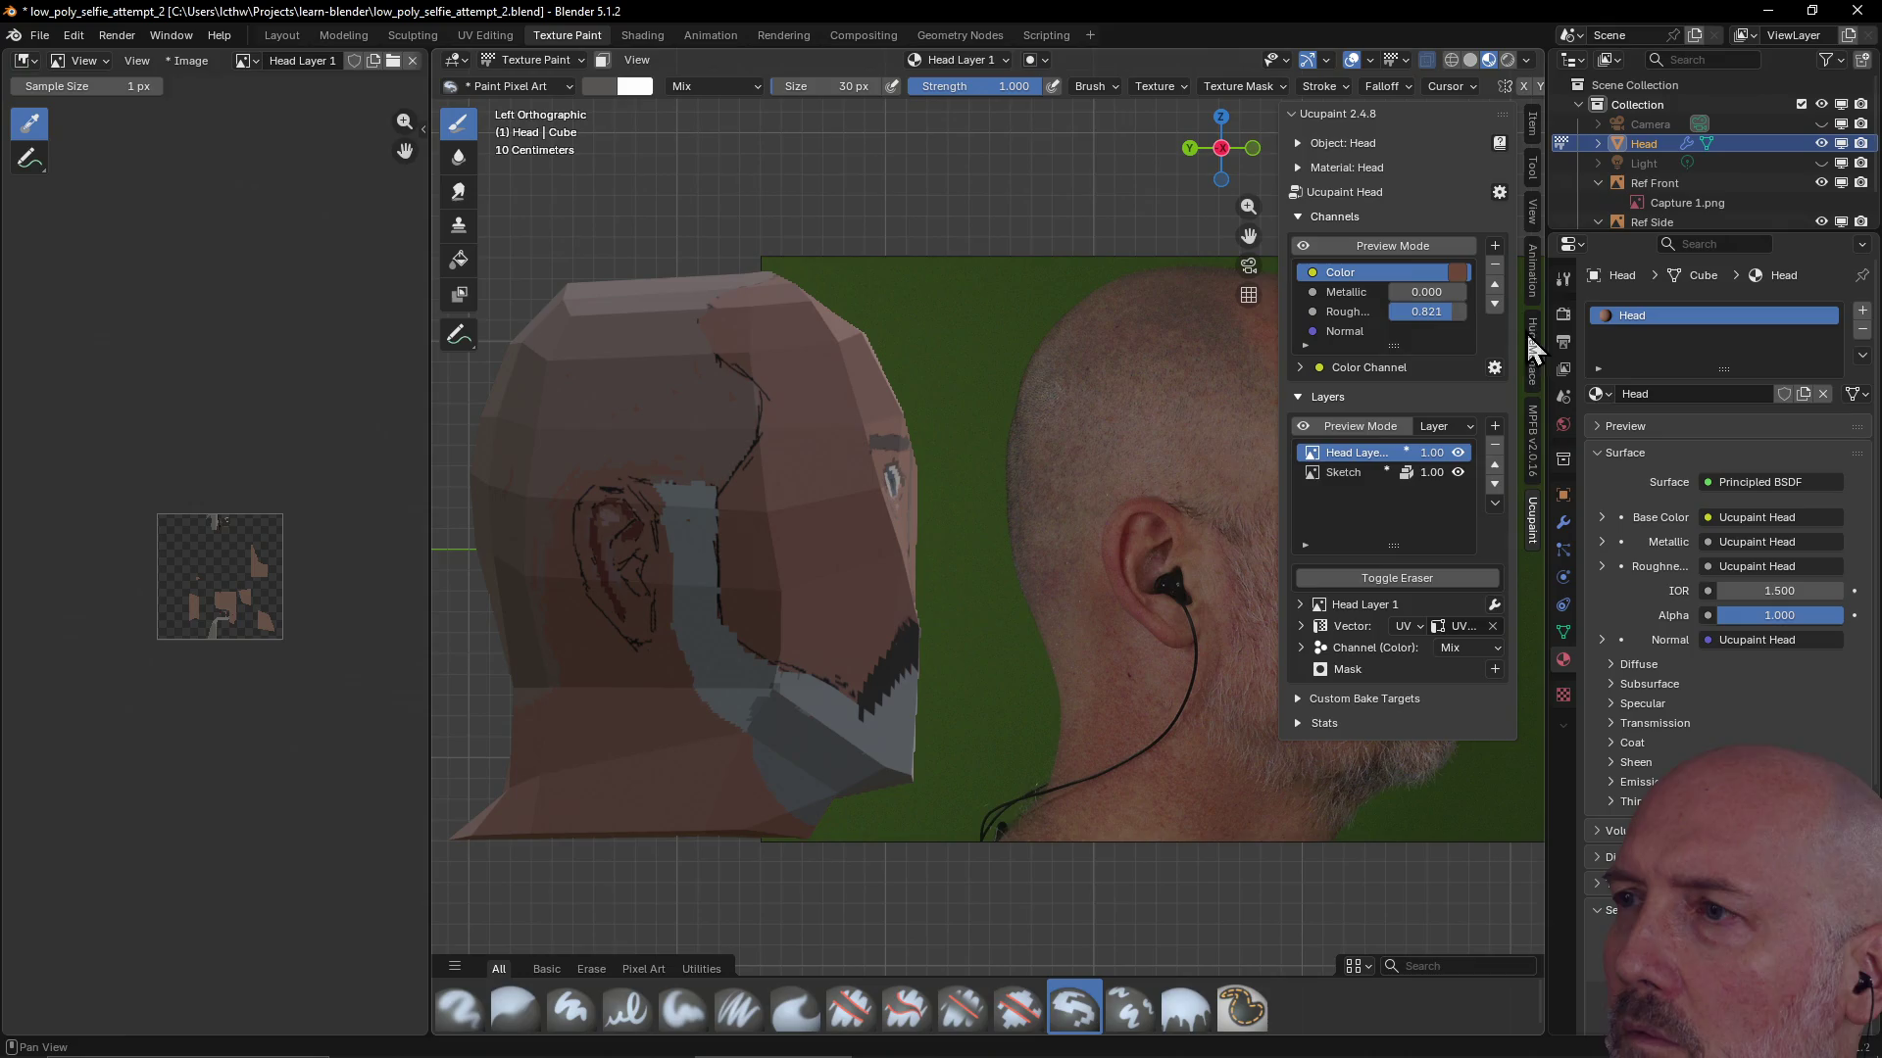
left_click(1533, 176)
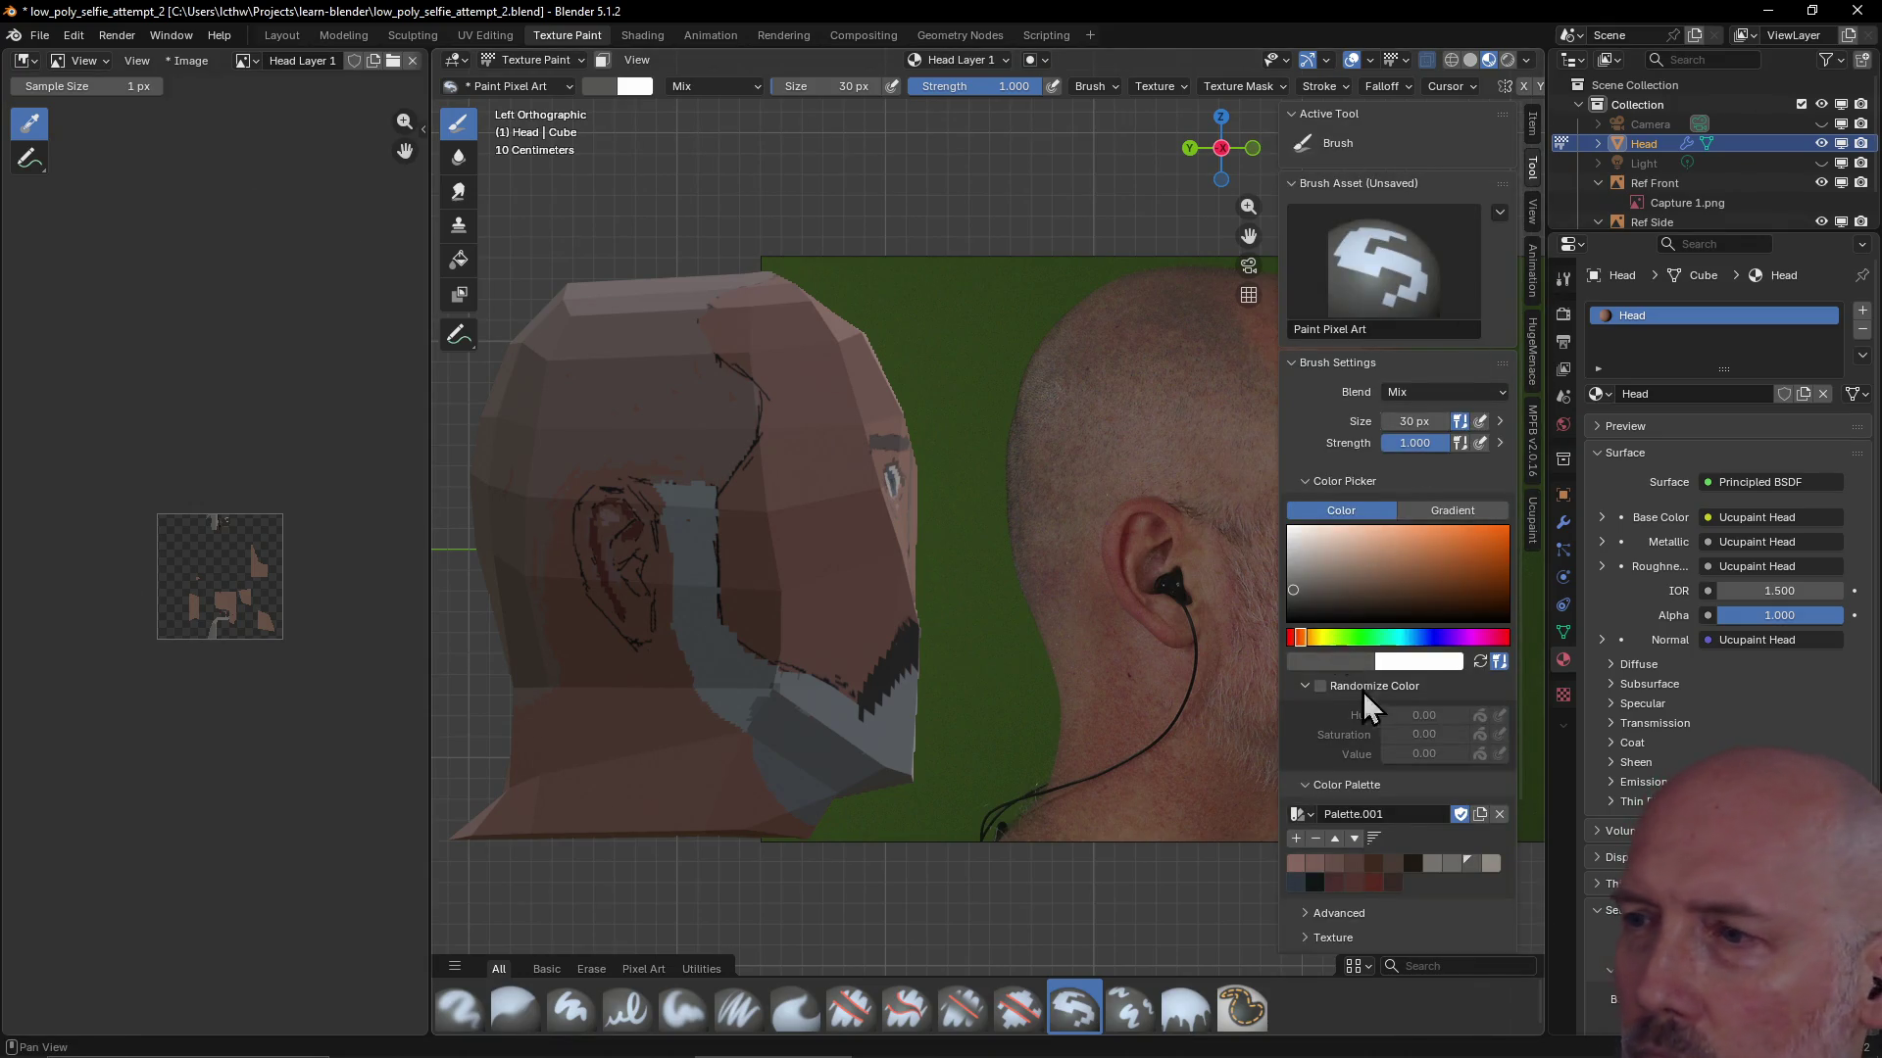
Sample the skin colour from the reference photo's scalp and paint it onto the cheek
left_click(1387, 867)
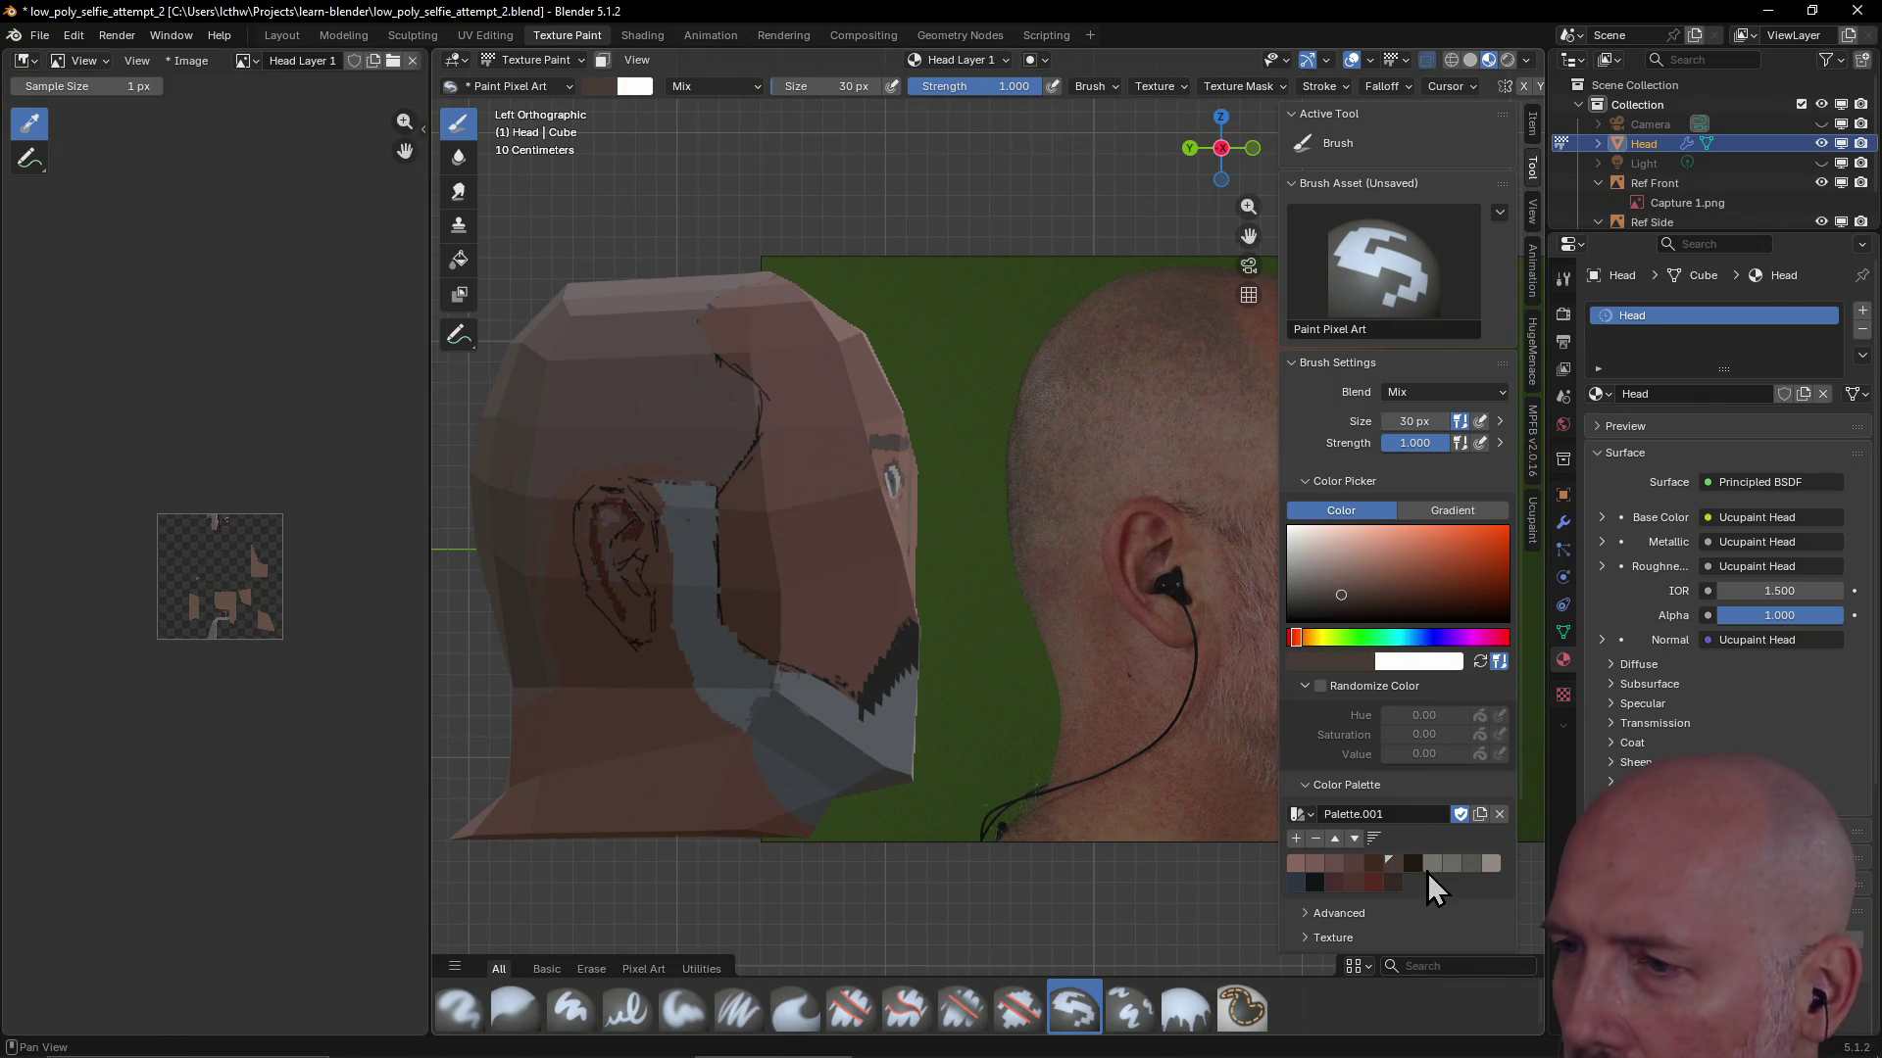
left_click(1351, 865)
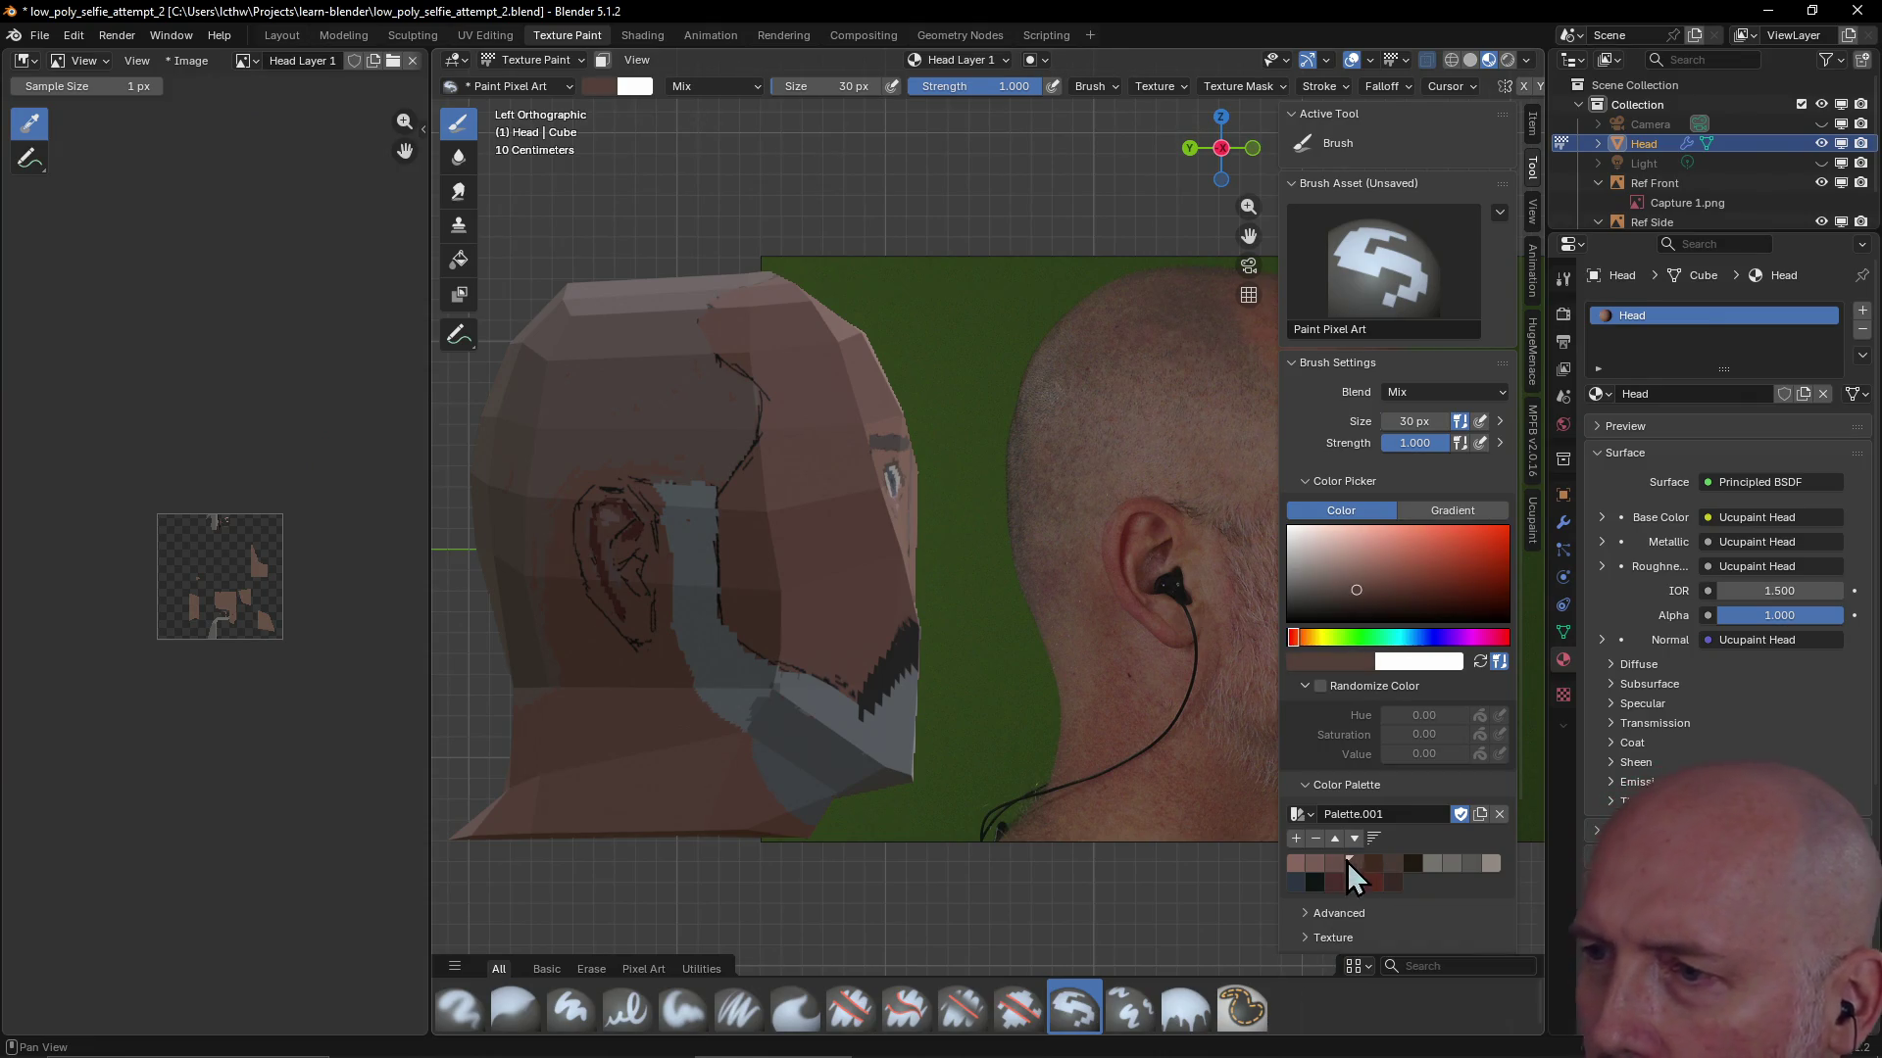
left_click(657, 379)
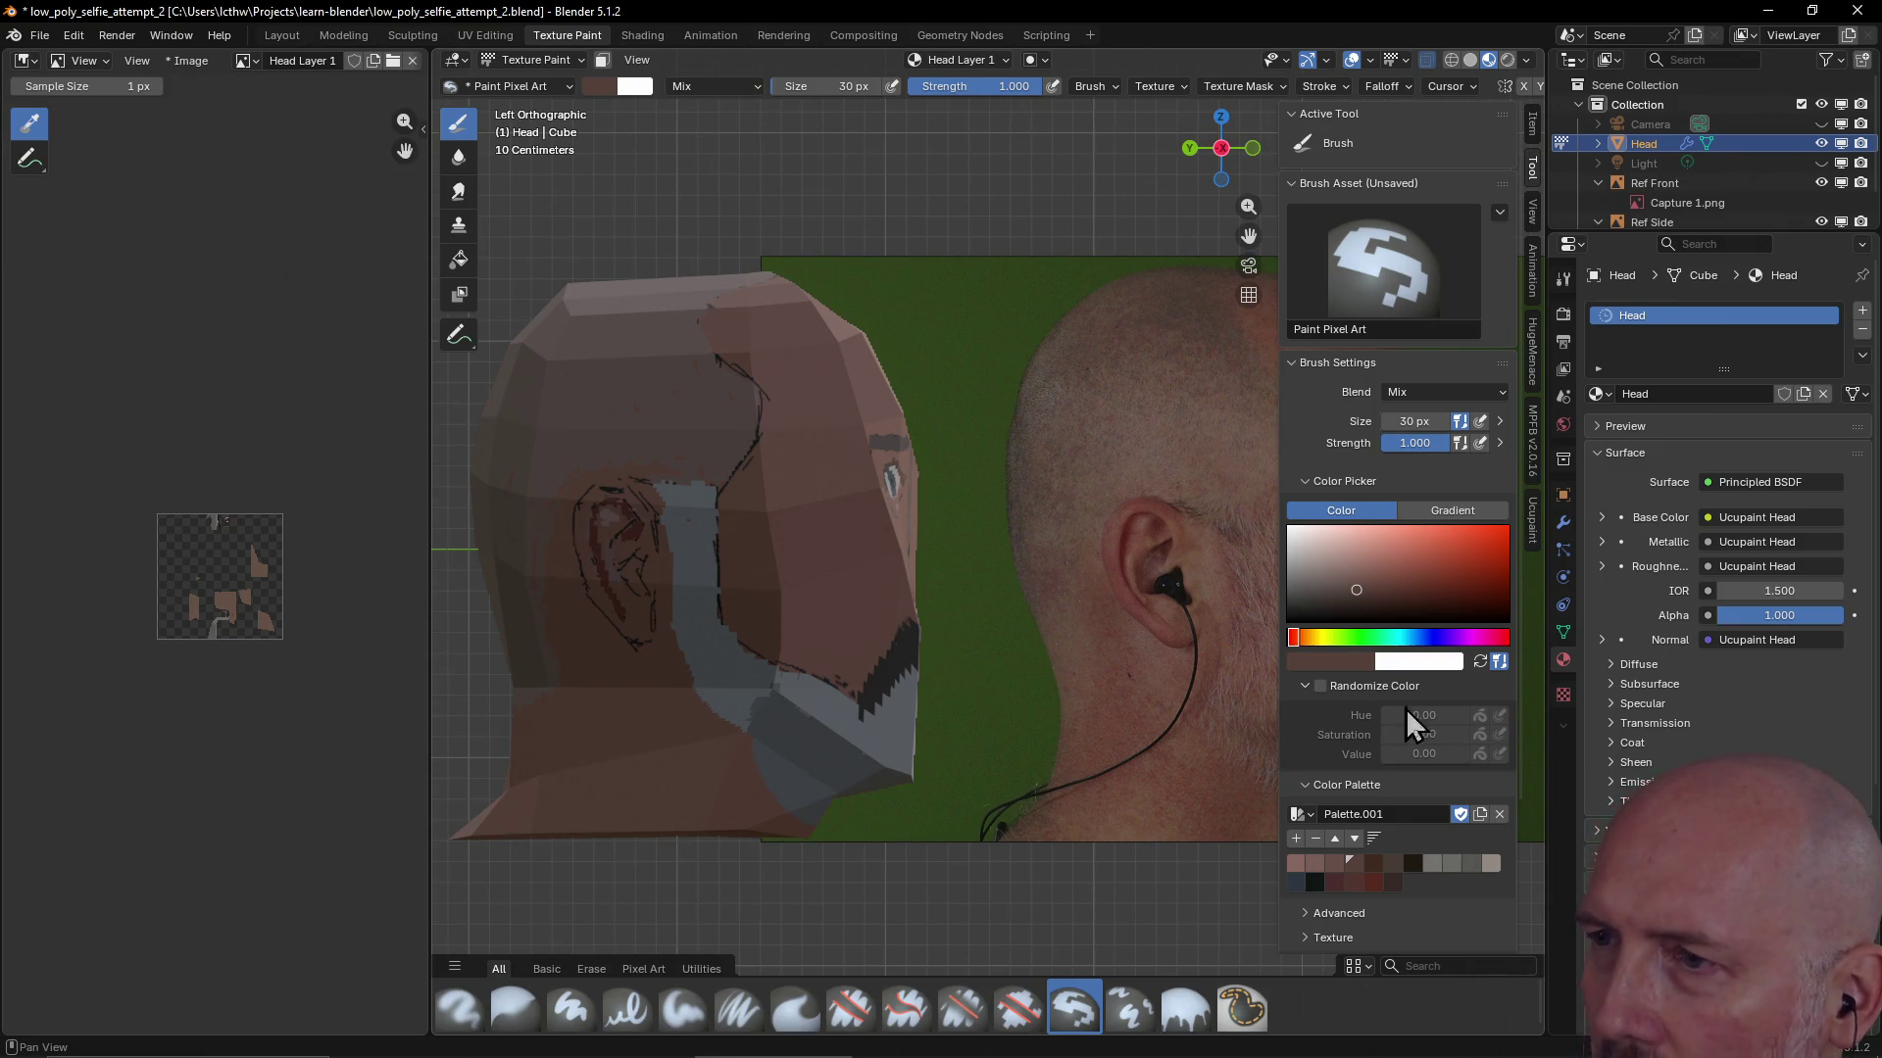
left_click(1378, 667)
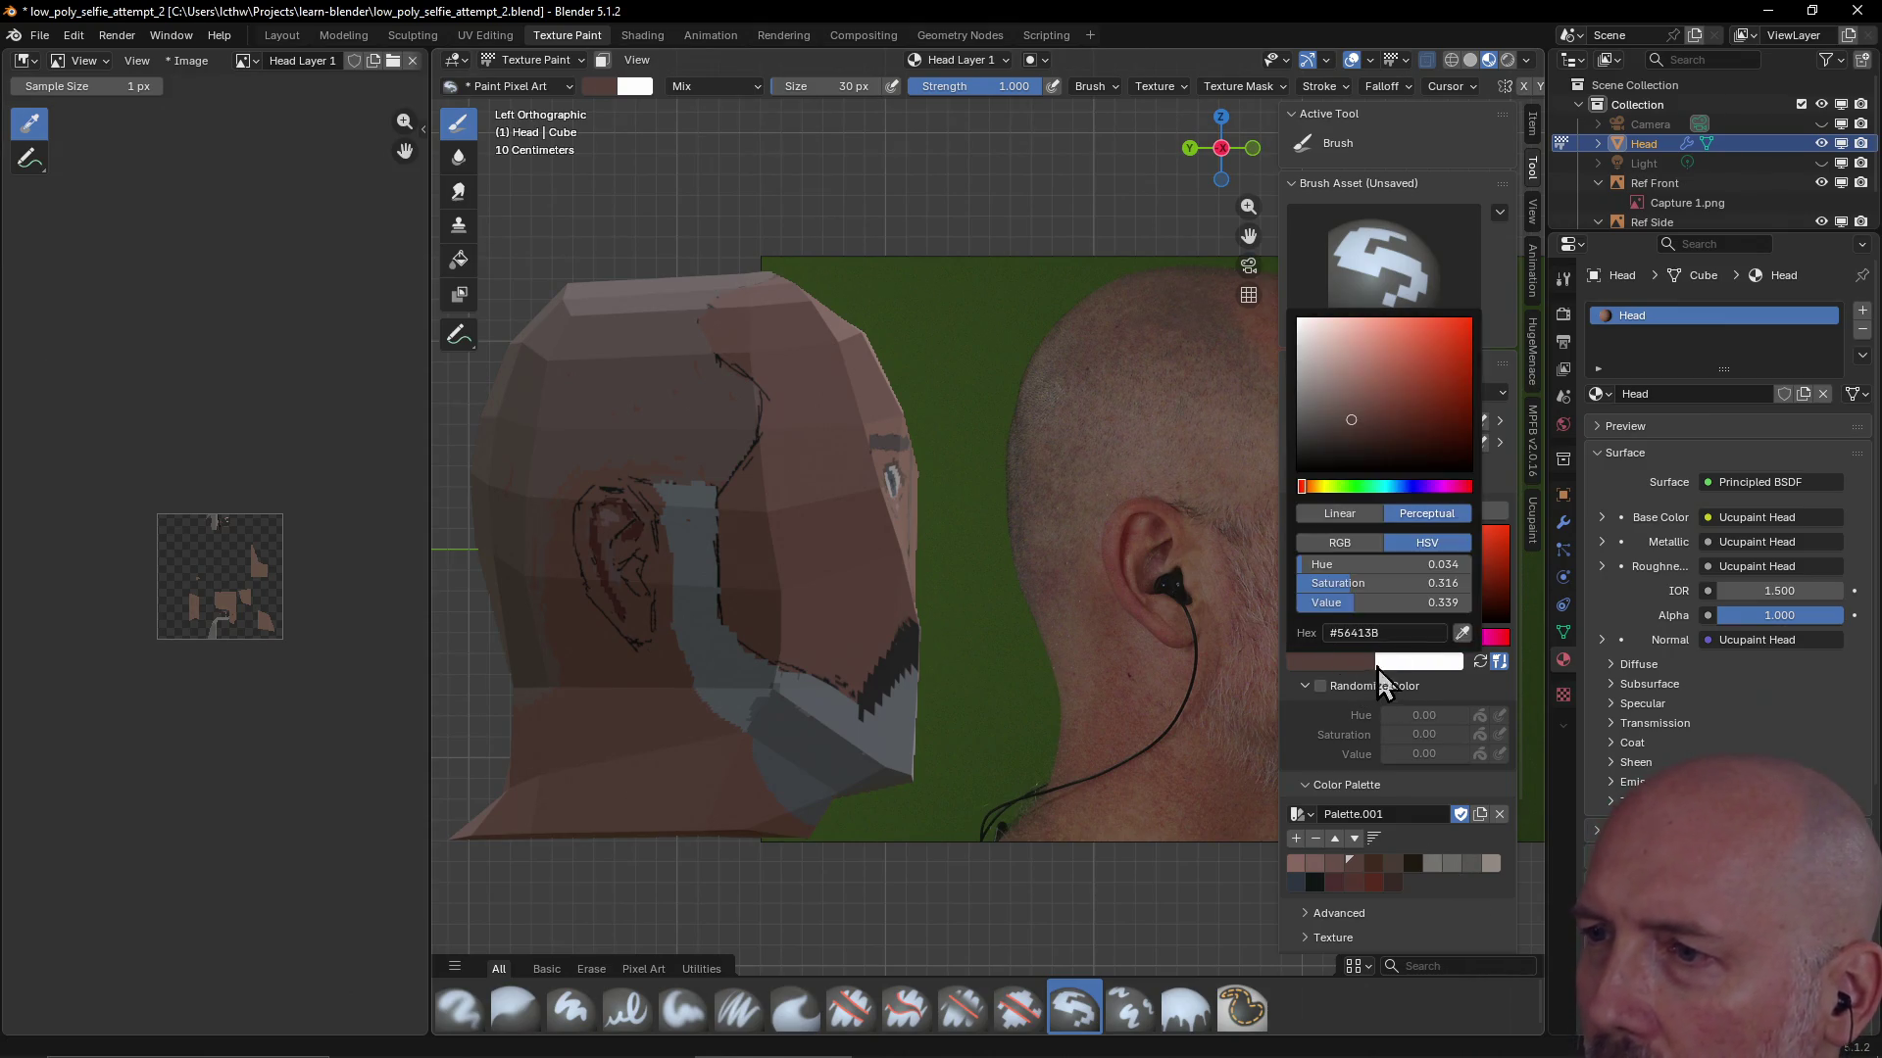
left_click(1466, 632)
left_click(1135, 467)
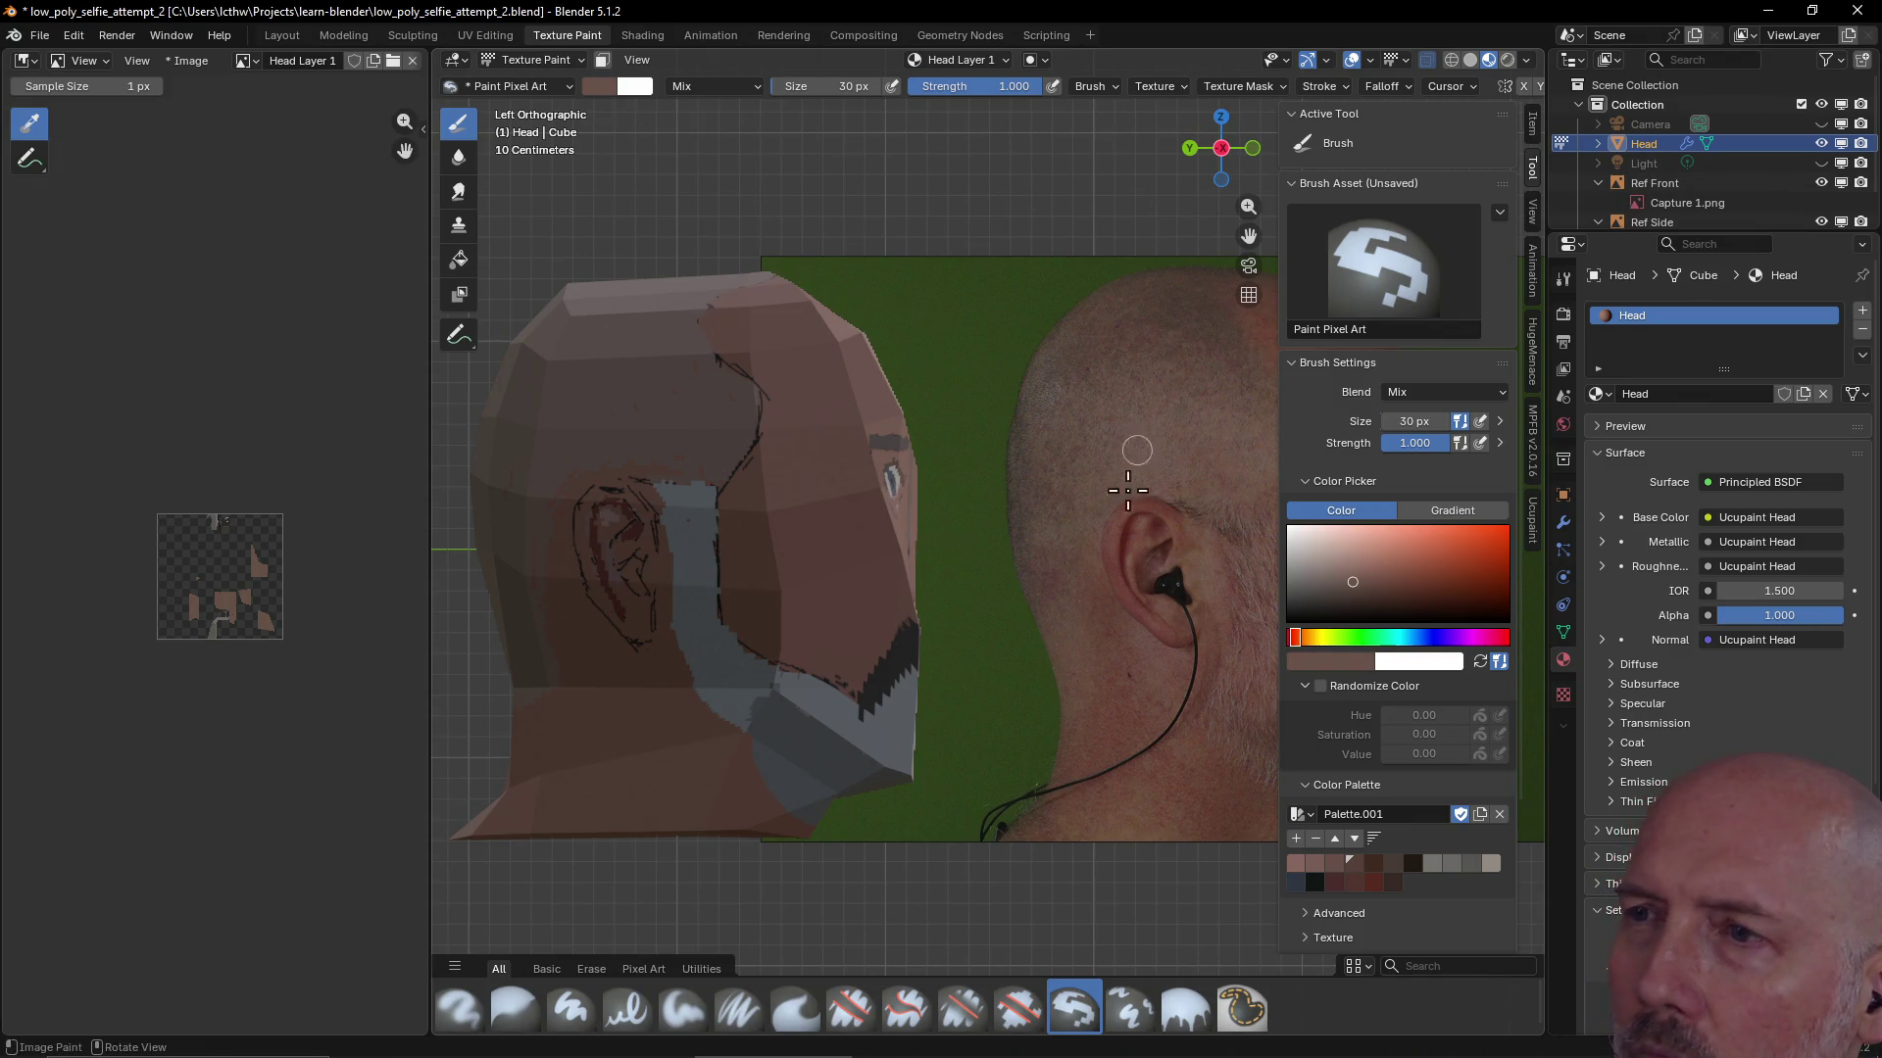
mouse_move(550, 609)
left_mouse_down()
mouse_move(537, 574)
mouse_move(568, 475)
left_mouse_up()
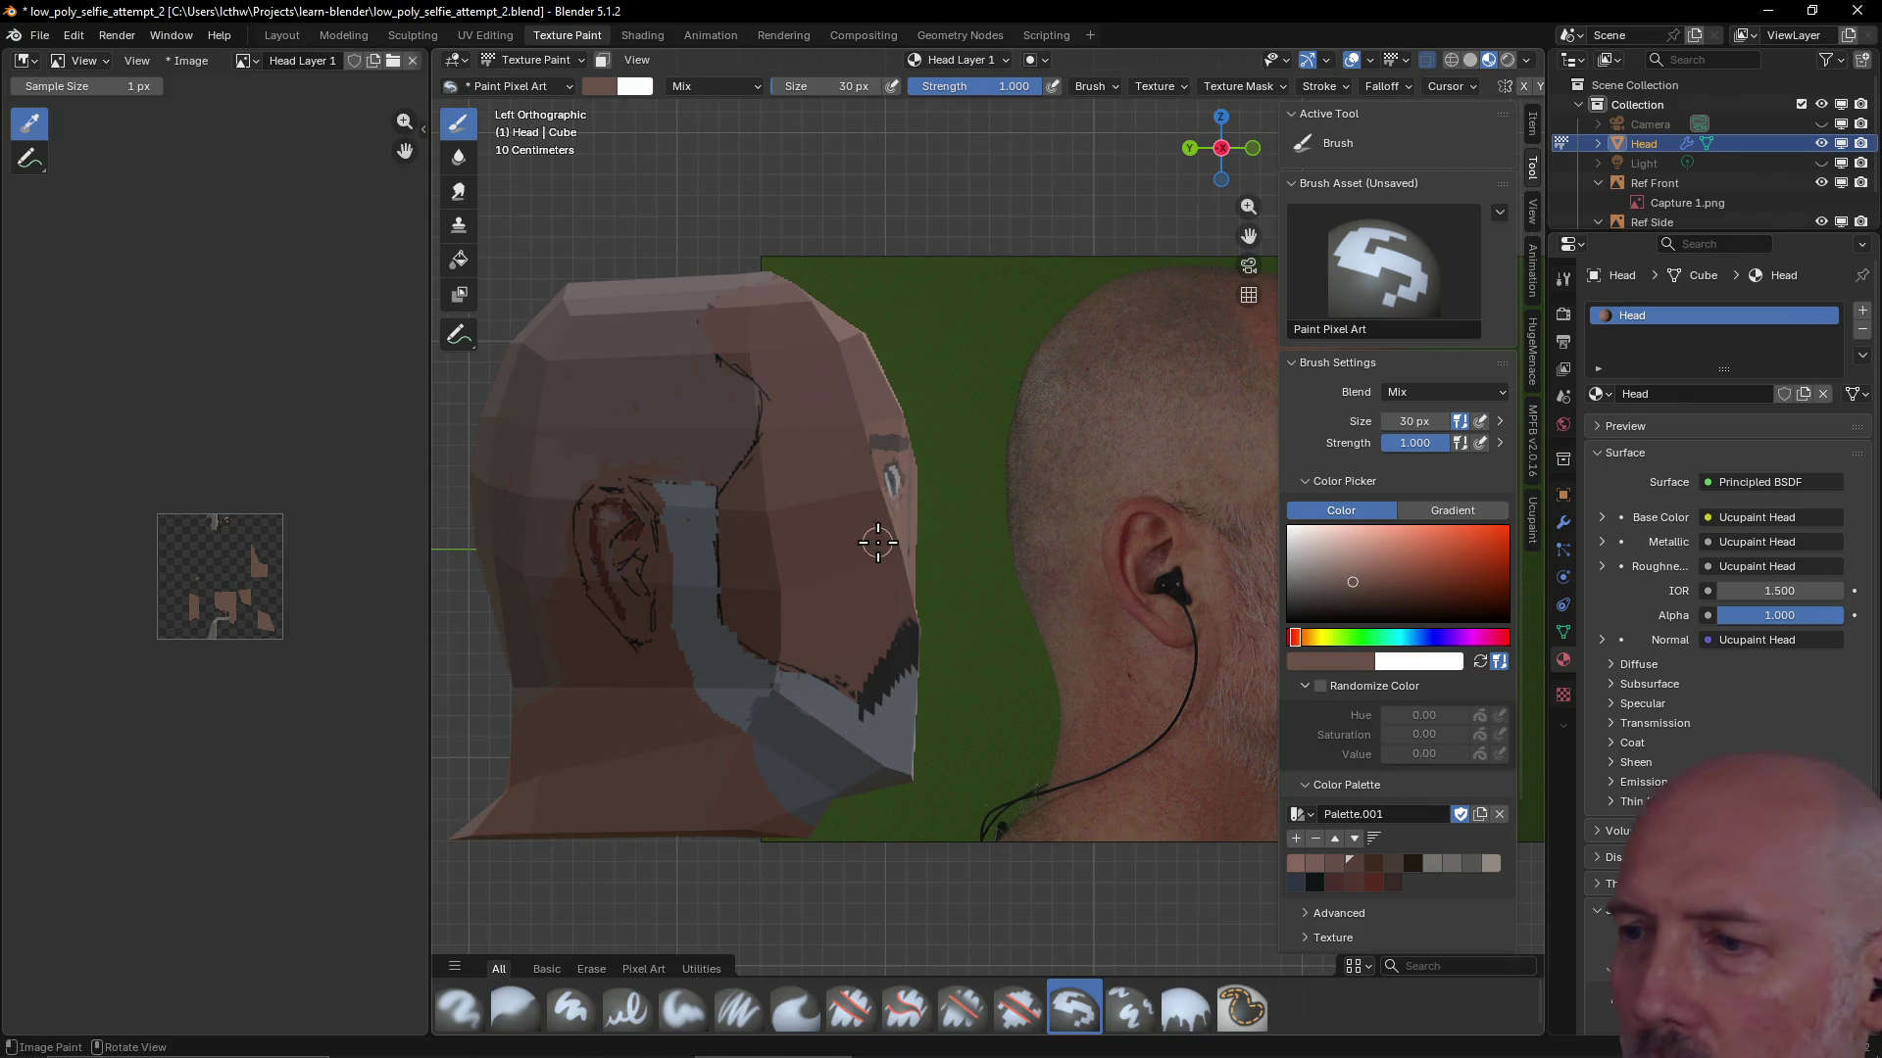
Save the skin colour as a palette swatch and paint it over the back of the head
left_click(1295, 838)
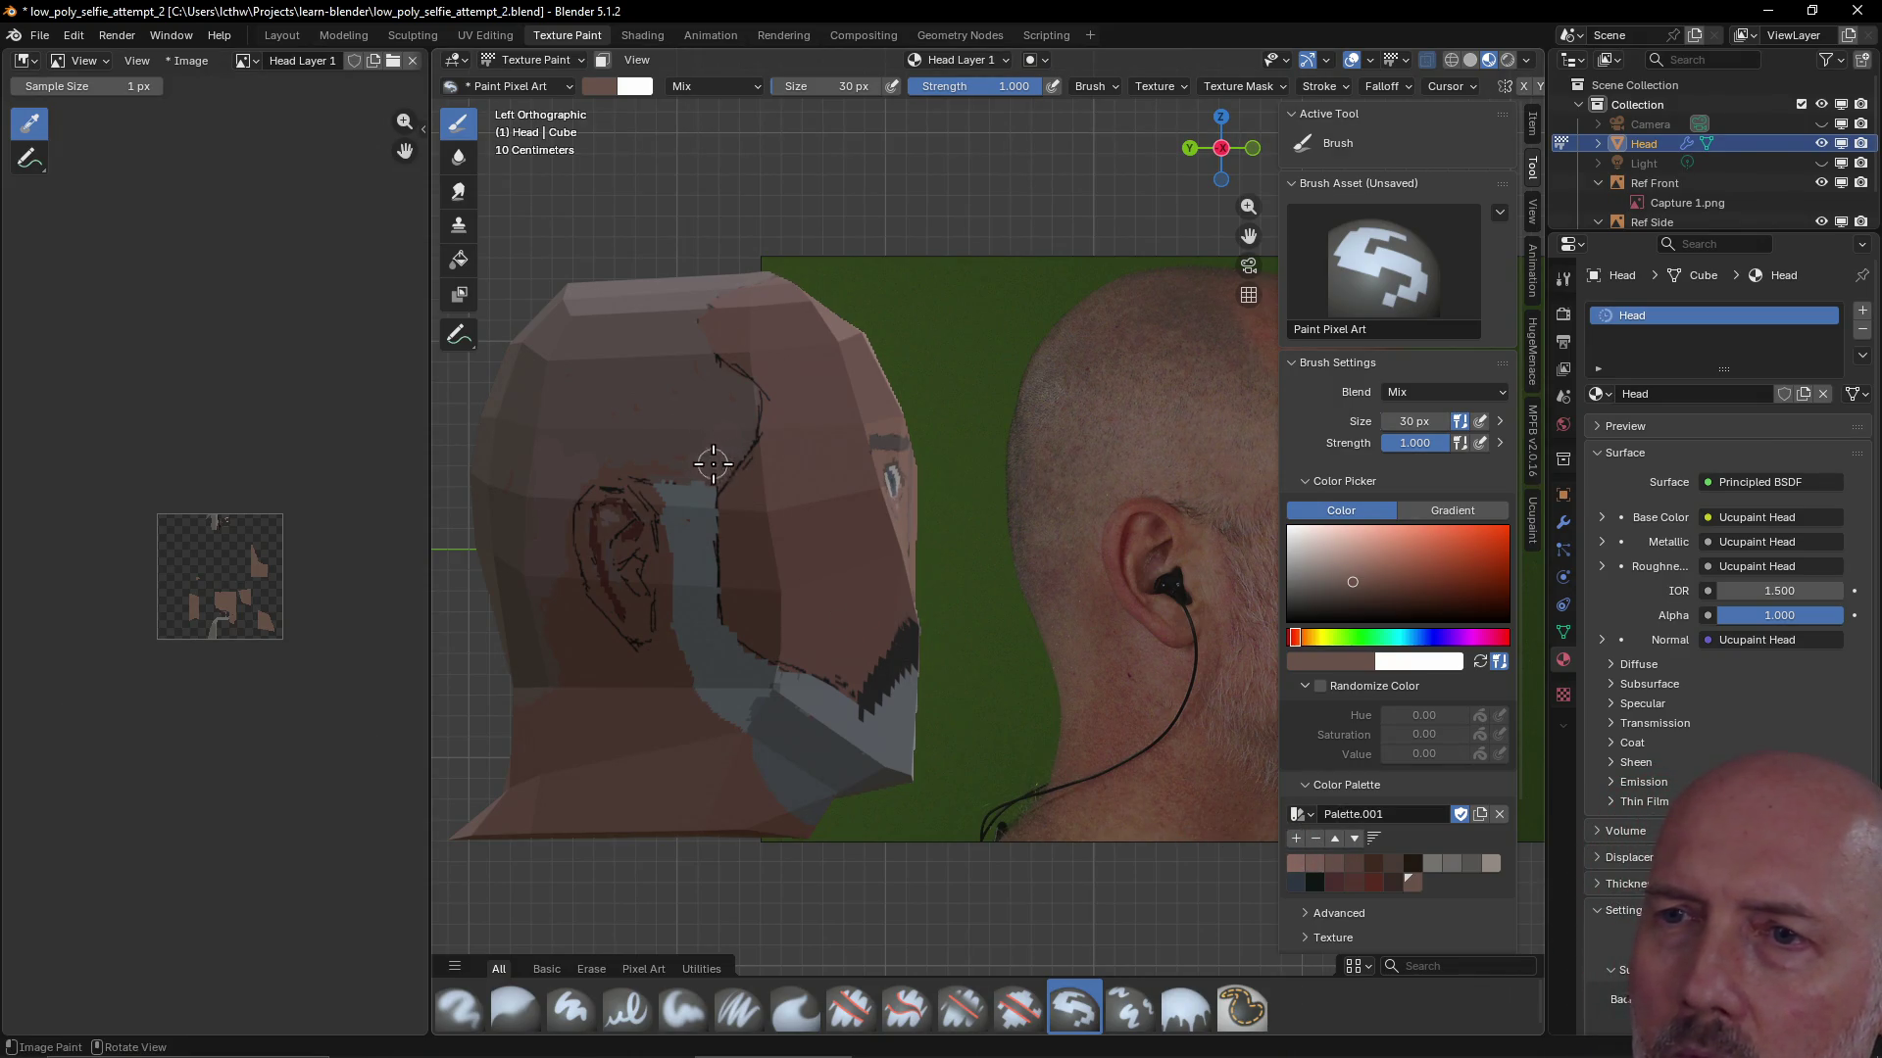
mouse_move(648, 431)
left_mouse_down()
mouse_move(596, 451)
mouse_move(585, 422)
mouse_move(551, 453)
left_mouse_up()
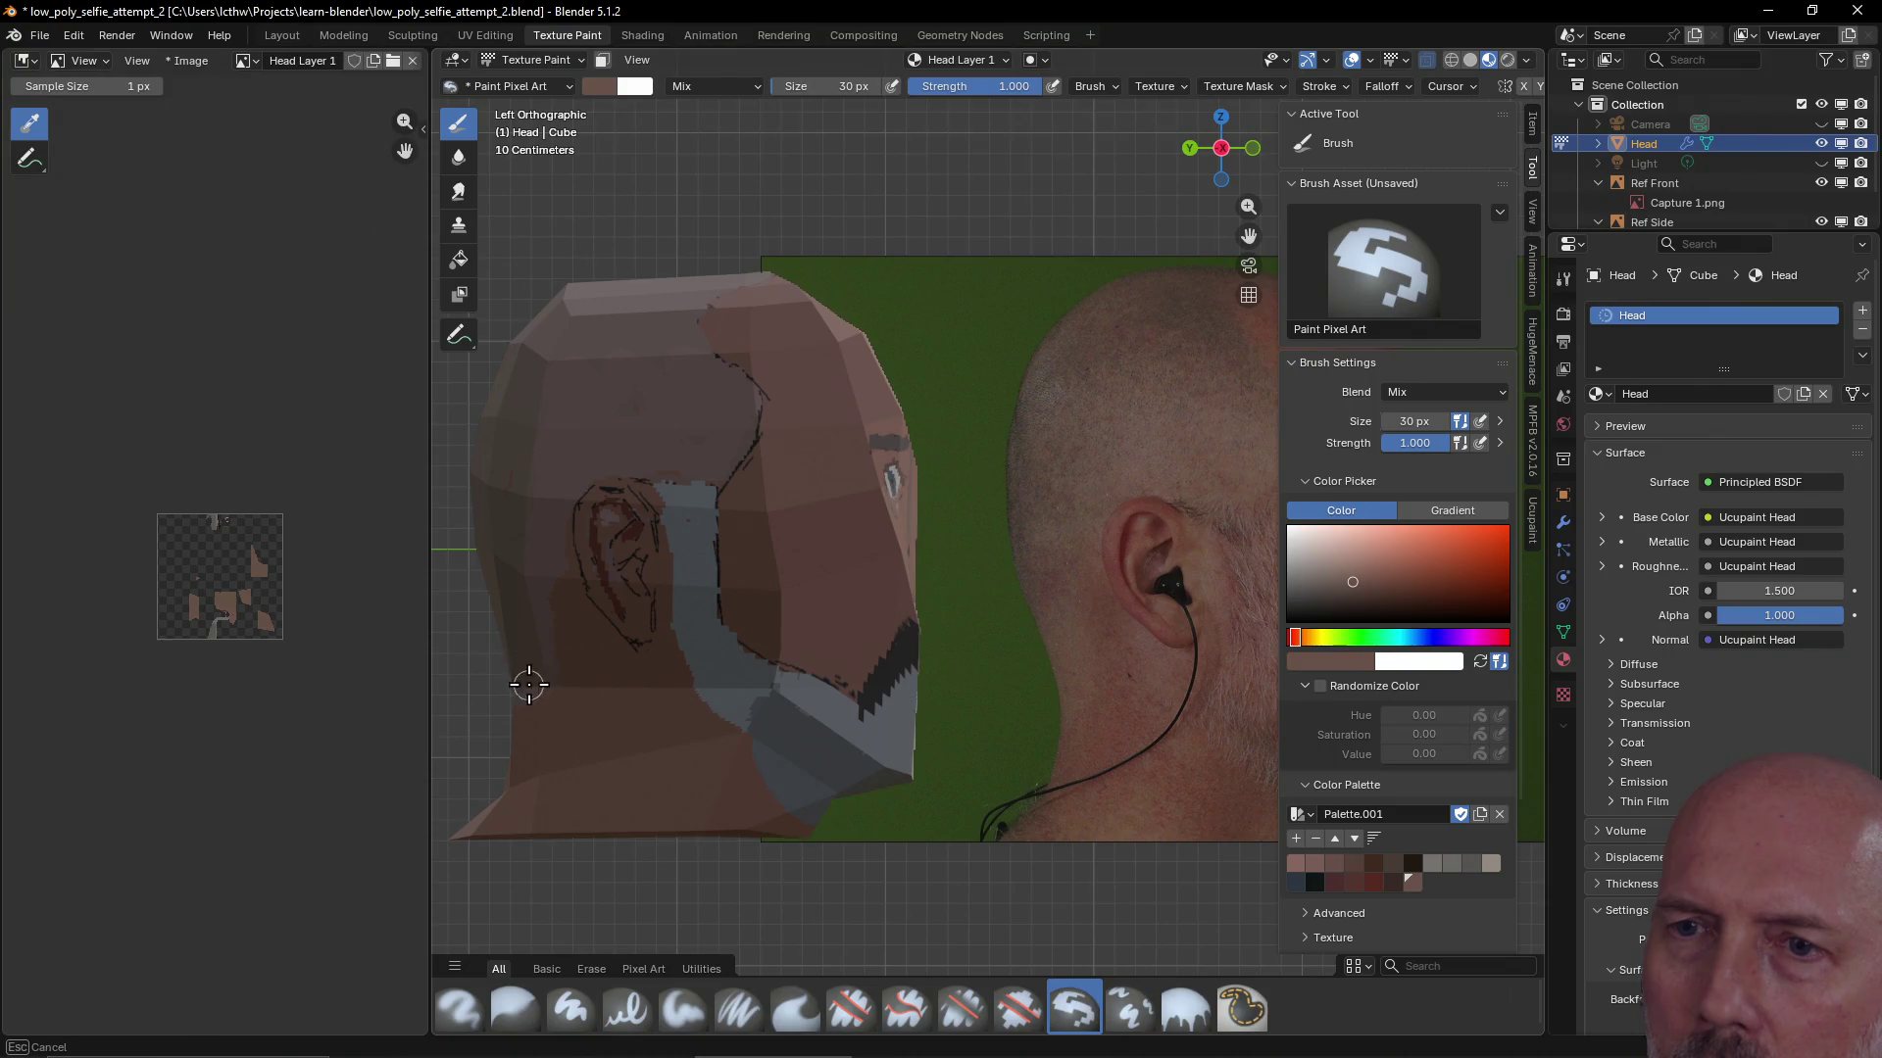
mouse_move(526, 525)
middle_mouse_down()
mouse_move(690, 507)
mouse_move(721, 621)
middle_mouse_up()
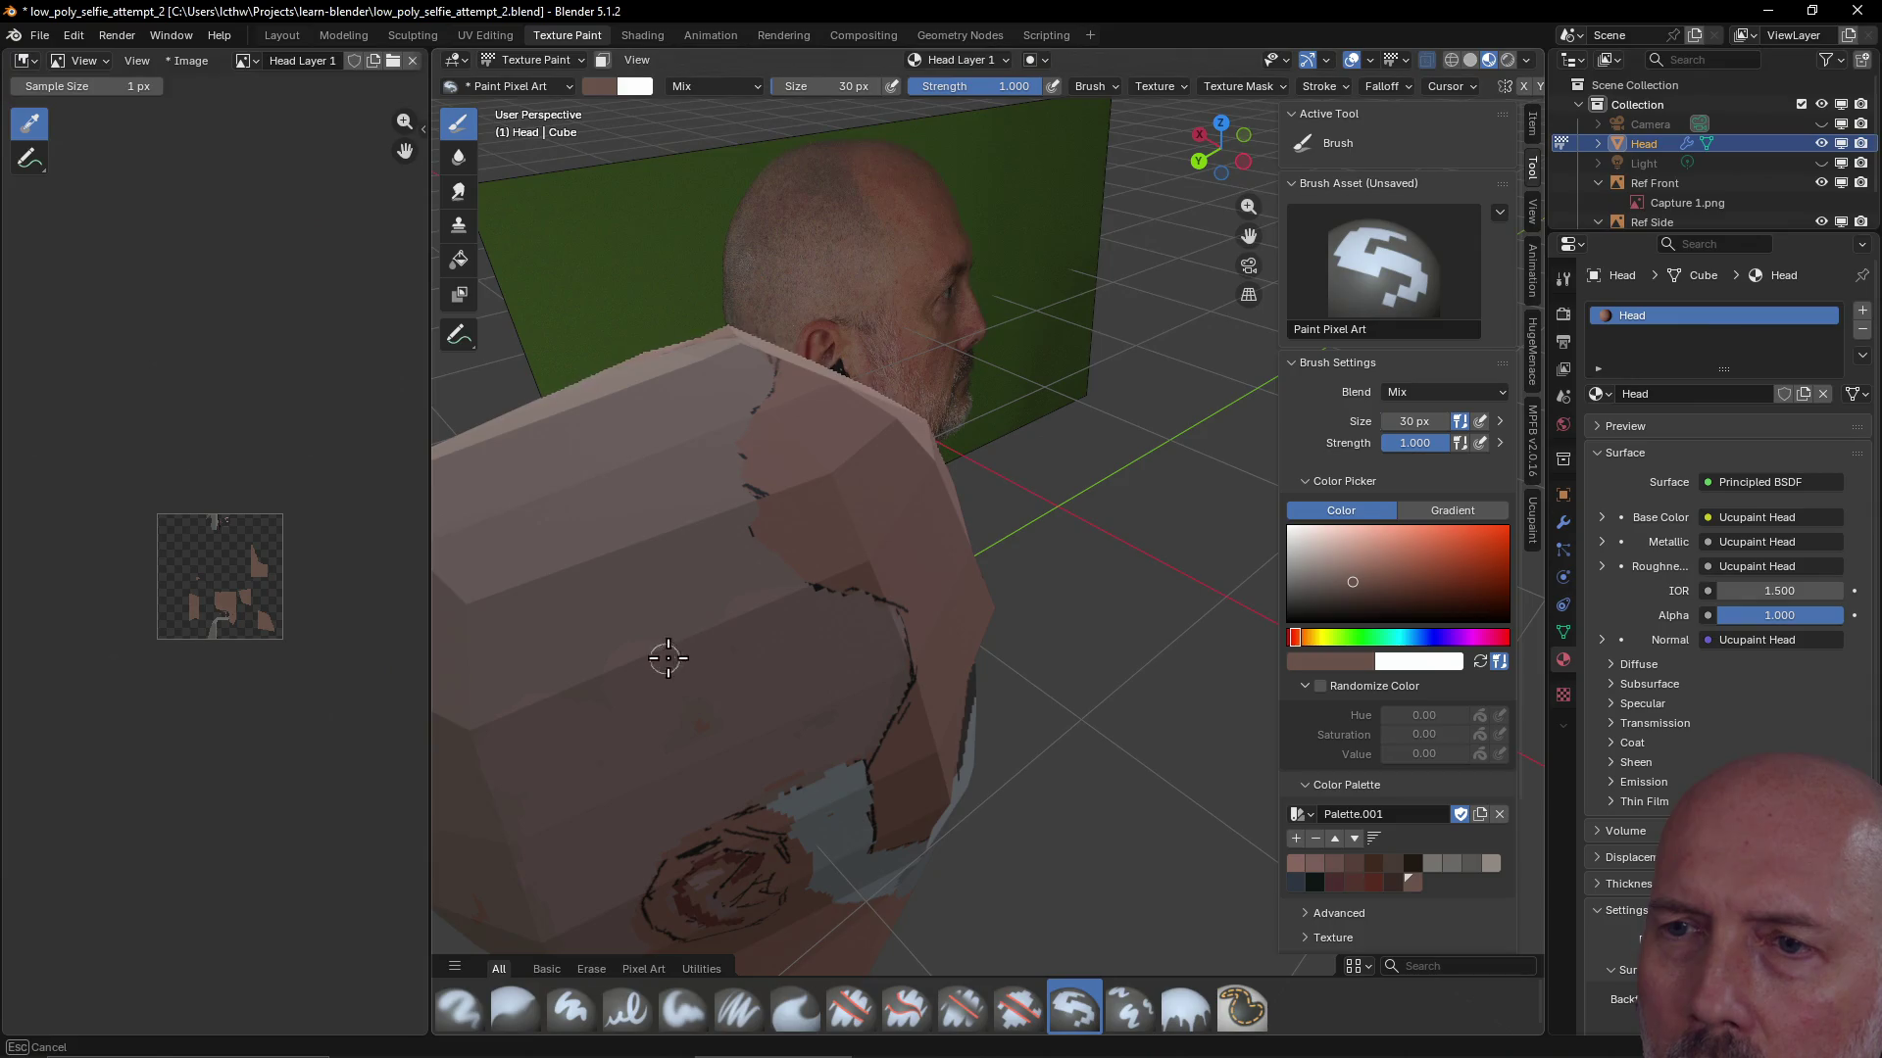
Orbit to inspect the face head-on against the front reference, then show the paint layers
left_click_drag(559, 687, 656, 713)
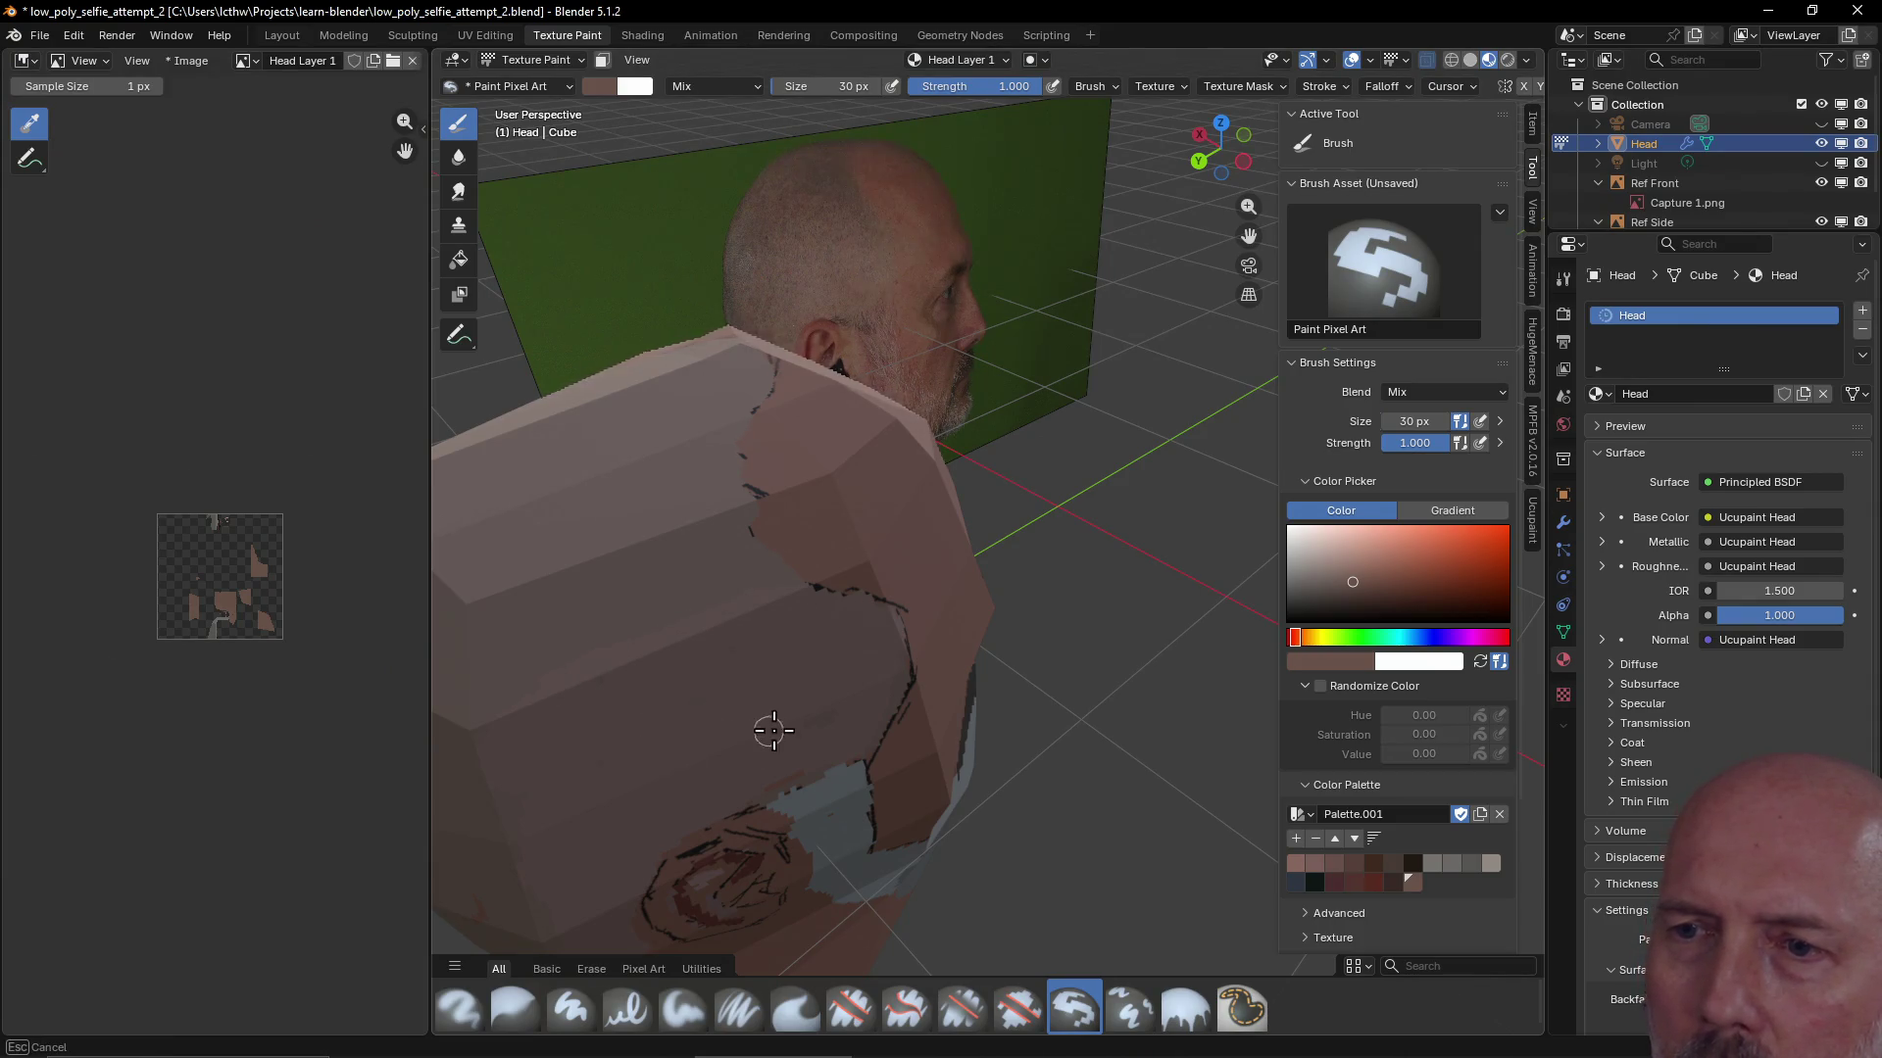
middle_click_drag(768, 731, 530, 603)
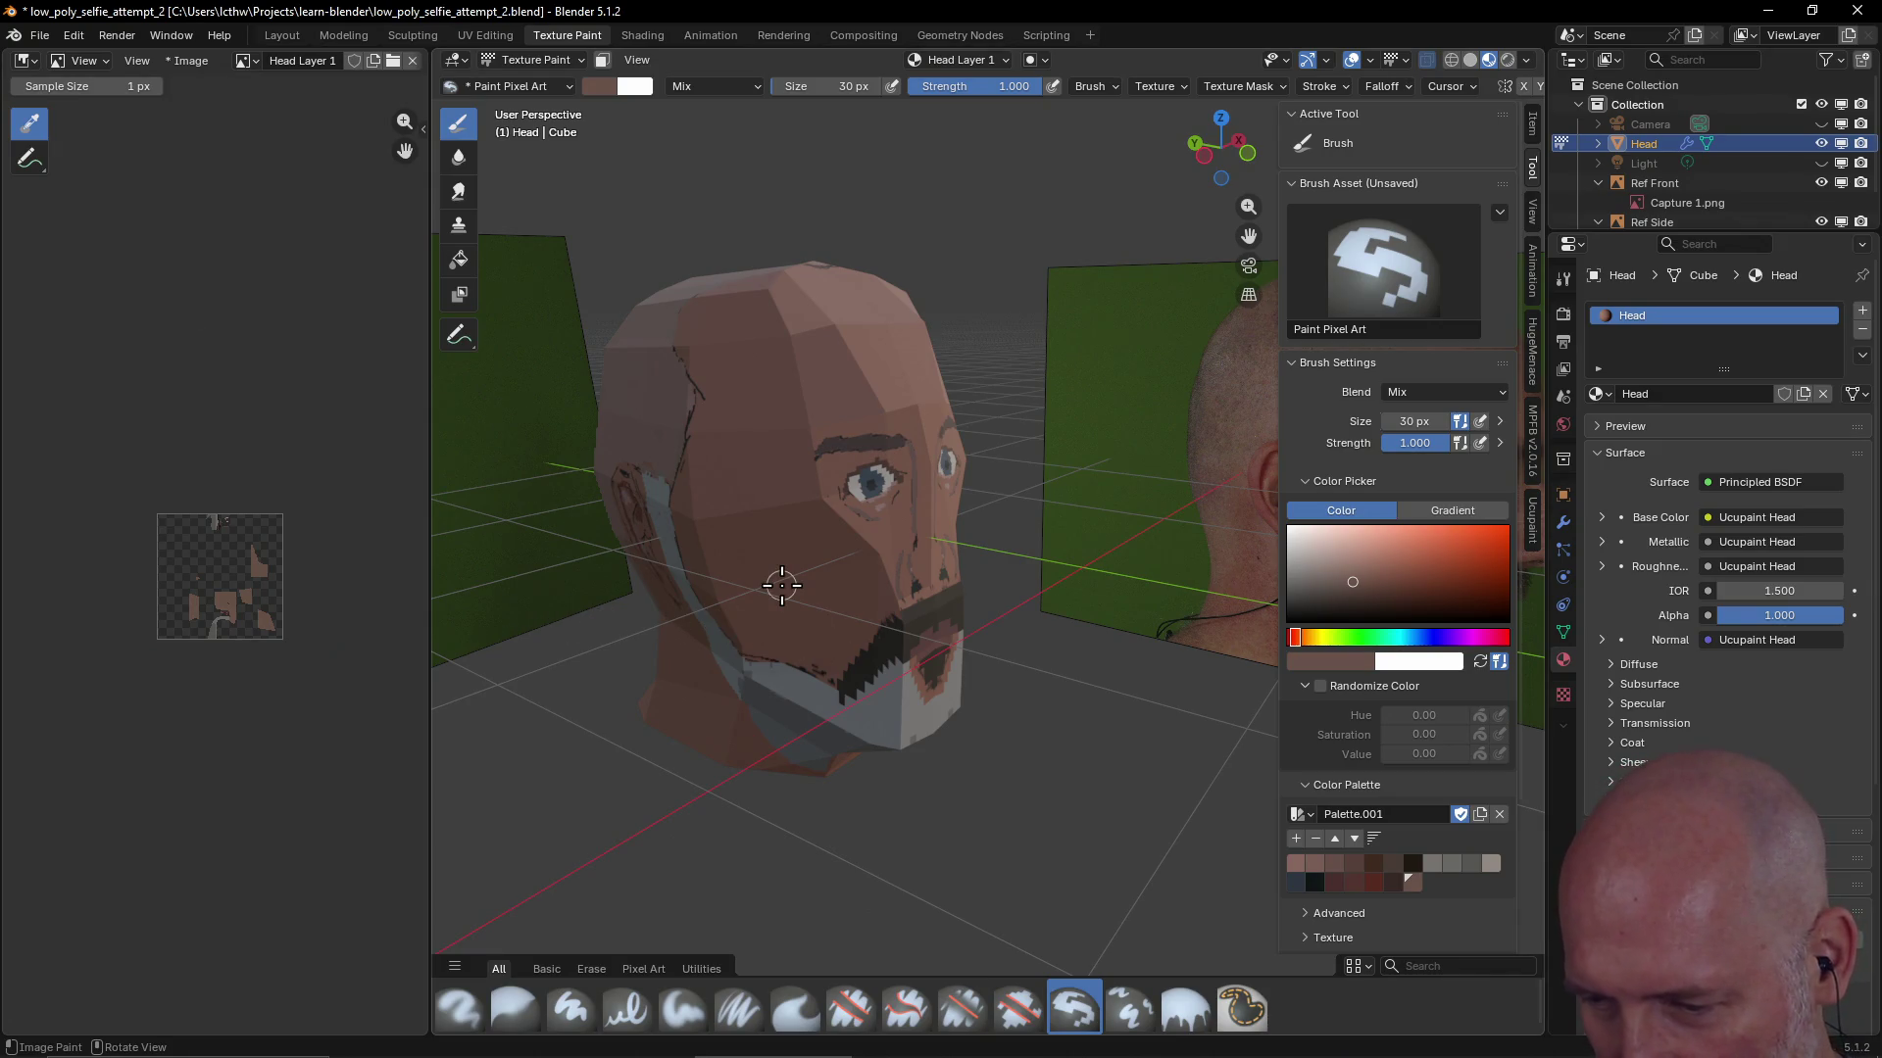
middle_click_drag(809, 582, 759, 590)
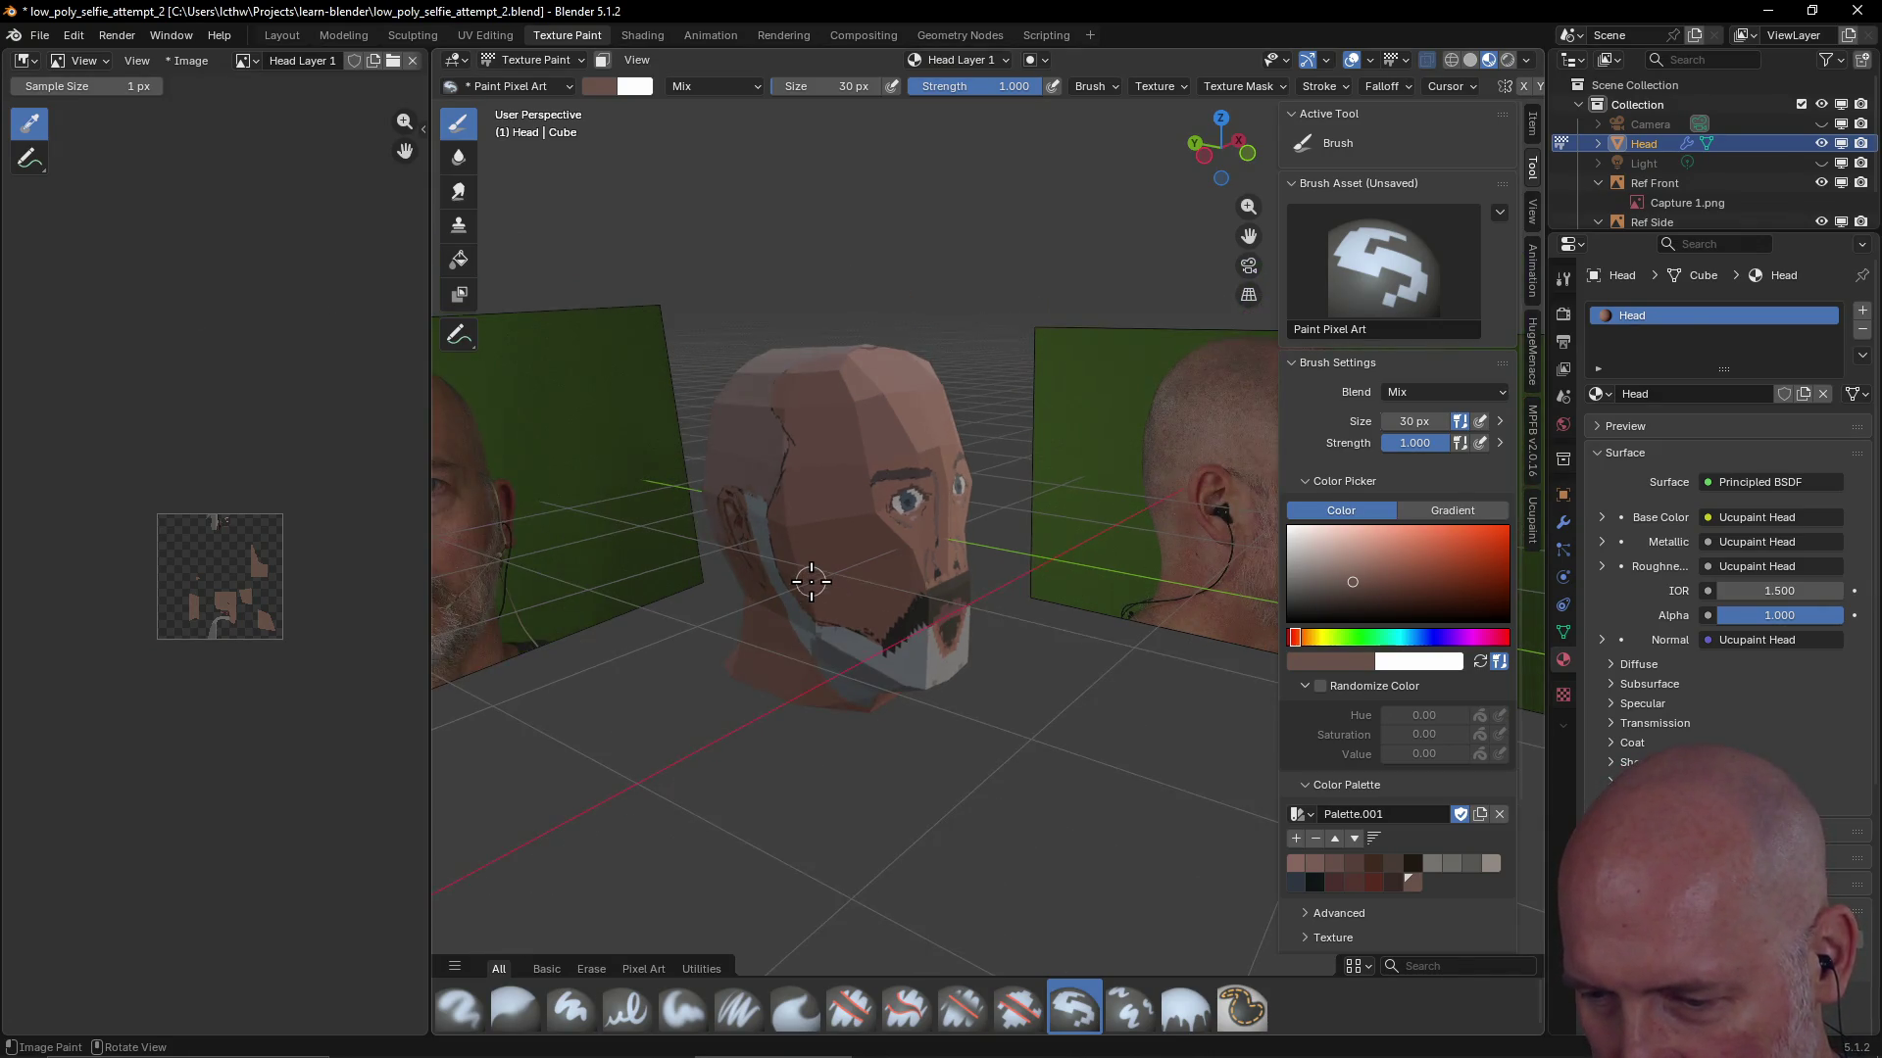
mouse_move(759, 590)
middle_mouse_down()
mouse_move(886, 545)
mouse_move(1128, 526)
mouse_move(972, 533)
middle_mouse_up()
scroll(915, 542, "up", 2)
scroll(914, 542, "down", 3)
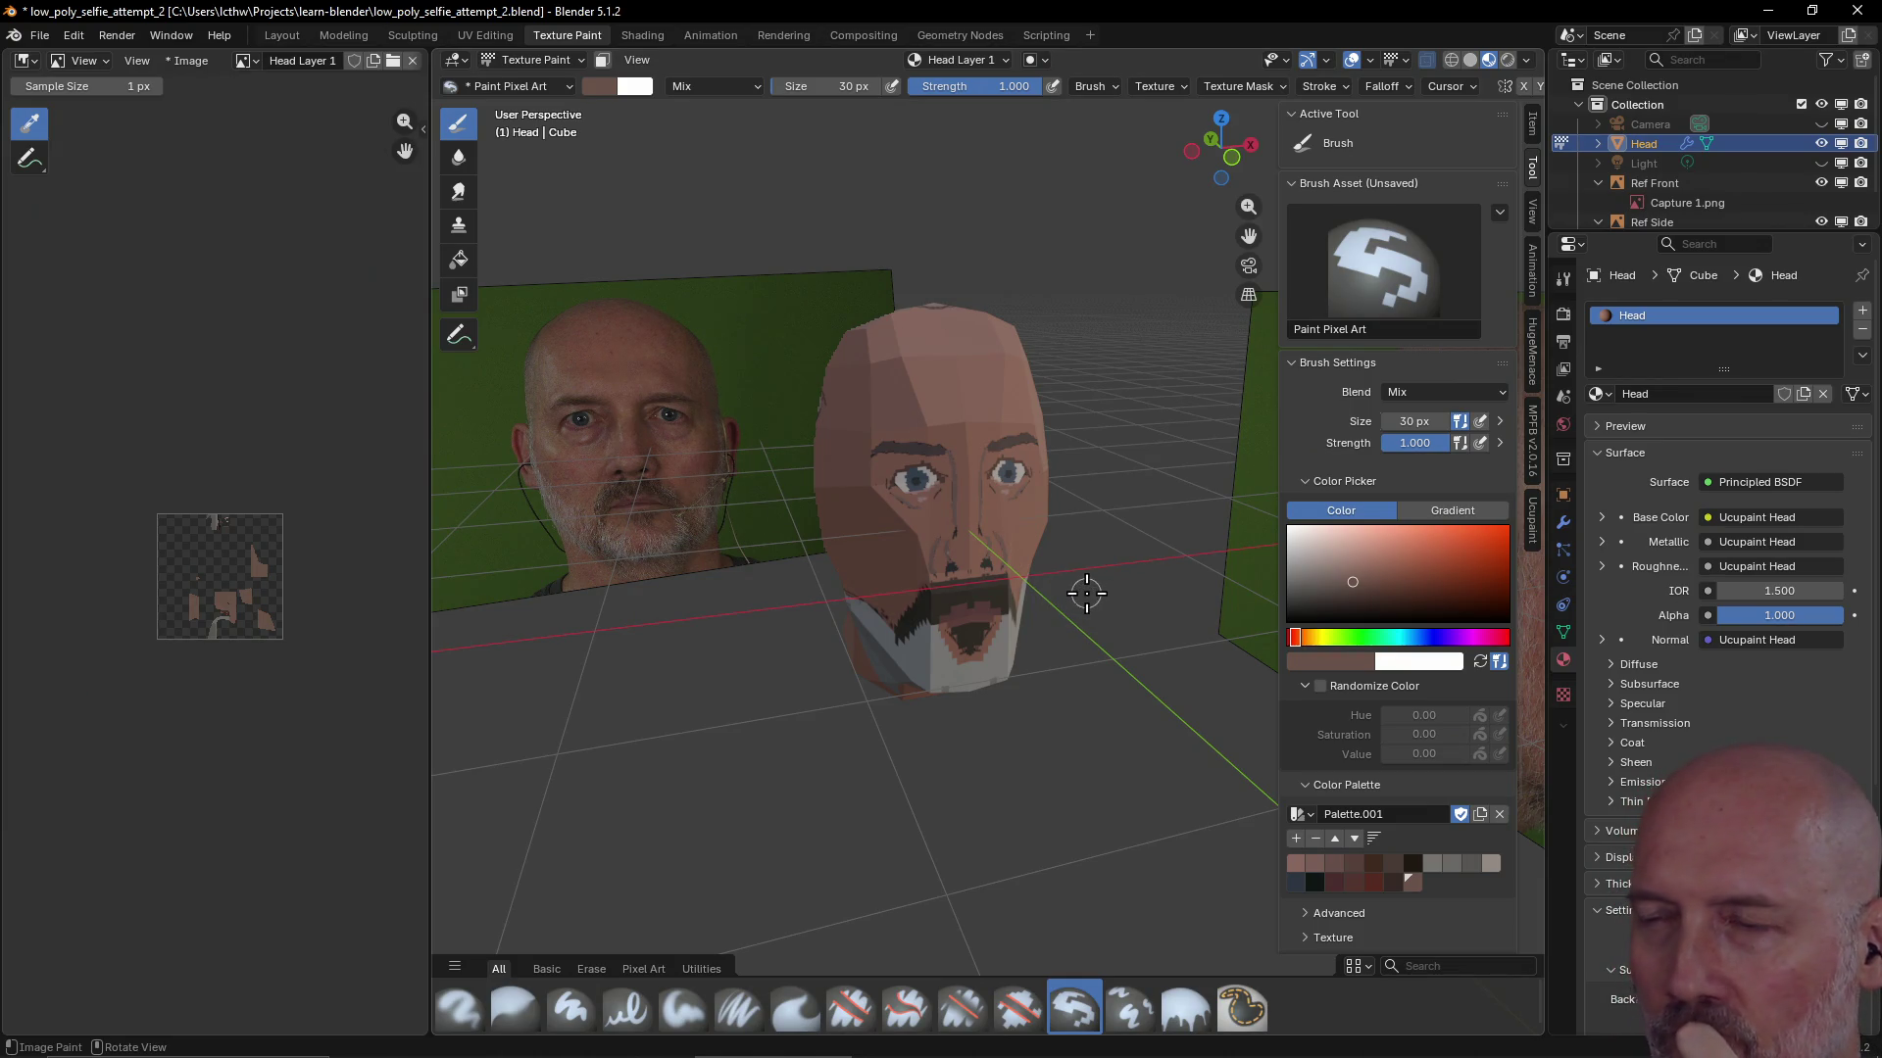
left_click(1532, 522)
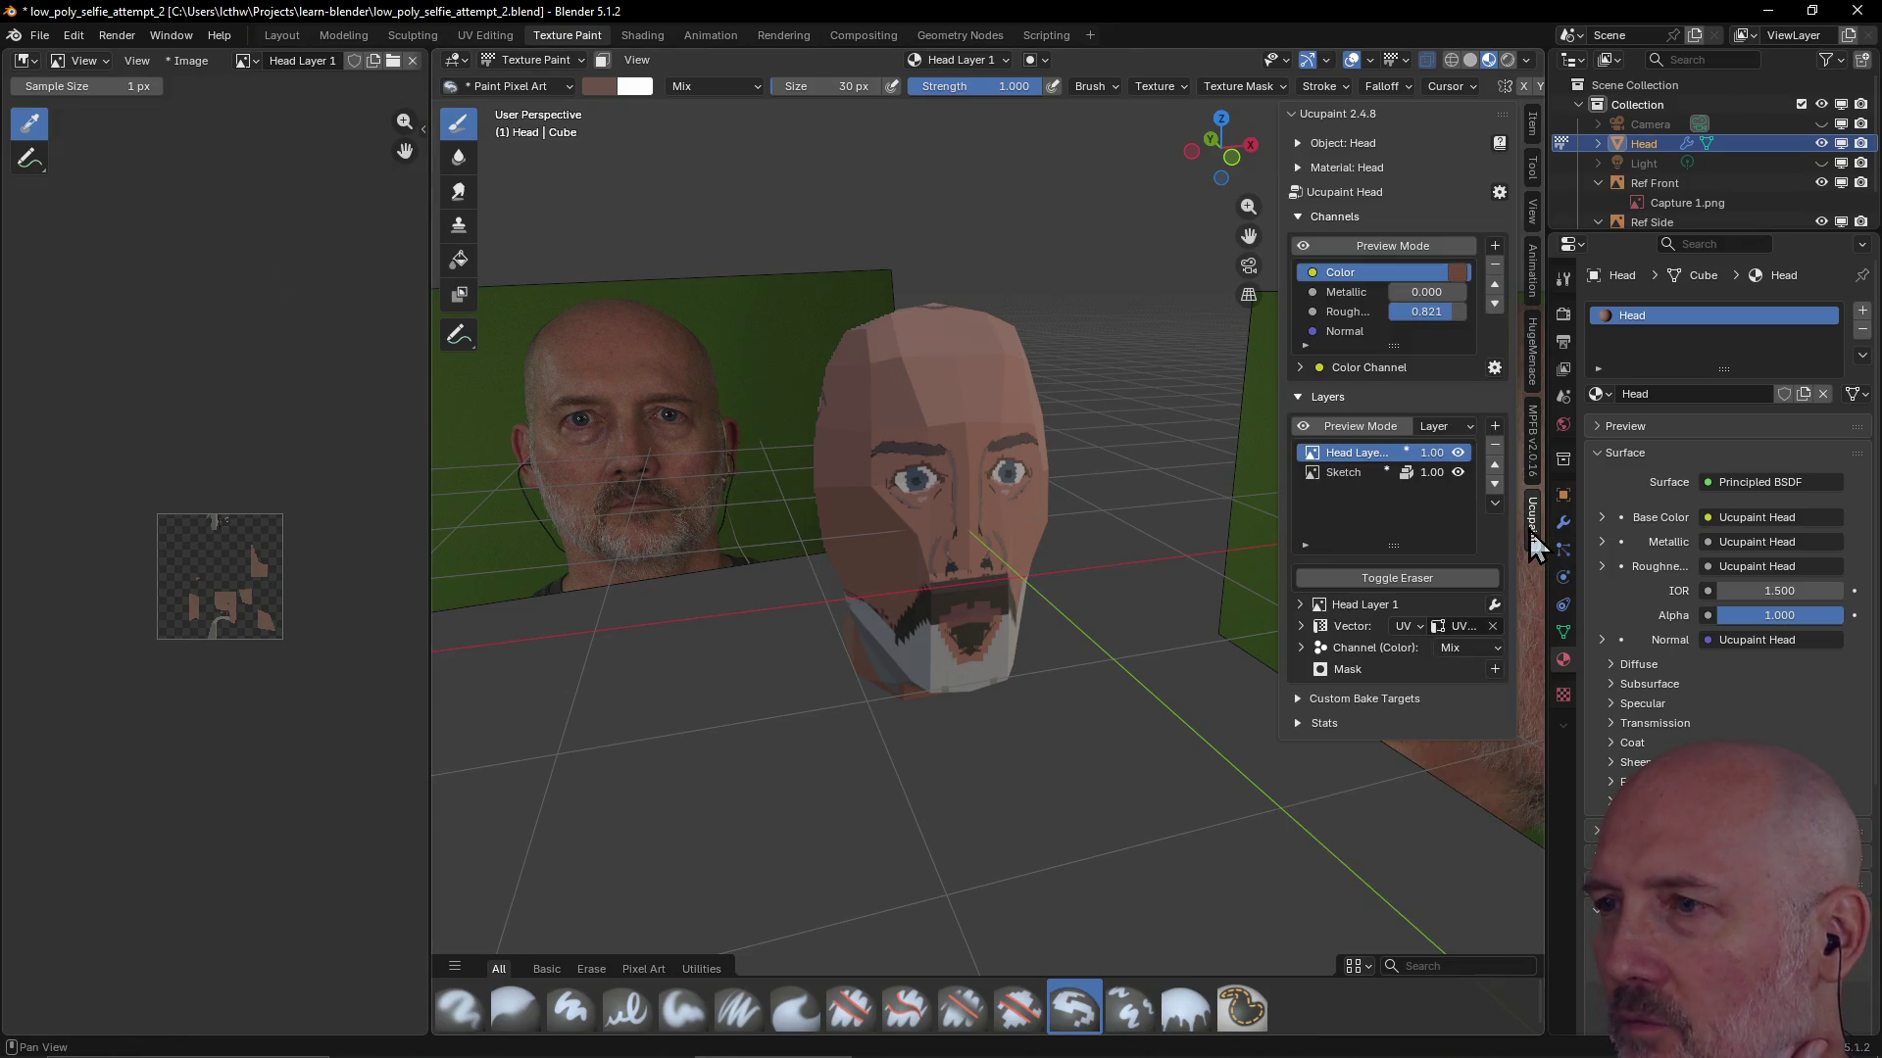
Hide the Sketch layer to check the head, then show it again and return to brush settings
left_click(1459, 473)
mouse_move(1088, 595)
middle_mouse_down()
mouse_move(912, 566)
mouse_move(1095, 516)
middle_mouse_up()
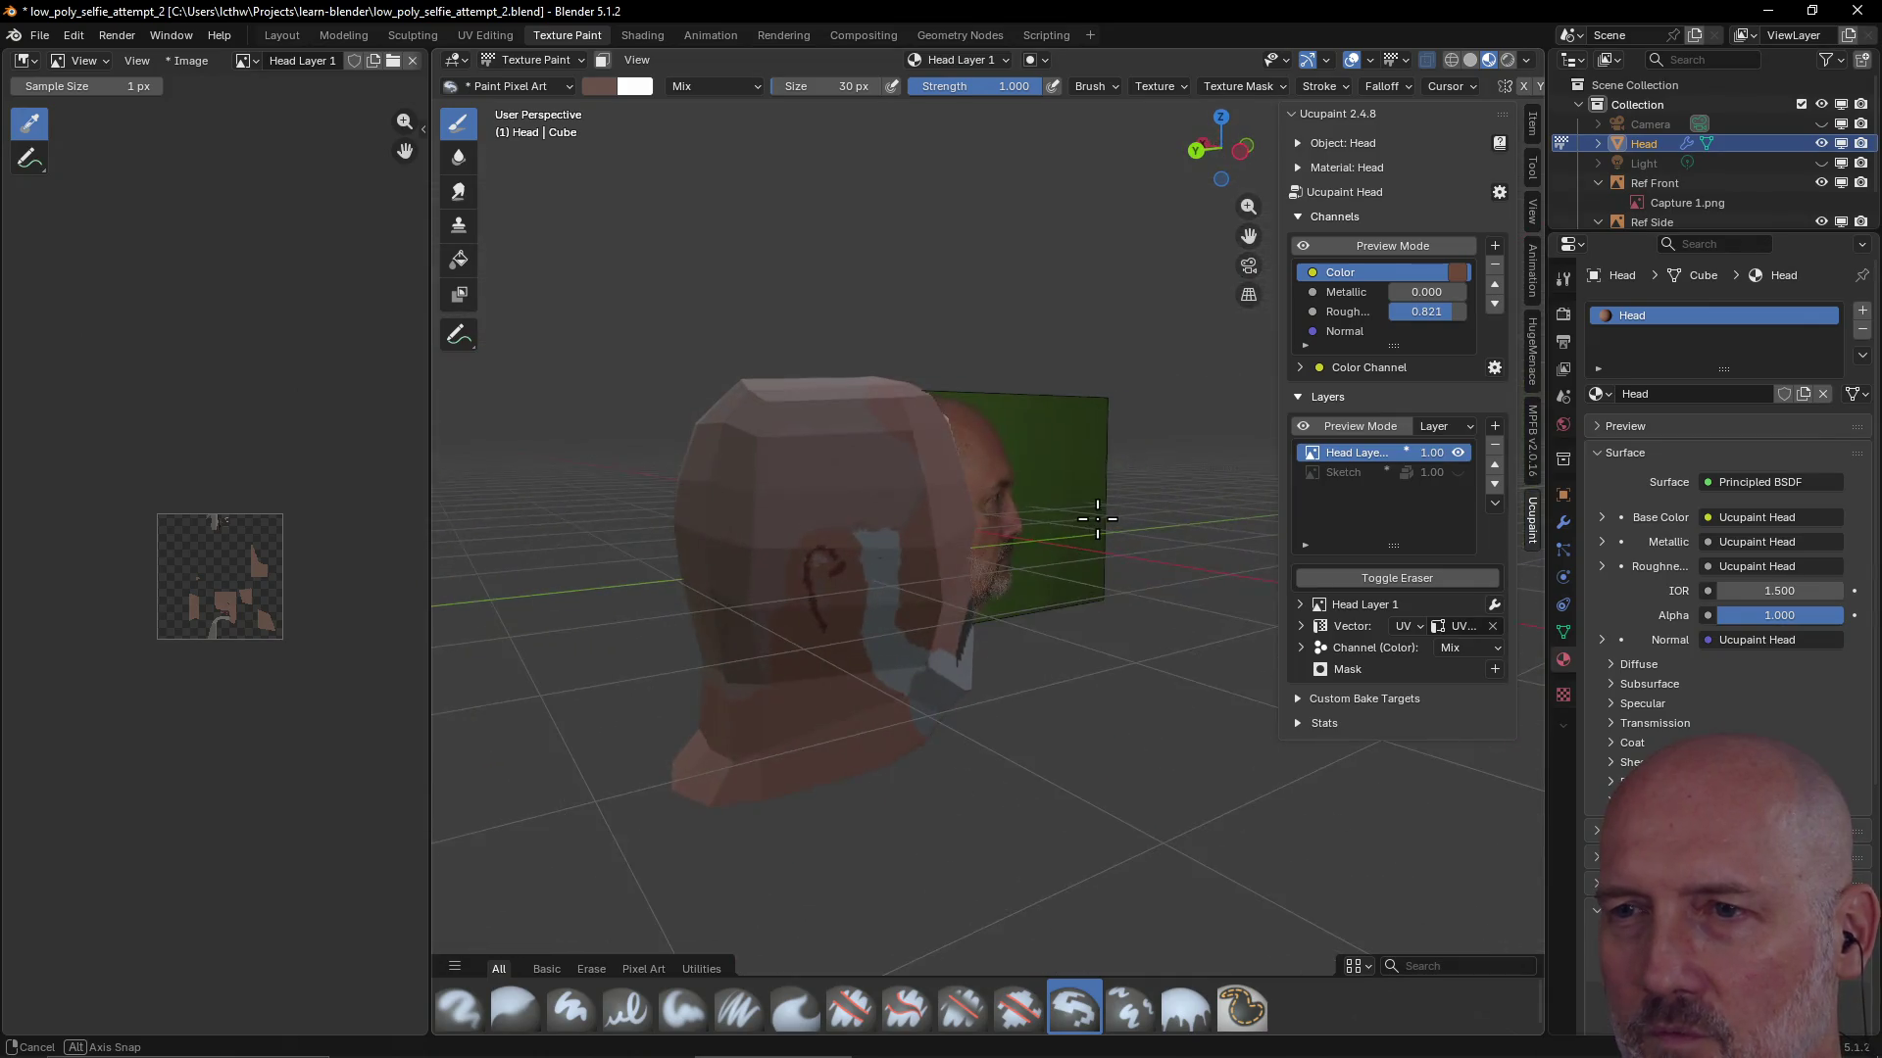
scroll(1096, 516, "up", 3)
middle_click_drag(813, 590, 798, 575)
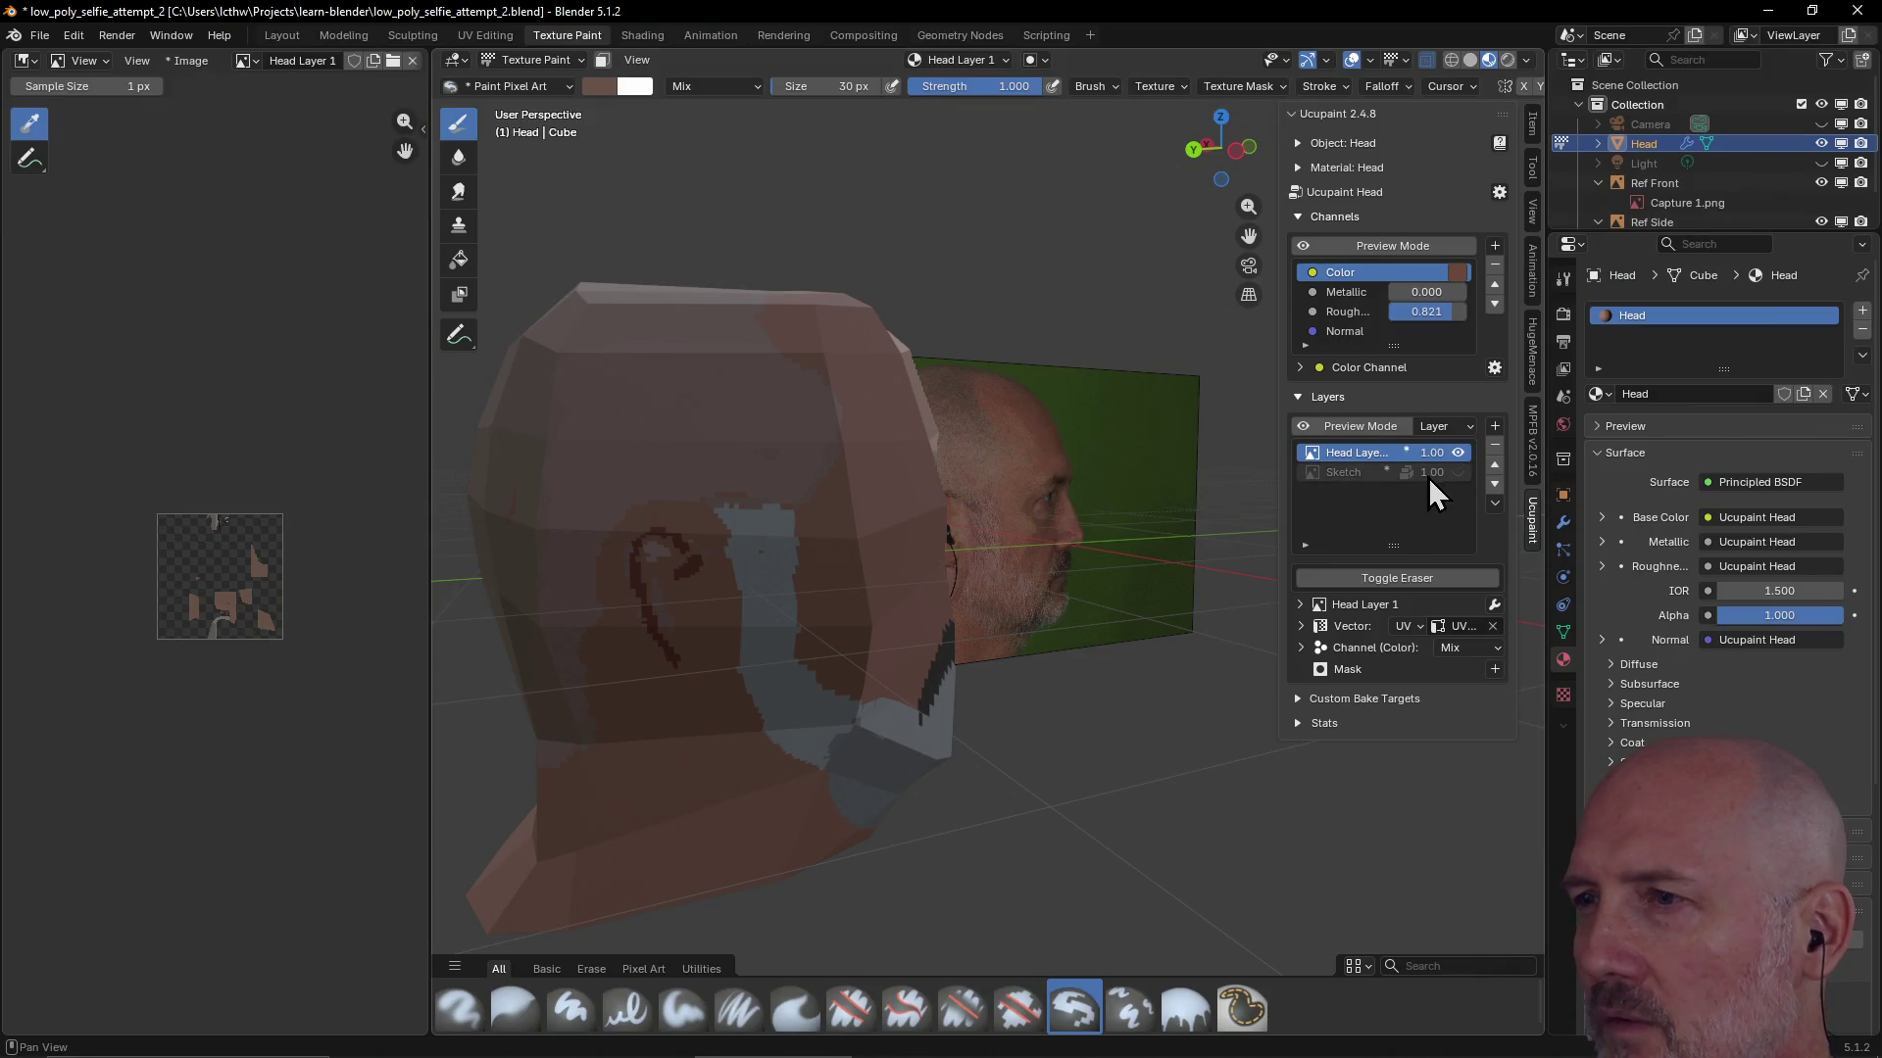
left_click(1457, 472)
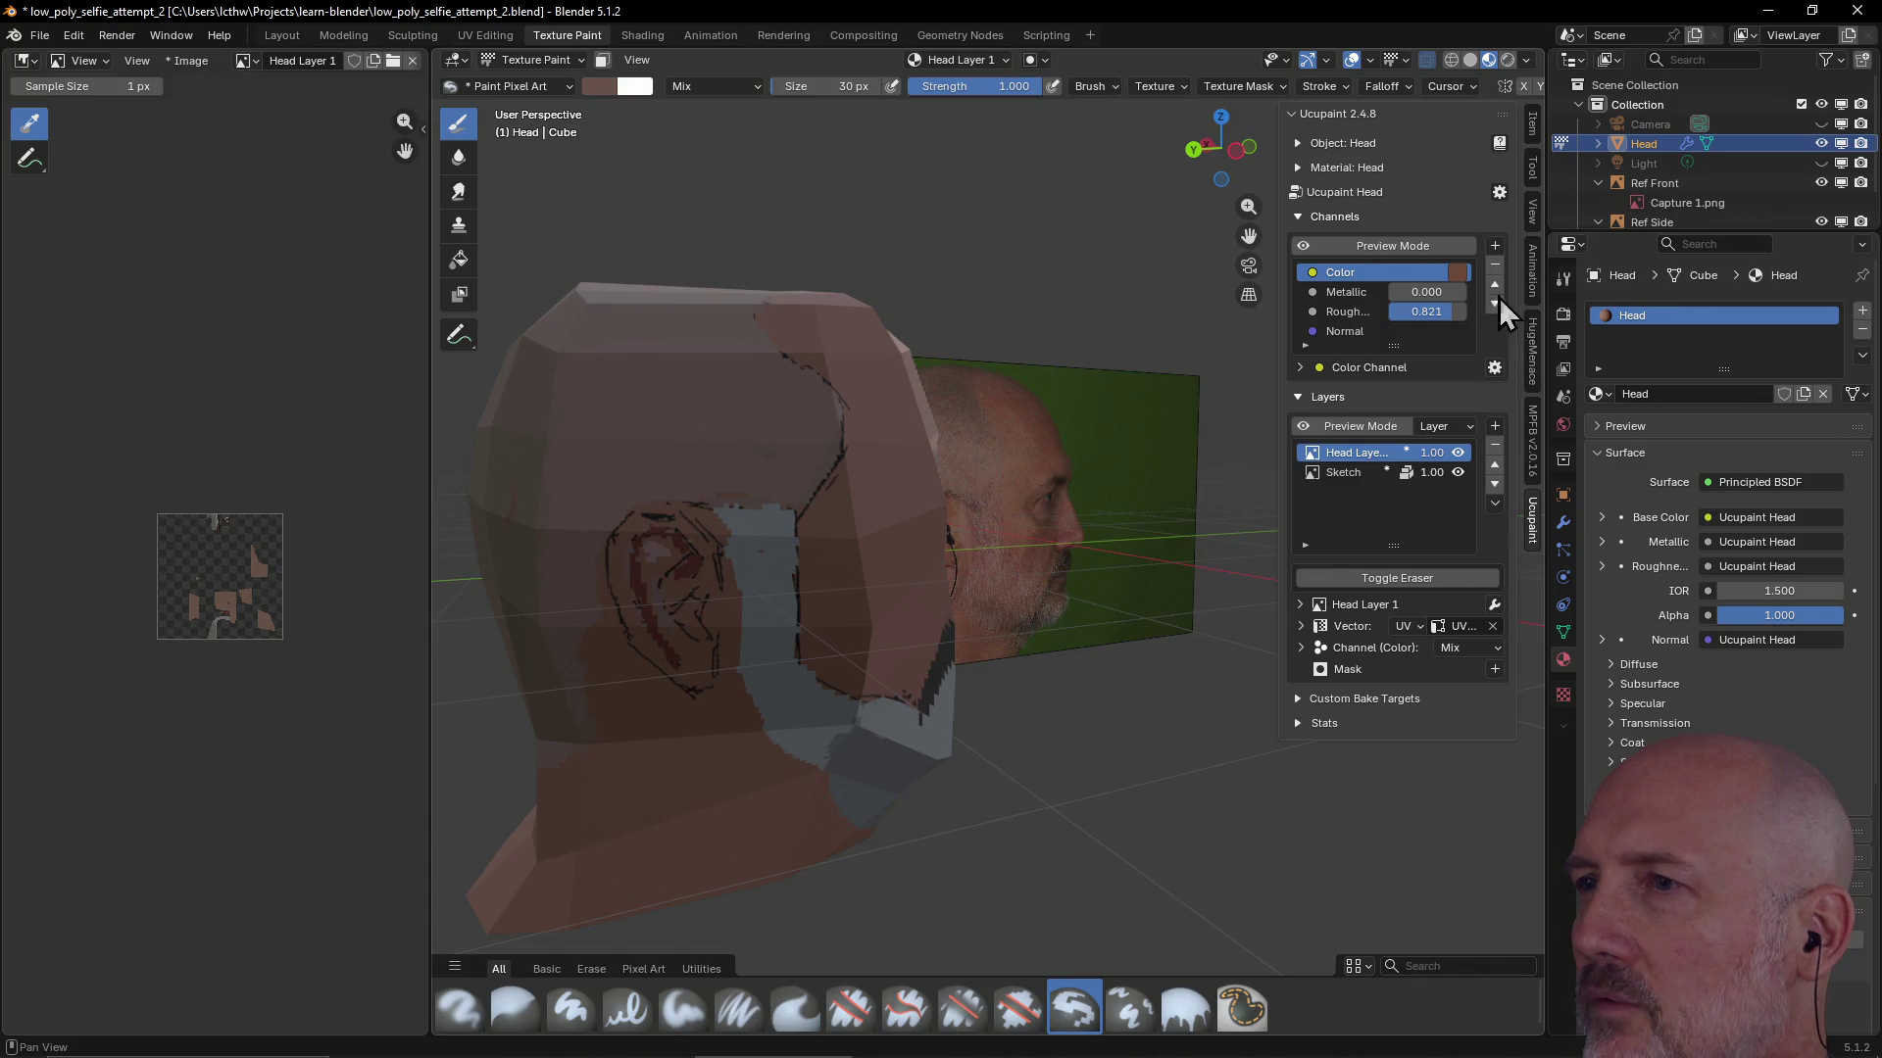
left_click(1532, 188)
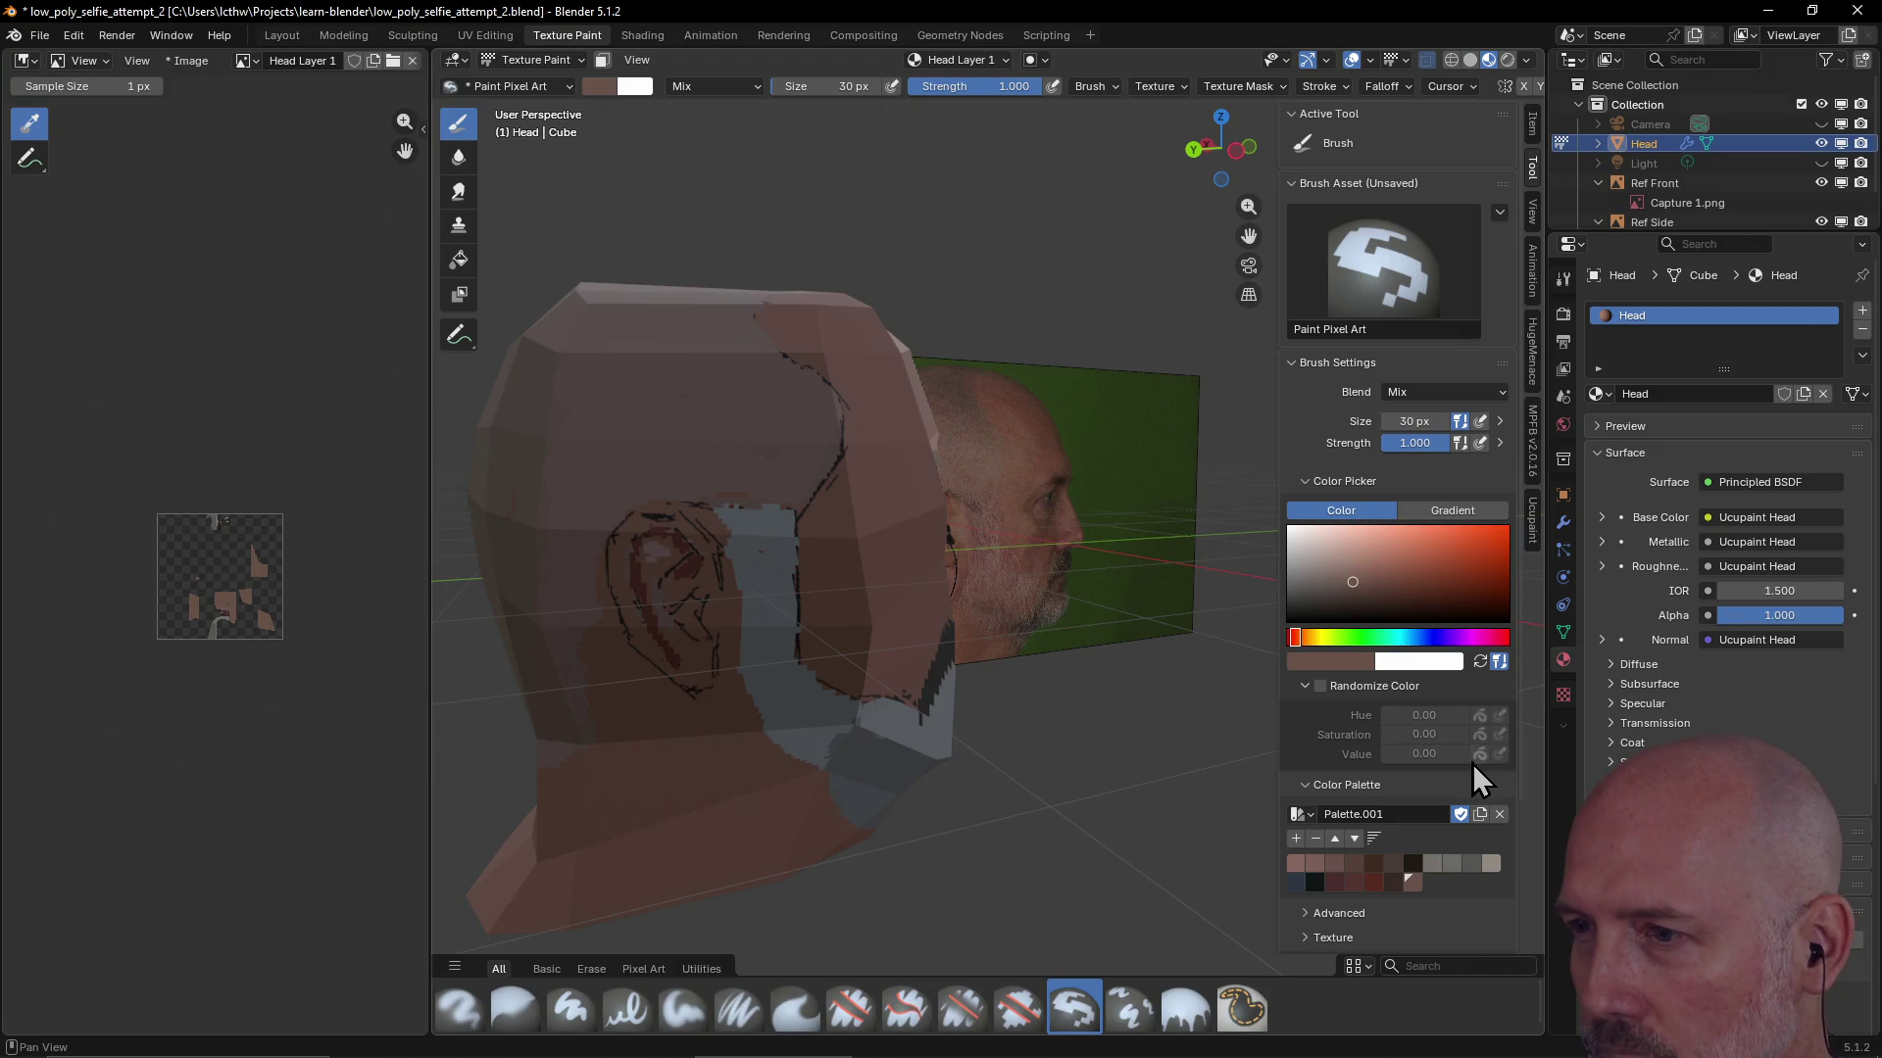
mouse_move(1376, 870)
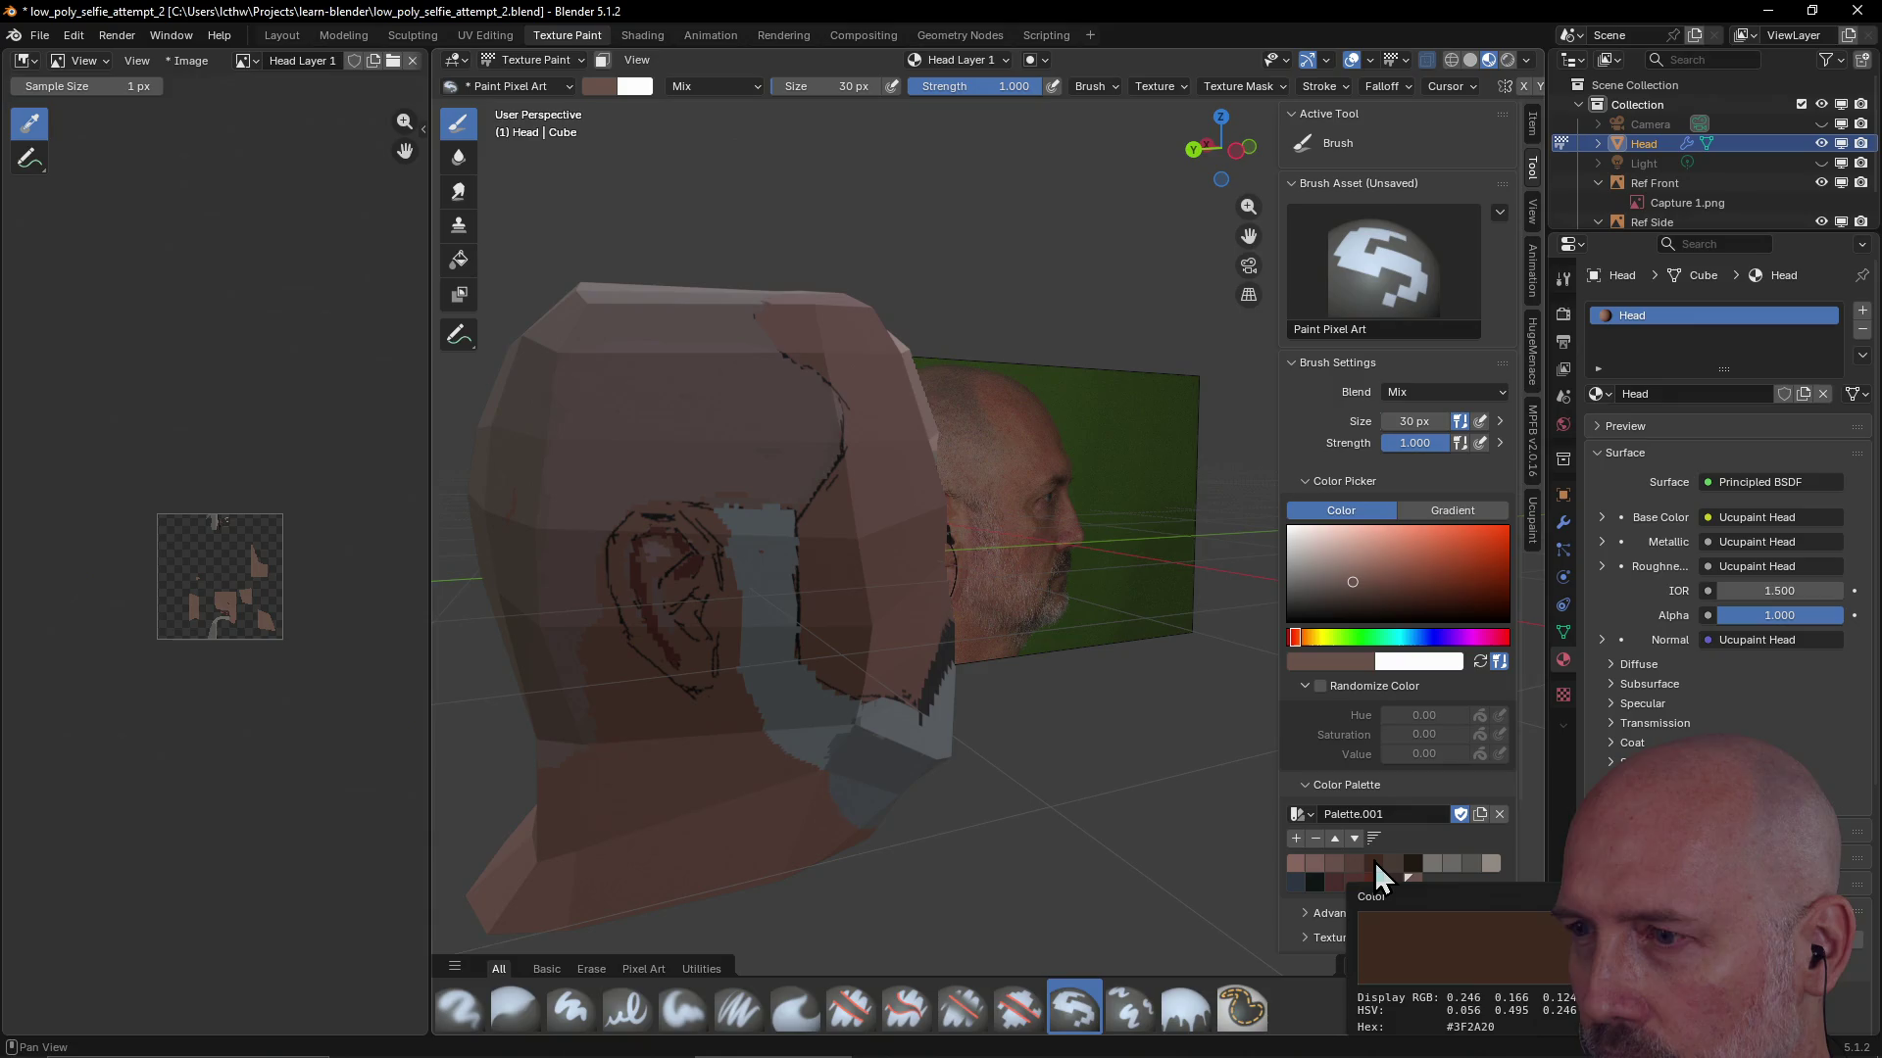
Paint dark brown strokes on the ear, stepping the brush down to 12 then 8 px
left_click(1356, 864)
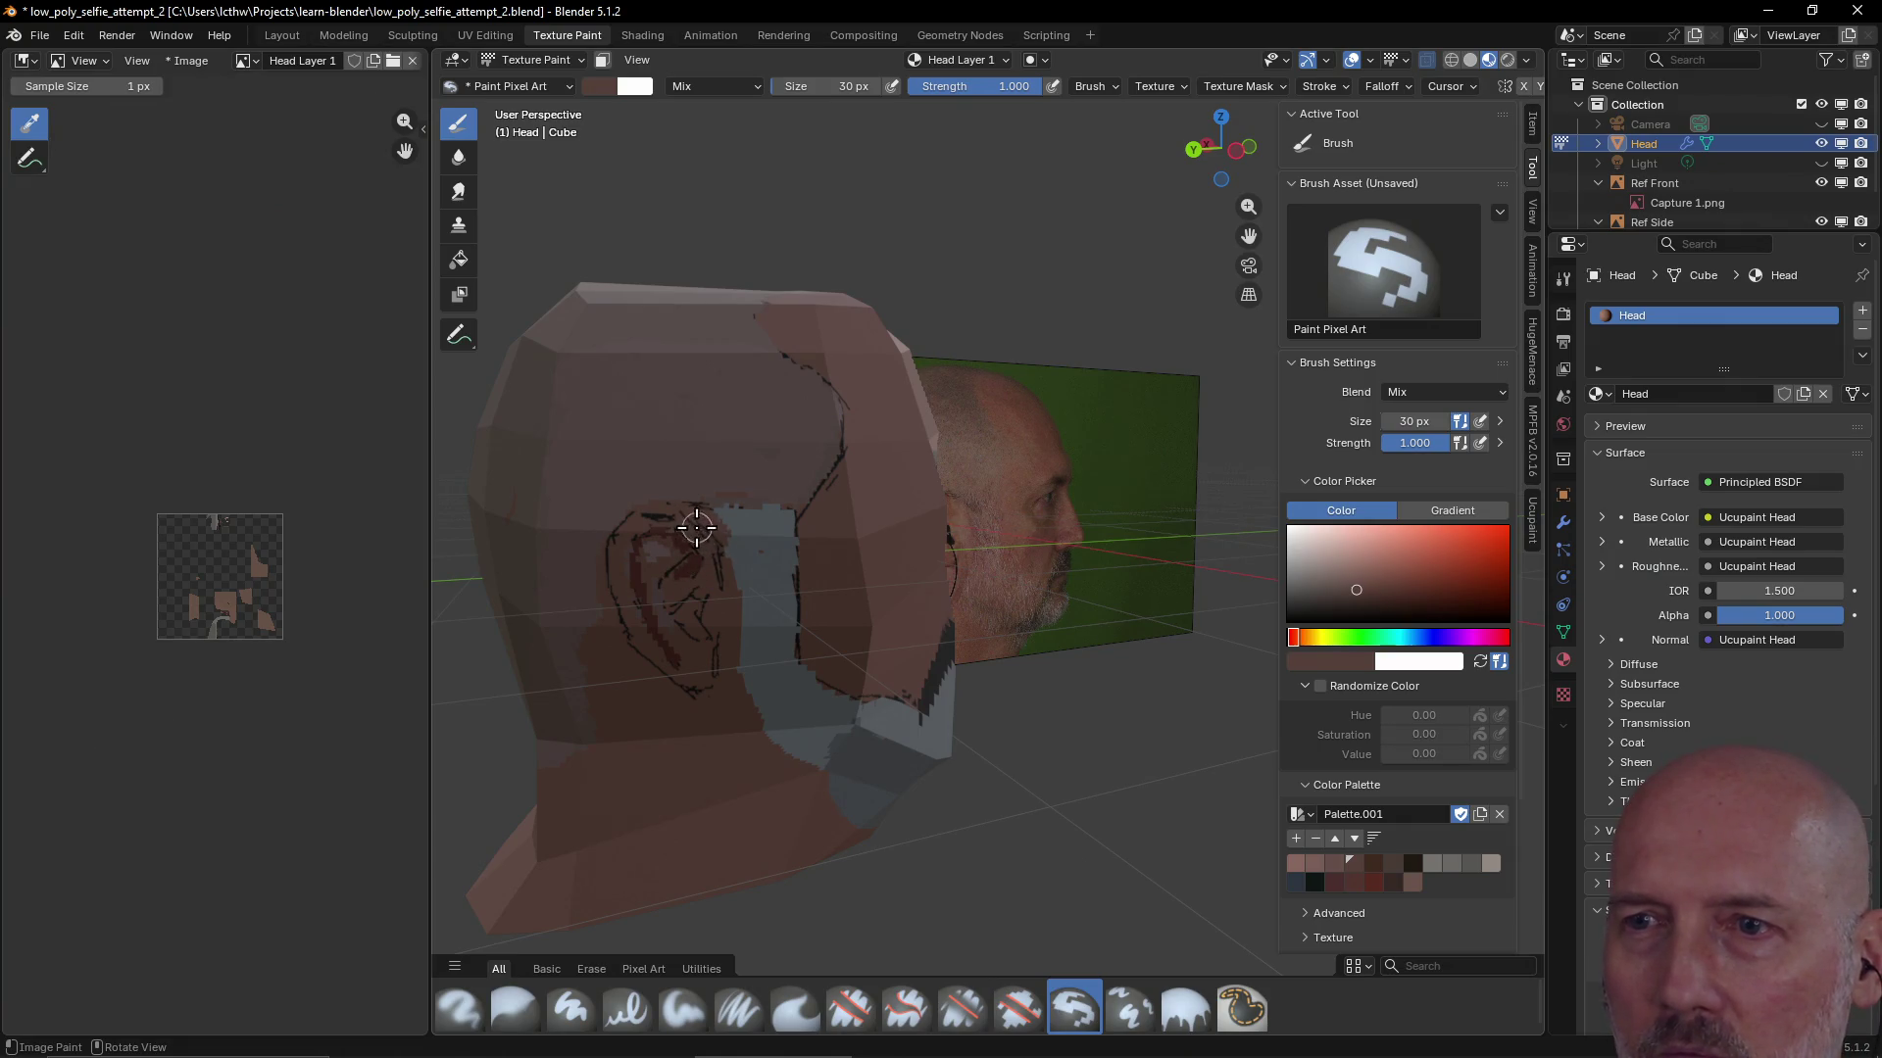
left_click_drag(682, 513, 653, 537)
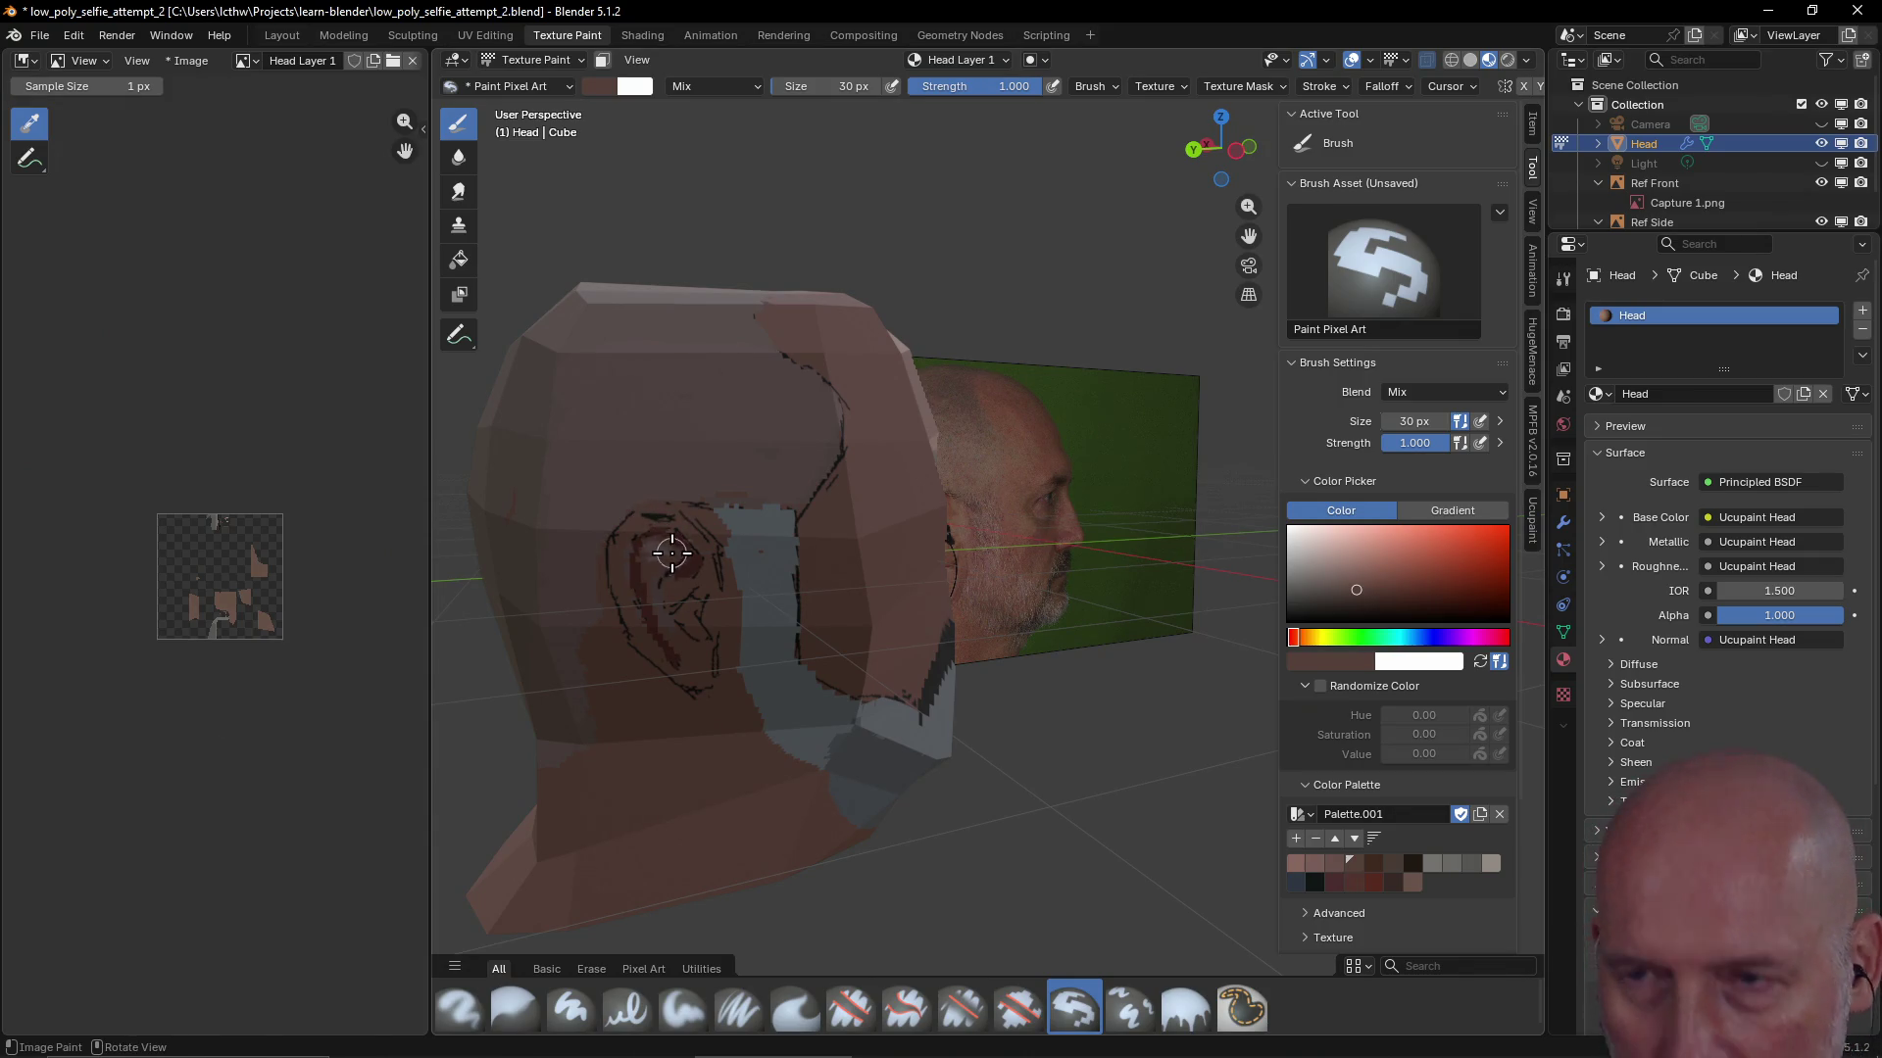
key("f")
left_click(663, 529)
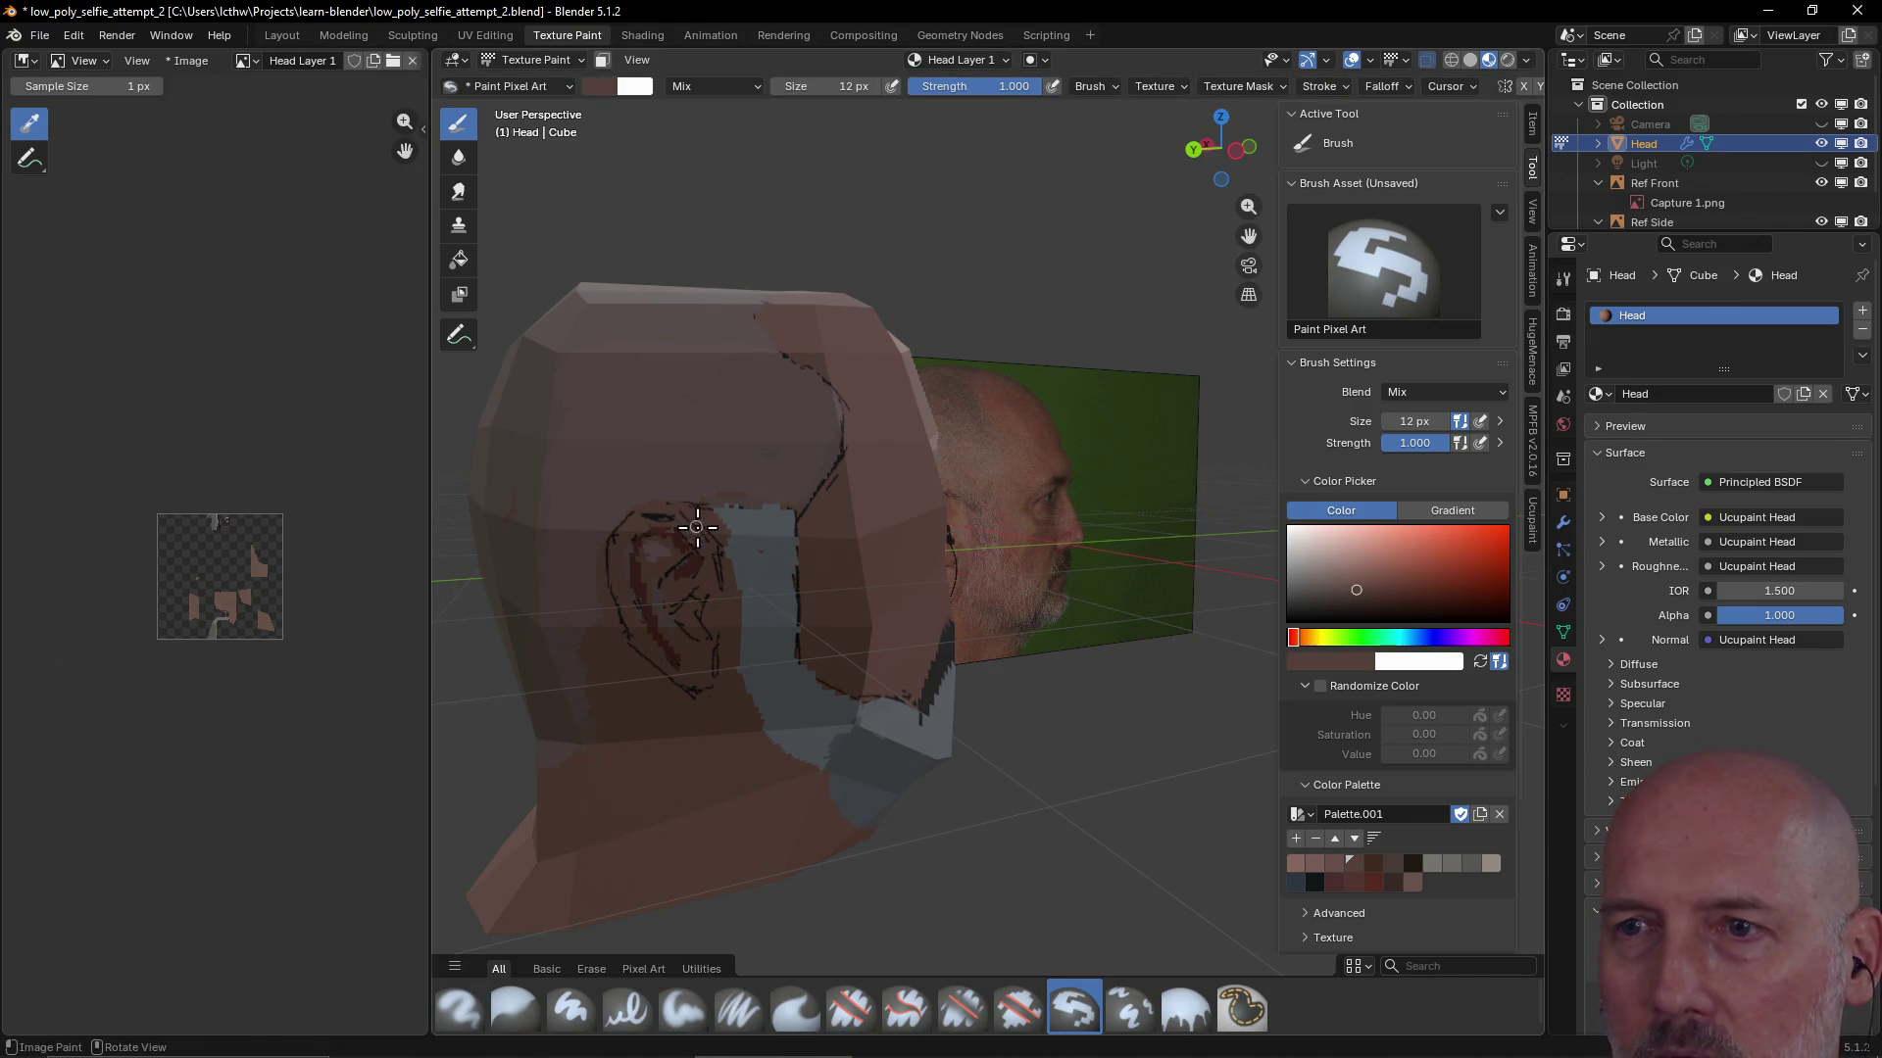
left_click_drag(684, 515, 635, 511)
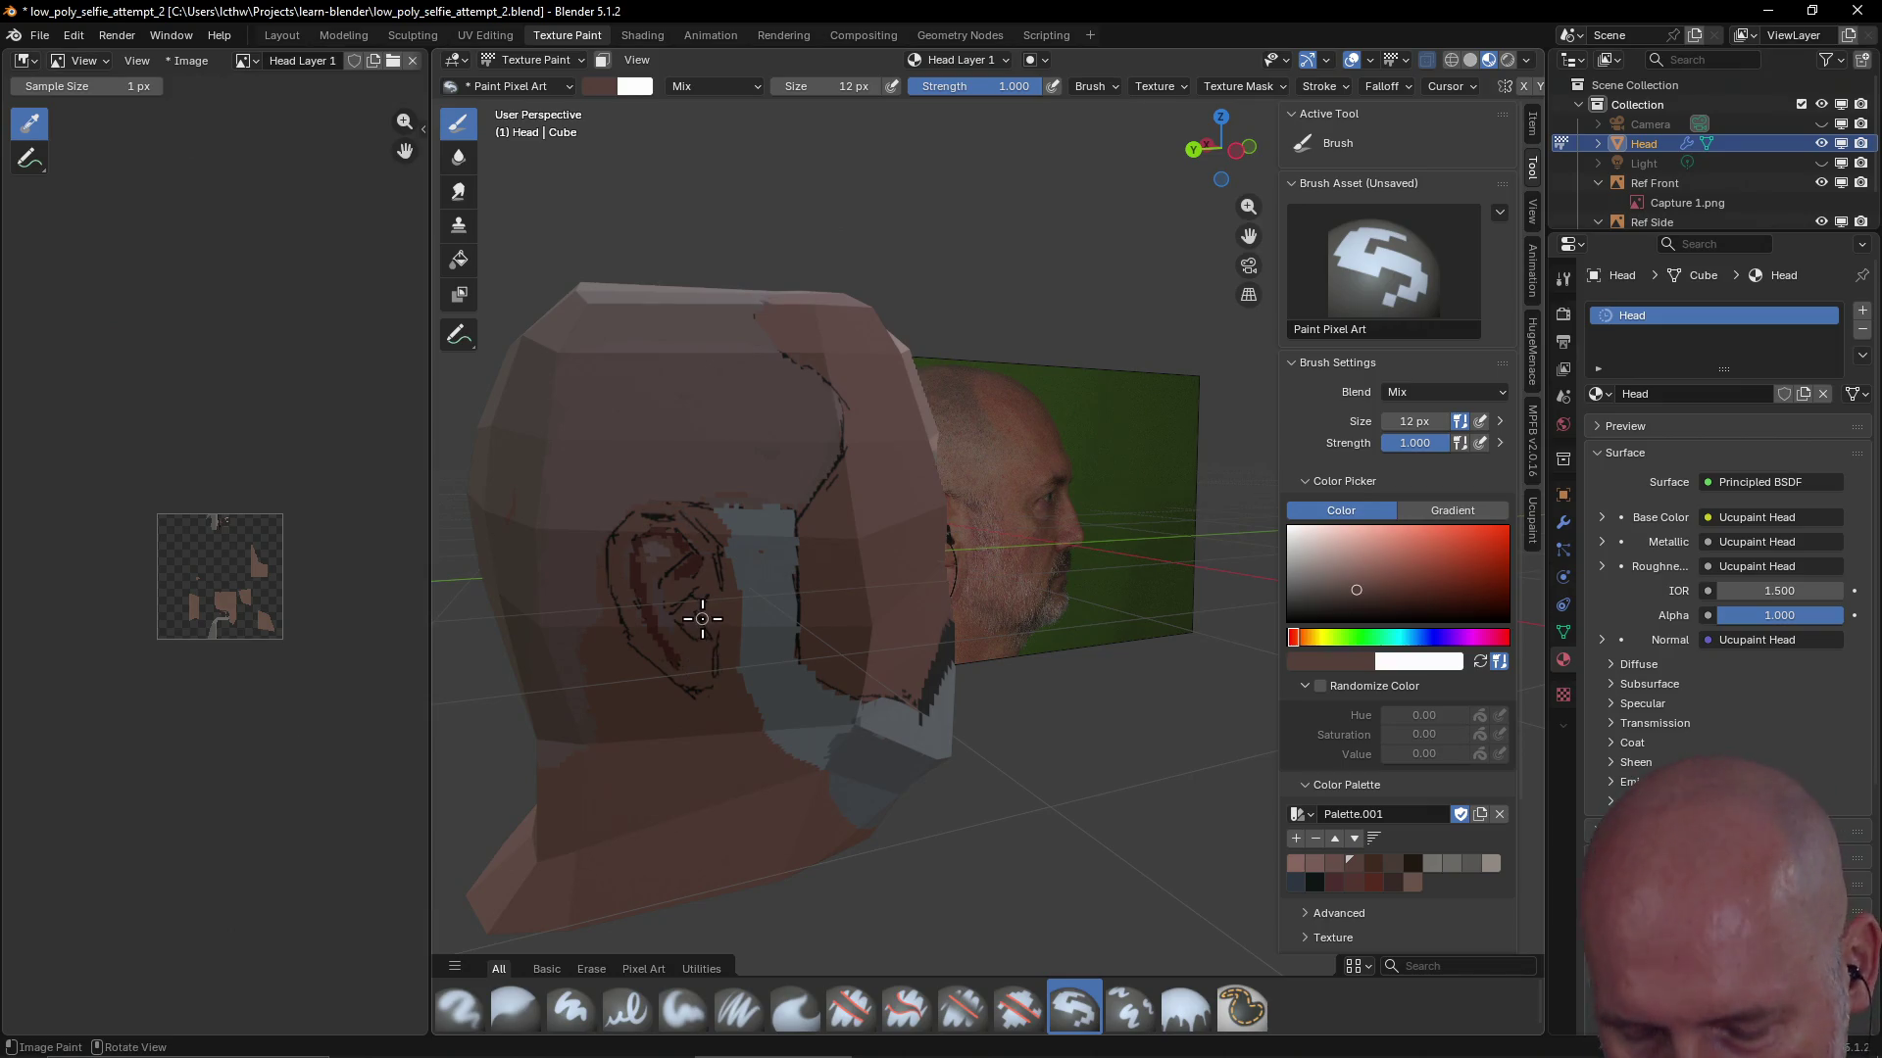
key("f")
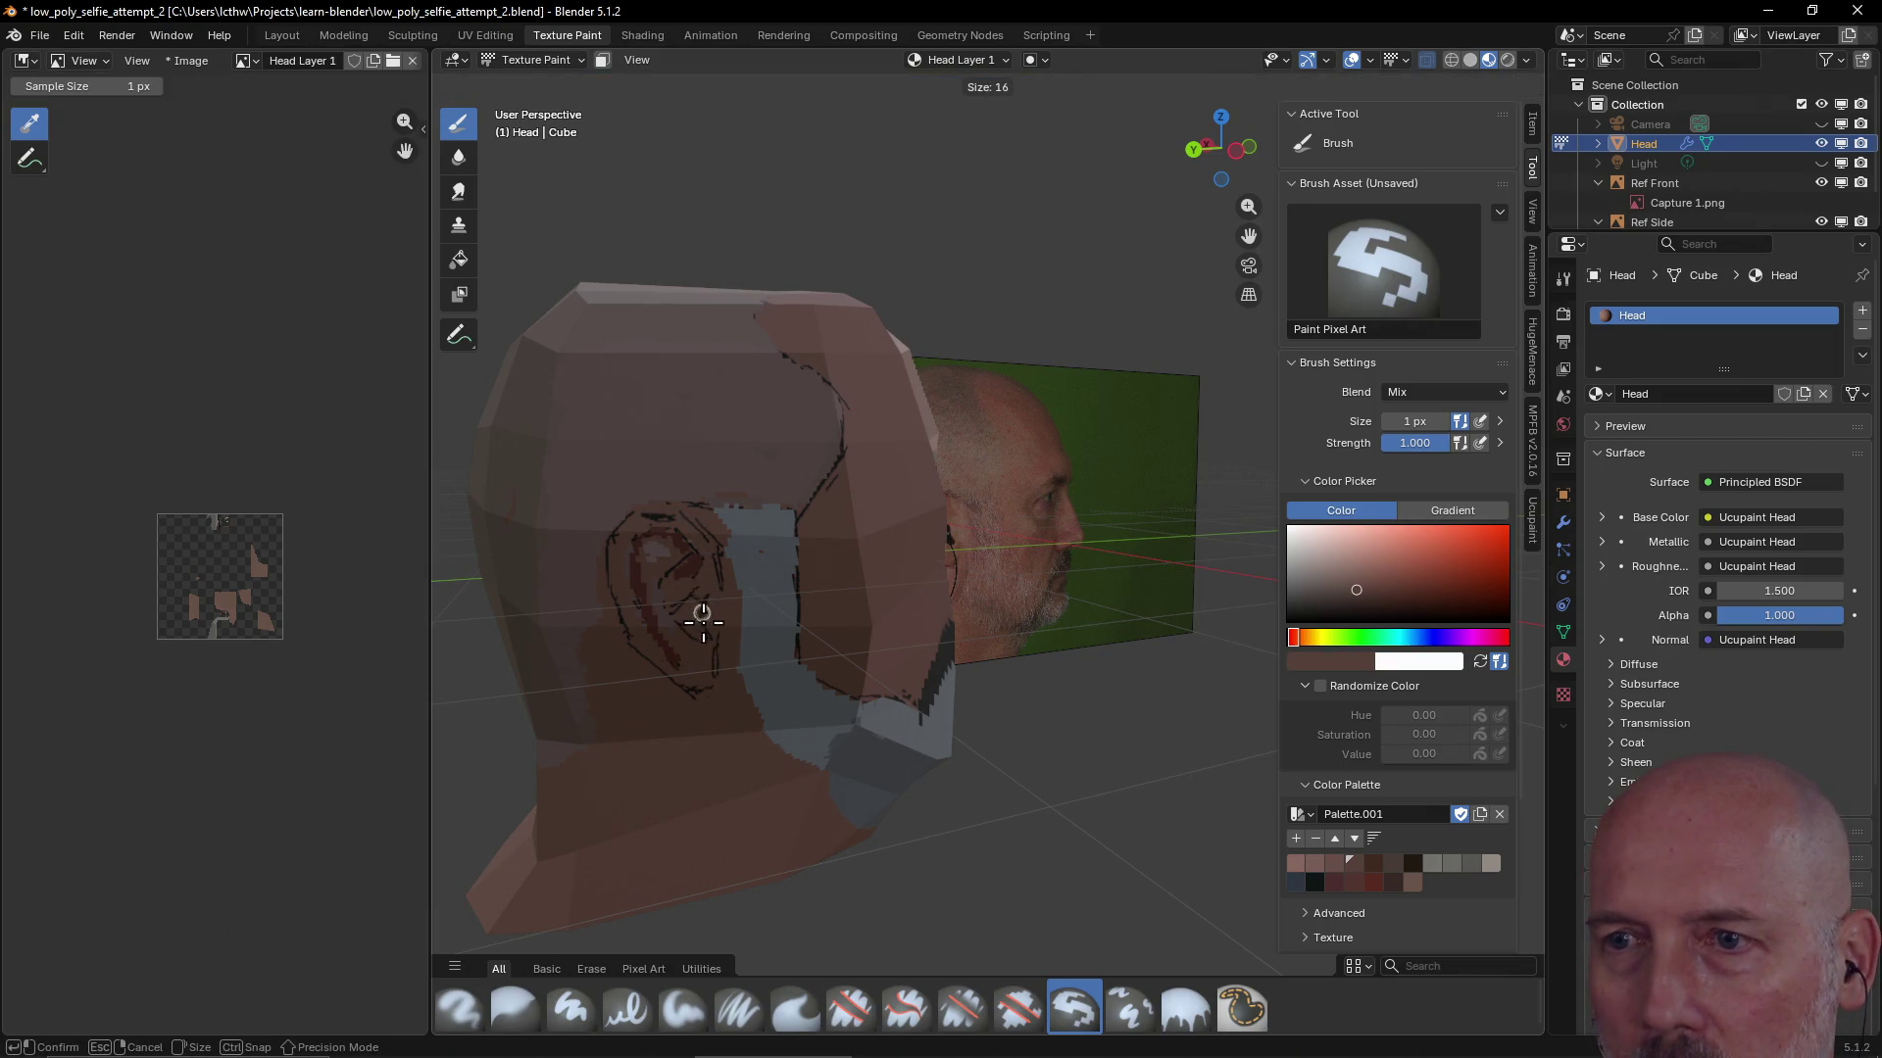
left_click(701, 614)
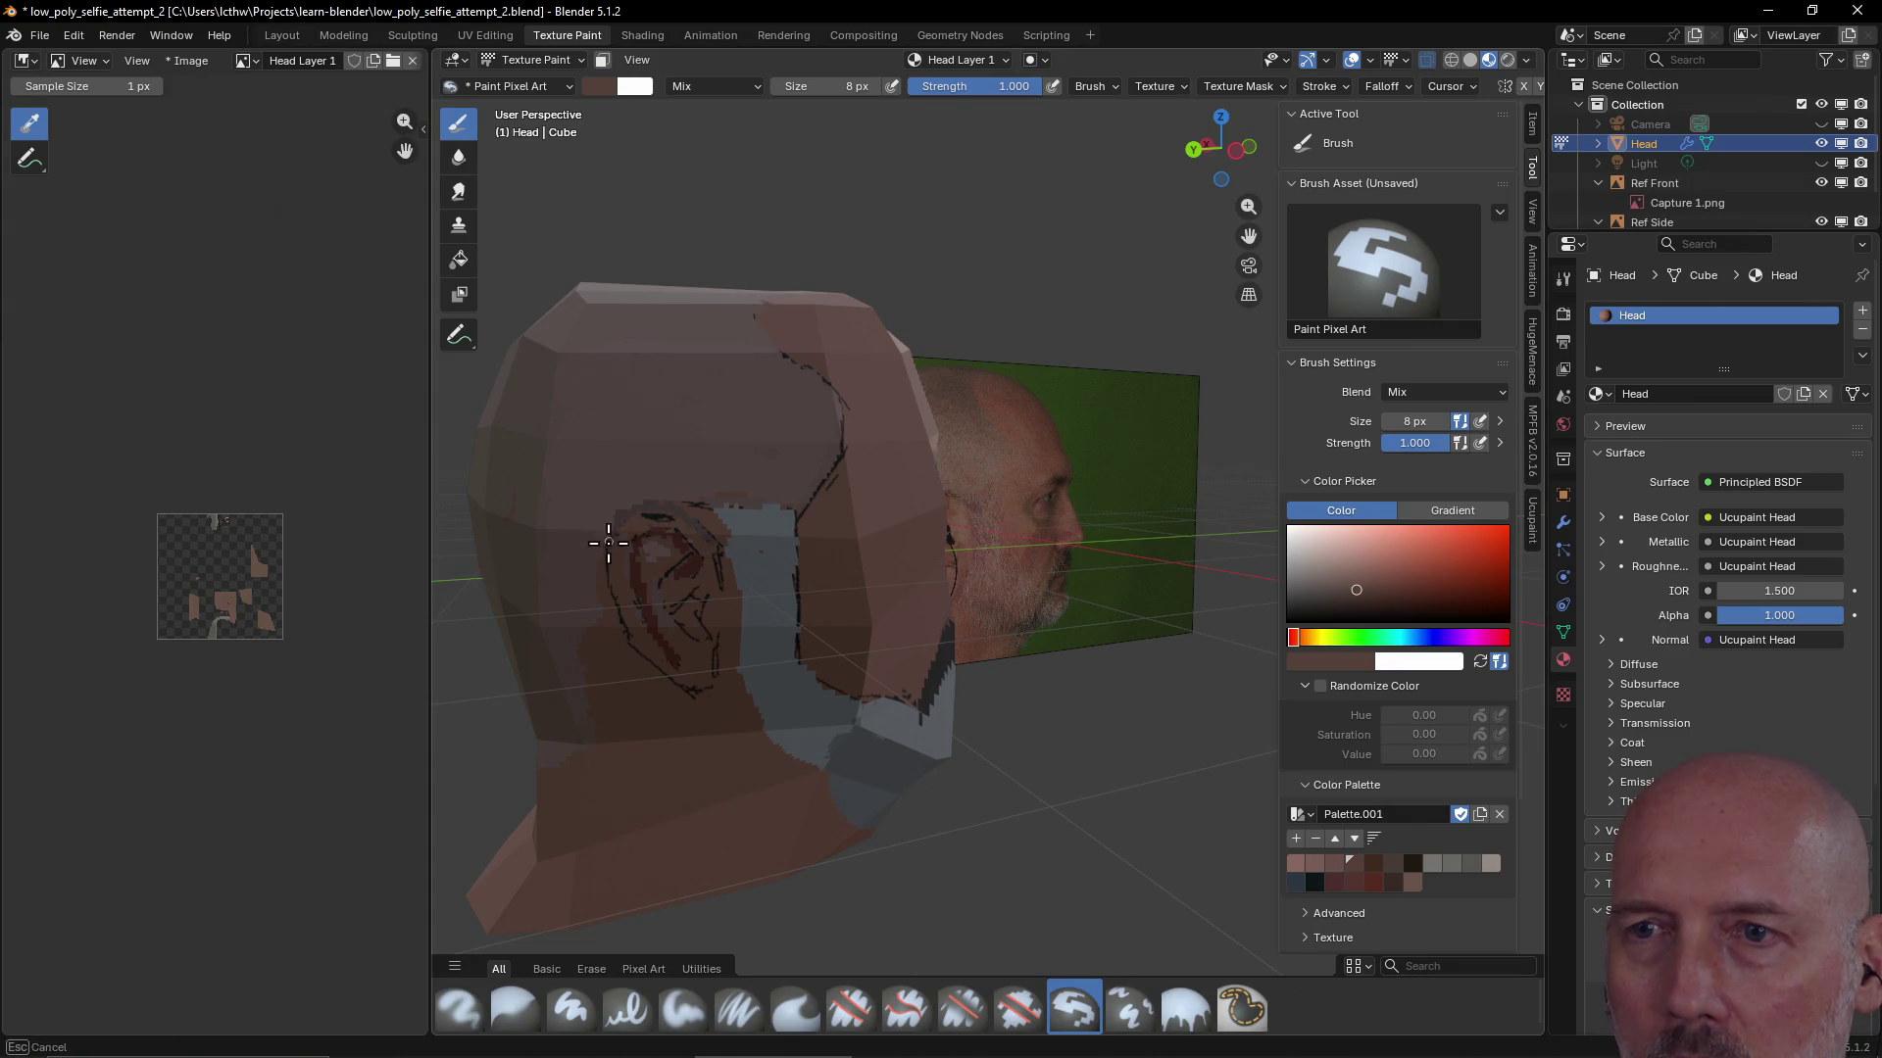
Paint small strokes and darker red shading over the ear, then choose a near-black
left_click_drag(628, 615, 630, 618)
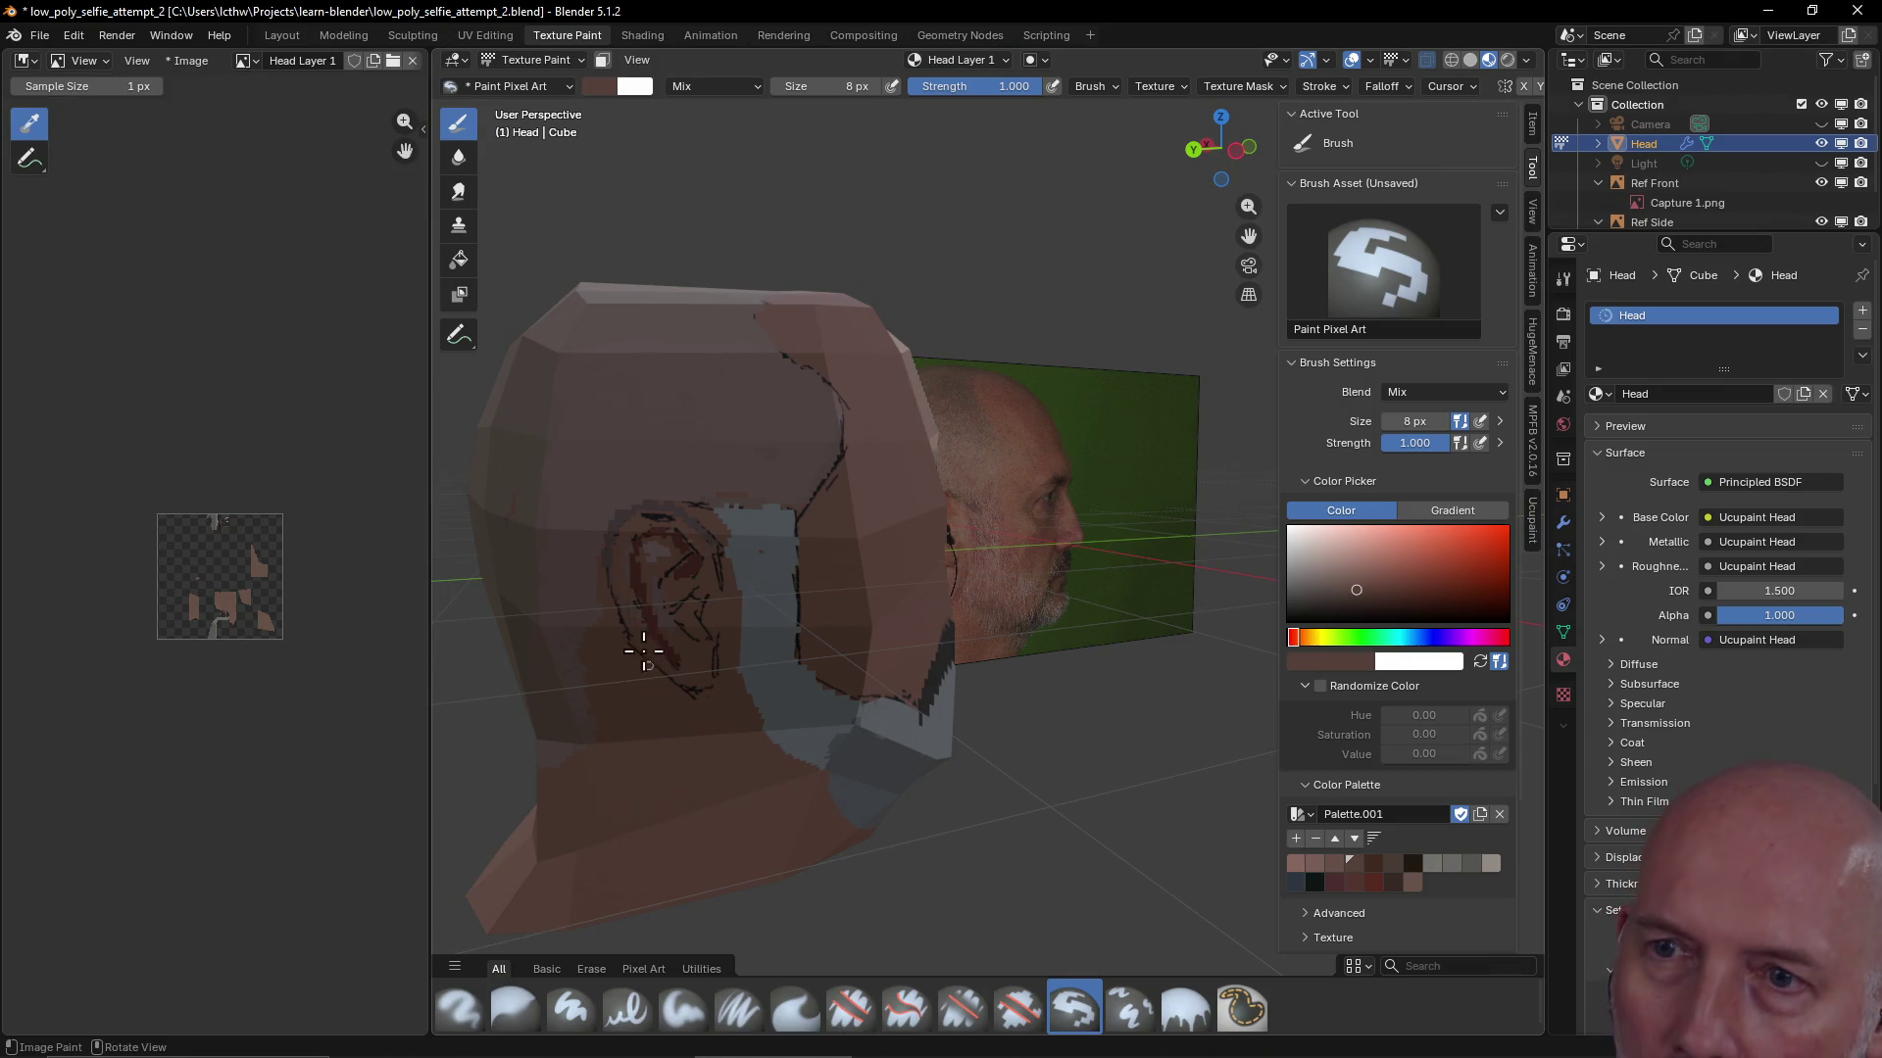
left_click_drag(623, 545, 625, 628)
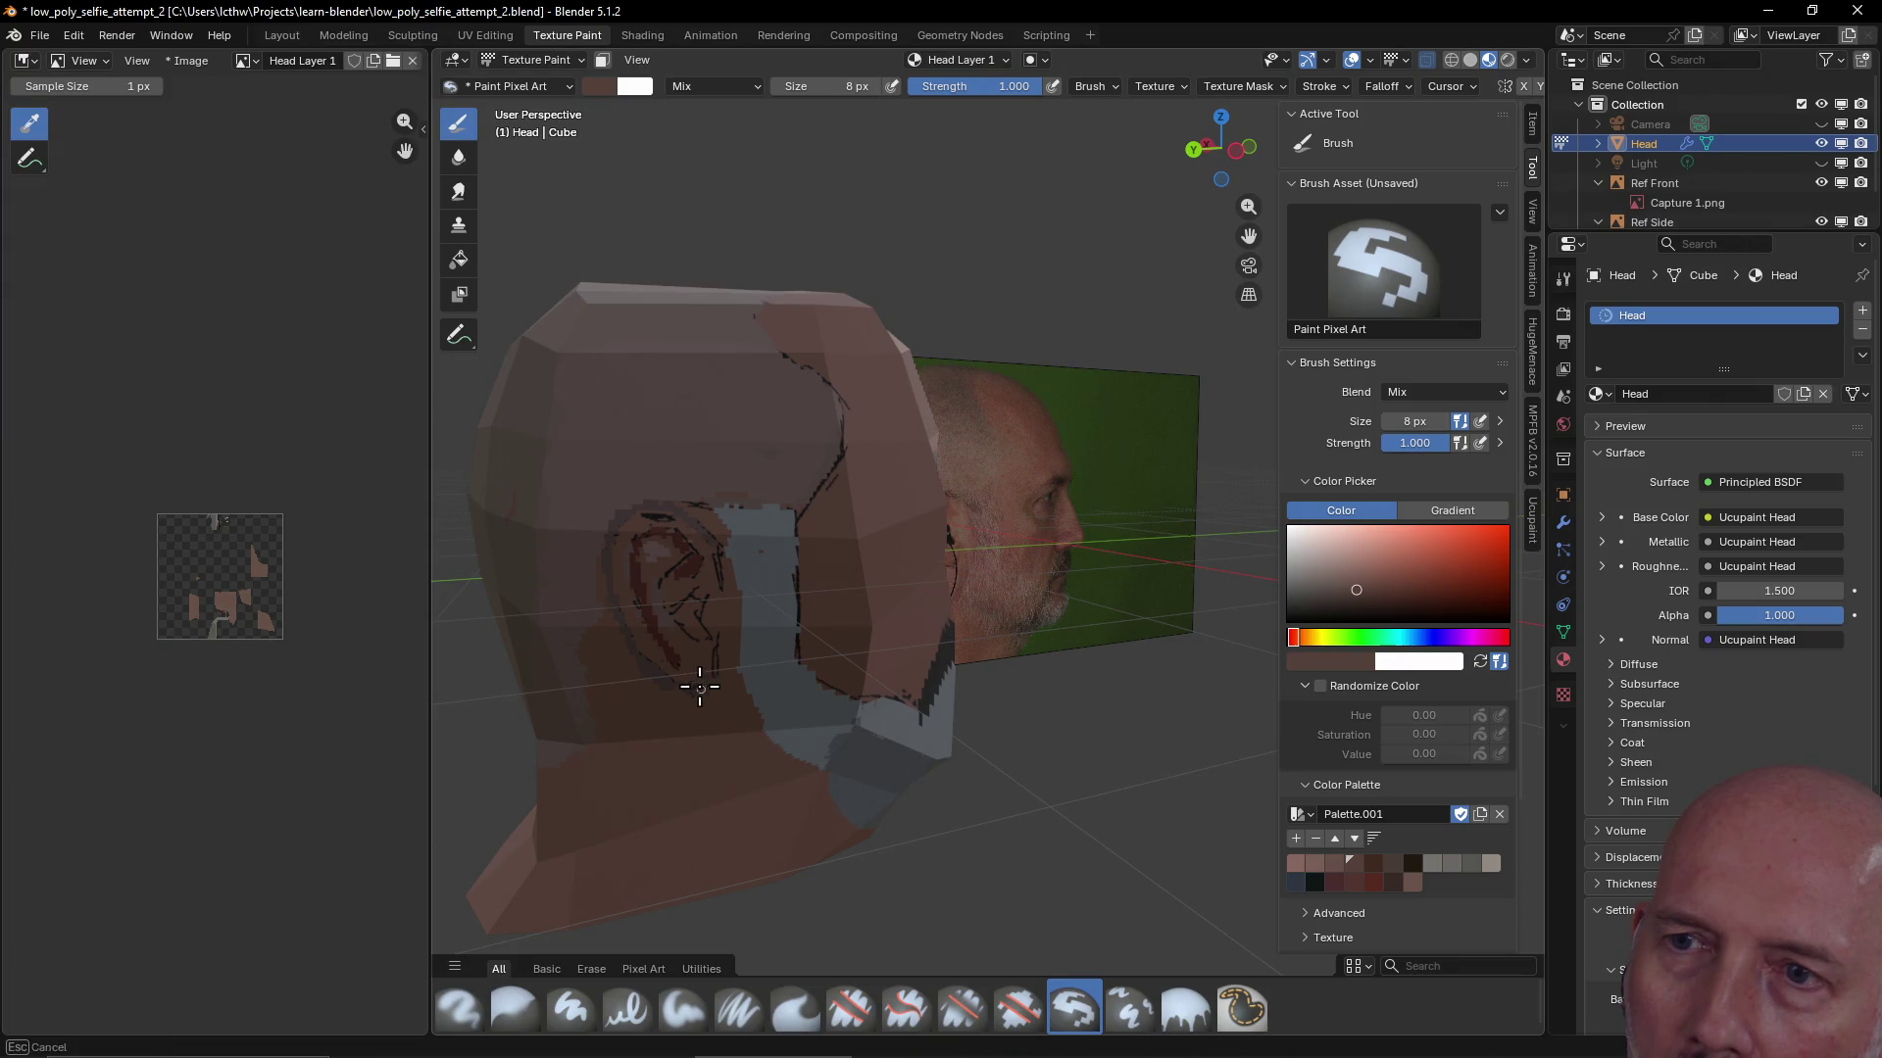
left_click_drag(696, 588, 673, 569)
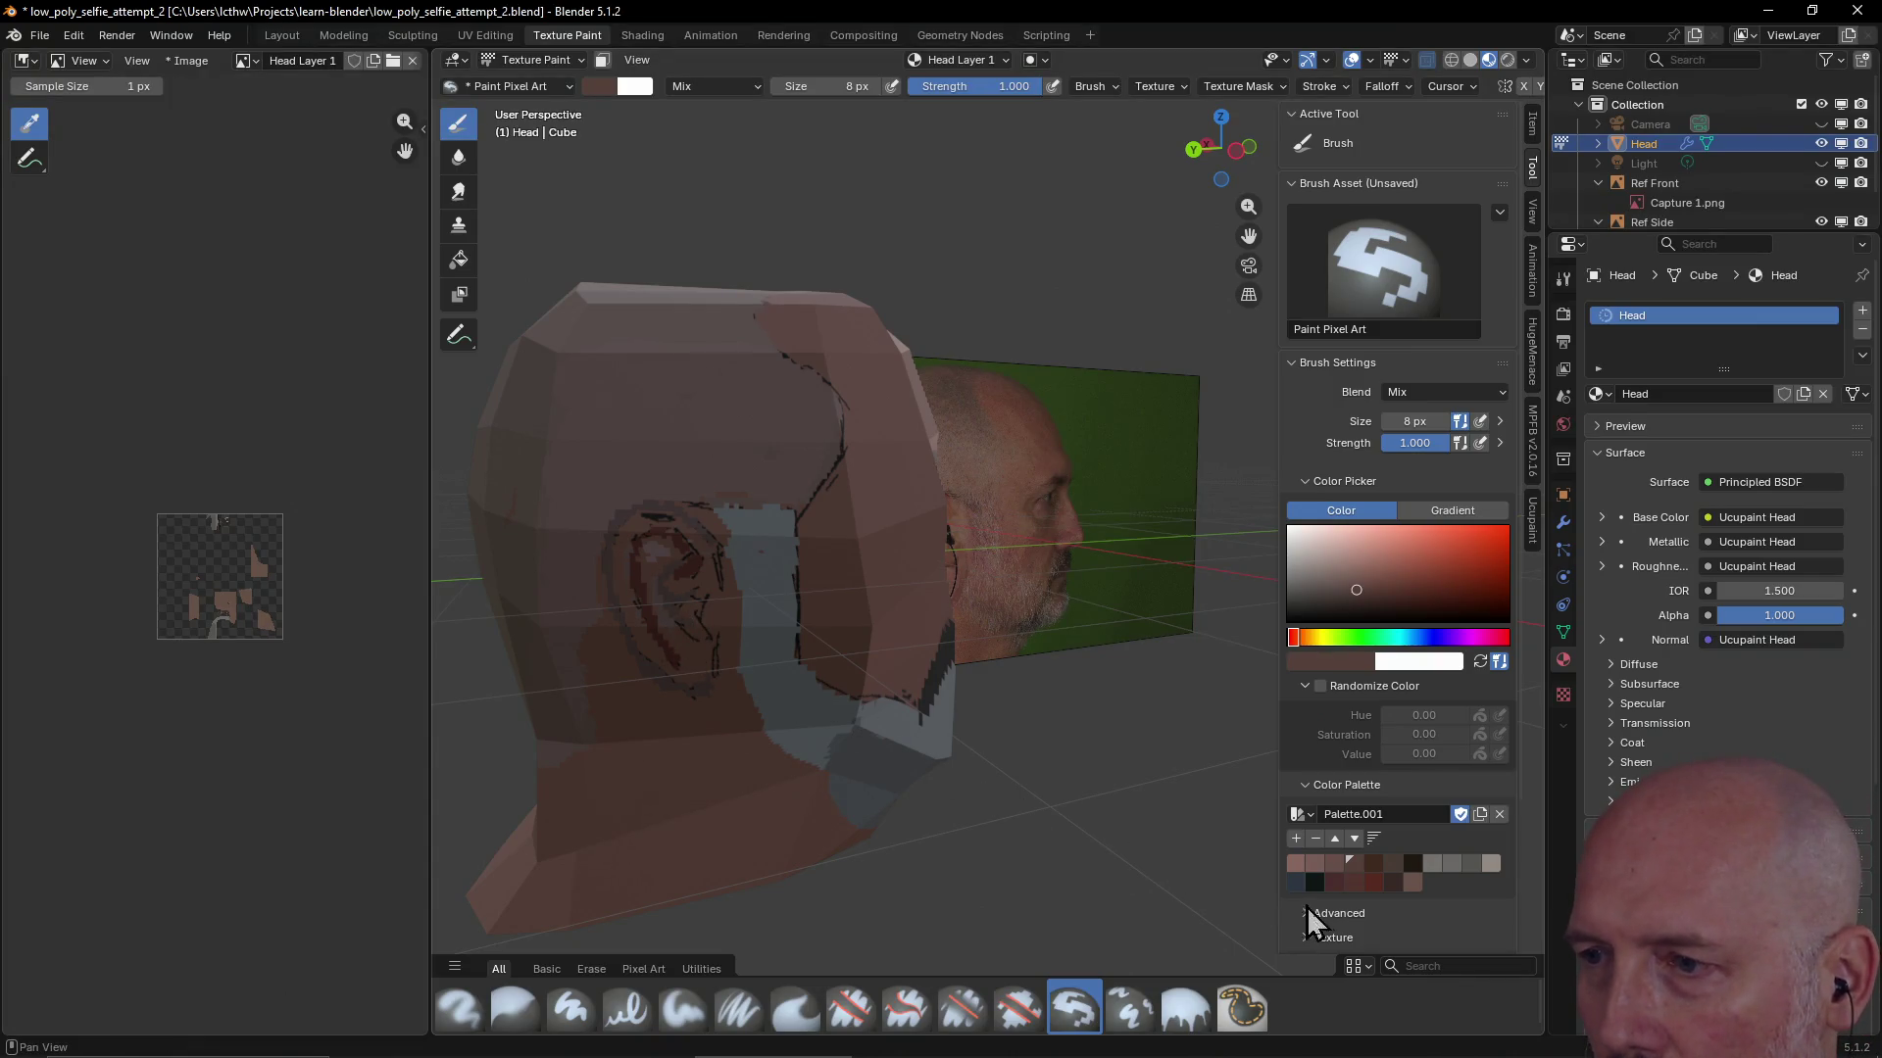
left_click(1314, 883)
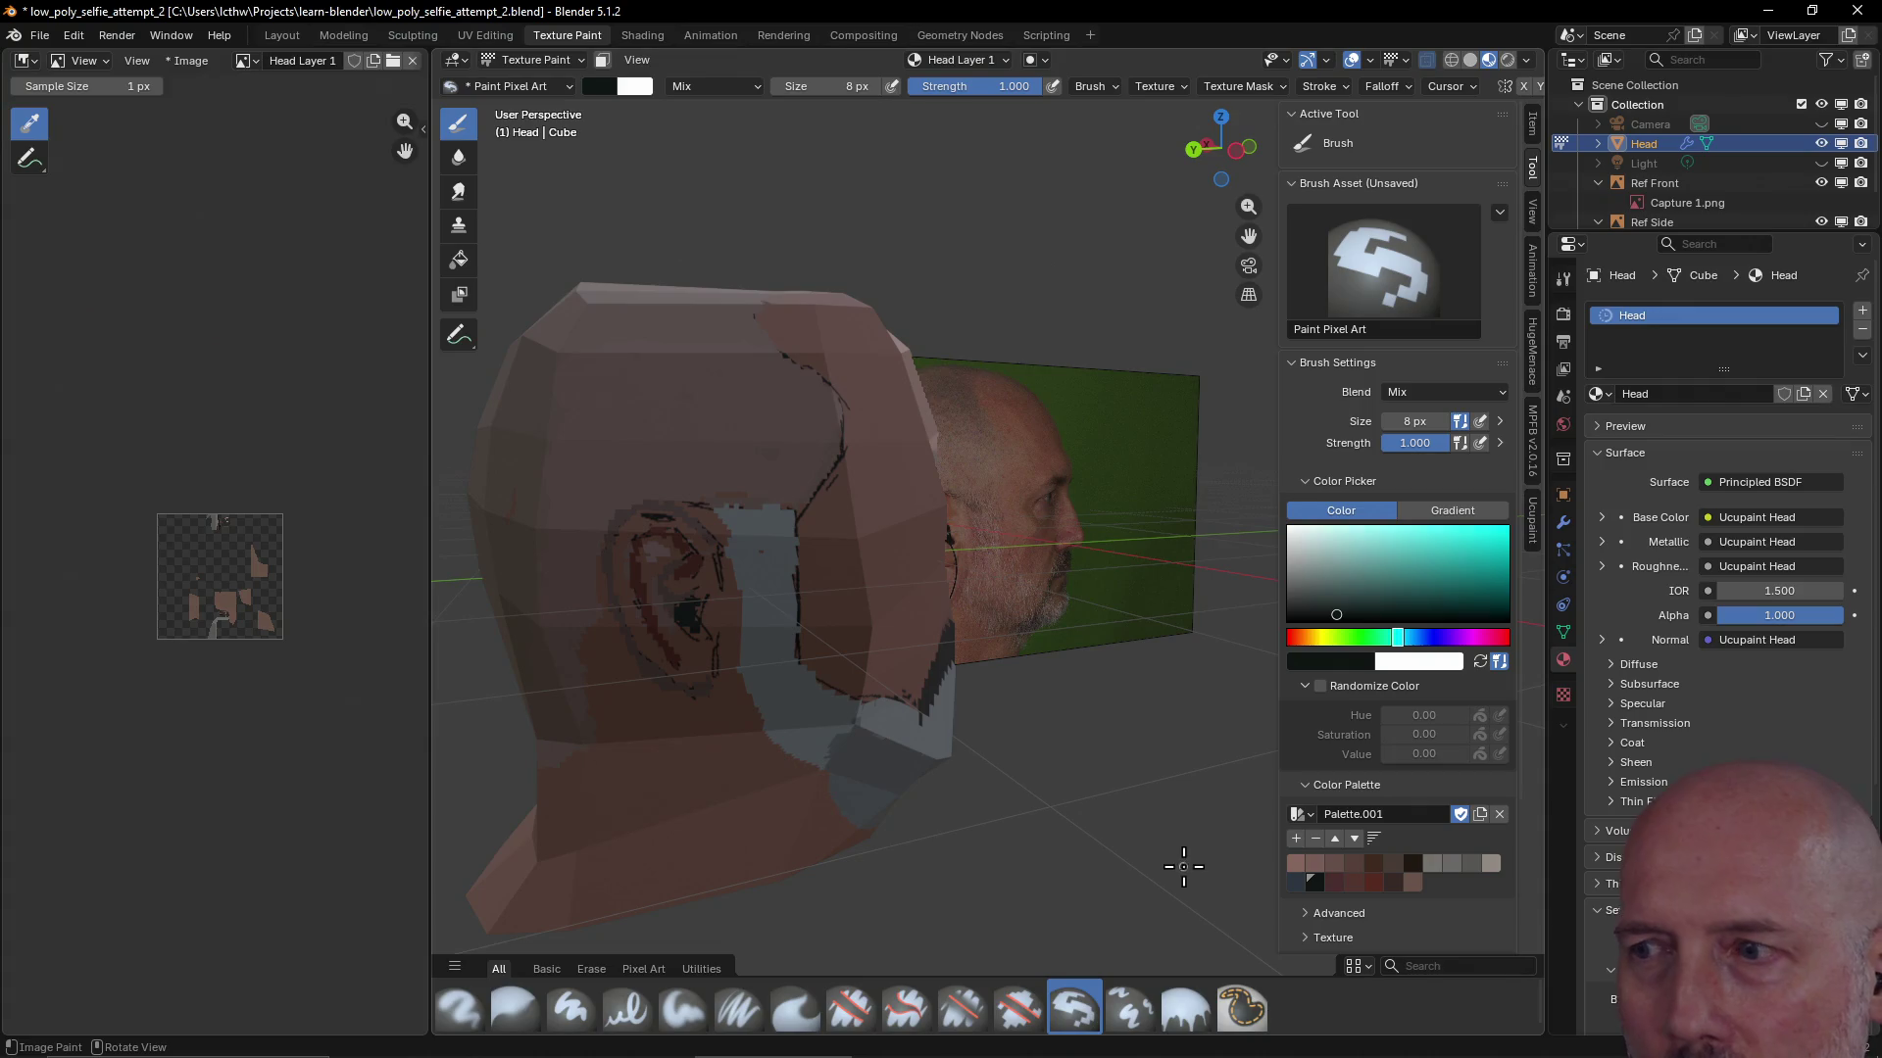
Cover the dark ear areas and upper ear with brownish-pink skin colour
left_click(1339, 862)
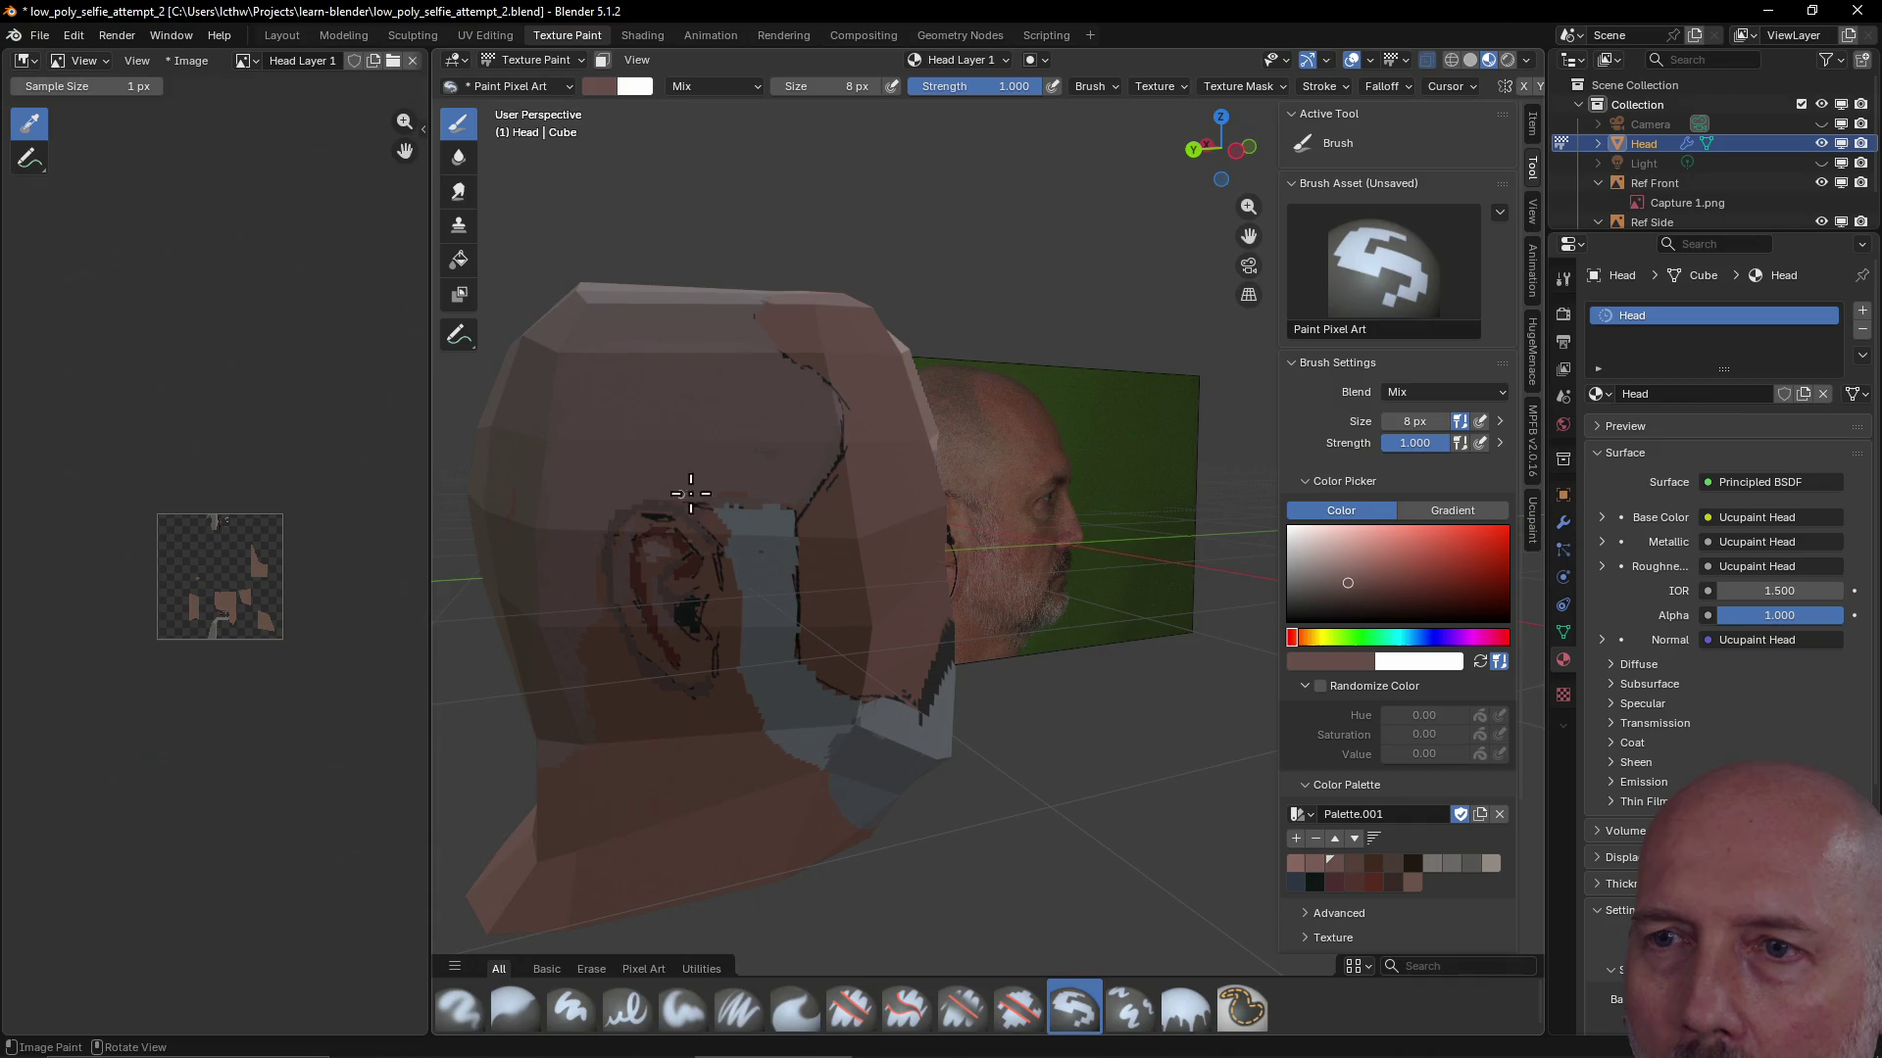
left_click(1314, 865)
left_click_drag(638, 526, 636, 617)
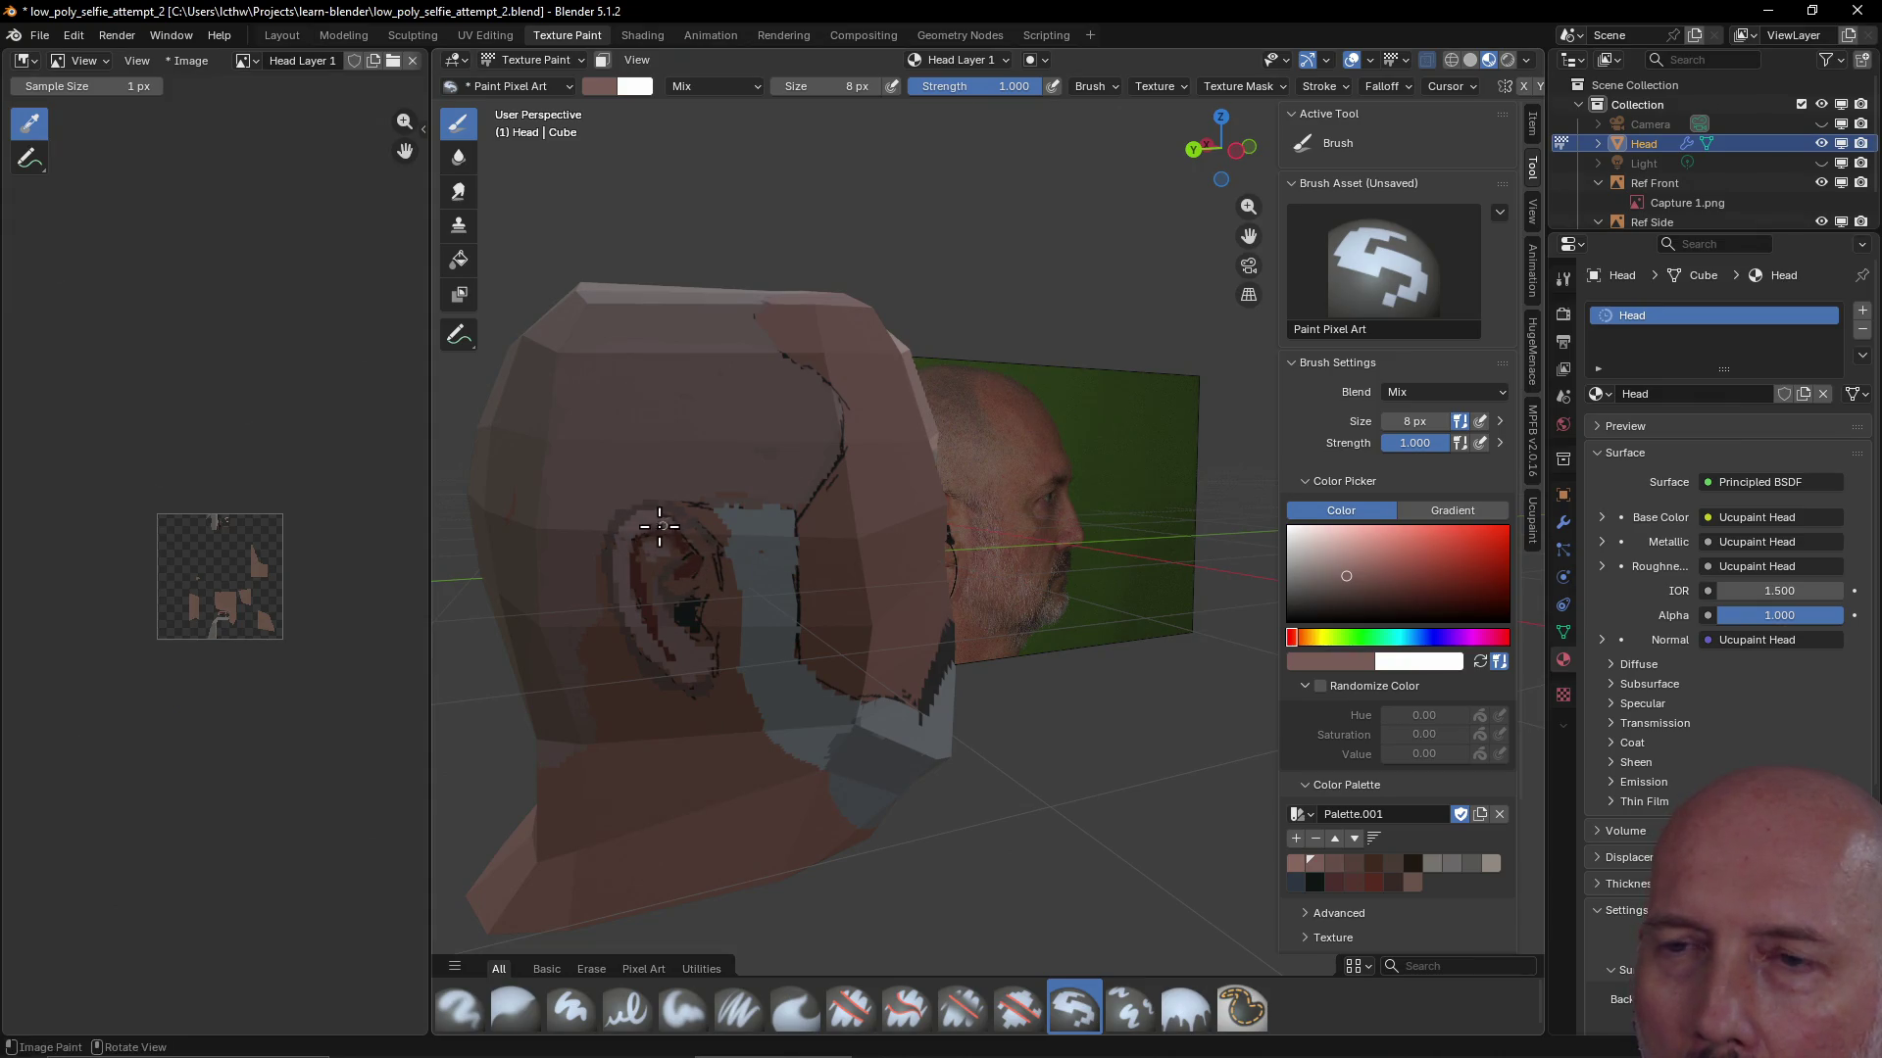
left_click_drag(652, 529, 689, 529)
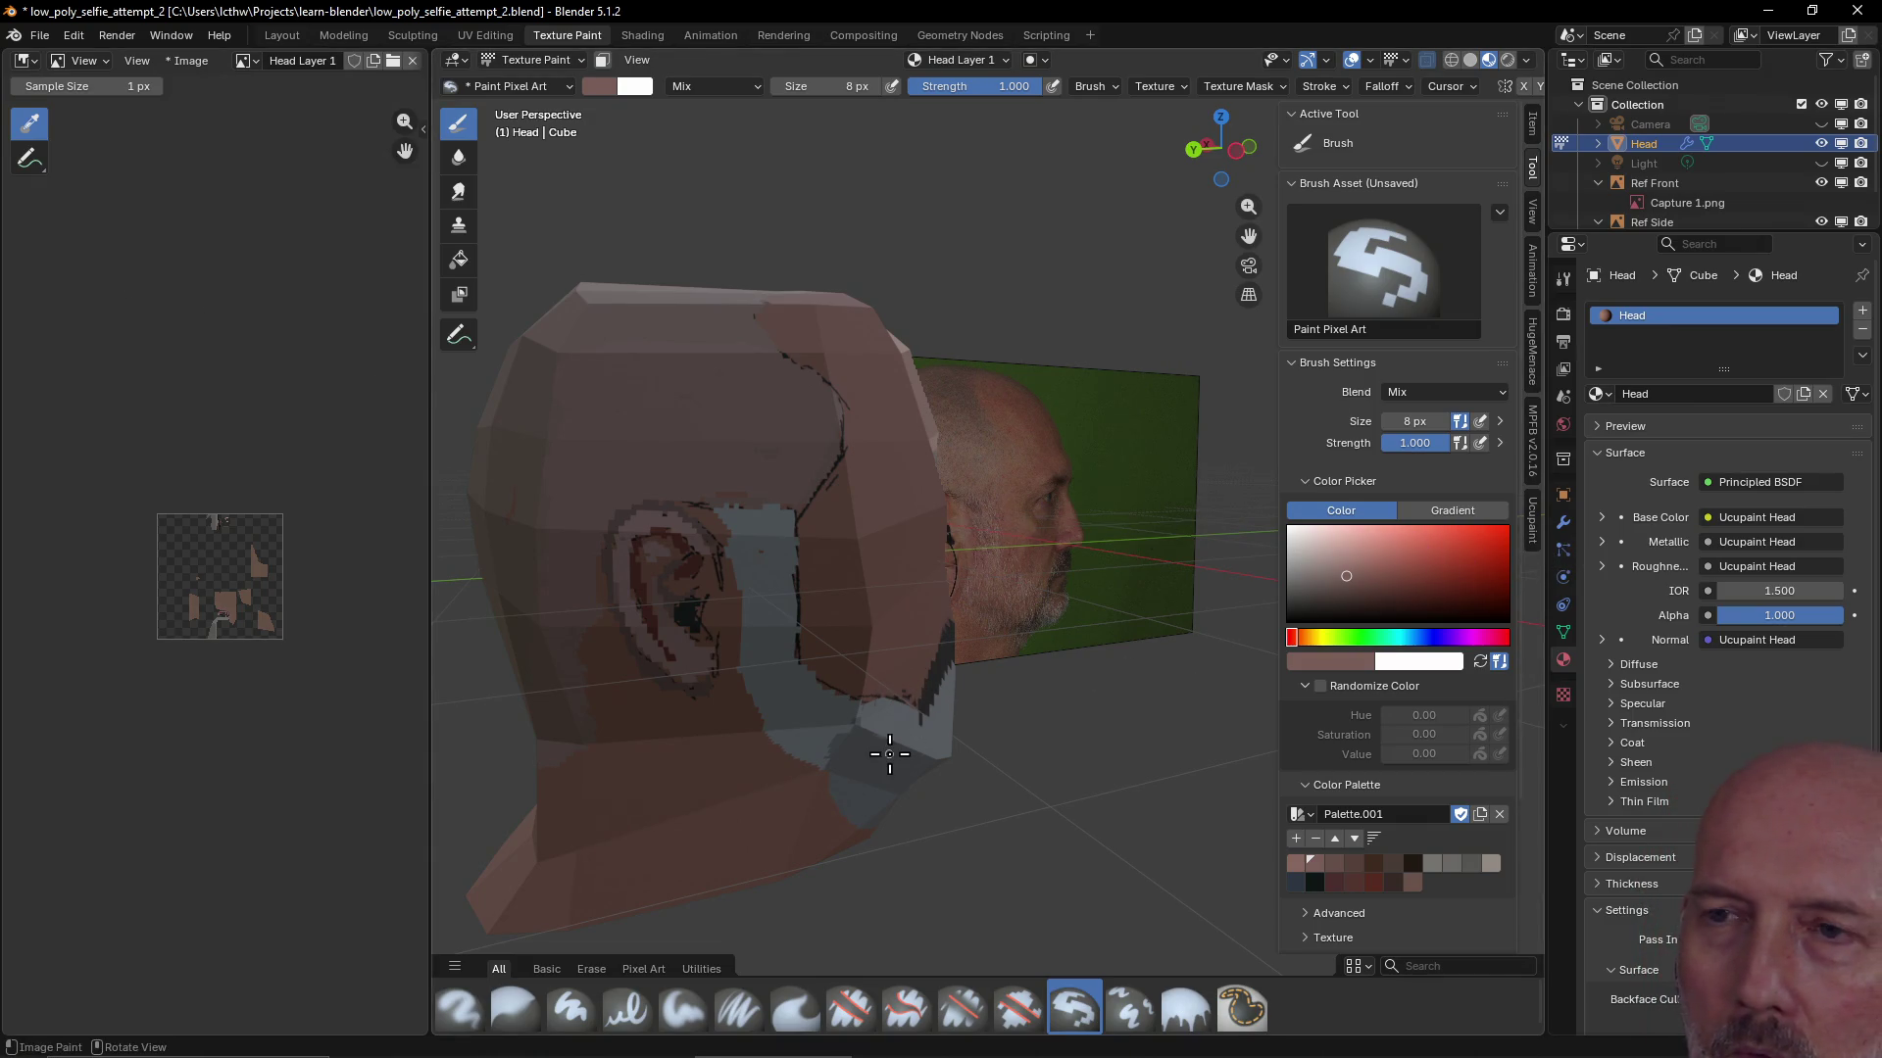
left_click(1533, 516)
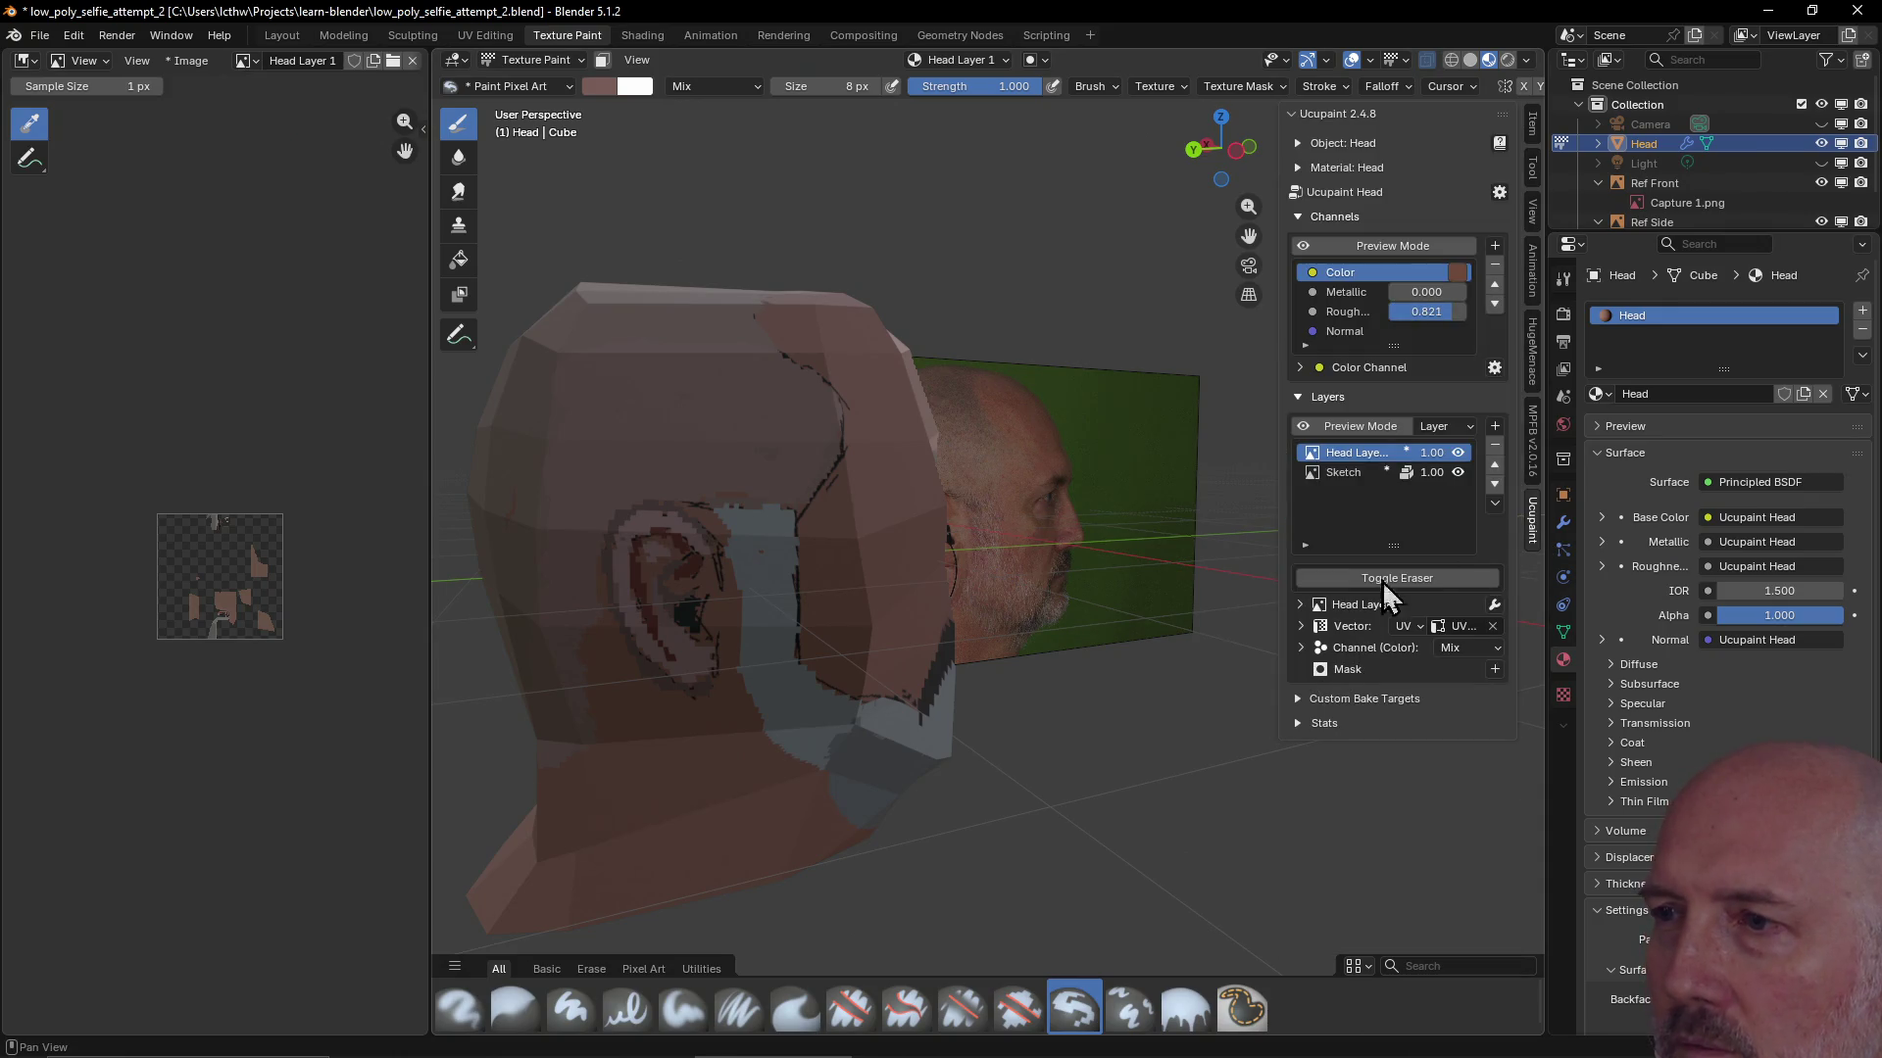
Hide the Sketch layer and toggle the Ucupaint eraser on for the head layer
left_click(1457, 473)
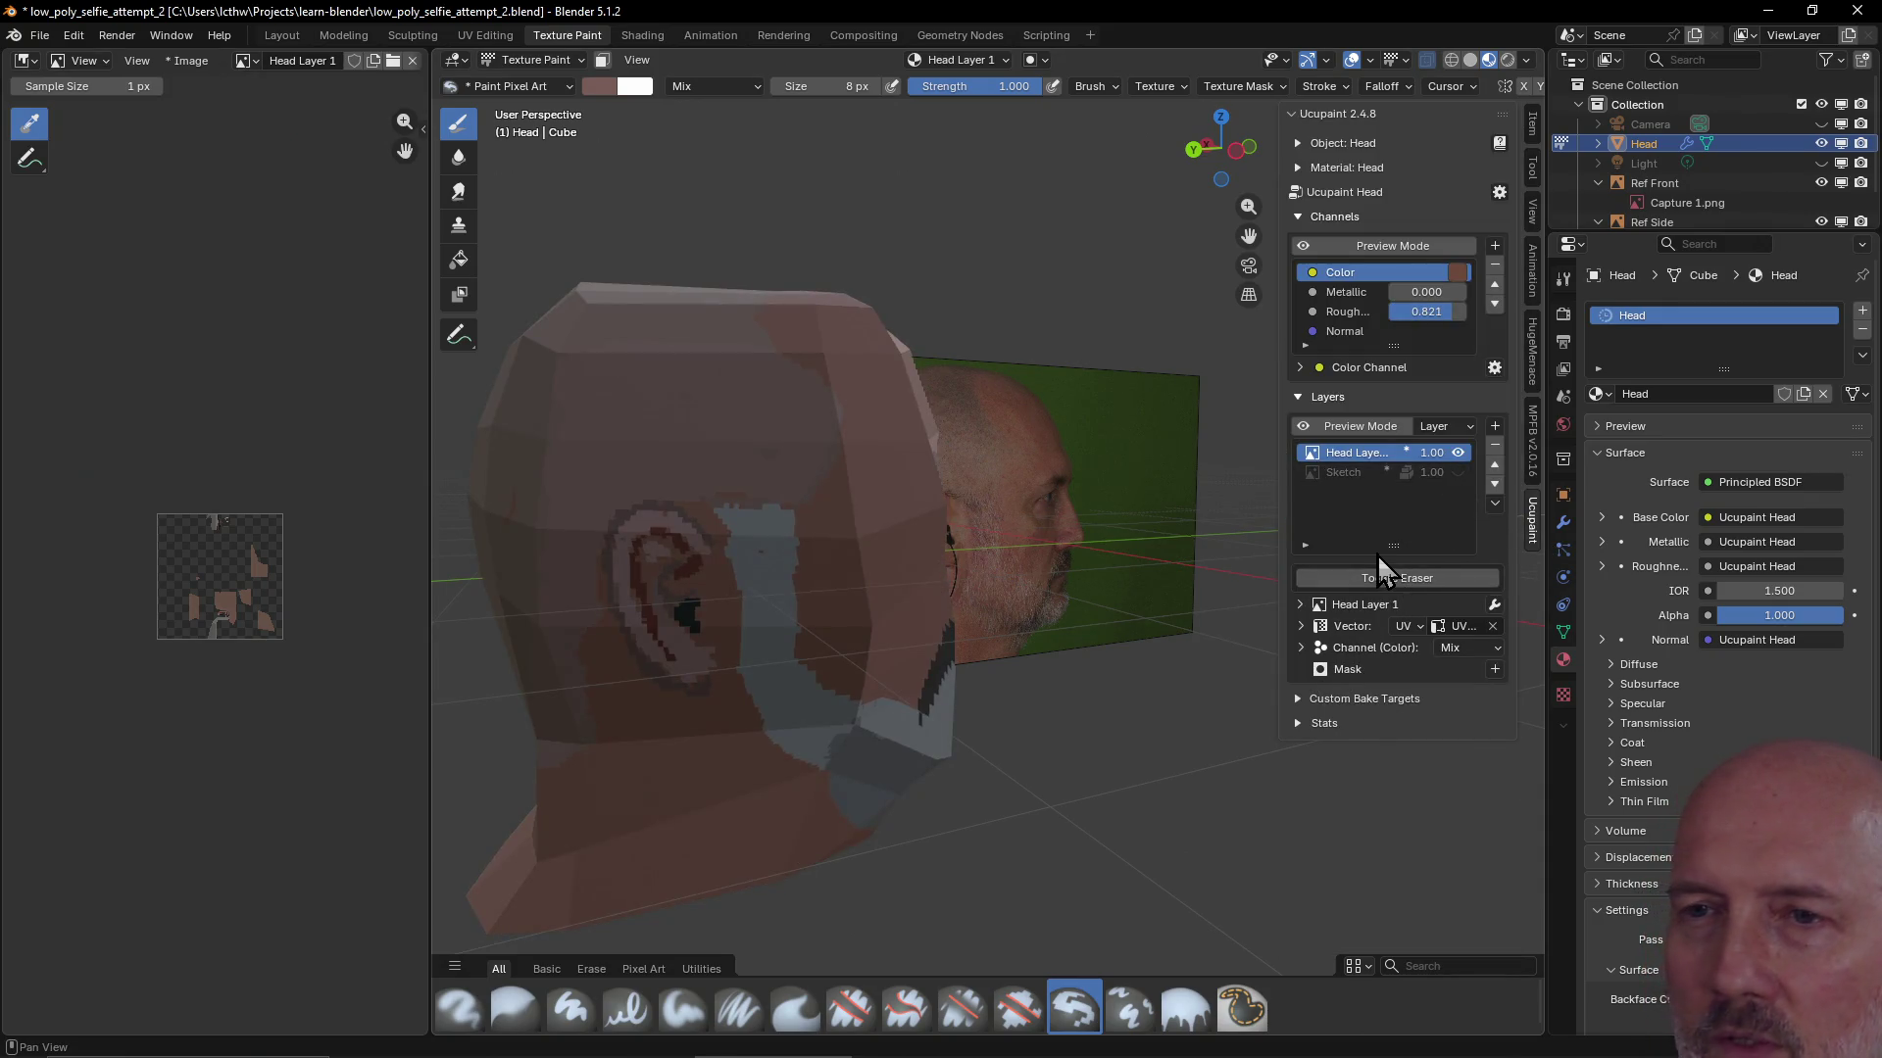
mouse_move(1270, 573)
middle_mouse_down()
mouse_move(1000, 642)
mouse_move(1087, 579)
mouse_move(1018, 606)
middle_mouse_up()
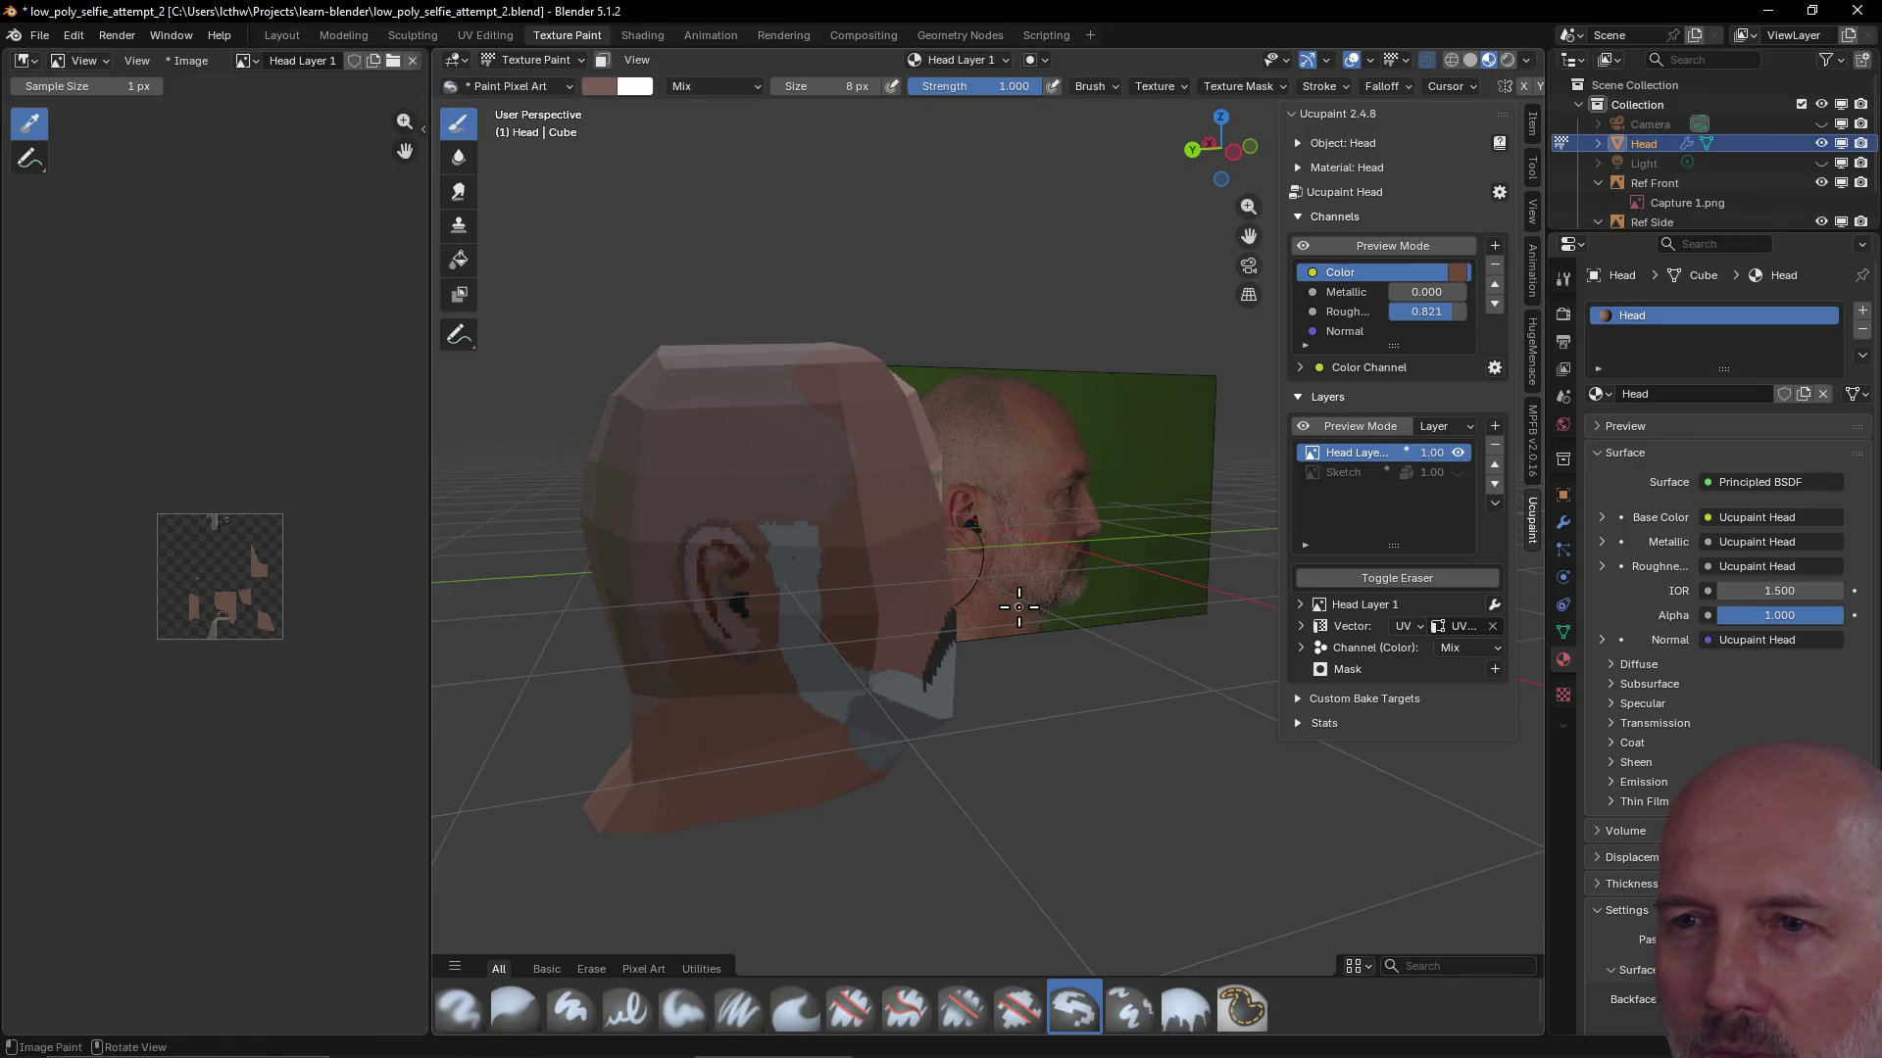
scroll(1017, 606, "up", 2)
middle_click_drag(1018, 606, 995, 615)
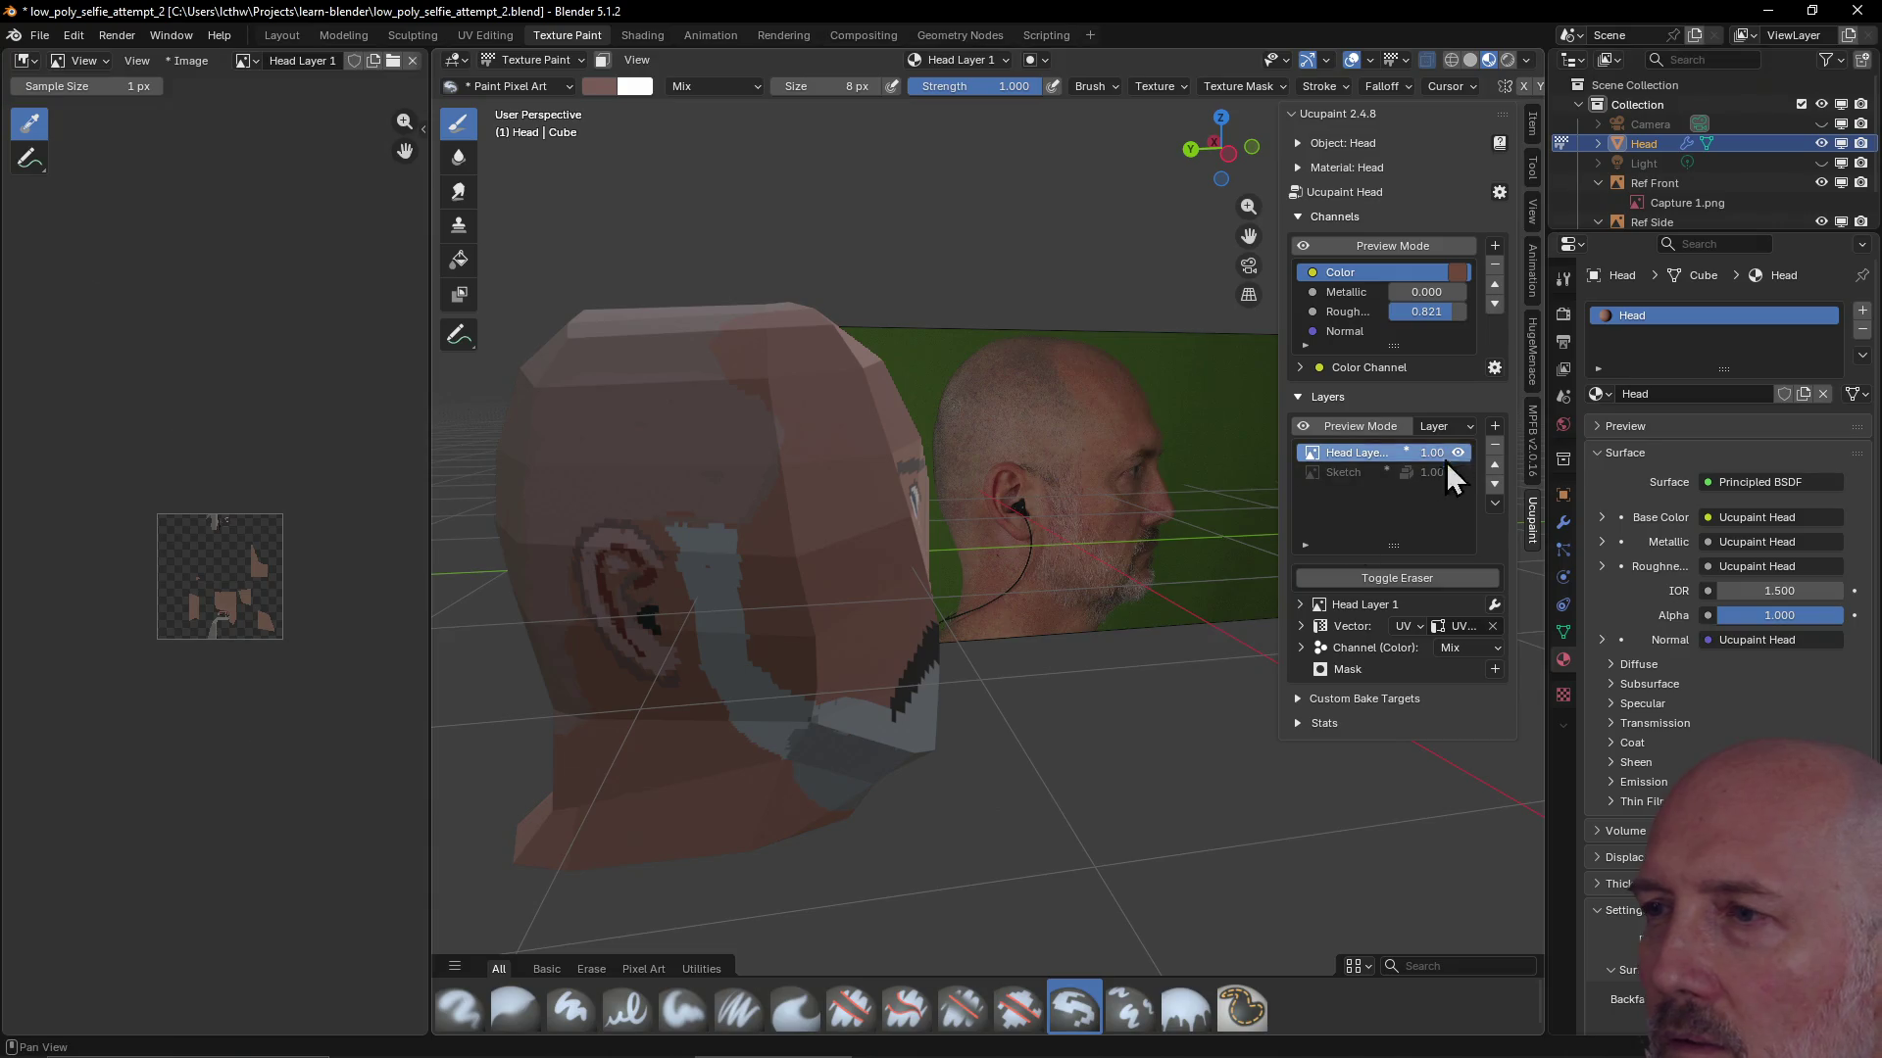
left_click(1403, 580)
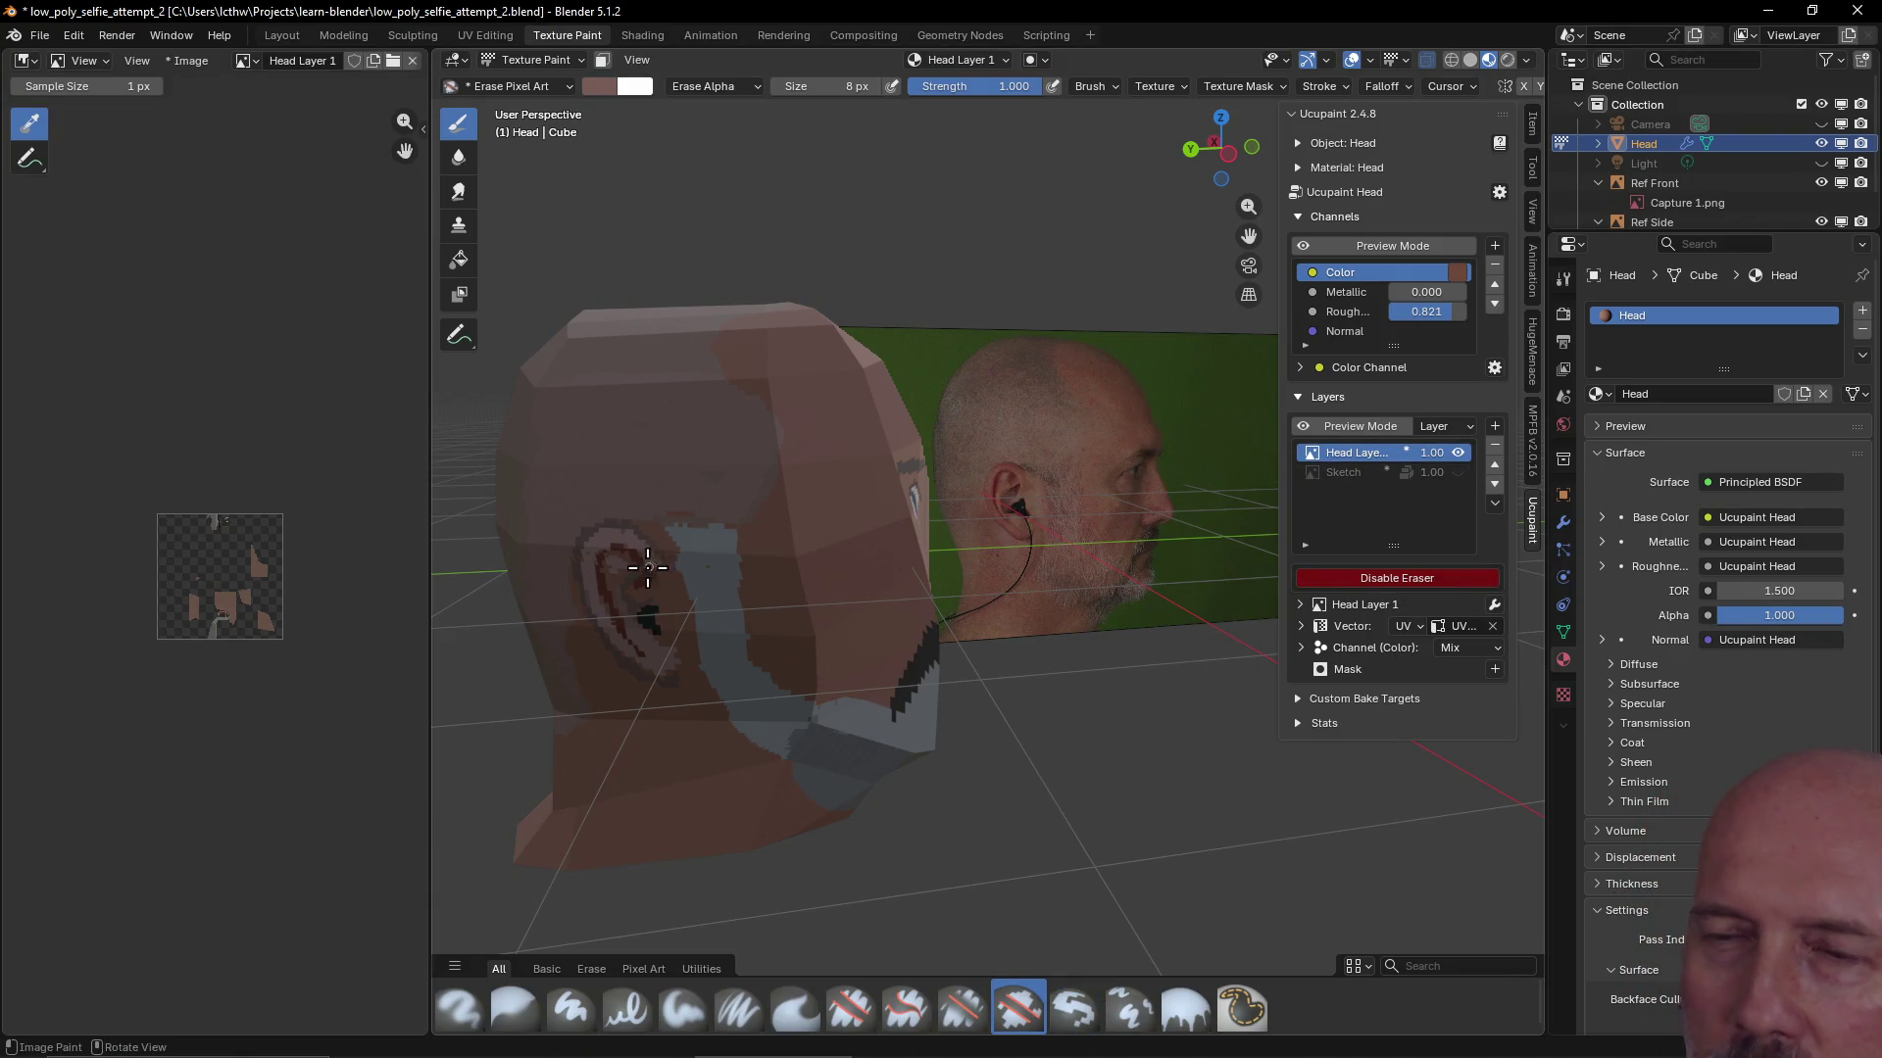
Erase the stray paint pixels around the ear, then view the face from the front
left_click_drag(649, 556, 625, 541)
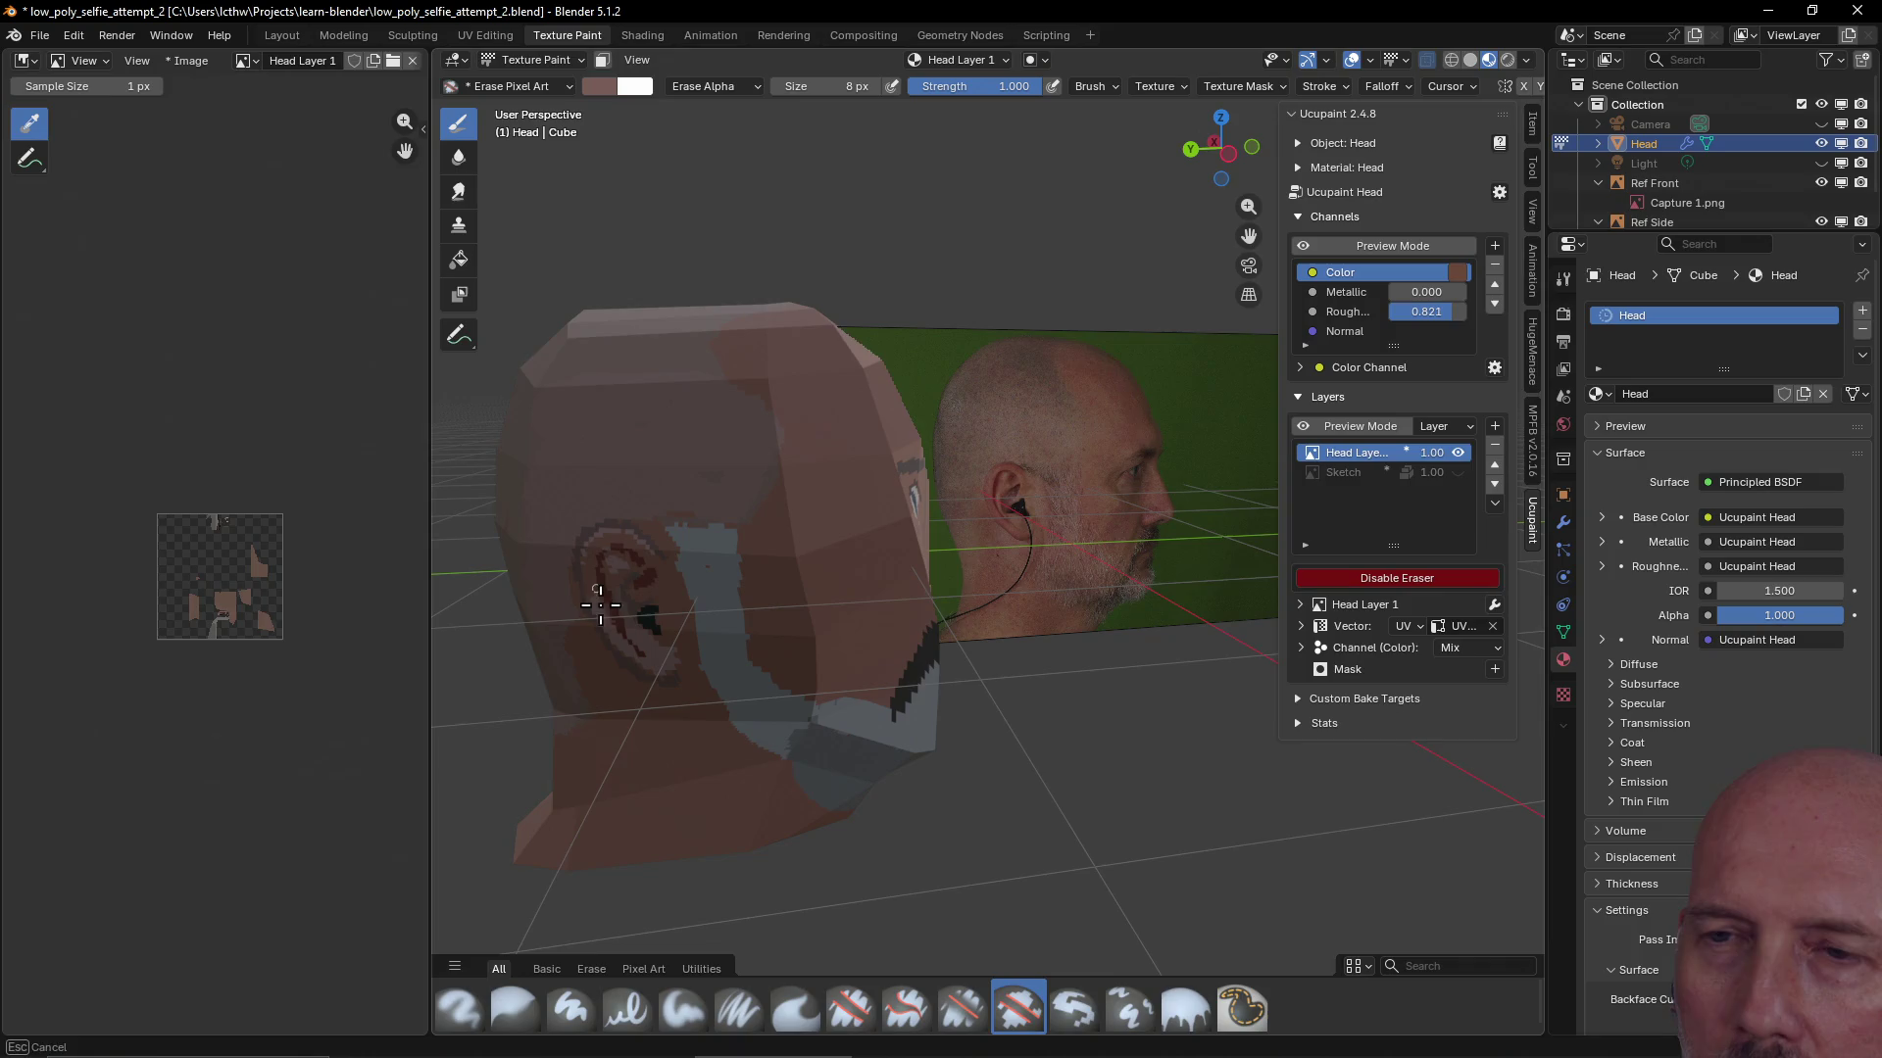
left_click_drag(649, 662, 623, 574)
scroll(682, 690, "up", 1)
scroll(682, 697, "up", 2)
scroll(684, 707, "up", 1)
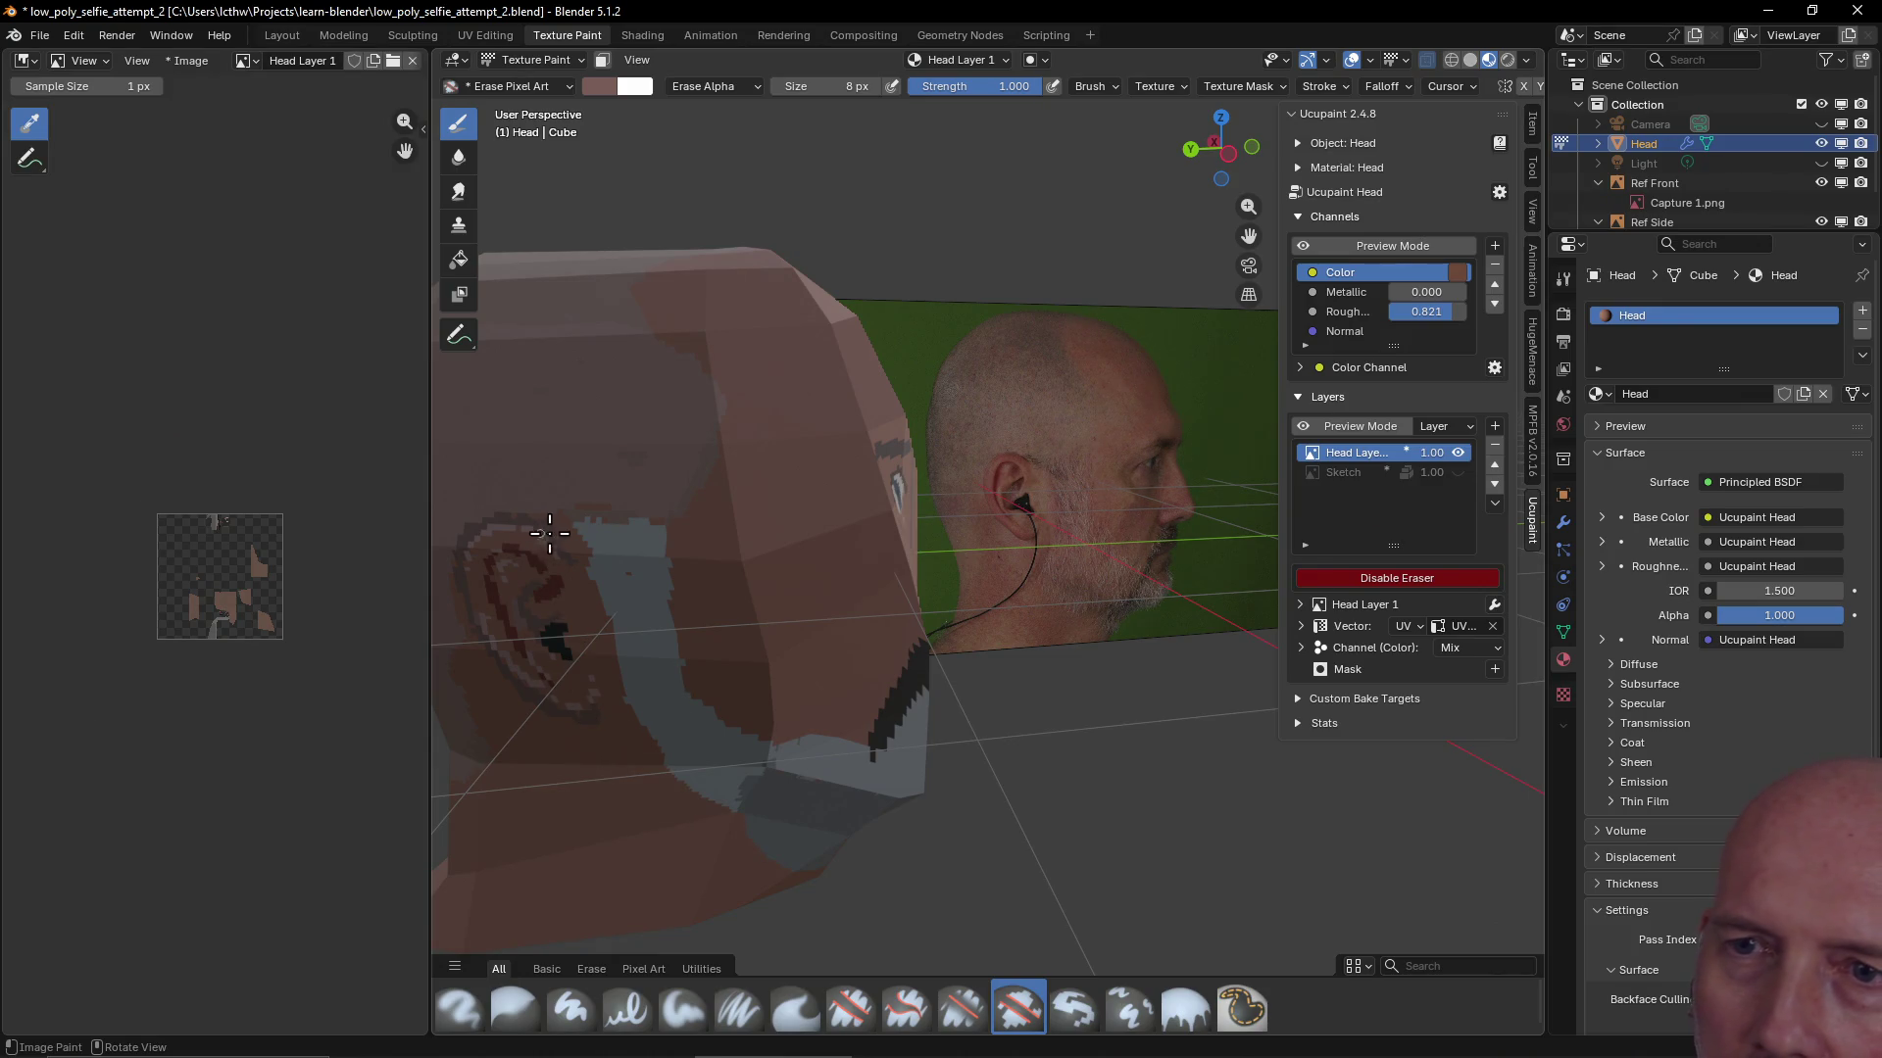
mouse_move(544, 534)
left_mouse_down()
mouse_move(529, 523)
mouse_move(536, 537)
left_mouse_up()
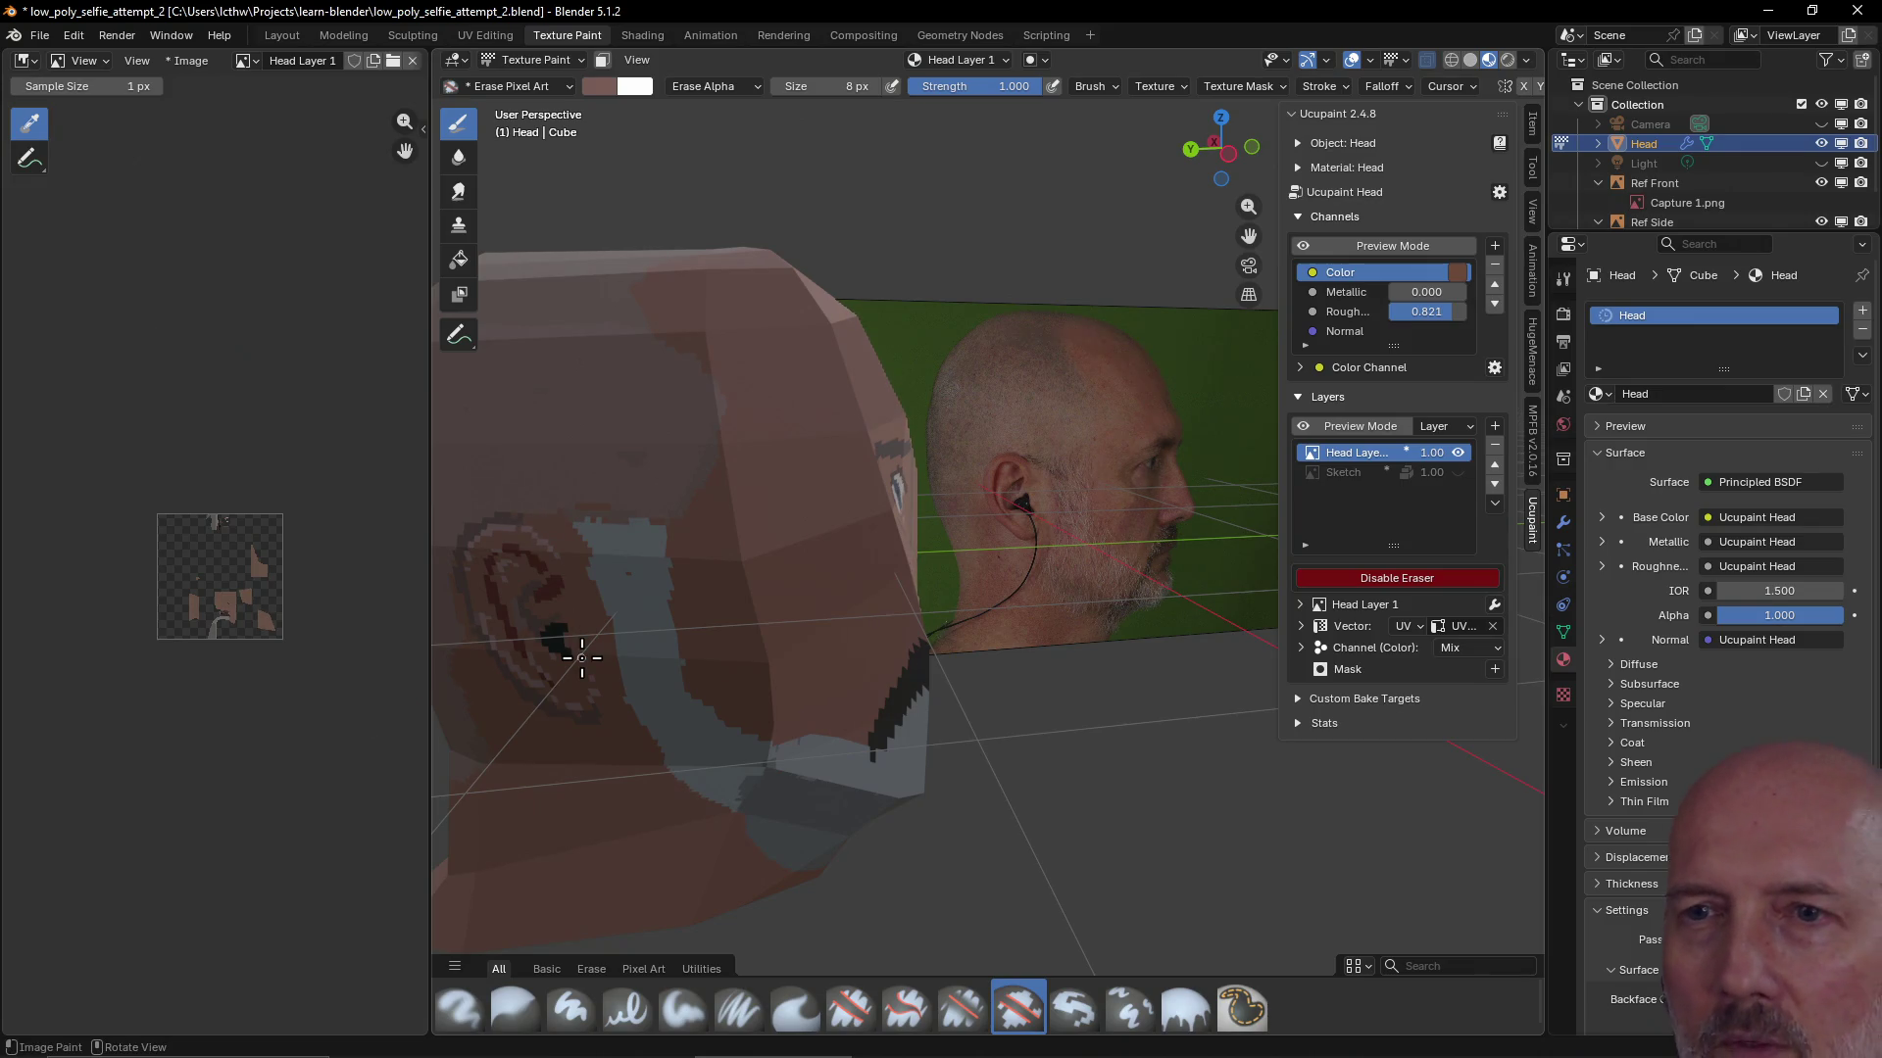
mouse_move(582, 658)
middle_mouse_down()
mouse_move(740, 588)
mouse_move(617, 611)
mouse_move(959, 519)
middle_mouse_up()
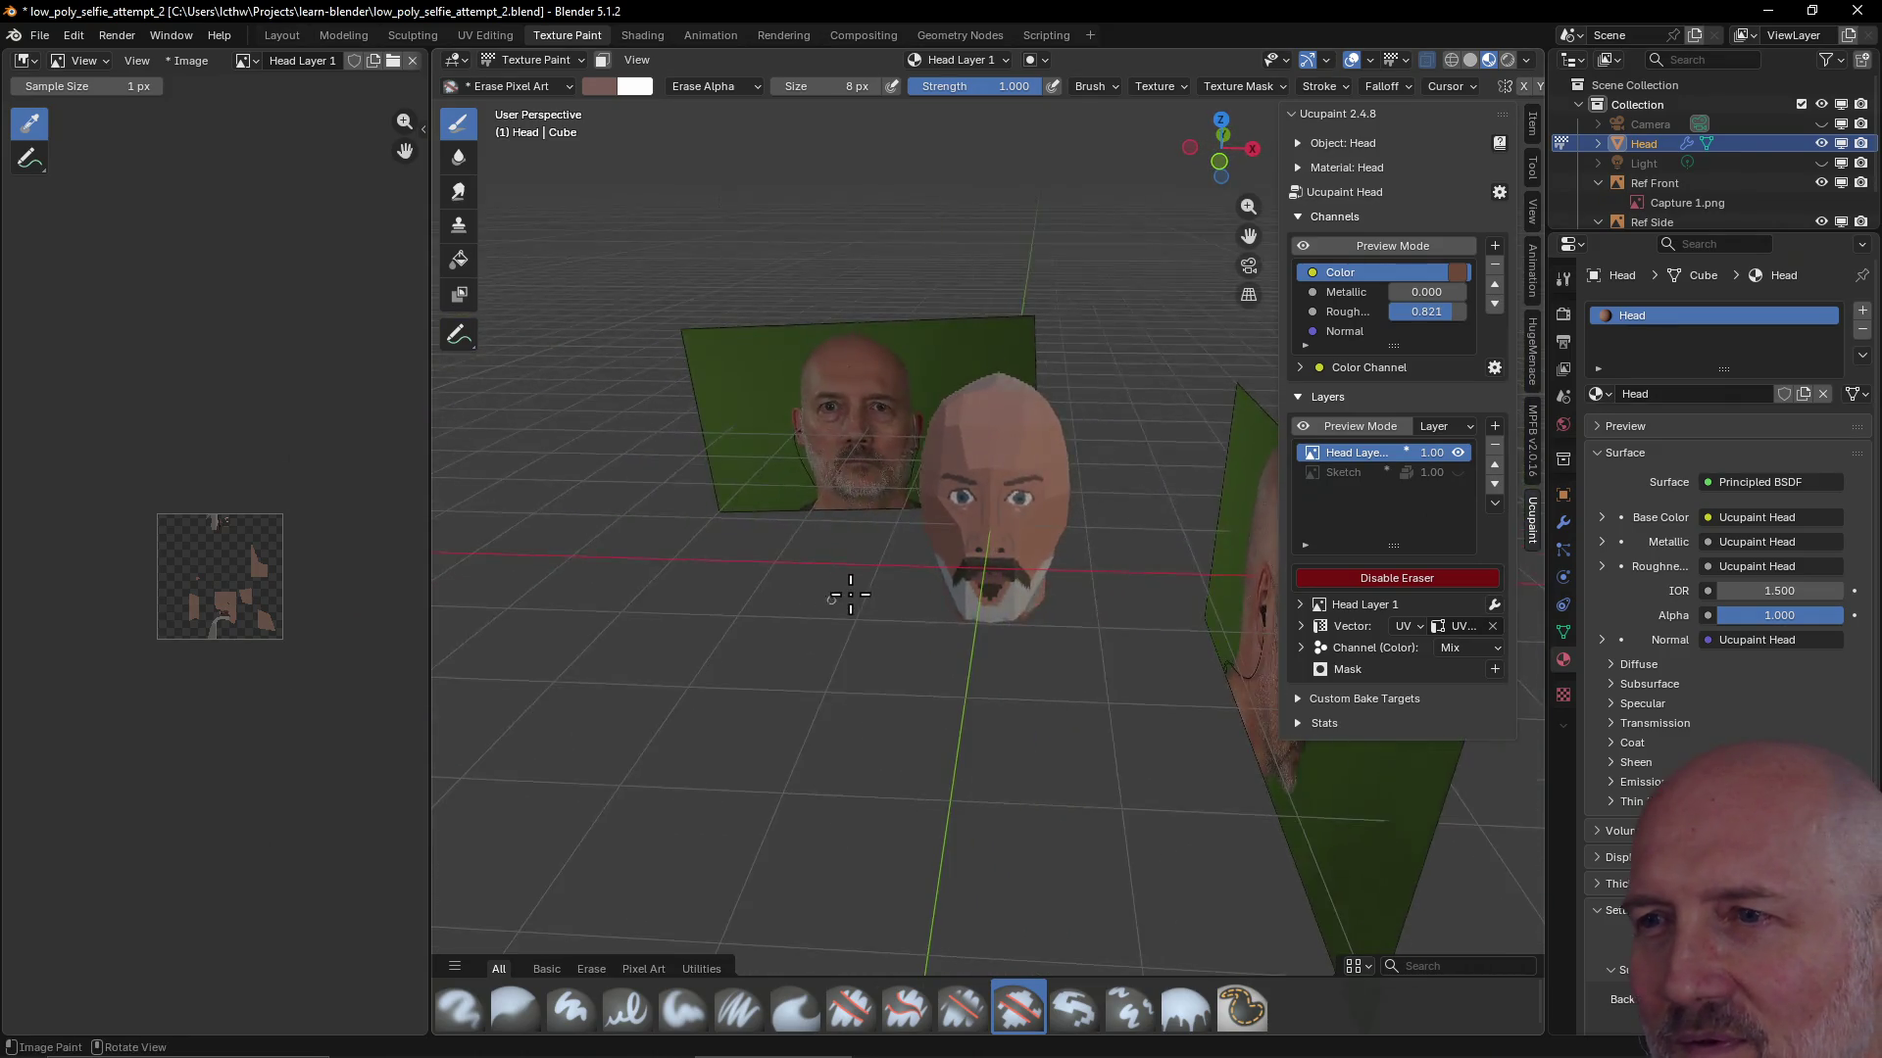
mouse_move(959, 518)
middle_mouse_down()
mouse_move(905, 527)
mouse_move(1045, 543)
mouse_move(926, 589)
middle_mouse_up()
scroll(1045, 542, "down", 5)
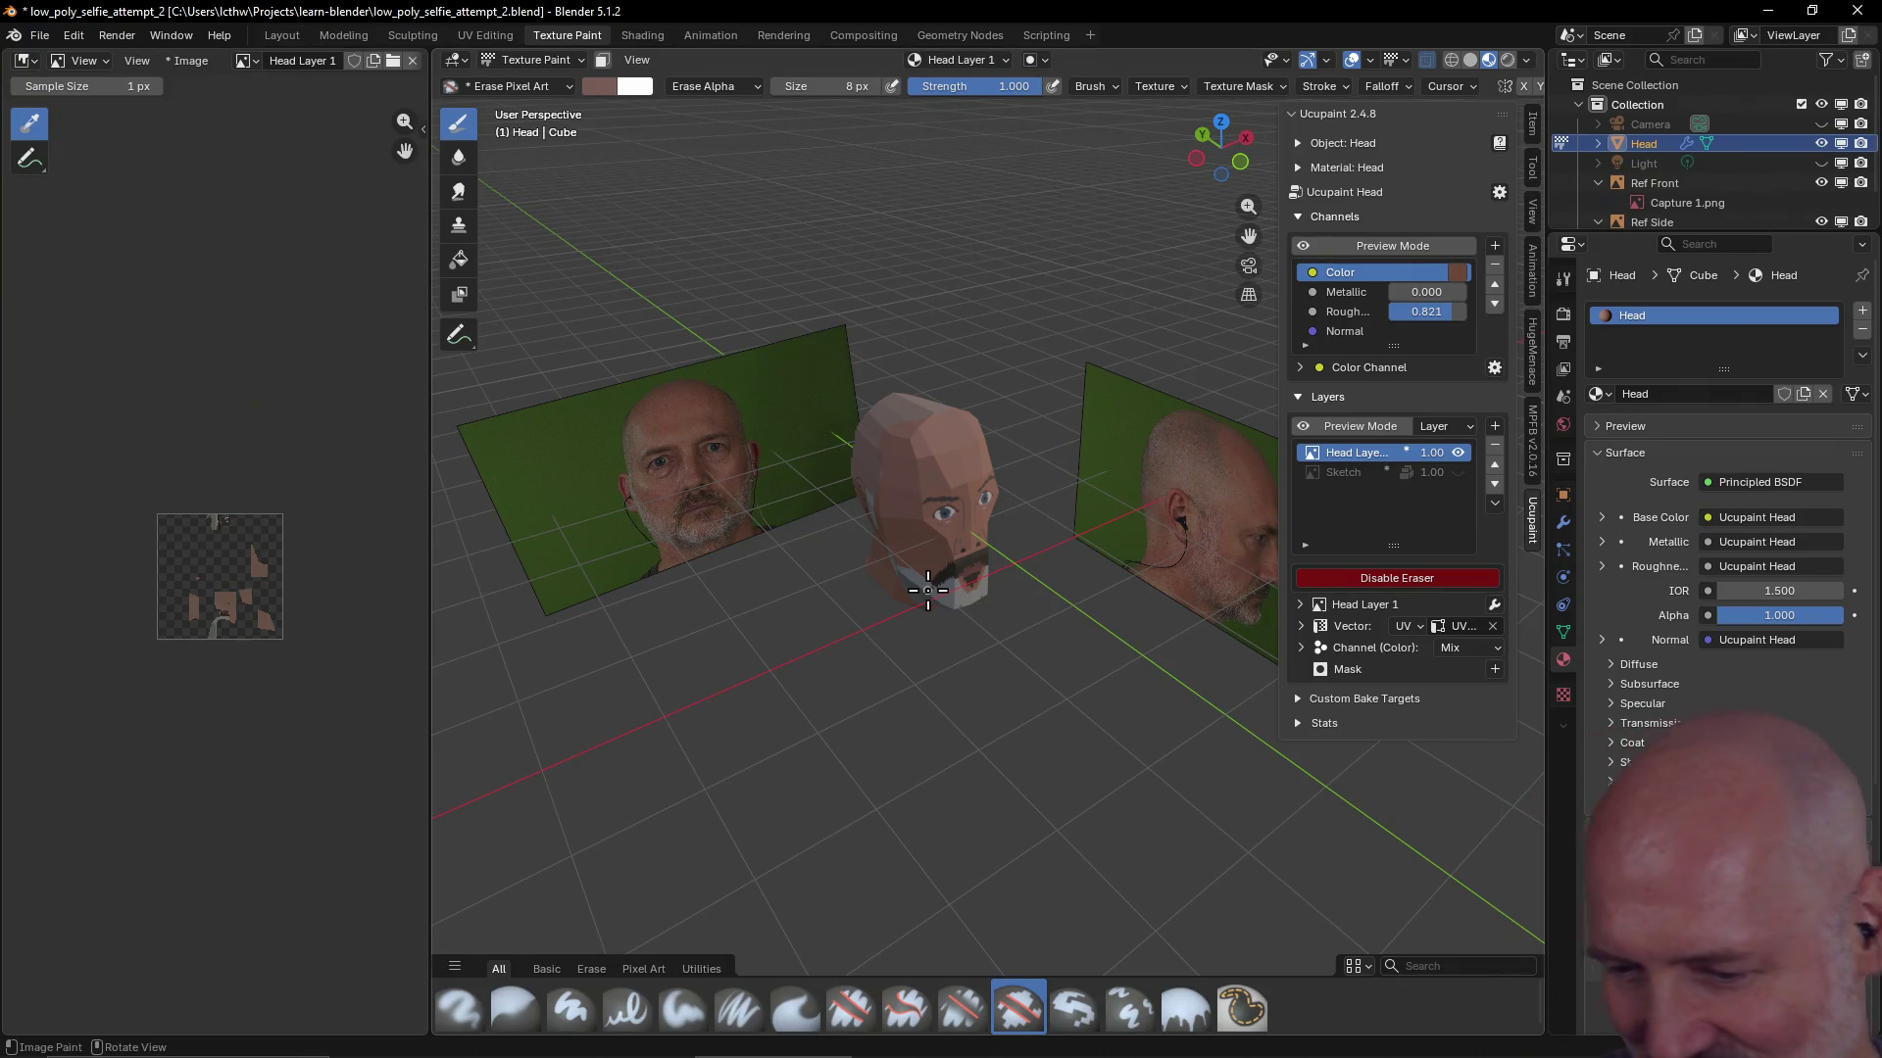
mouse_move(926, 589)
middle_mouse_down()
mouse_move(987, 374)
mouse_move(770, 420)
mouse_move(1057, 257)
mouse_move(896, 264)
mouse_move(1134, 278)
mouse_move(977, 302)
mouse_move(810, 476)
middle_mouse_up()
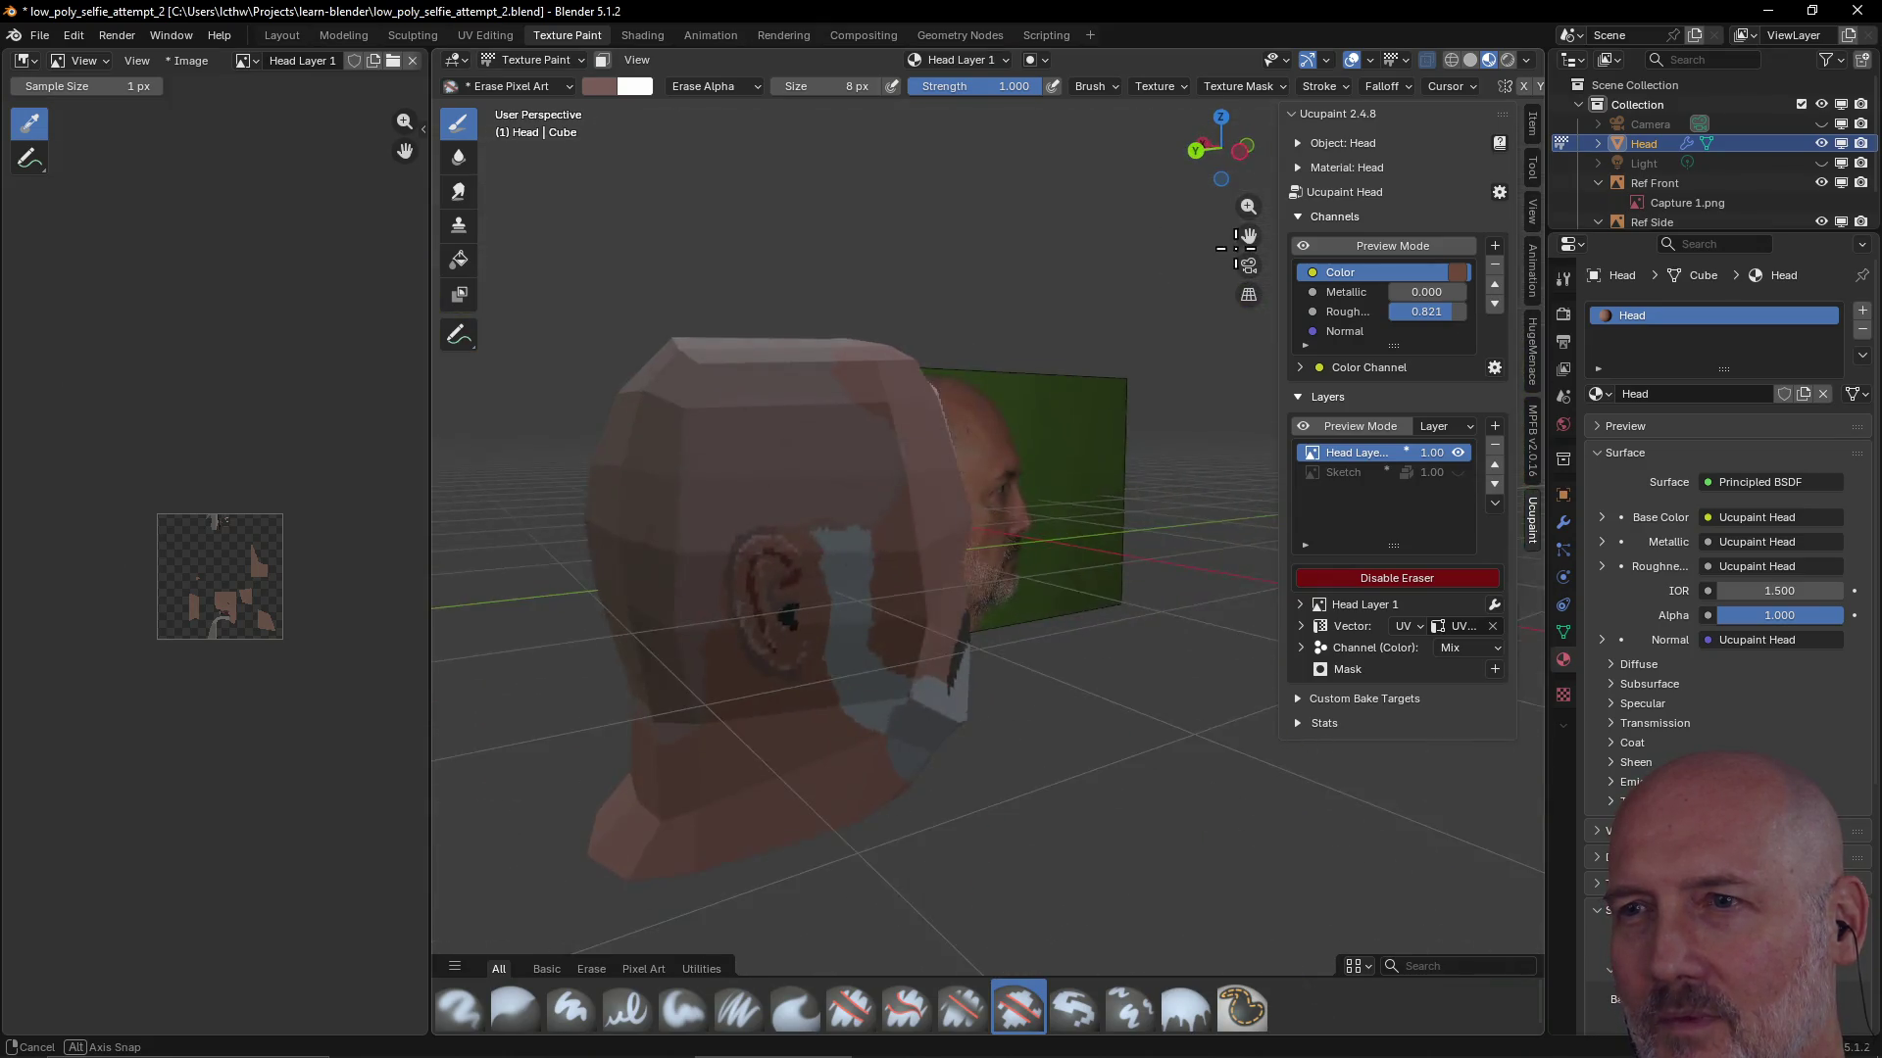
mouse_move(792, 397)
middle_mouse_down()
mouse_move(828, 449)
mouse_move(756, 449)
mouse_move(712, 615)
mouse_move(739, 578)
middle_mouse_up()
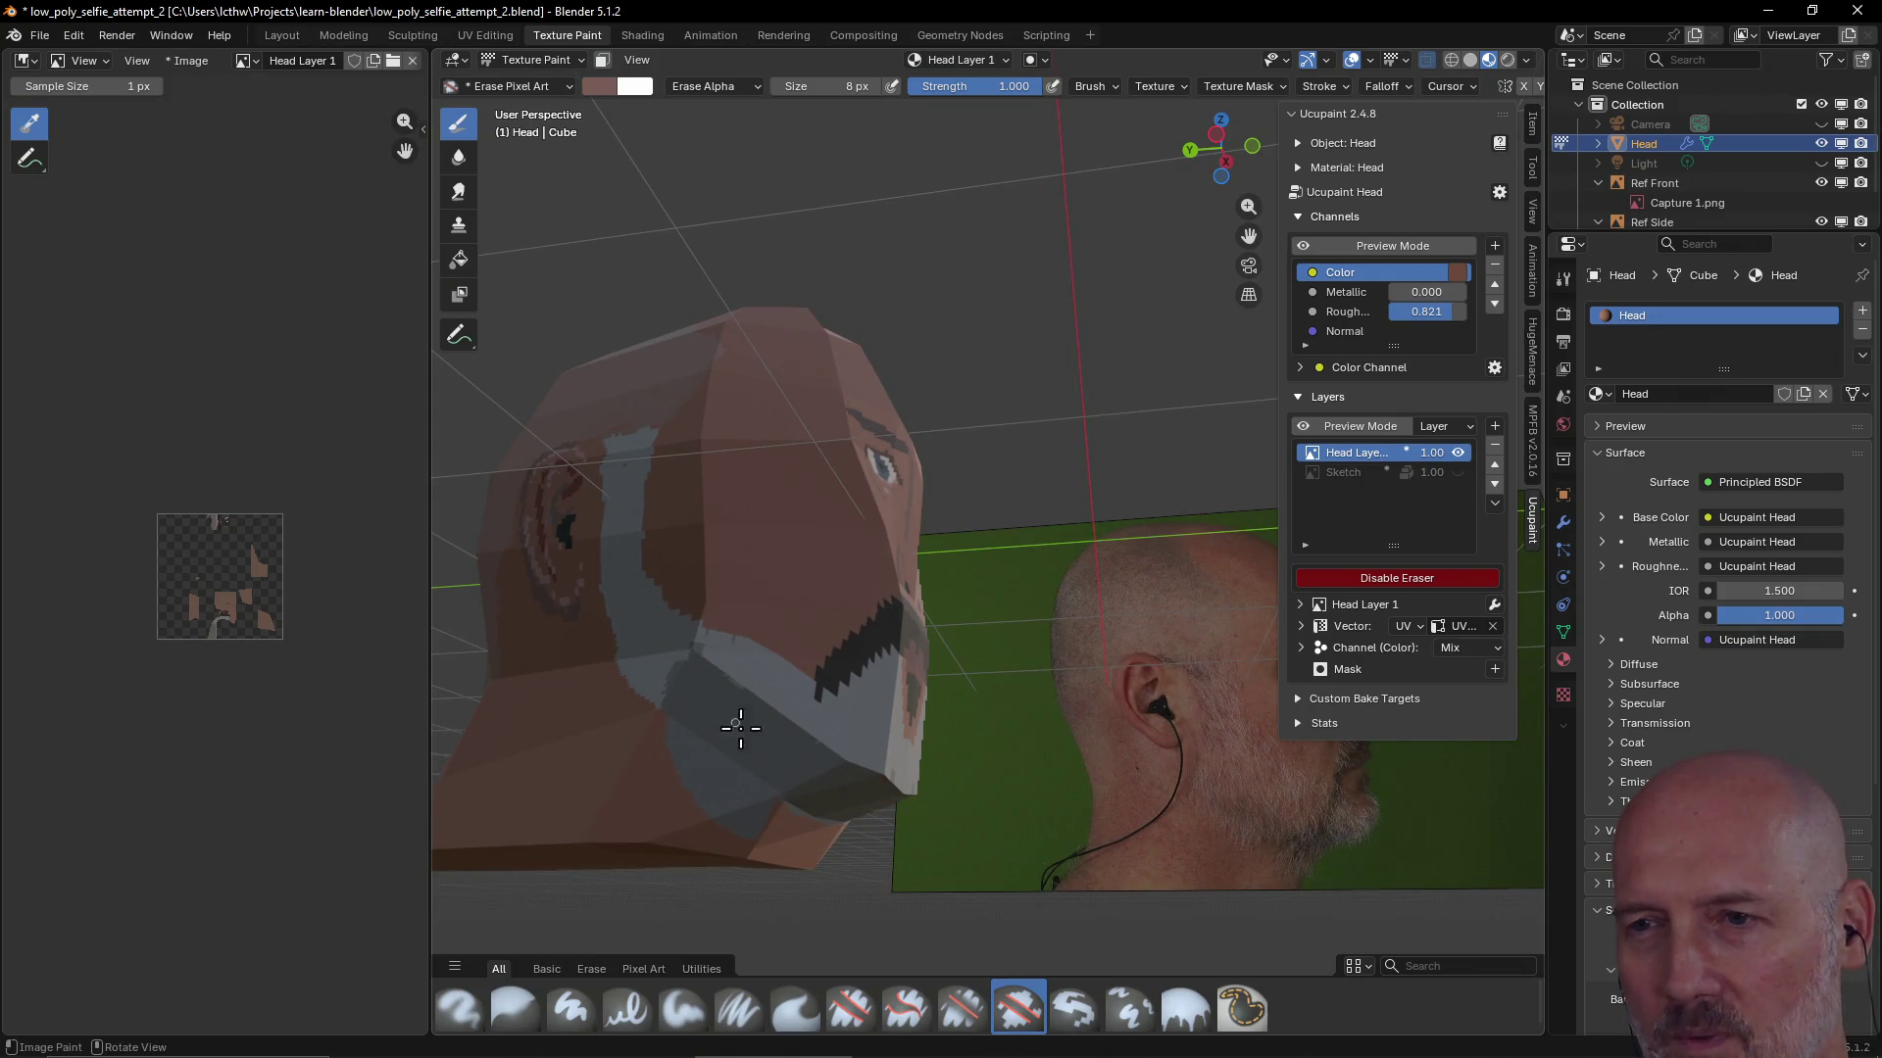
middle_click_drag(828, 717, 760, 804)
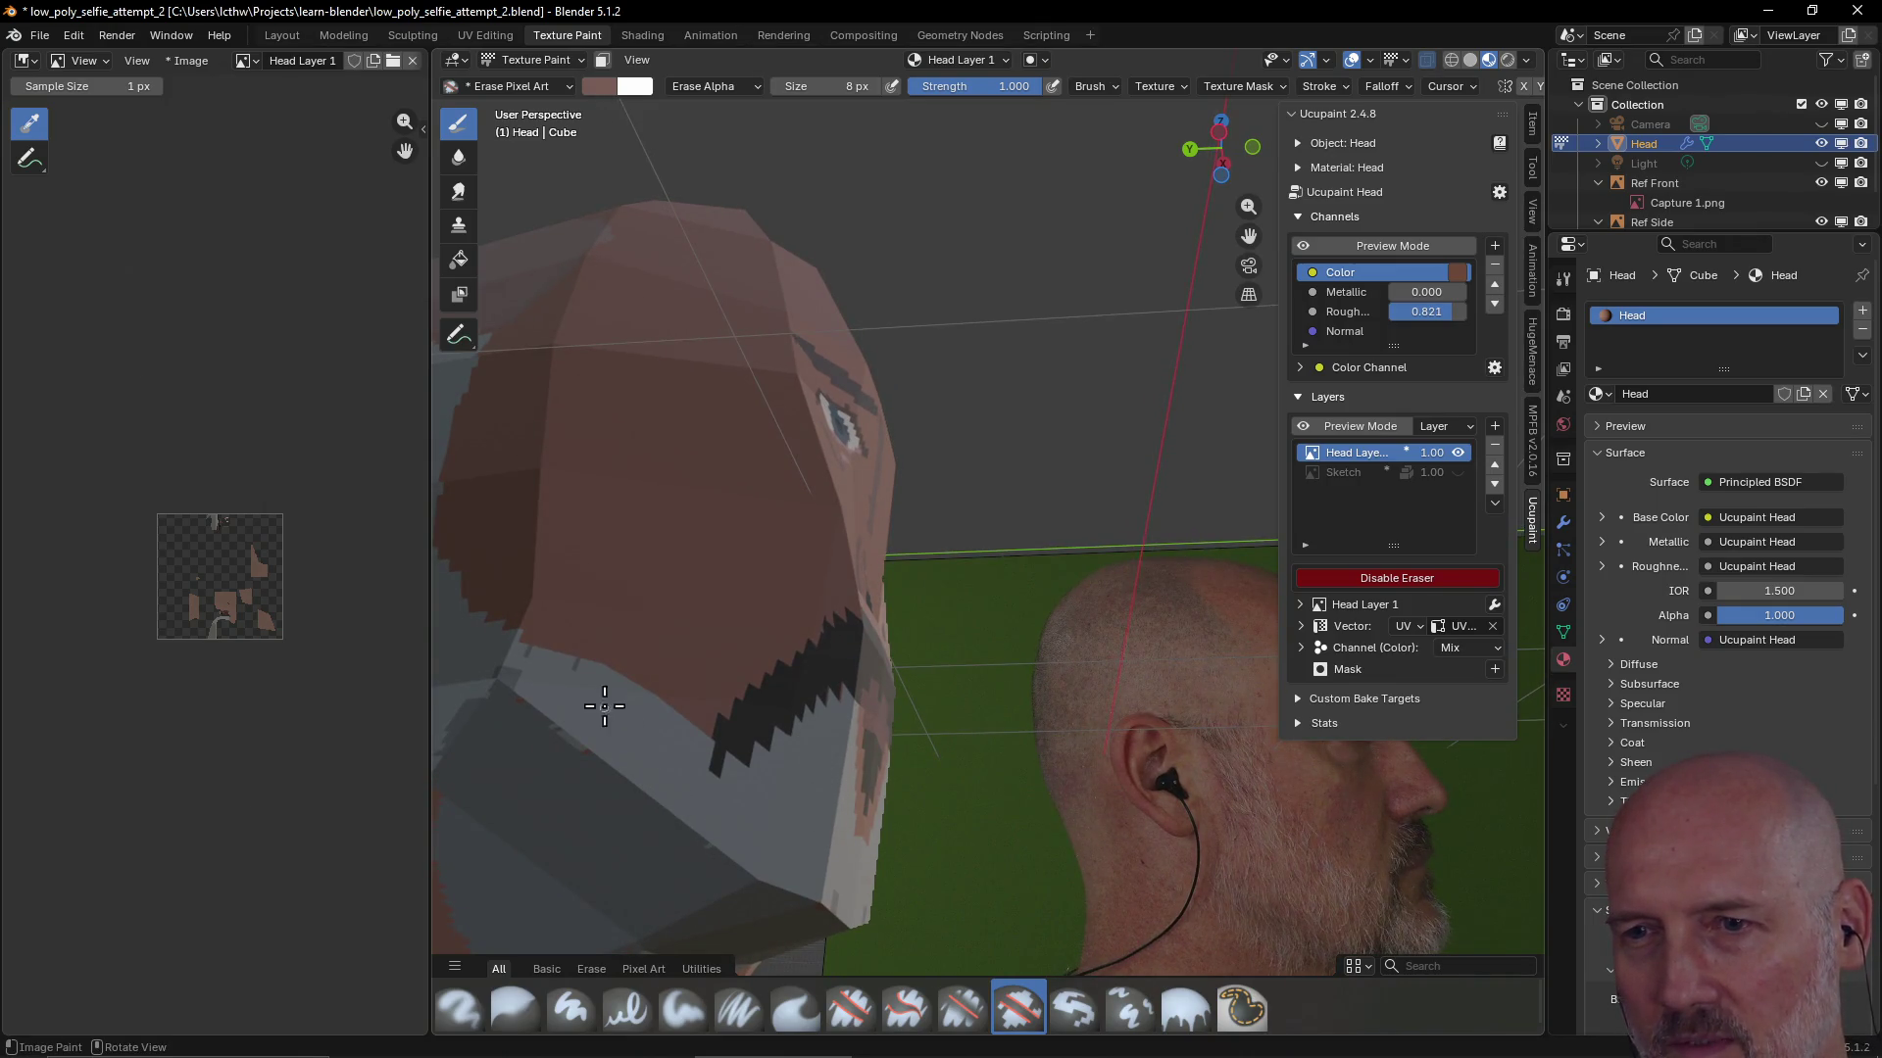
middle_click_drag(506, 816, 747, 675)
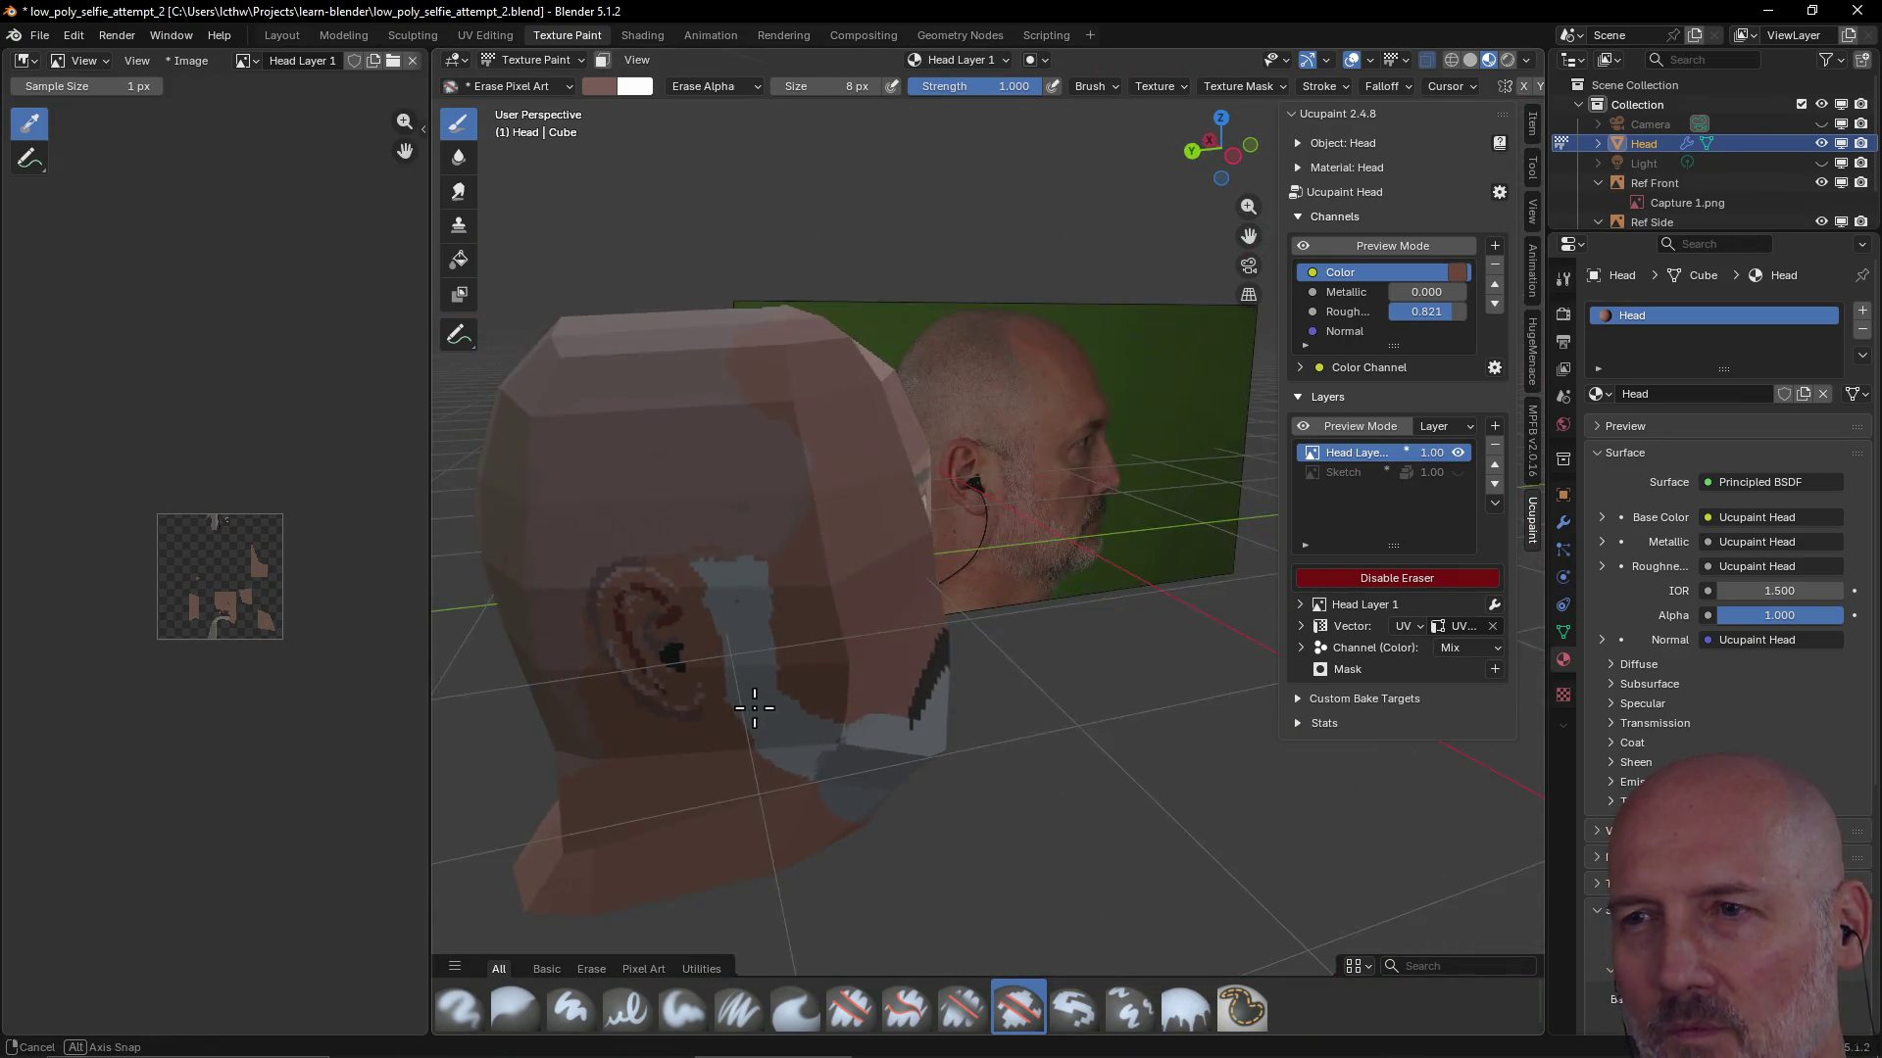
mouse_move(758, 636)
middle_mouse_down()
mouse_move(743, 628)
mouse_move(916, 618)
middle_mouse_up()
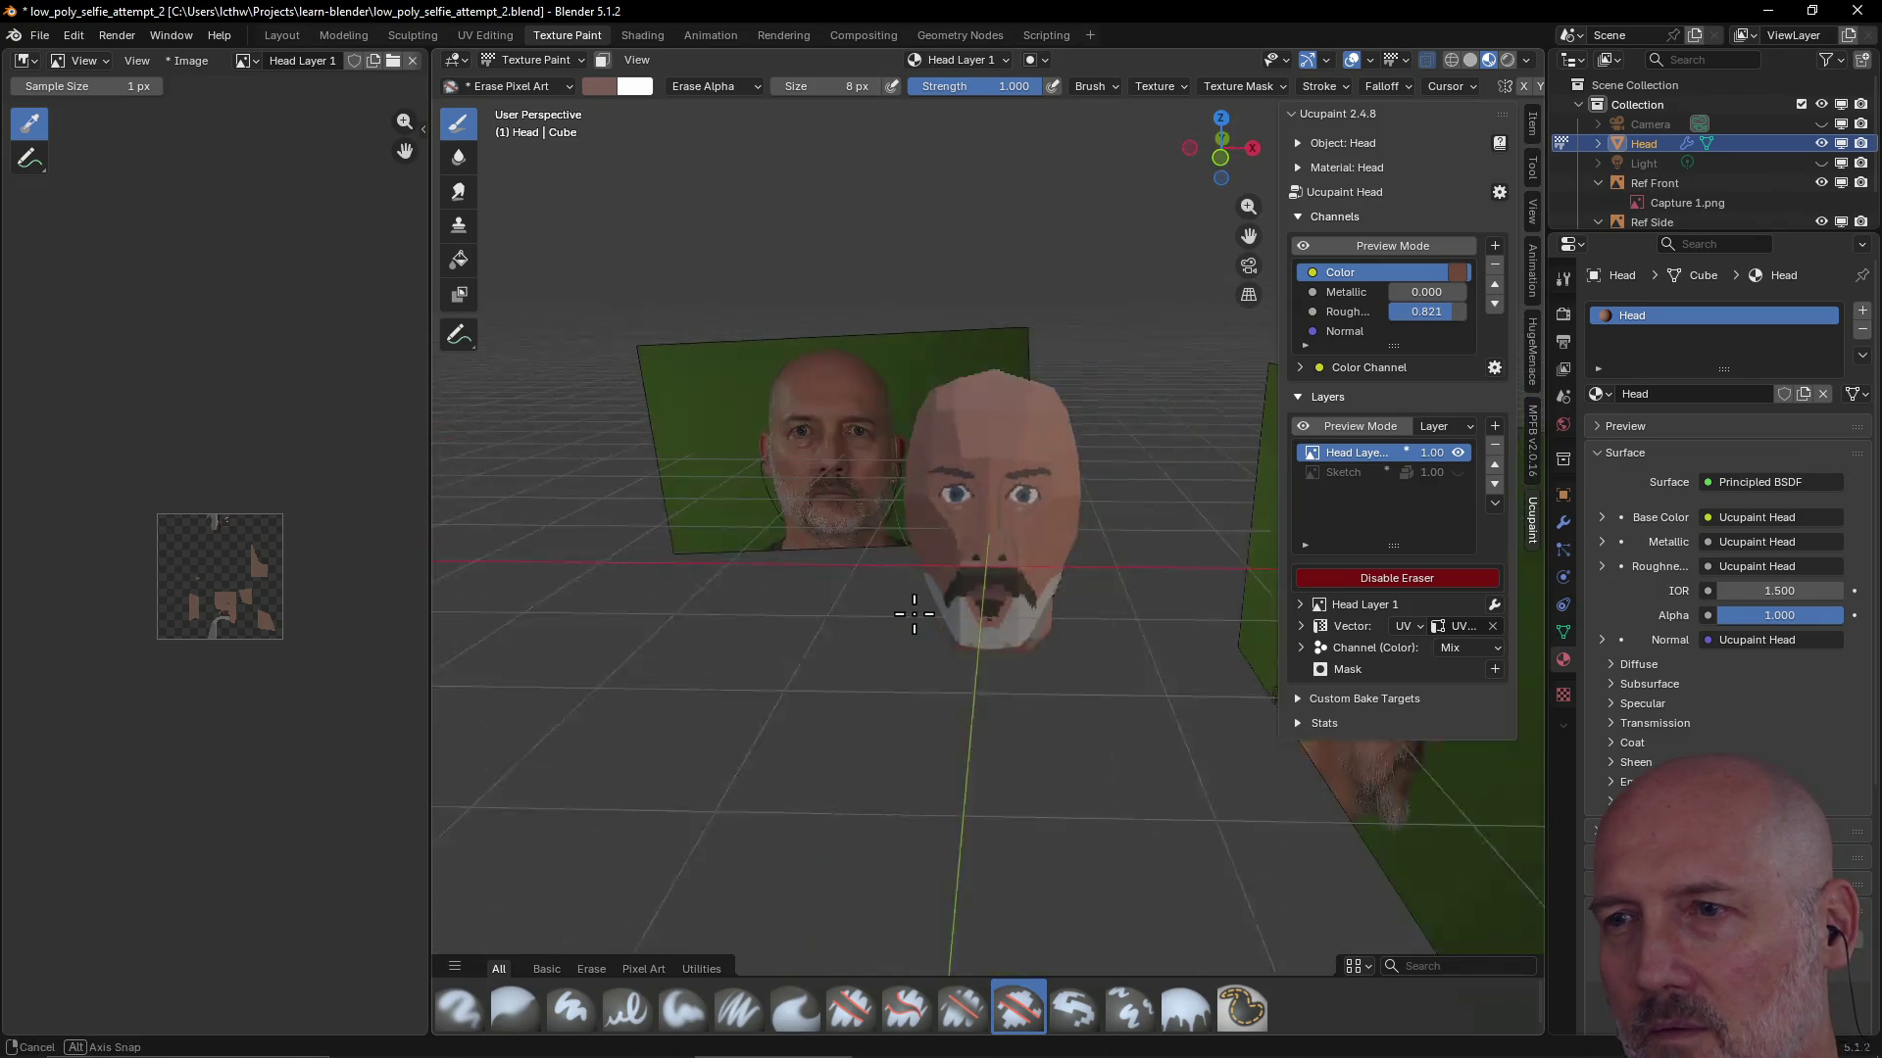
scroll(916, 619, "up", 2)
scroll(912, 609, "up", 2)
scroll(946, 620, "up", 1)
scroll(947, 619, "up", 1)
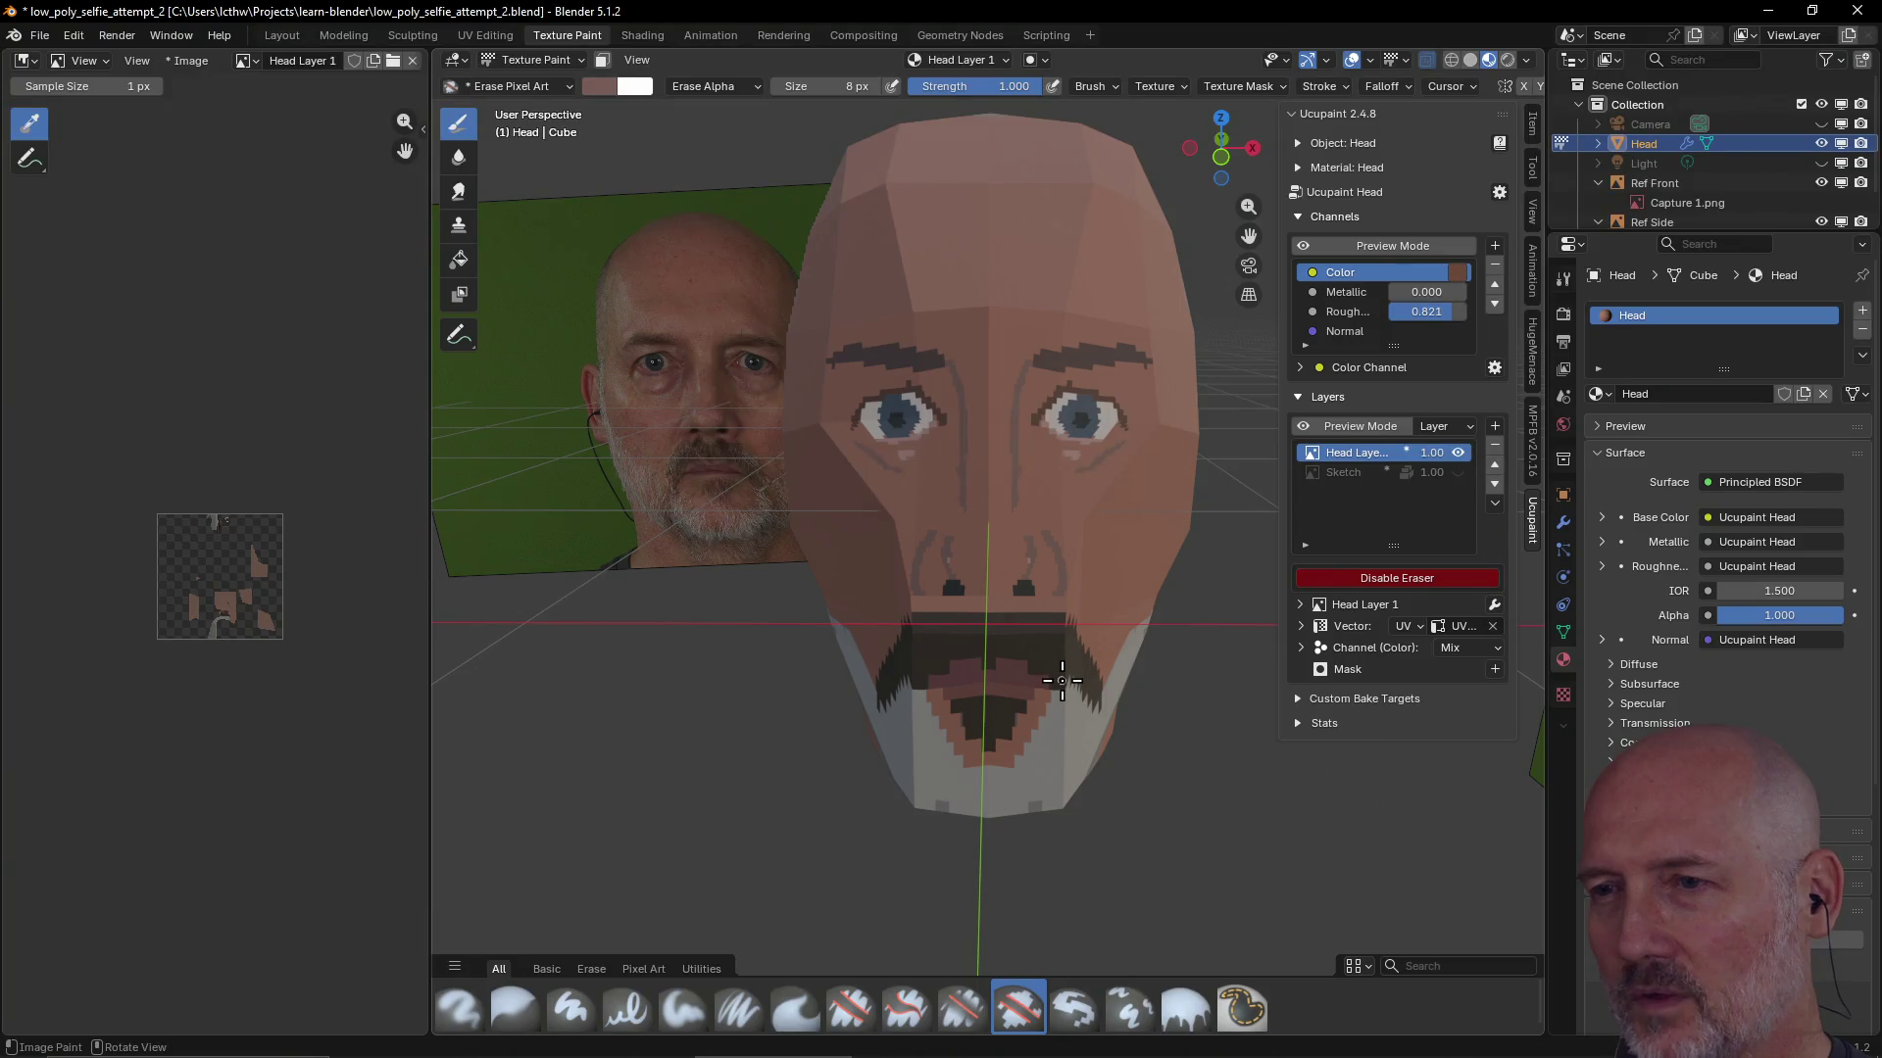
scroll(1062, 679, "up", 1)
scroll(1036, 806, "down", 1)
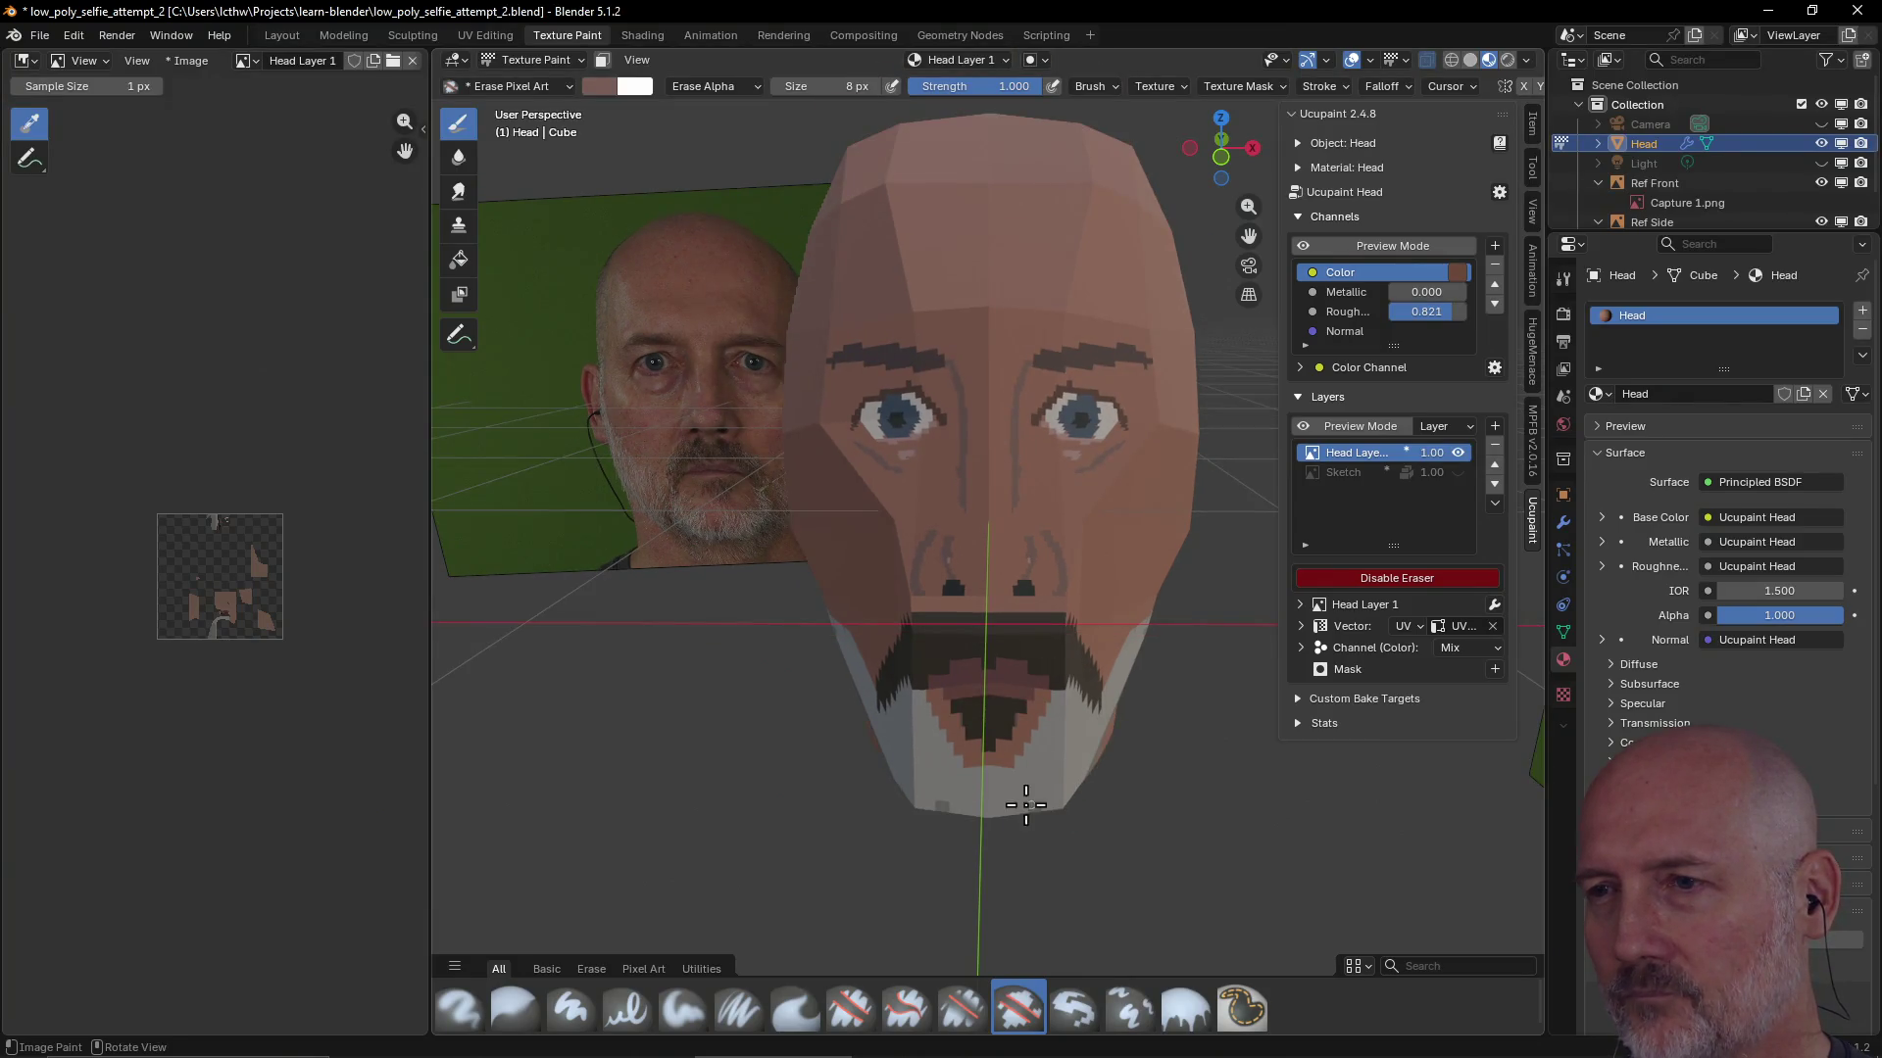
middle_click_drag(1028, 803, 1051, 799)
mouse_move(1051, 692)
middle_mouse_down()
mouse_move(982, 705)
mouse_move(1206, 760)
mouse_move(1165, 626)
mouse_move(1313, 610)
middle_mouse_up()
scroll(1028, 457, "up", 4)
mouse_move(1027, 456)
middle_mouse_down()
mouse_move(1011, 394)
mouse_move(975, 398)
mouse_move(1100, 398)
mouse_move(887, 426)
mouse_move(968, 385)
mouse_move(979, 438)
mouse_move(927, 435)
mouse_move(895, 500)
mouse_move(973, 443)
mouse_move(901, 480)
middle_mouse_up()
scroll(974, 399, "down", 3)
scroll(969, 385, "down", 3)
scroll(974, 422, "down", 2)
scroll(974, 422, "up", 2)
scroll(926, 436, "up", 3)
scroll(926, 435, "down", 2)
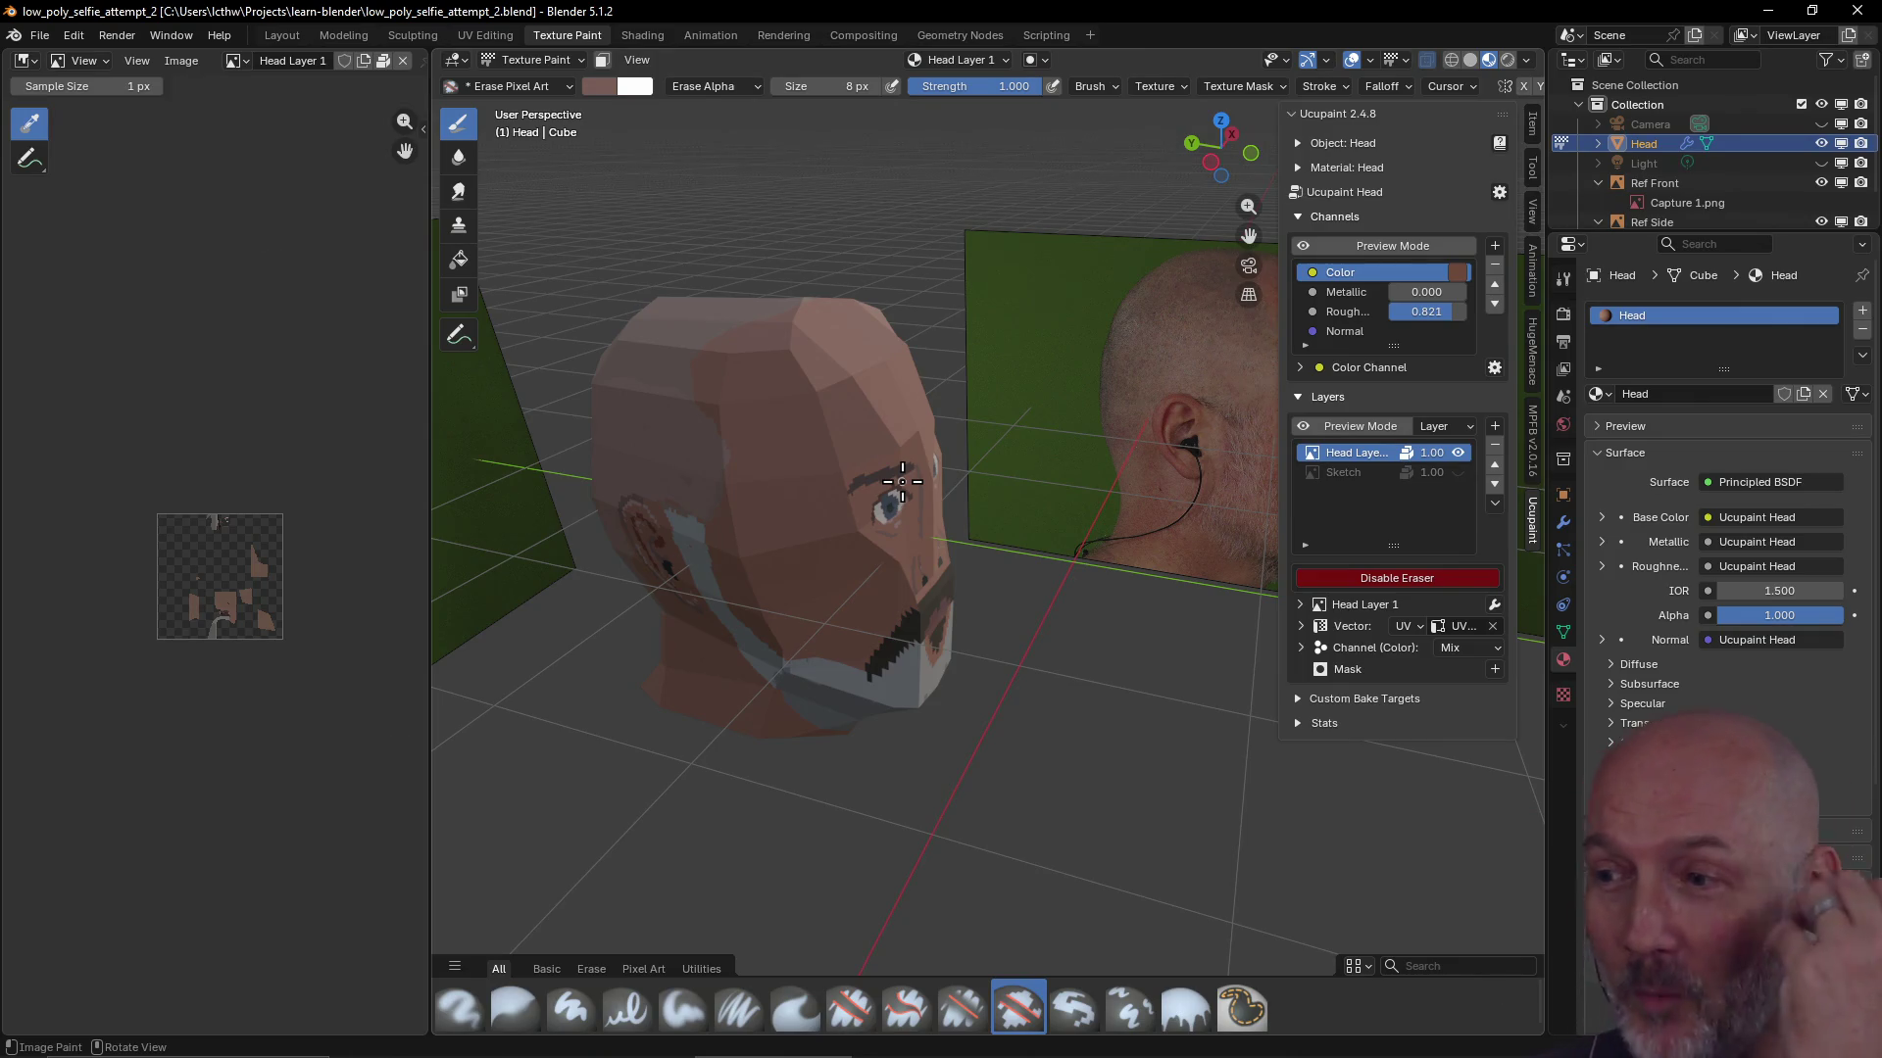
Check the head against the side photo, save the .blend file and disable the eraser
mouse_move(902, 480)
middle_mouse_down()
mouse_move(735, 414)
mouse_move(750, 399)
mouse_move(671, 411)
mouse_move(771, 371)
mouse_move(778, 392)
mouse_move(924, 294)
mouse_move(1006, 333)
middle_mouse_up()
mouse_move(655, 428)
middle_mouse_down()
mouse_move(1205, 434)
mouse_move(927, 485)
mouse_move(998, 584)
mouse_move(956, 455)
mouse_move(886, 798)
mouse_move(976, 709)
mouse_move(1031, 591)
mouse_move(1117, 558)
mouse_move(918, 555)
mouse_move(823, 356)
mouse_move(1063, 344)
mouse_move(1059, 379)
mouse_move(1033, 374)
mouse_move(825, 549)
mouse_move(832, 534)
mouse_move(995, 538)
mouse_move(866, 568)
mouse_move(808, 614)
mouse_move(980, 407)
mouse_move(914, 471)
middle_mouse_up()
scroll(923, 459, "up", 3)
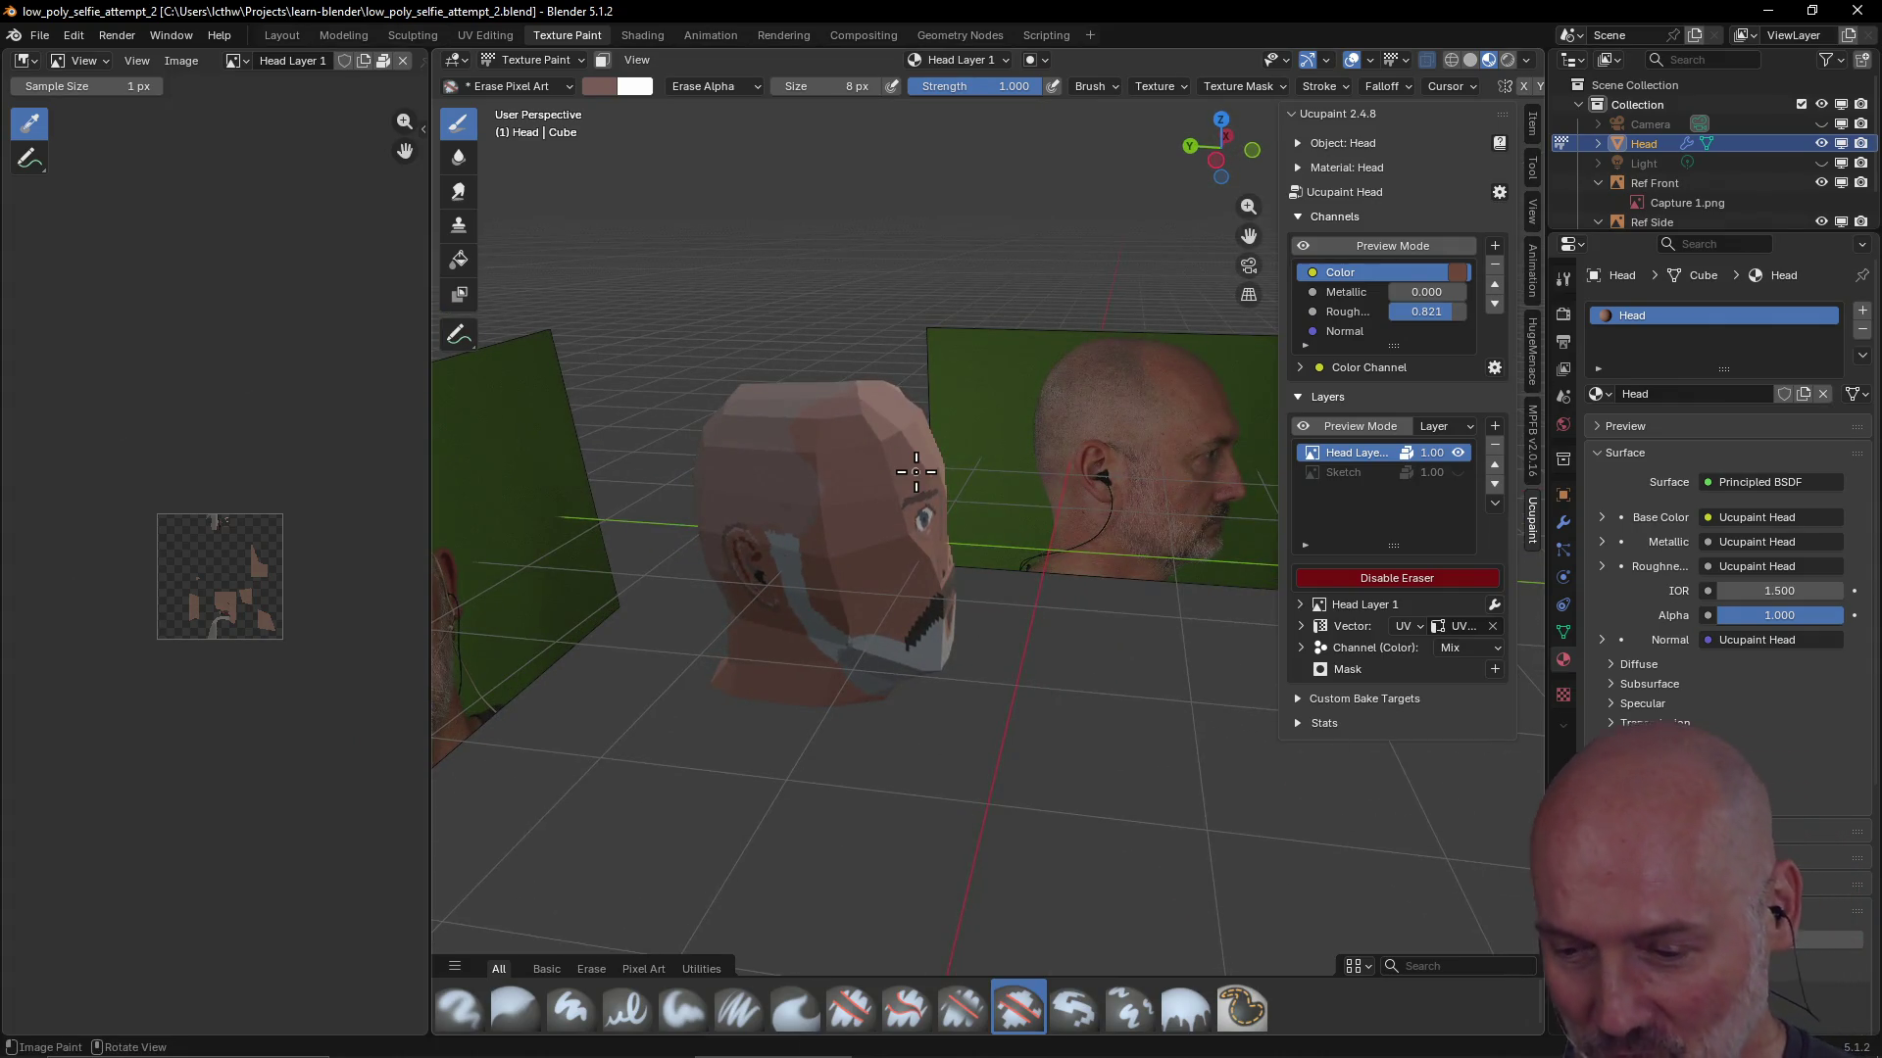
key("ctrl+s")
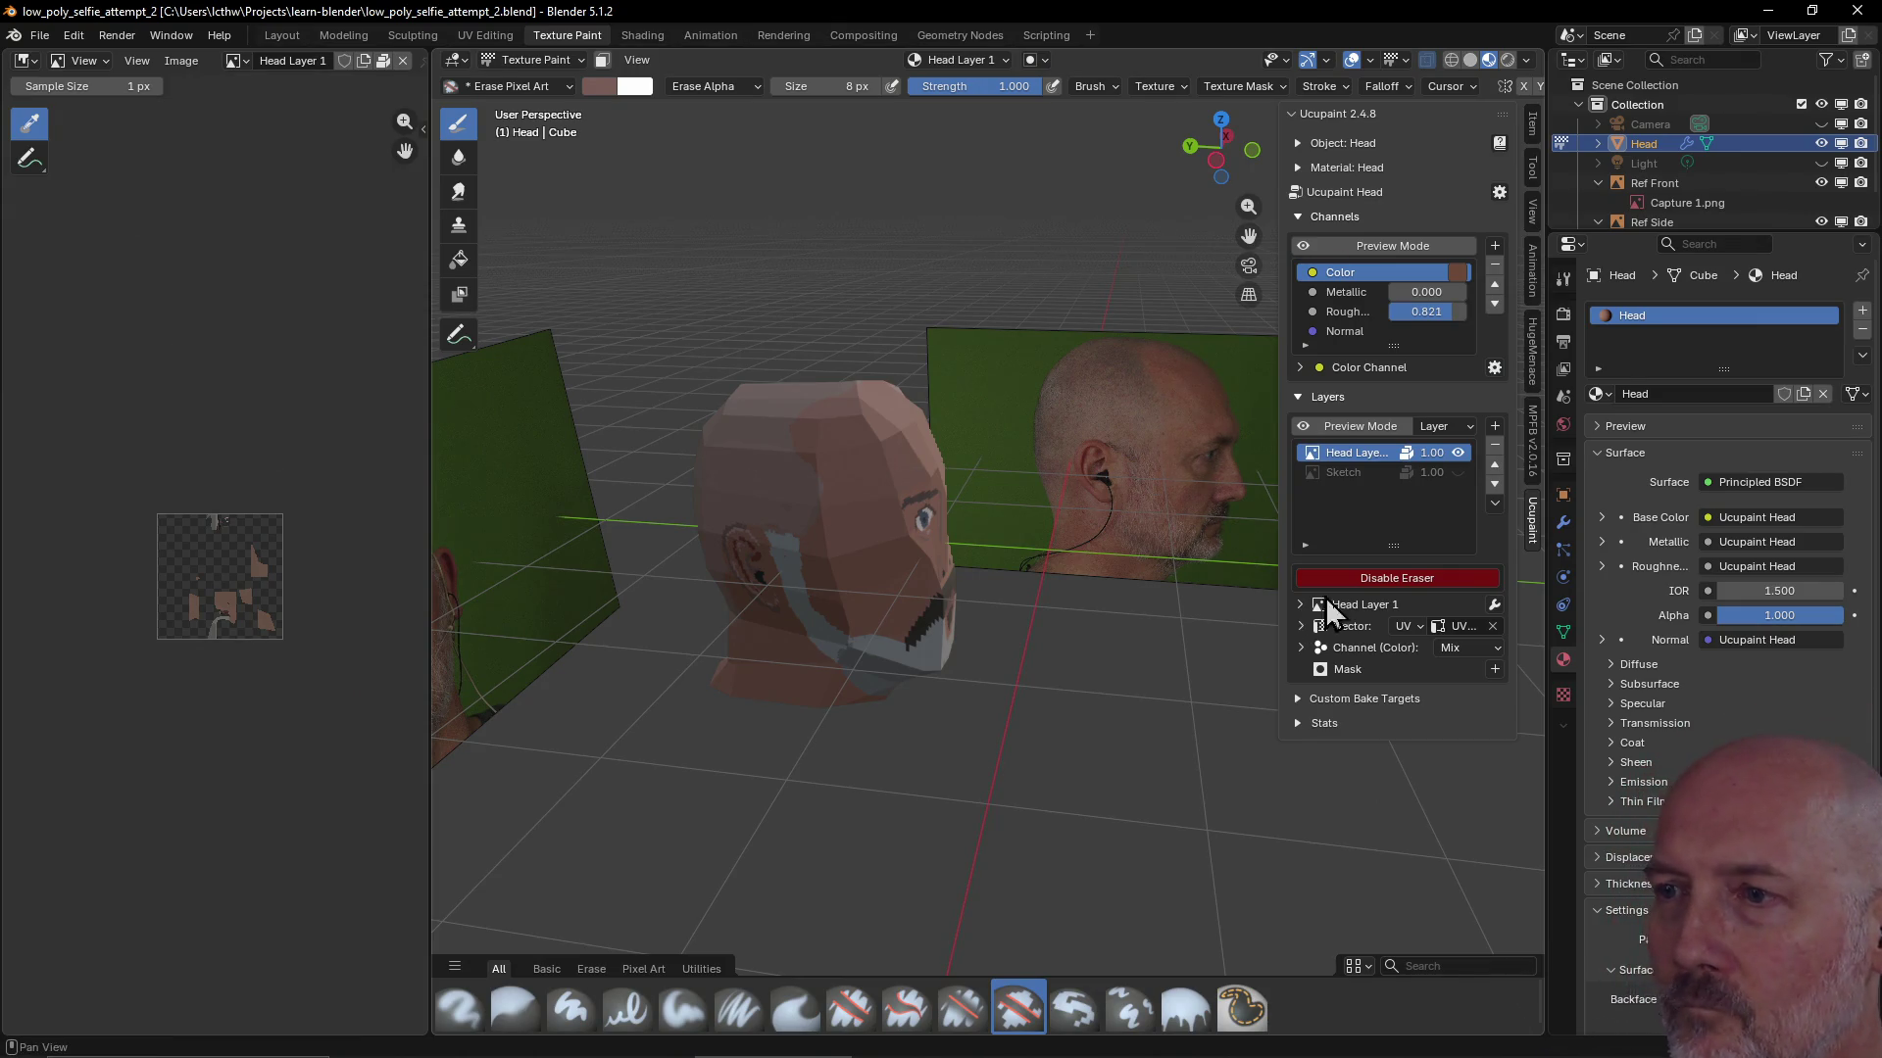
left_click(1395, 581)
Orbit between front and side views of the face to review the painting
mouse_move(1009, 630)
middle_mouse_down()
mouse_move(765, 493)
mouse_move(1069, 525)
middle_mouse_up()
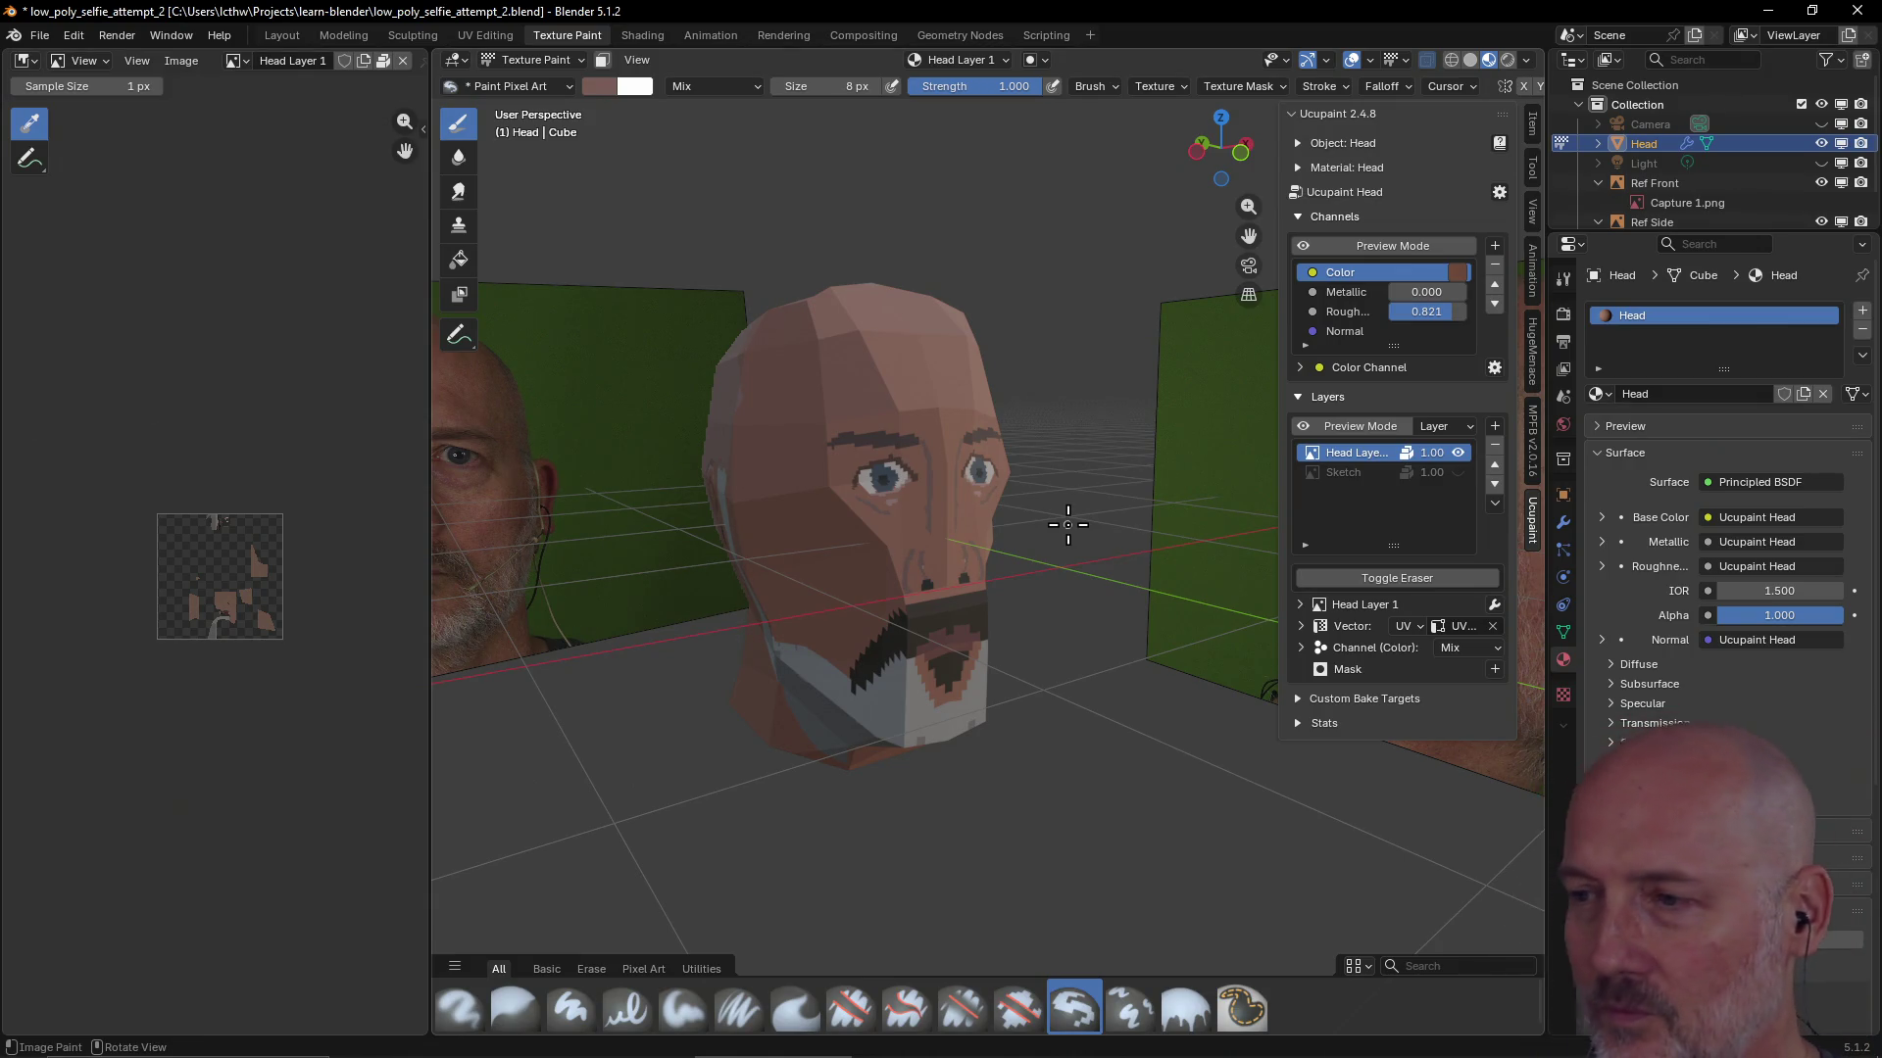
scroll(1008, 501, "up", 2)
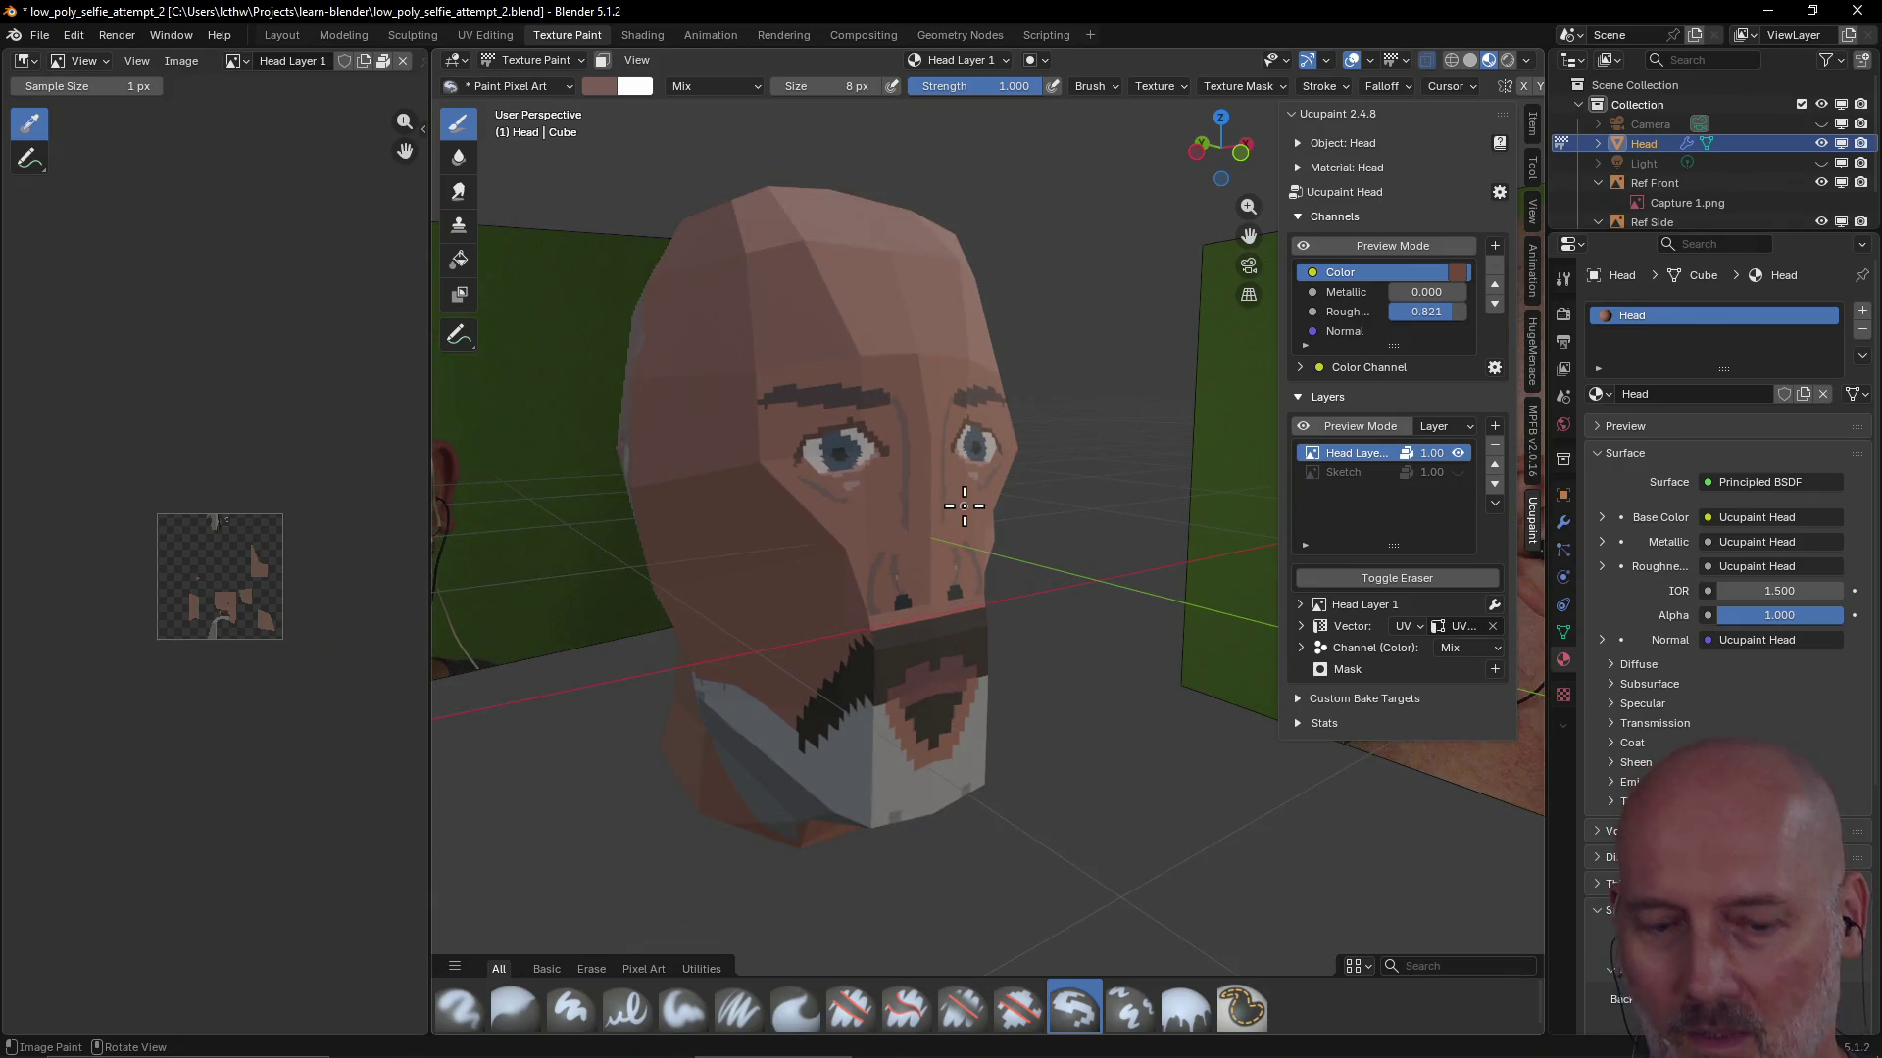
middle_click_drag(963, 506, 899, 330)
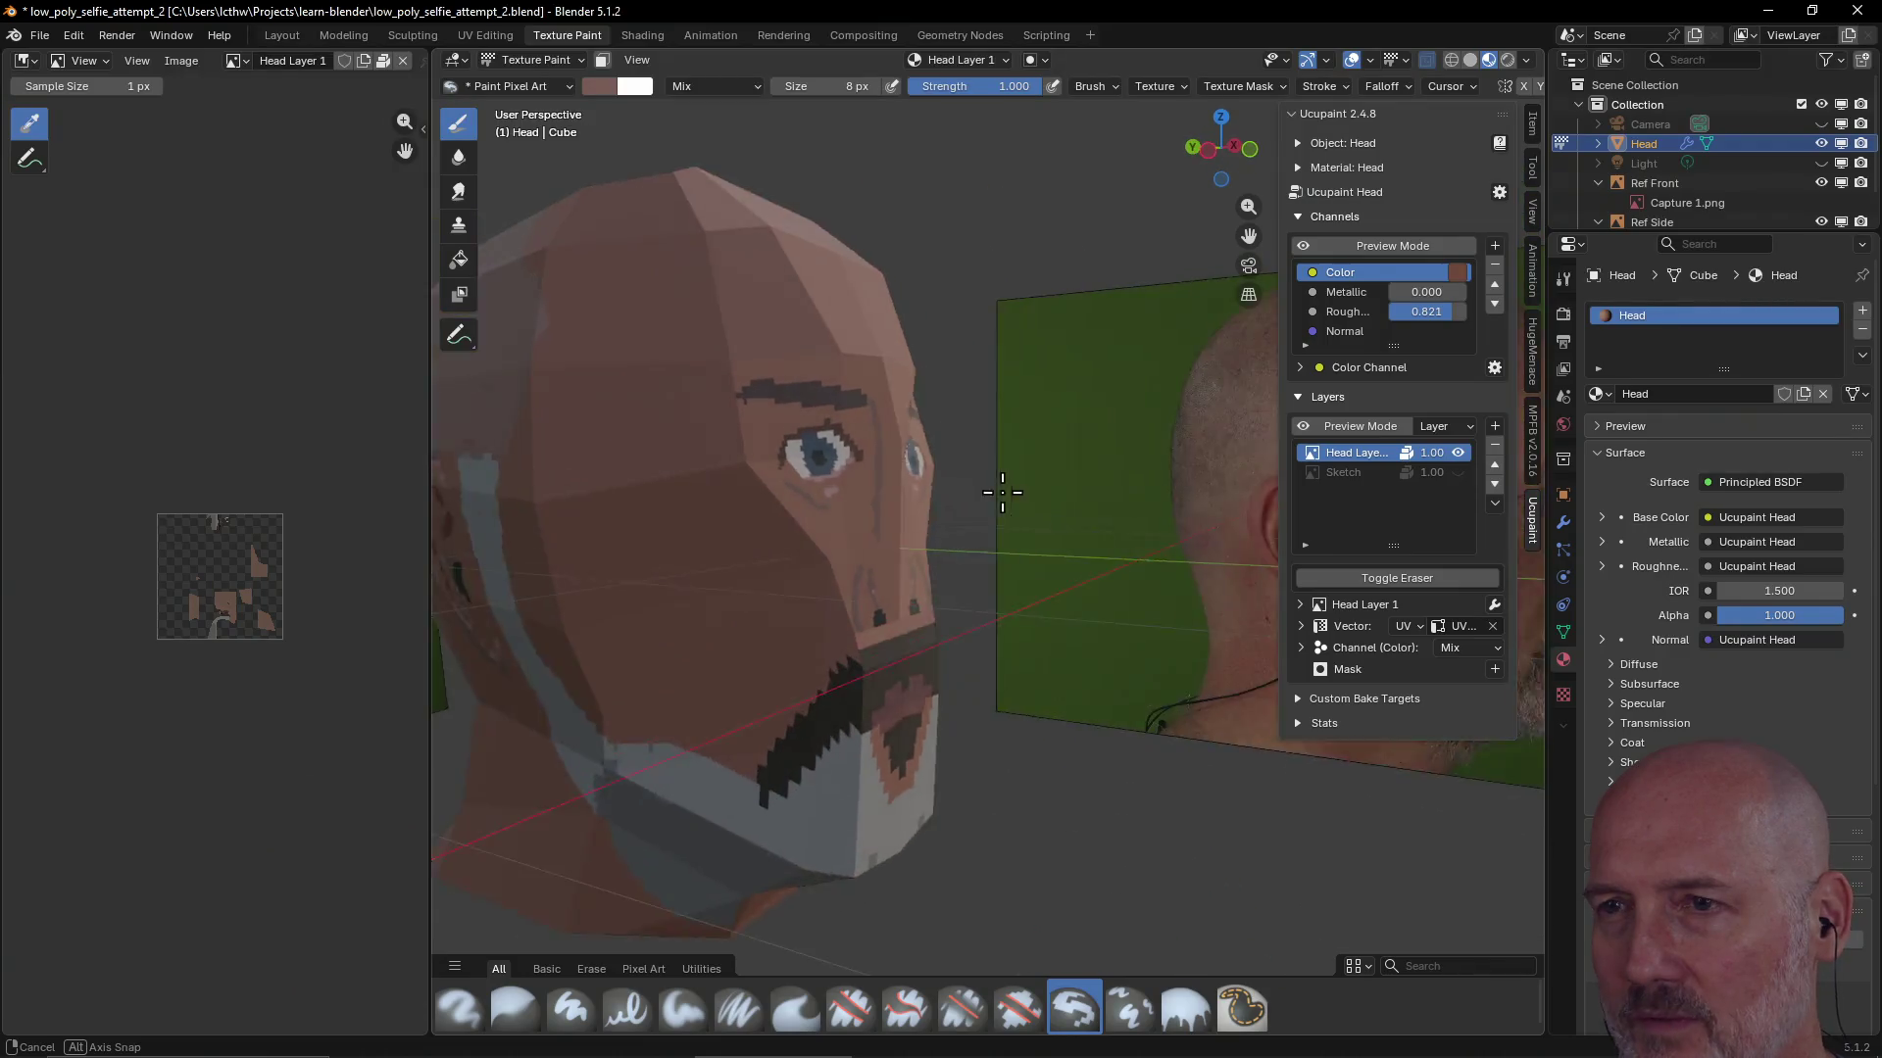
mouse_move(862, 518)
middle_mouse_down()
mouse_move(789, 435)
mouse_move(1011, 398)
mouse_move(956, 423)
middle_mouse_up()
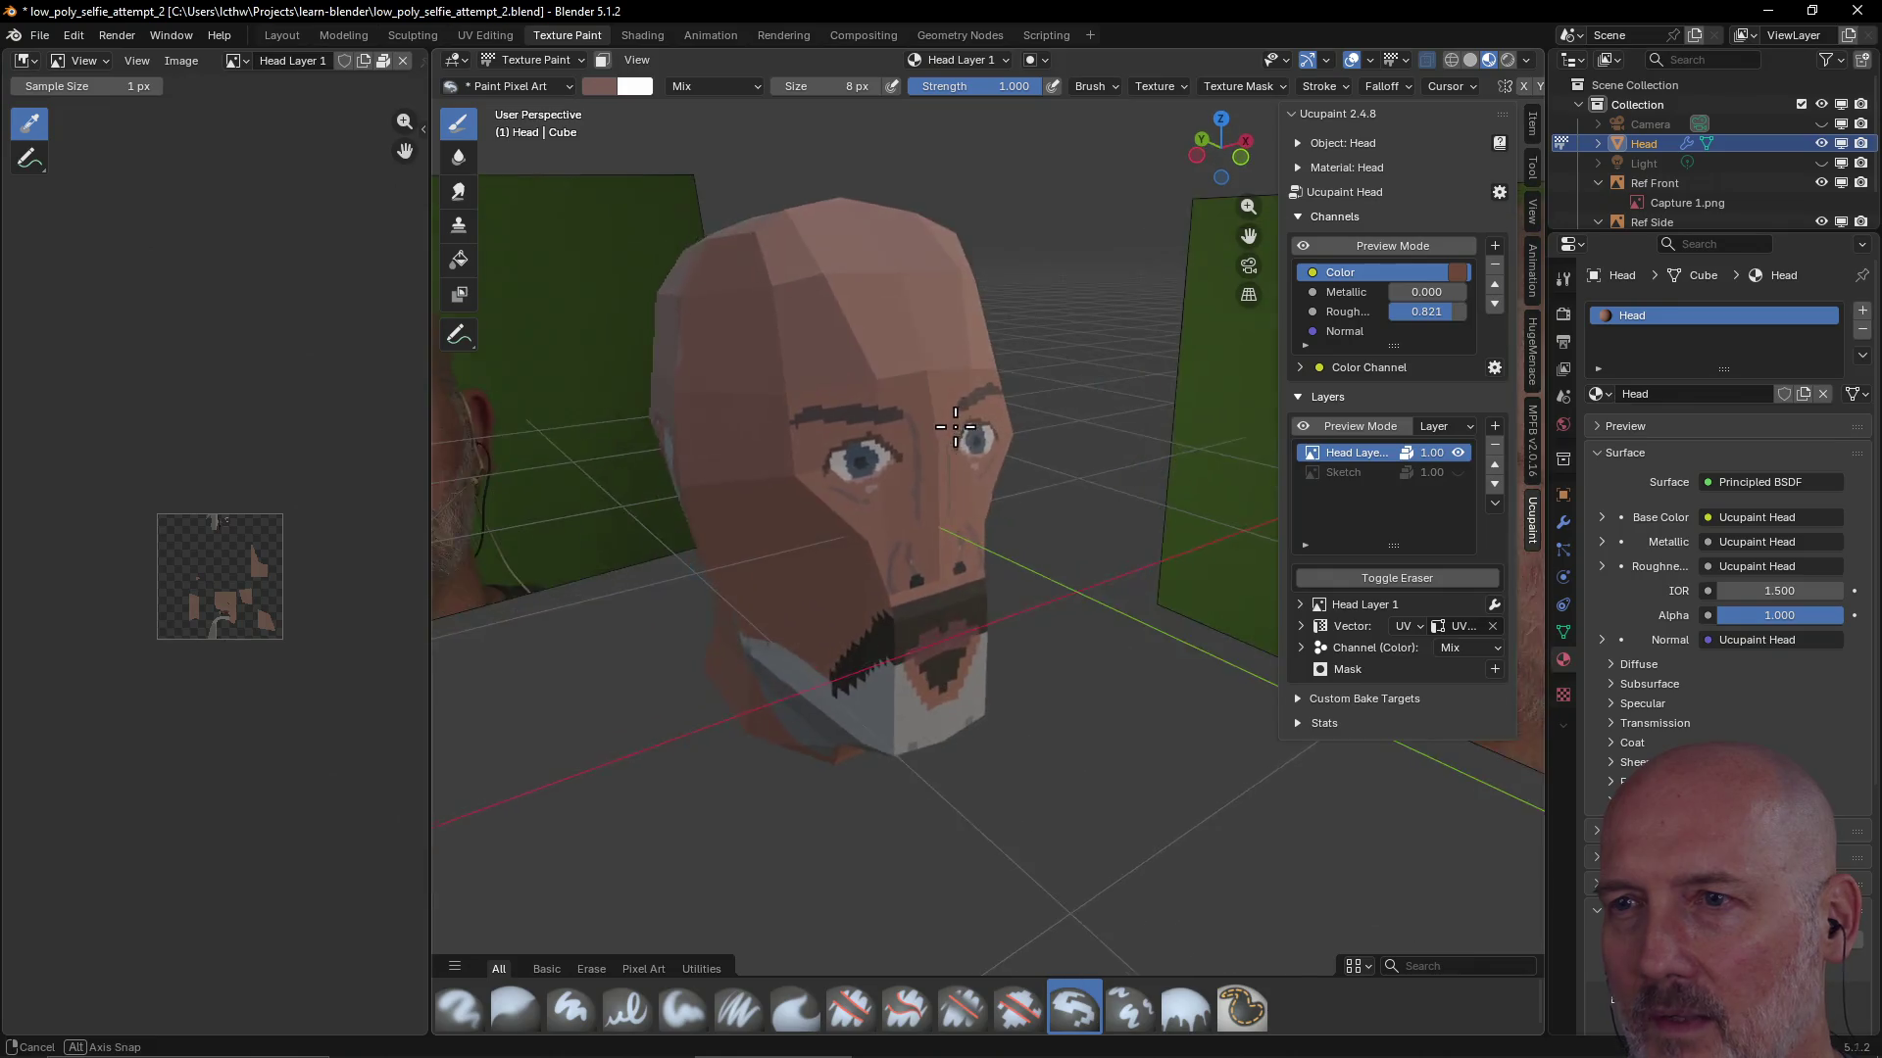
scroll(952, 425, "up", 3)
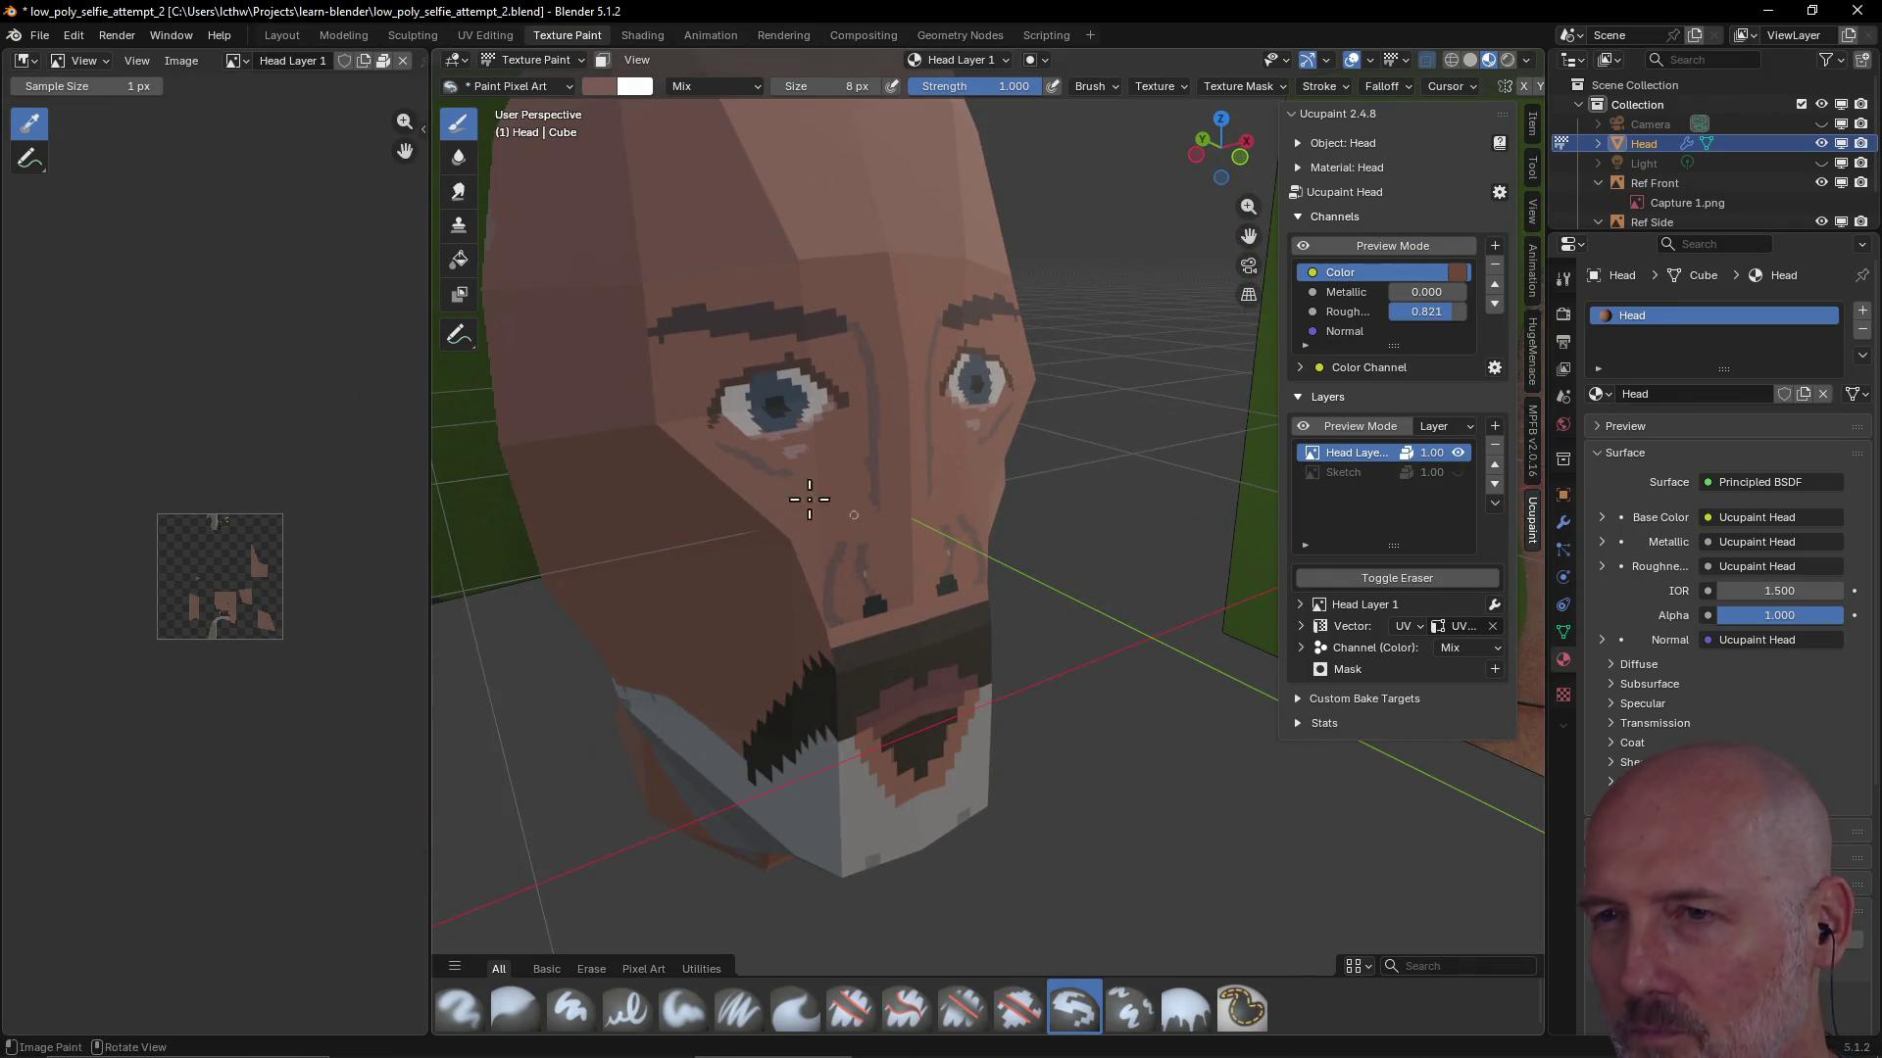
mouse_move(788, 406)
middle_mouse_down()
mouse_move(893, 416)
mouse_move(804, 393)
mouse_move(1110, 451)
mouse_move(1009, 420)
middle_mouse_up()
scroll(892, 417, "down", 3)
scroll(1009, 422, "up", 3)
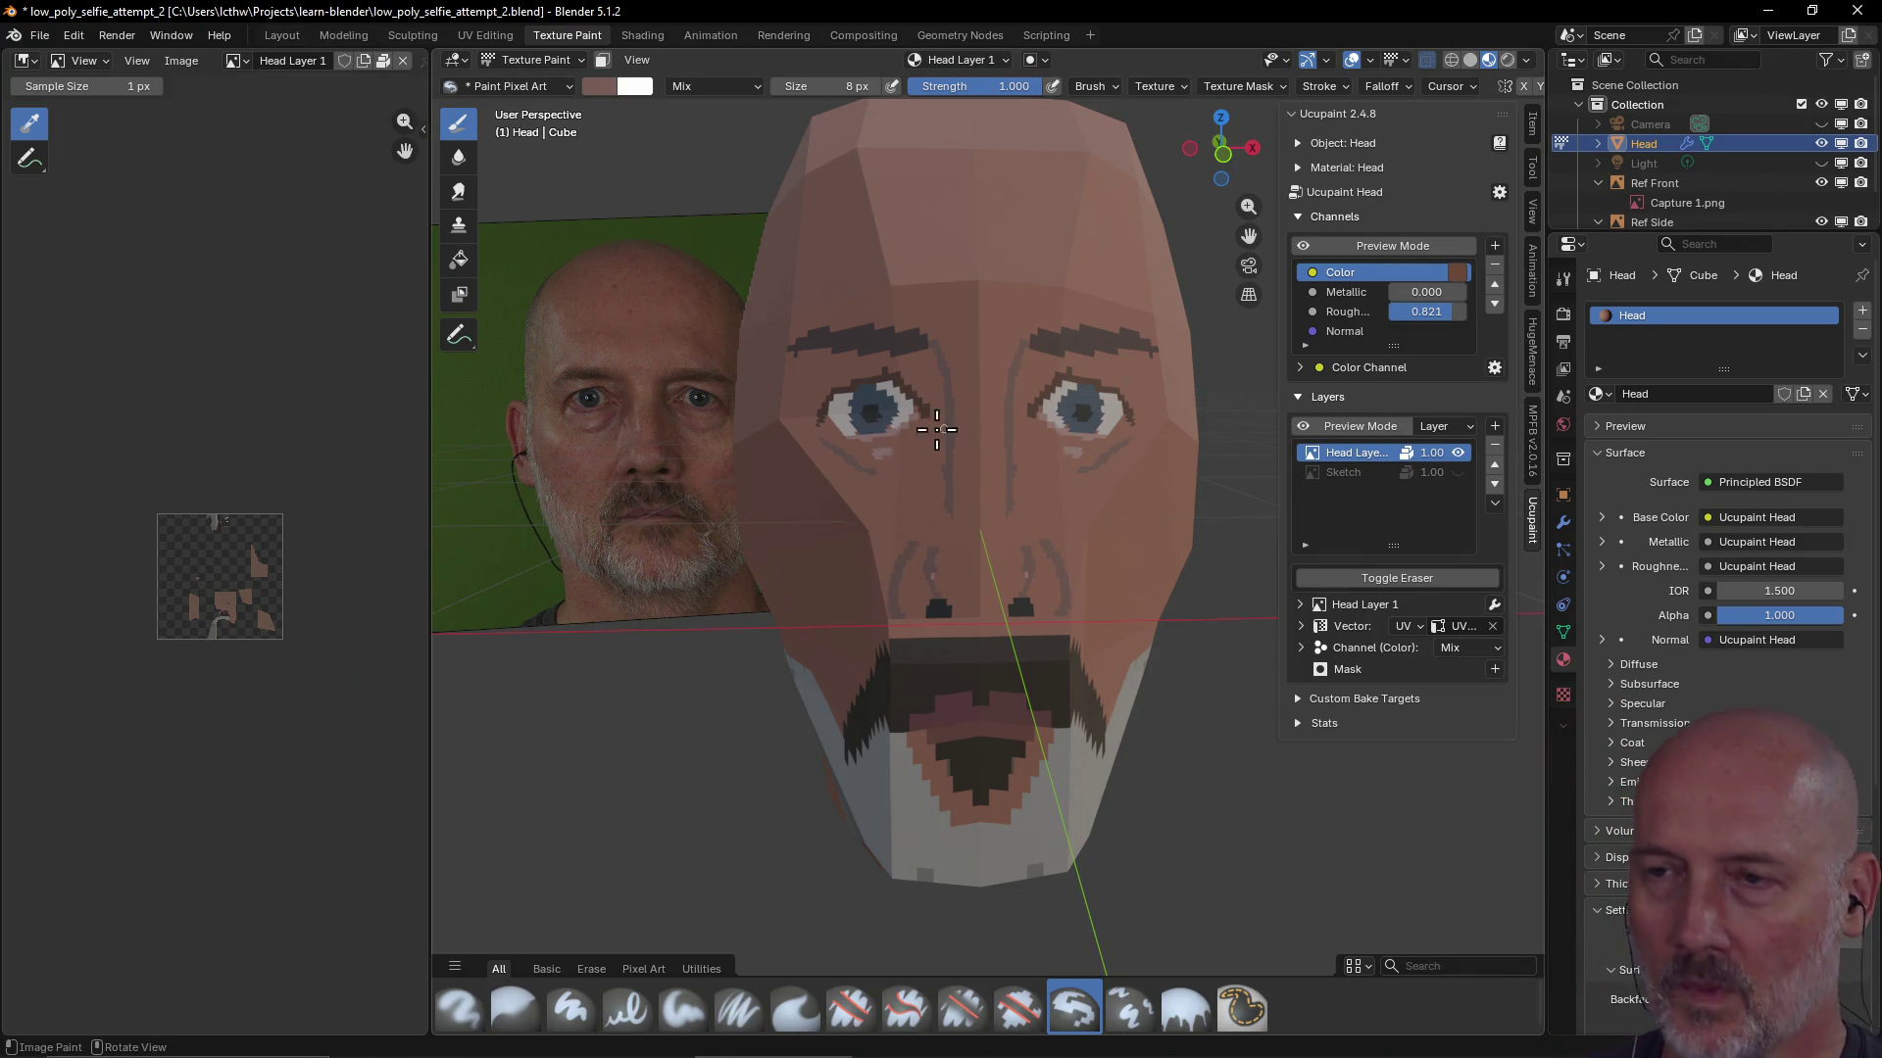
scroll(941, 428, "down", 2)
Switch to Chrome and search Google for 'magica voxel' in a new tab
mouse_move(941, 428)
middle_mouse_down()
mouse_move(994, 510)
mouse_move(974, 494)
middle_mouse_up()
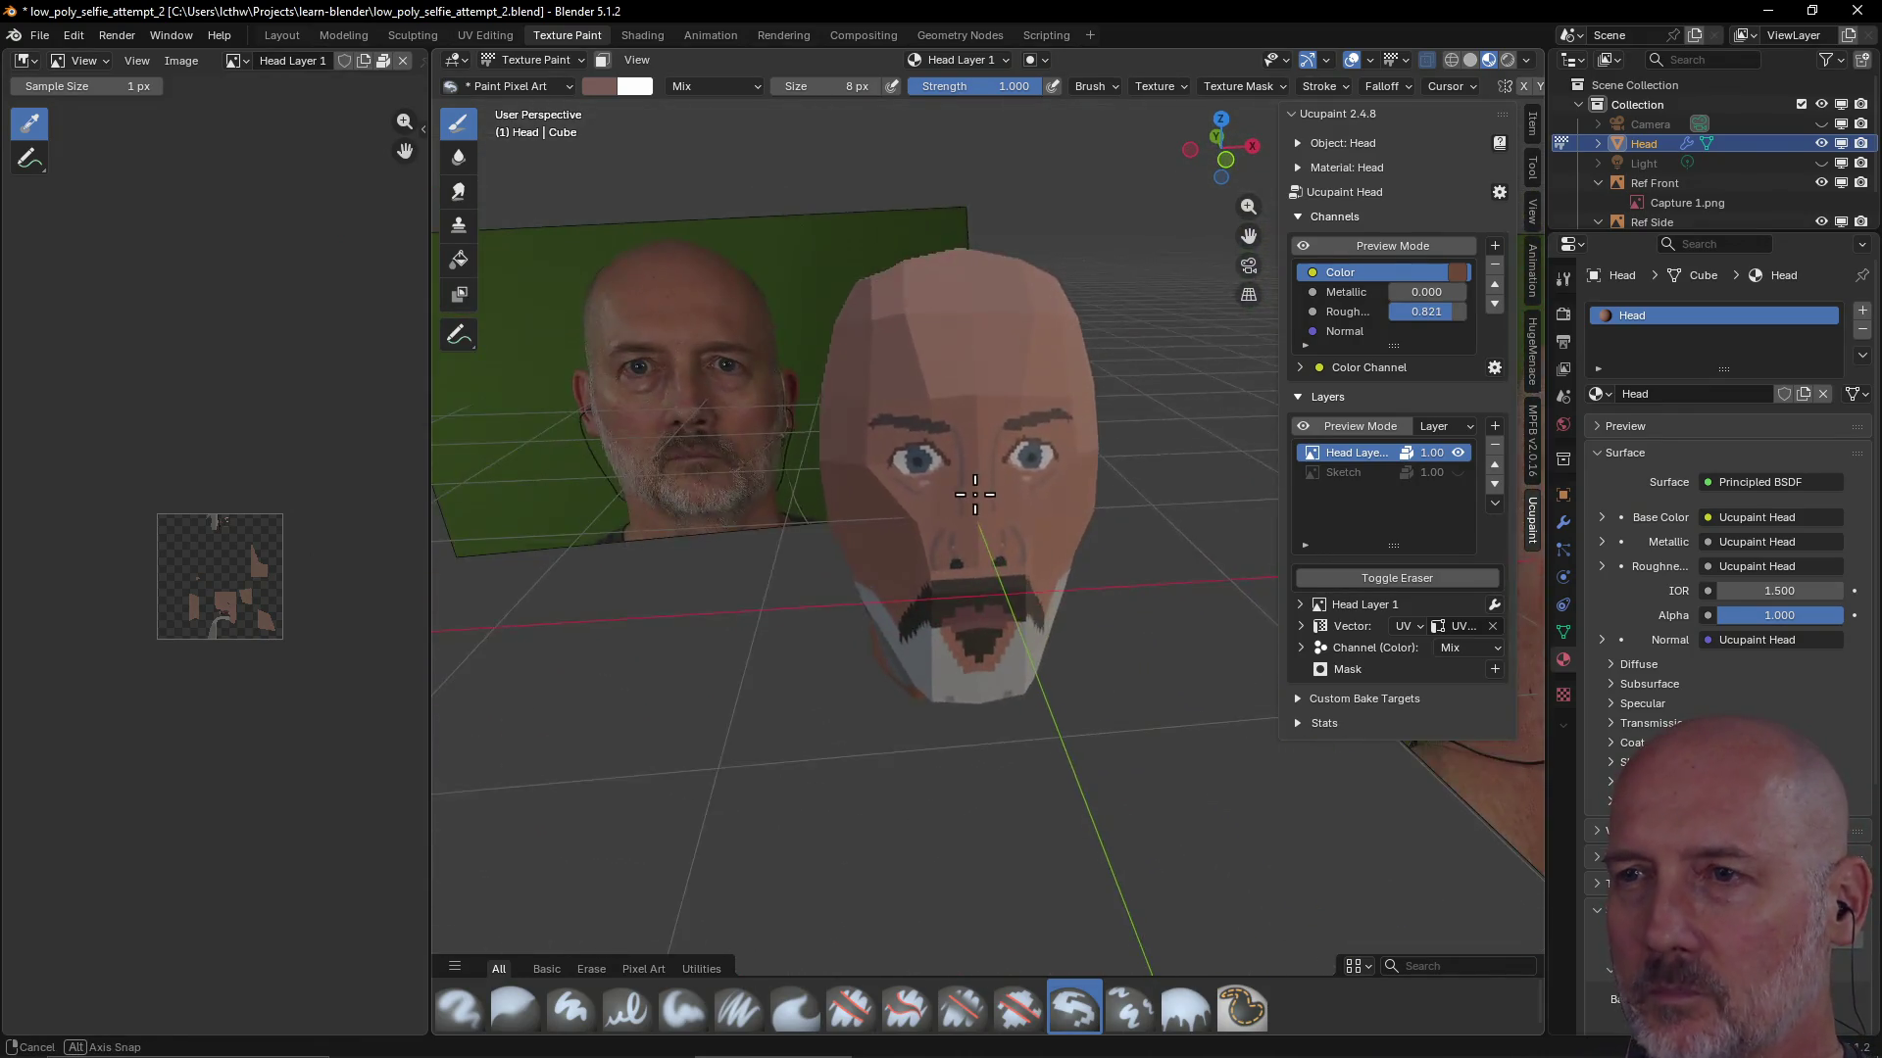
scroll(974, 495, "up", 2)
mouse_move(973, 495)
middle_mouse_down()
mouse_move(931, 479)
mouse_move(1010, 449)
mouse_move(984, 463)
middle_mouse_up()
scroll(957, 470, "up", 2)
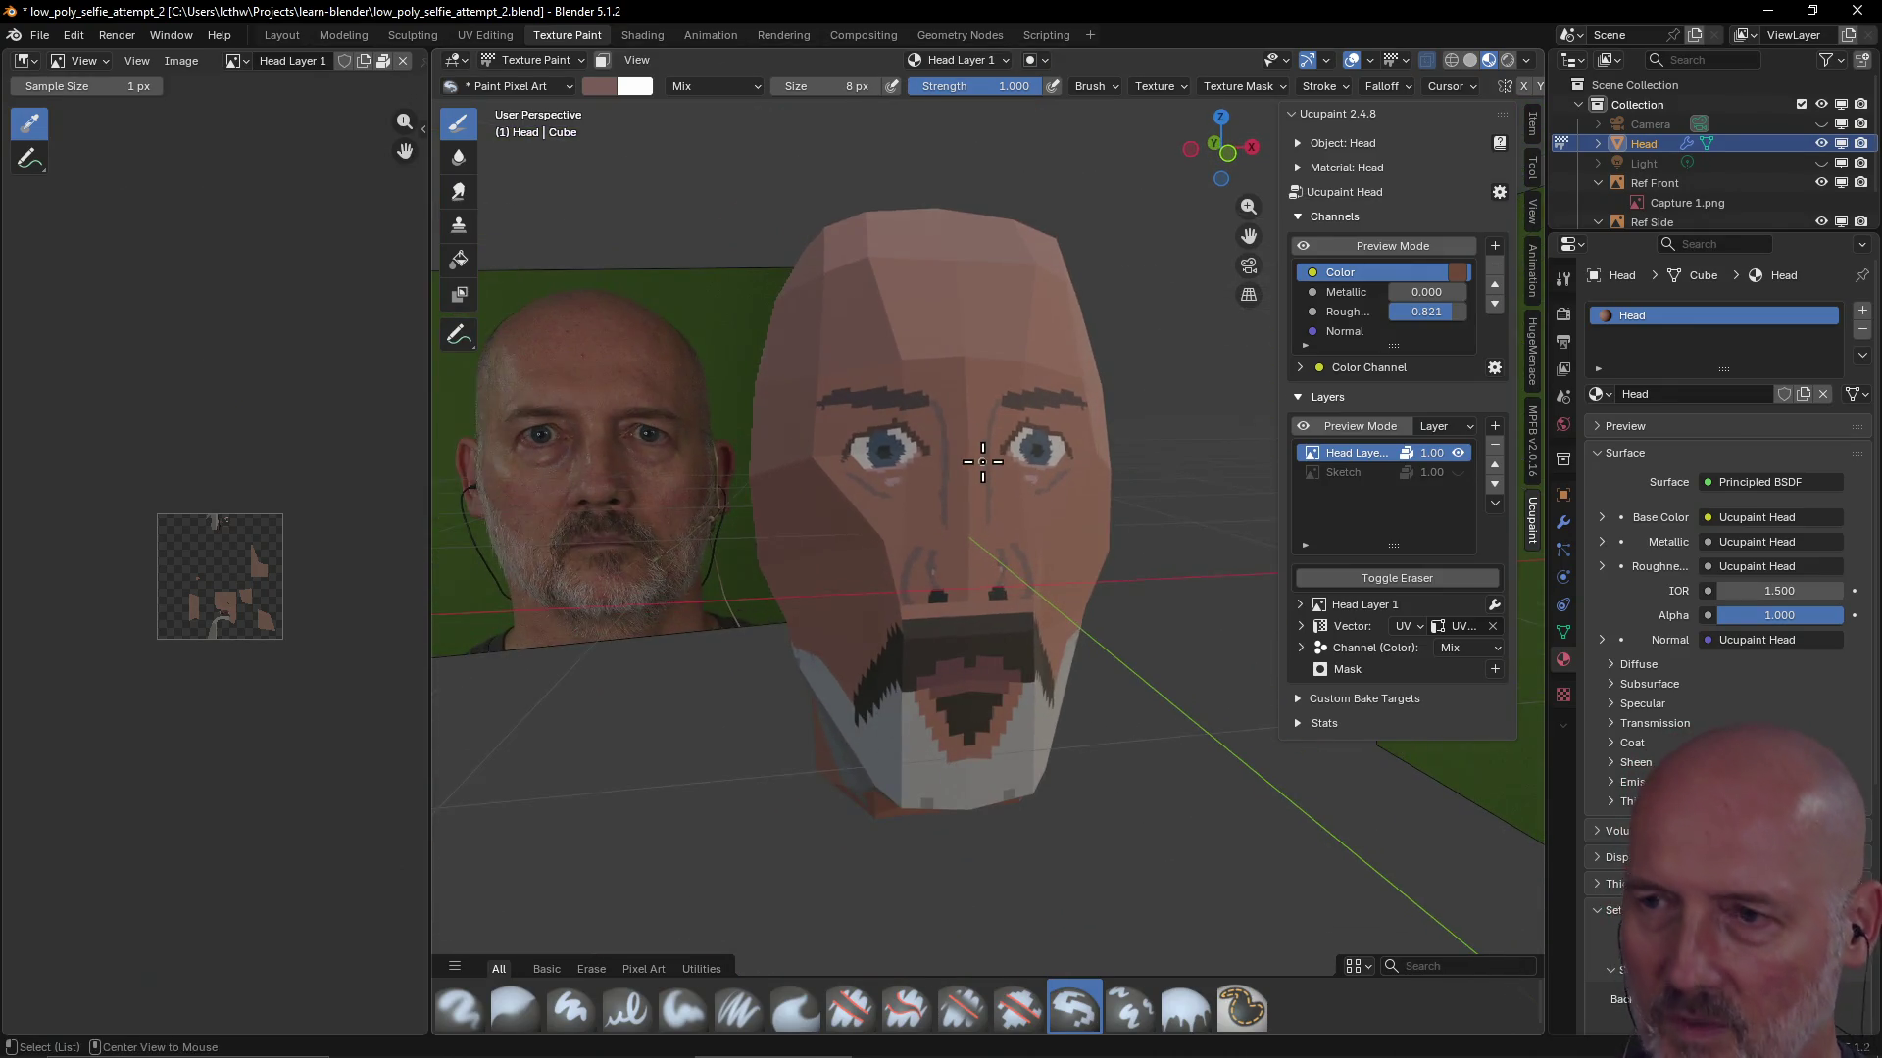
key("alt+Tab")
key("ctrl+t")
type("magica voxel")
key("Return")
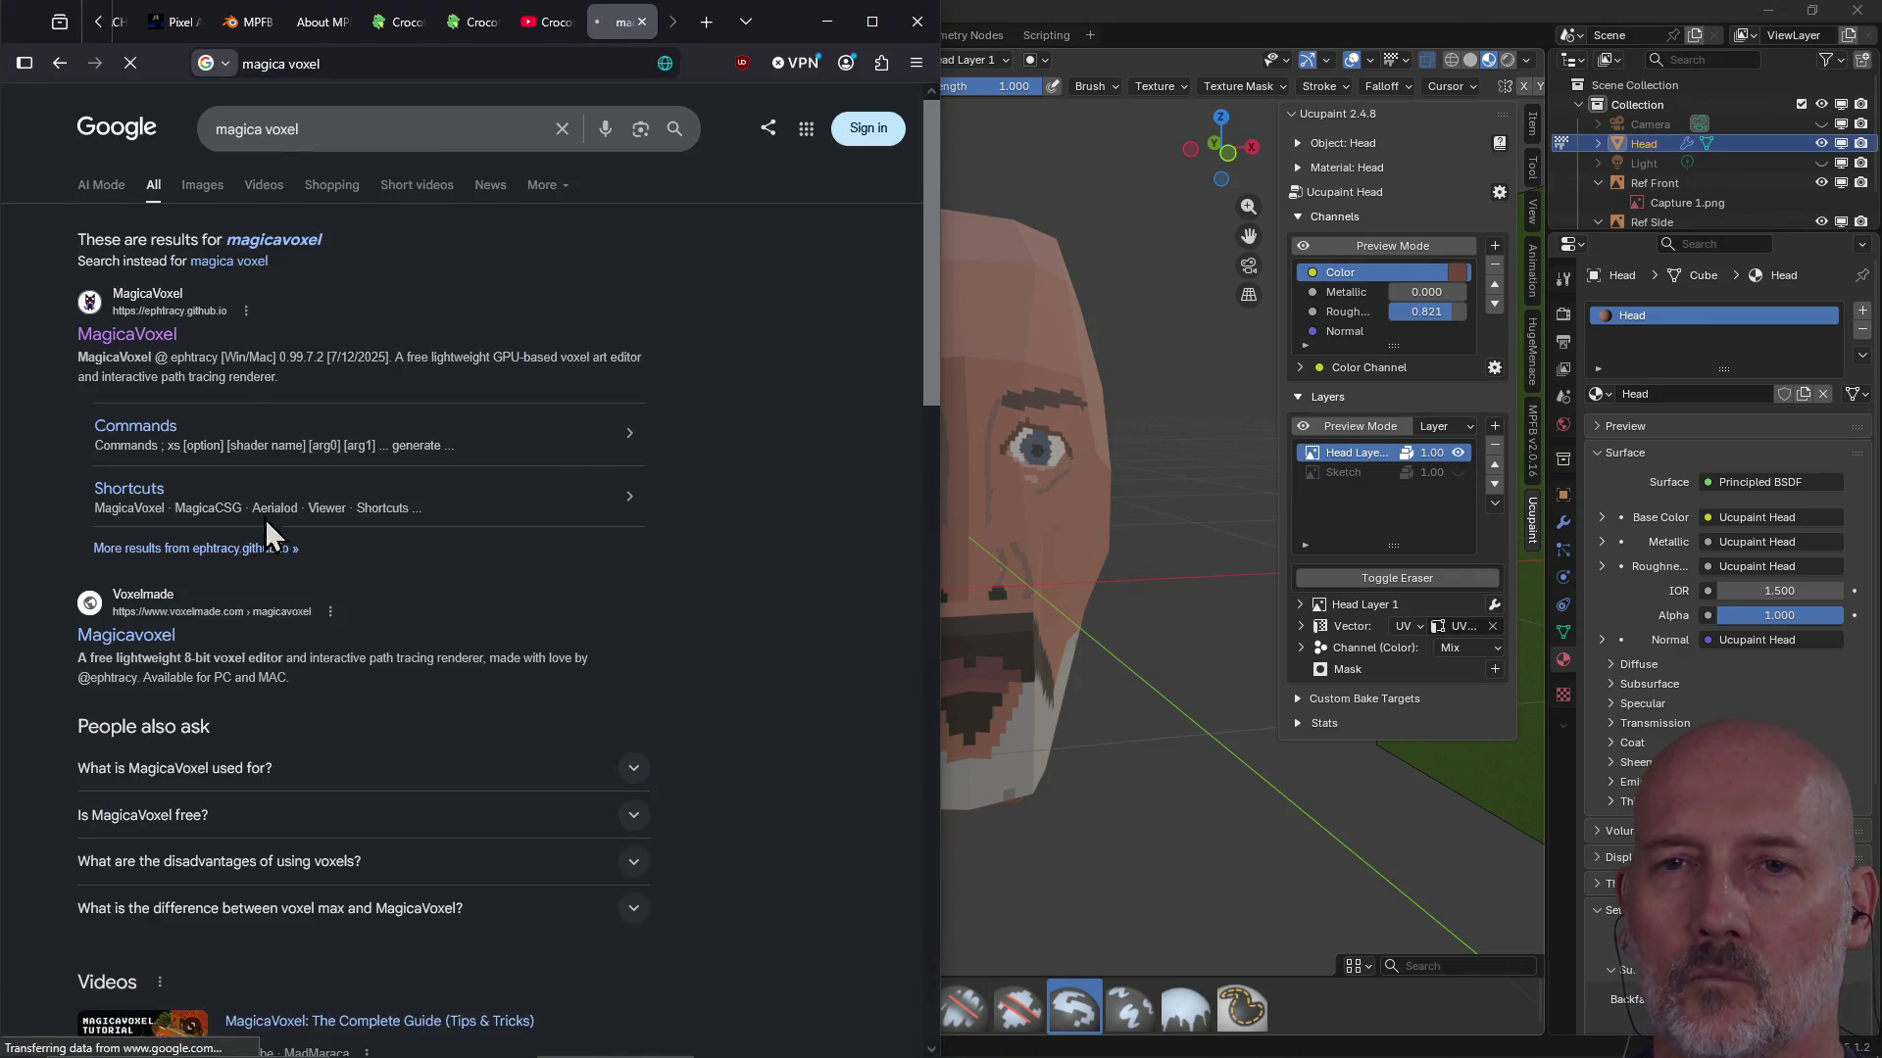
Browse the MagicaVoxel site and its MagicaCSG page, then return to Blender
left_click(140, 342)
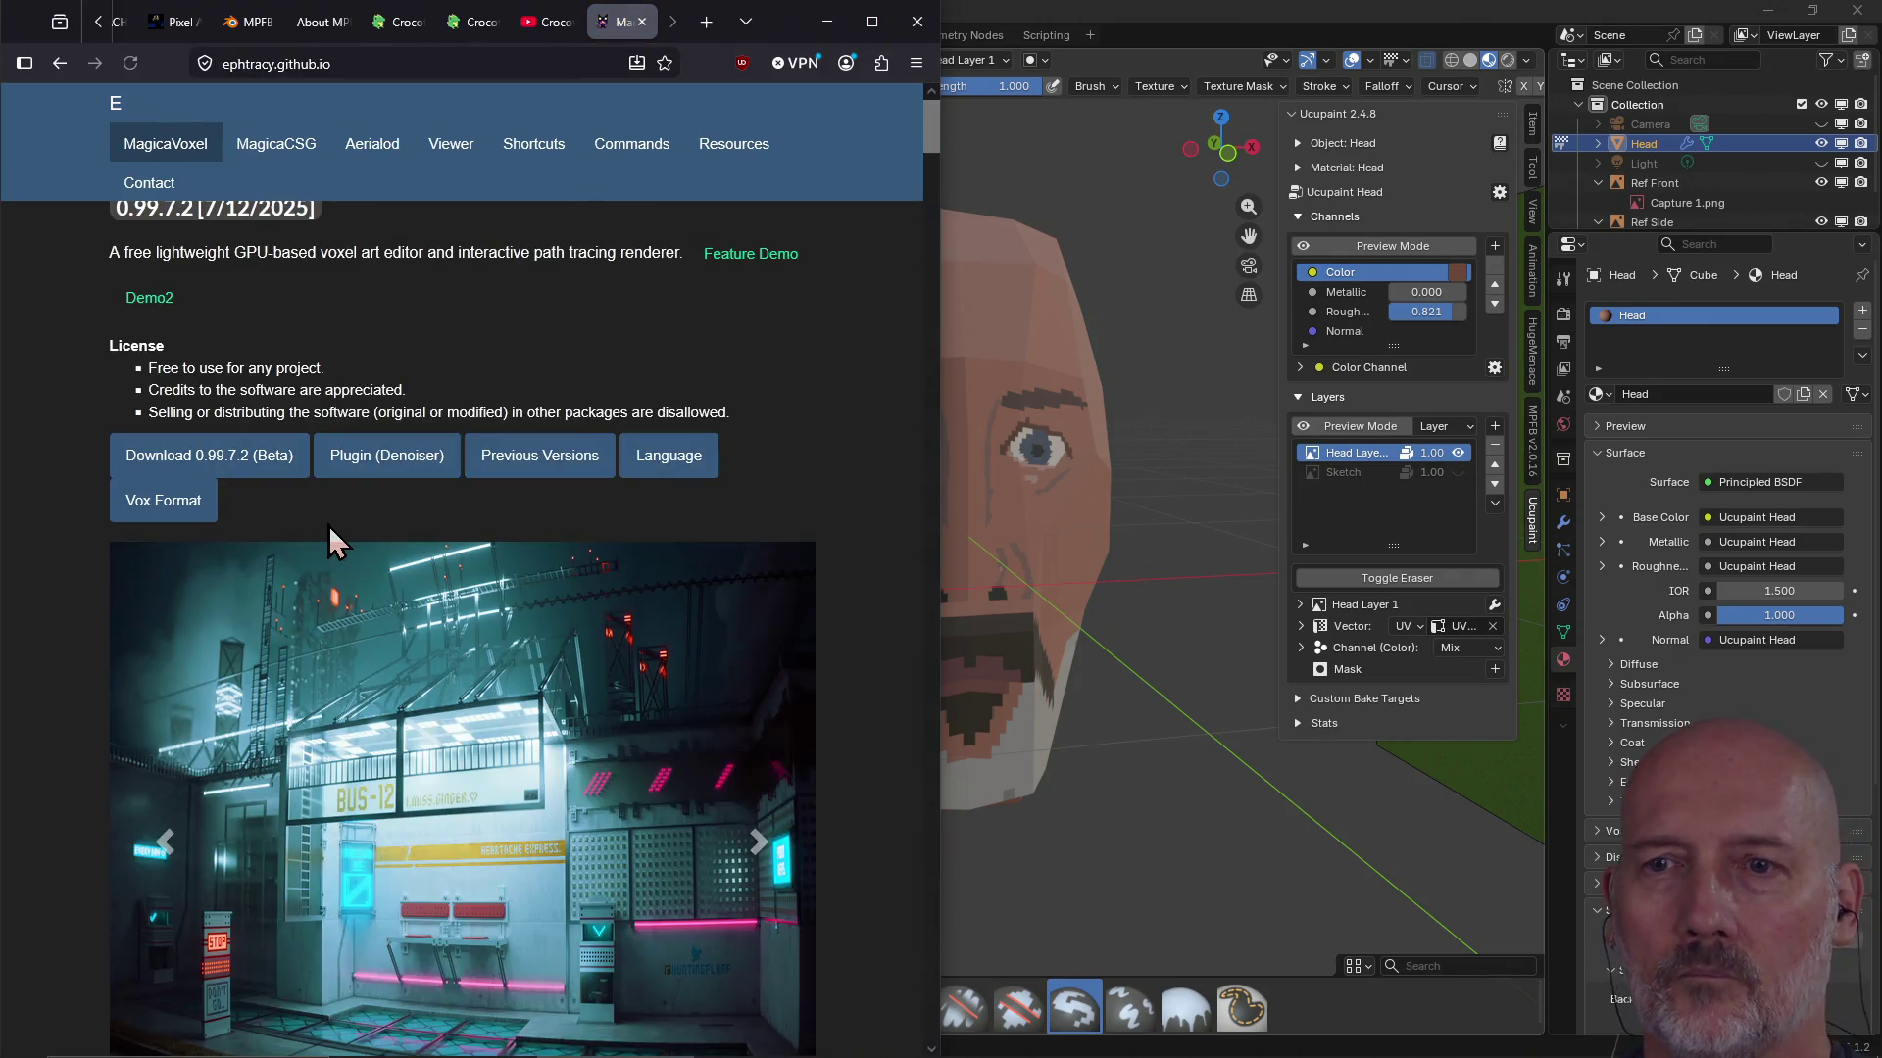
scroll(373, 665, "down", 3)
scroll(373, 666, "down", 2)
scroll(371, 666, "up", 4)
scroll(372, 666, "down", 3)
scroll(373, 666, "down", 3)
scroll(372, 666, "down", 5)
scroll(372, 666, "down", 5)
scroll(372, 667, "down", 5)
scroll(372, 666, "down", 5)
scroll(373, 667, "up", 5)
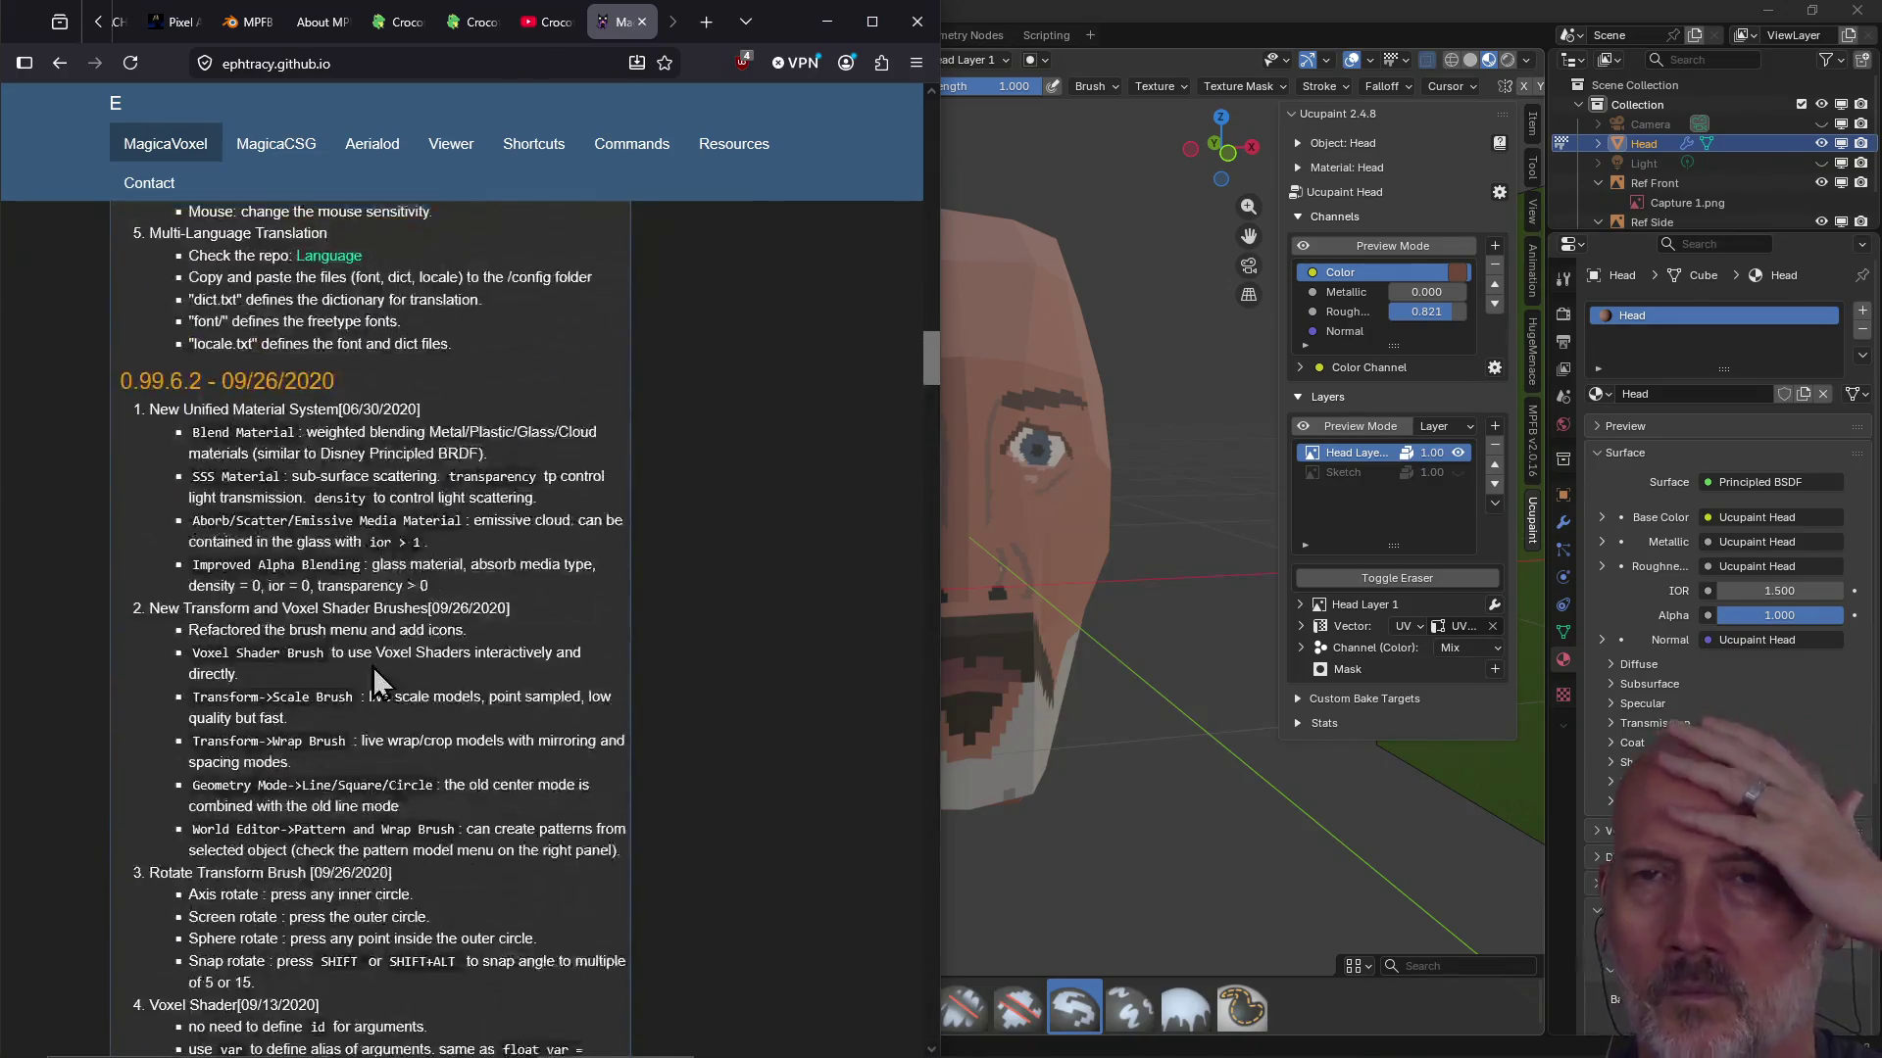
scroll(373, 667, "up", 10)
scroll(372, 667, "up", 10)
scroll(374, 677, "up", 10)
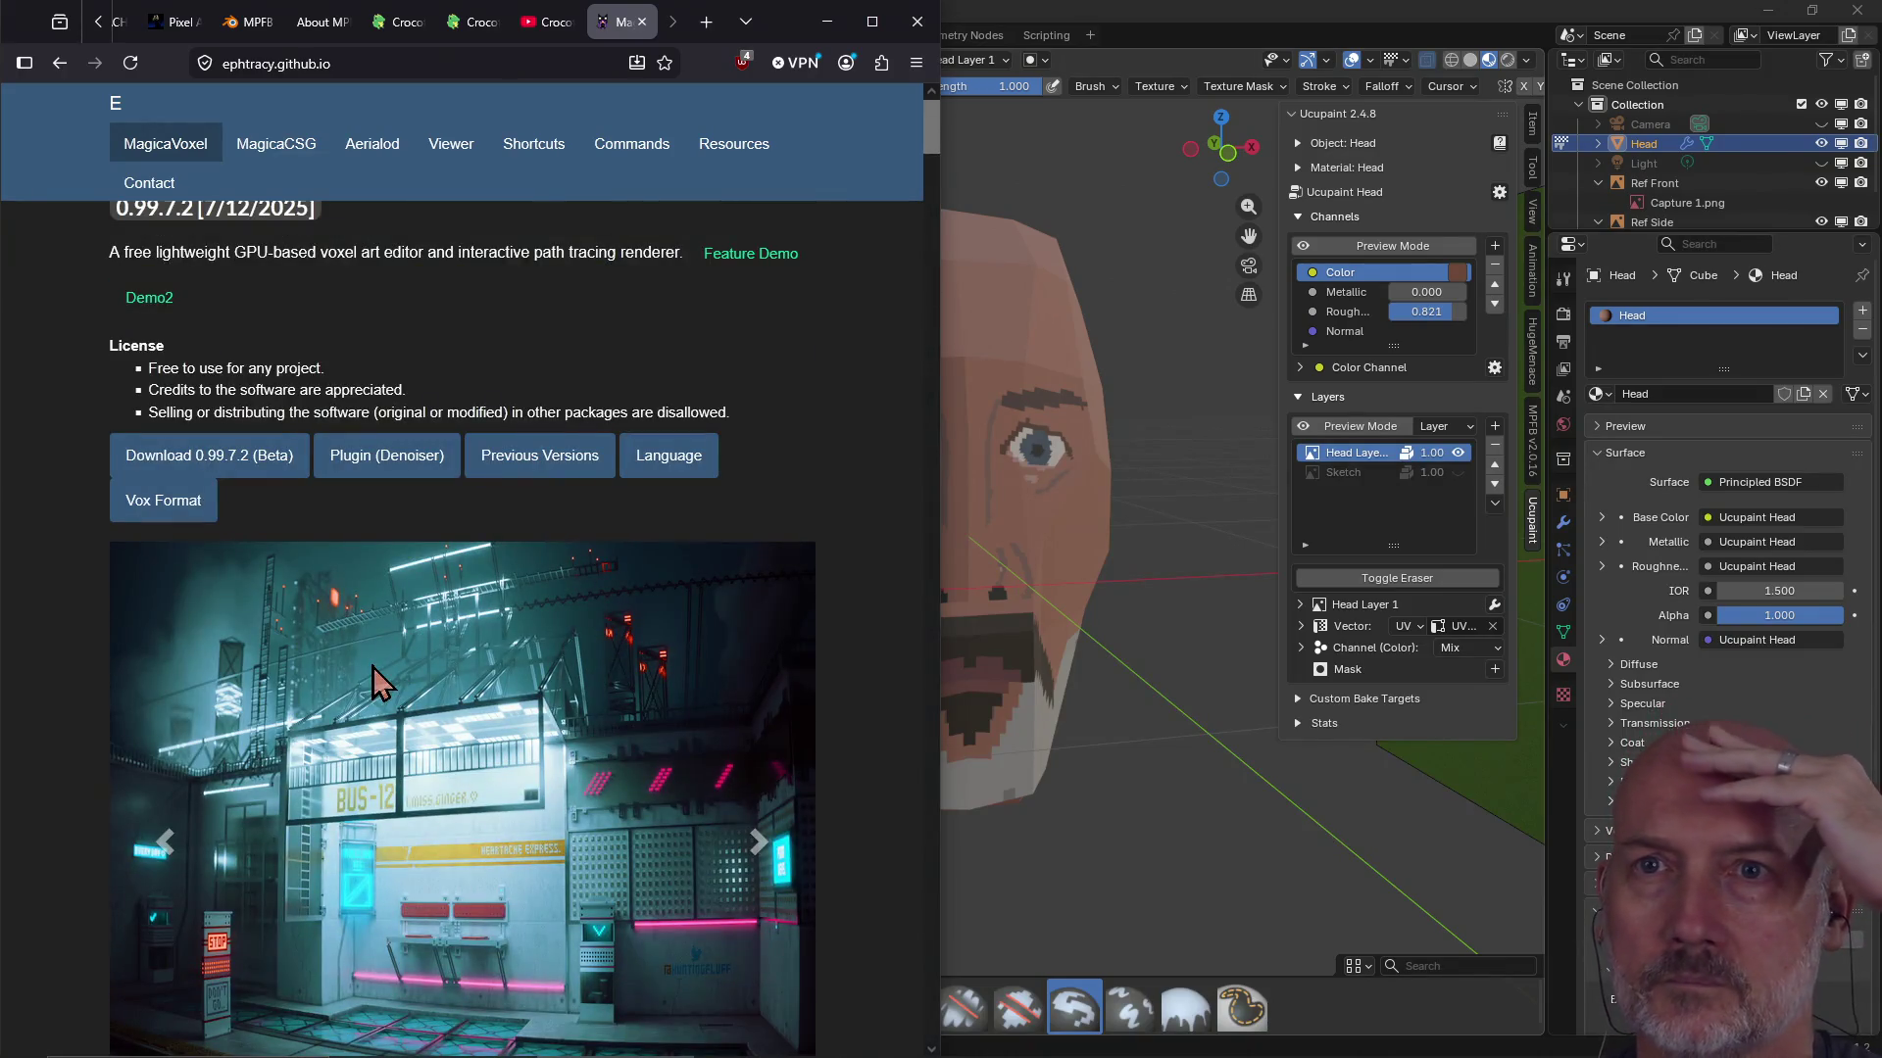
left_click(291, 159)
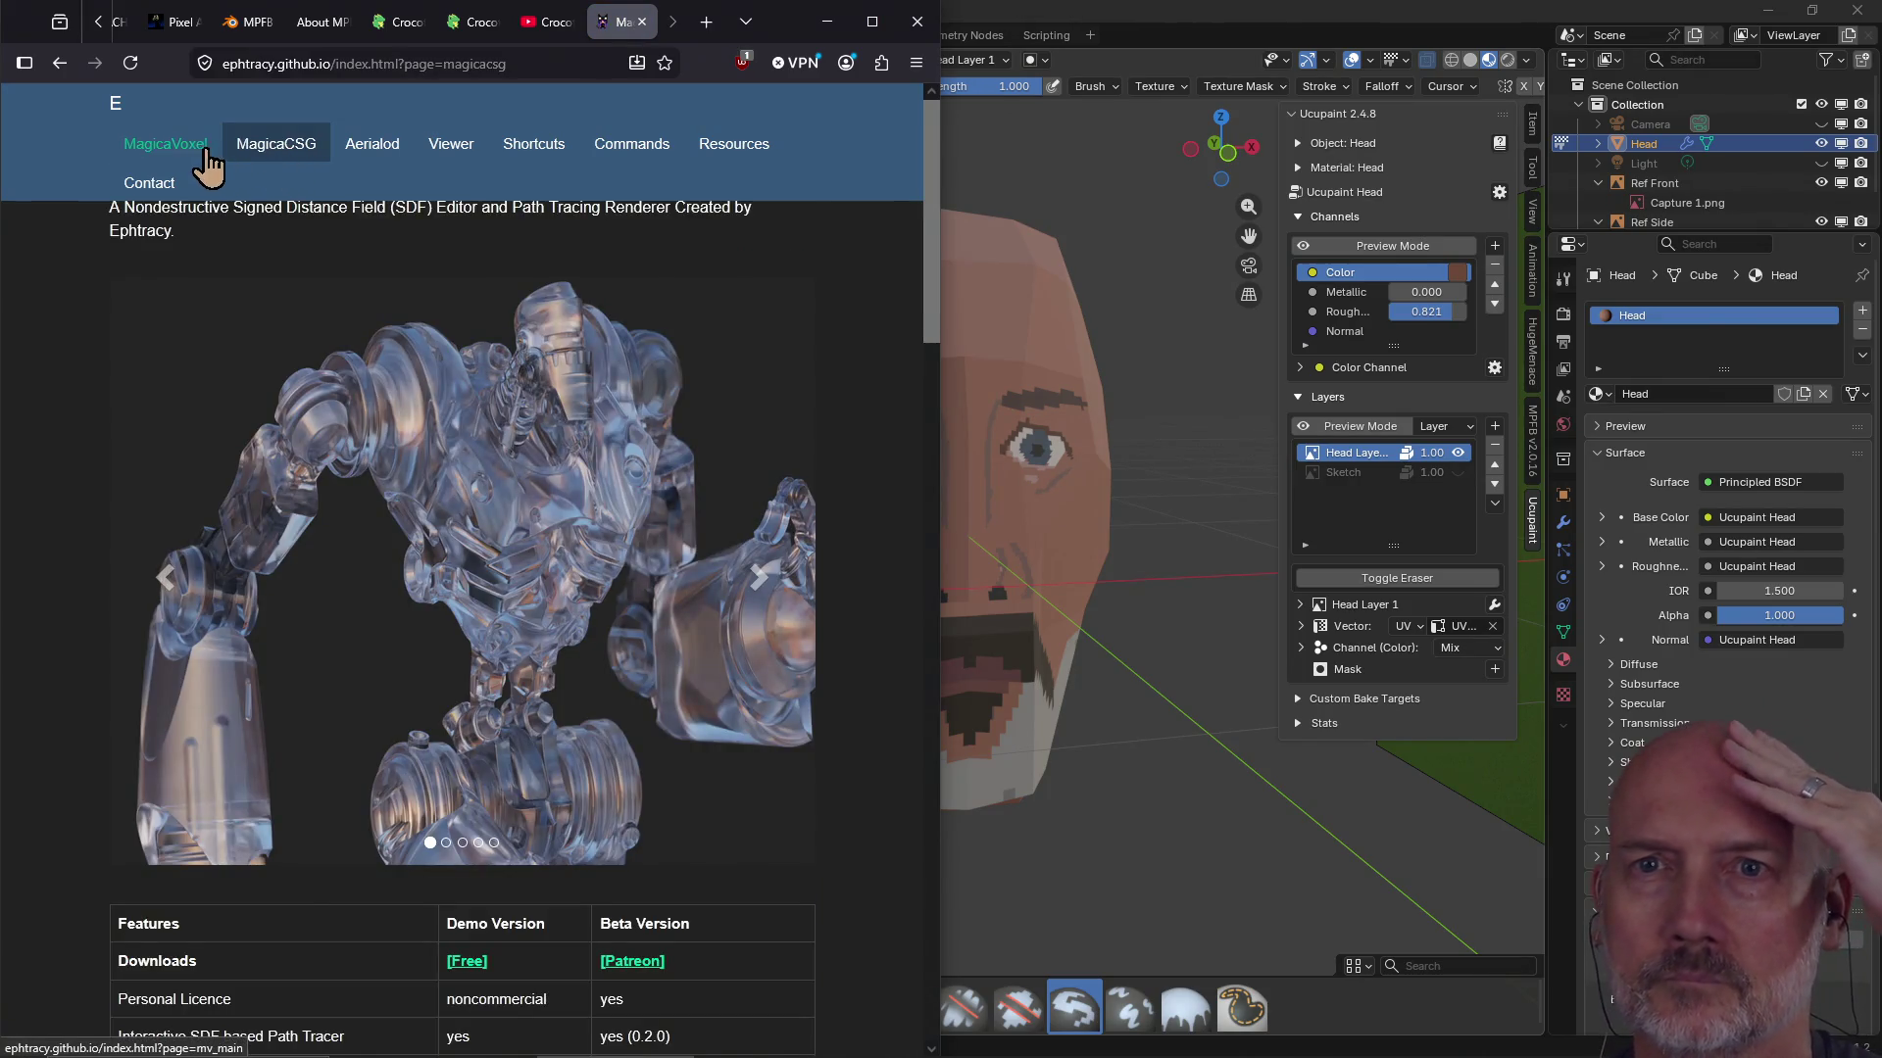
left_click(157, 154)
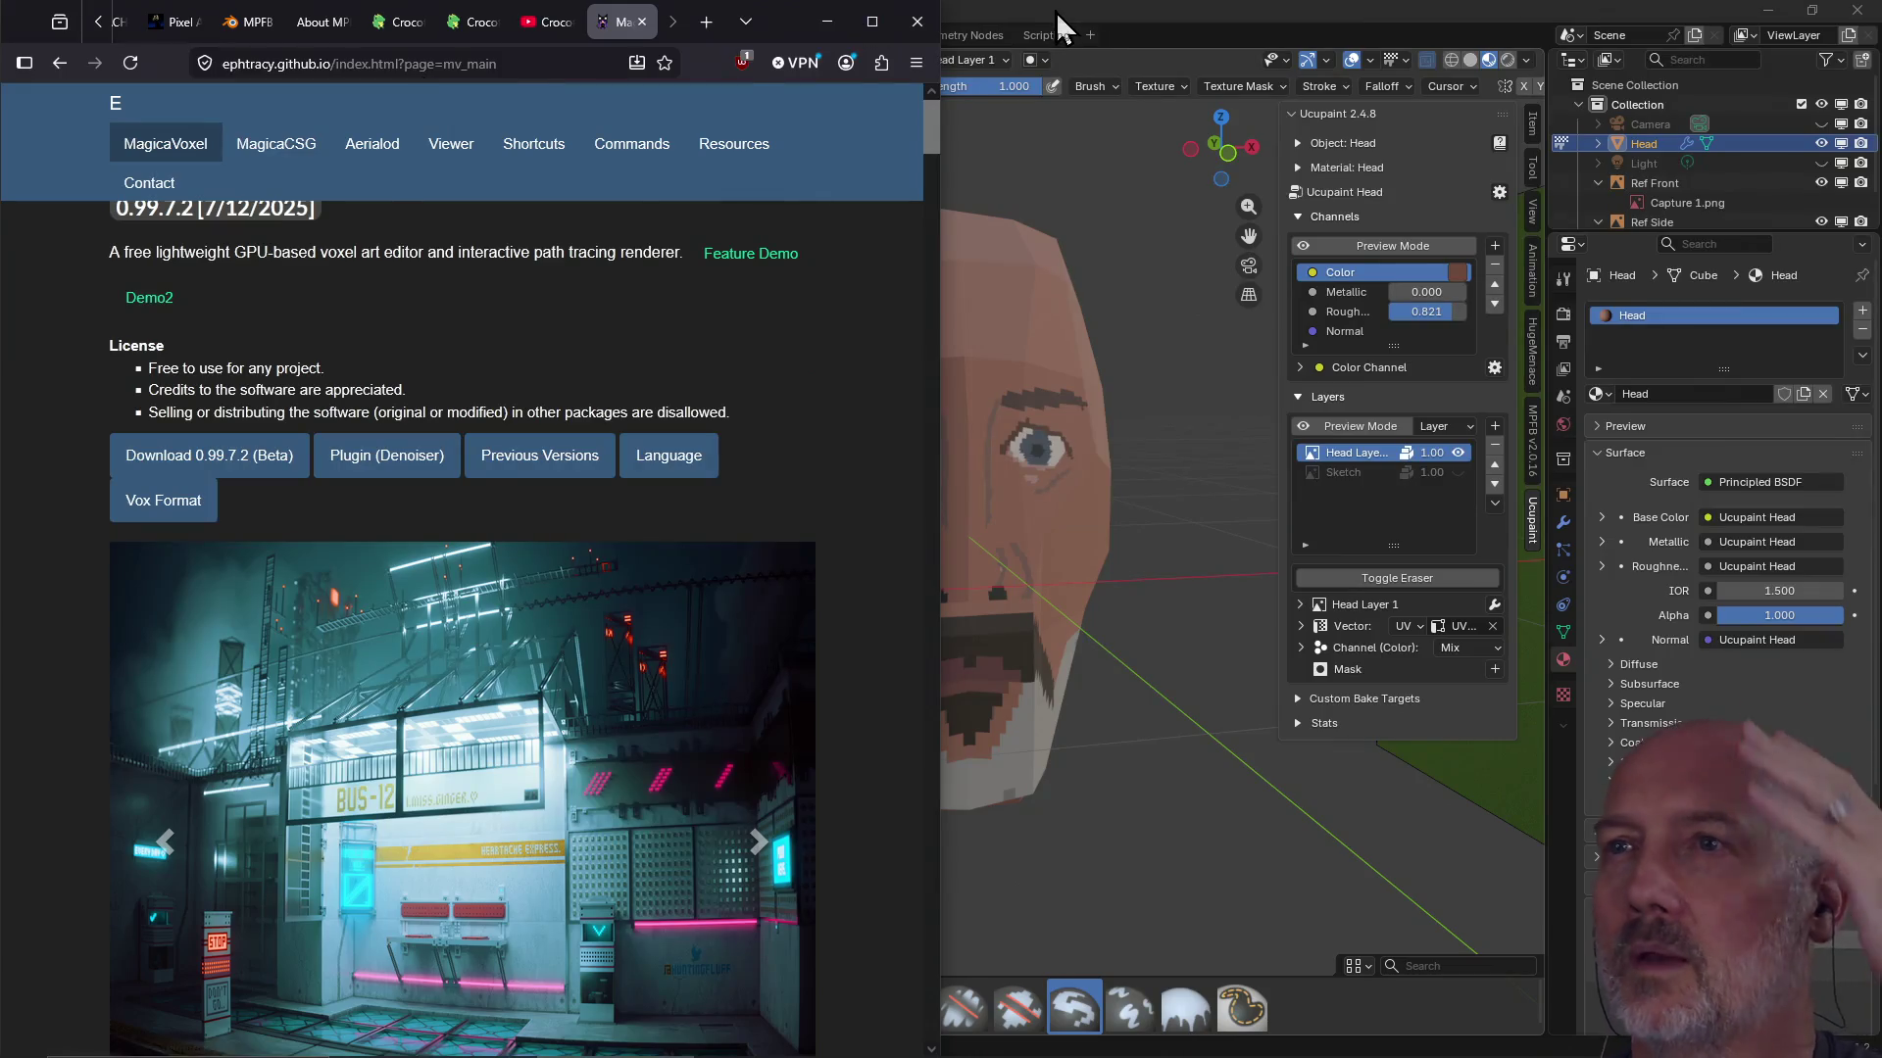
left_click(1060, 26)
middle_click_drag(954, 367, 941, 383)
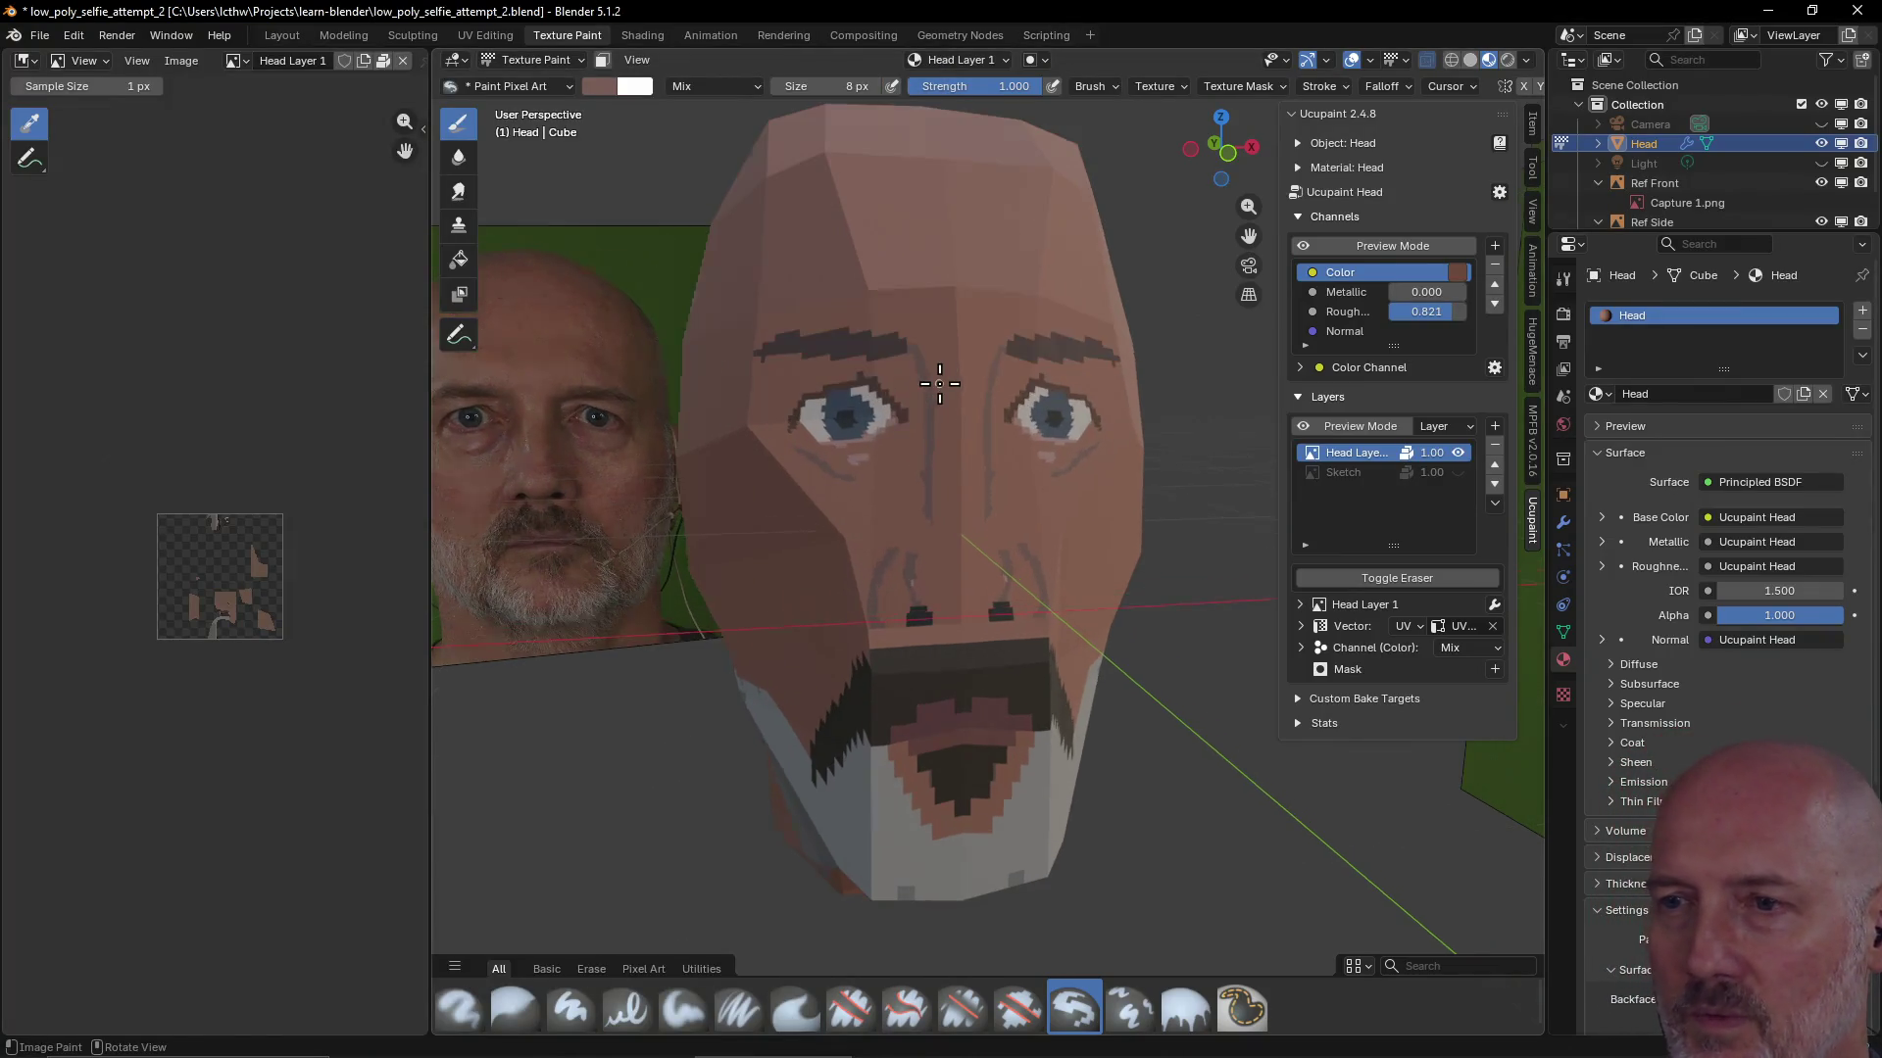
scroll(940, 383, "up", 1)
scroll(940, 382, "down", 2)
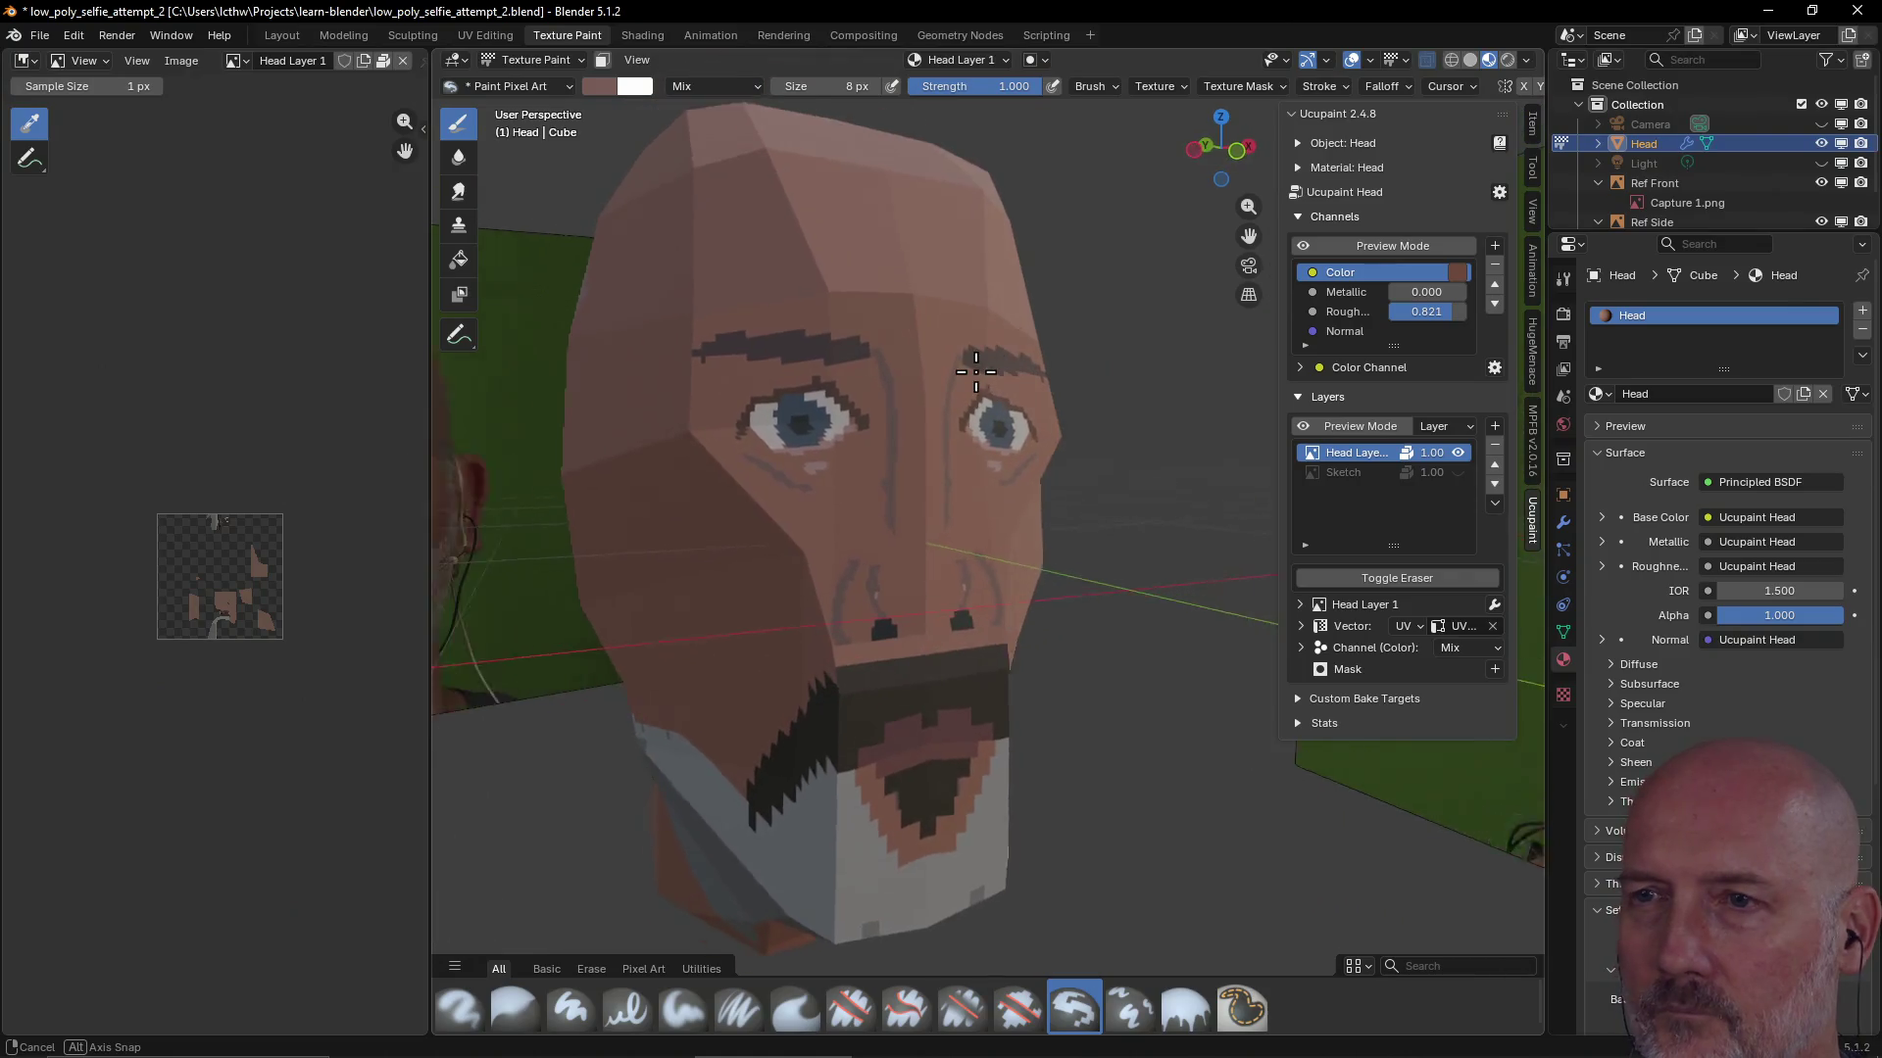
scroll(940, 384, "down", 2)
Show the Tool brush settings, then the Ucupaint layer panel's add-layer choices
middle_click_drag(940, 383, 941, 460)
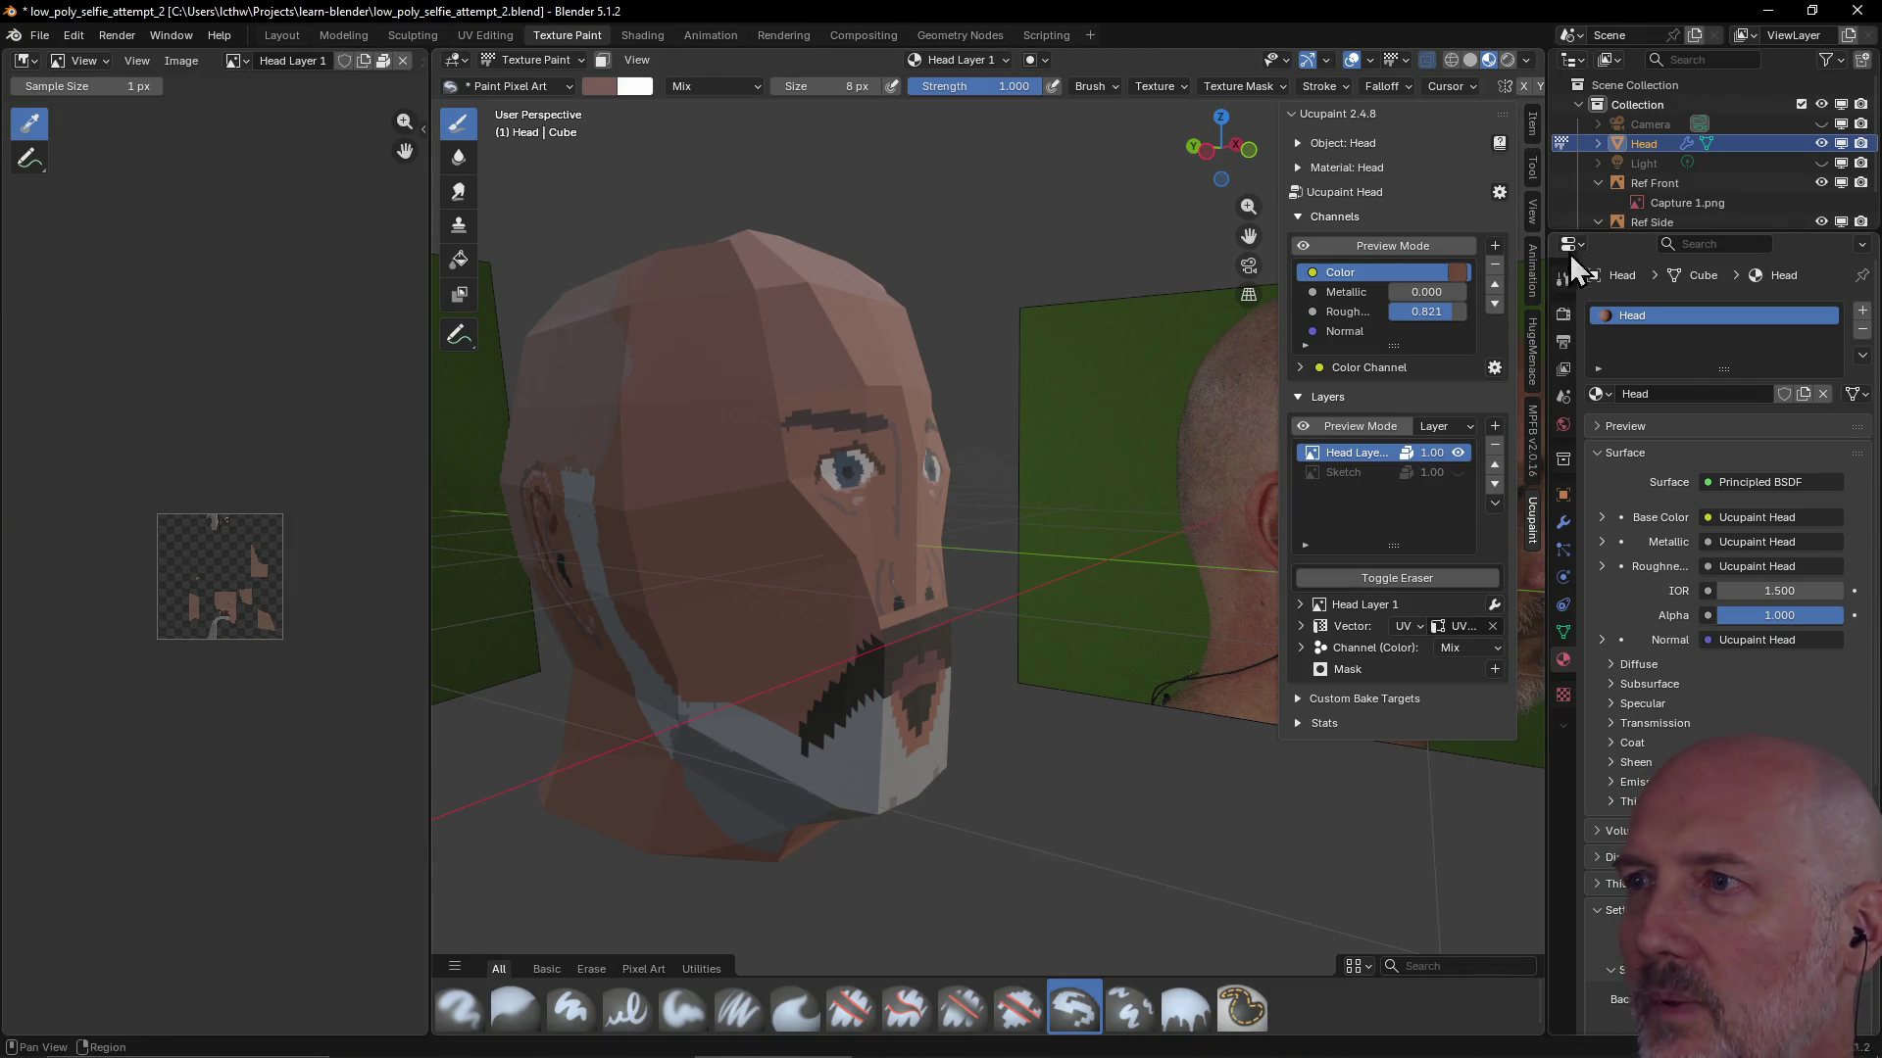
left_click(1534, 177)
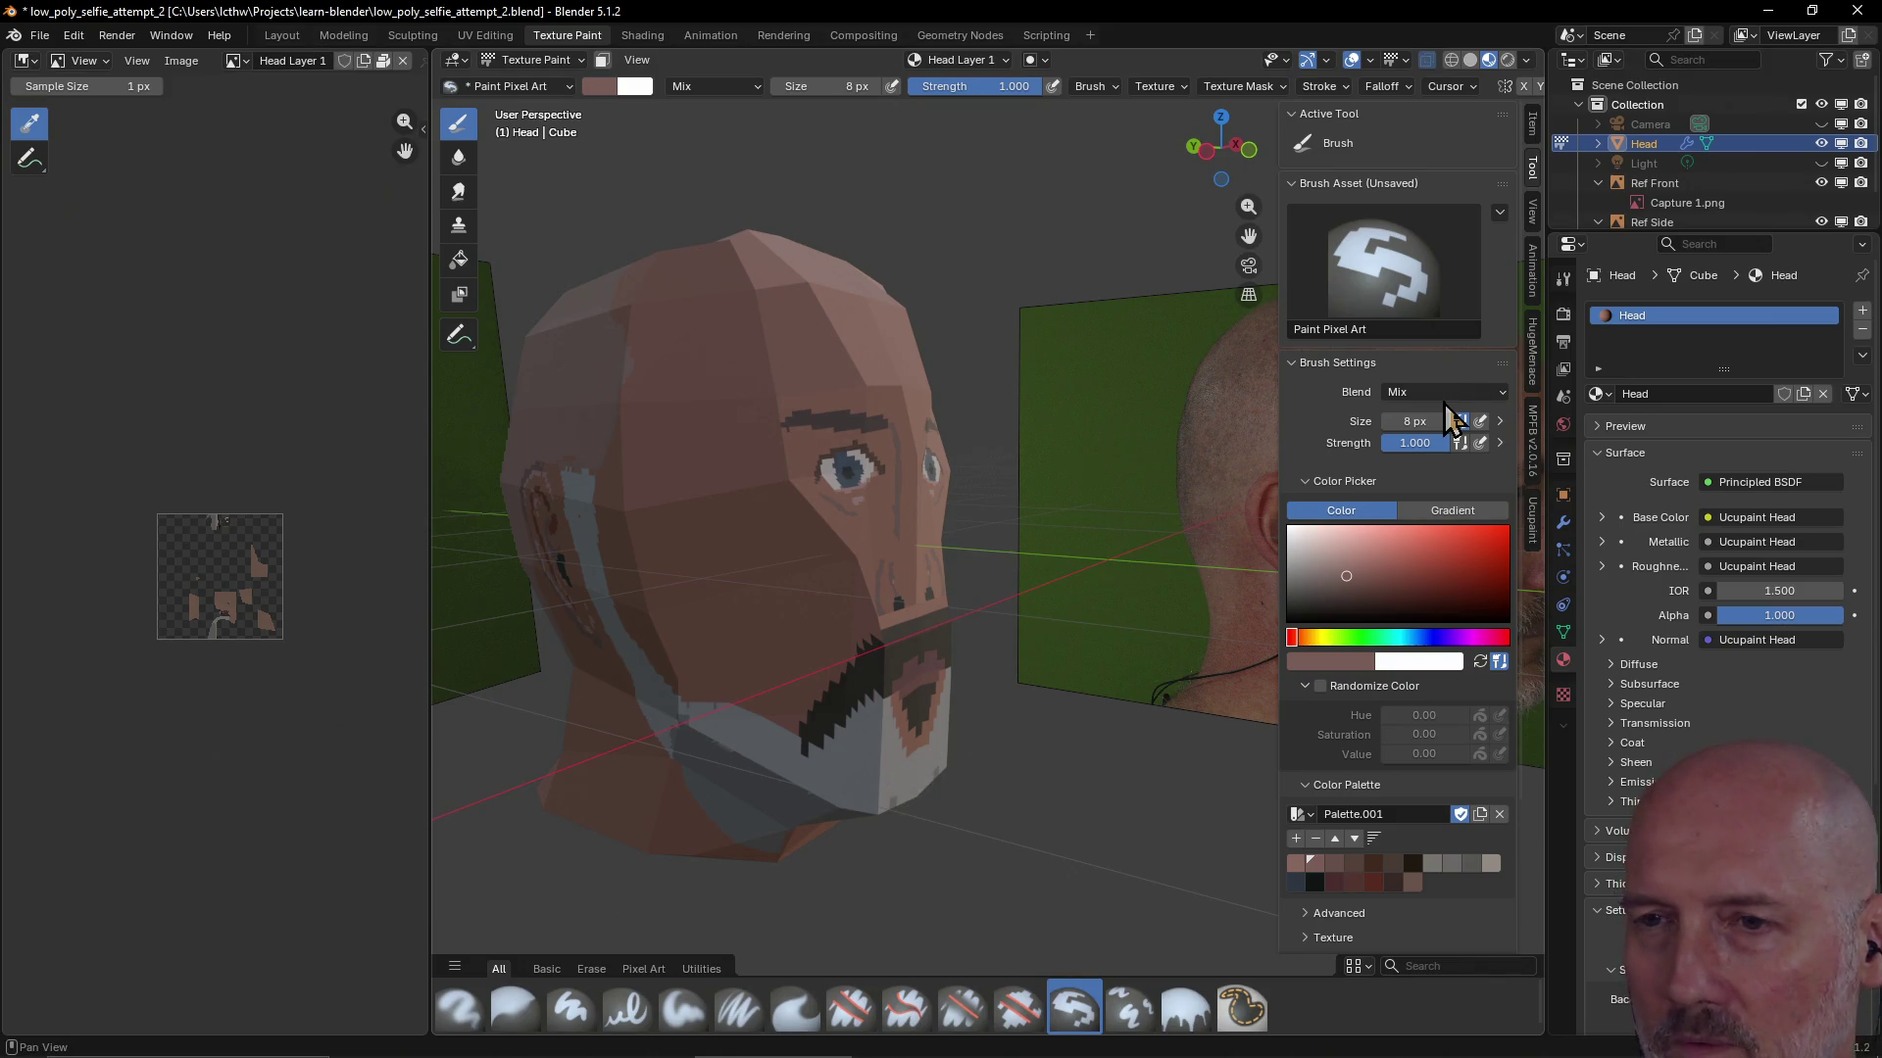
left_click(1533, 518)
left_click(1495, 424)
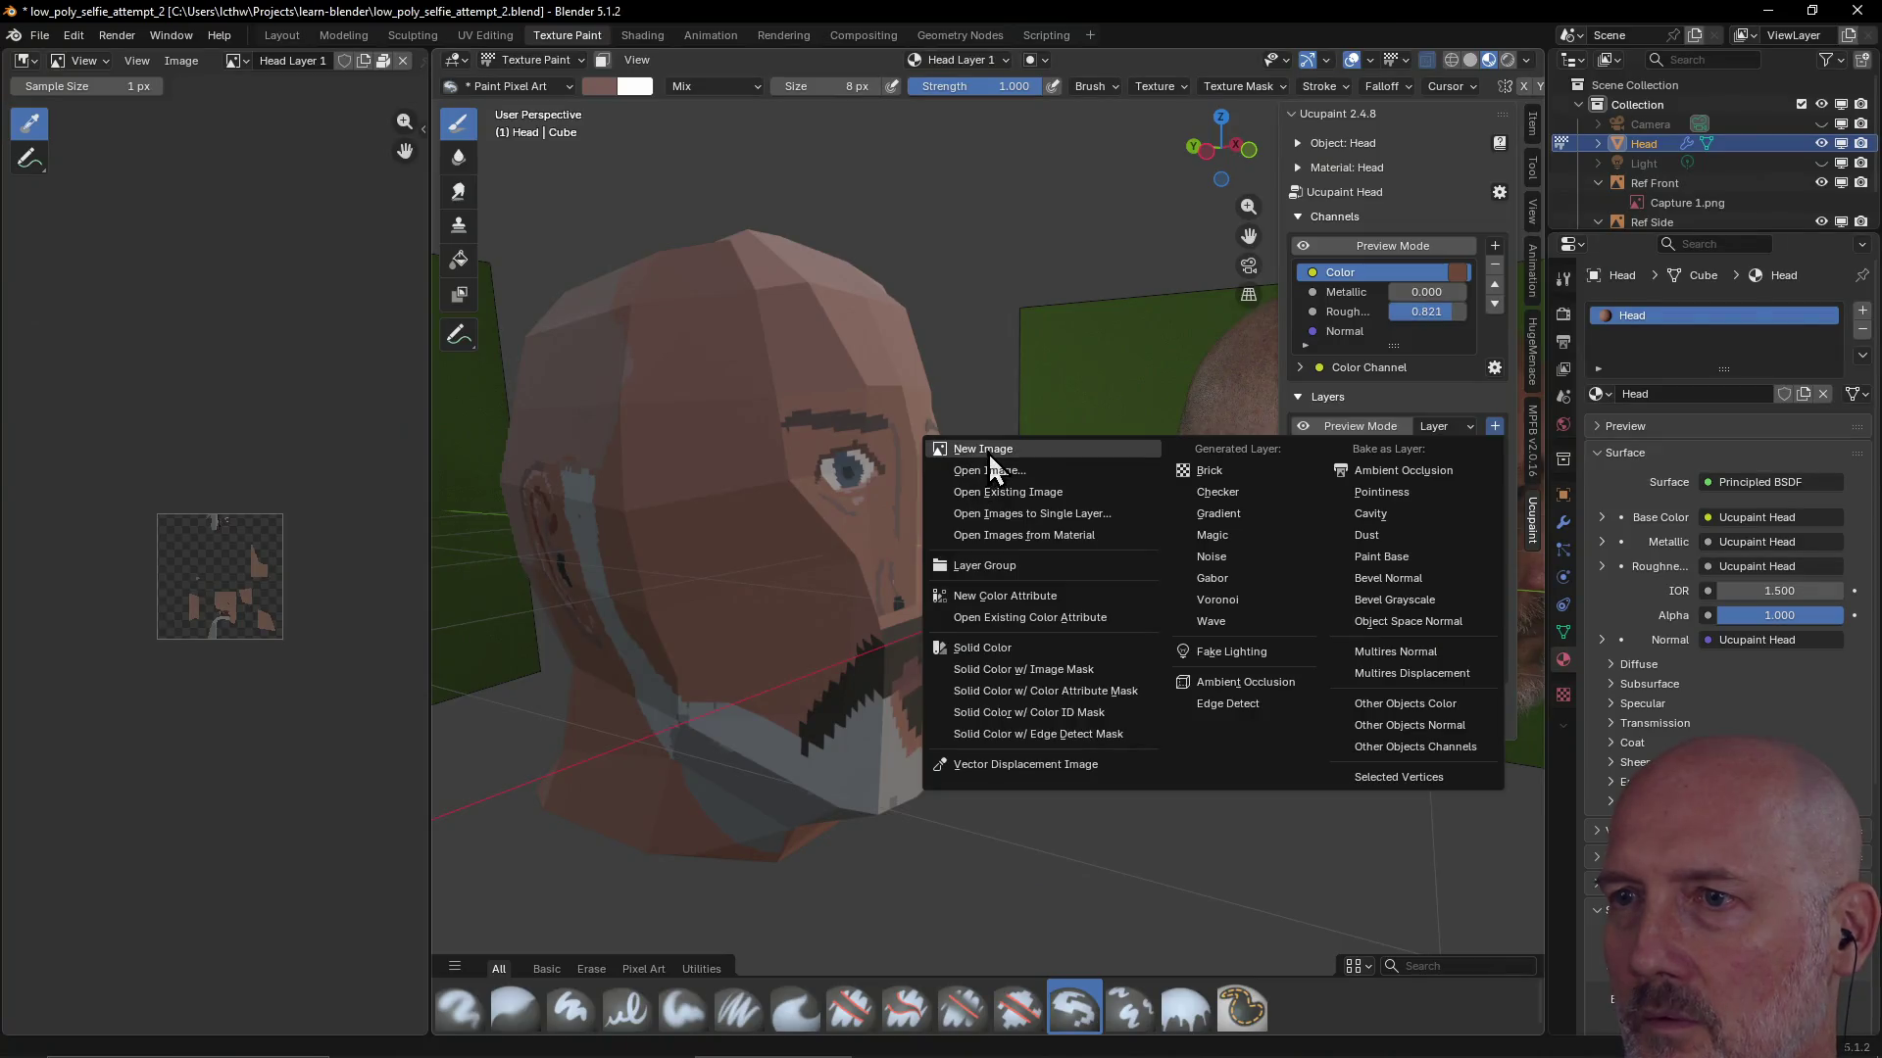
Create a new blank image layer (Head Layer 2) above the original head layer
left_click(988, 452)
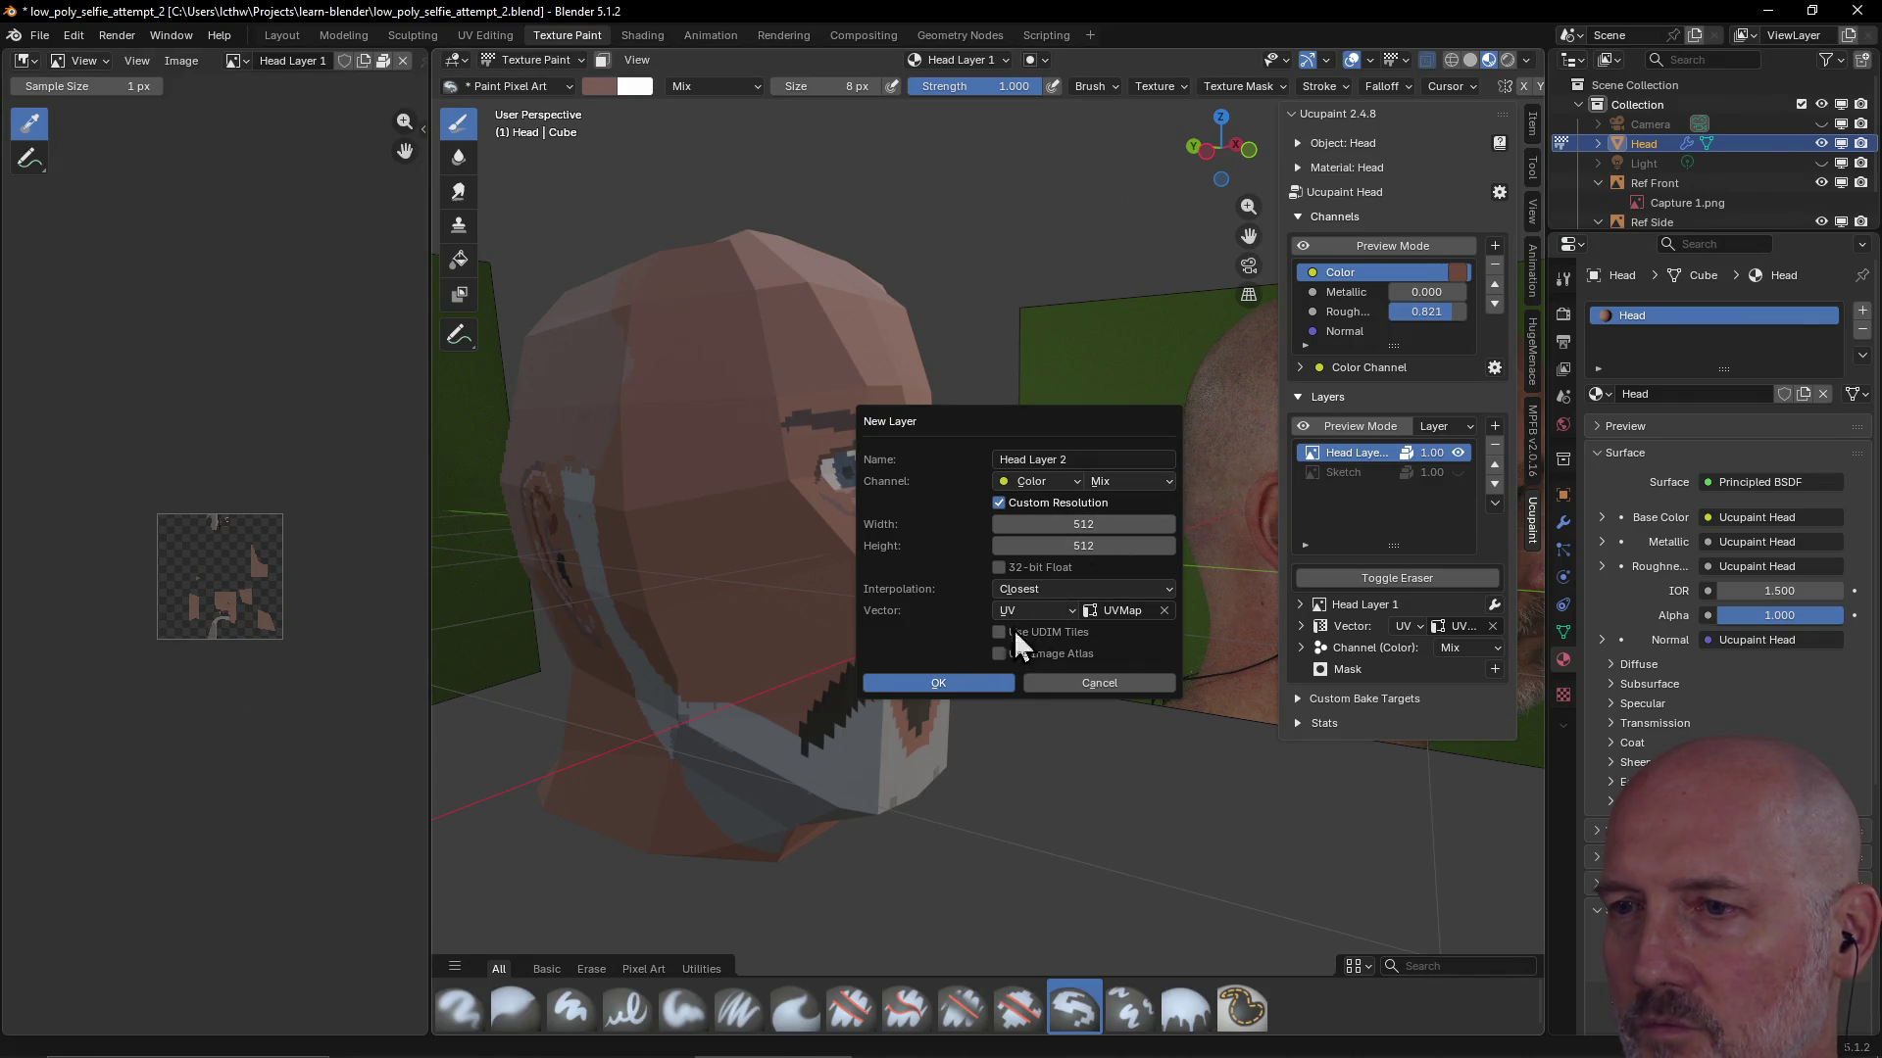
left_click(953, 684)
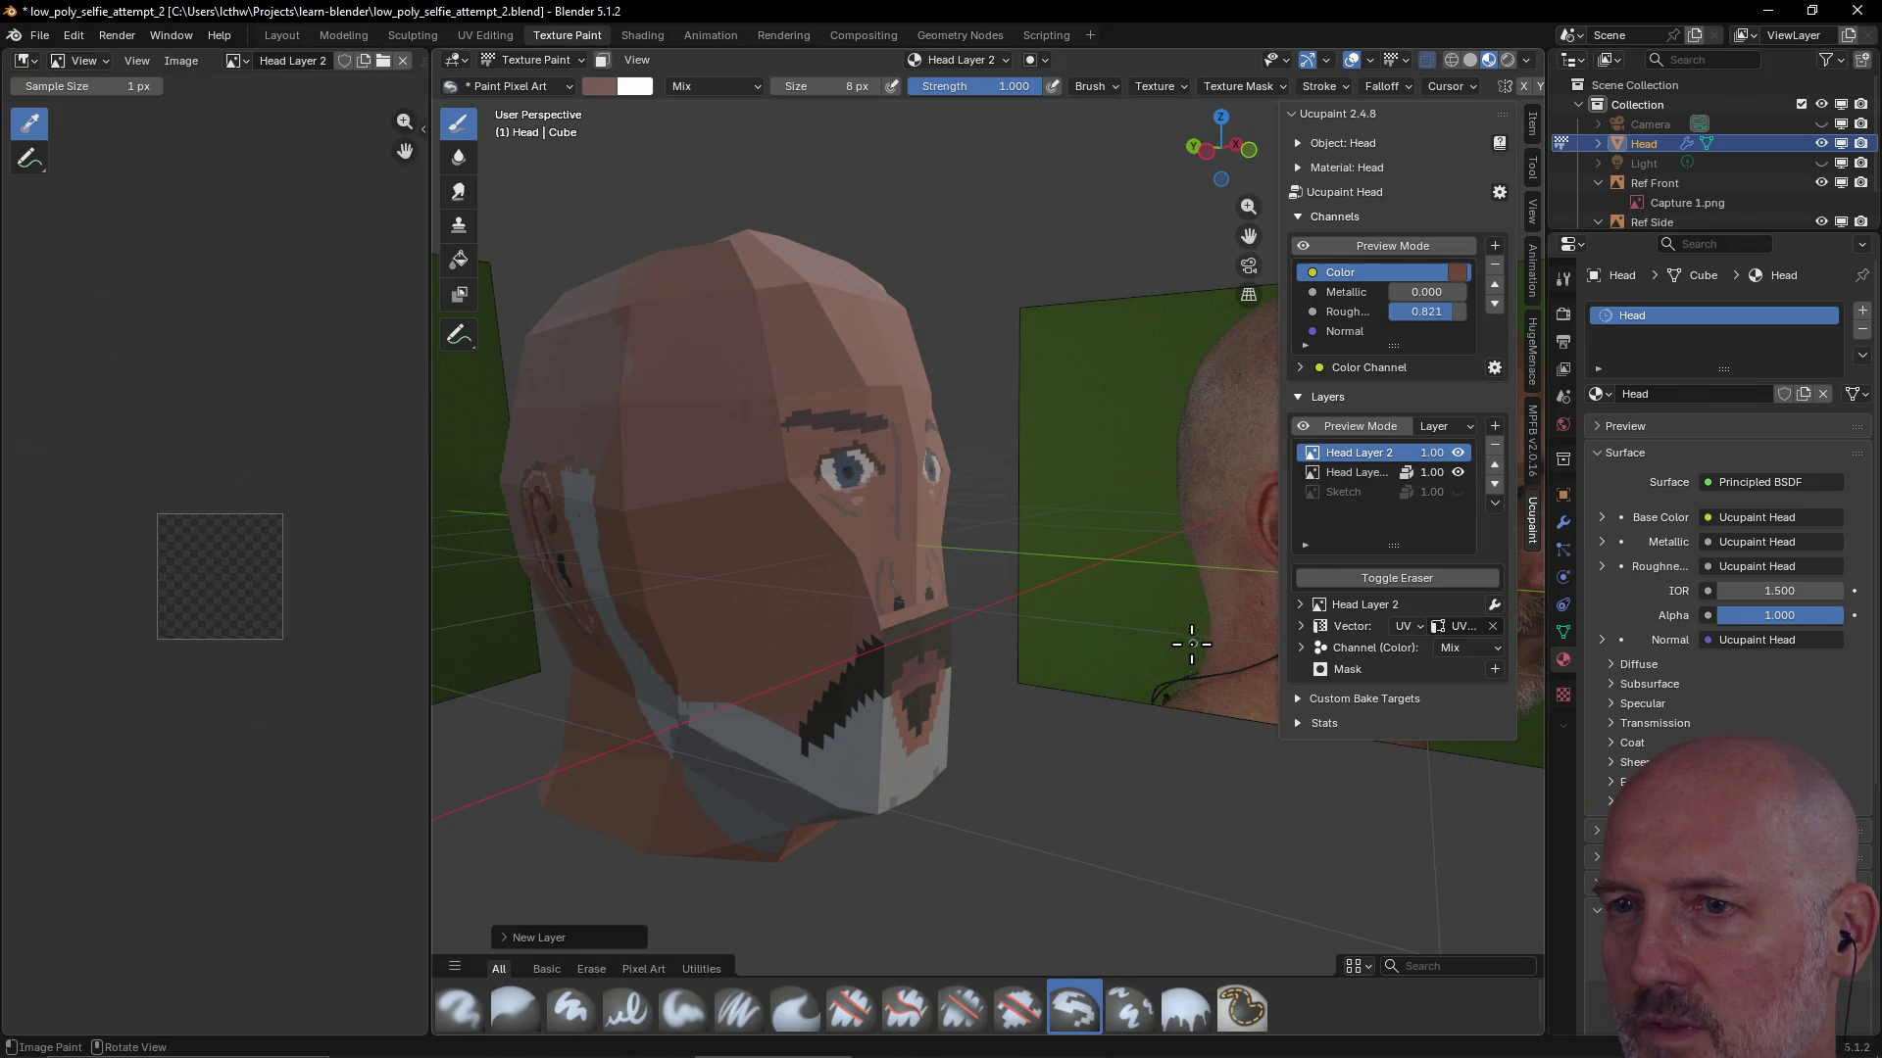
left_click(1354, 494)
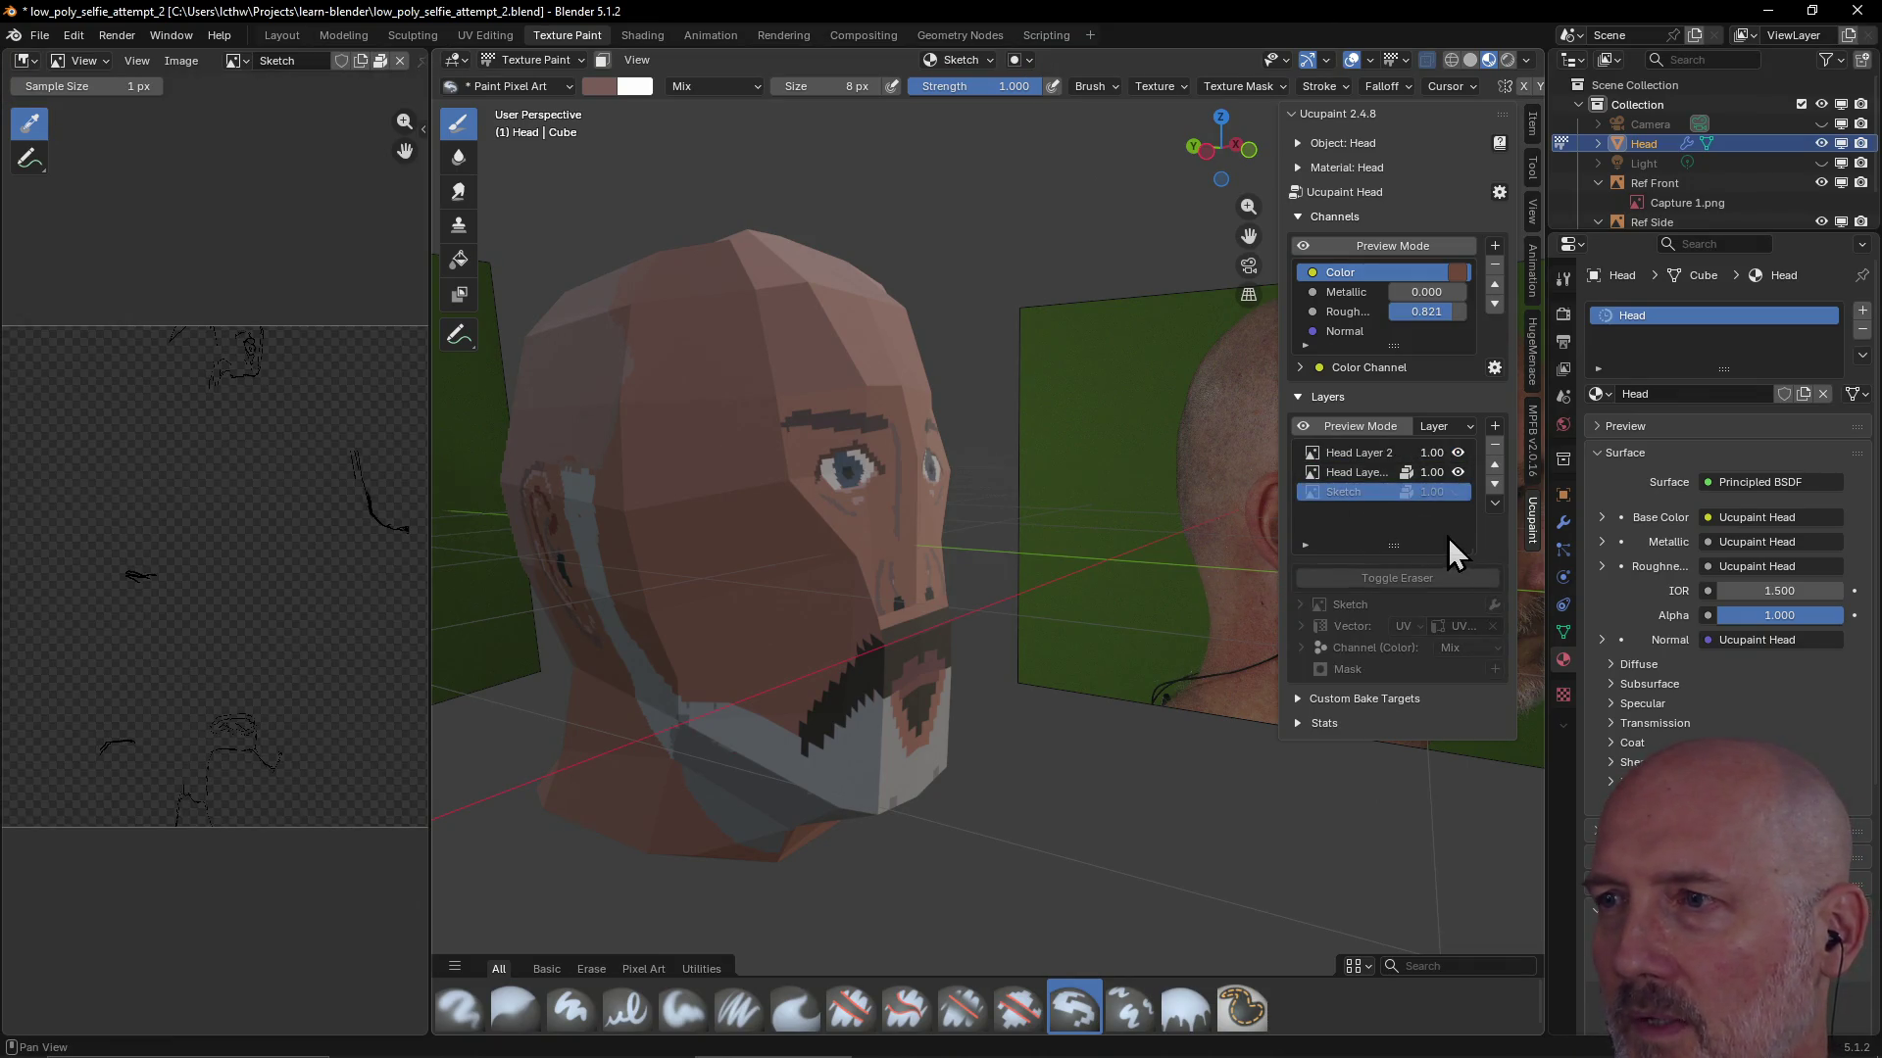
left_click(1495, 448)
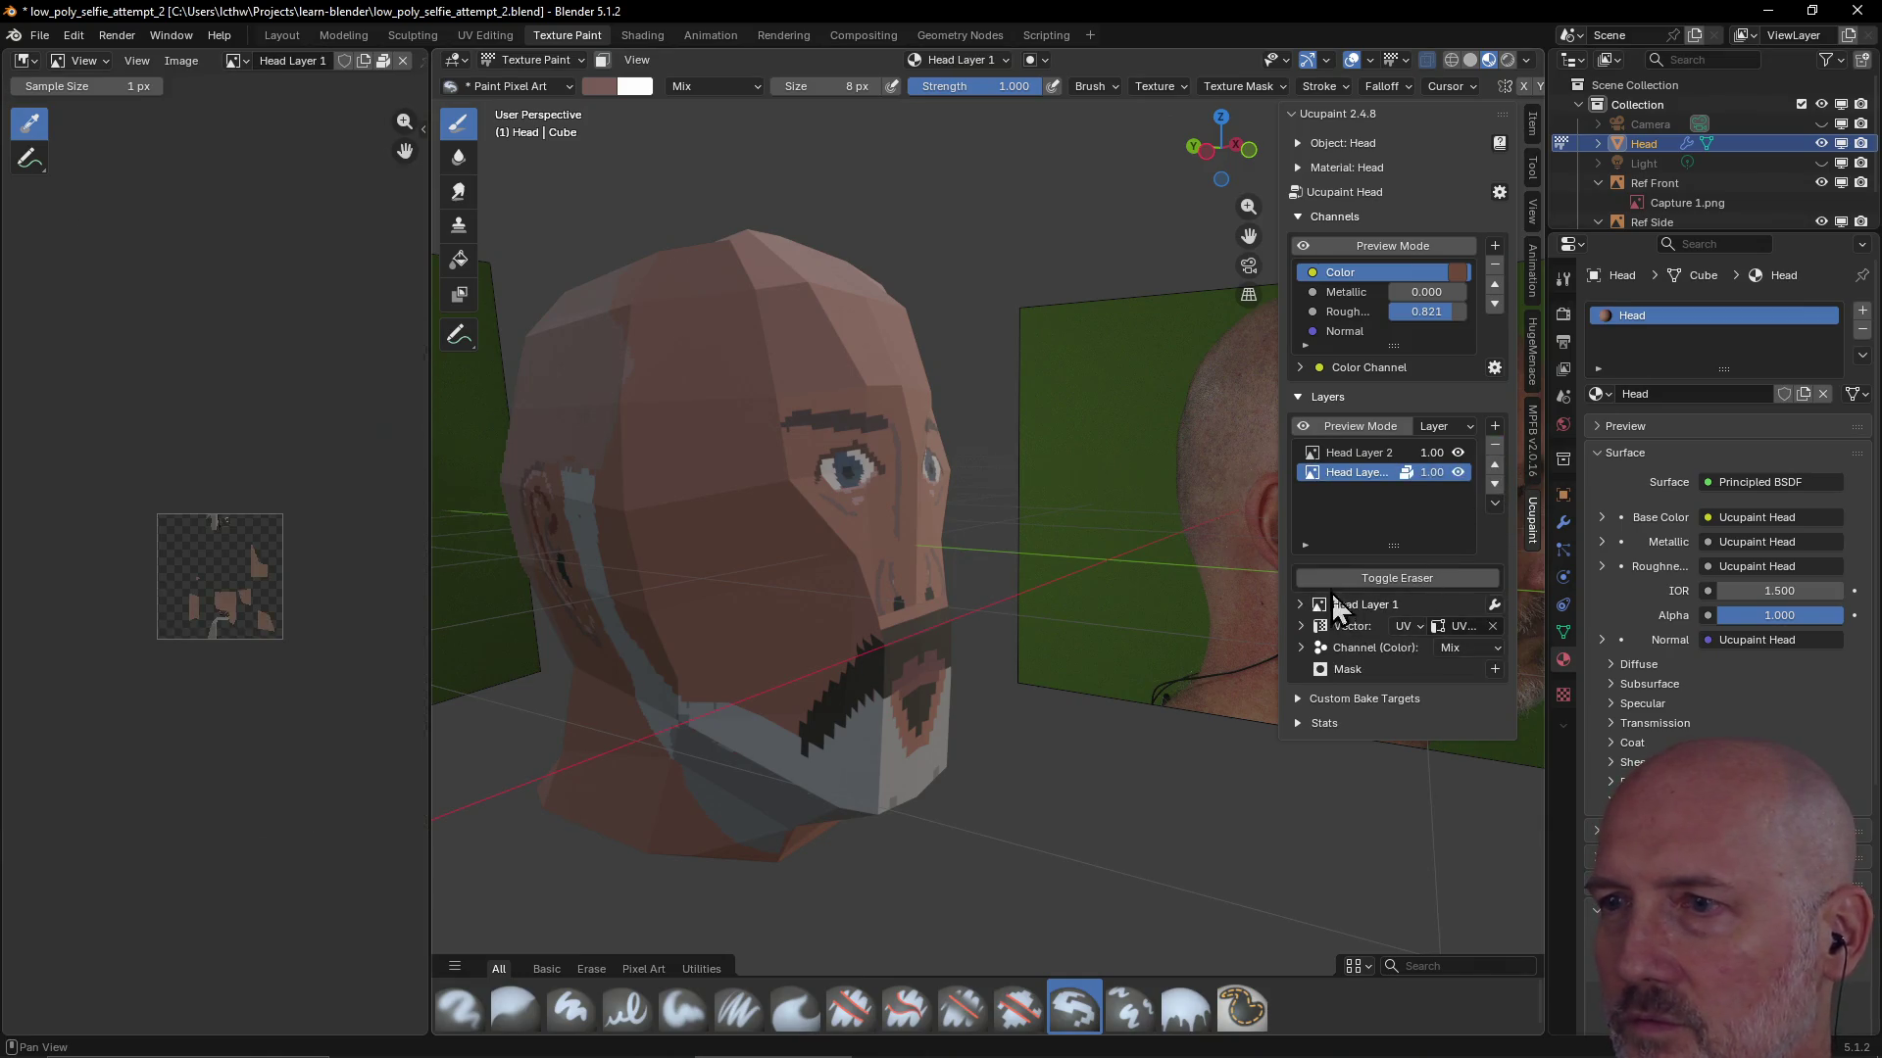
mouse_move(987, 630)
middle_mouse_down()
mouse_move(905, 651)
mouse_move(867, 633)
middle_mouse_up()
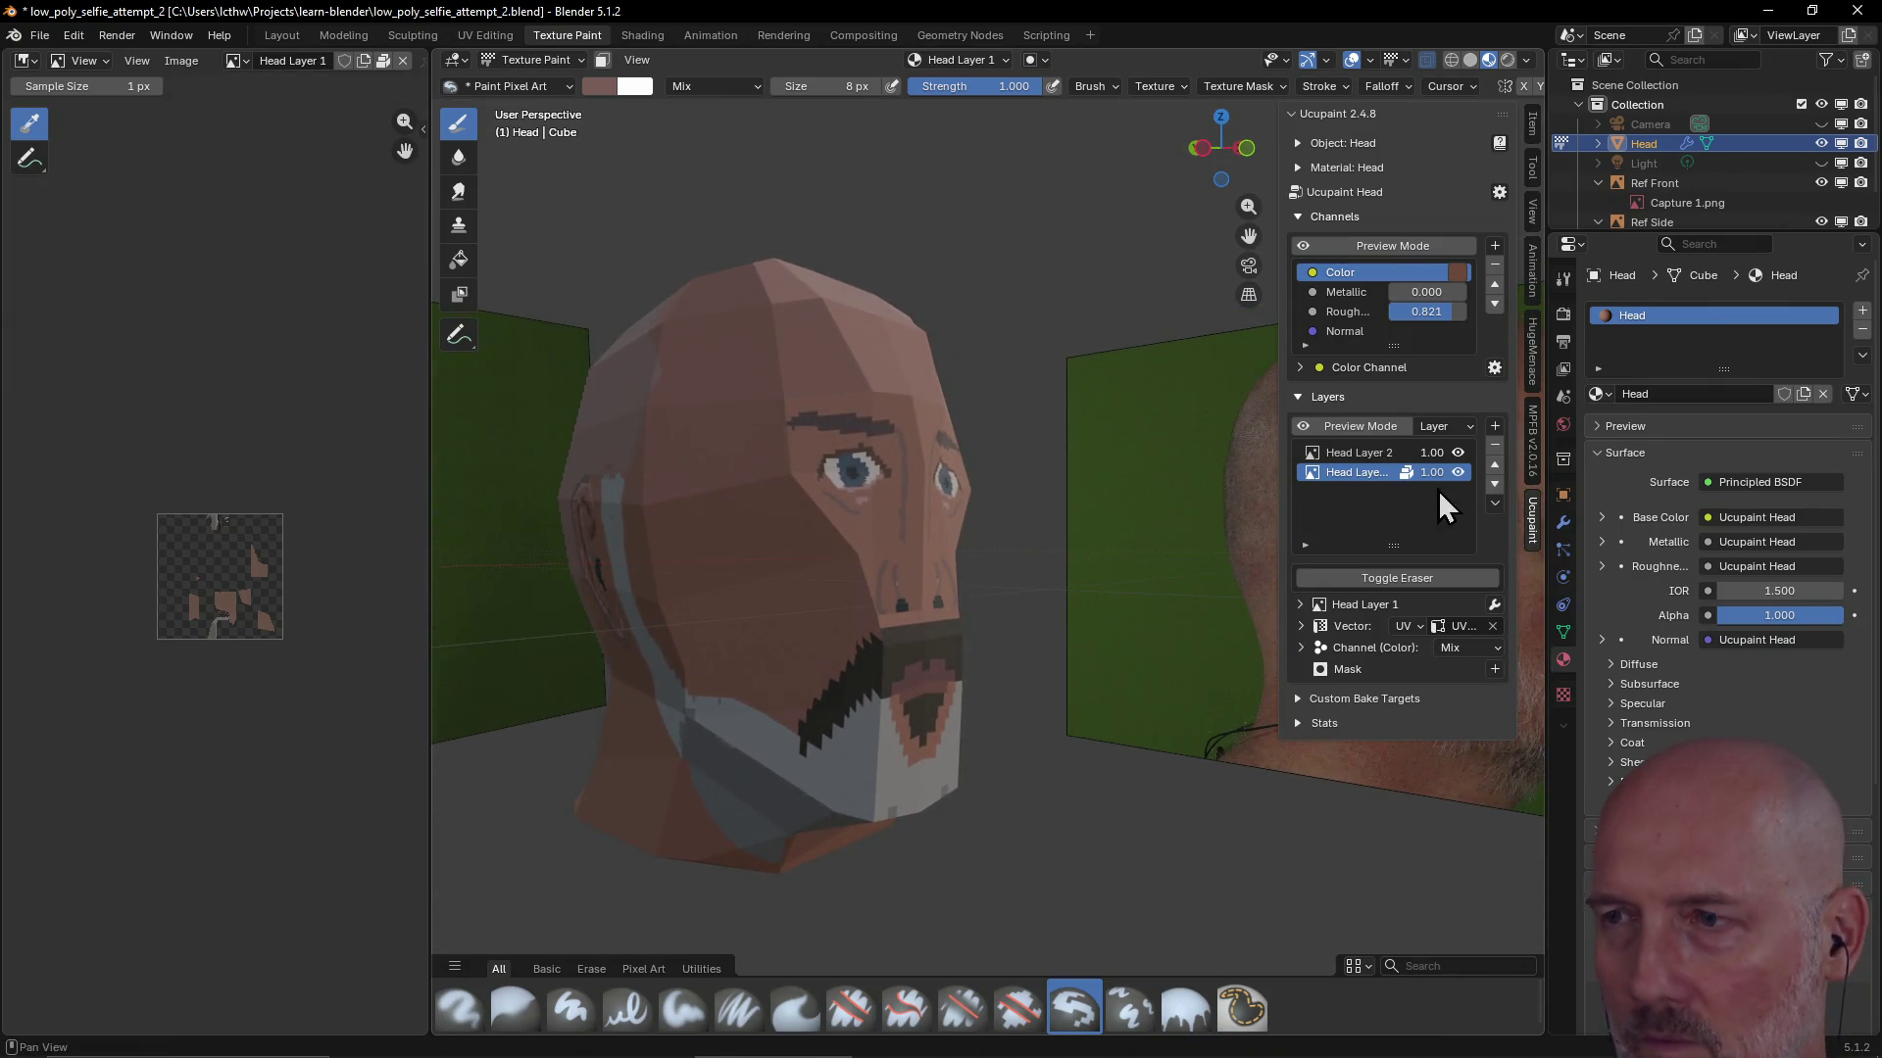
key("ctrl+z")
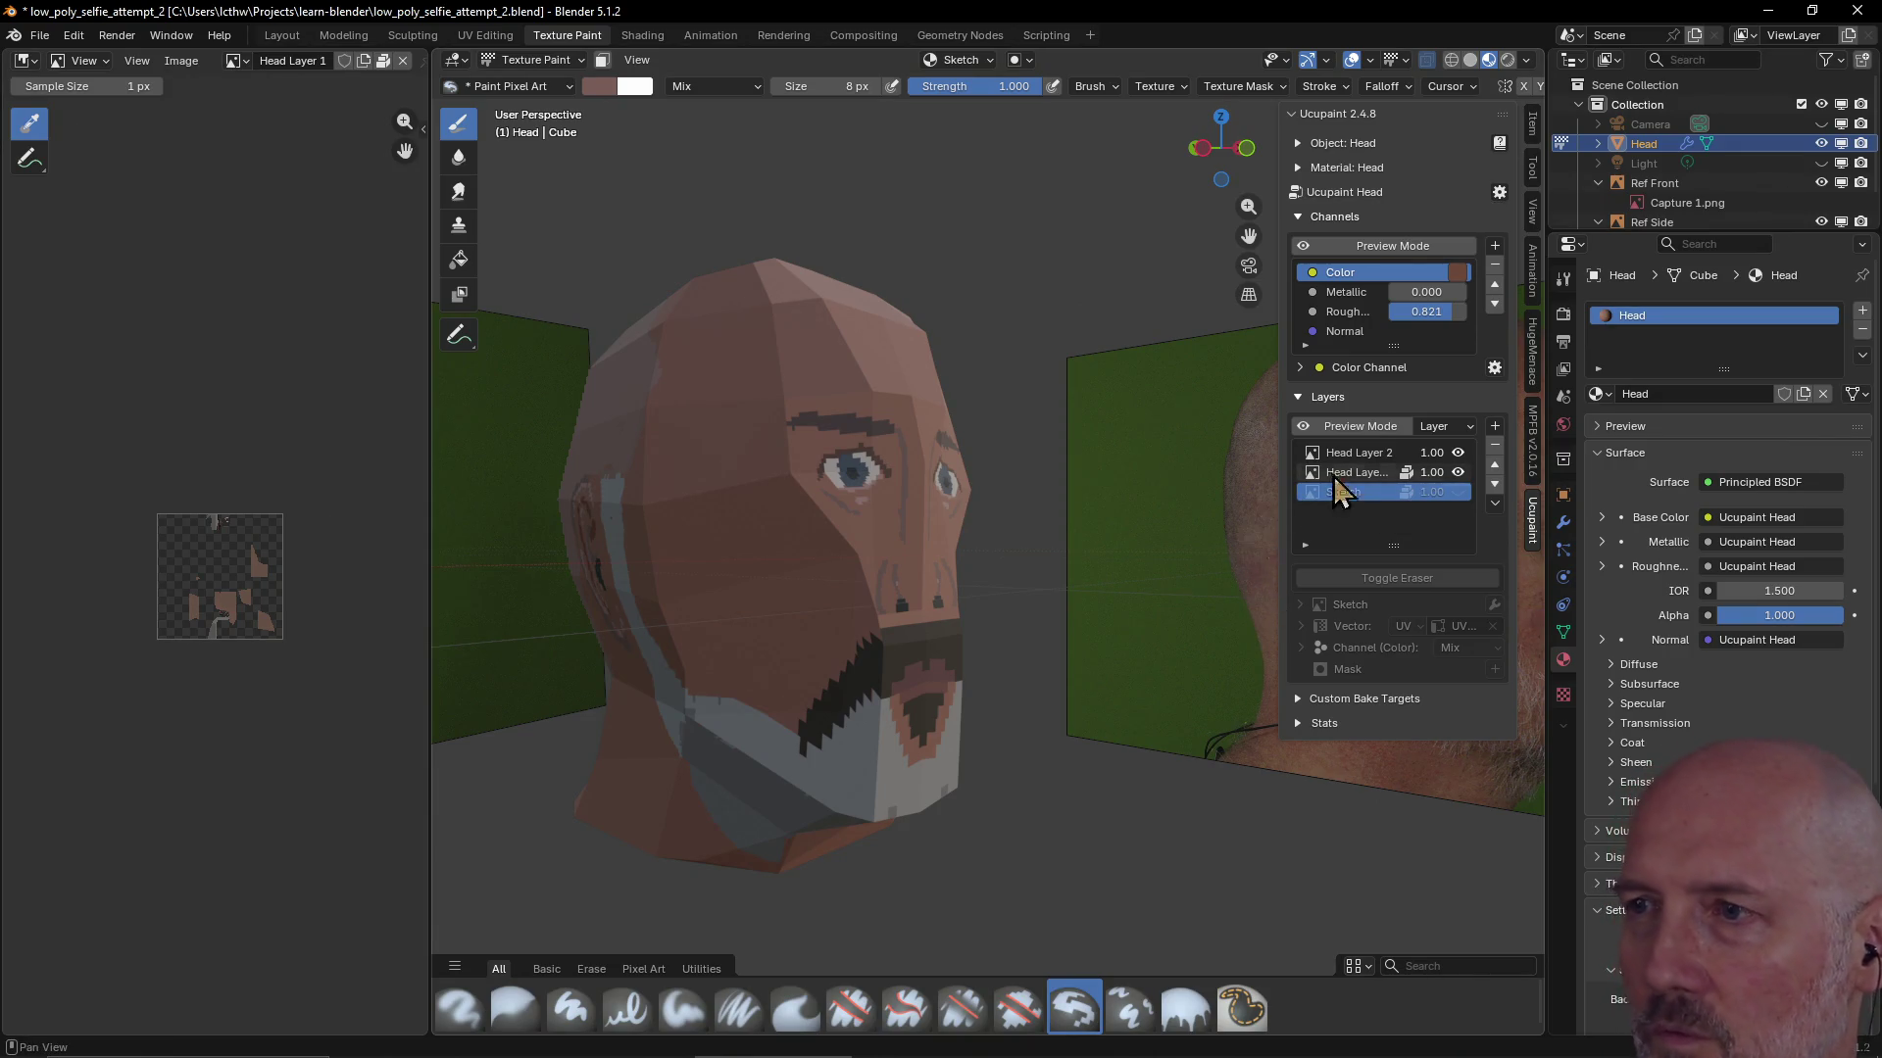
middle_click_drag(722, 617, 771, 634)
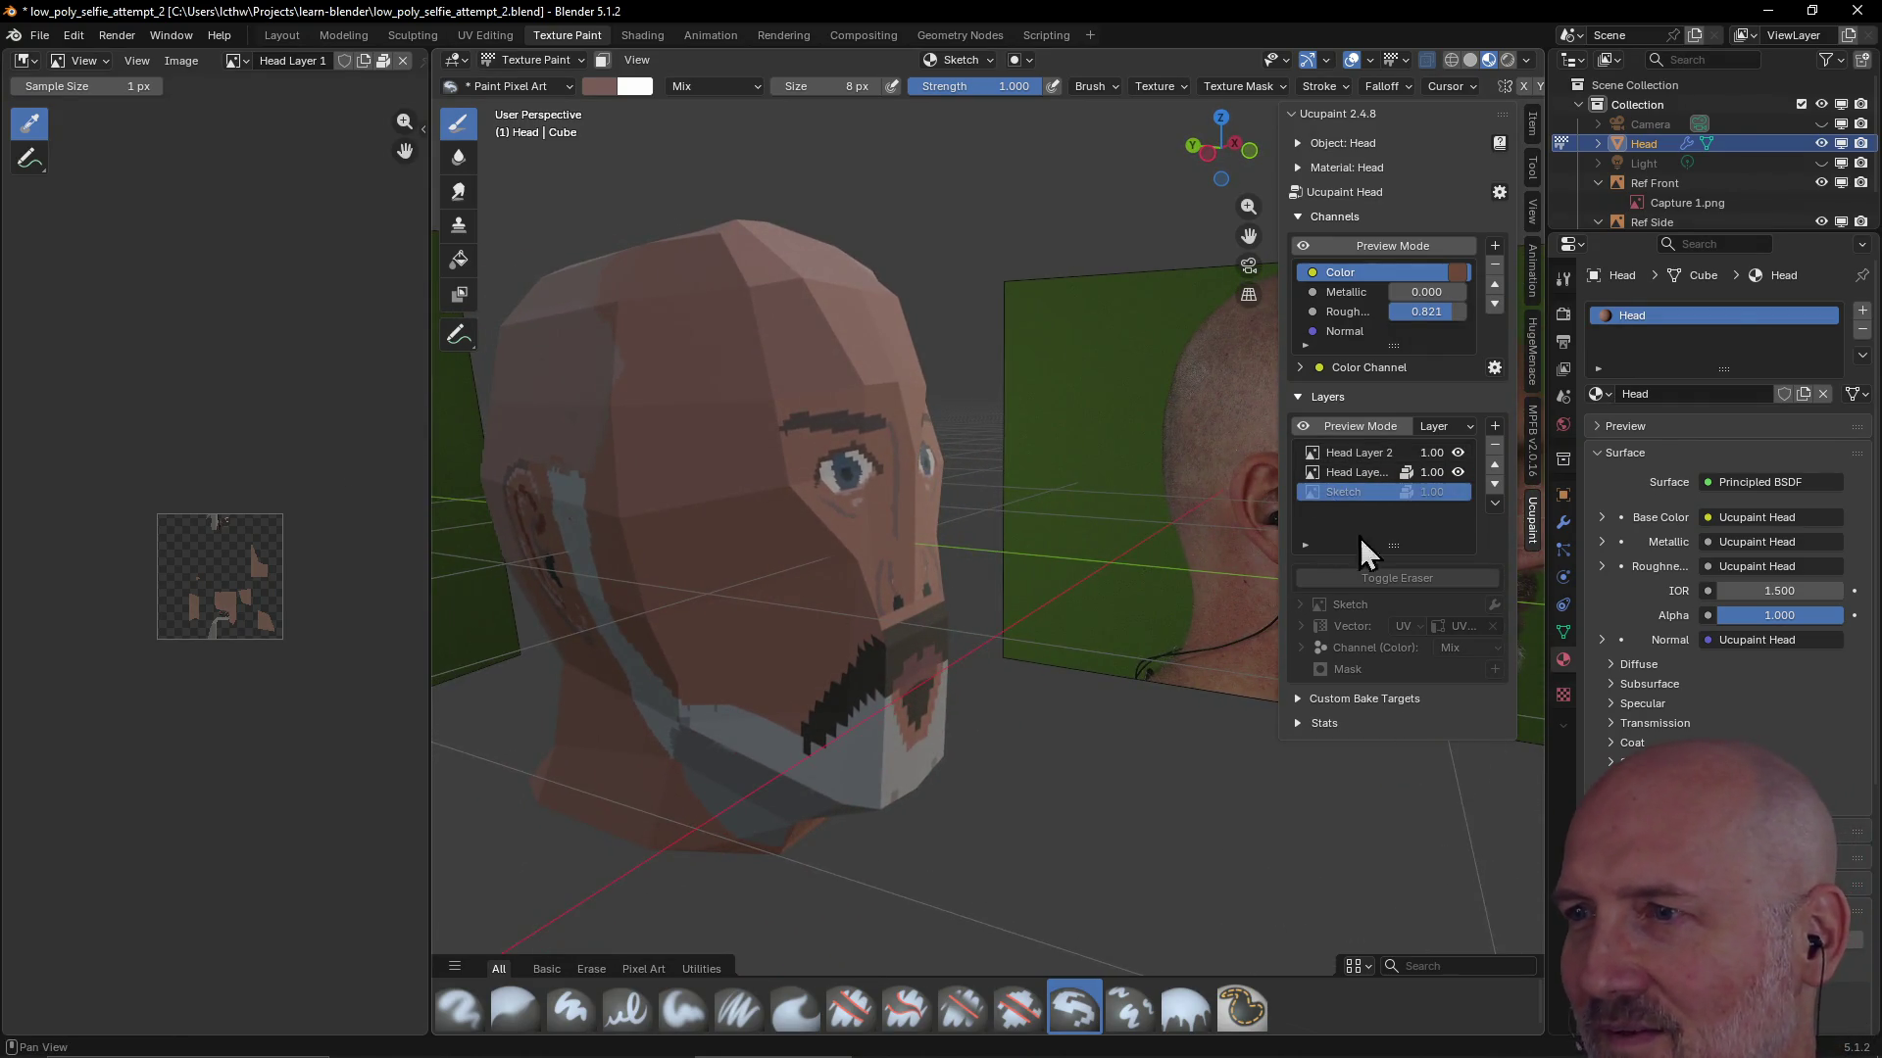
Rename Head Layer 2 to Details and Head Layer 1 to Blockin, leaving Details active
left_click(1377, 455)
double_click(1350, 455)
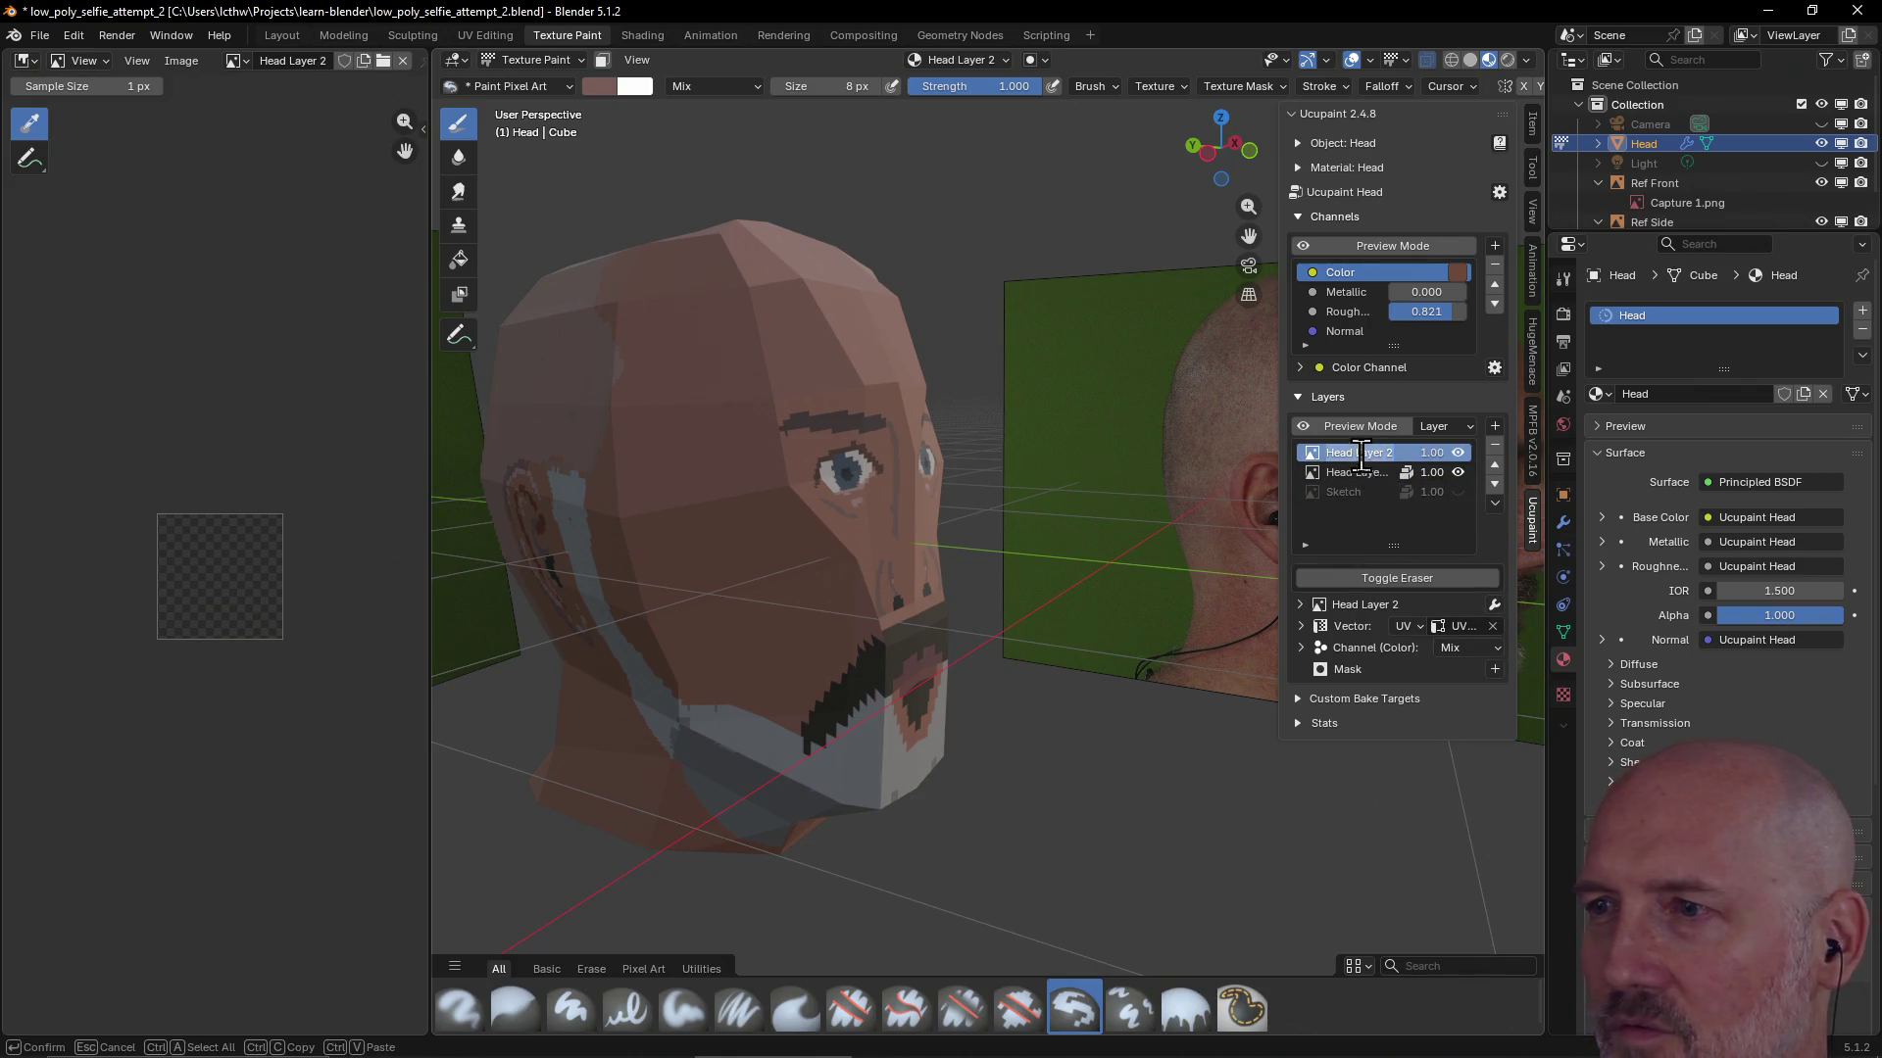
key("BackSpace")
type("De")
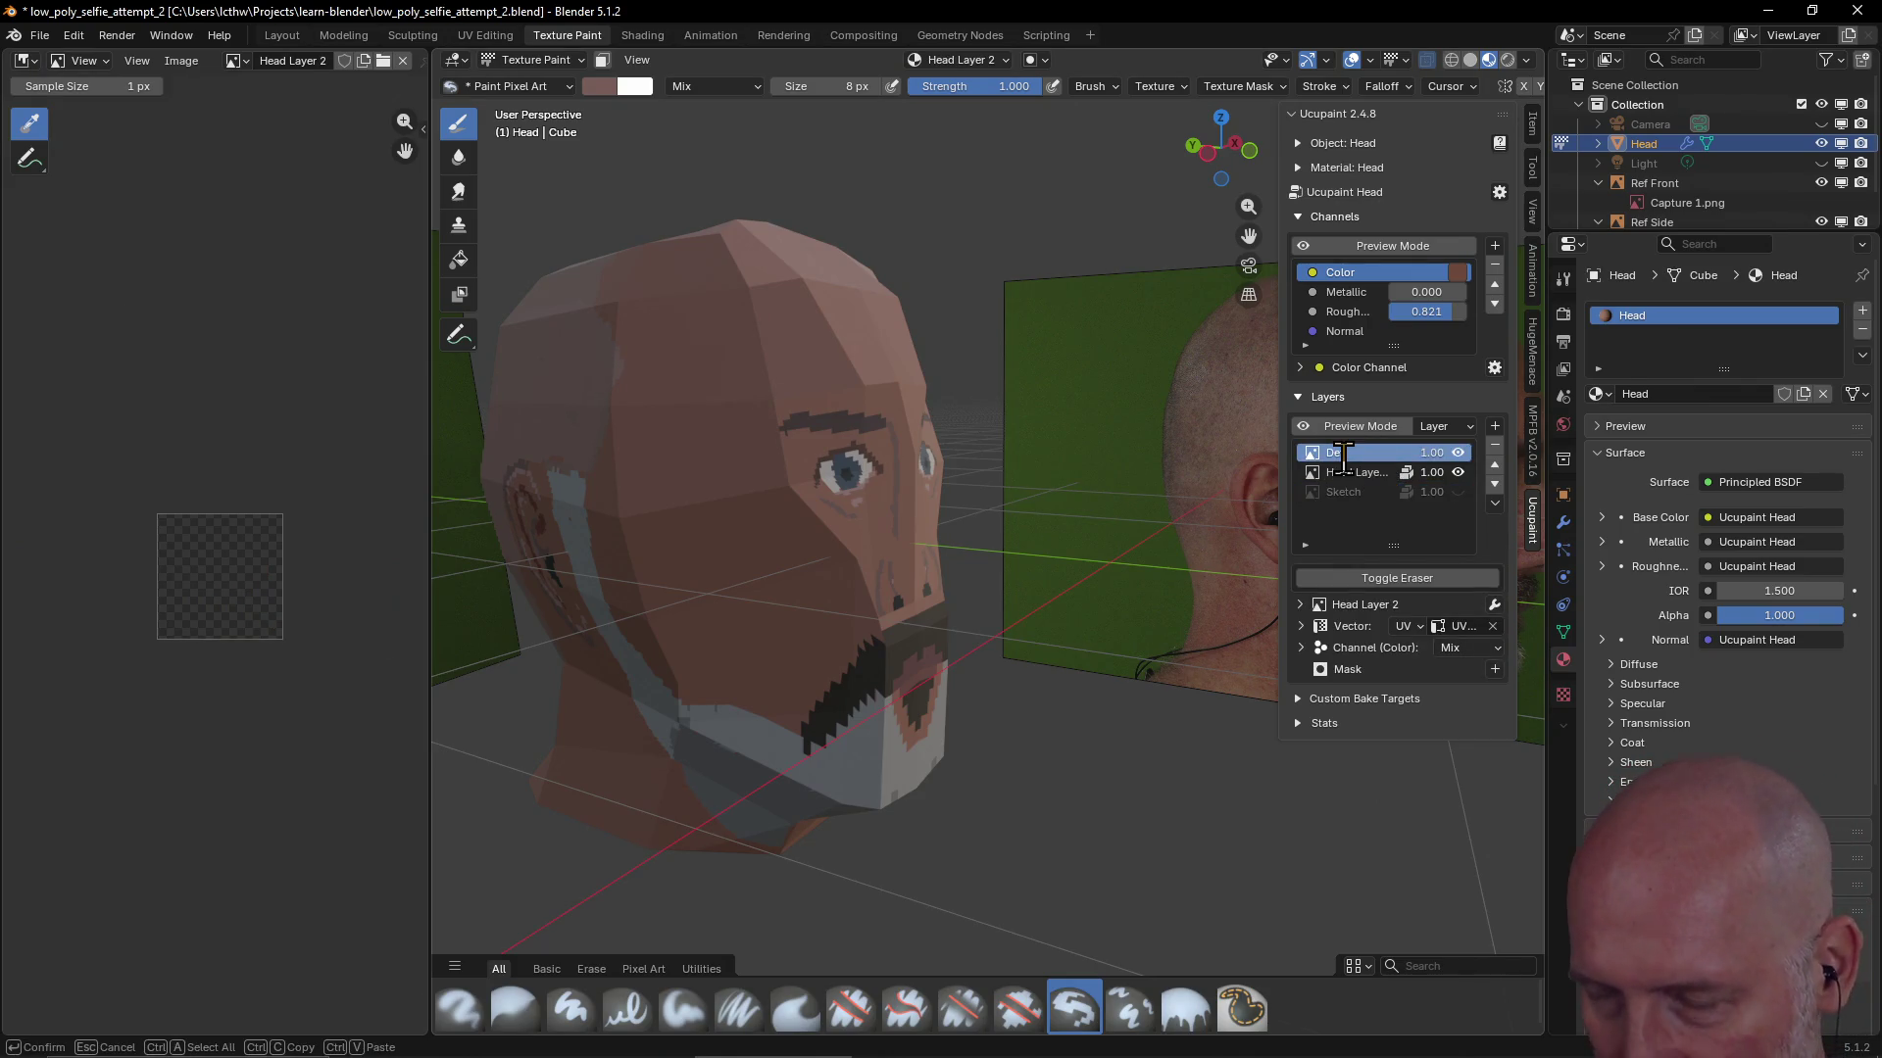
type("tails")
key("Return")
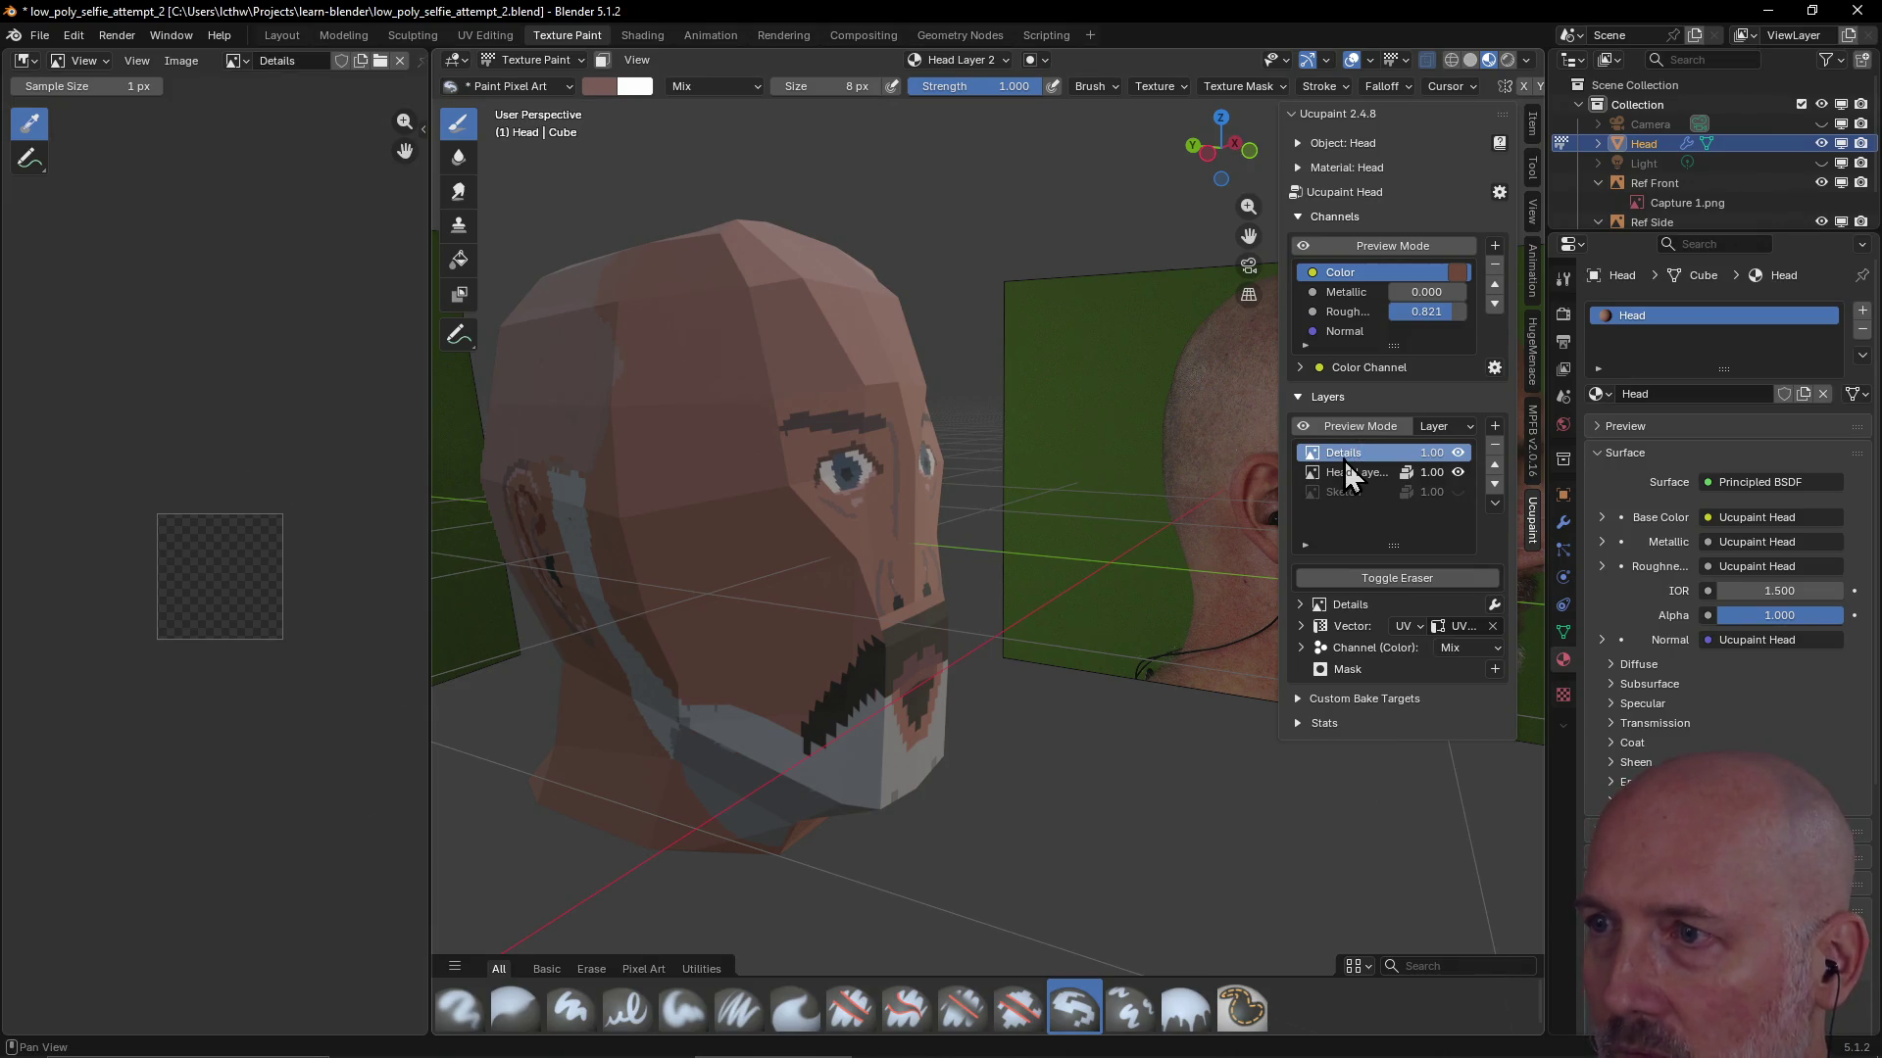
left_click(1353, 470)
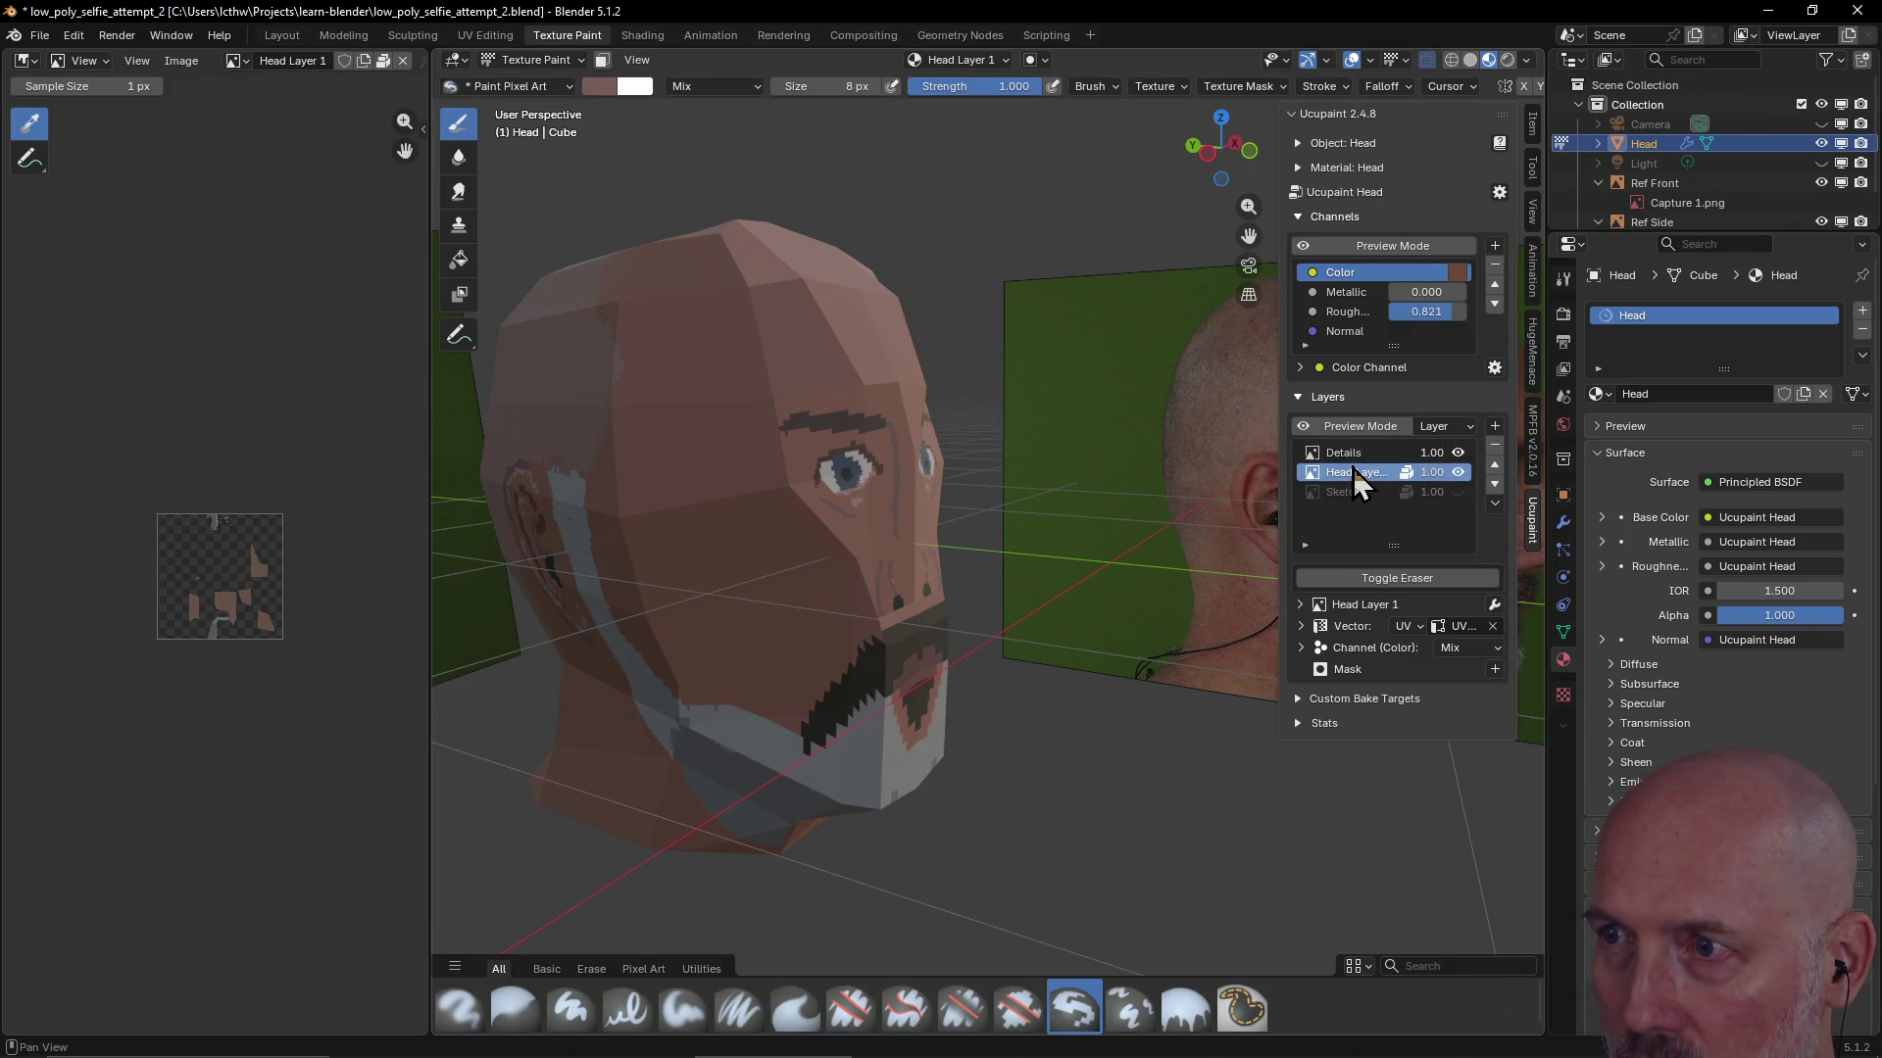
double_click(1352, 478)
type("Blockin")
key("Return")
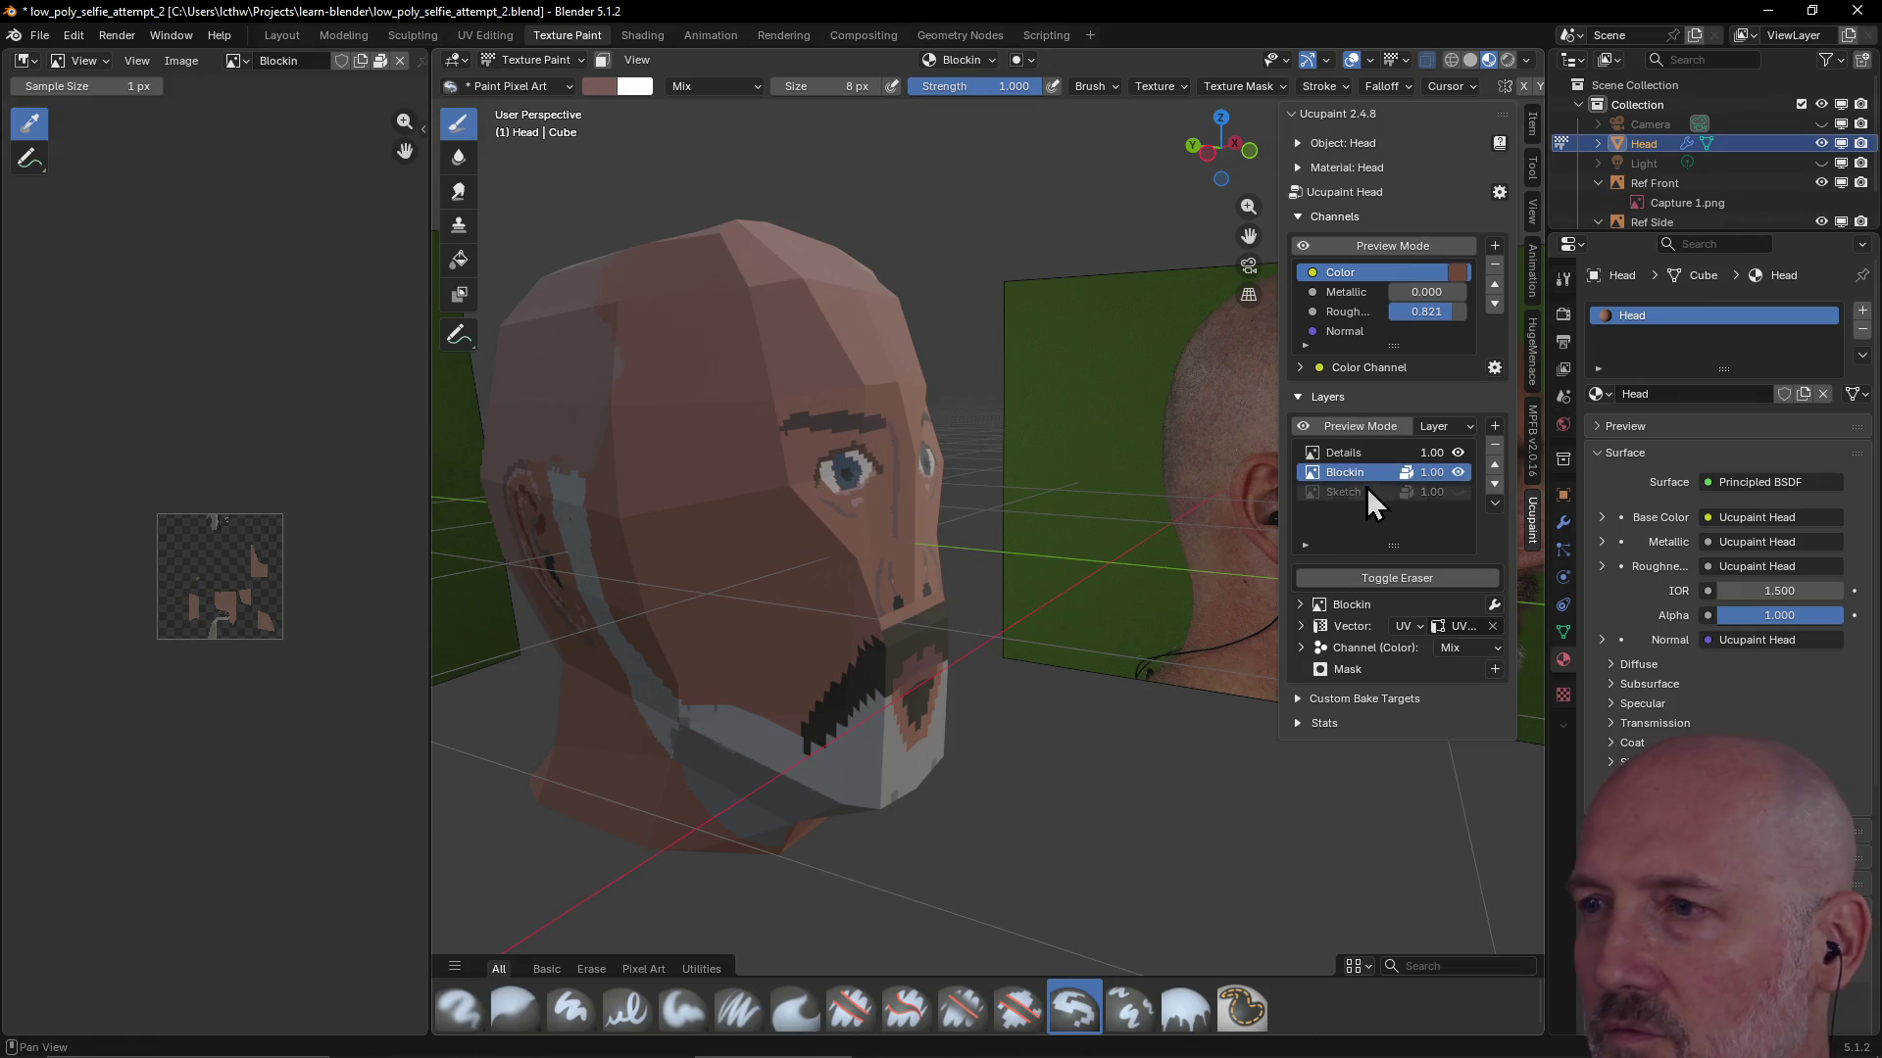
left_click(1374, 453)
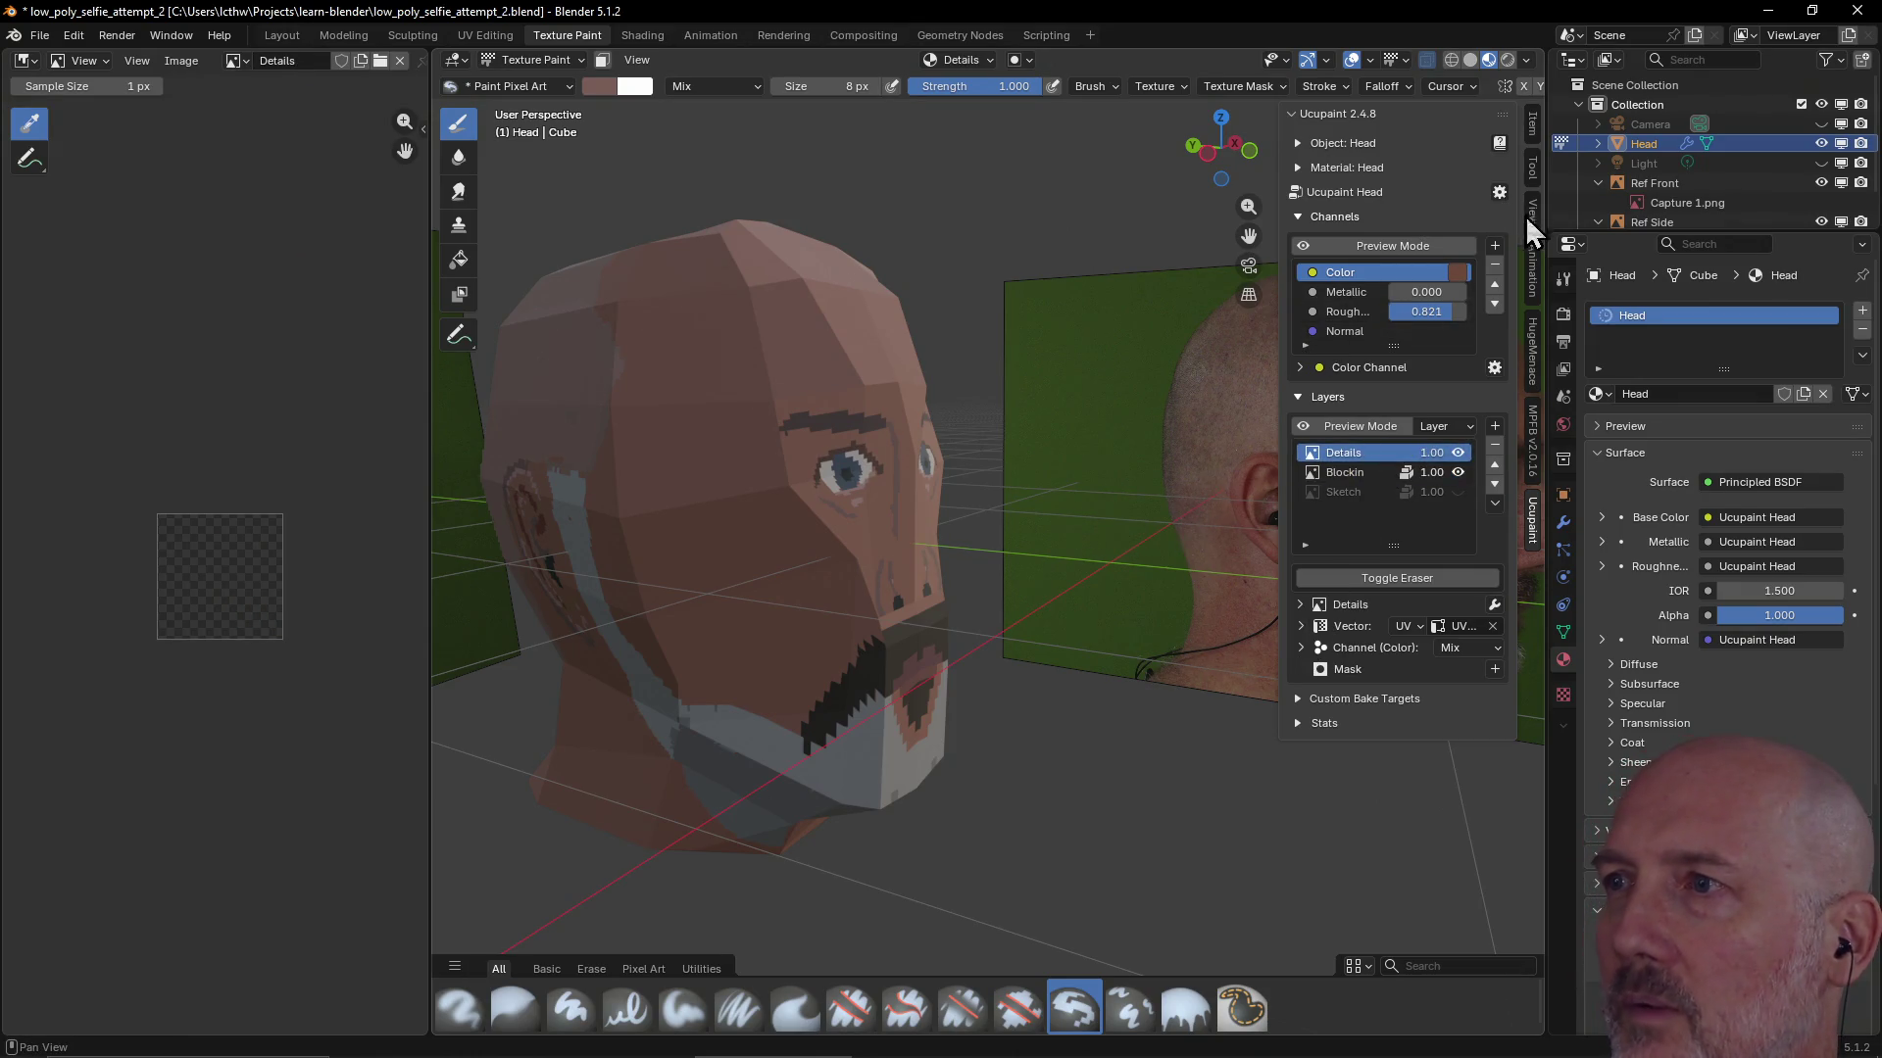
Paint grey strokes down and across the chin, then reduce the brush size to 4 px
left_click(1532, 166)
mouse_move(885, 657)
middle_mouse_down()
mouse_move(925, 546)
mouse_move(745, 864)
middle_mouse_up()
scroll(956, 512, "up", 3)
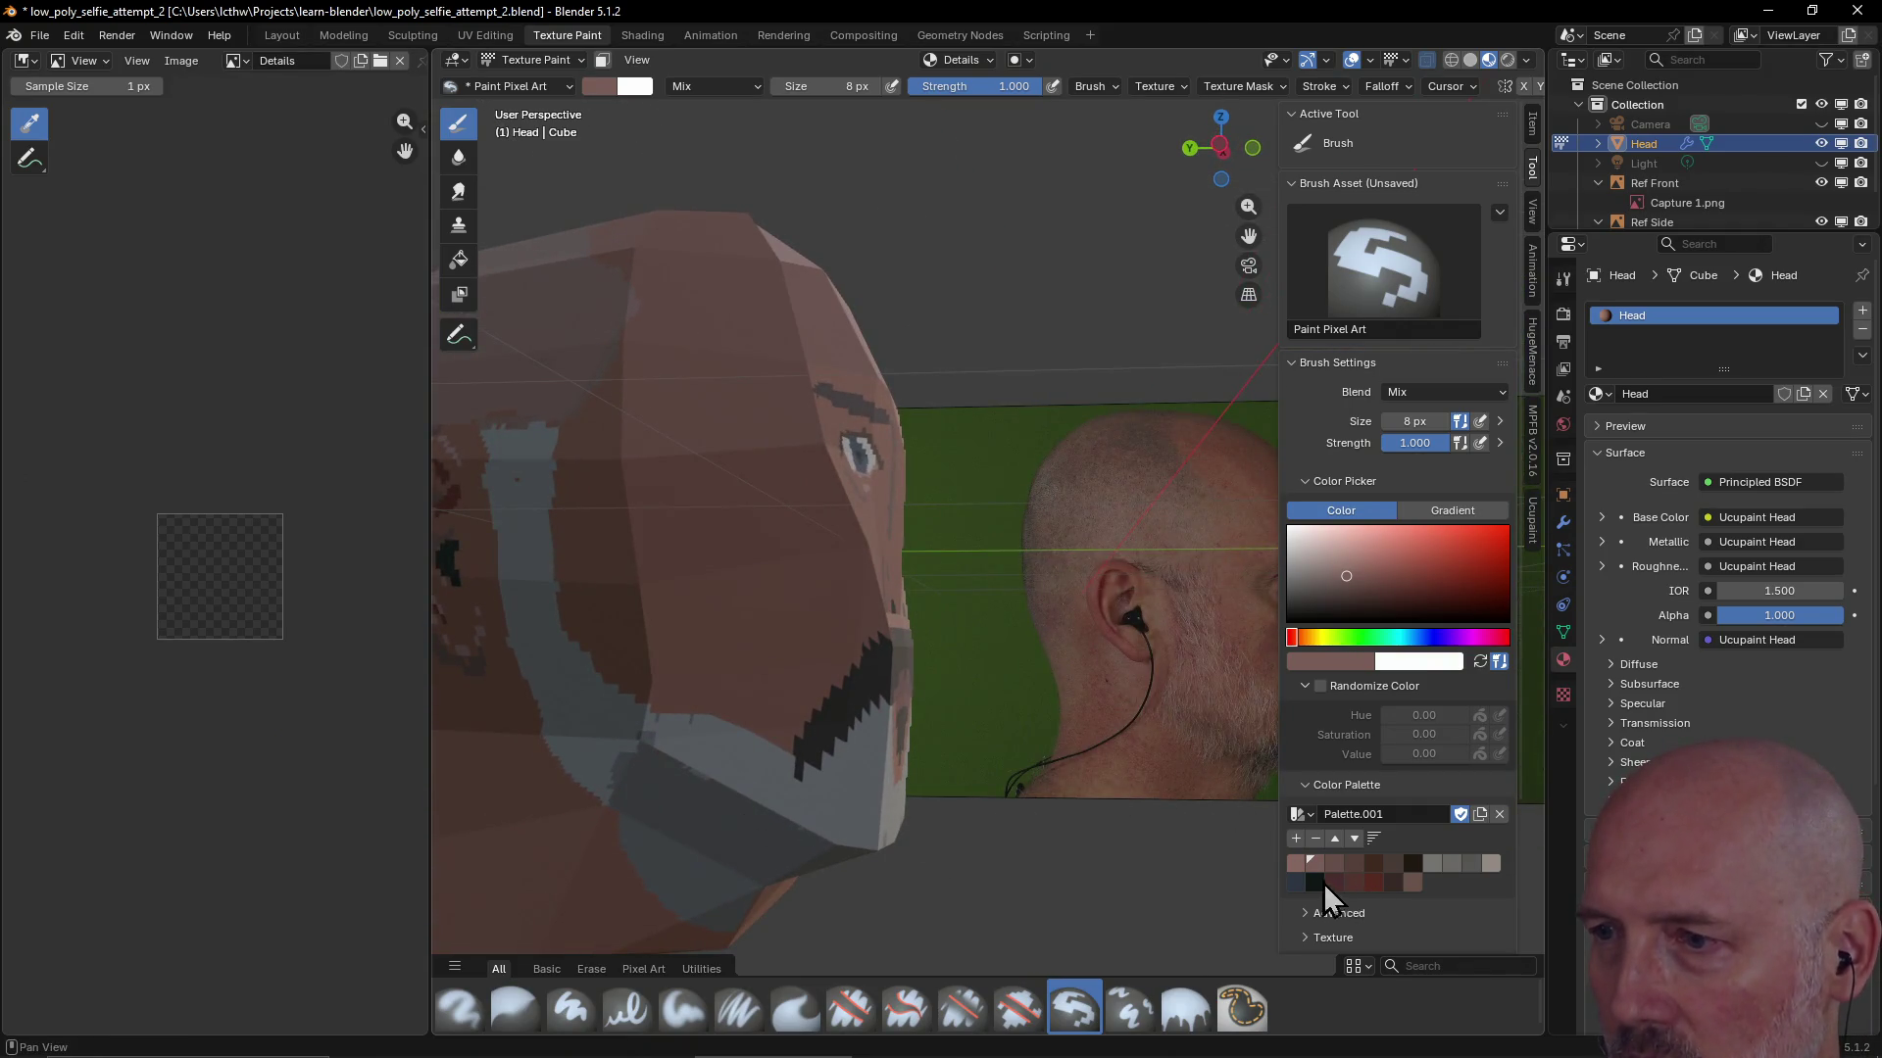
left_click(1474, 867)
left_click_drag(735, 828, 769, 841)
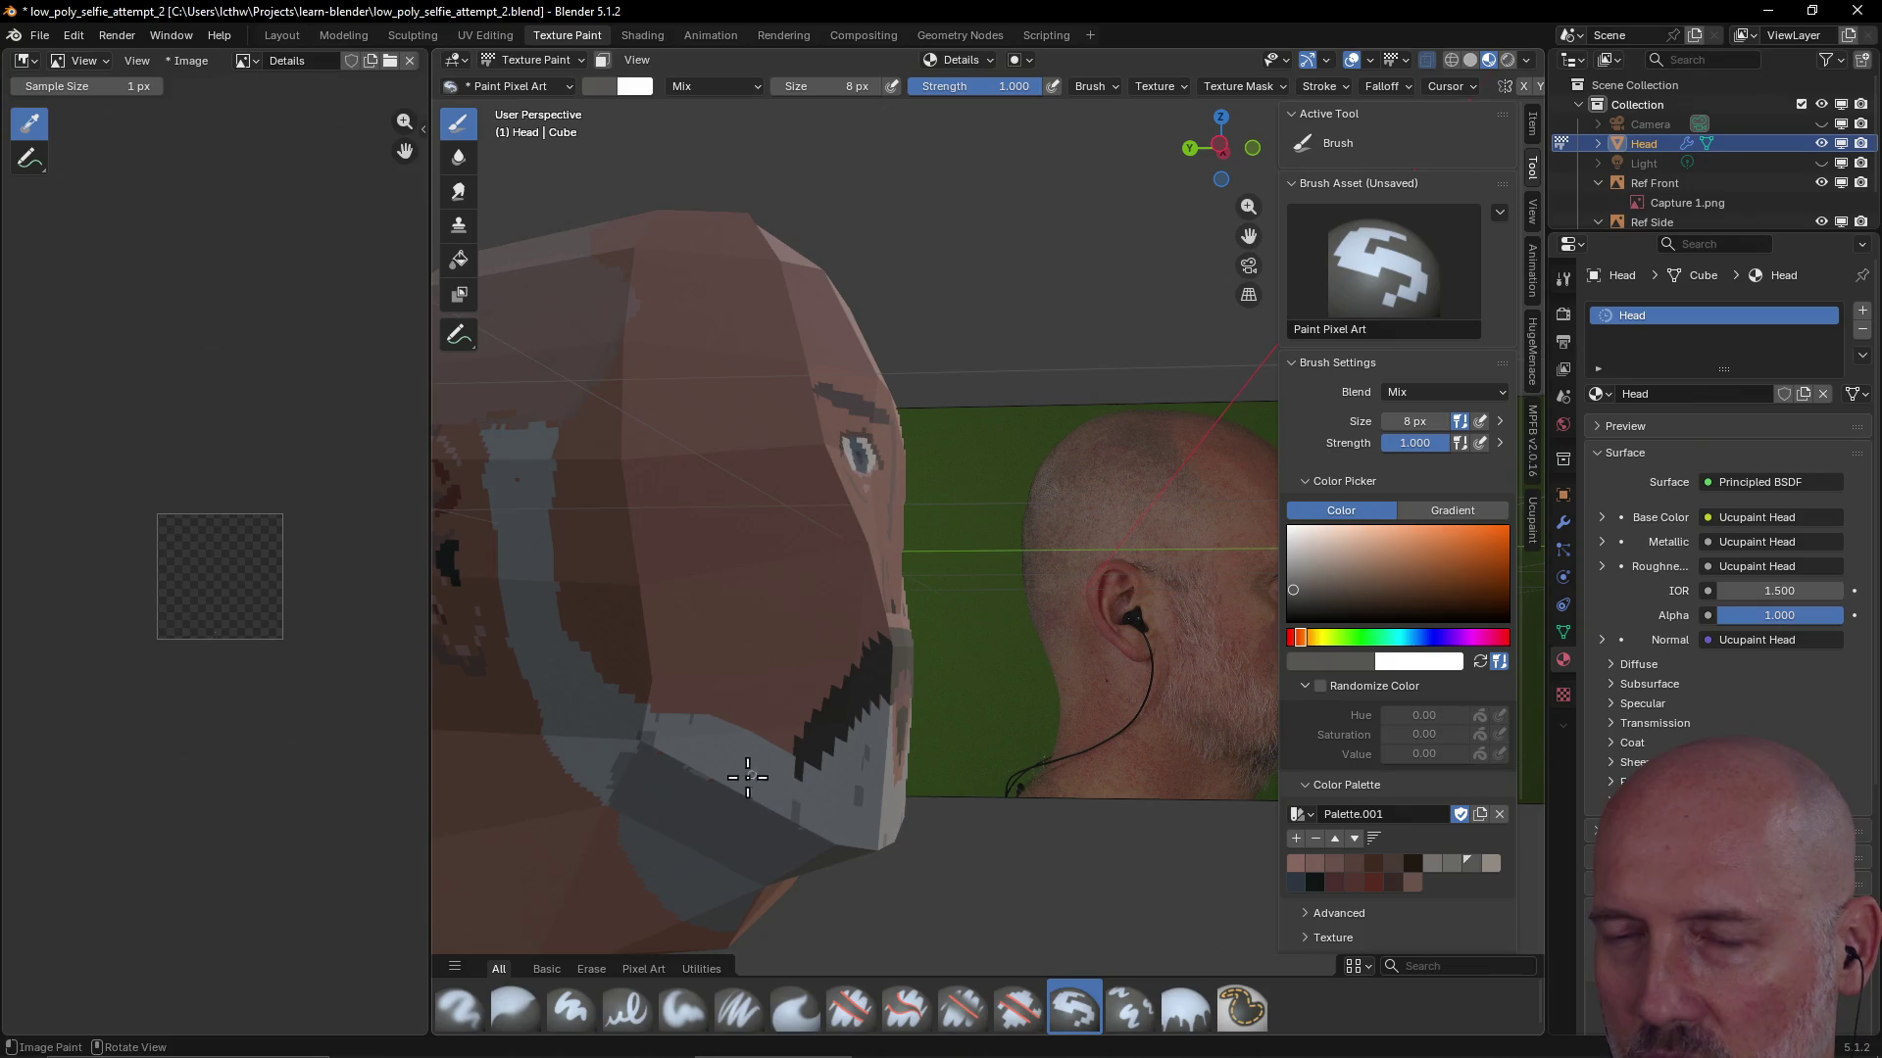
left_click_drag(722, 794, 752, 805)
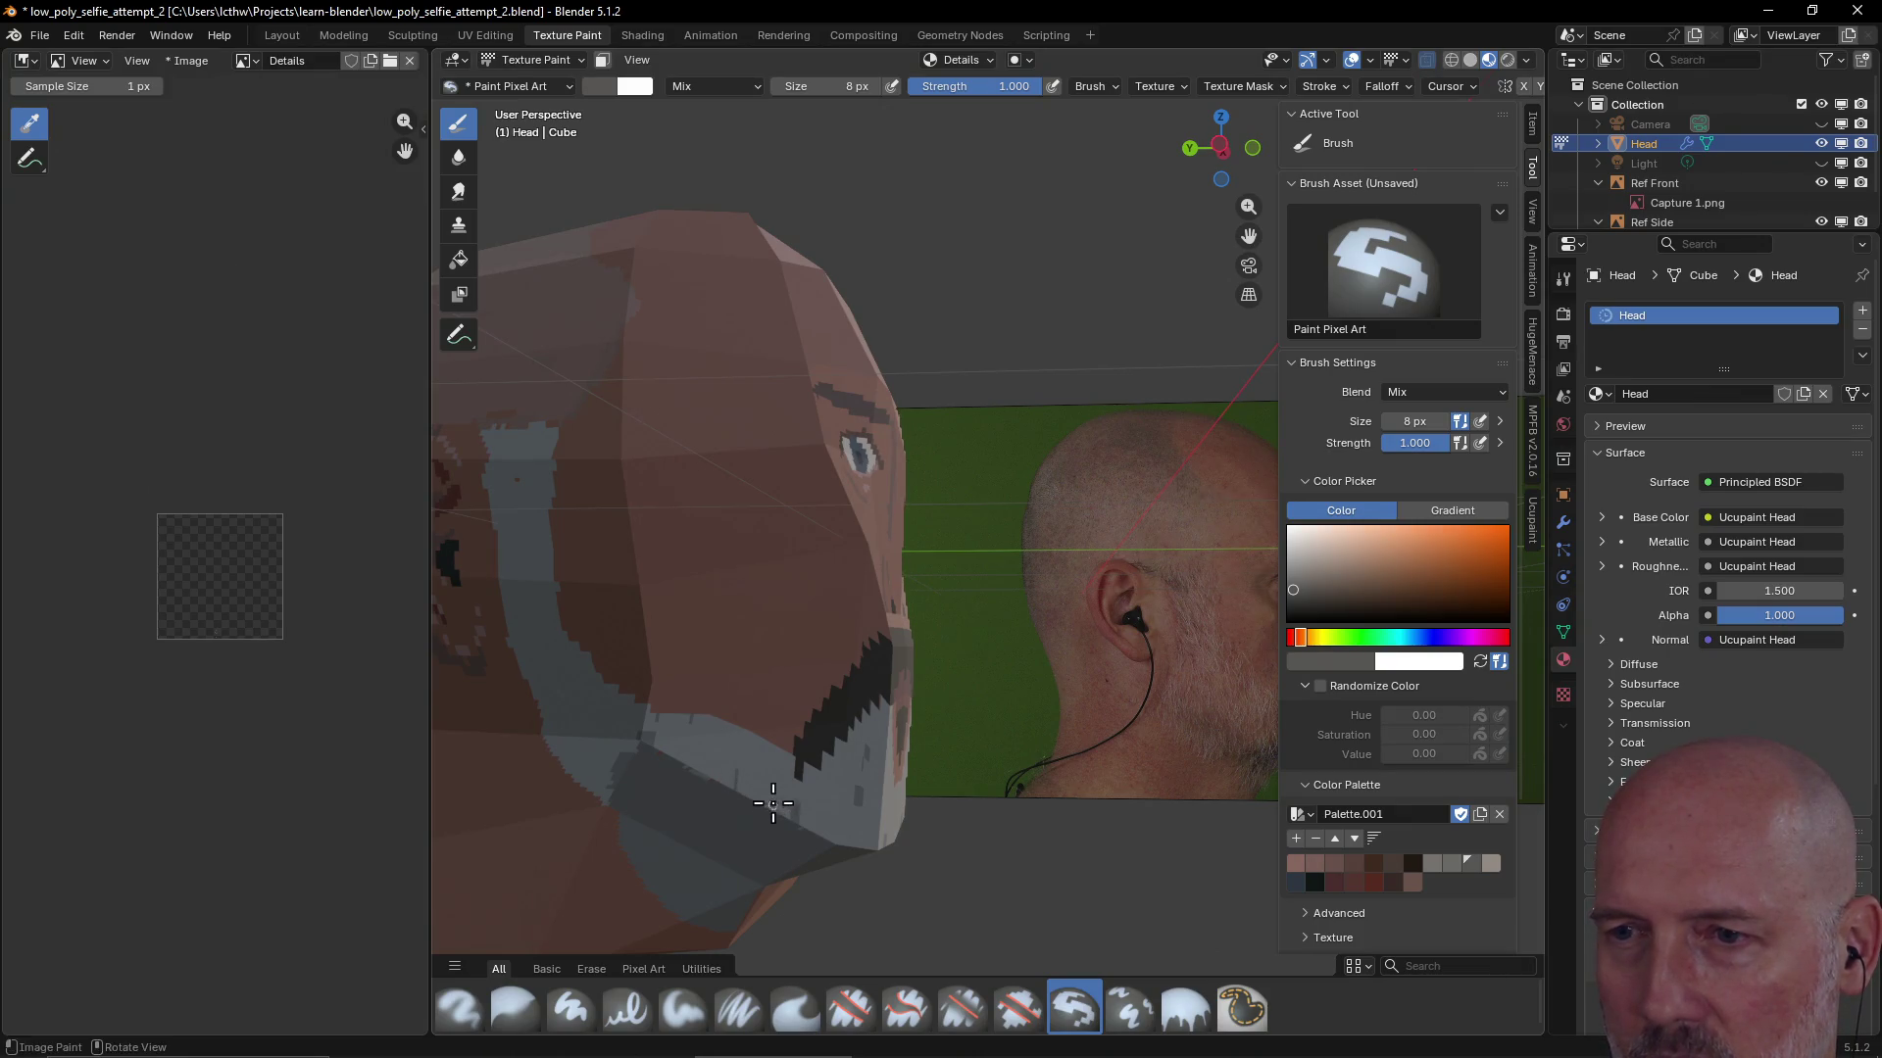
middle_click_drag(771, 805, 734, 828)
left_click_drag(770, 716, 808, 726)
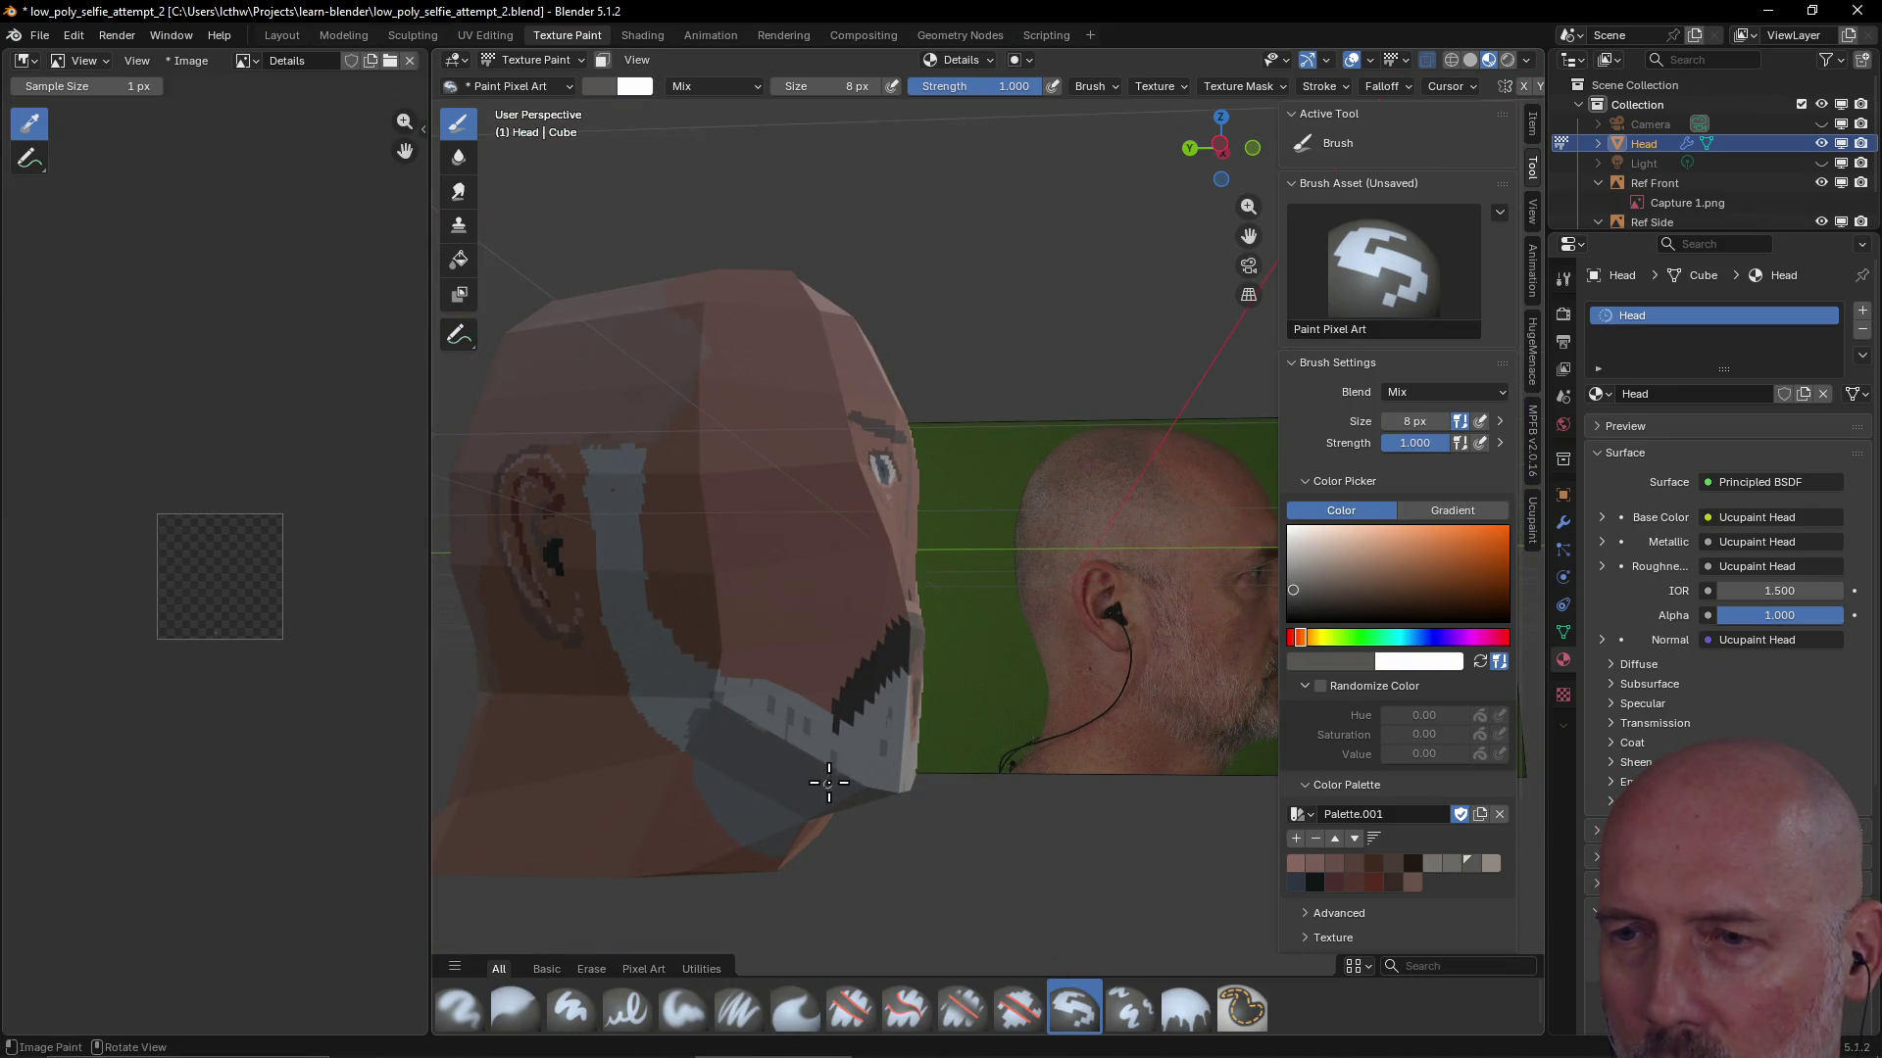
key("ctrl")
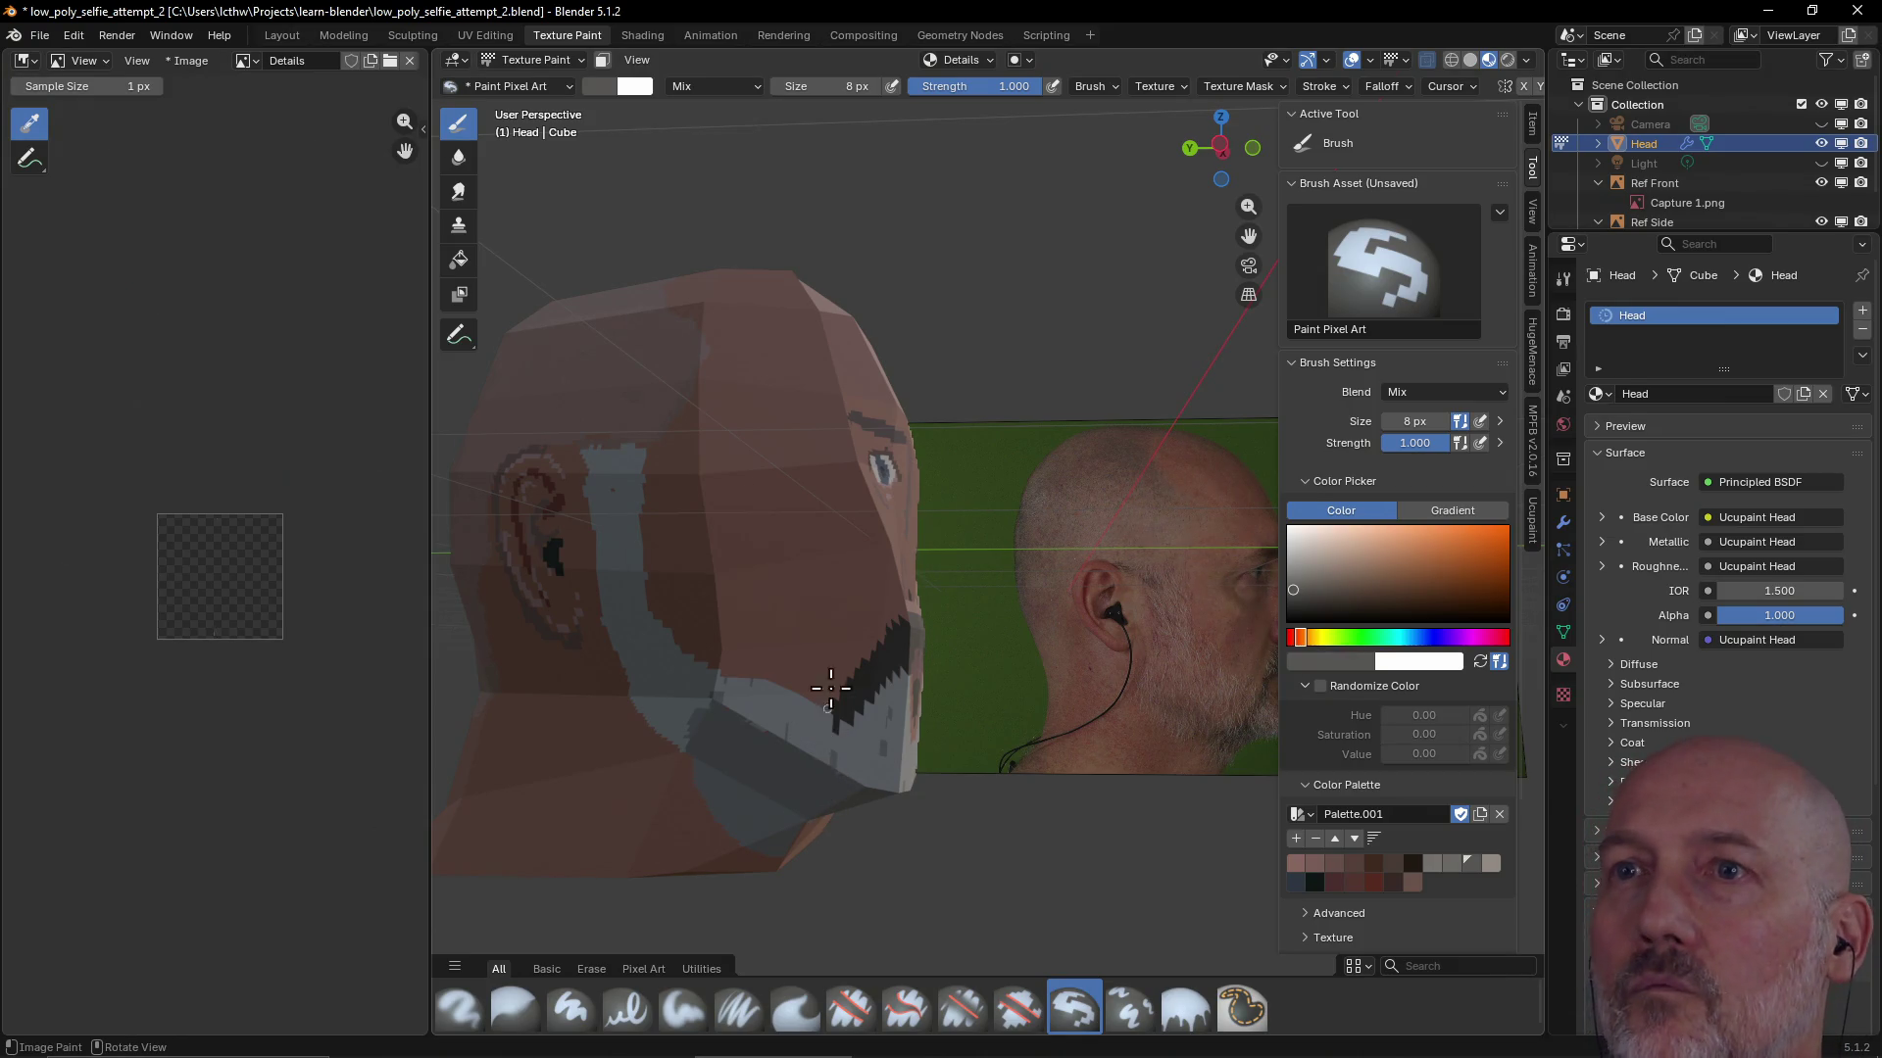
left_click(855, 86)
type("4")
key("Return")
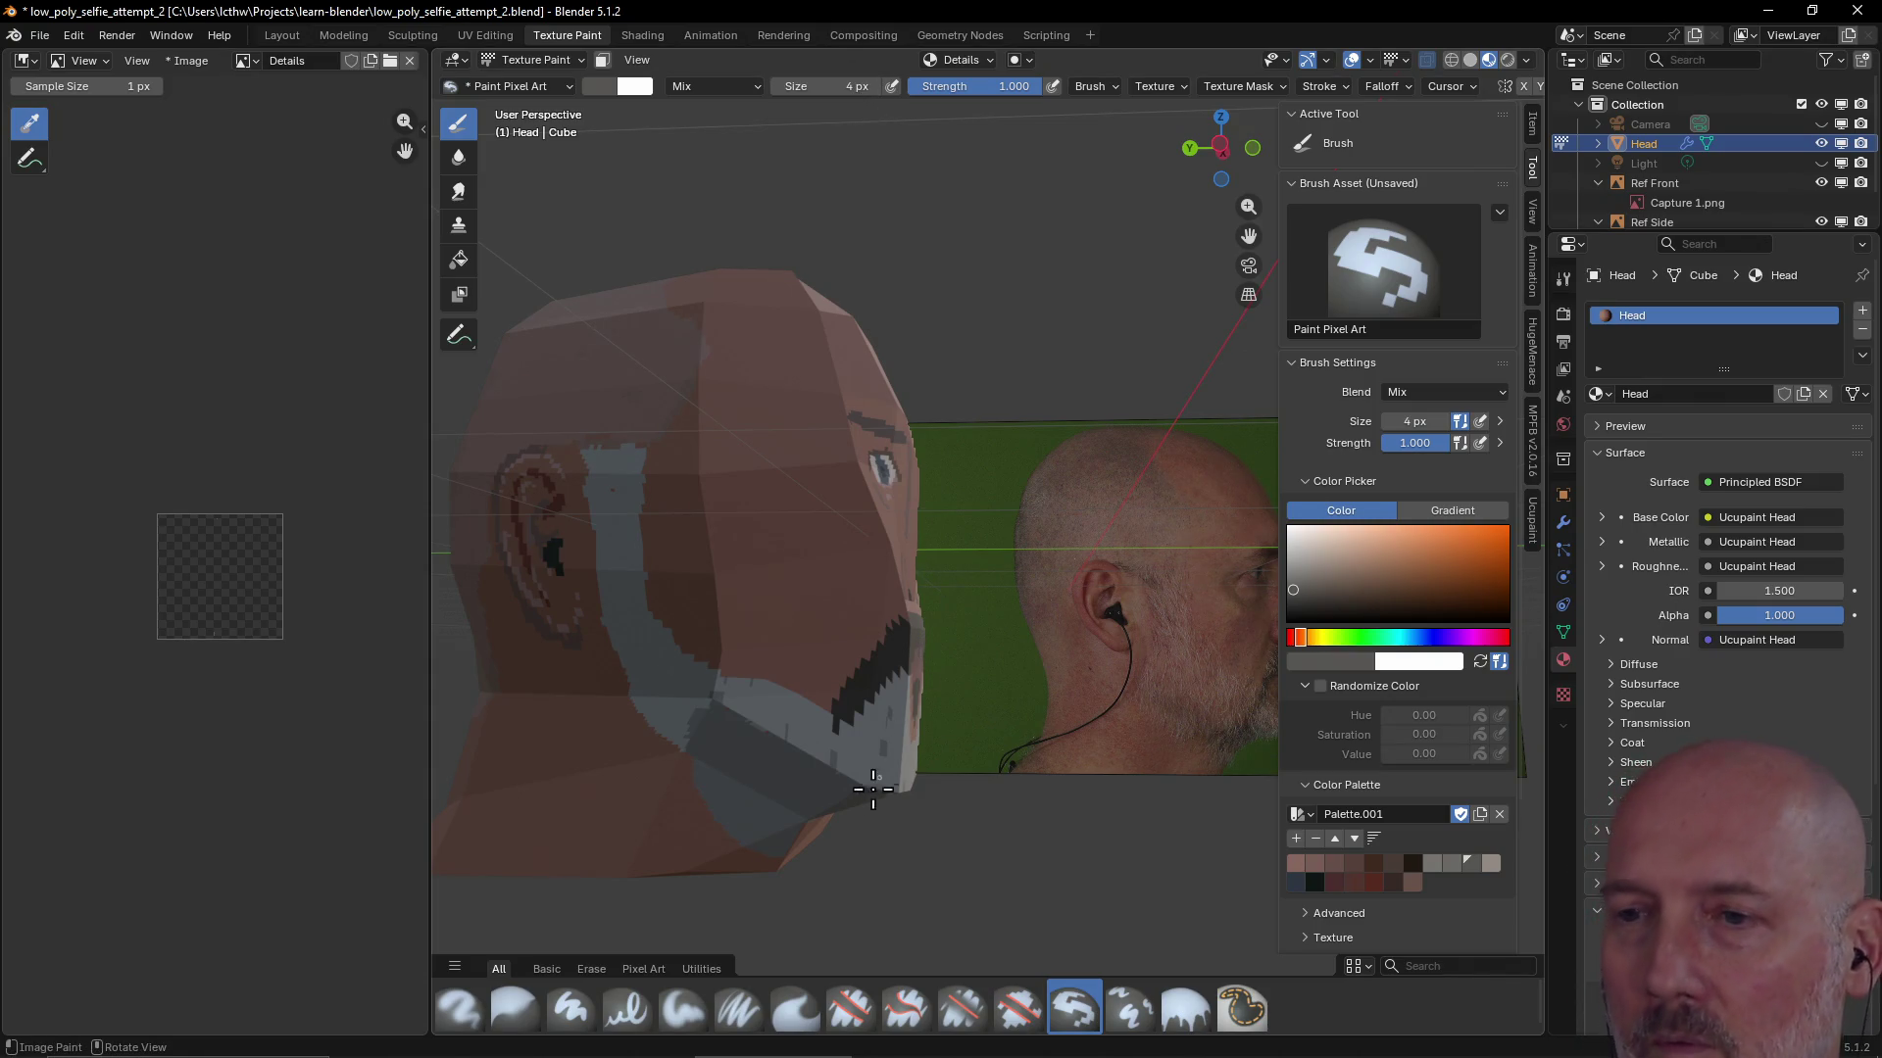
Paint small grey and lighter-grey beard pixels along the jaw edge, lower jaw and under the jaw
left_click_drag(828, 728, 841, 750)
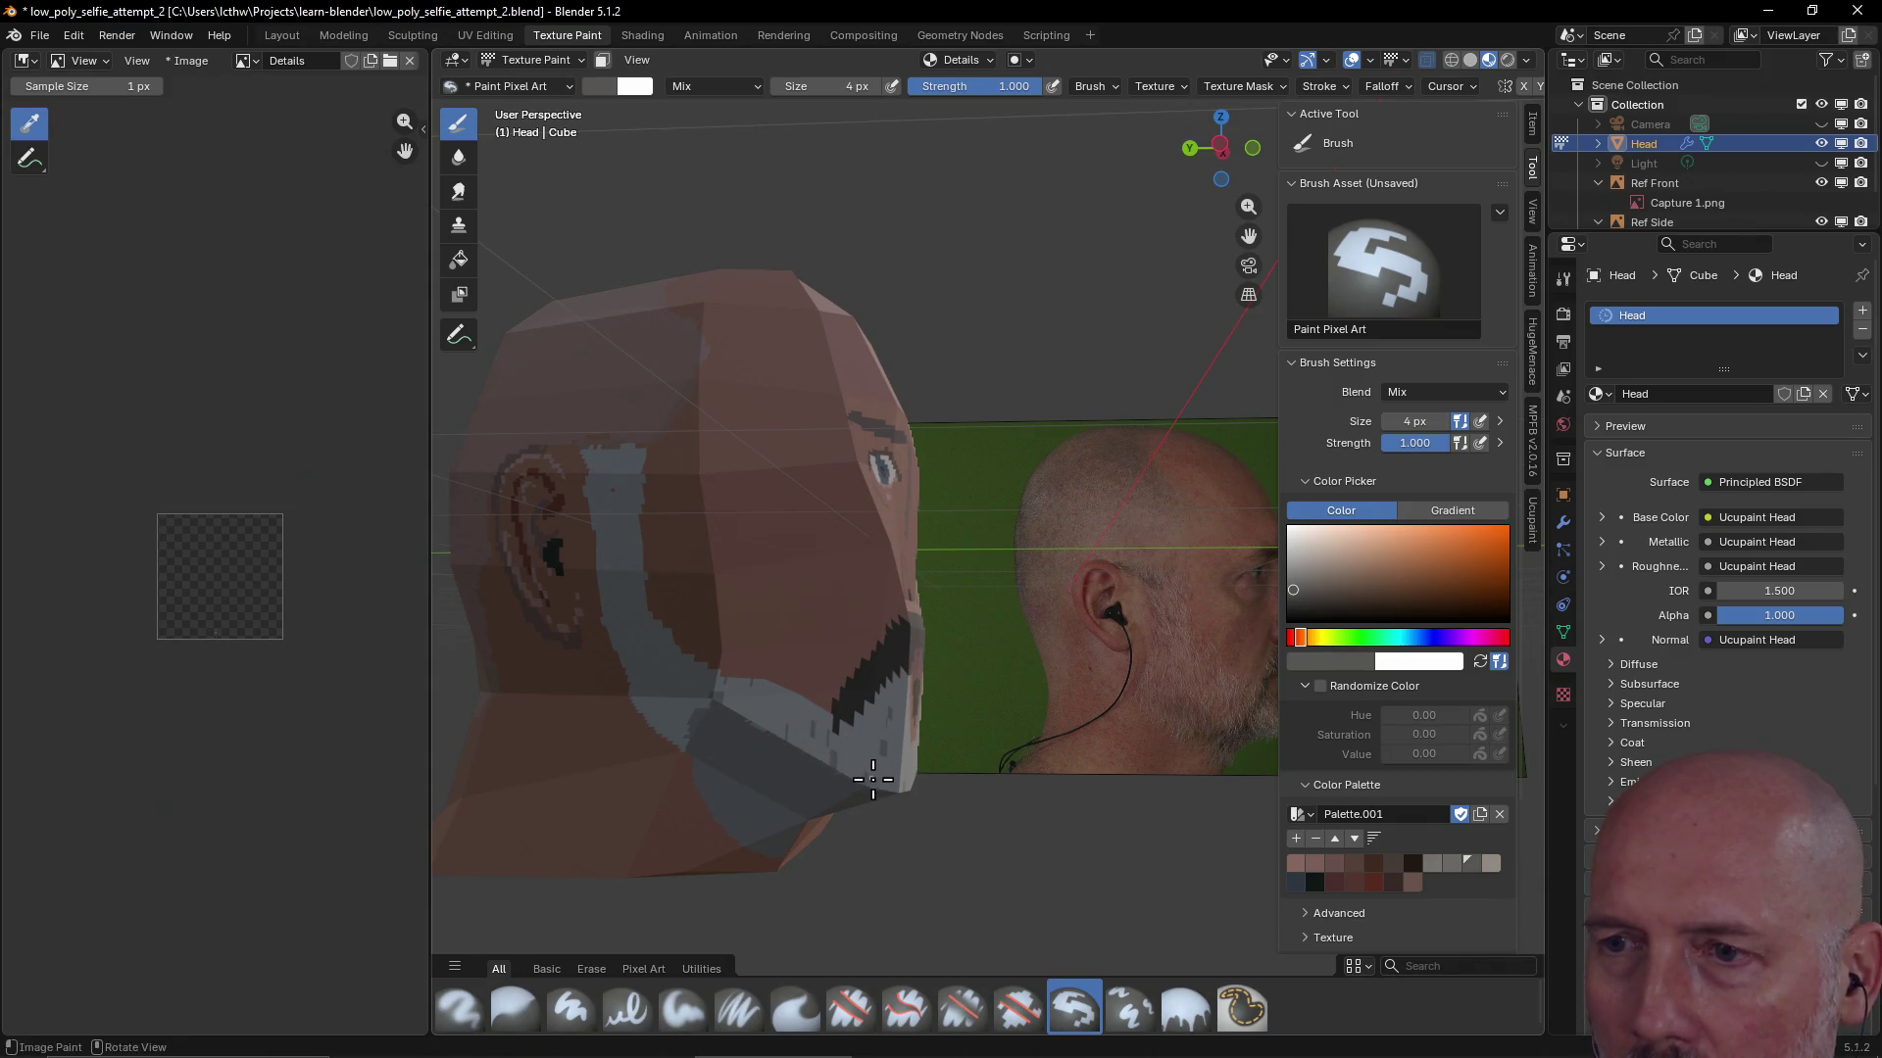
left_click_drag(899, 722, 899, 690)
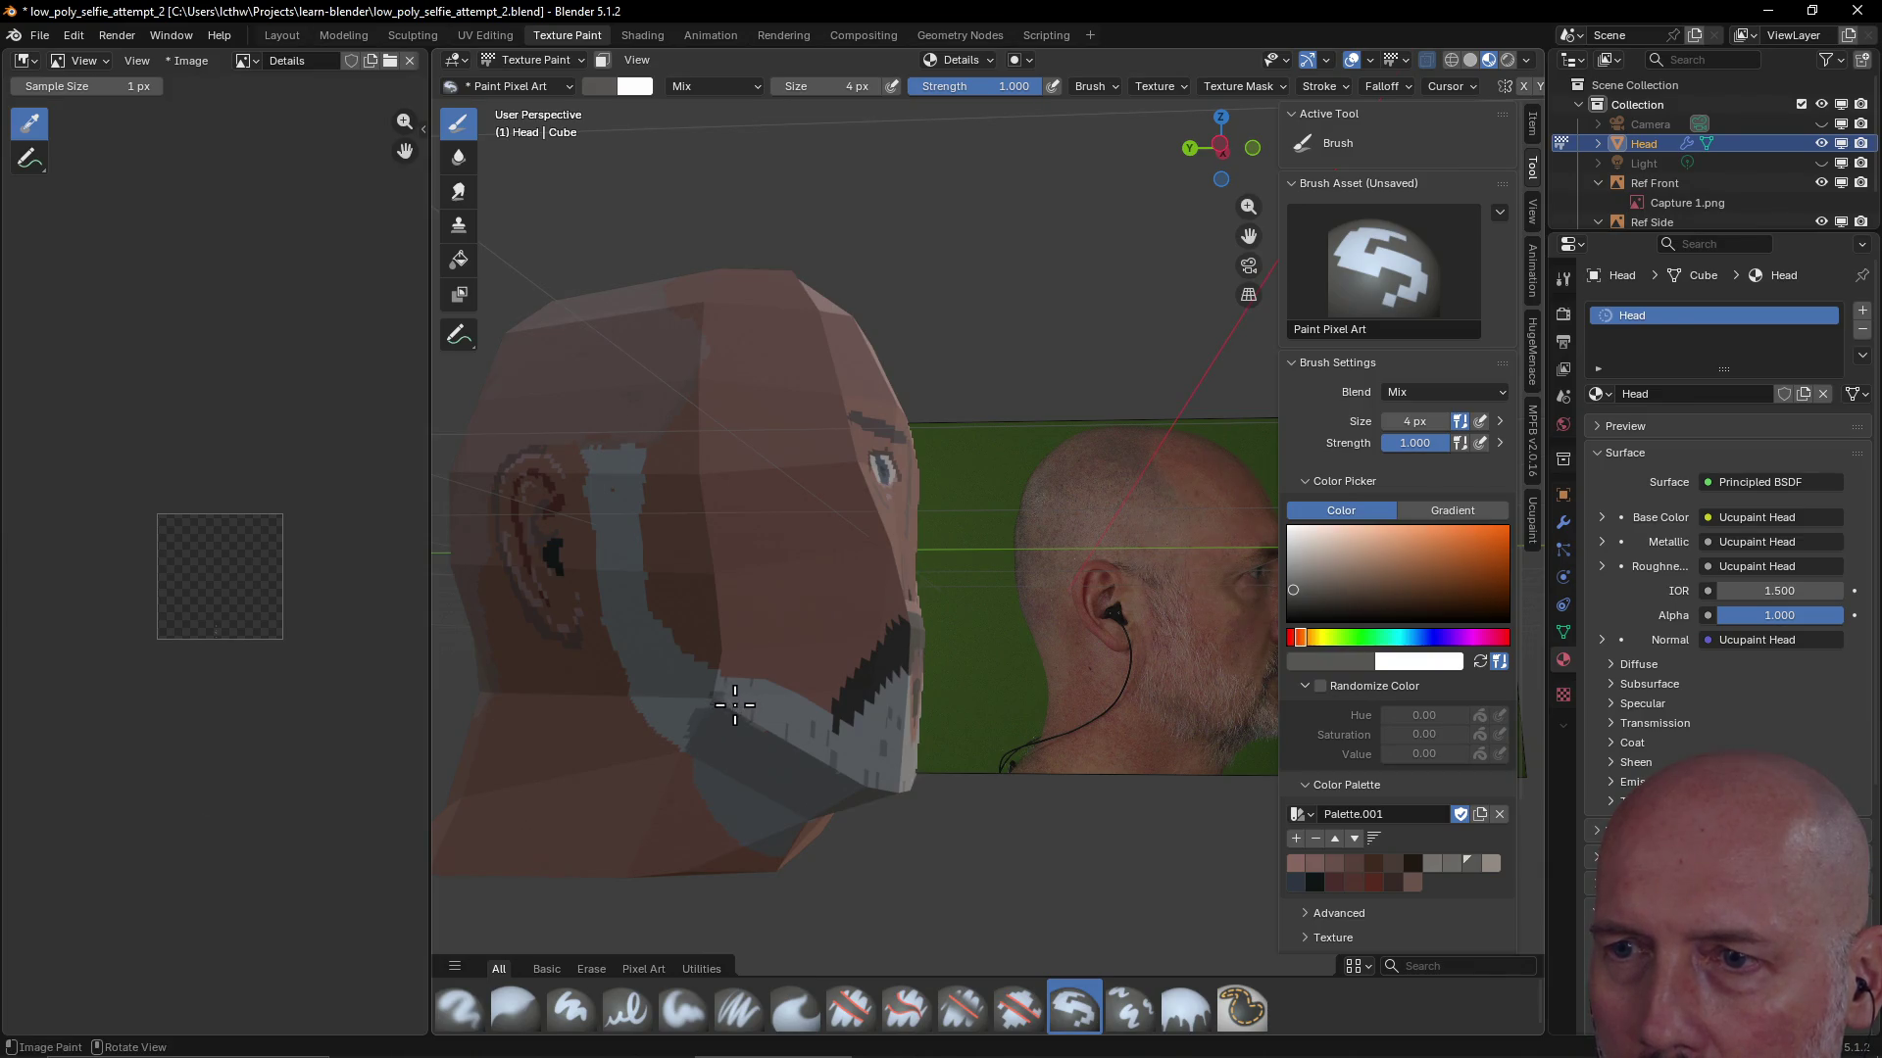
left_click_drag(739, 712, 773, 727)
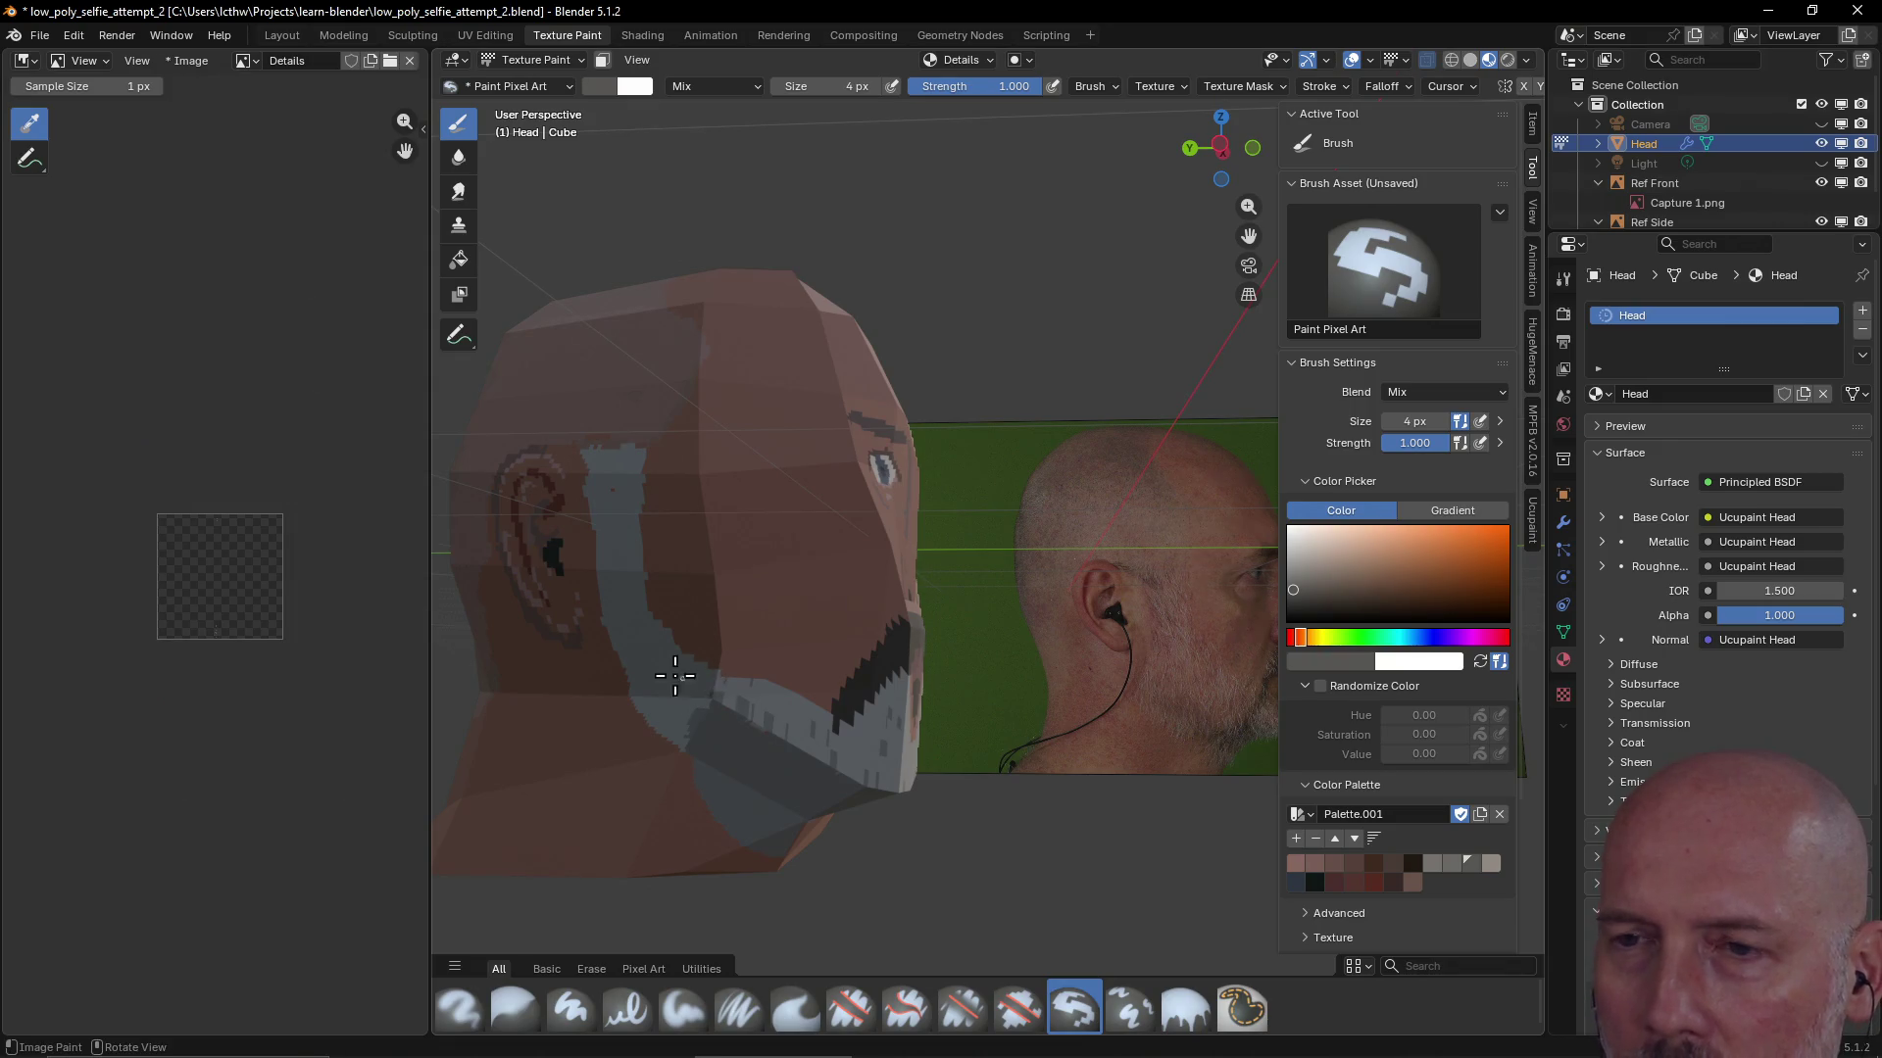
left_click_drag(671, 714, 679, 735)
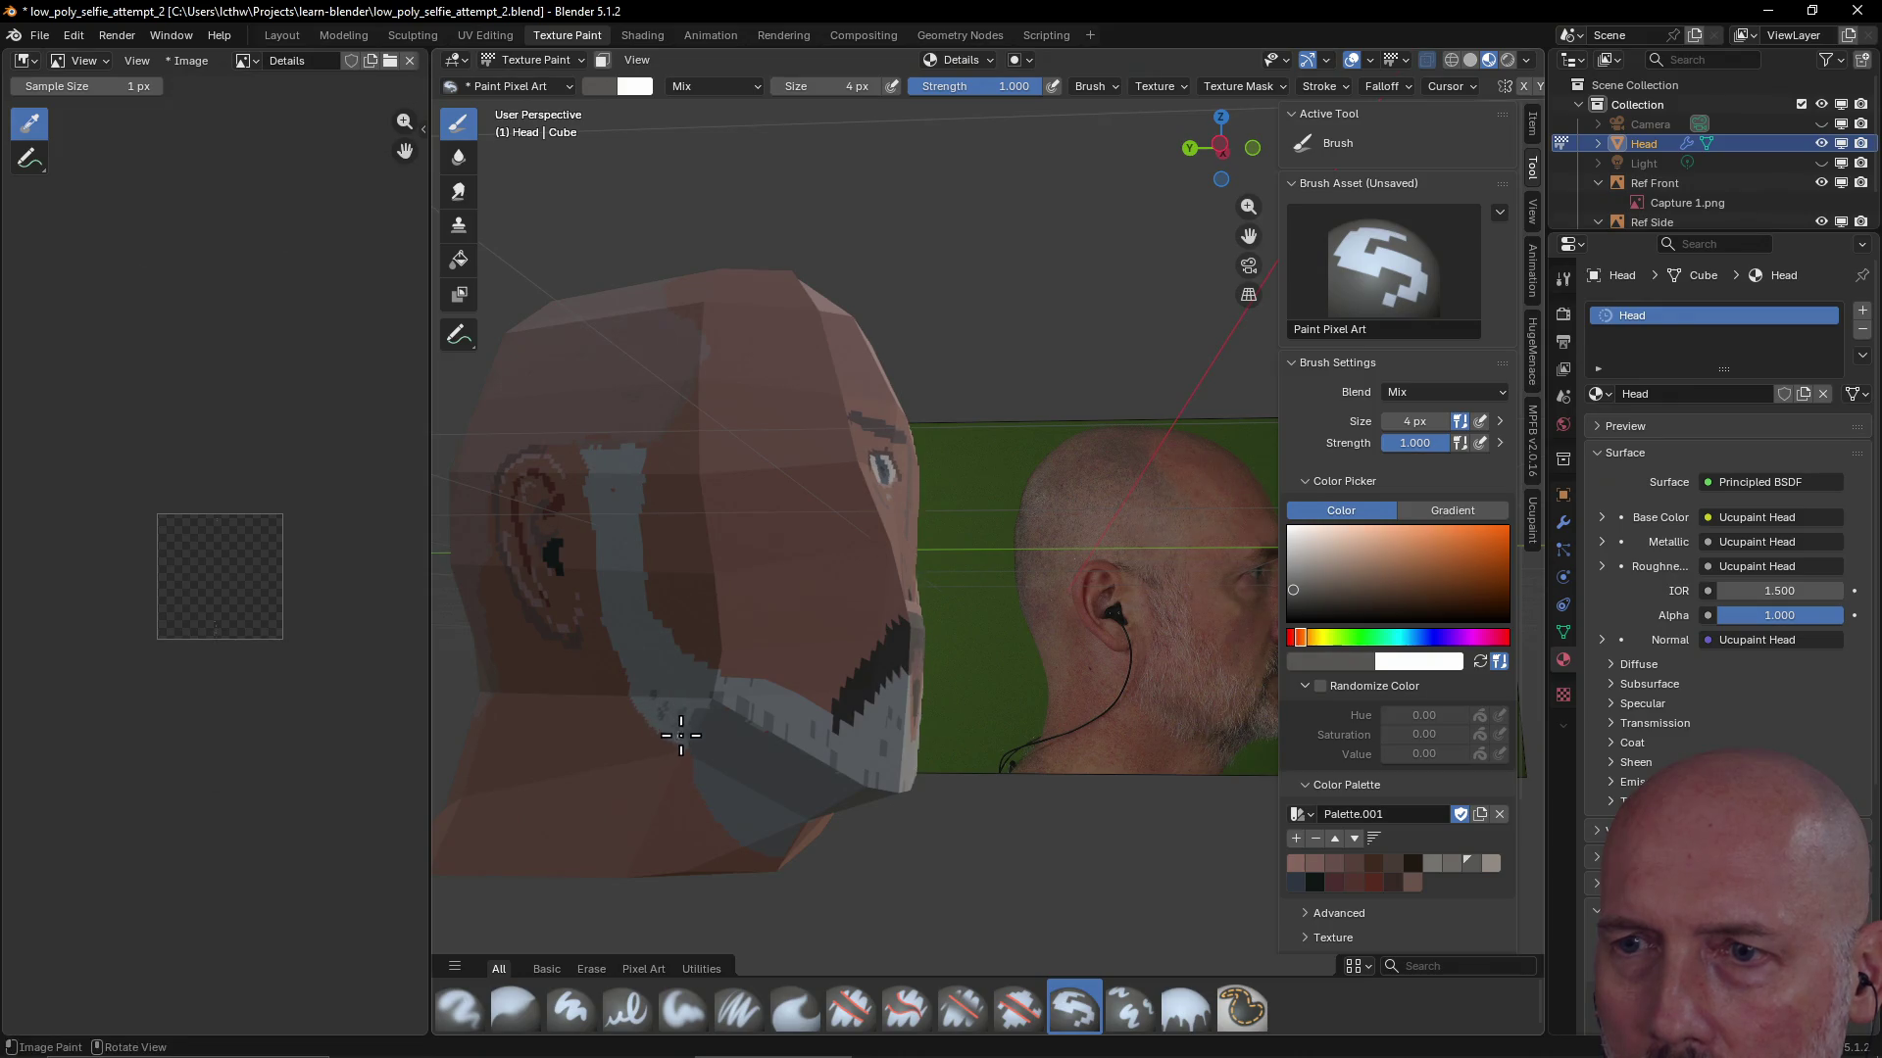
key("ctrl")
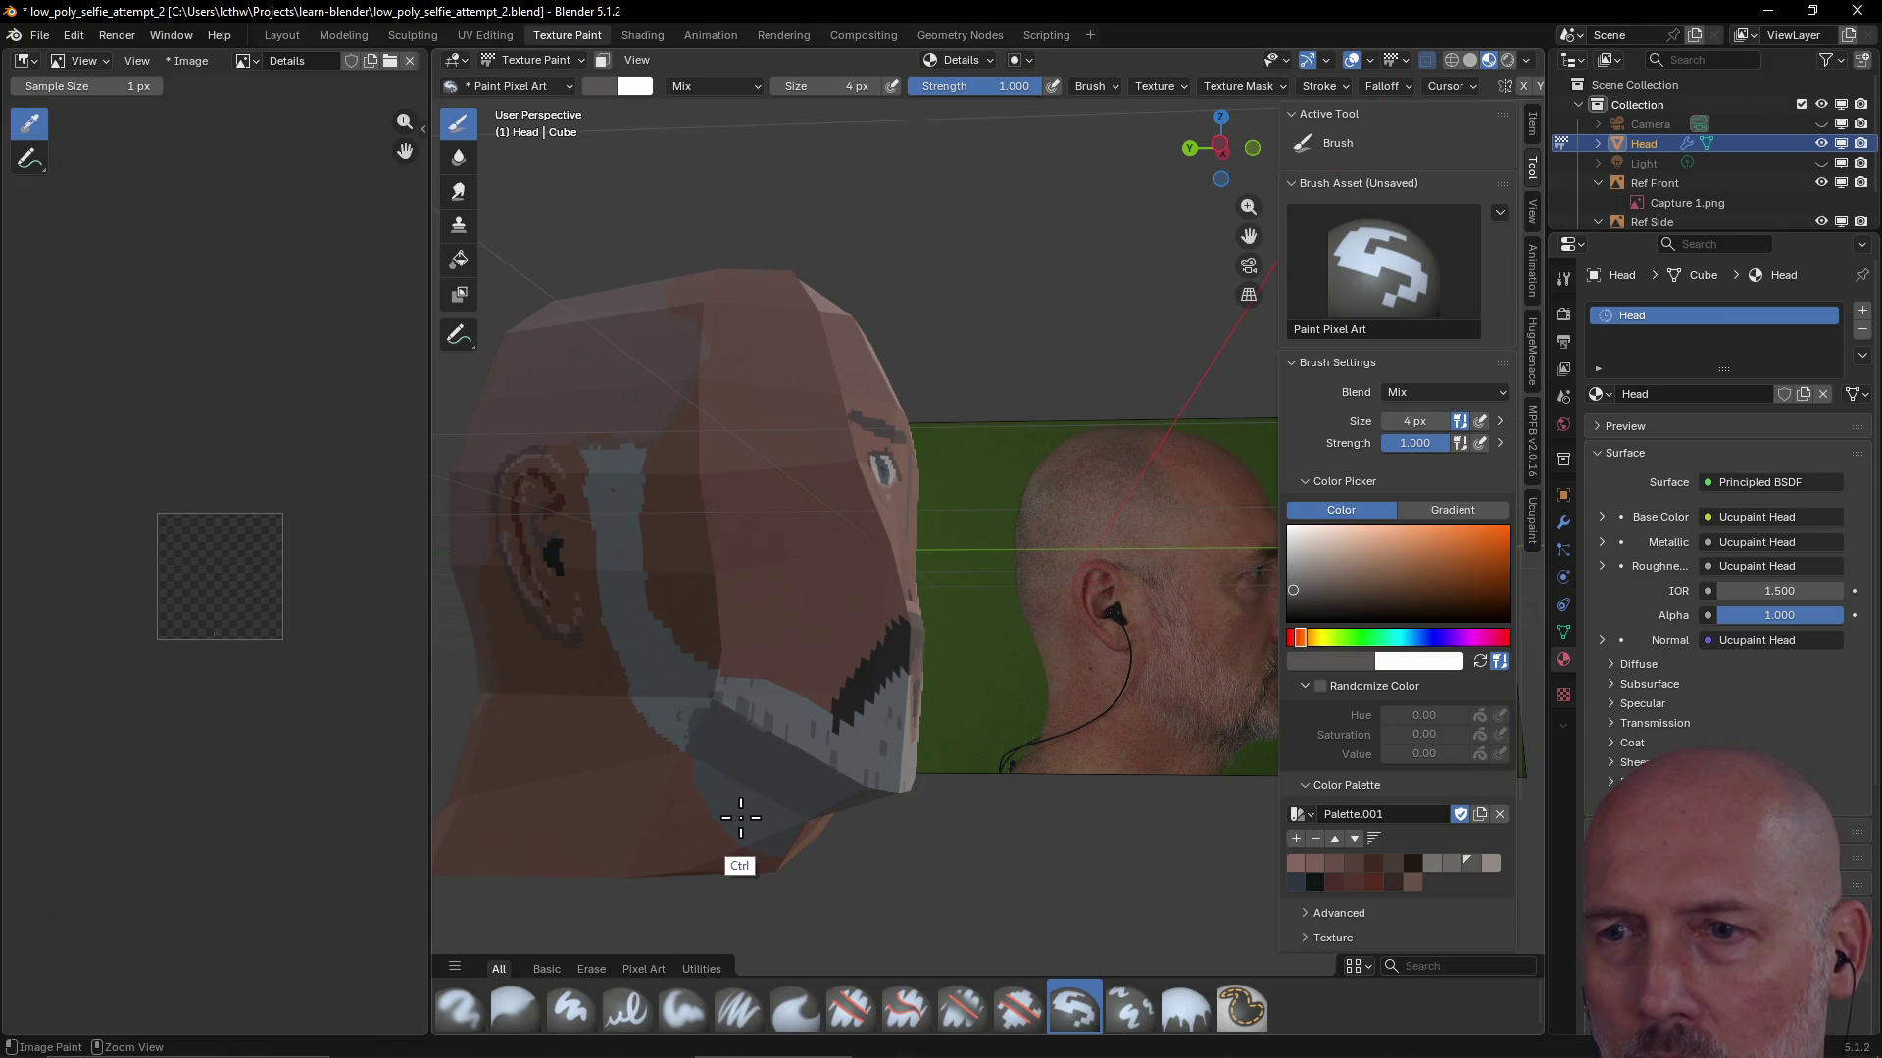
mouse_move(661, 676)
left_mouse_down()
mouse_move(670, 658)
mouse_move(669, 717)
mouse_move(651, 707)
left_mouse_up()
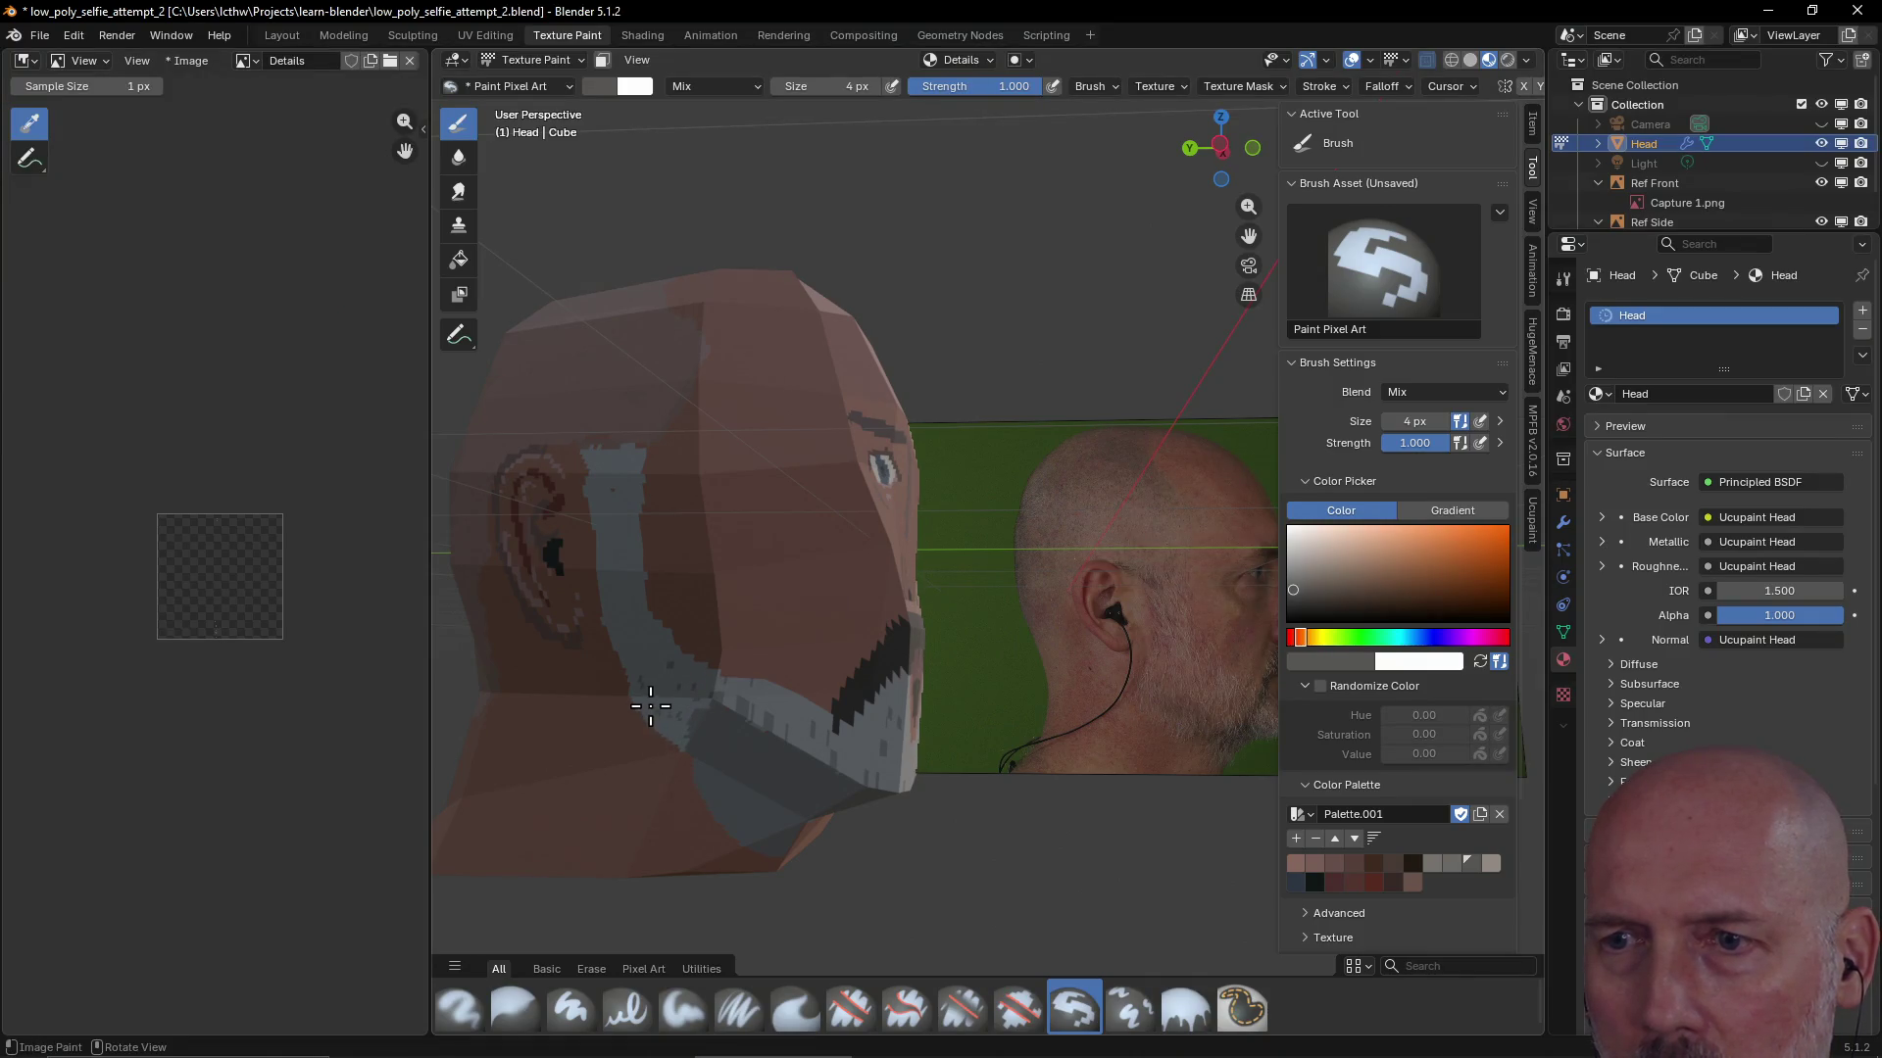
left_click_drag(609, 603, 606, 589)
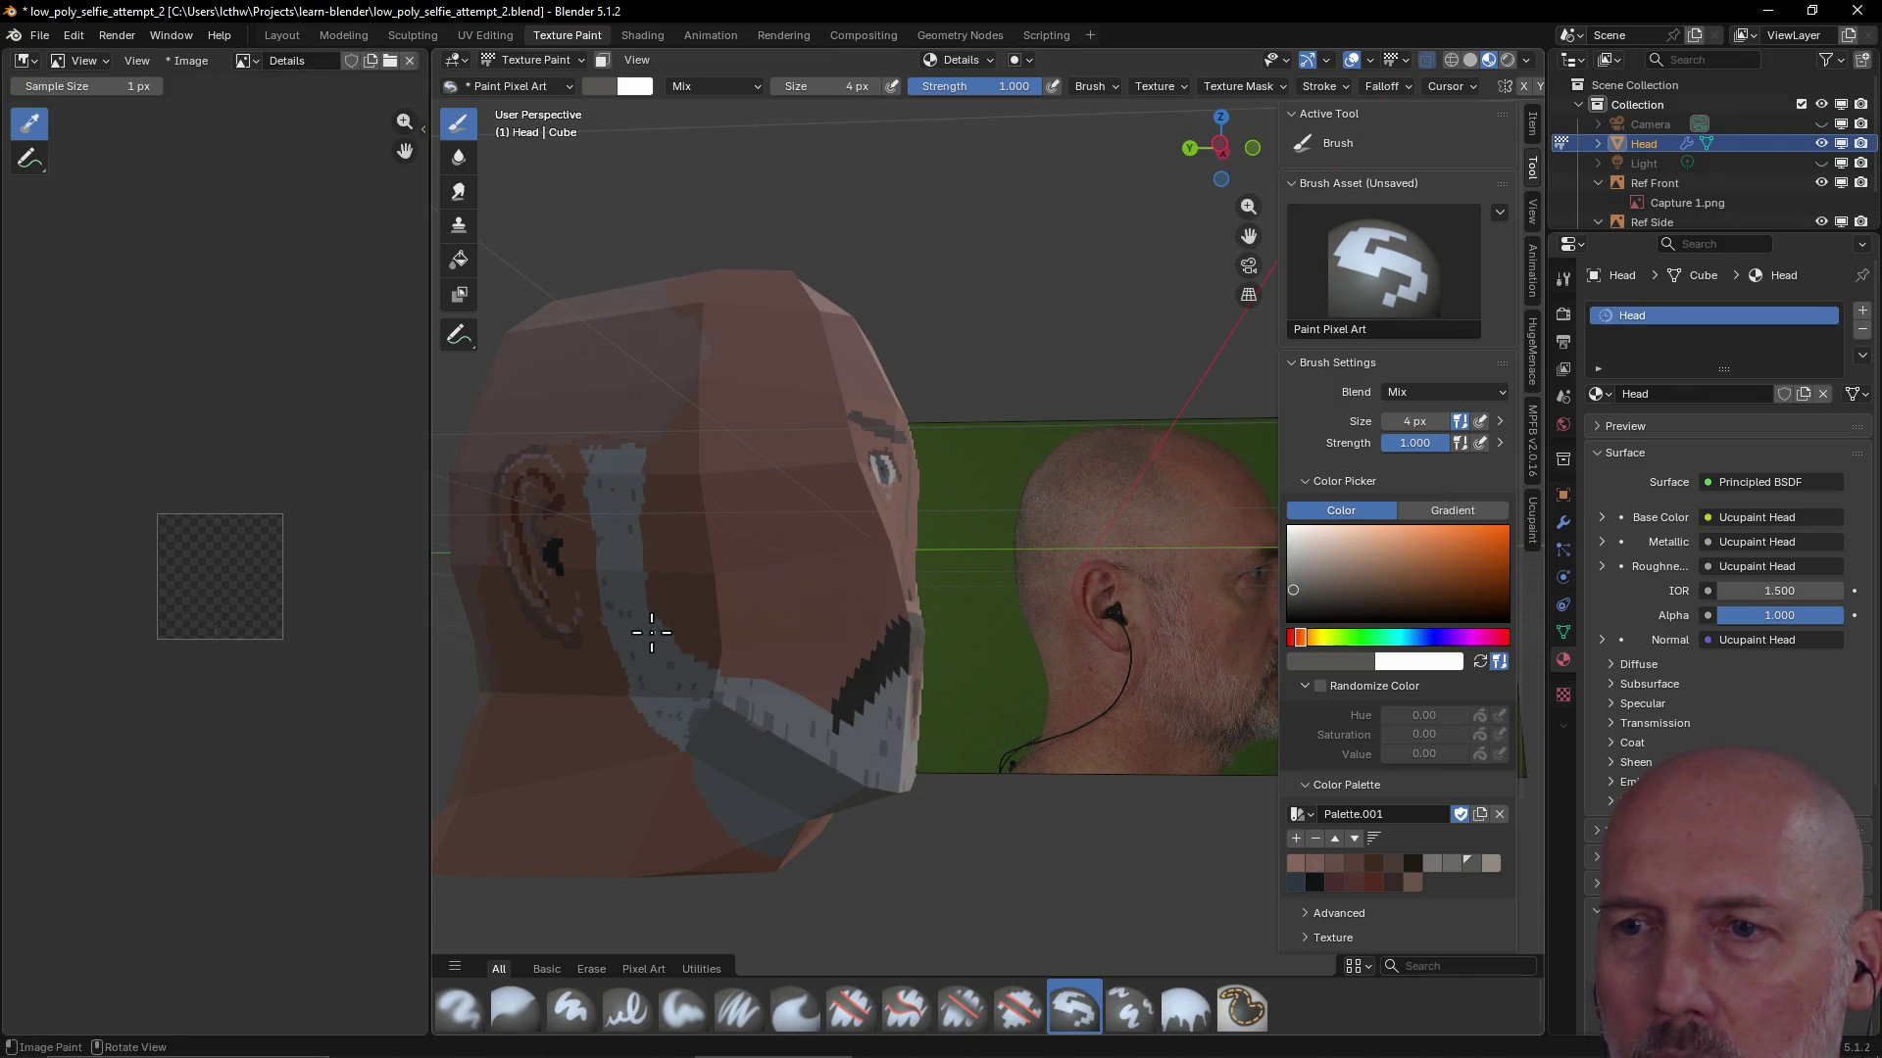
left_click(1451, 865)
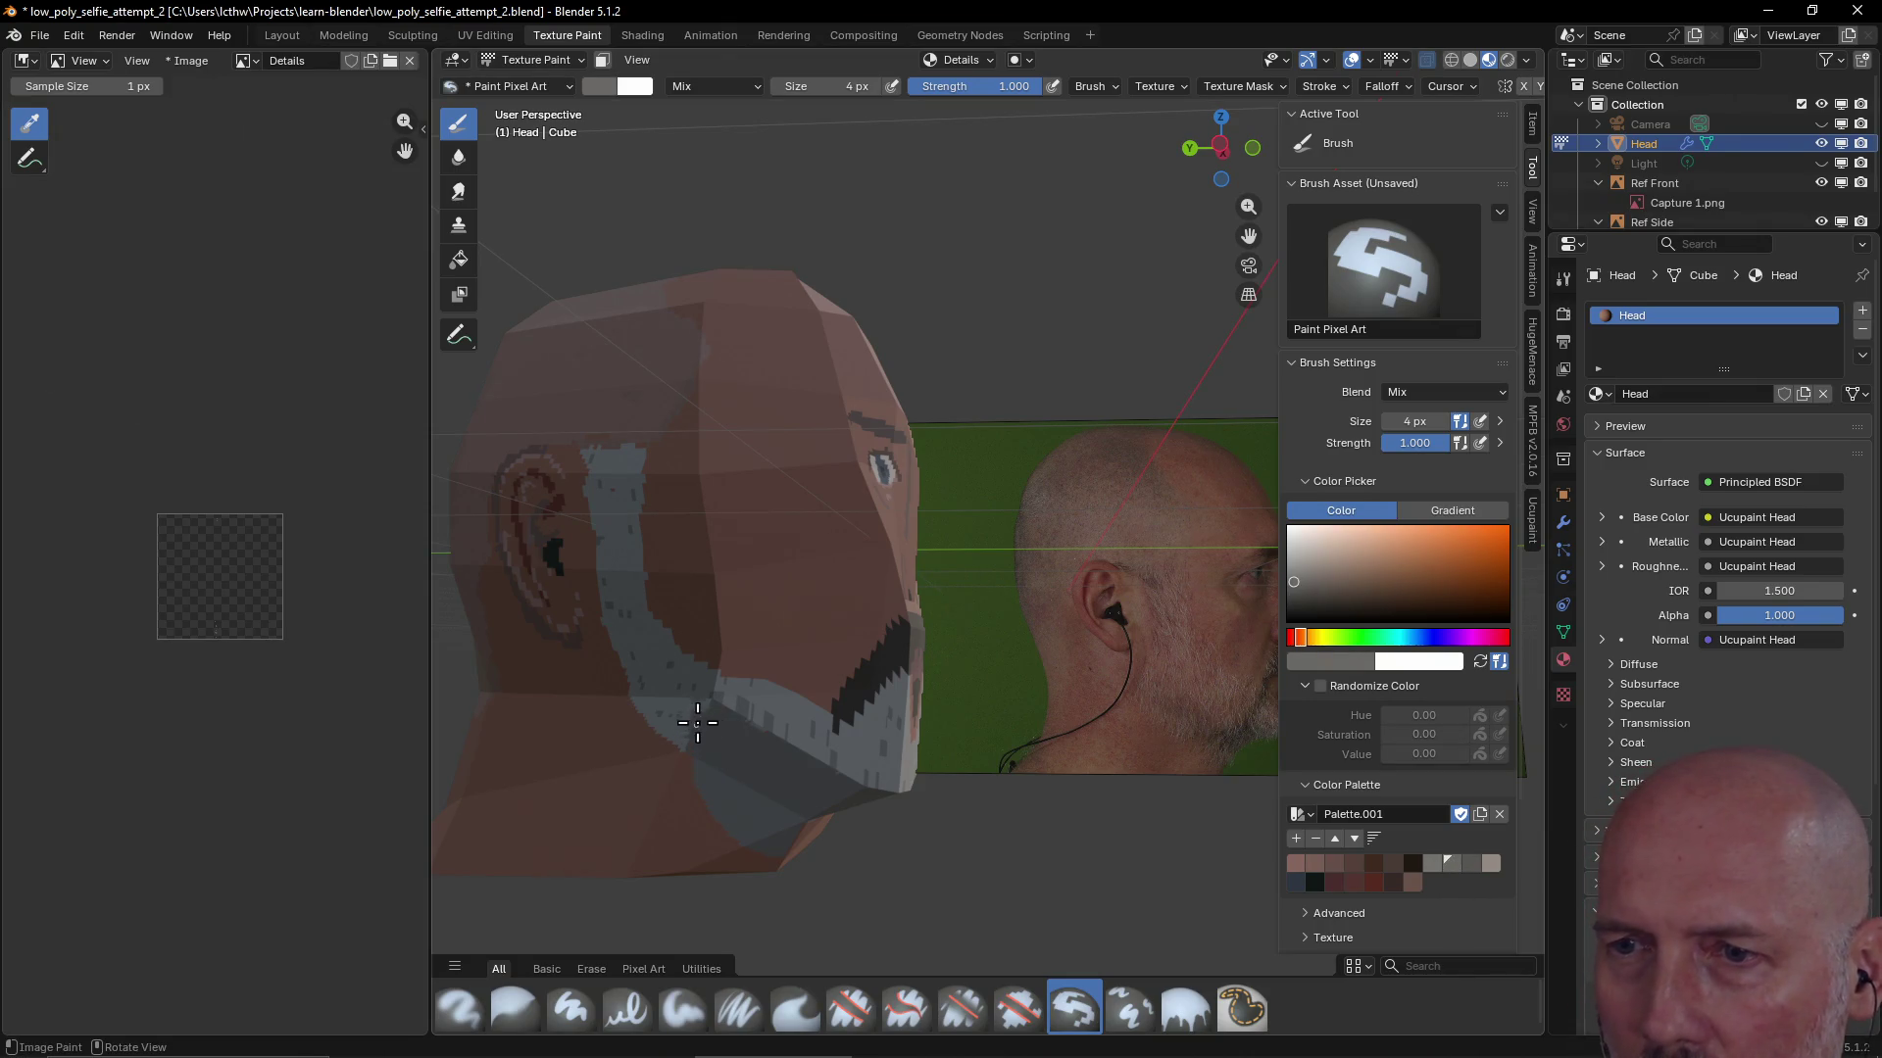
left_click_drag(702, 712, 705, 711)
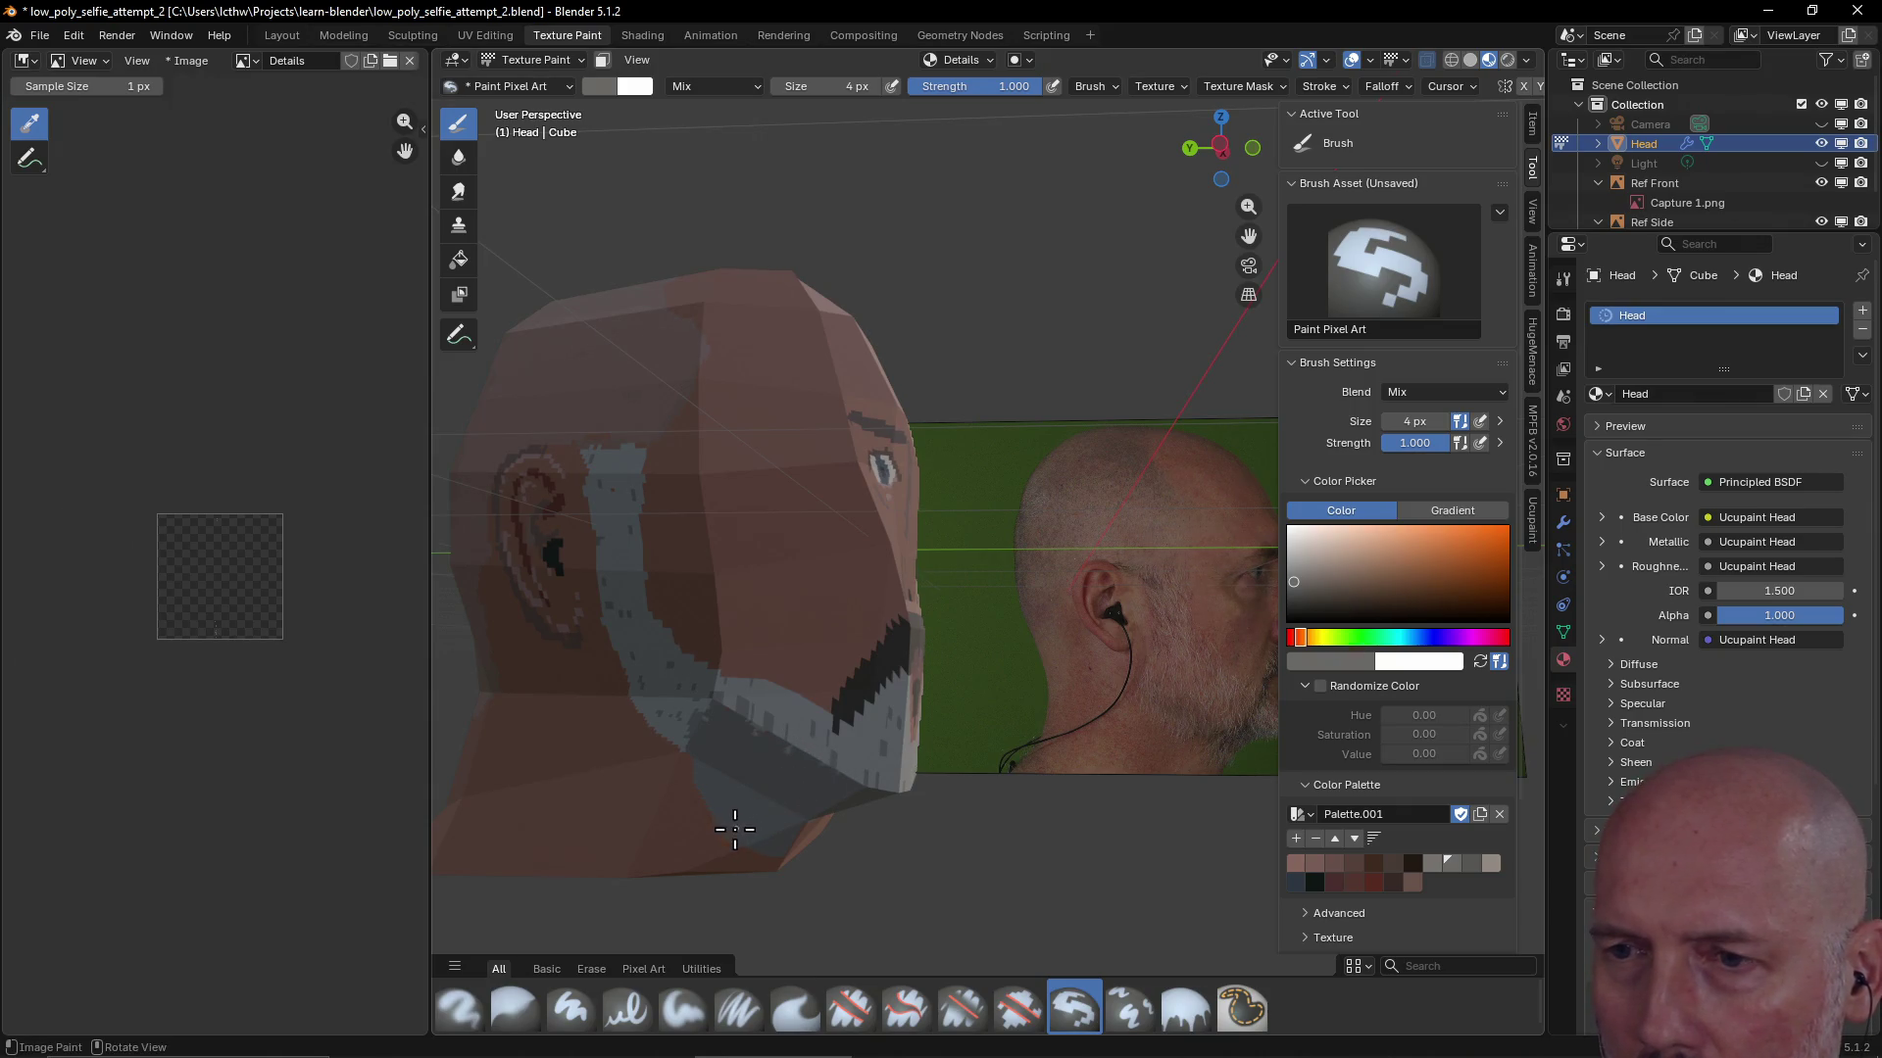
left_click(718, 780)
middle_click_drag(703, 750, 826, 790)
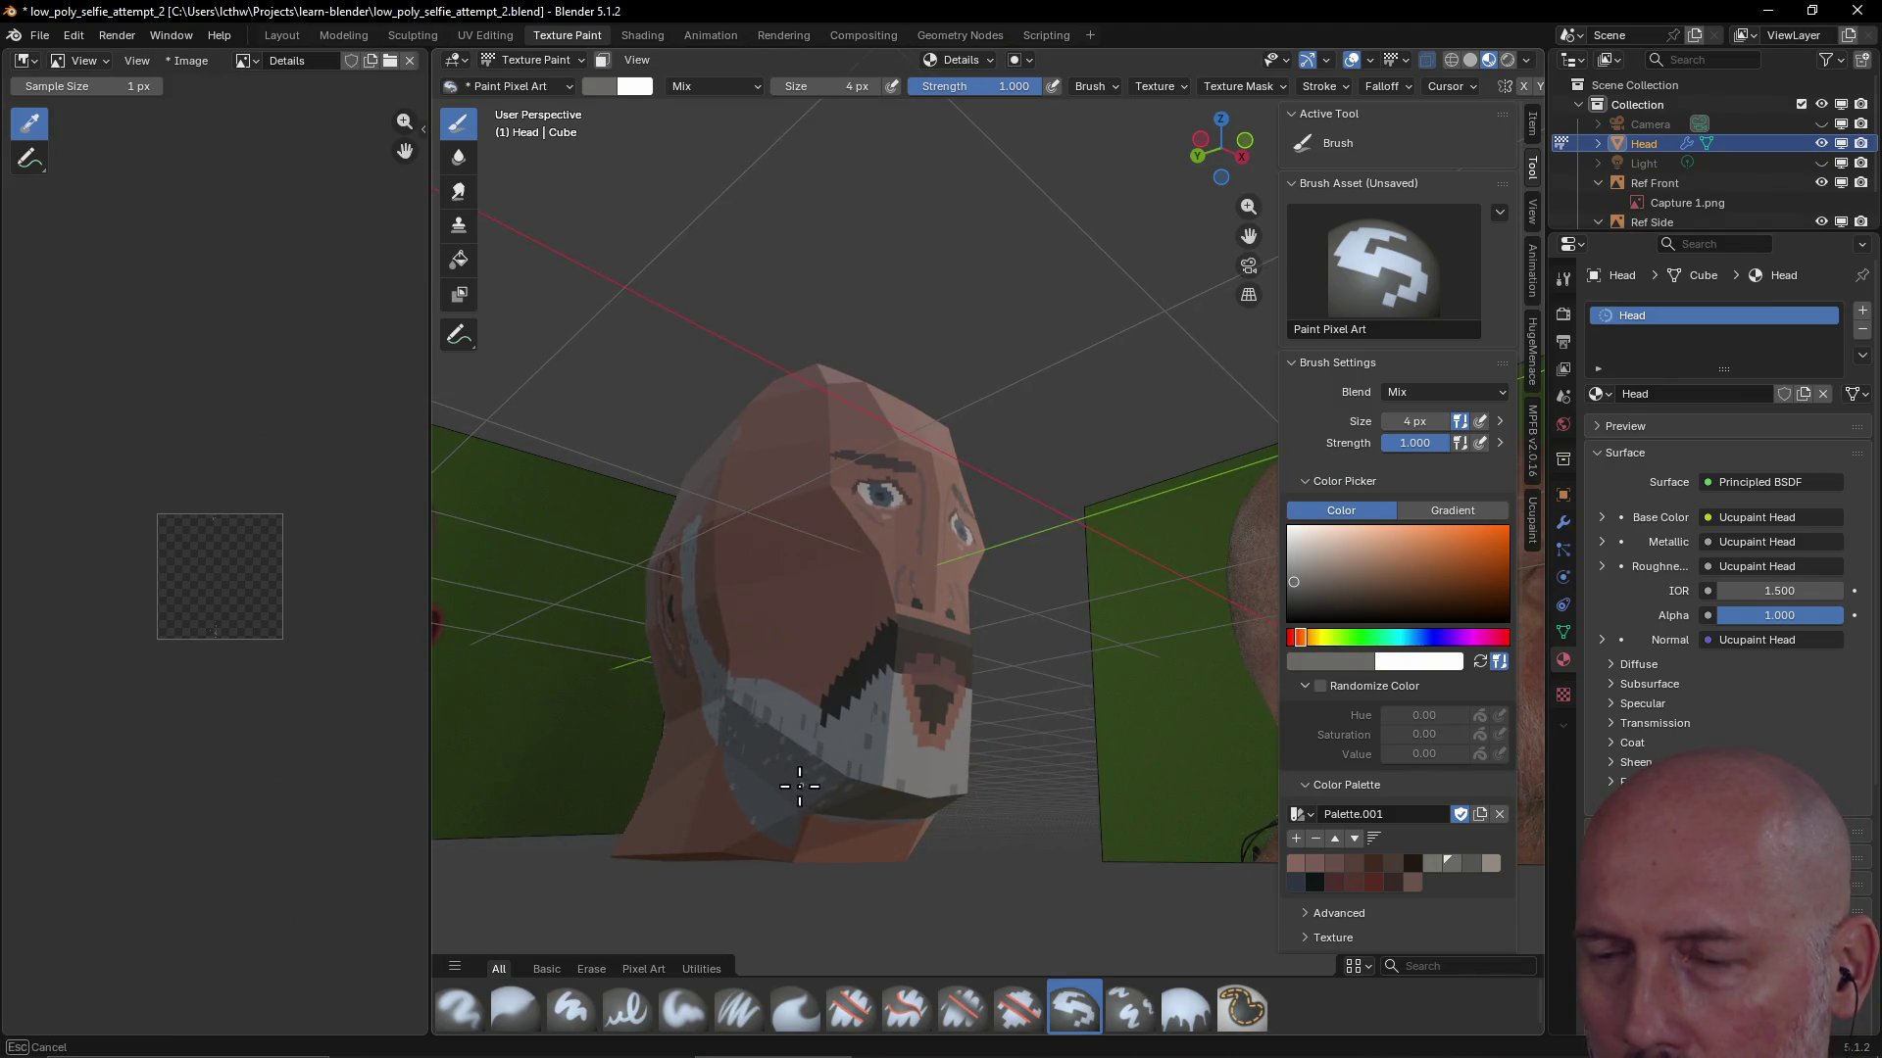
Paint light grey over the jaw and add grey strands into the beard
left_click_drag(846, 789, 795, 749)
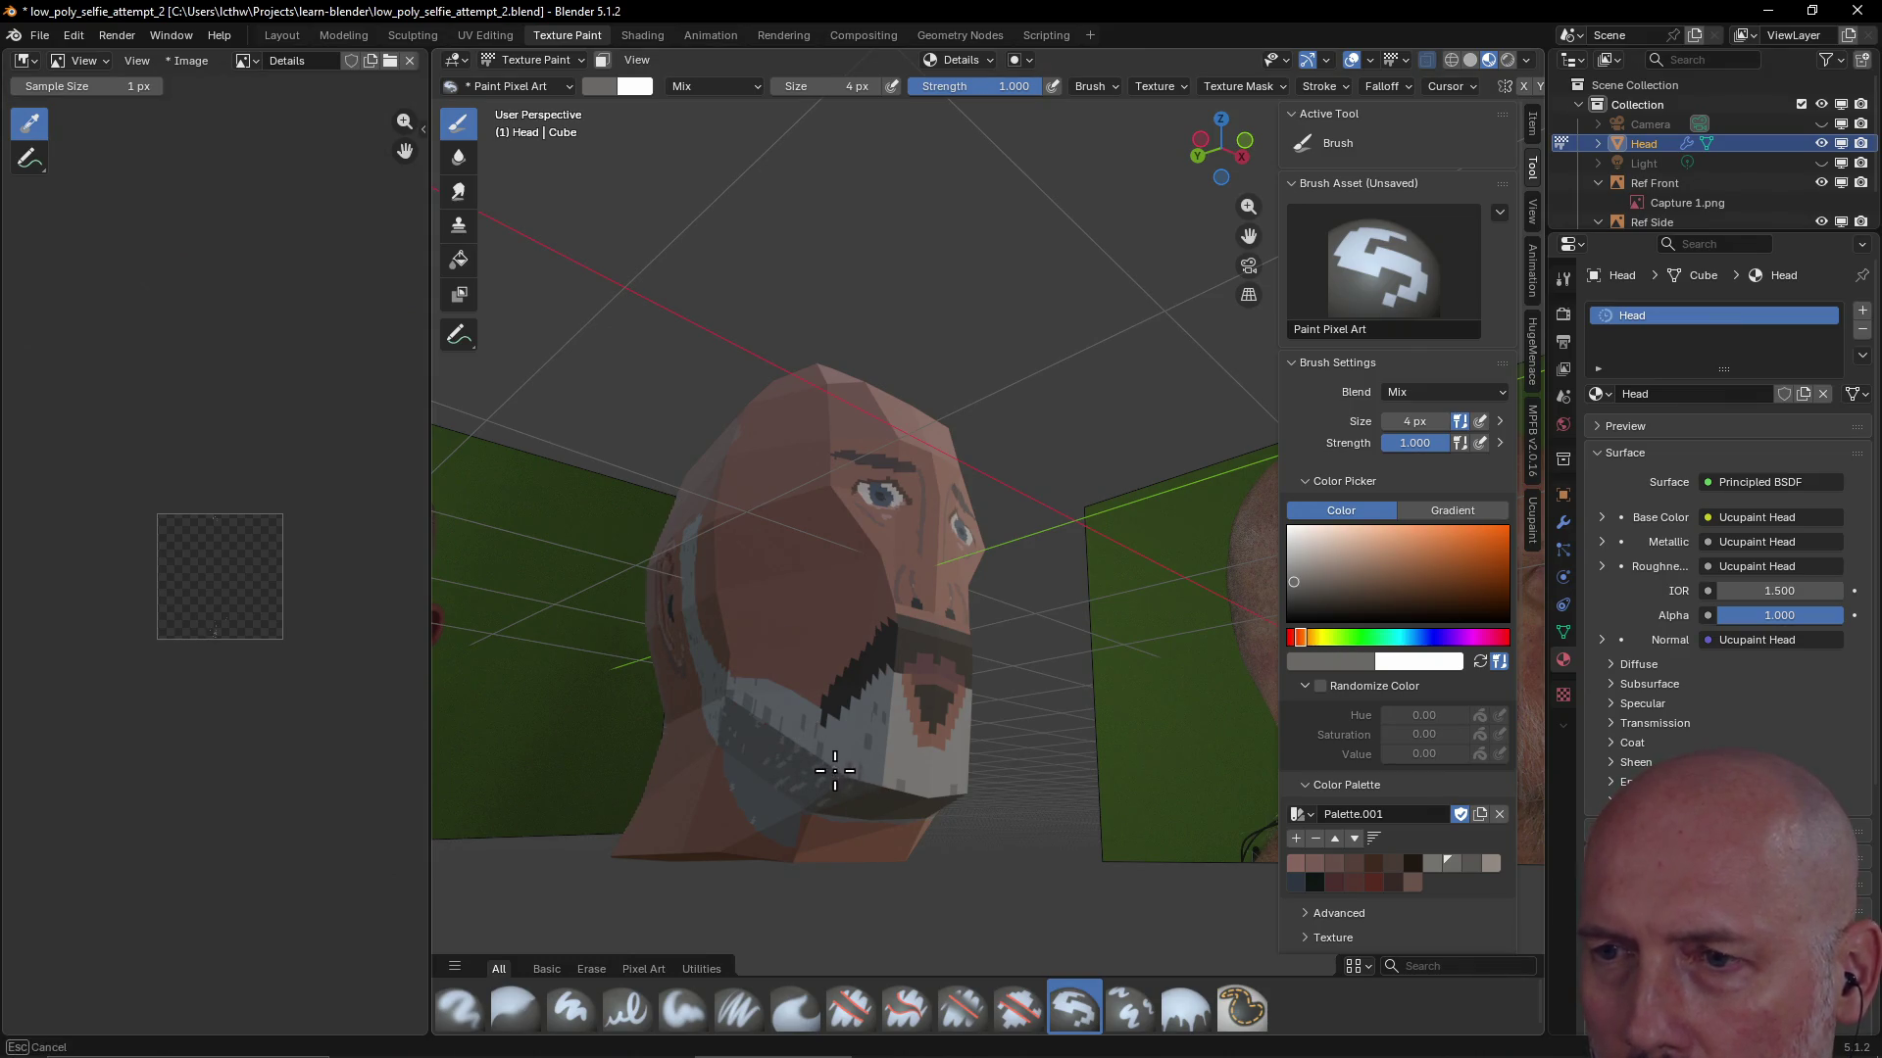
middle_click_drag(860, 779, 904, 807)
left_click_drag(903, 808, 890, 796)
middle_click_drag(898, 795, 921, 791)
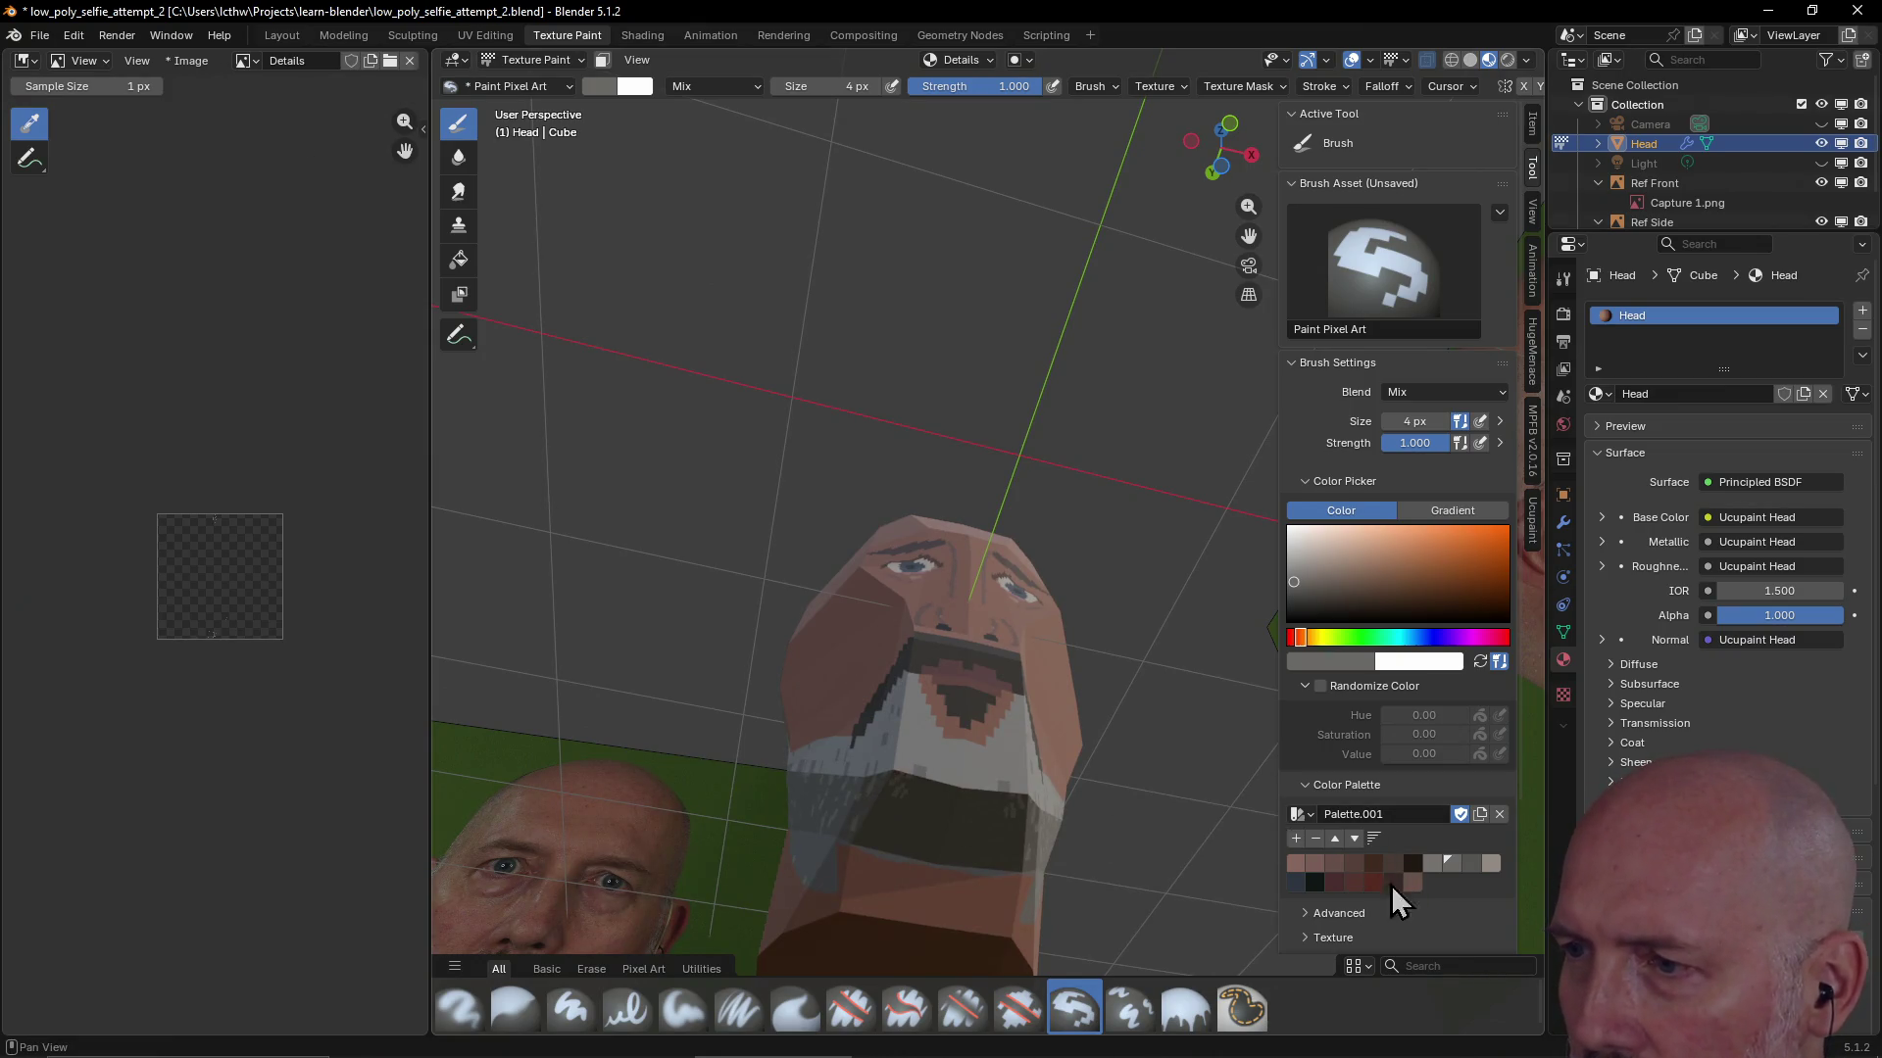
left_click(1467, 865)
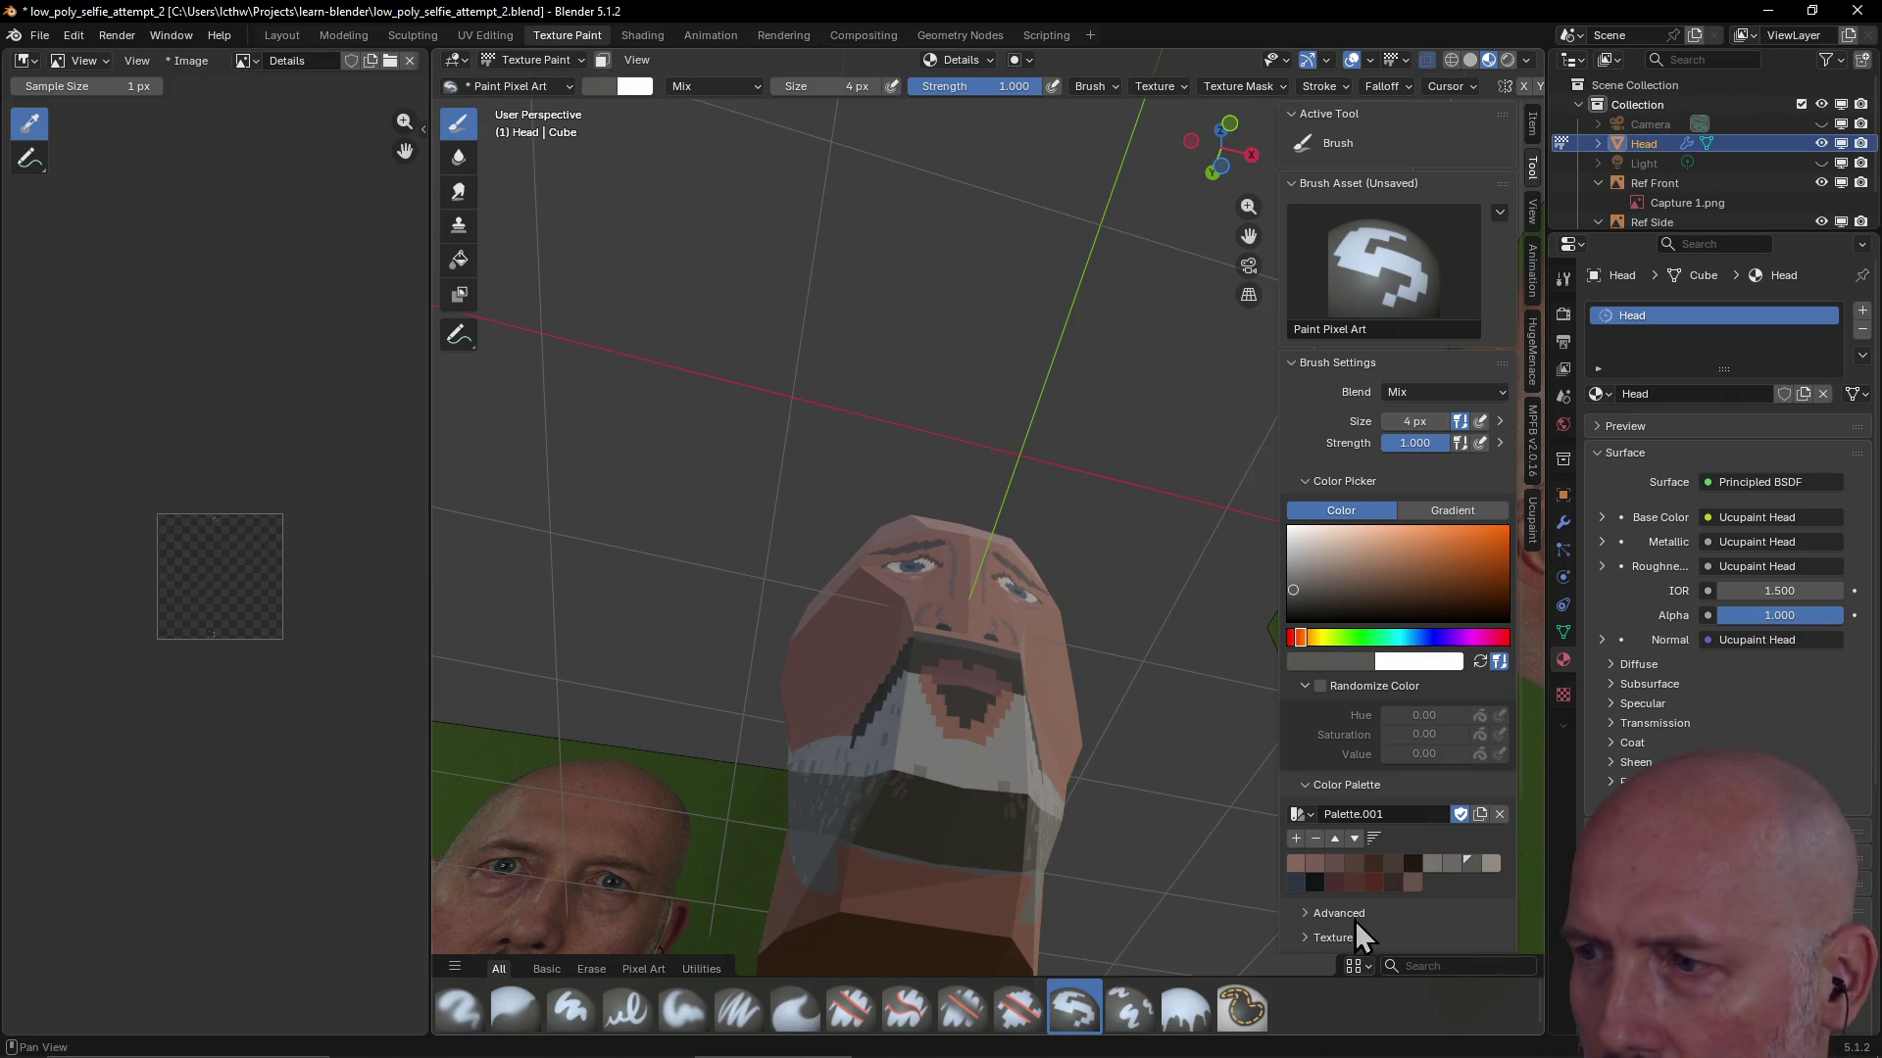
left_click(1447, 861)
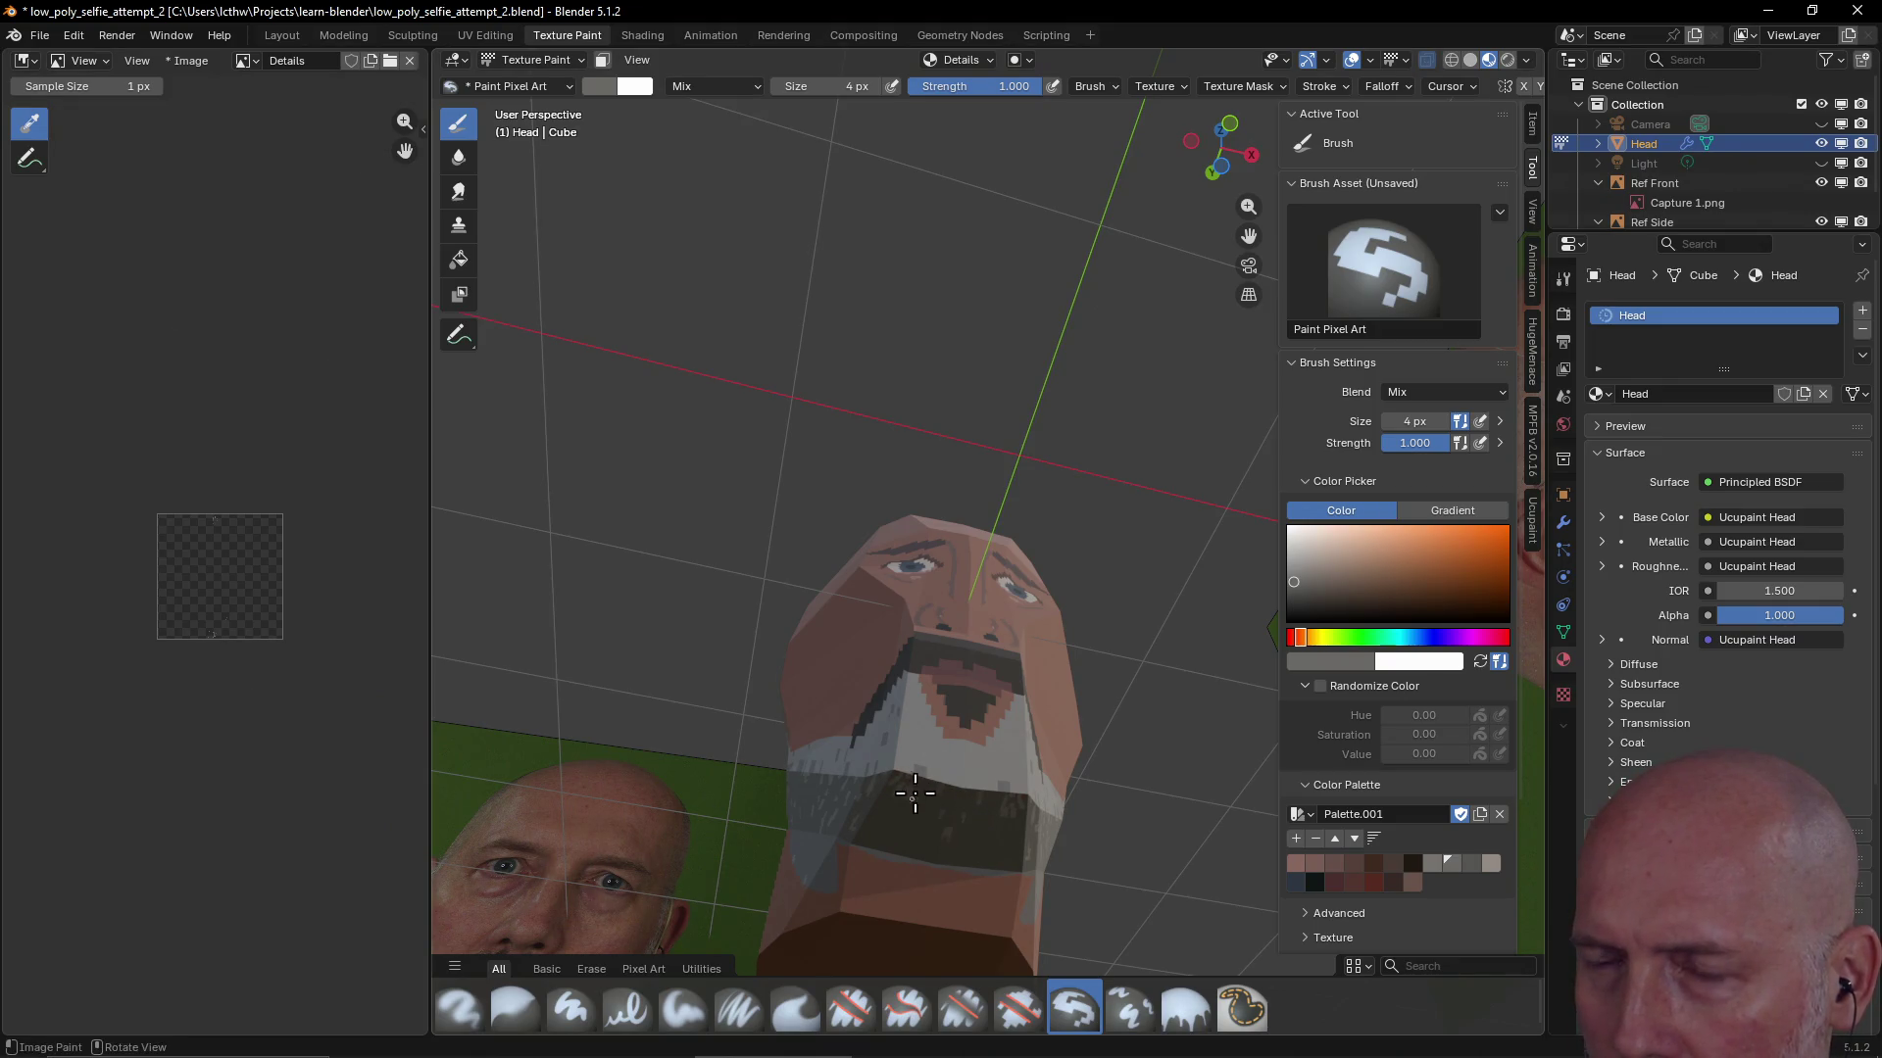
mouse_move(883, 820)
left_mouse_down()
mouse_move(867, 828)
mouse_move(1002, 859)
left_mouse_up()
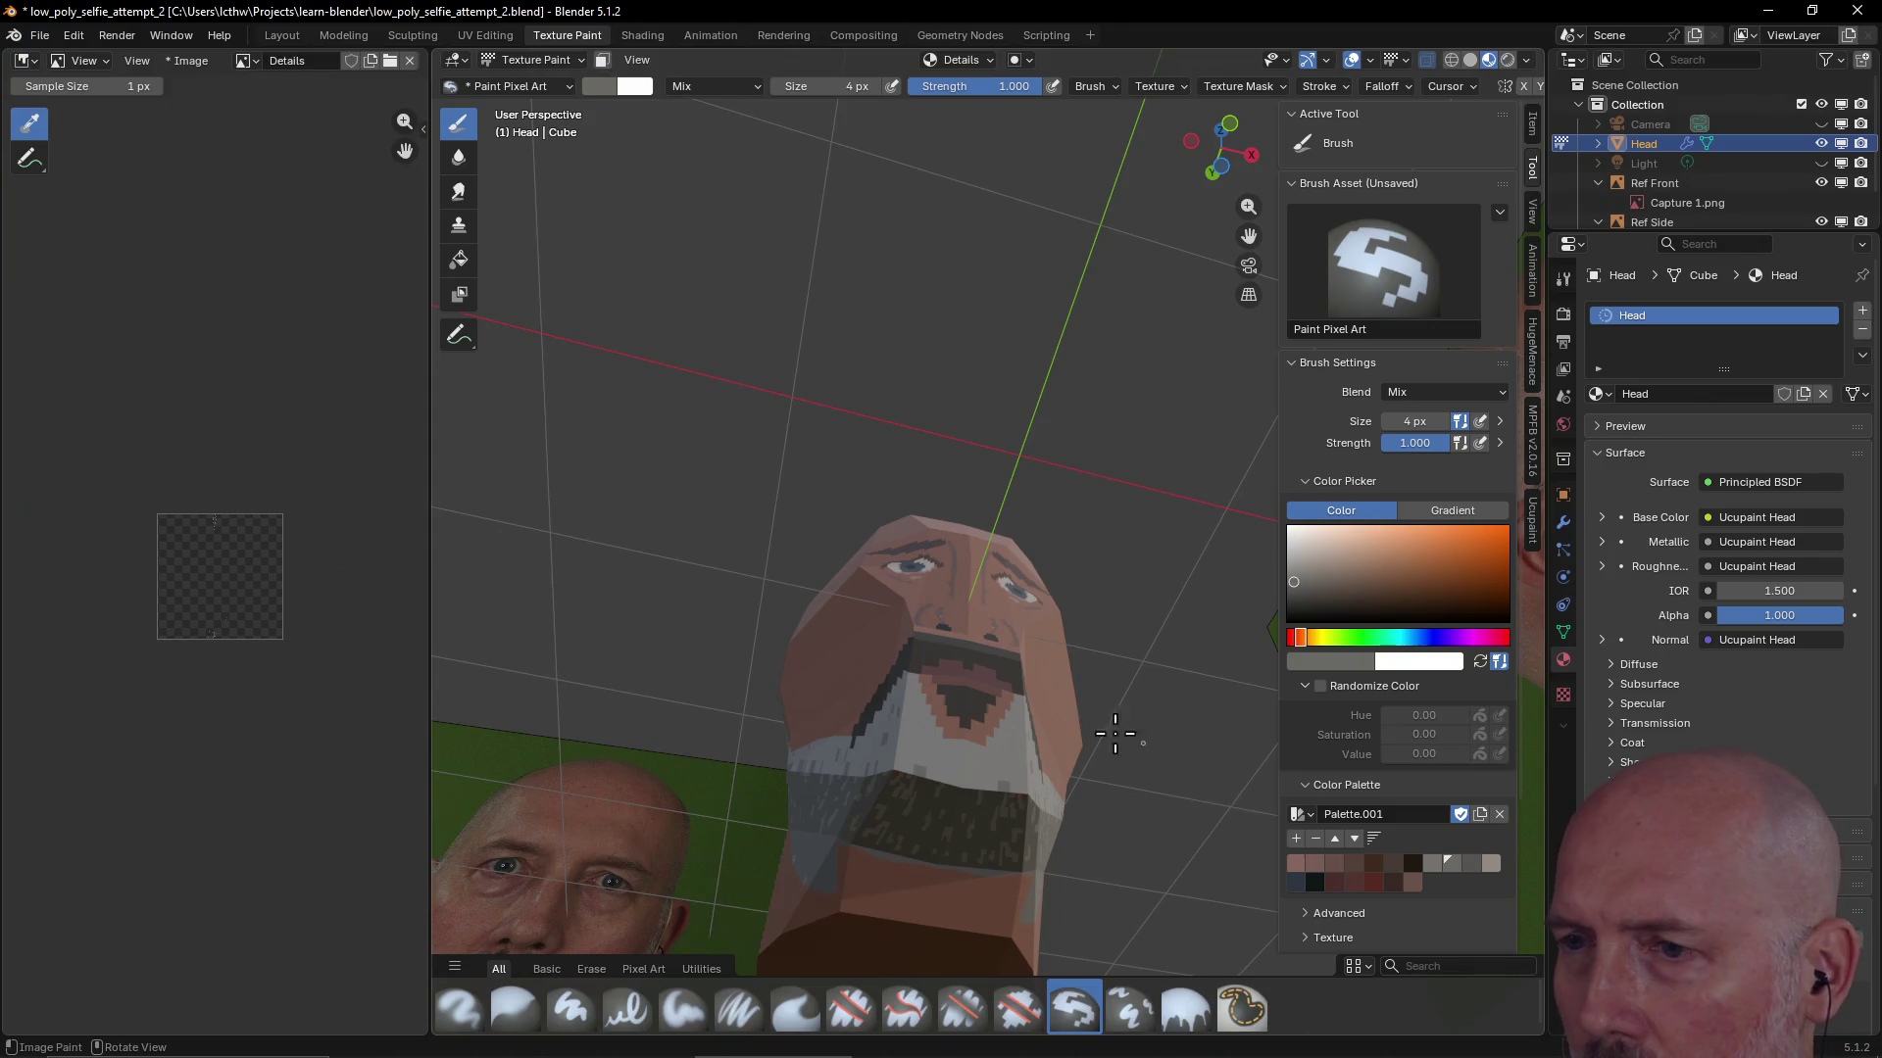
Fill more beard with another grey shade, inspect it from all sides and pick dark brown for the mustache
middle_click_drag(1113, 736, 1410, 885)
left_click(1470, 863)
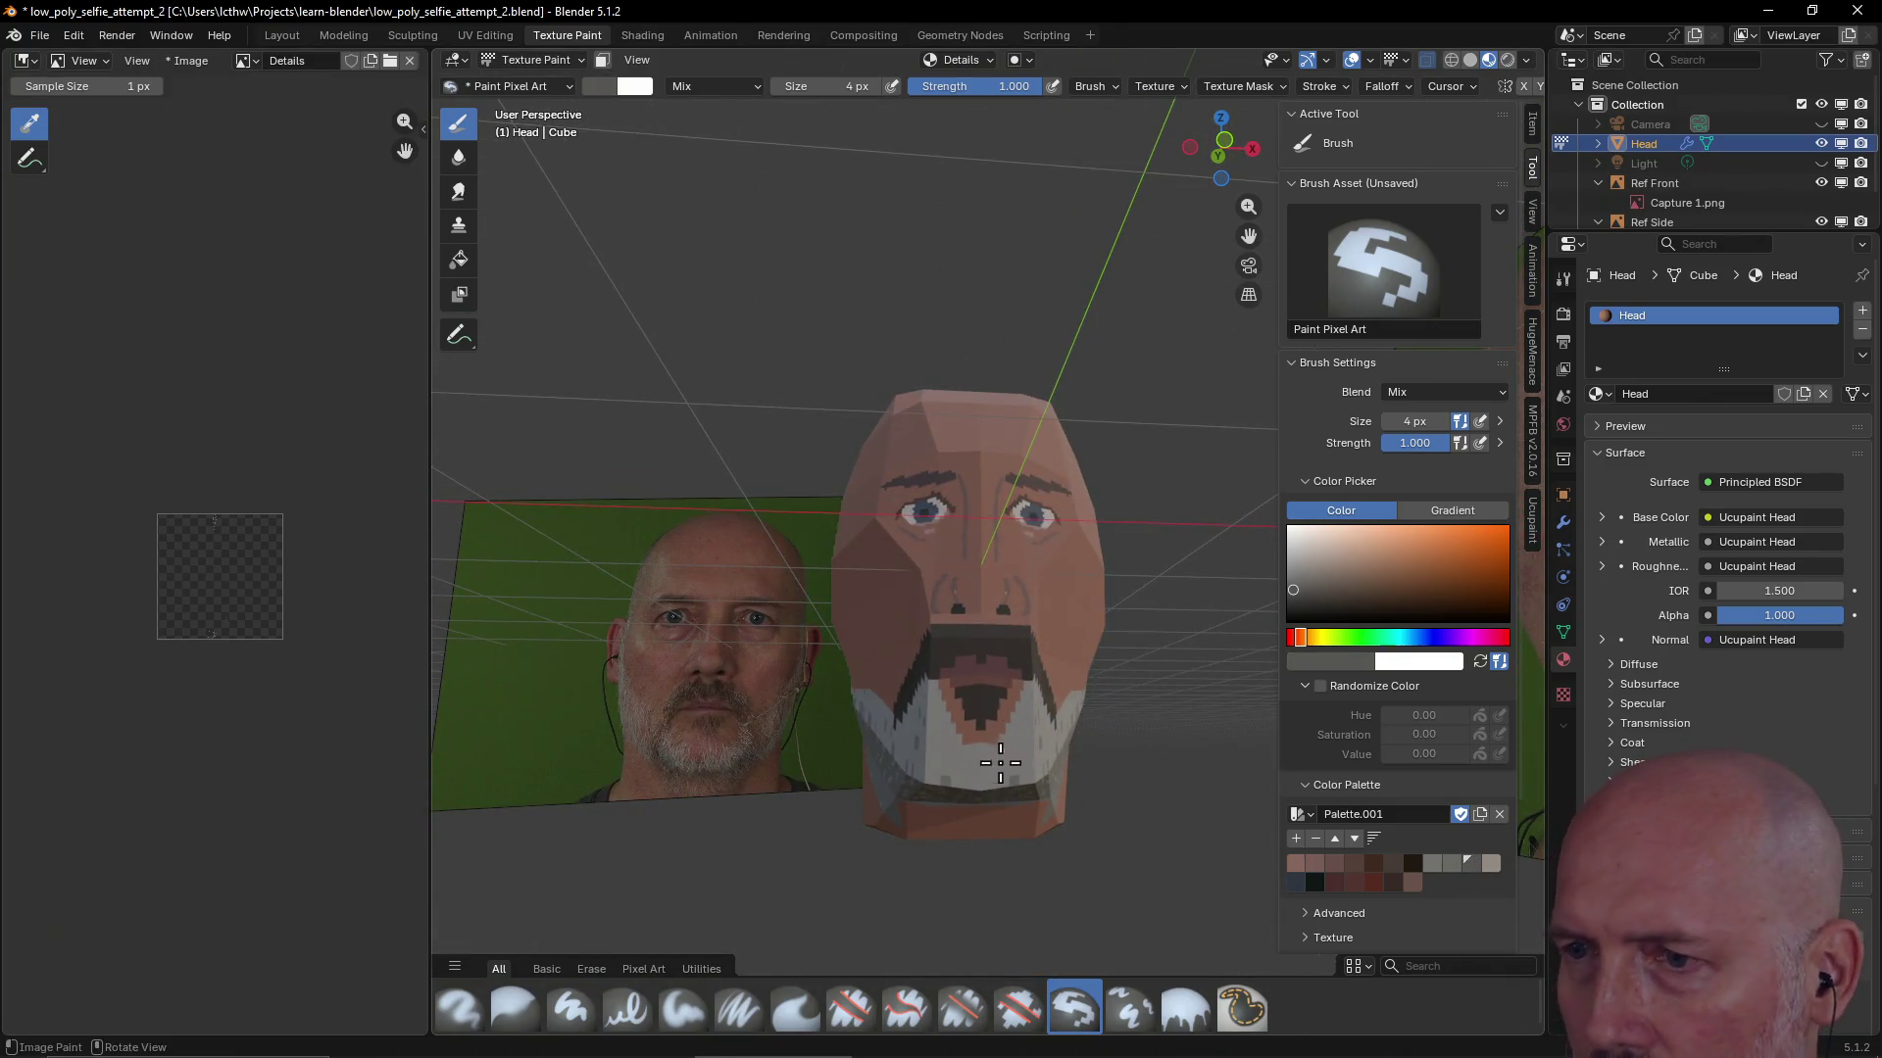
mouse_move(946, 759)
left_mouse_down()
mouse_move(989, 791)
mouse_move(1024, 782)
left_mouse_up()
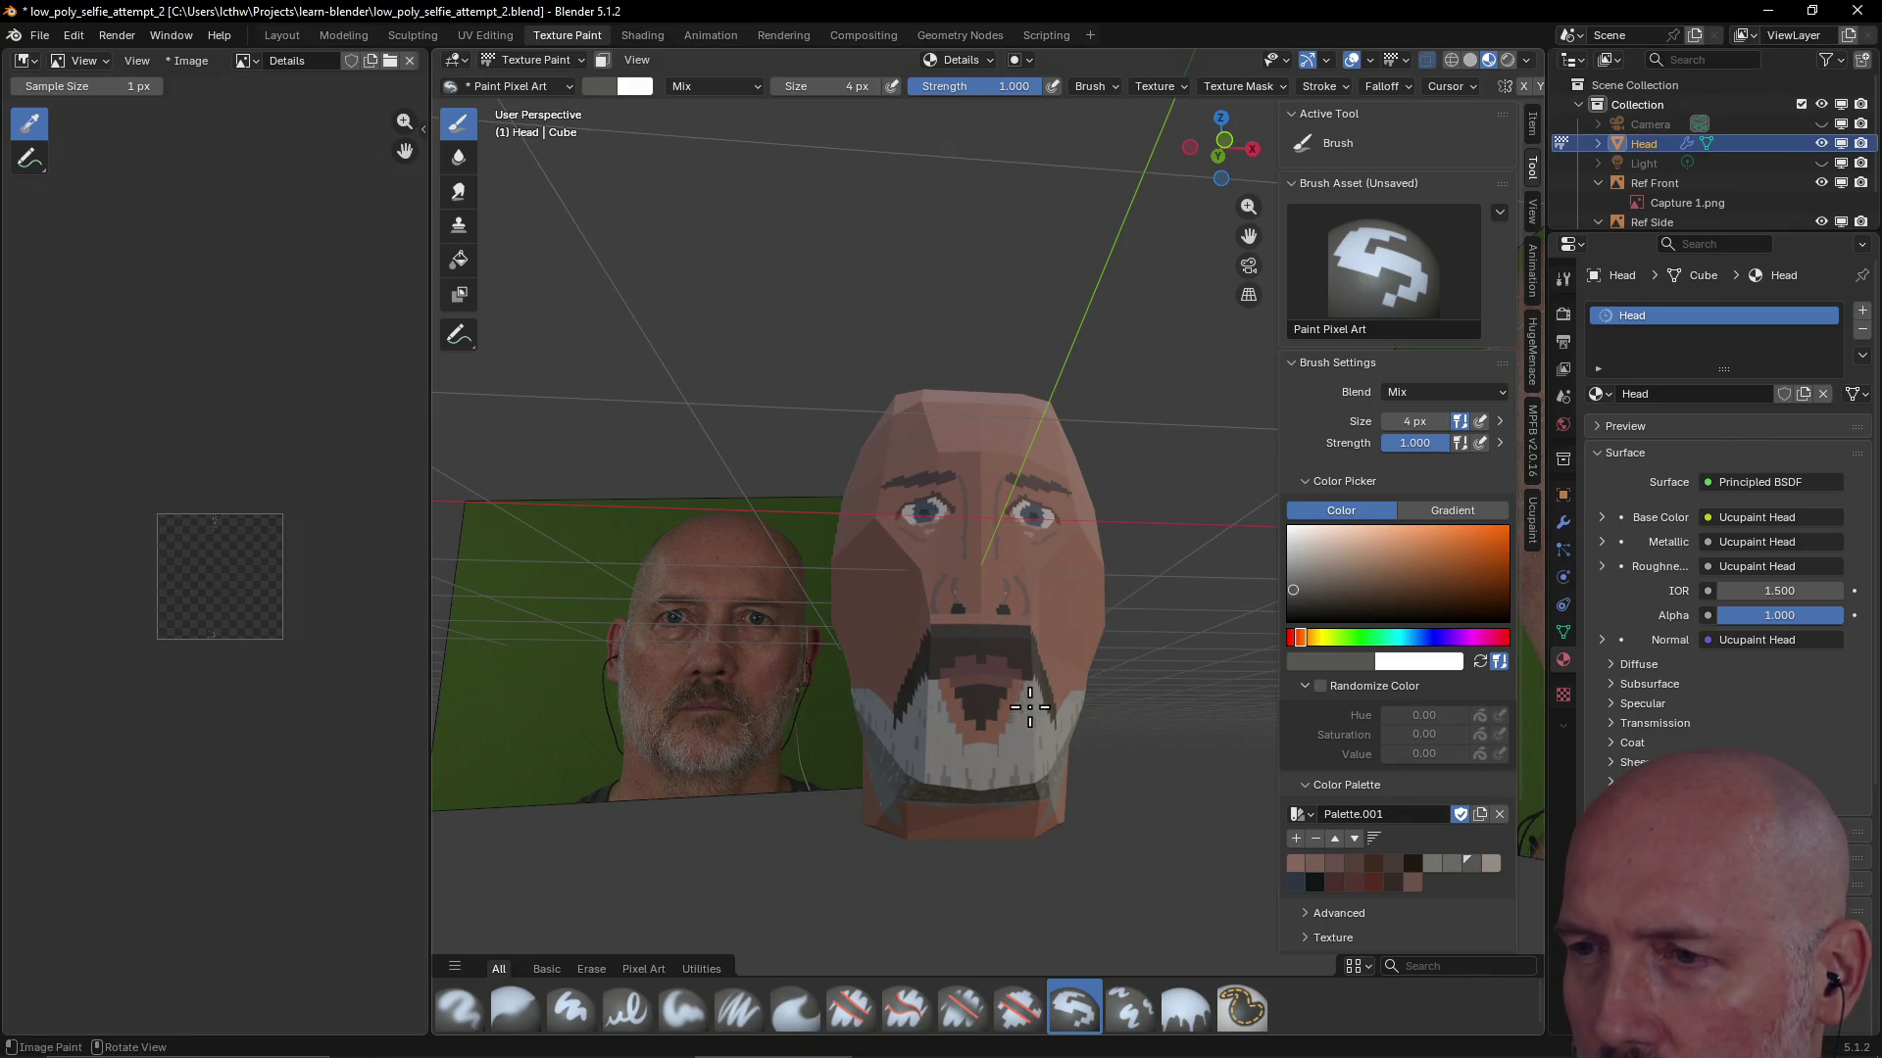
middle_click_drag(1029, 707, 976, 737)
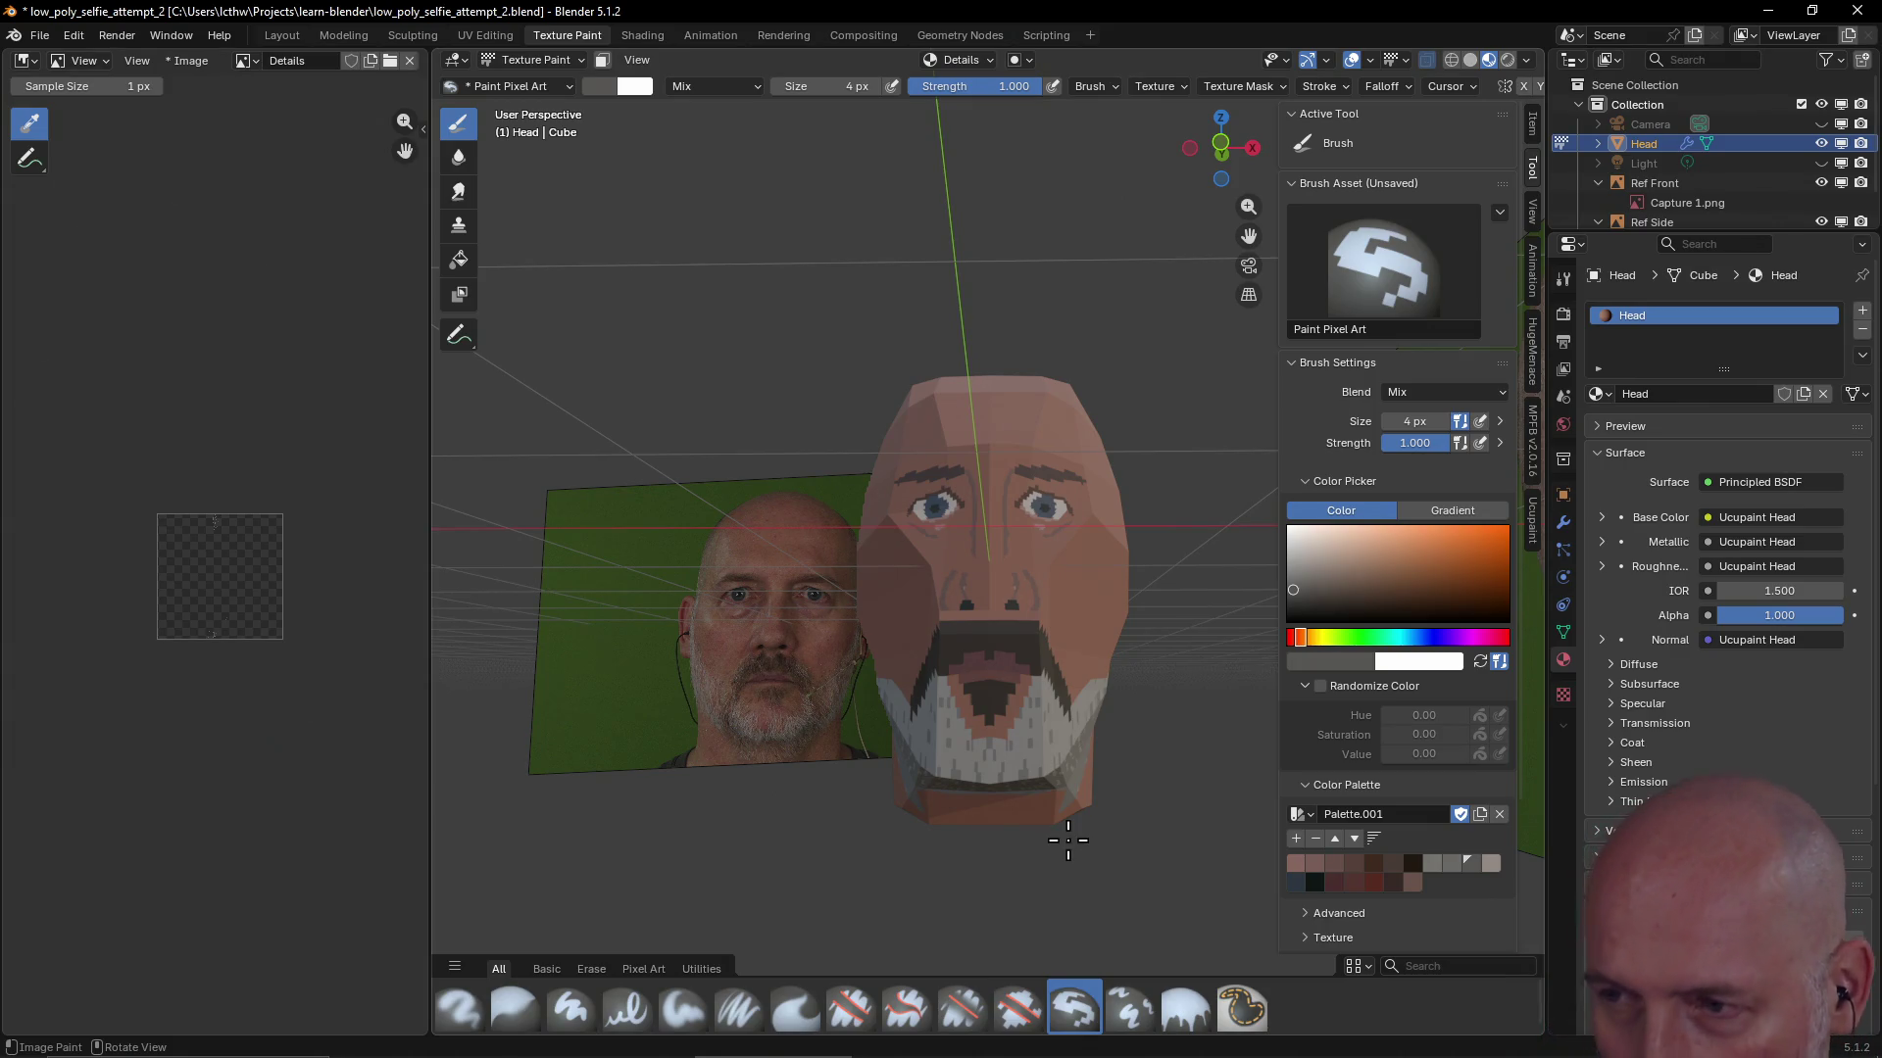
mouse_move(1068, 840)
middle_mouse_down()
mouse_move(1127, 589)
mouse_move(1058, 672)
mouse_move(1216, 644)
mouse_move(933, 661)
mouse_move(869, 628)
mouse_move(1117, 672)
mouse_move(1063, 652)
mouse_move(1110, 665)
mouse_move(1181, 643)
mouse_move(1146, 676)
mouse_move(1181, 706)
mouse_move(1317, 690)
mouse_move(1277, 657)
middle_mouse_up()
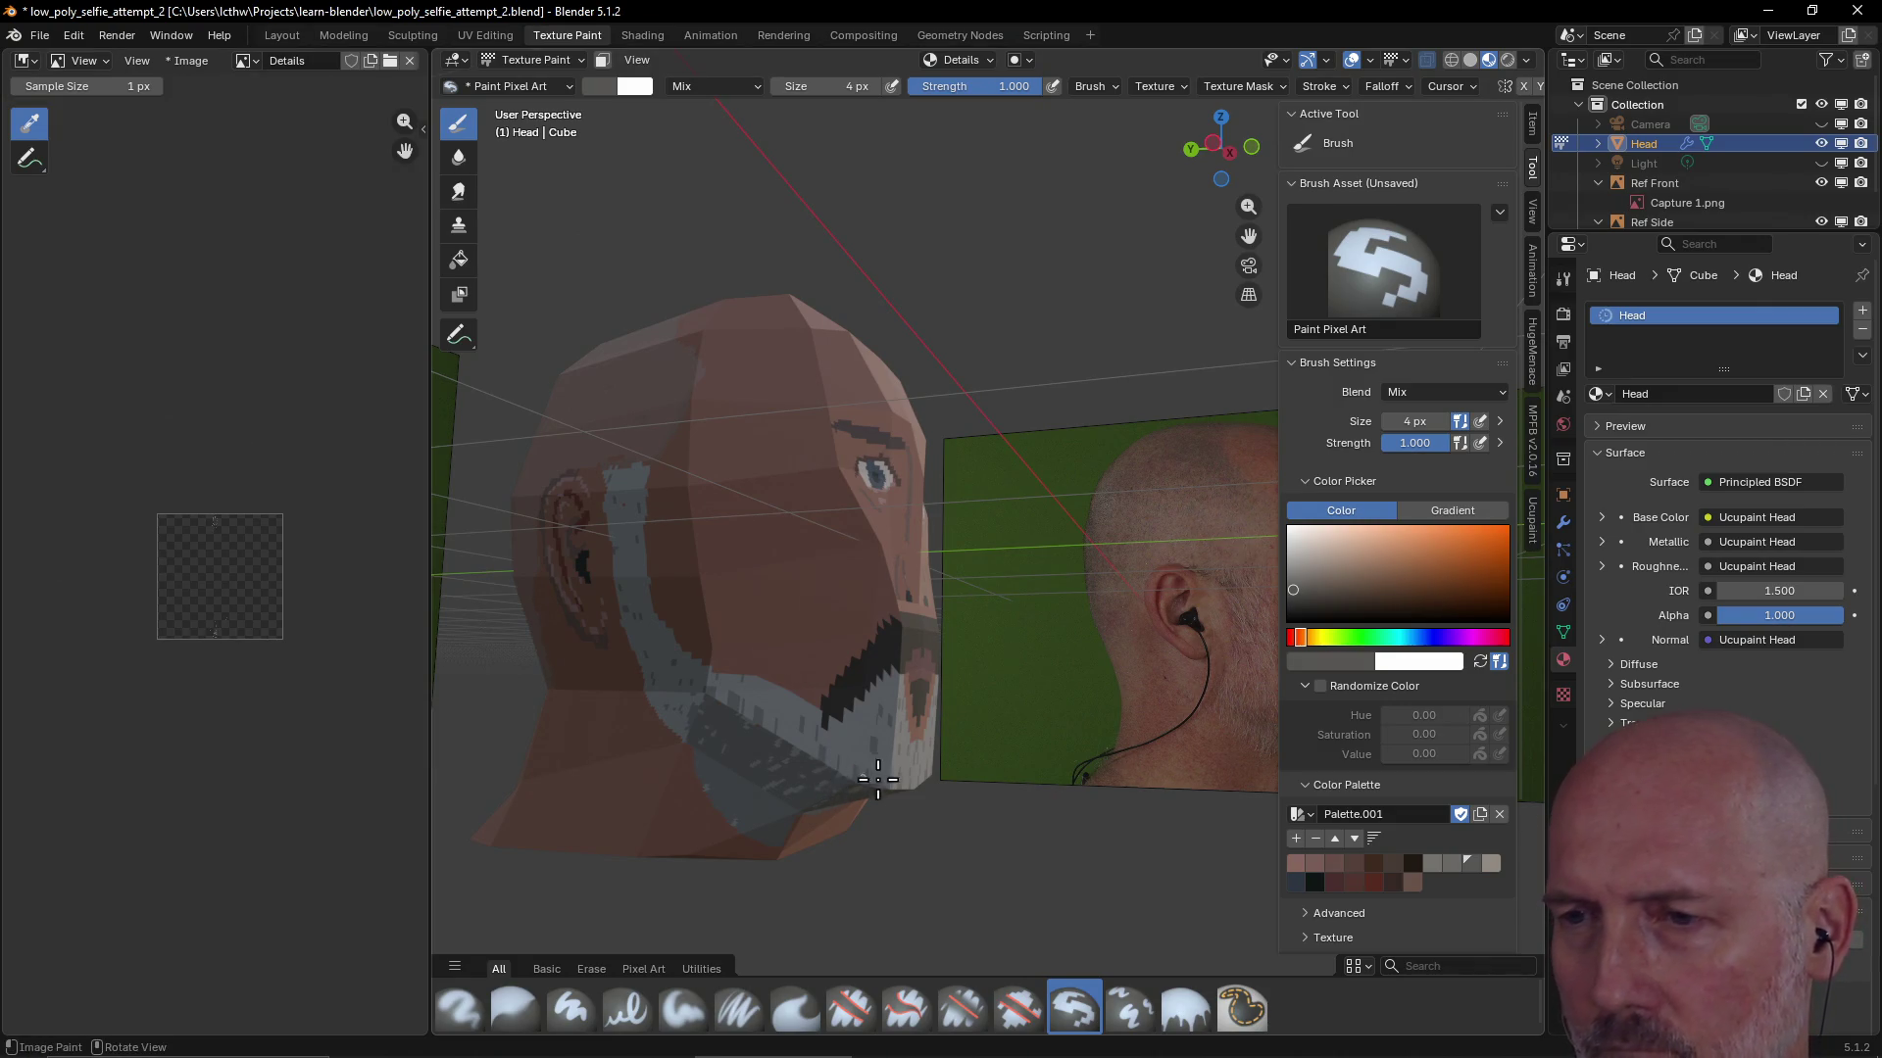
mouse_move(891, 731)
middle_mouse_down()
mouse_move(770, 761)
mouse_move(749, 685)
mouse_move(986, 731)
mouse_move(925, 790)
mouse_move(1015, 758)
mouse_move(940, 772)
mouse_move(1035, 794)
mouse_move(1081, 721)
mouse_move(1113, 742)
mouse_move(1162, 716)
mouse_move(1029, 735)
mouse_move(1130, 738)
mouse_move(896, 693)
mouse_move(1122, 749)
middle_mouse_up()
left_click(1394, 865)
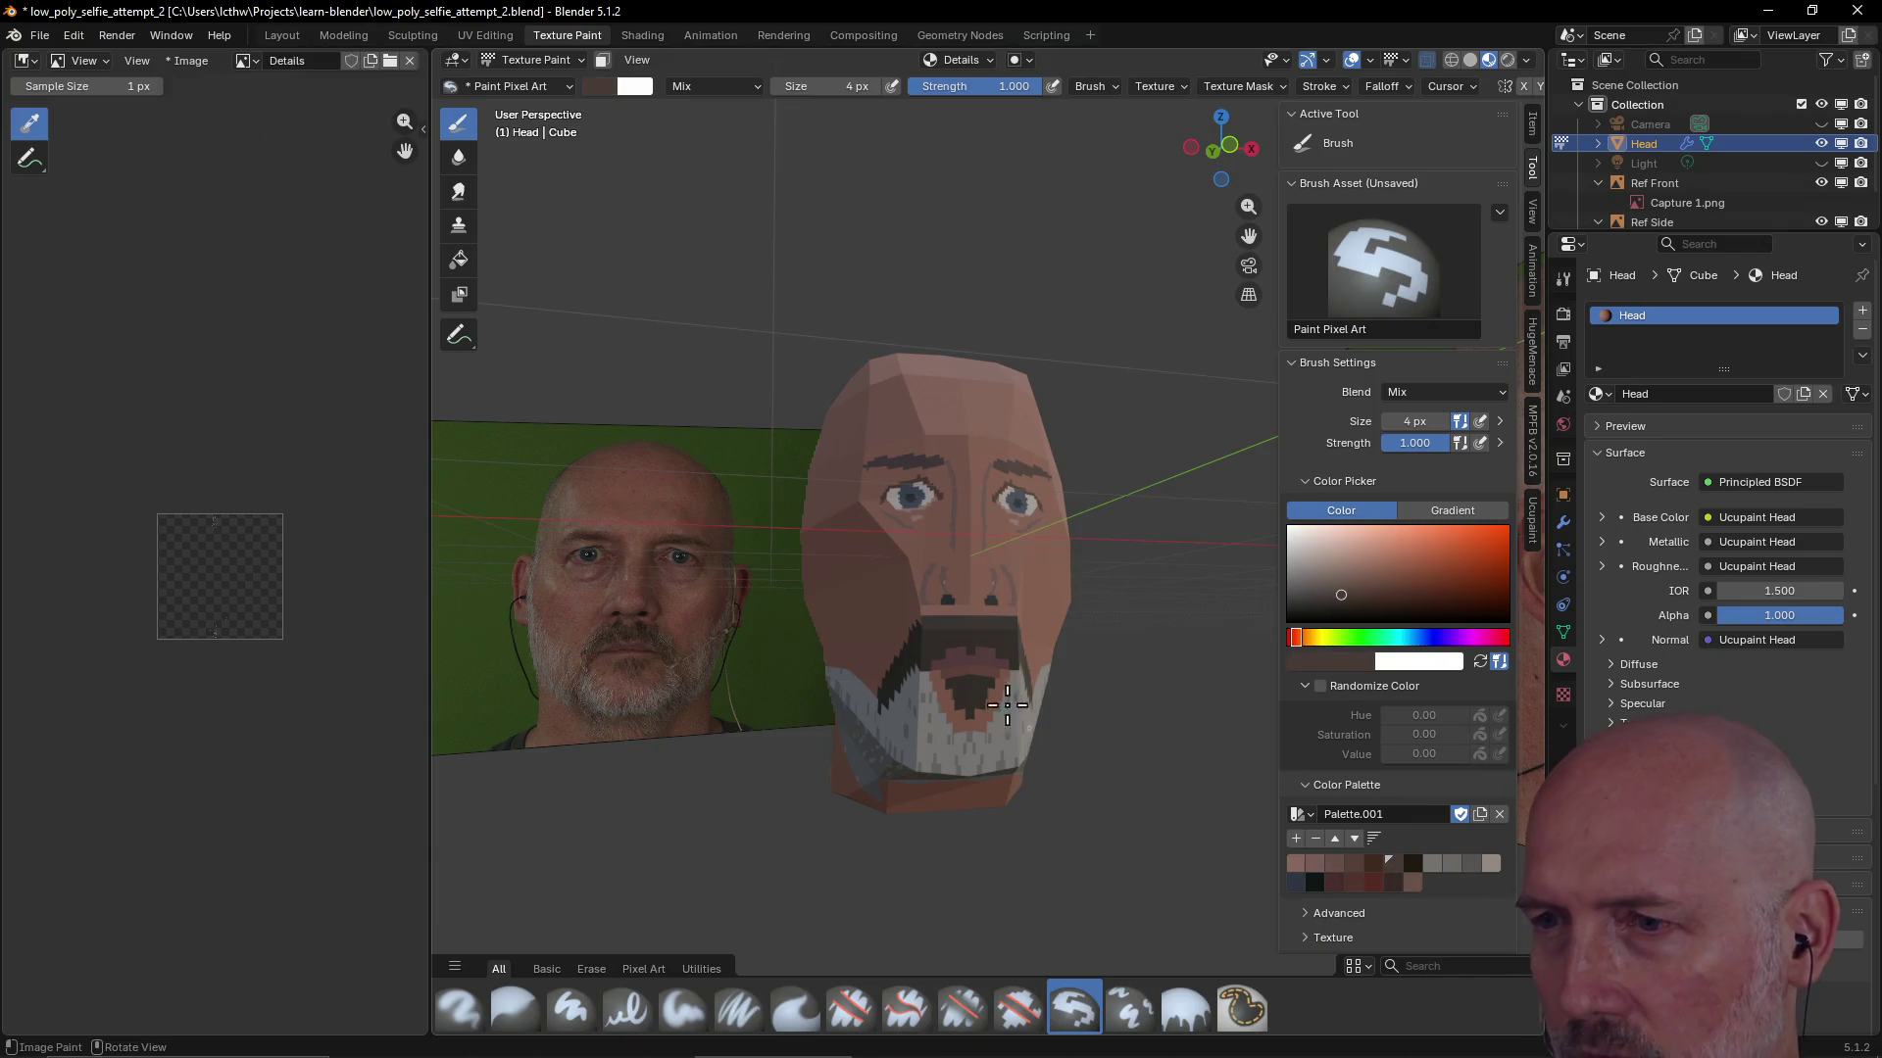
Paint dark brown strokes for the mustache and a line down into the beard
left_click_drag(964, 700, 962, 707)
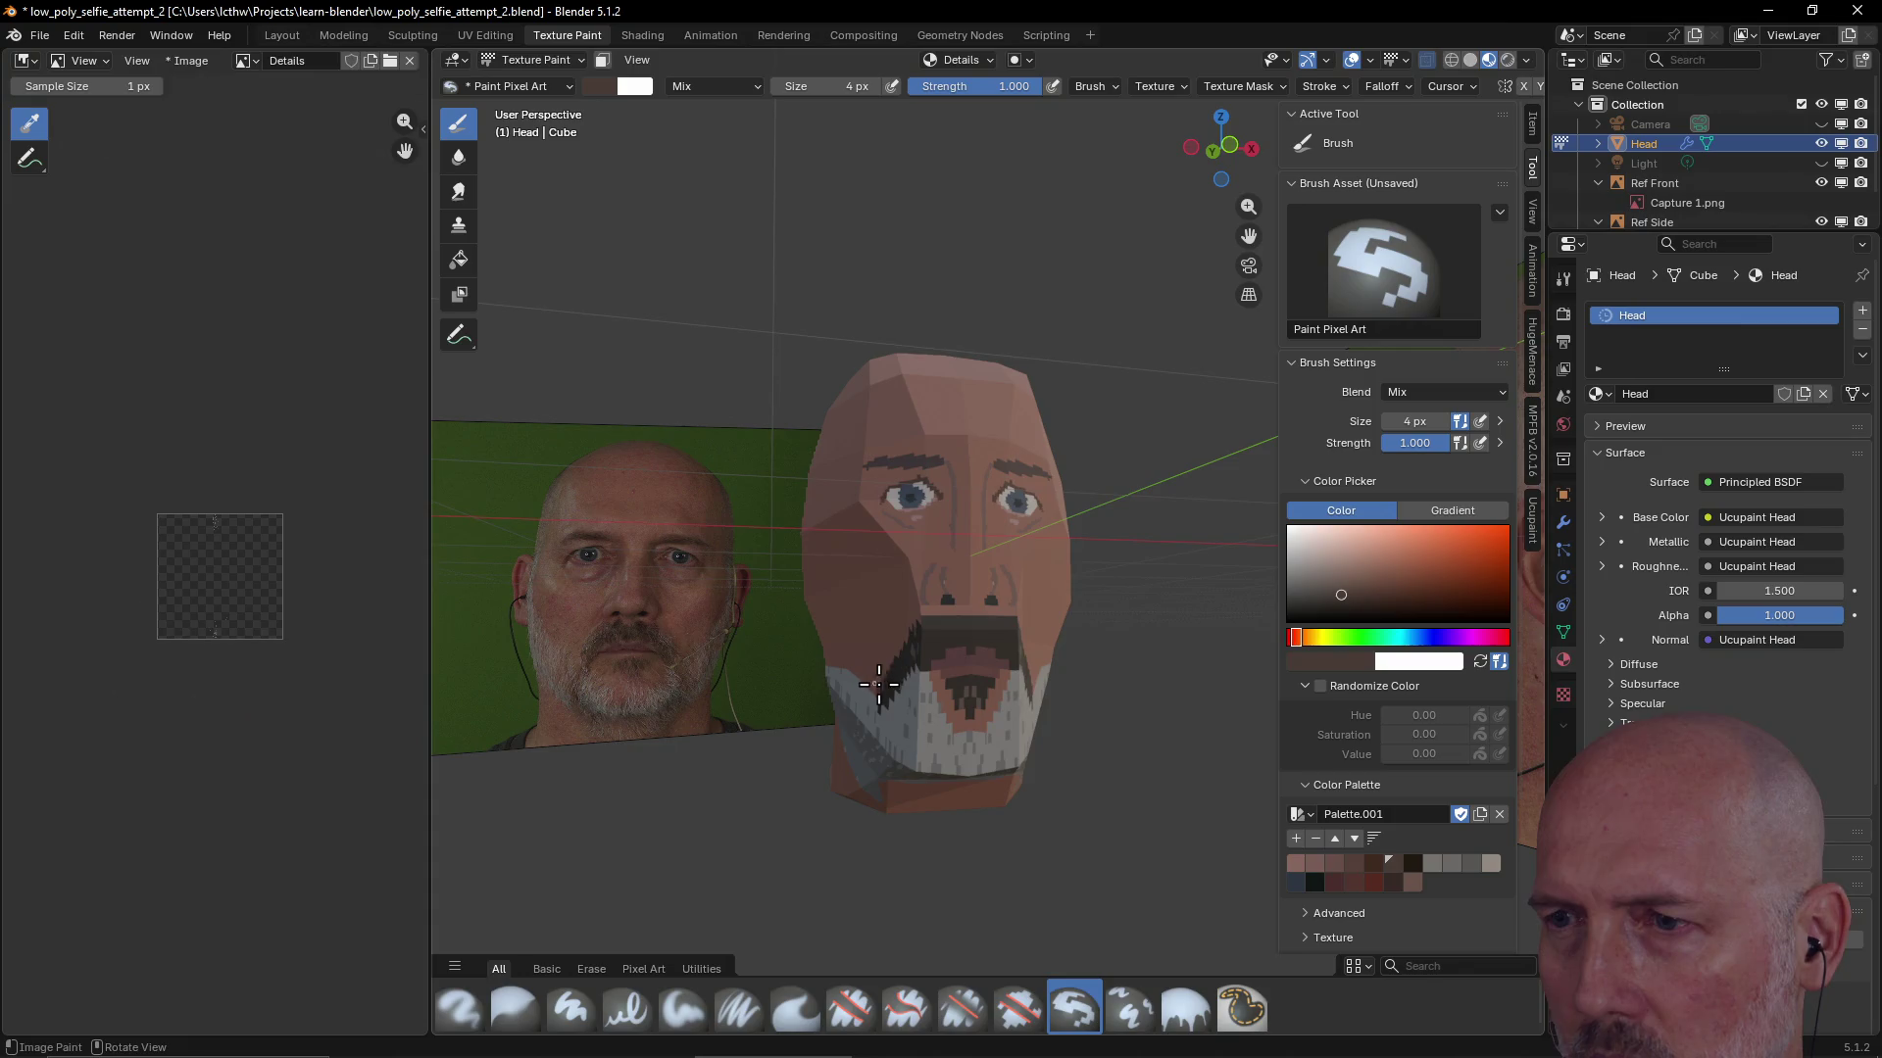
left_click_drag(887, 677, 884, 697)
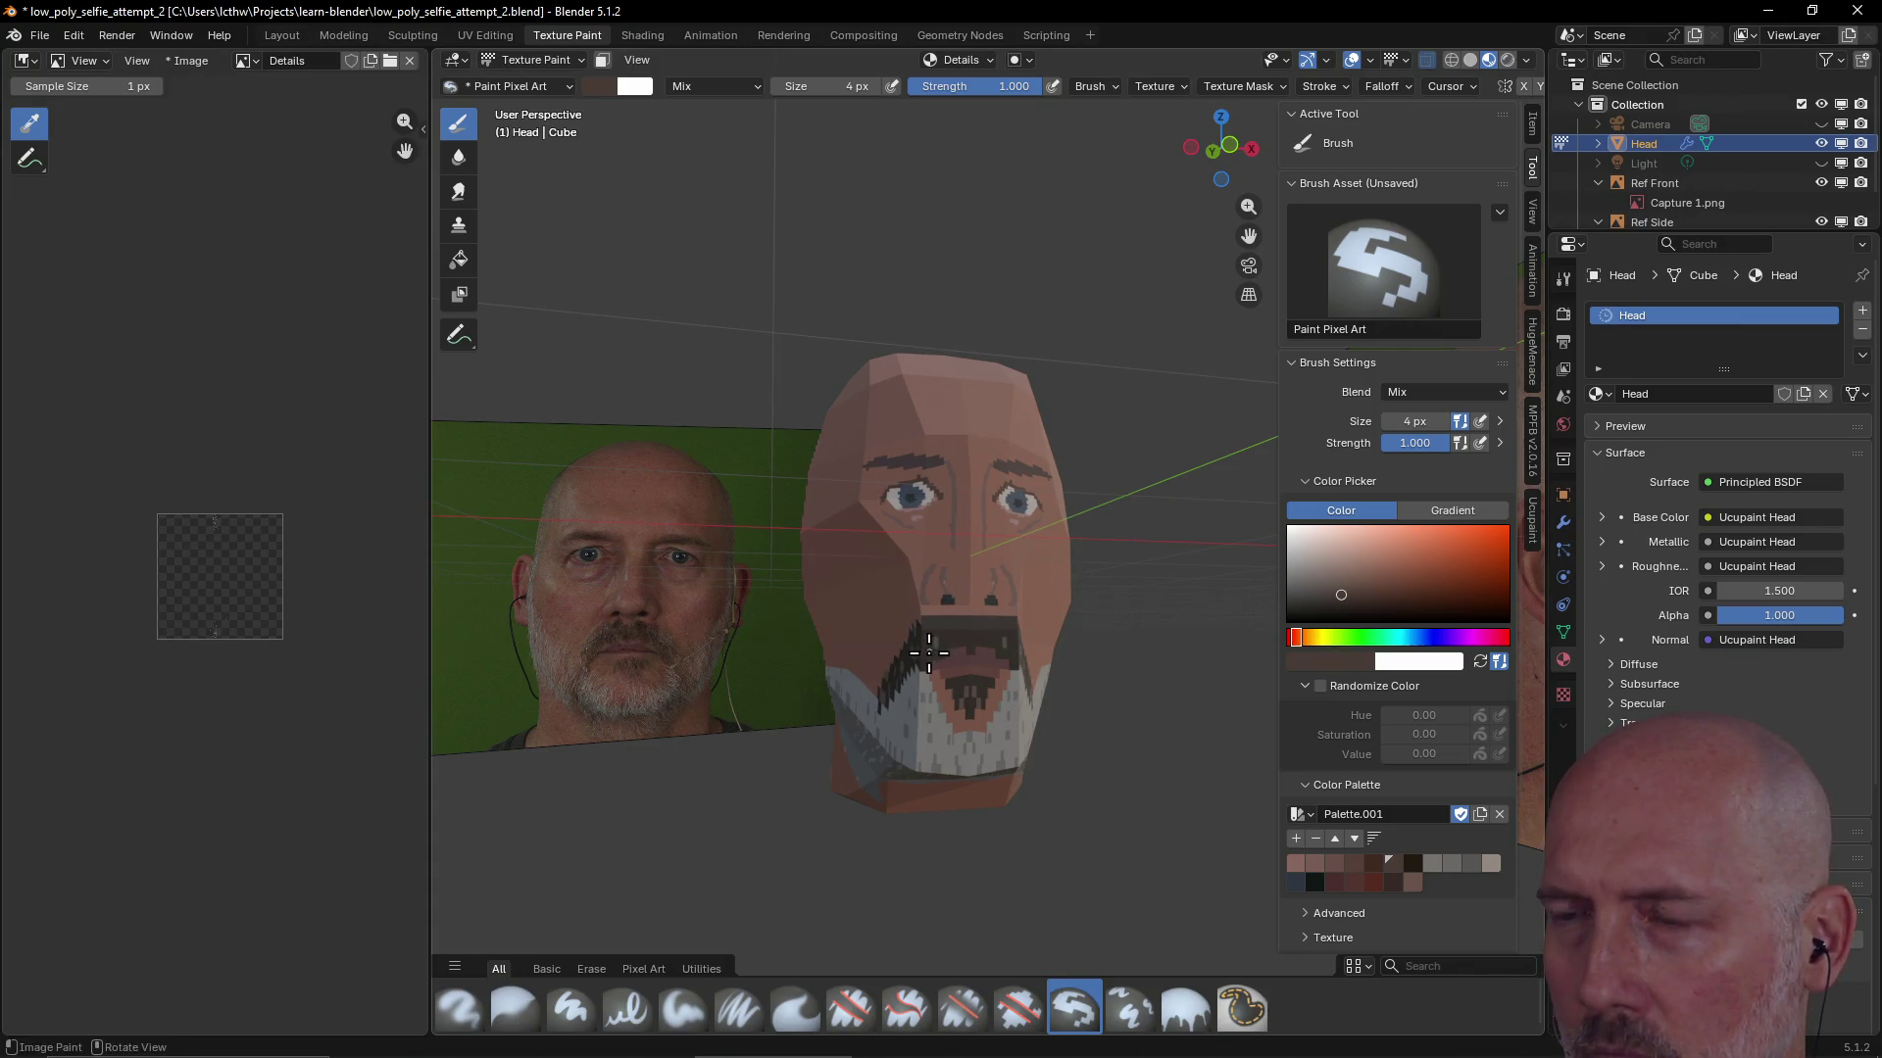
left_click_drag(952, 629, 990, 640)
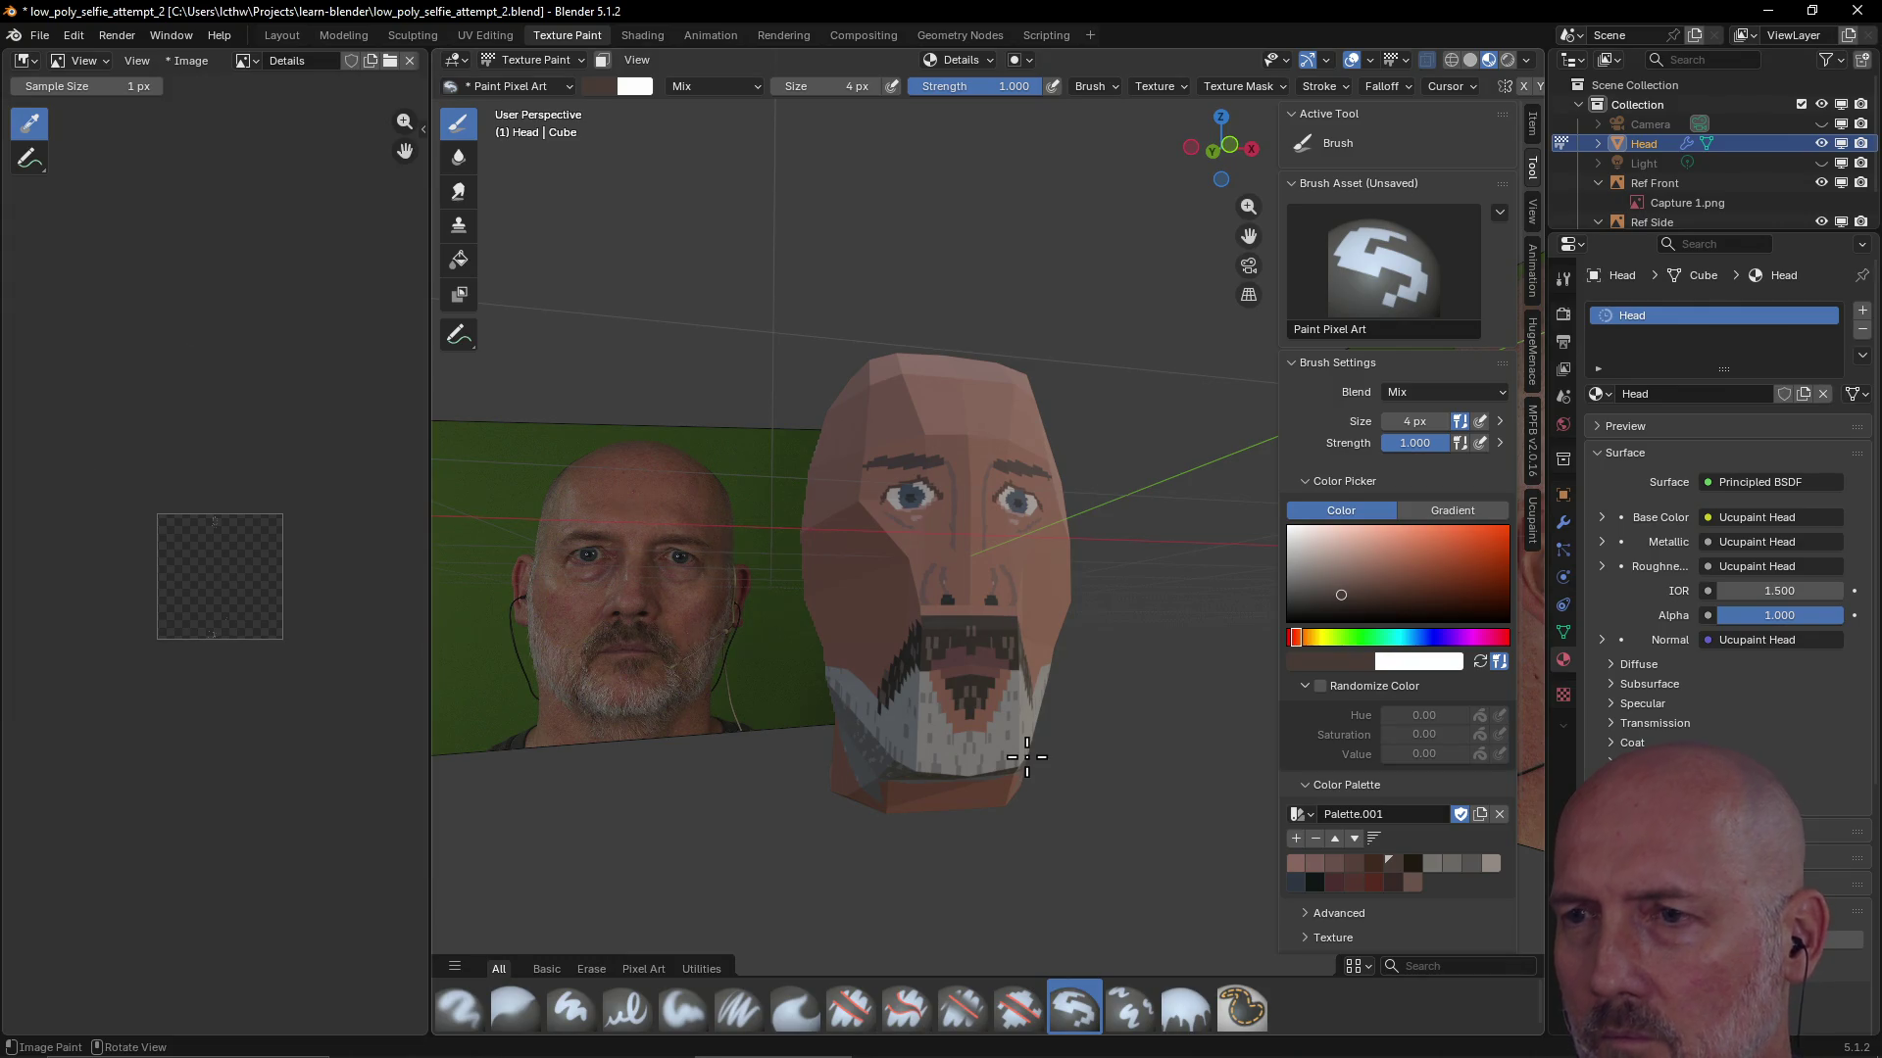
Dab a reddish brown patch on the mustache, then bring back the Ucupaint channels and layers
left_click(1412, 865)
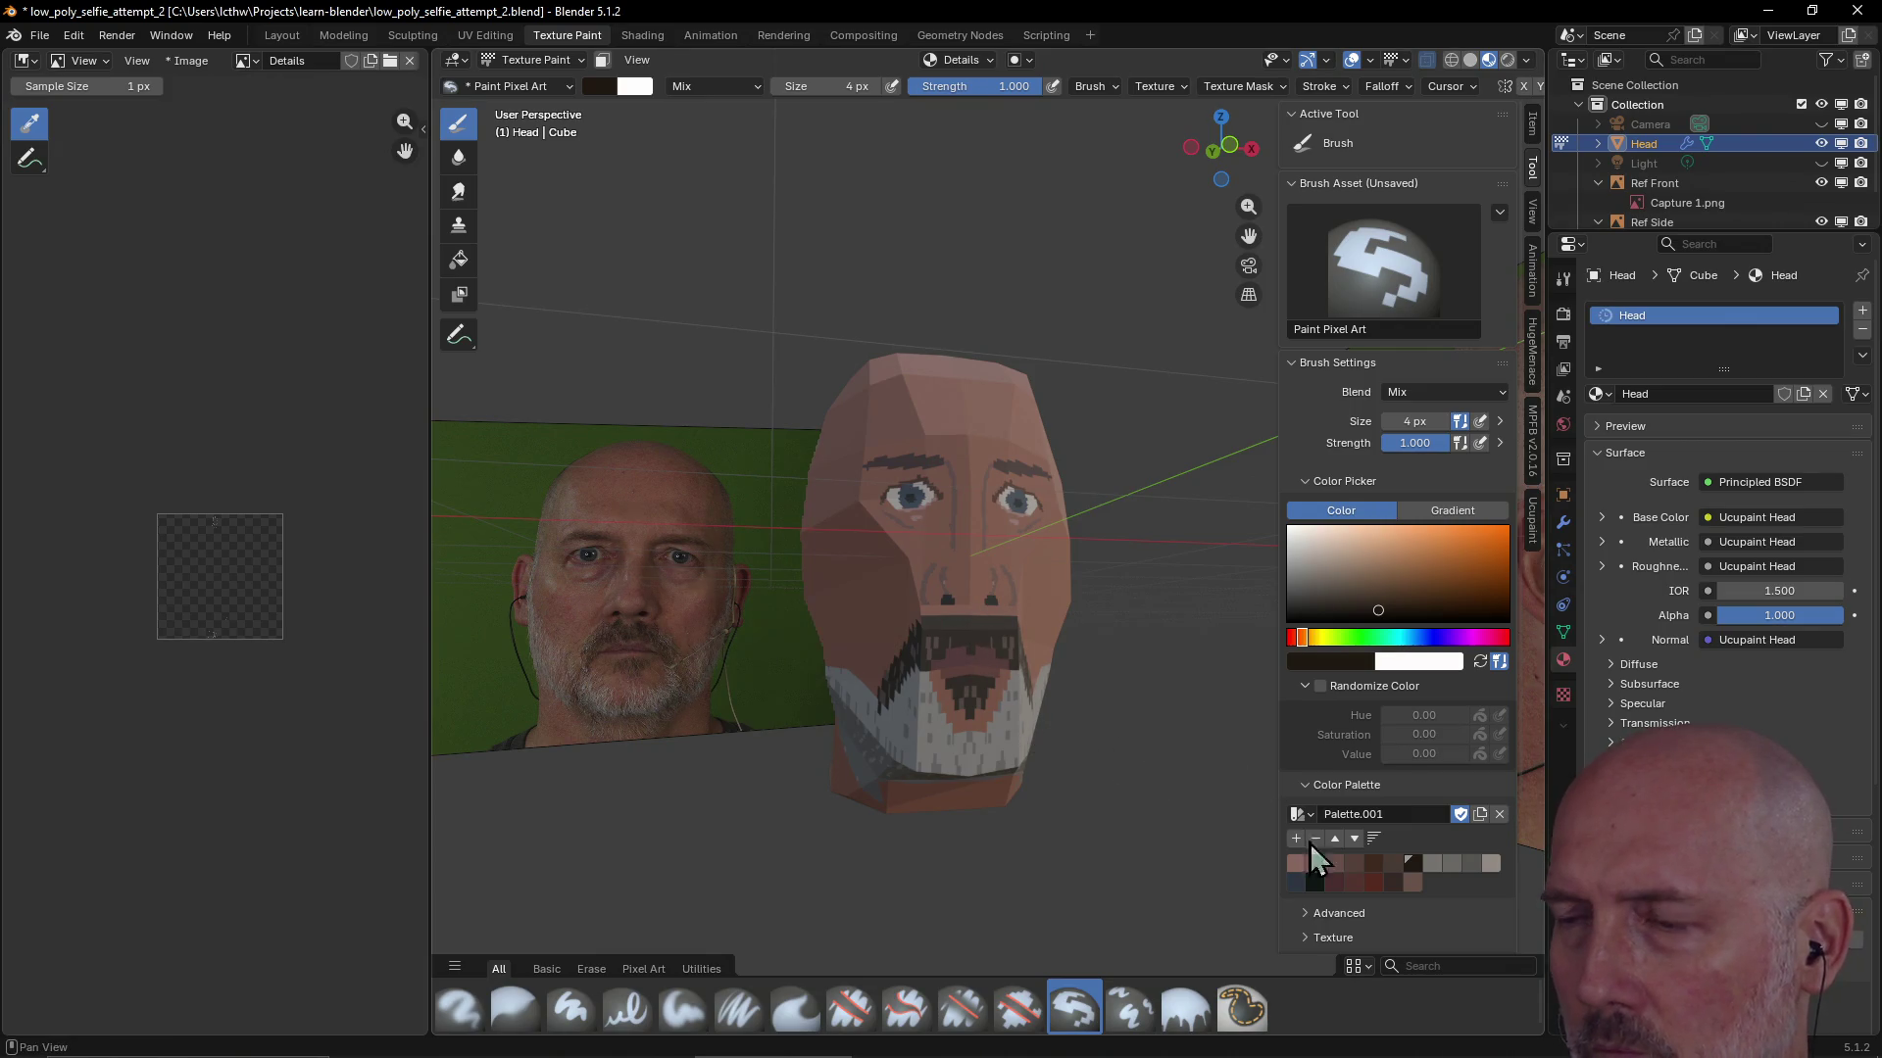
left_click(1391, 865)
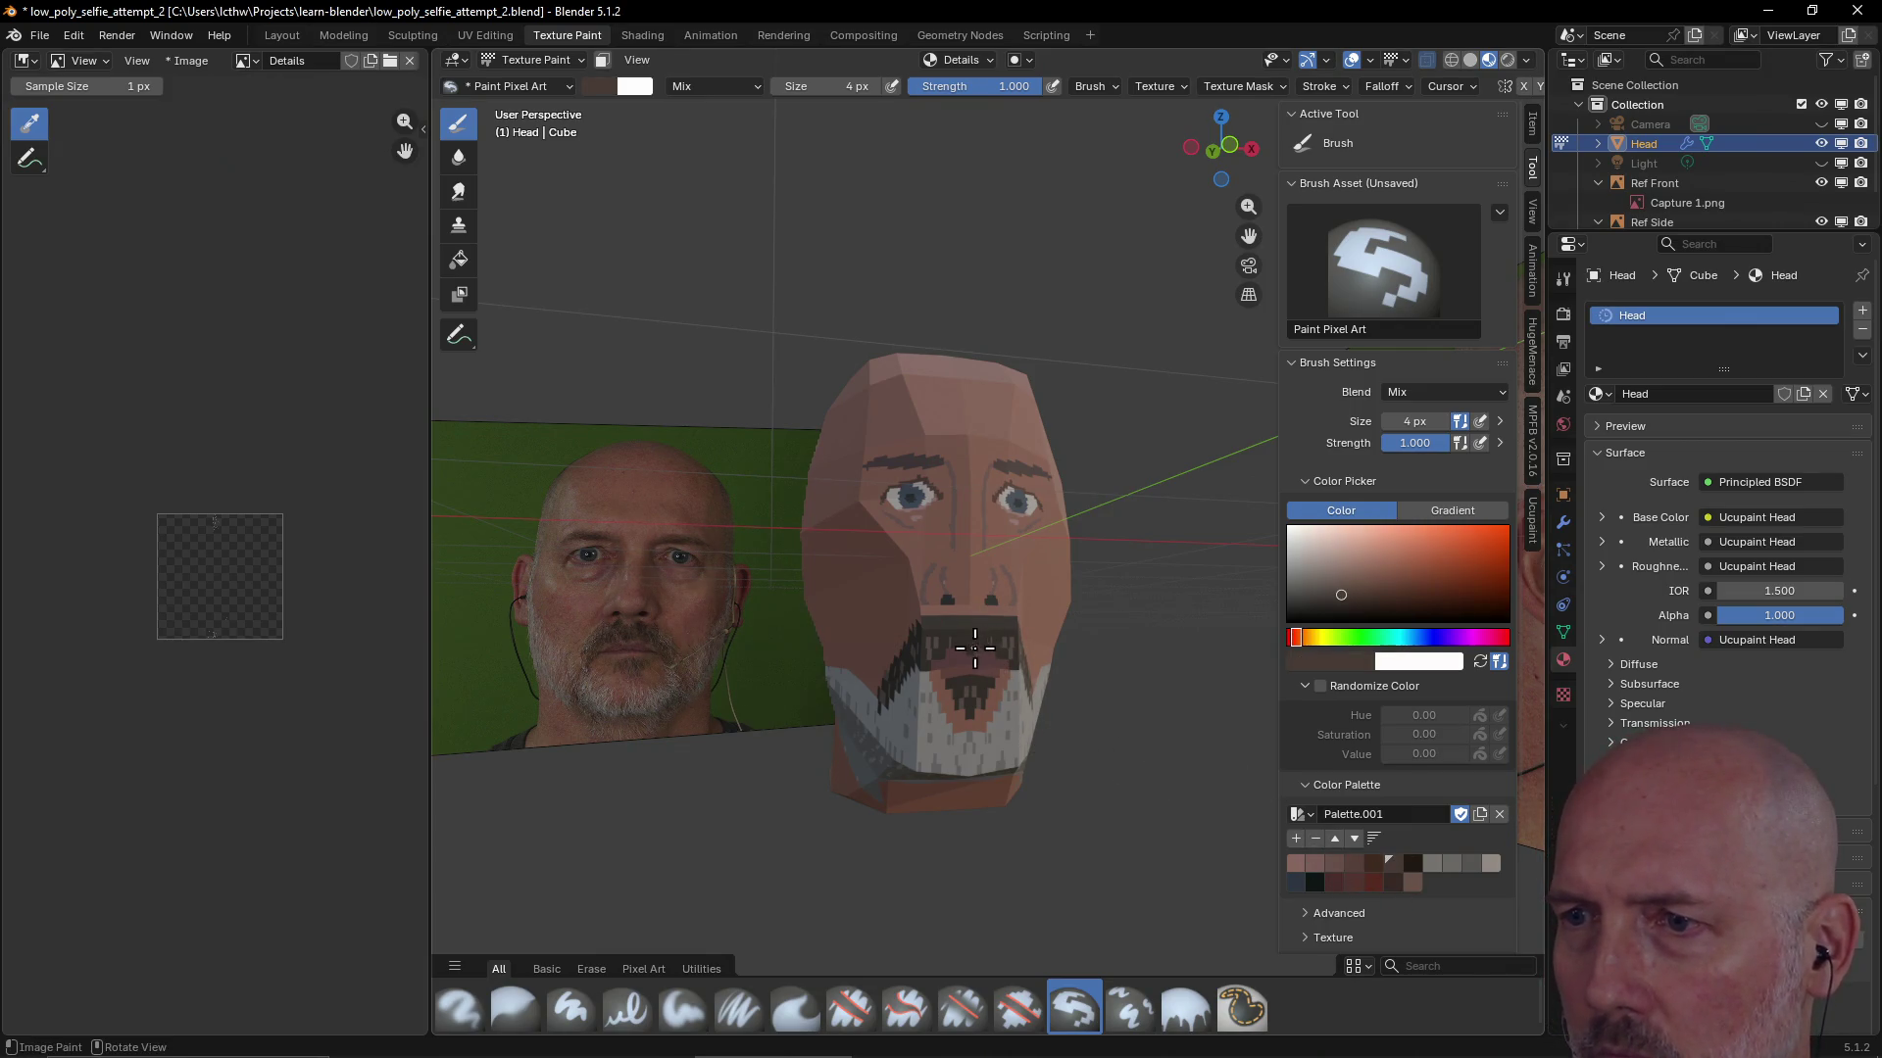
left_click_drag(967, 640, 972, 642)
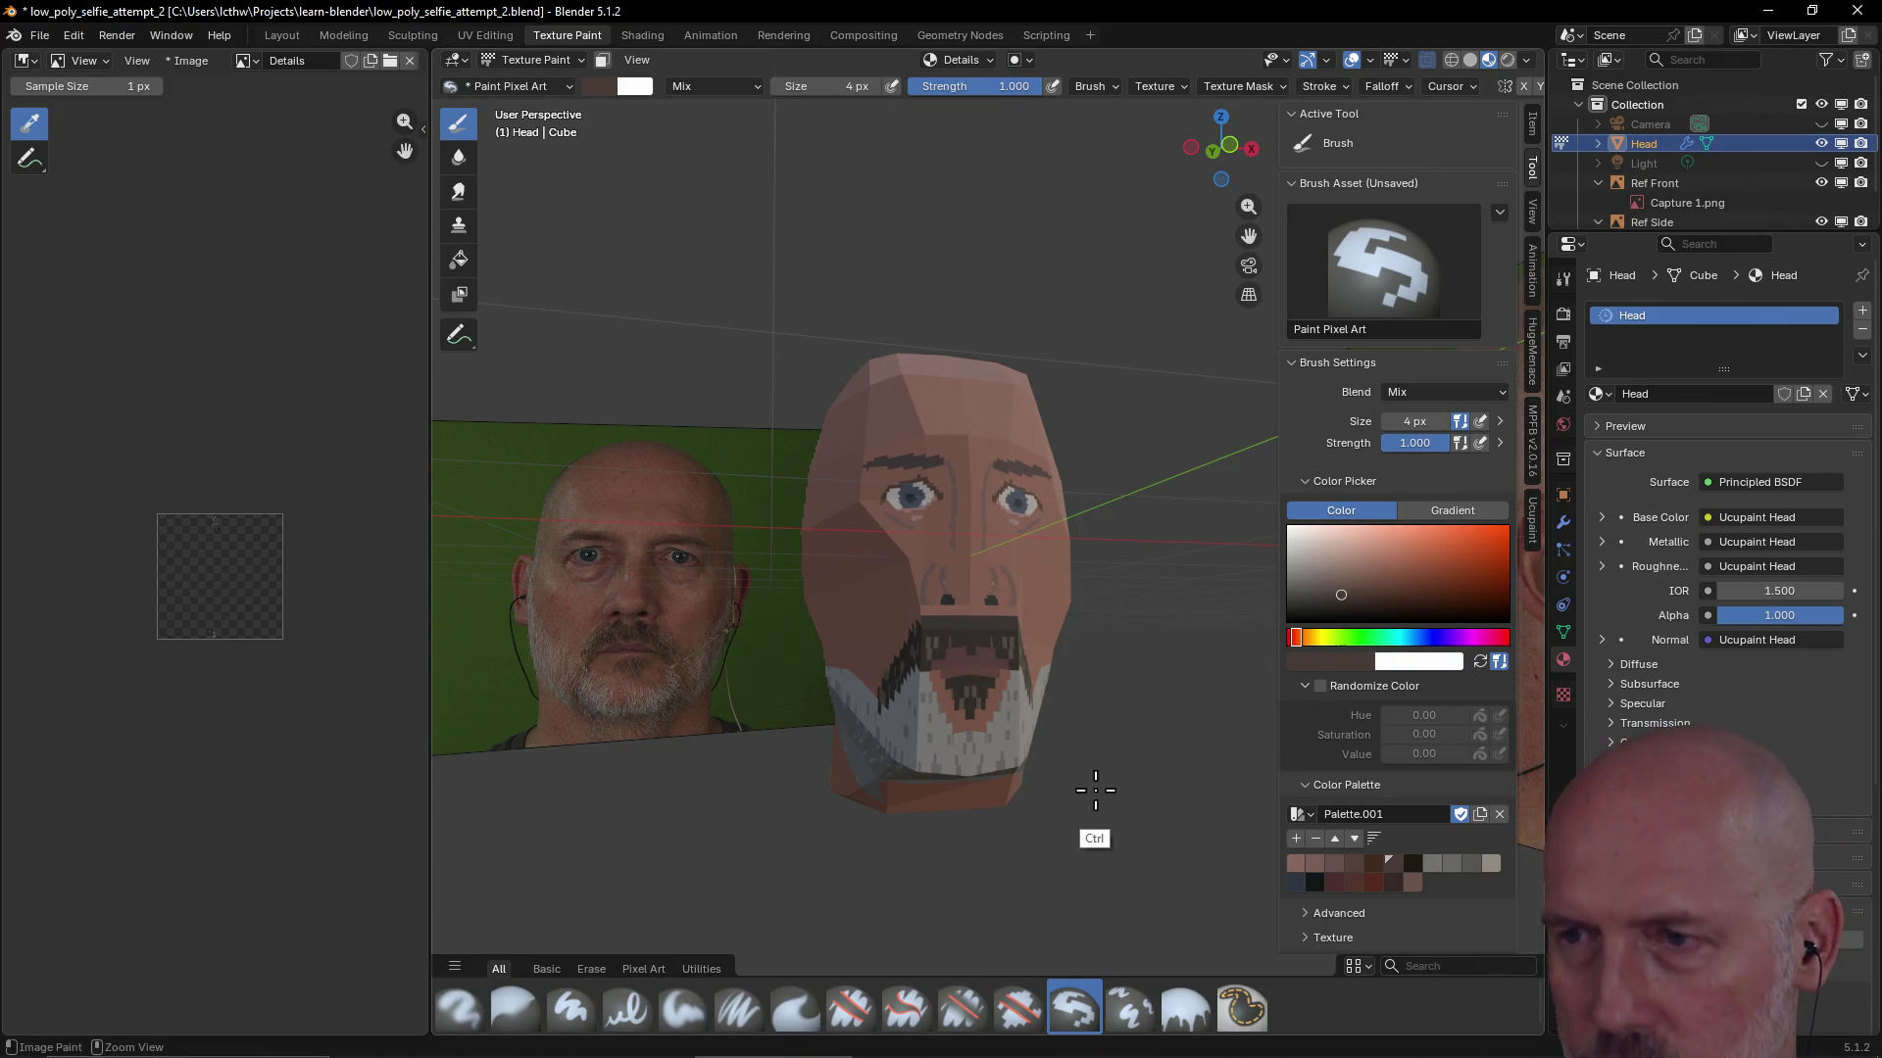
mouse_move(1036, 686)
middle_mouse_down()
mouse_move(955, 658)
mouse_move(917, 698)
middle_mouse_up()
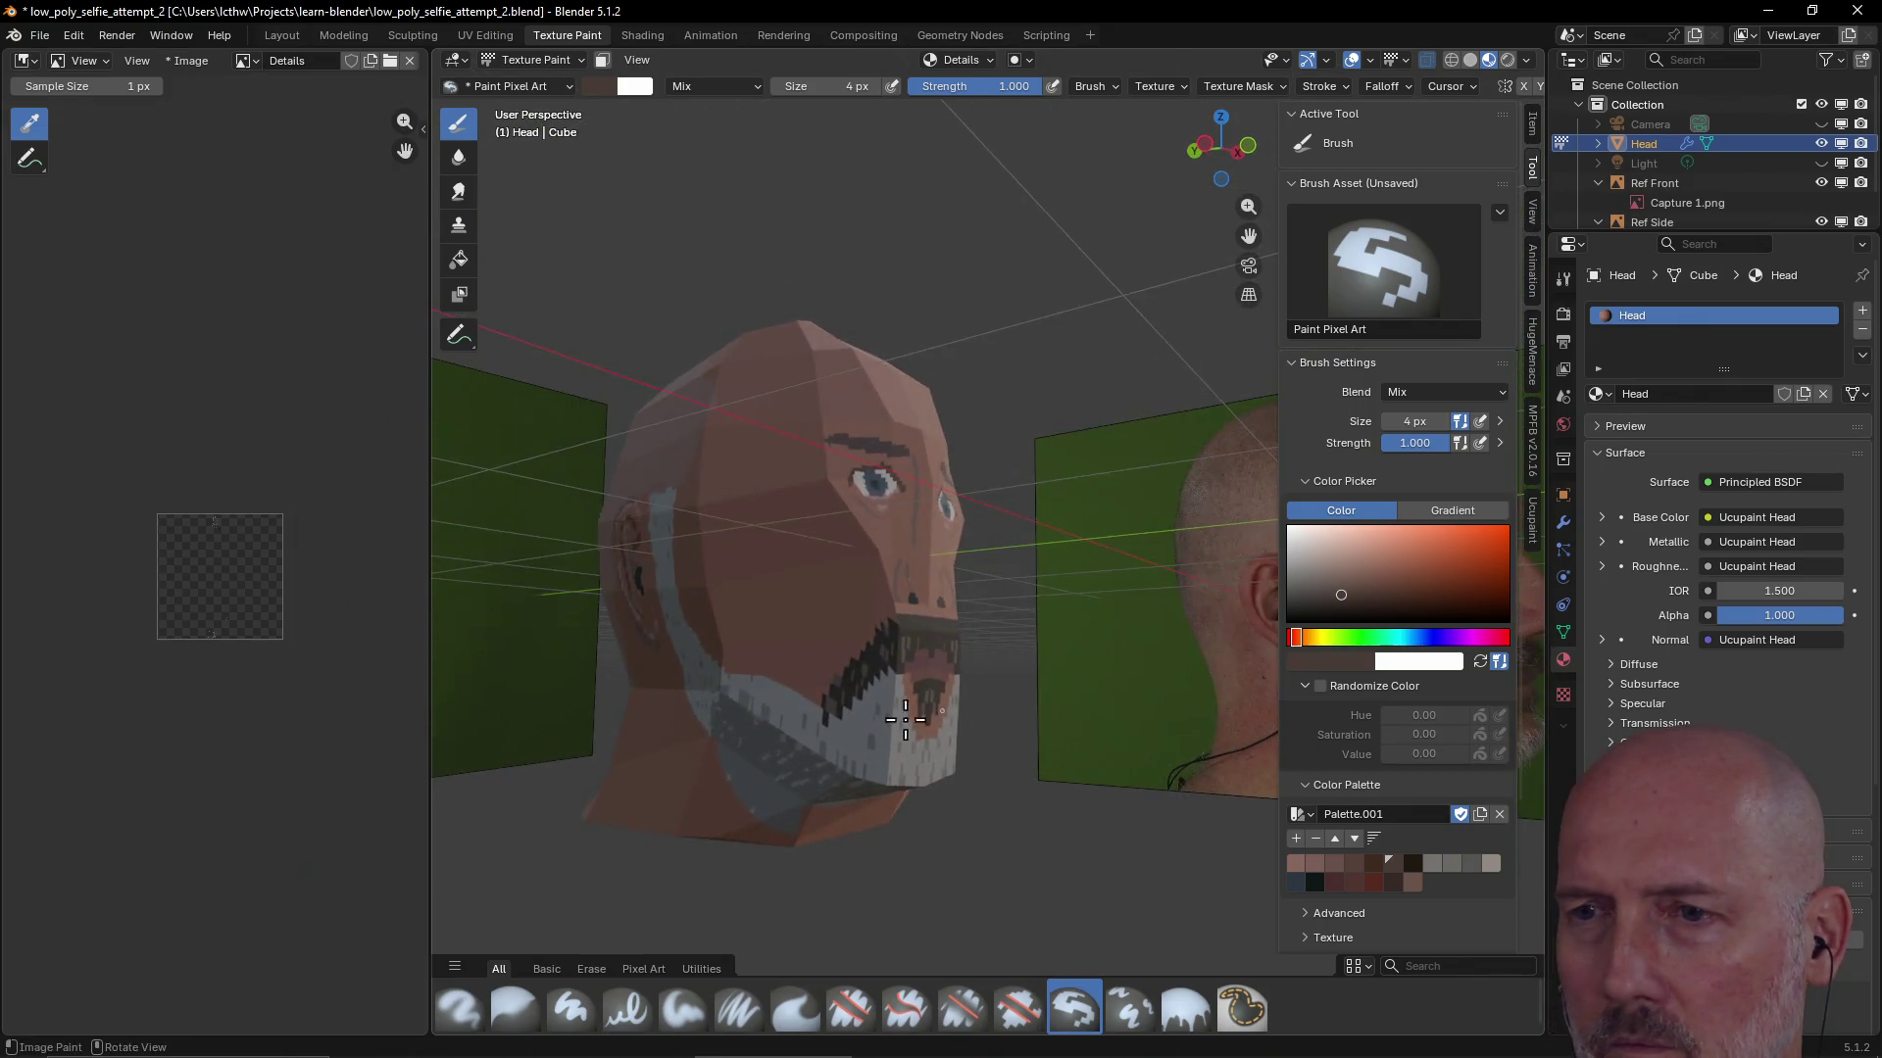
middle_click_drag(917, 699, 854, 686)
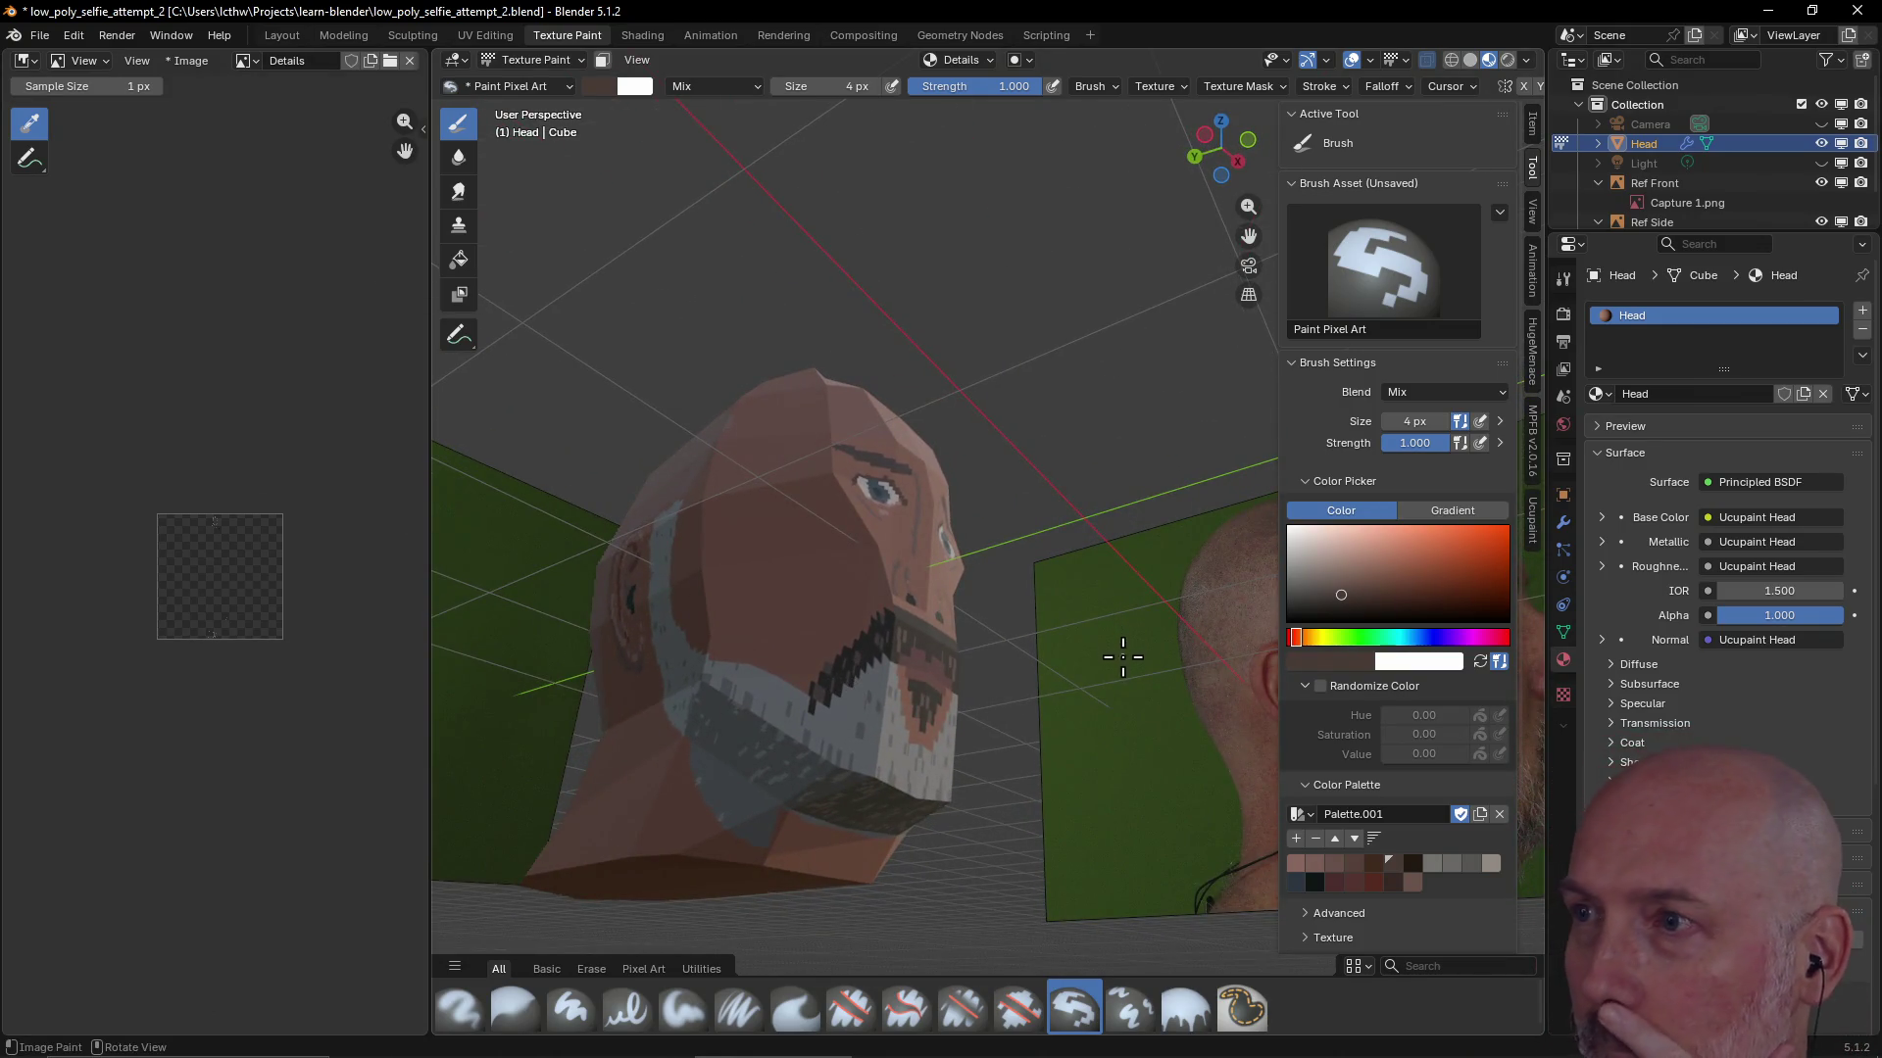
left_click(1534, 536)
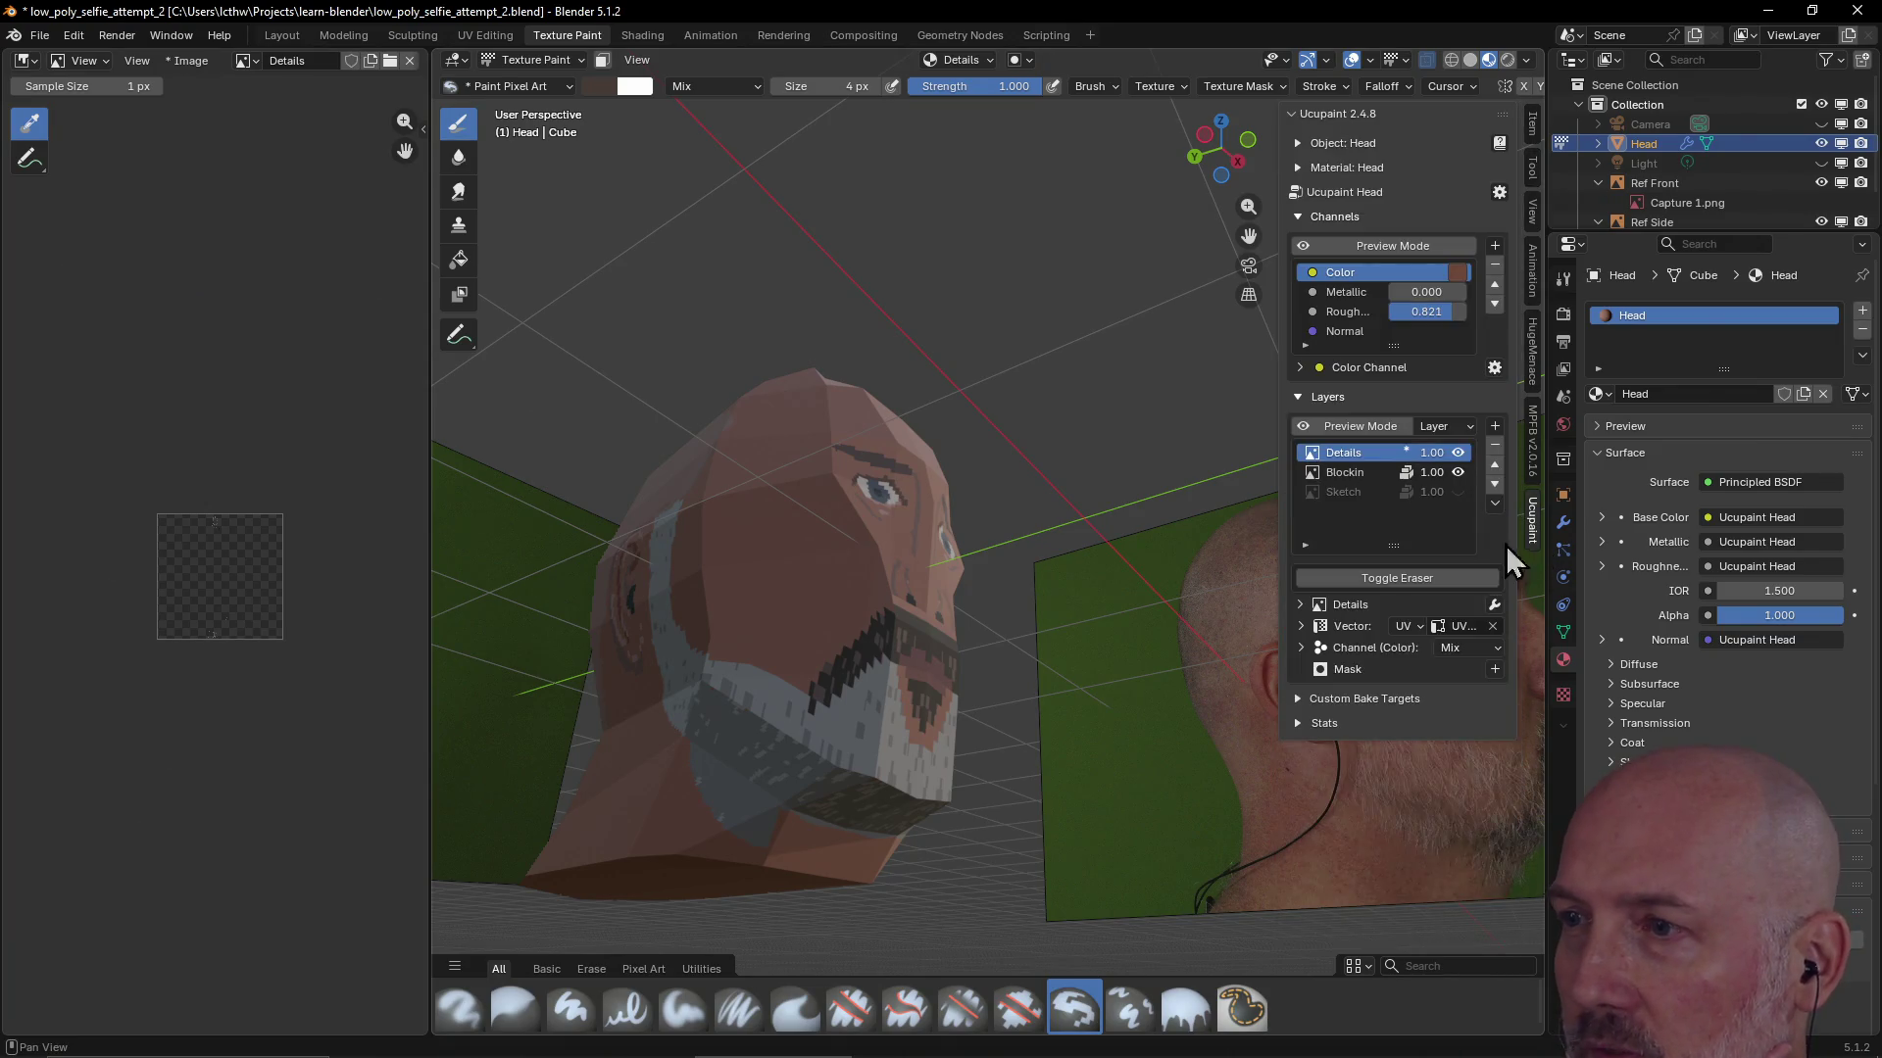
Read the Color channel's base colour hex code in Ucupaint
left_click(1457, 274)
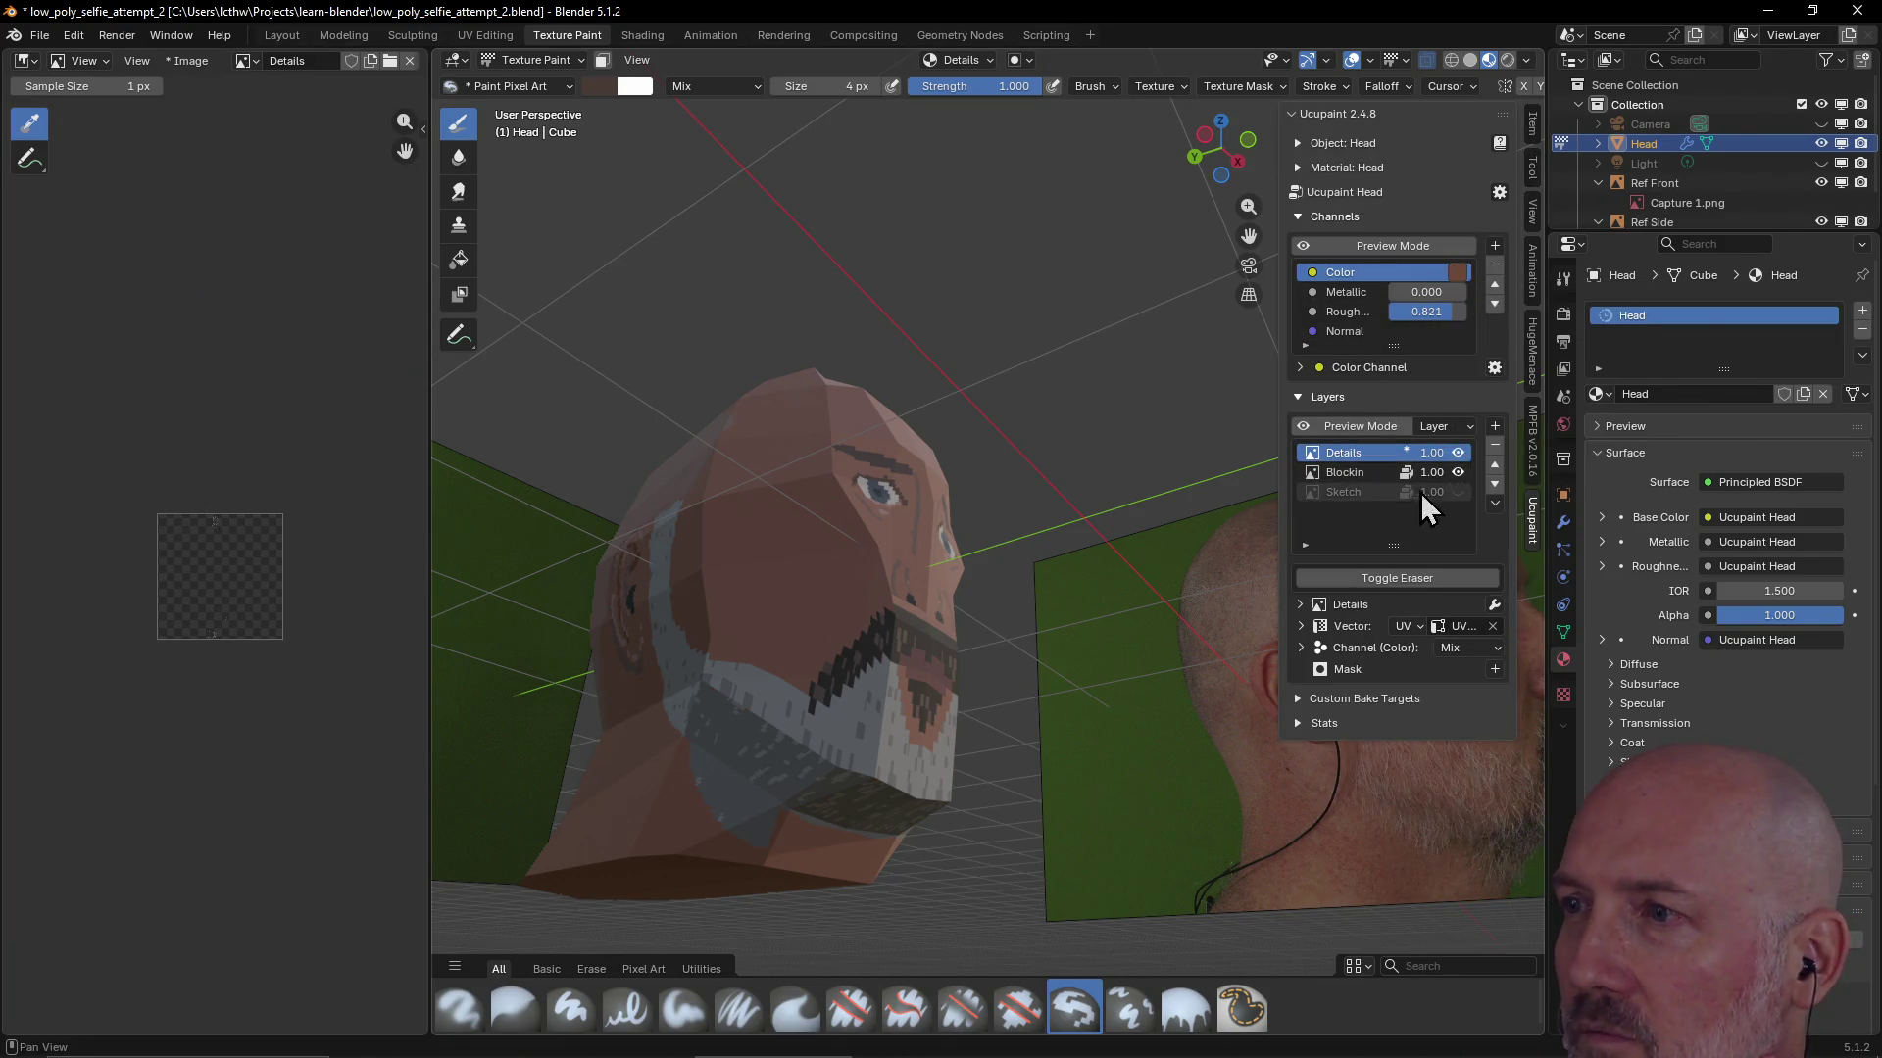
left_click(1461, 271)
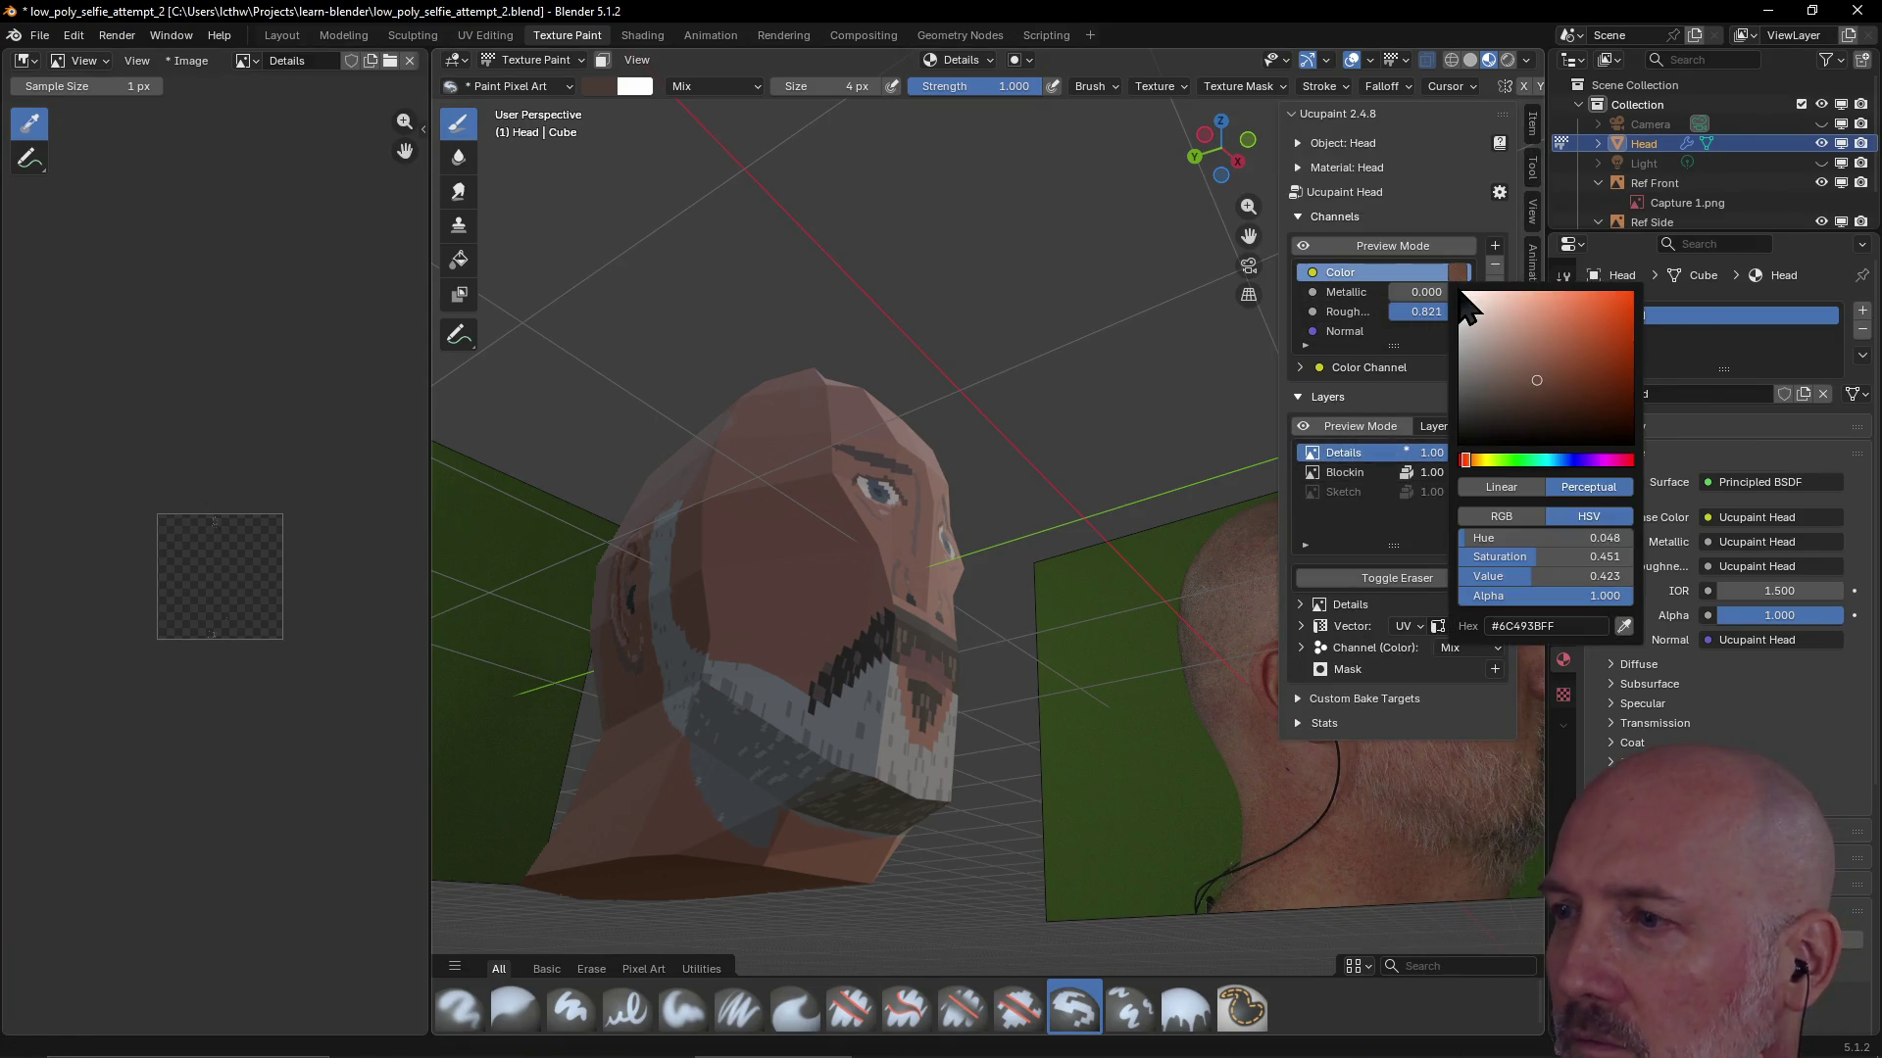
left_click(1555, 624)
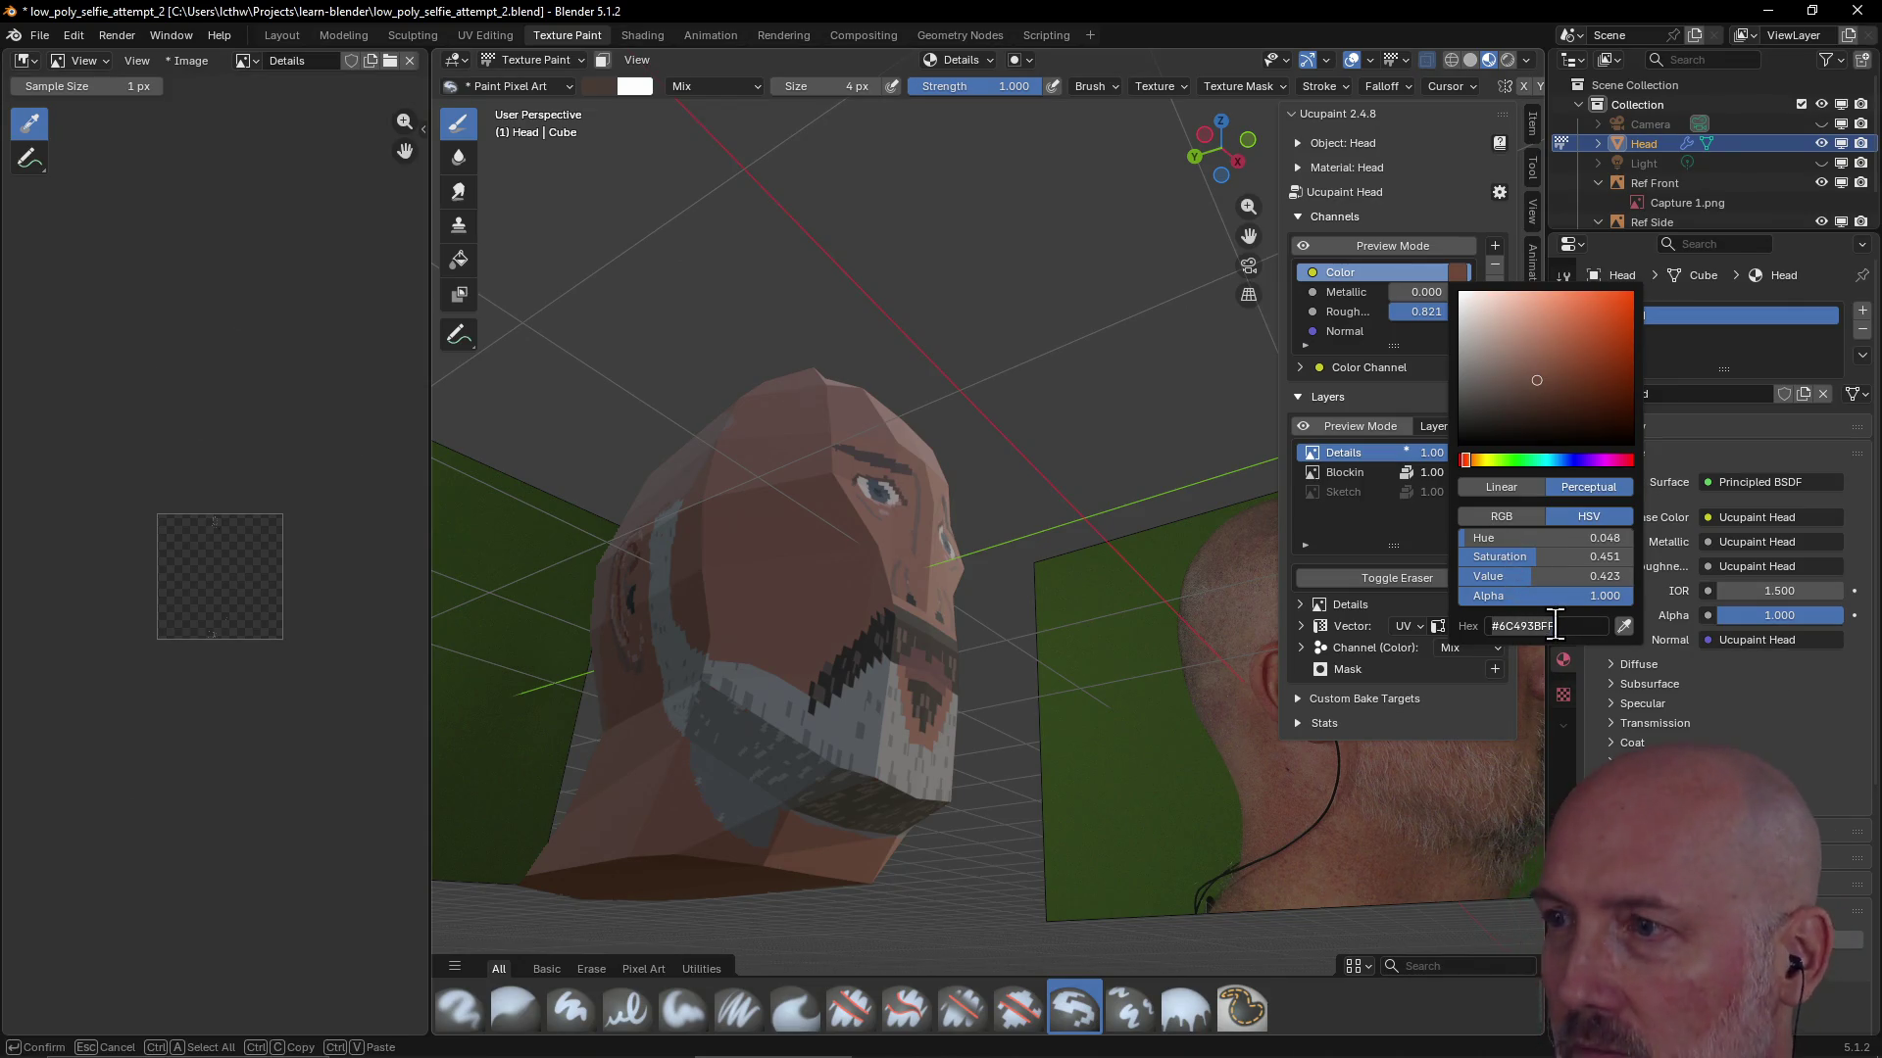
key("Return")
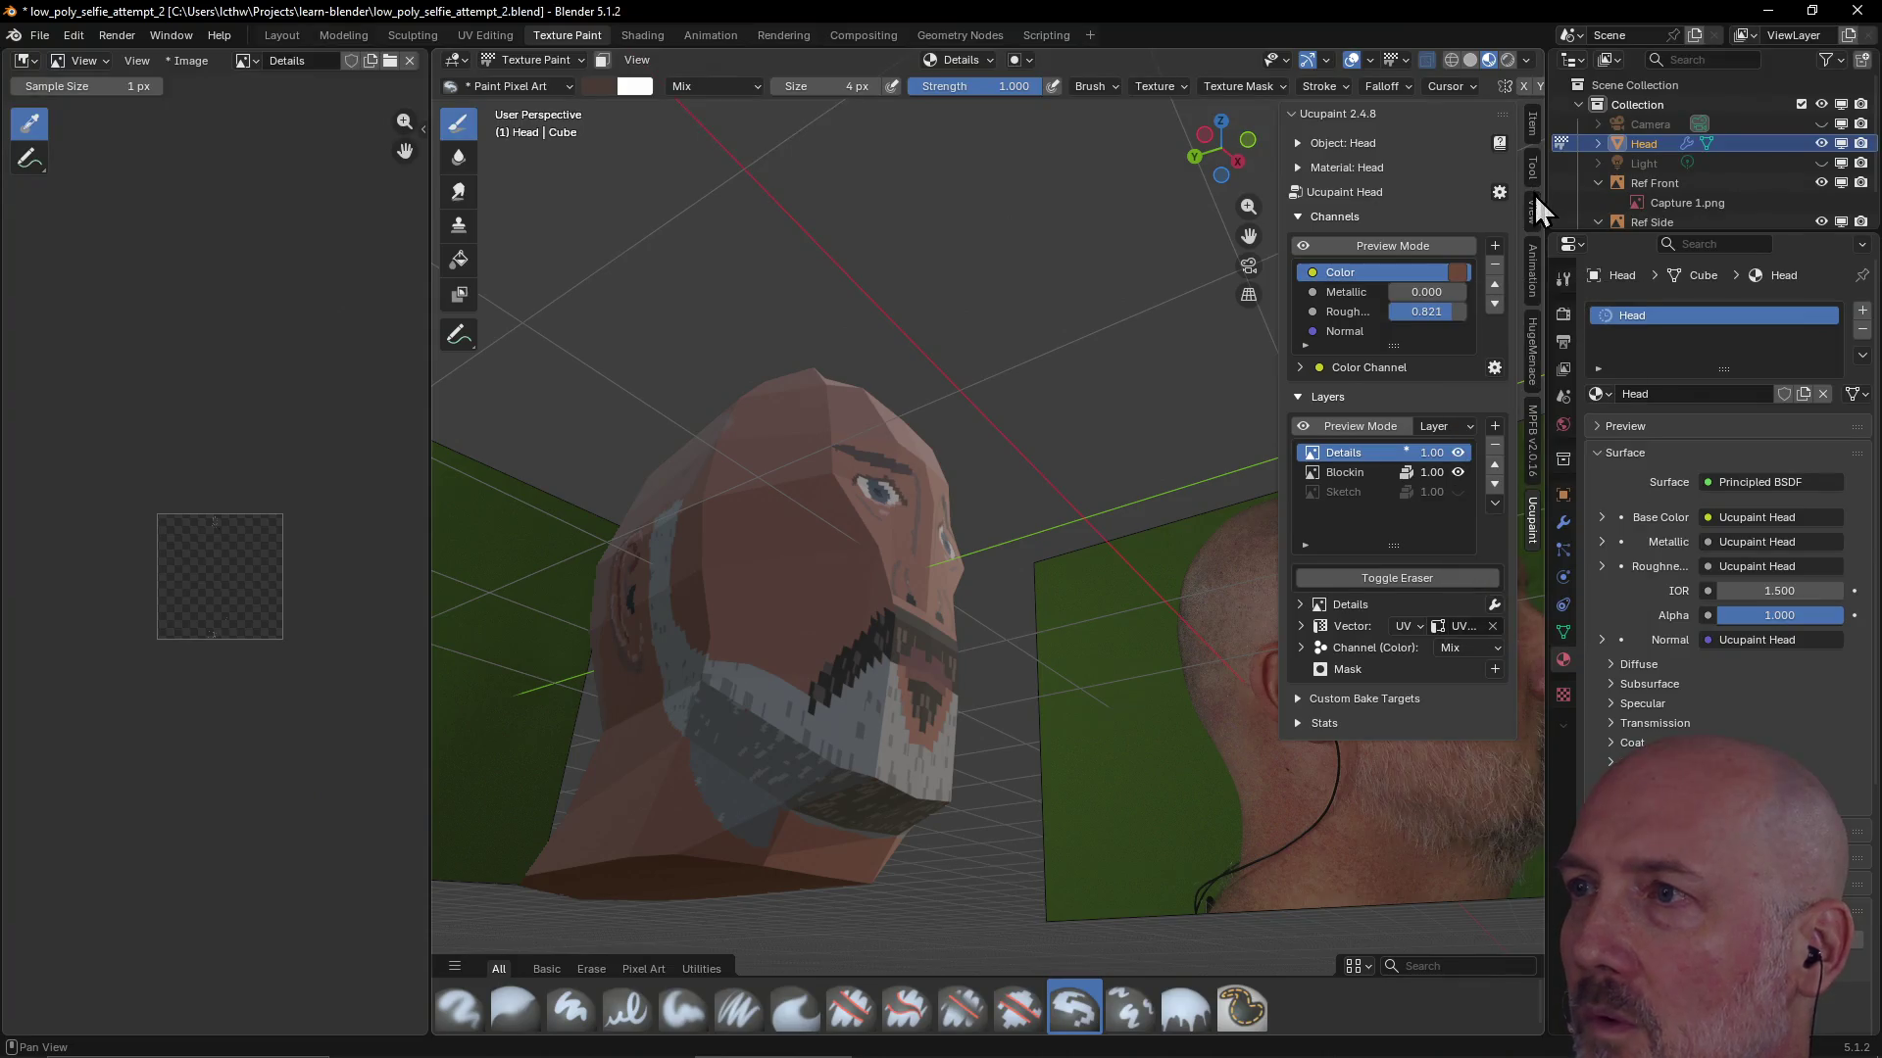
Set the brush colour to brown #6C493B and save it as a new palette swatch
left_click(1531, 166)
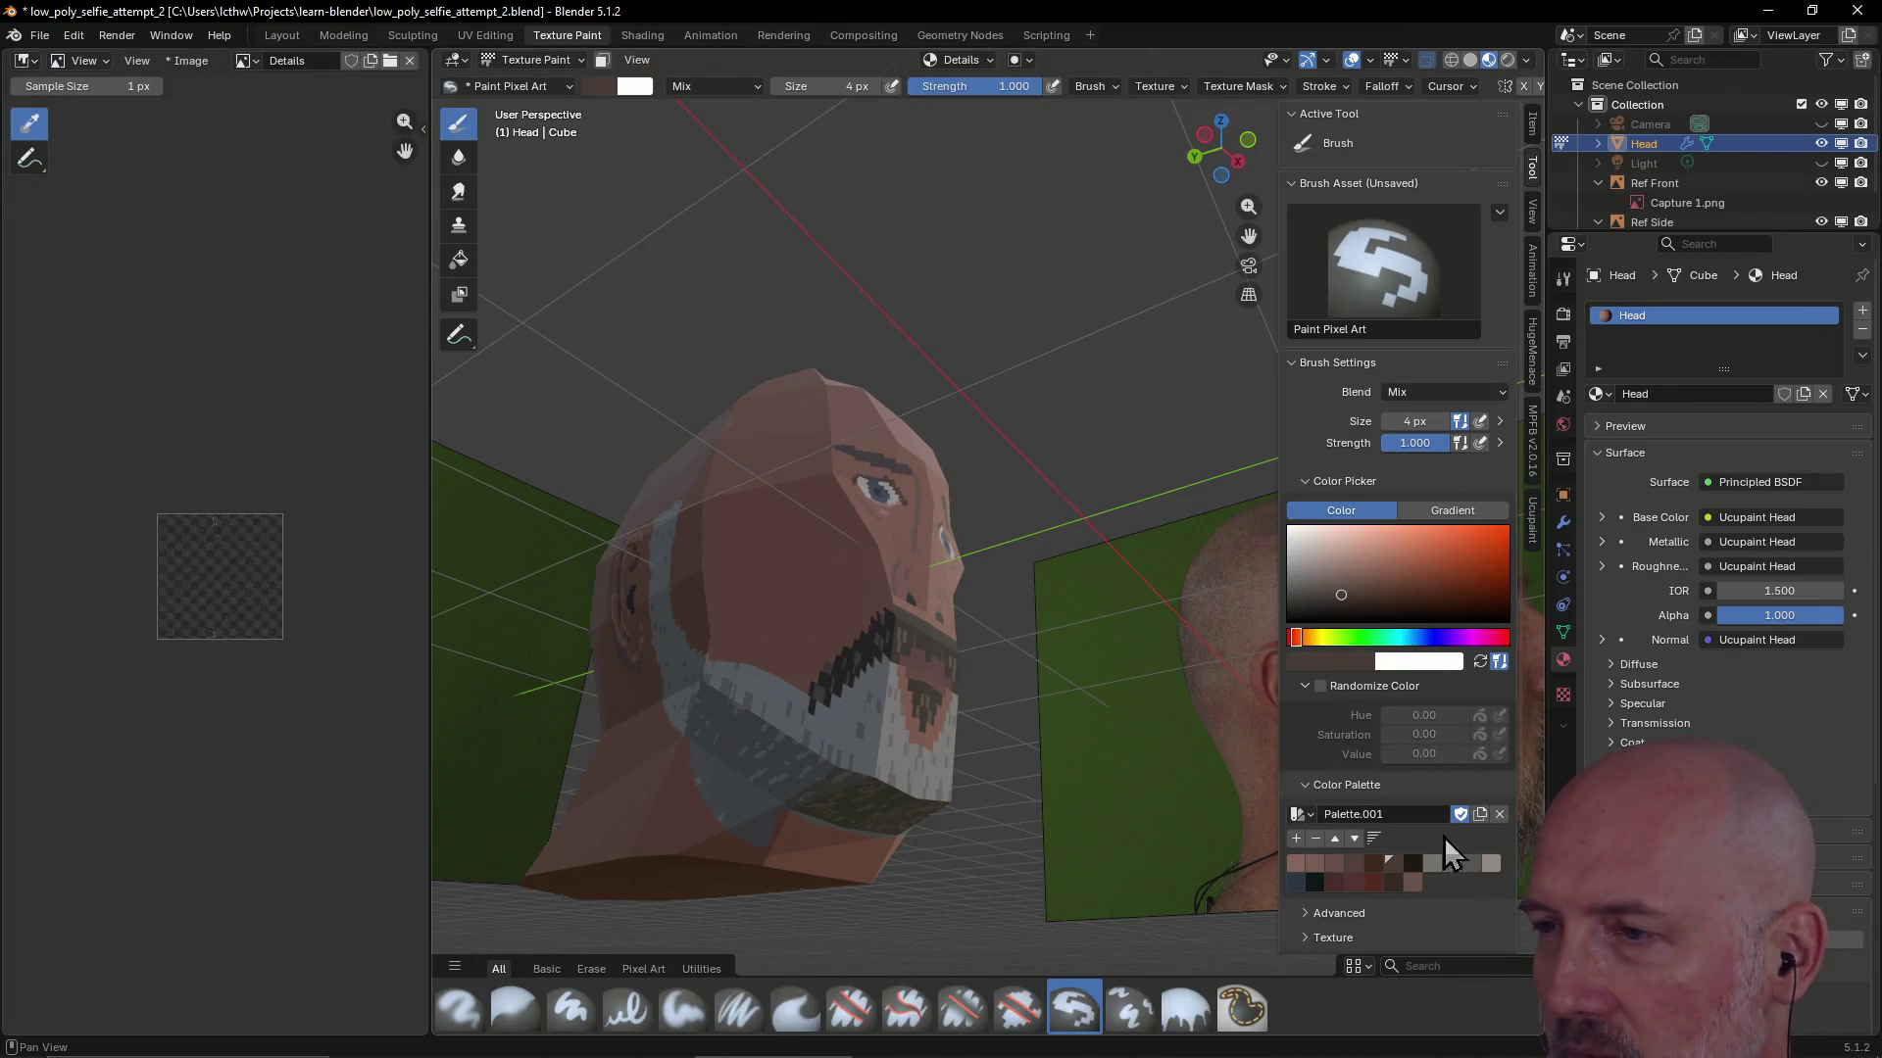
left_click(1348, 660)
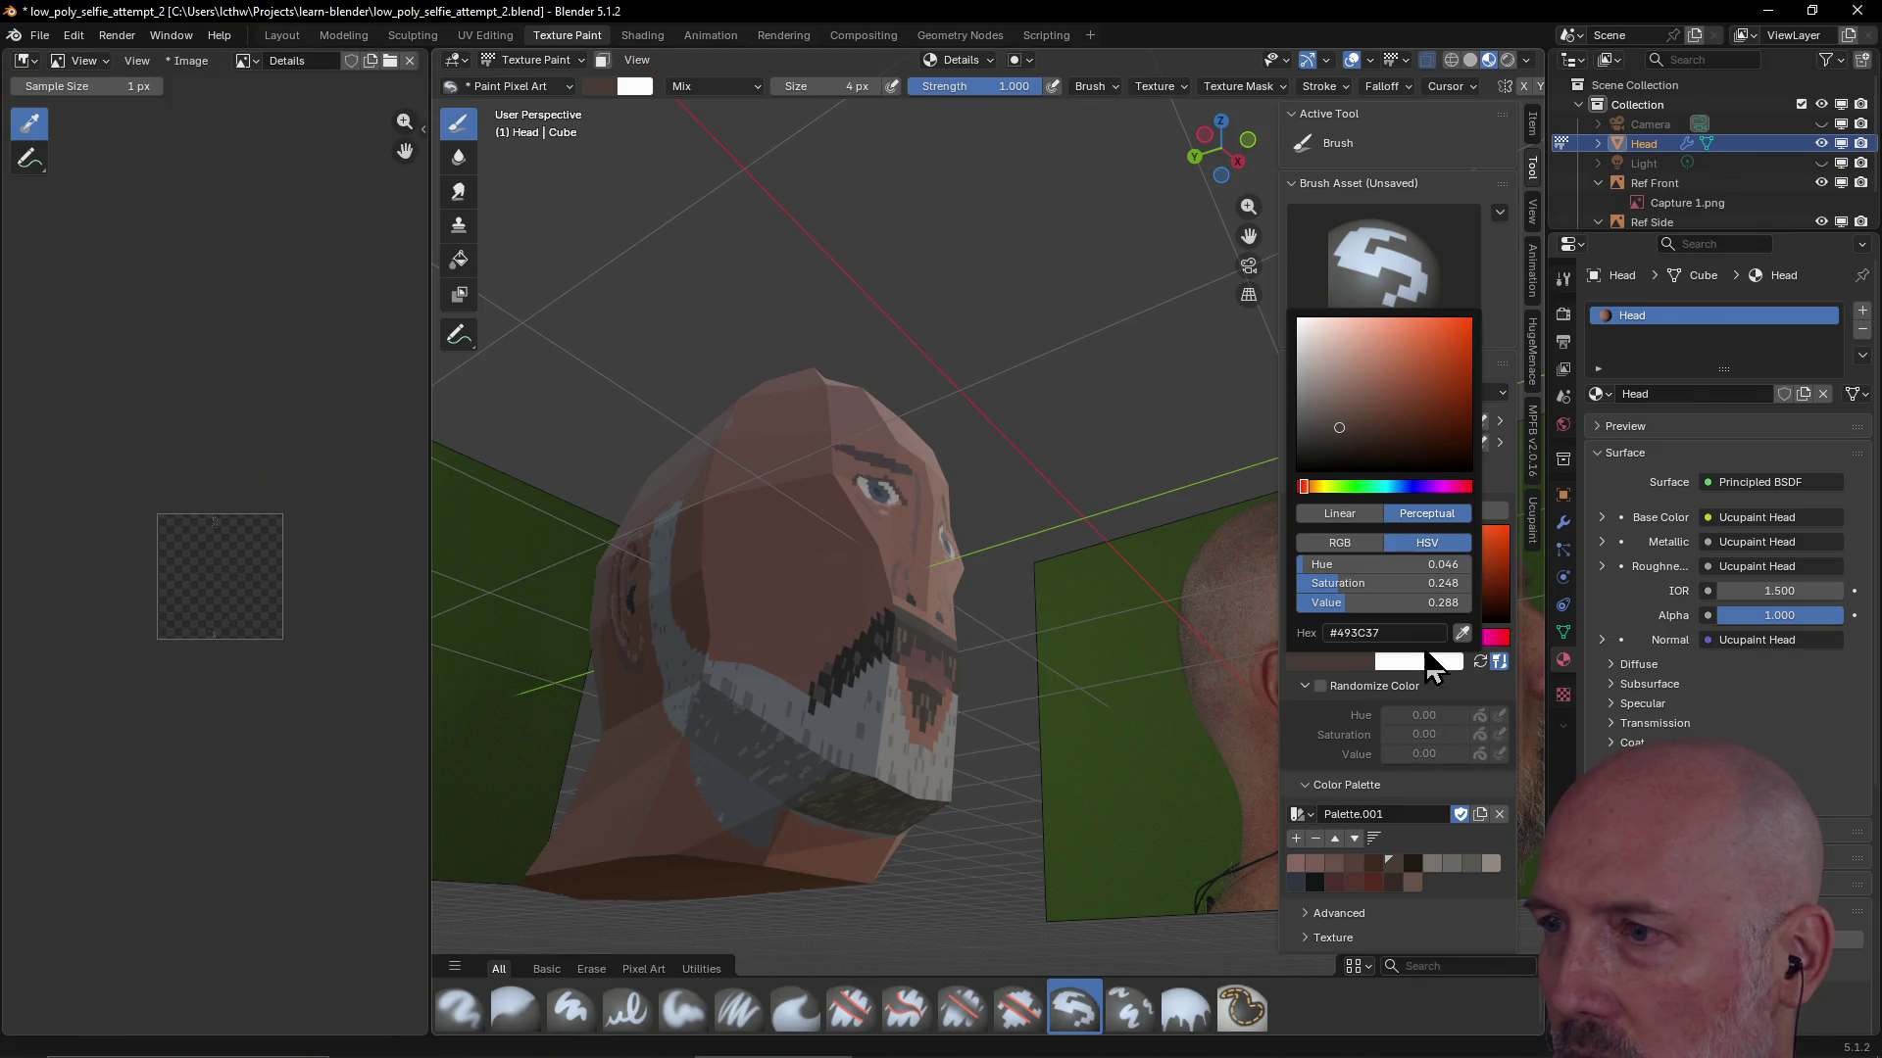
left_click(1426, 633)
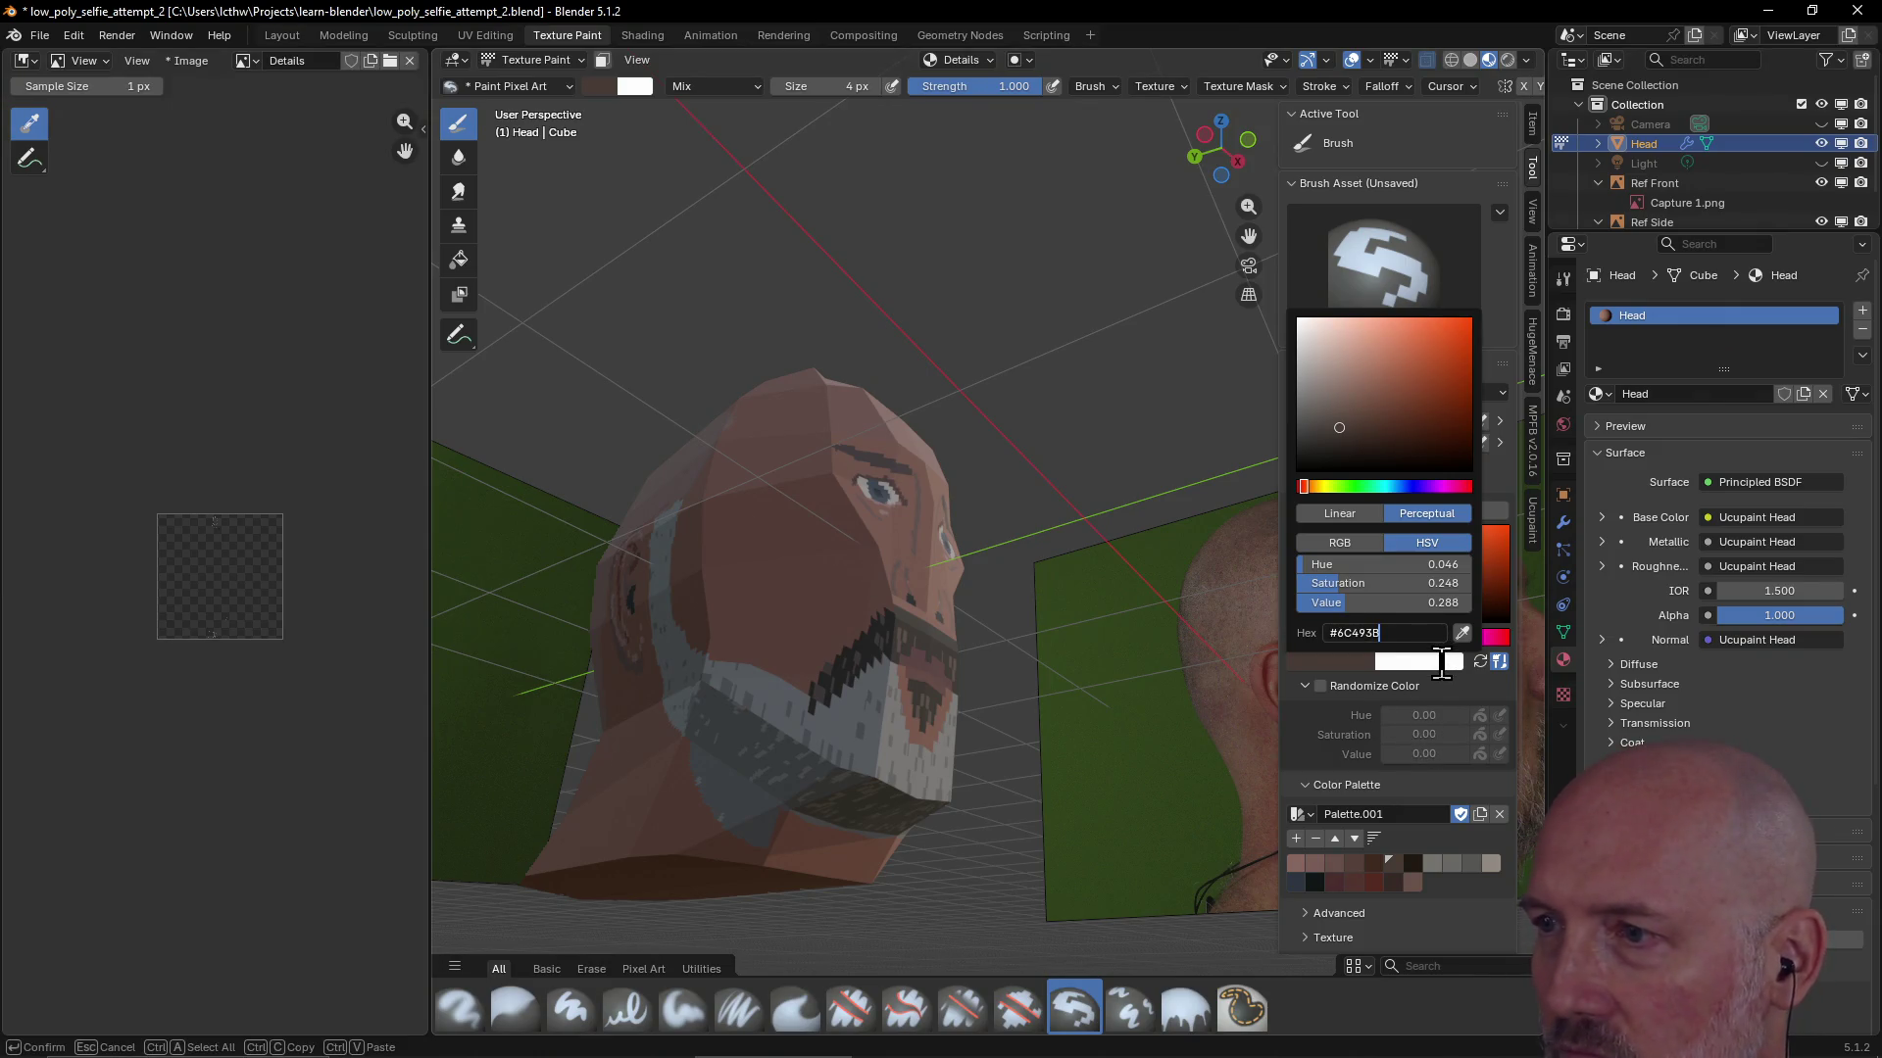
key("Return")
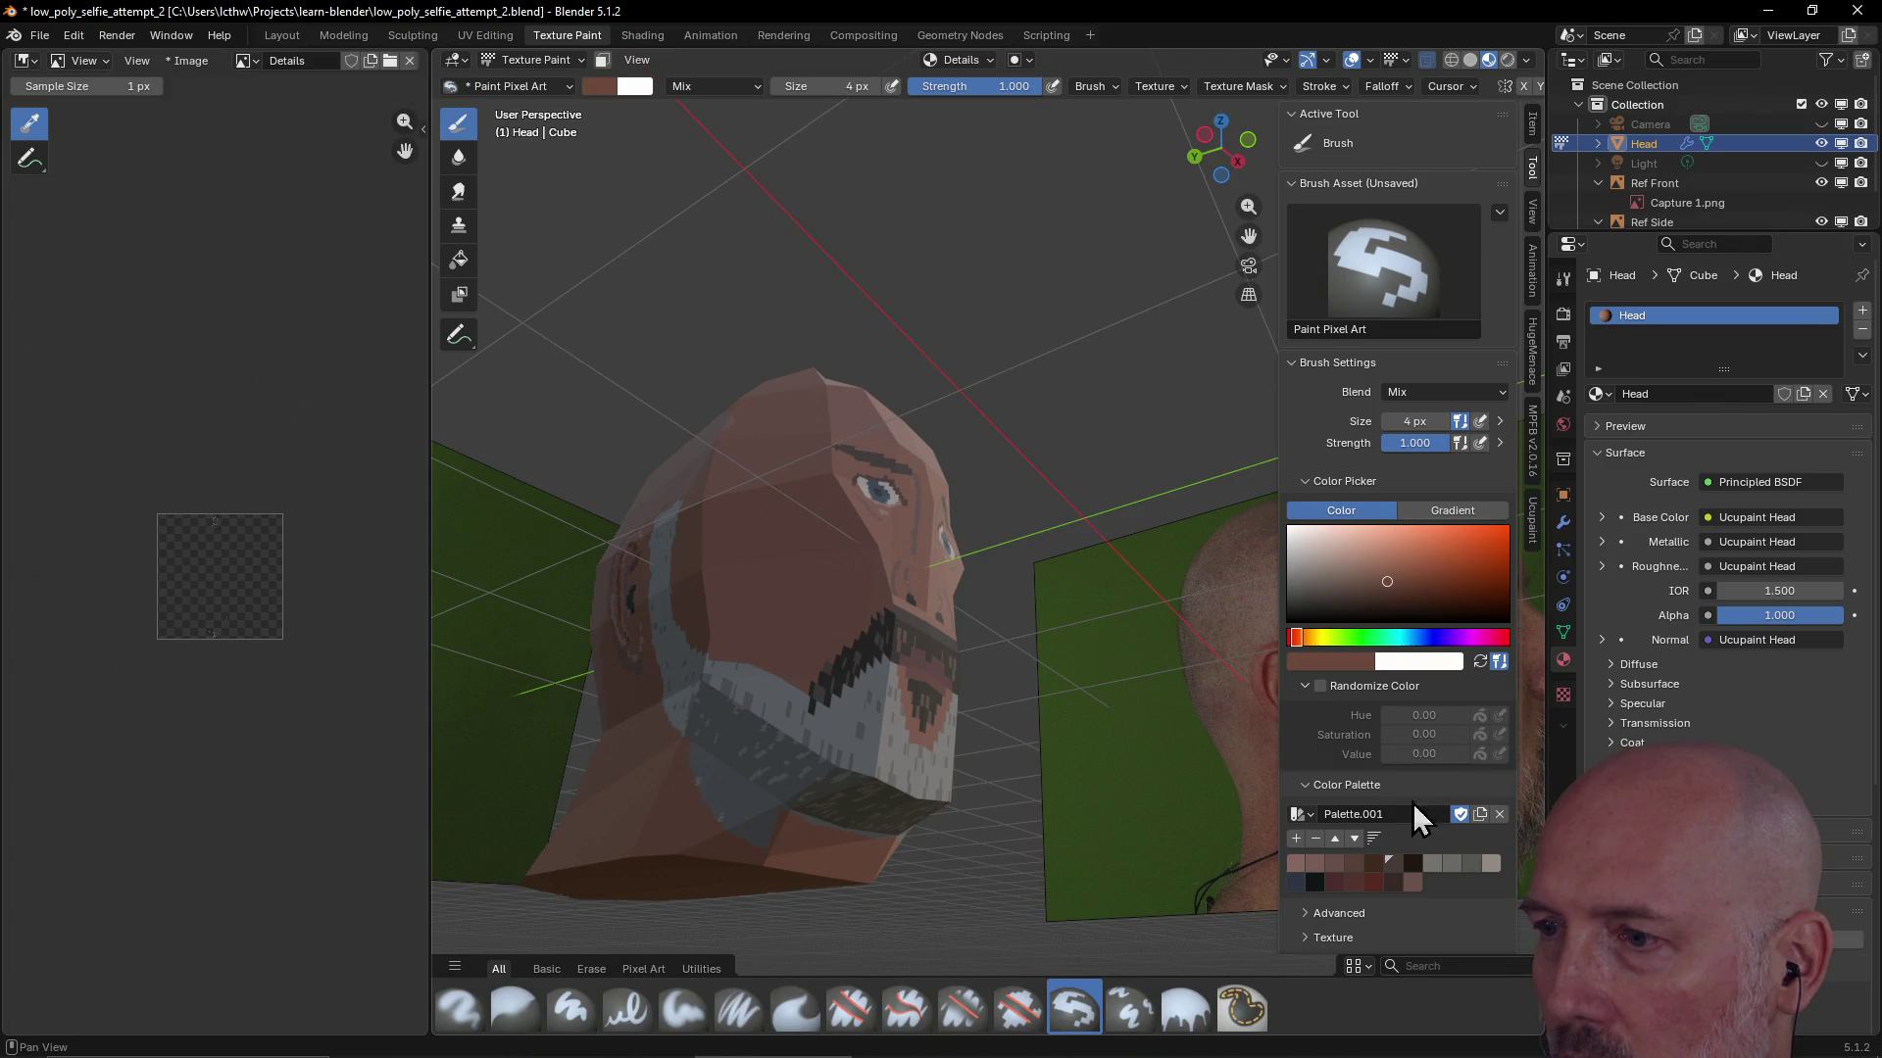
left_click(1298, 840)
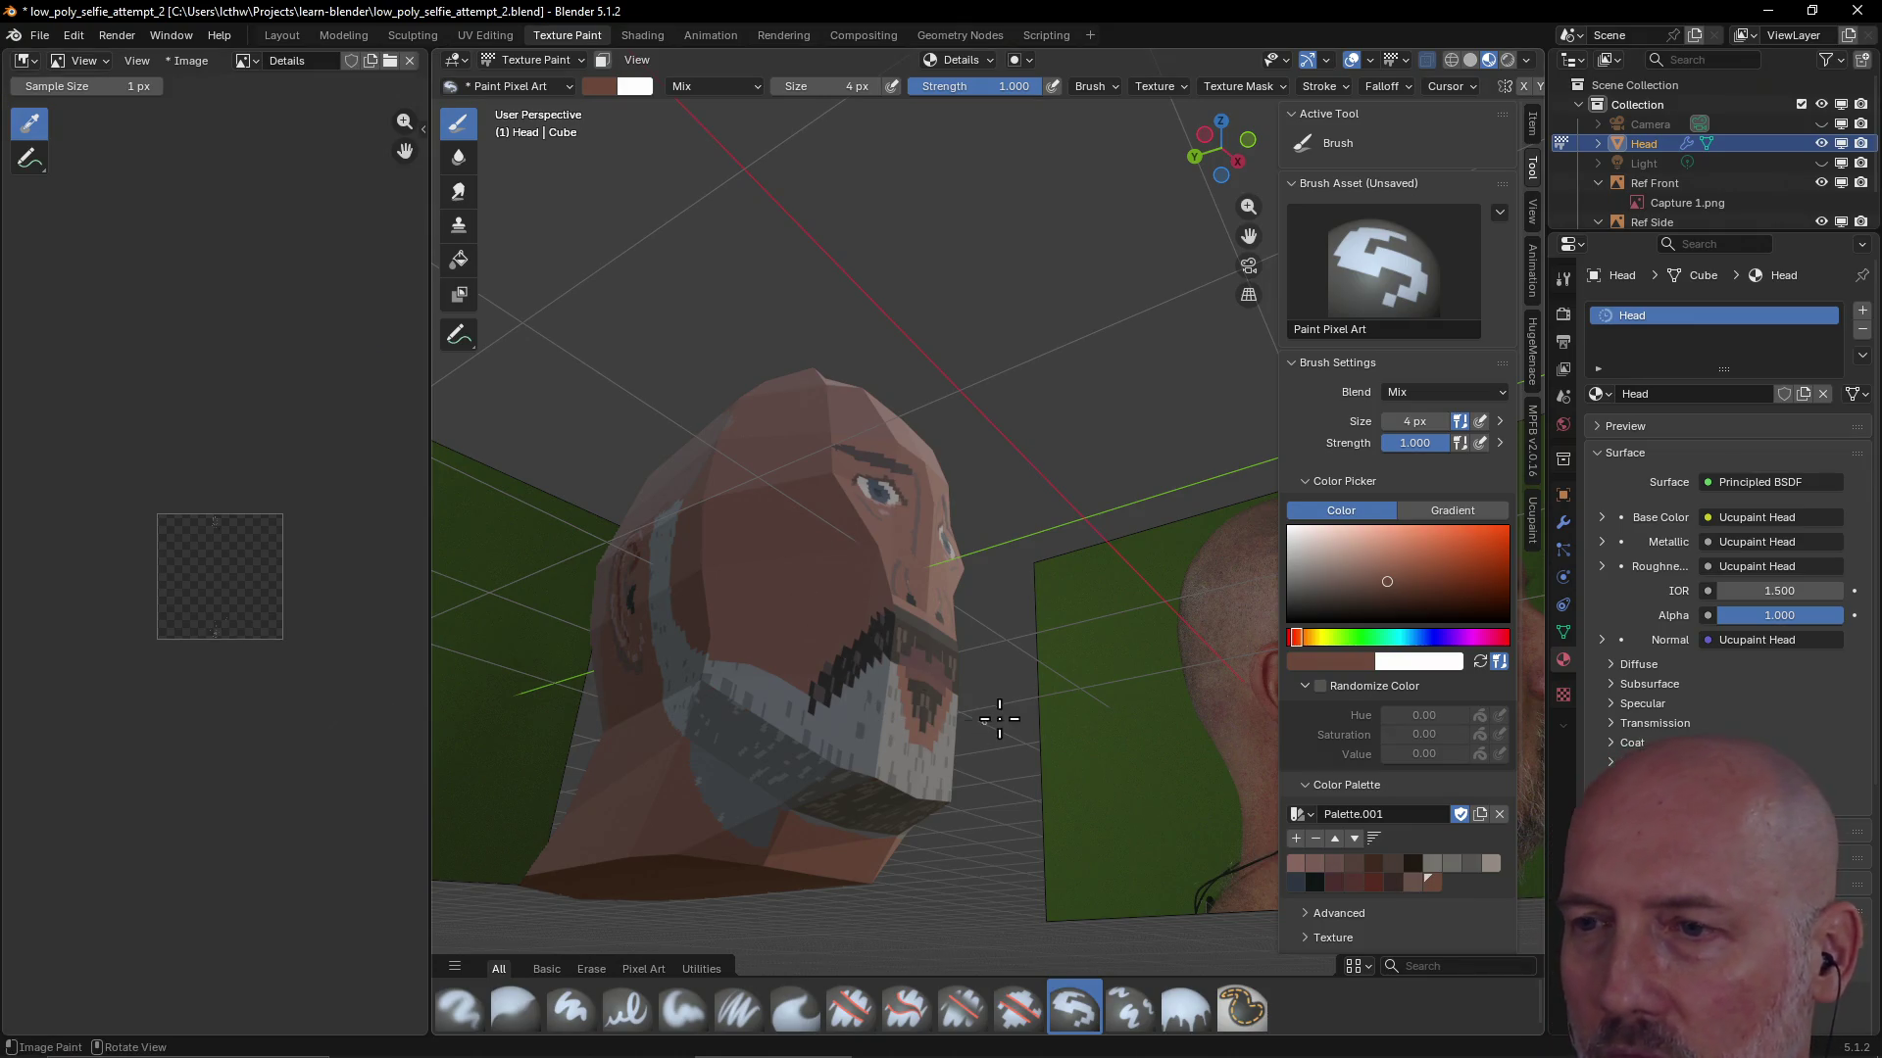
middle_click_drag(816, 649, 801, 697)
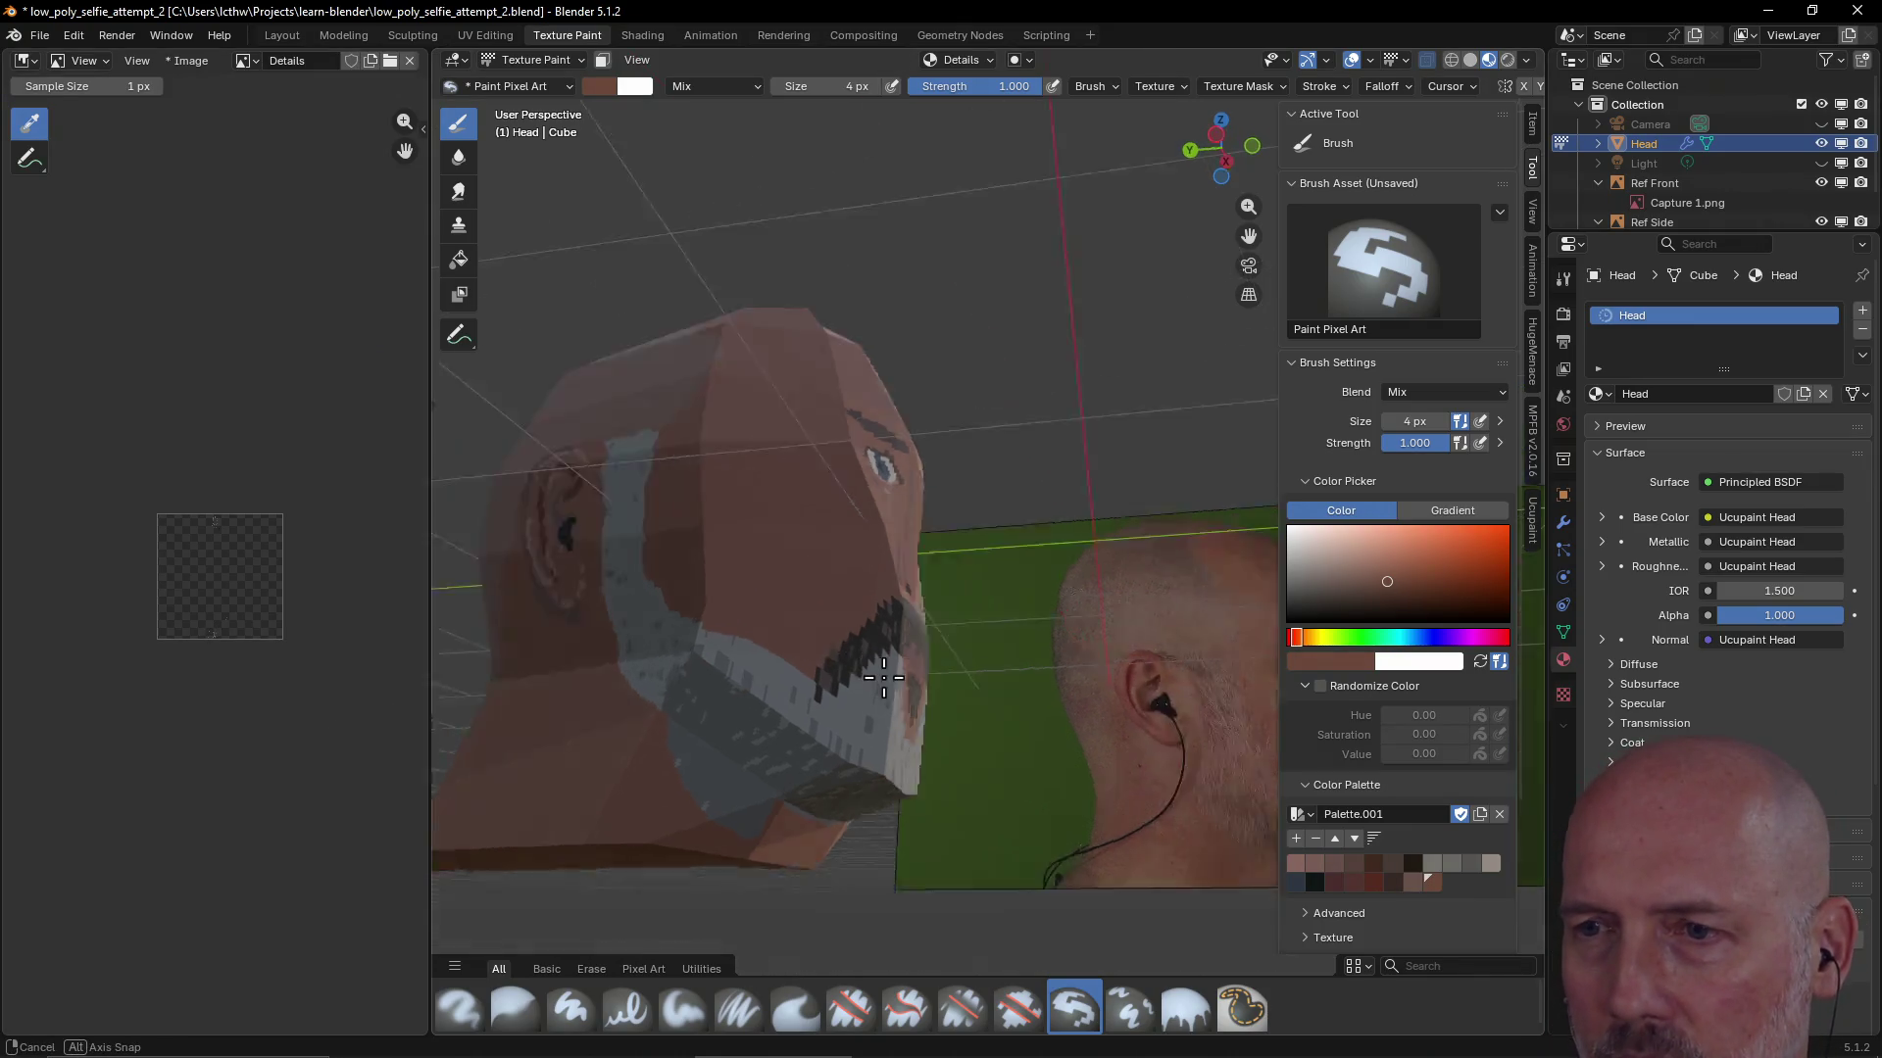
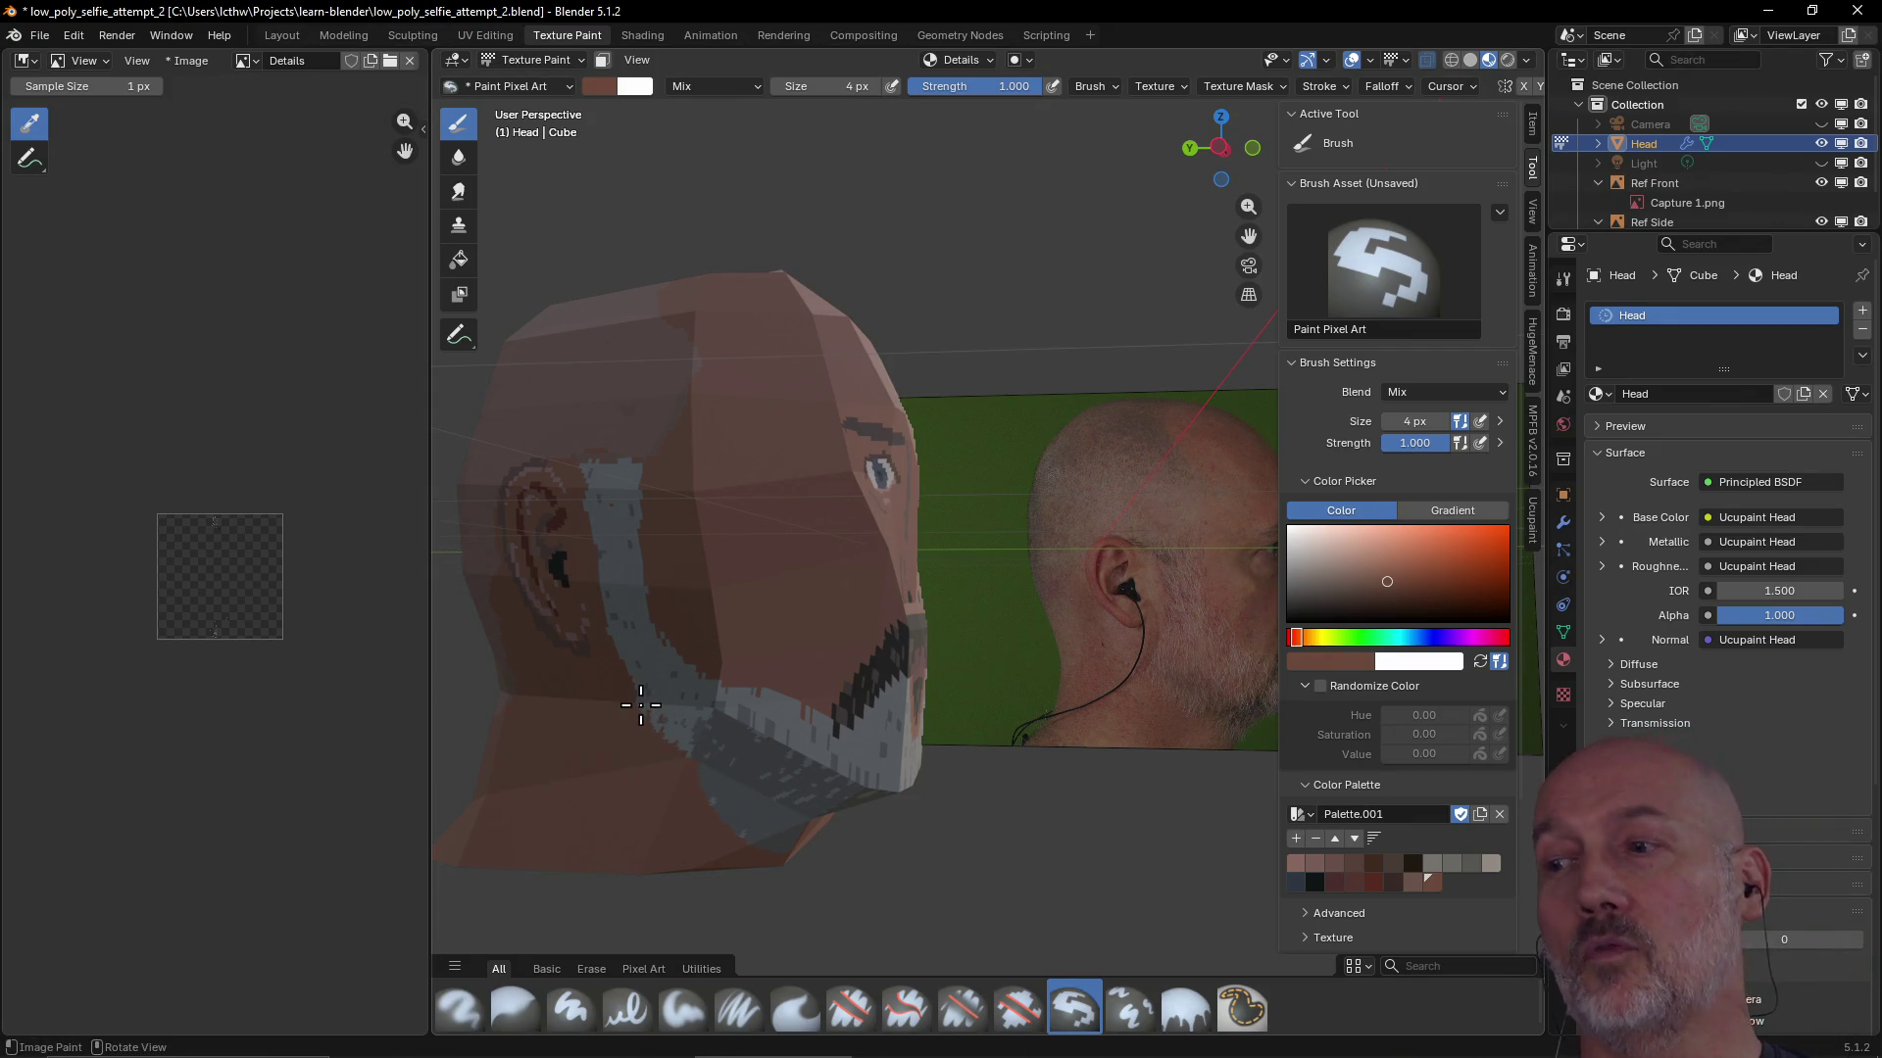
Paint grey stubble along the side and back of the jaw below the ear
mouse_move(641, 705)
middle_mouse_down()
mouse_move(694, 583)
mouse_move(630, 660)
middle_mouse_up()
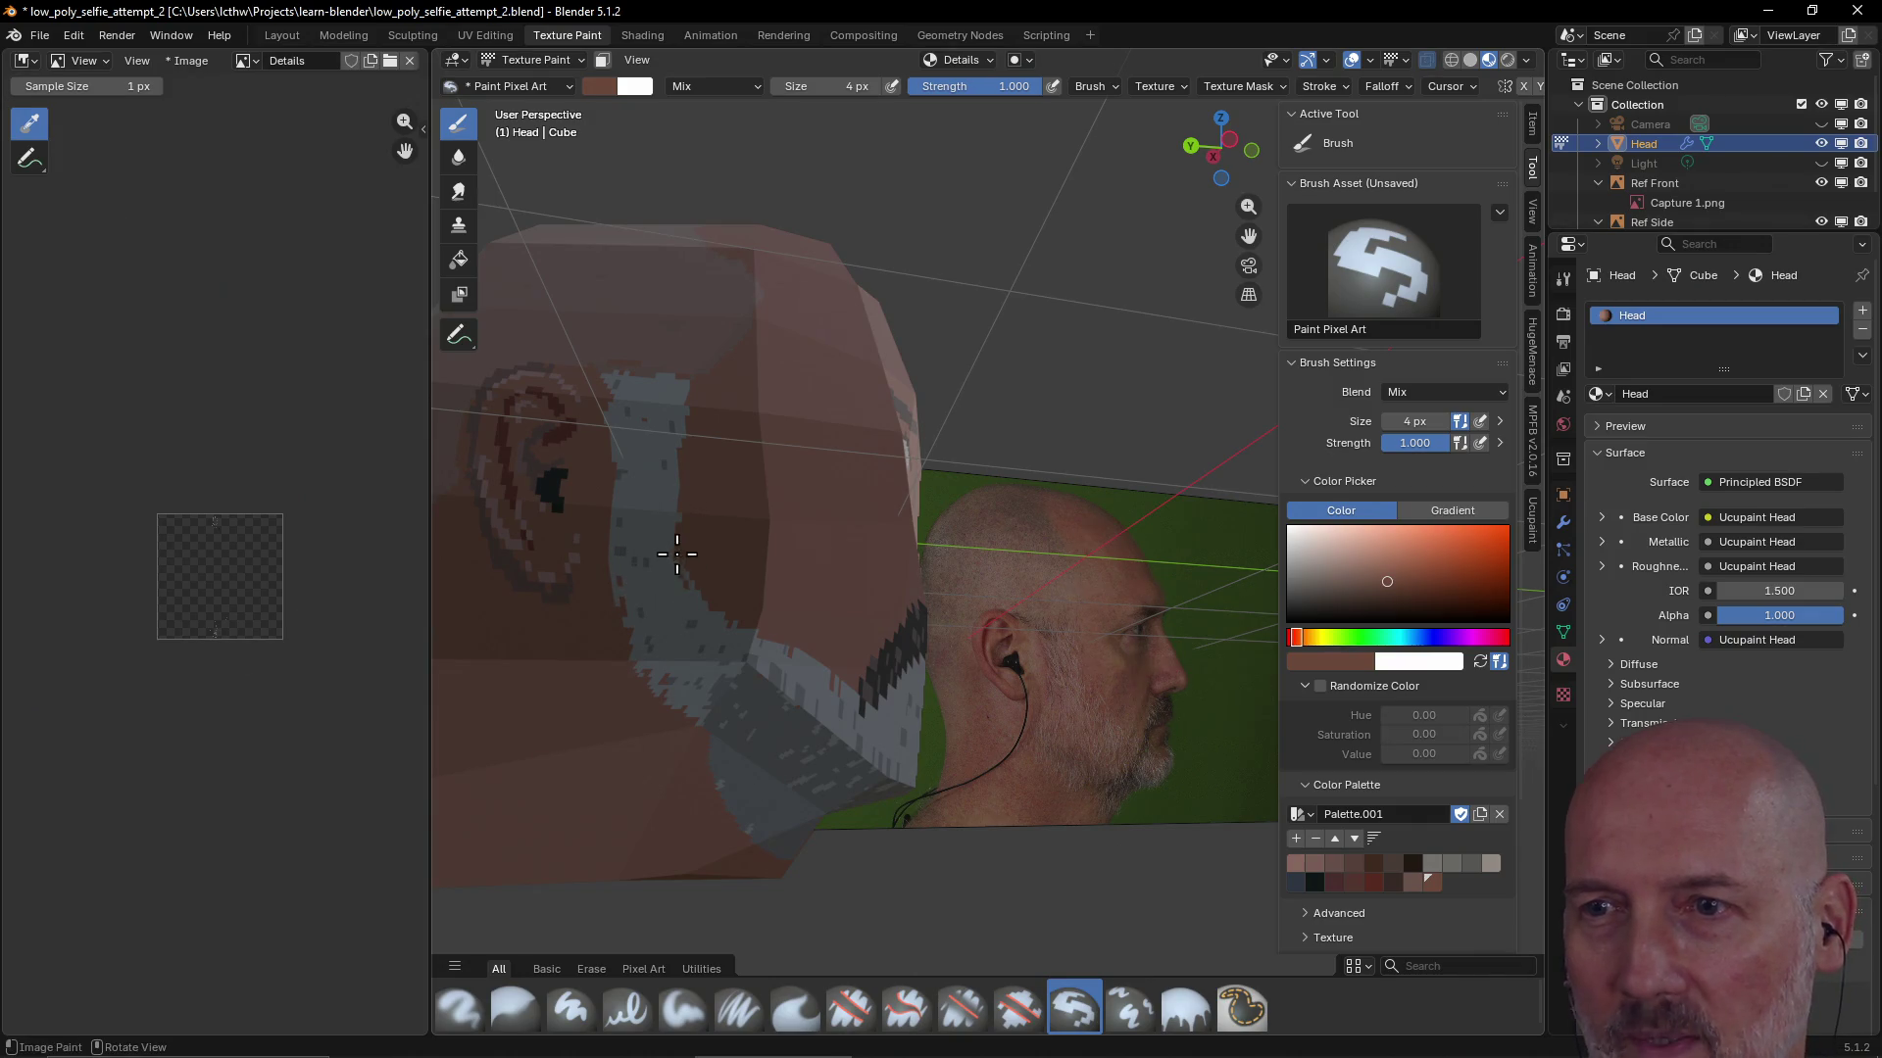
middle_click_drag(676, 501, 691, 603)
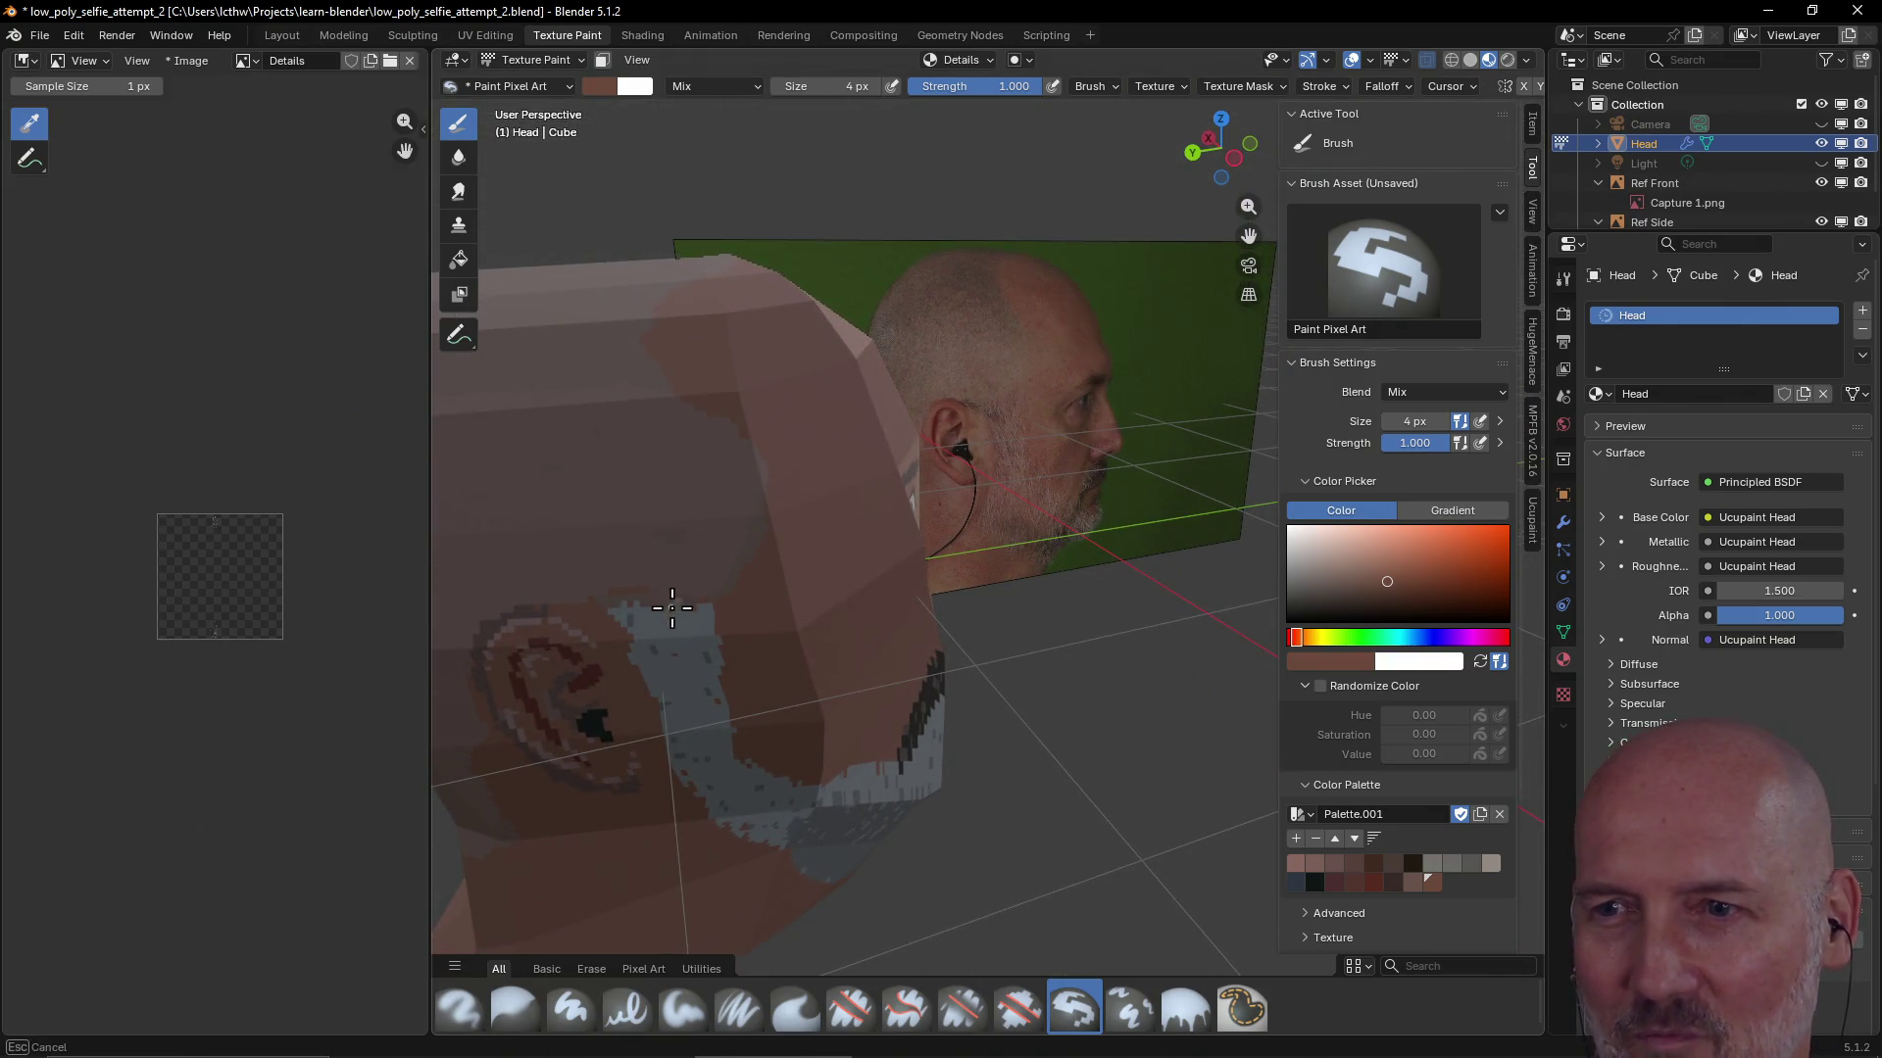
middle_click_drag(615, 612, 611, 604)
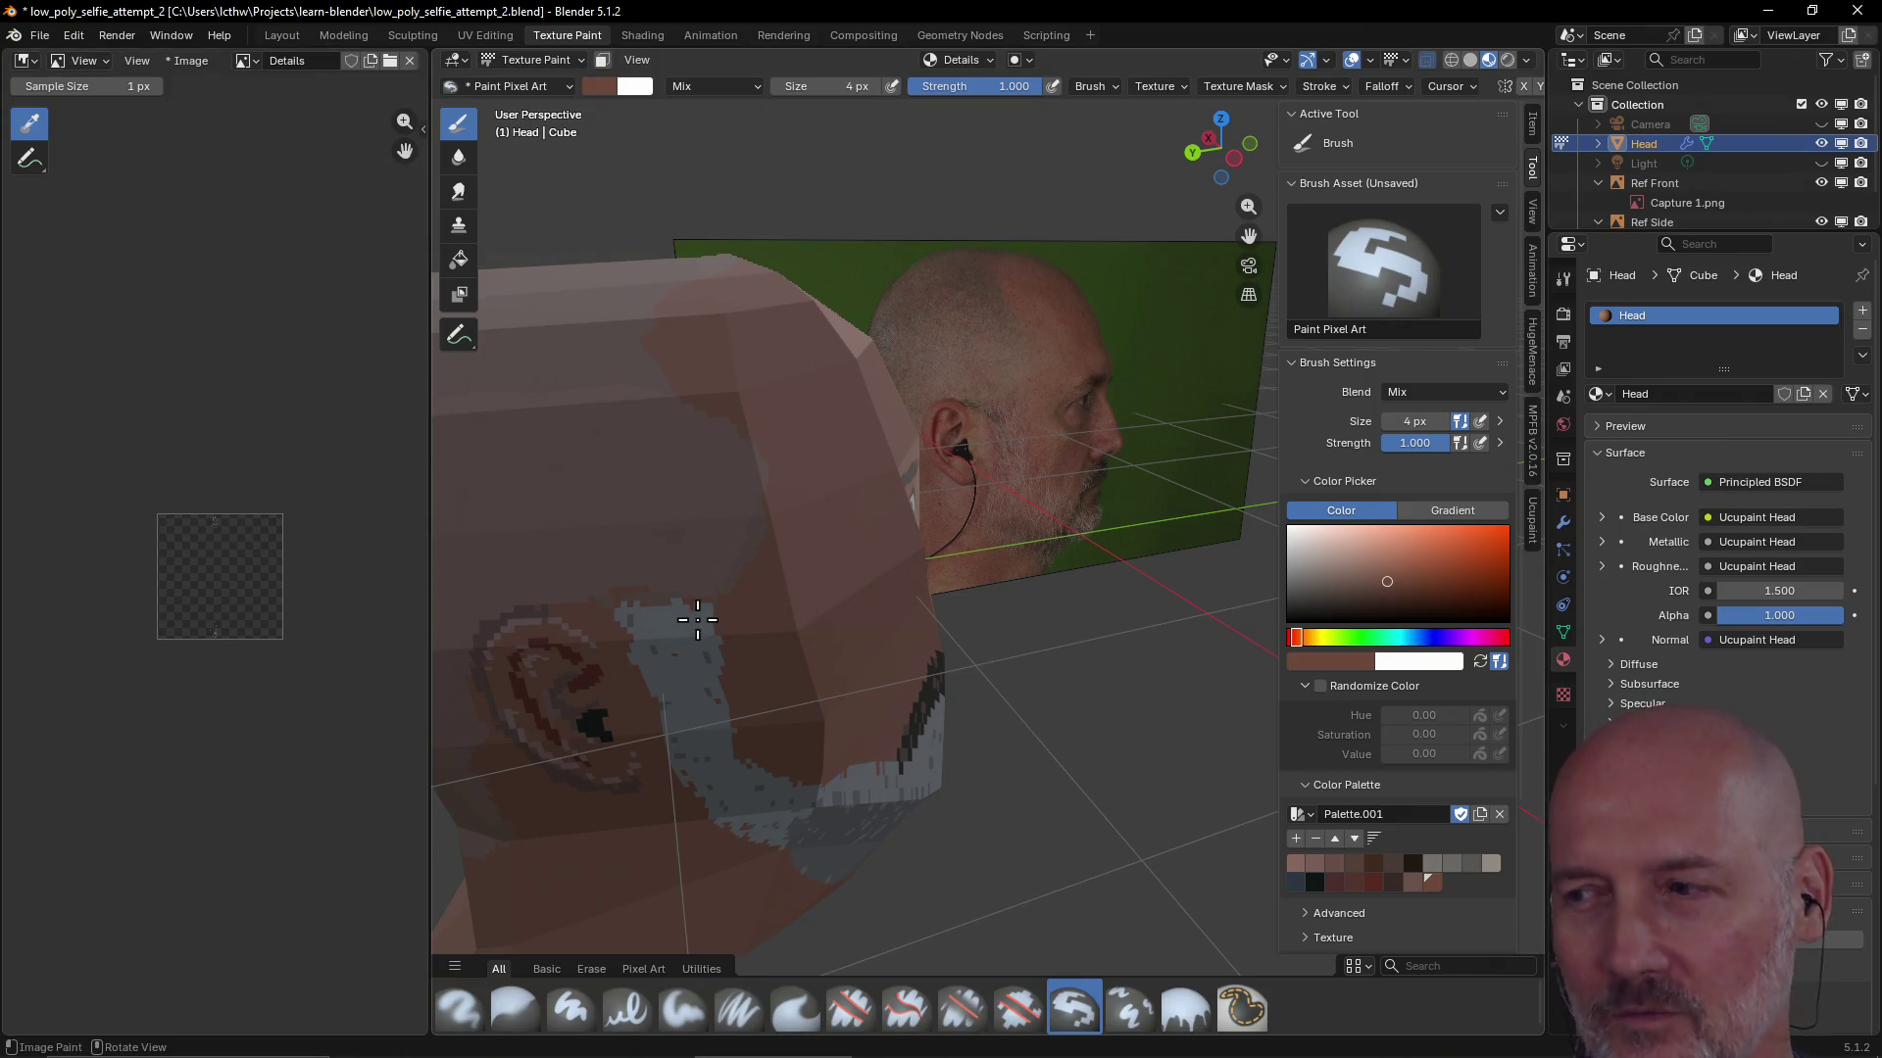
left_click_drag(702, 612, 708, 720)
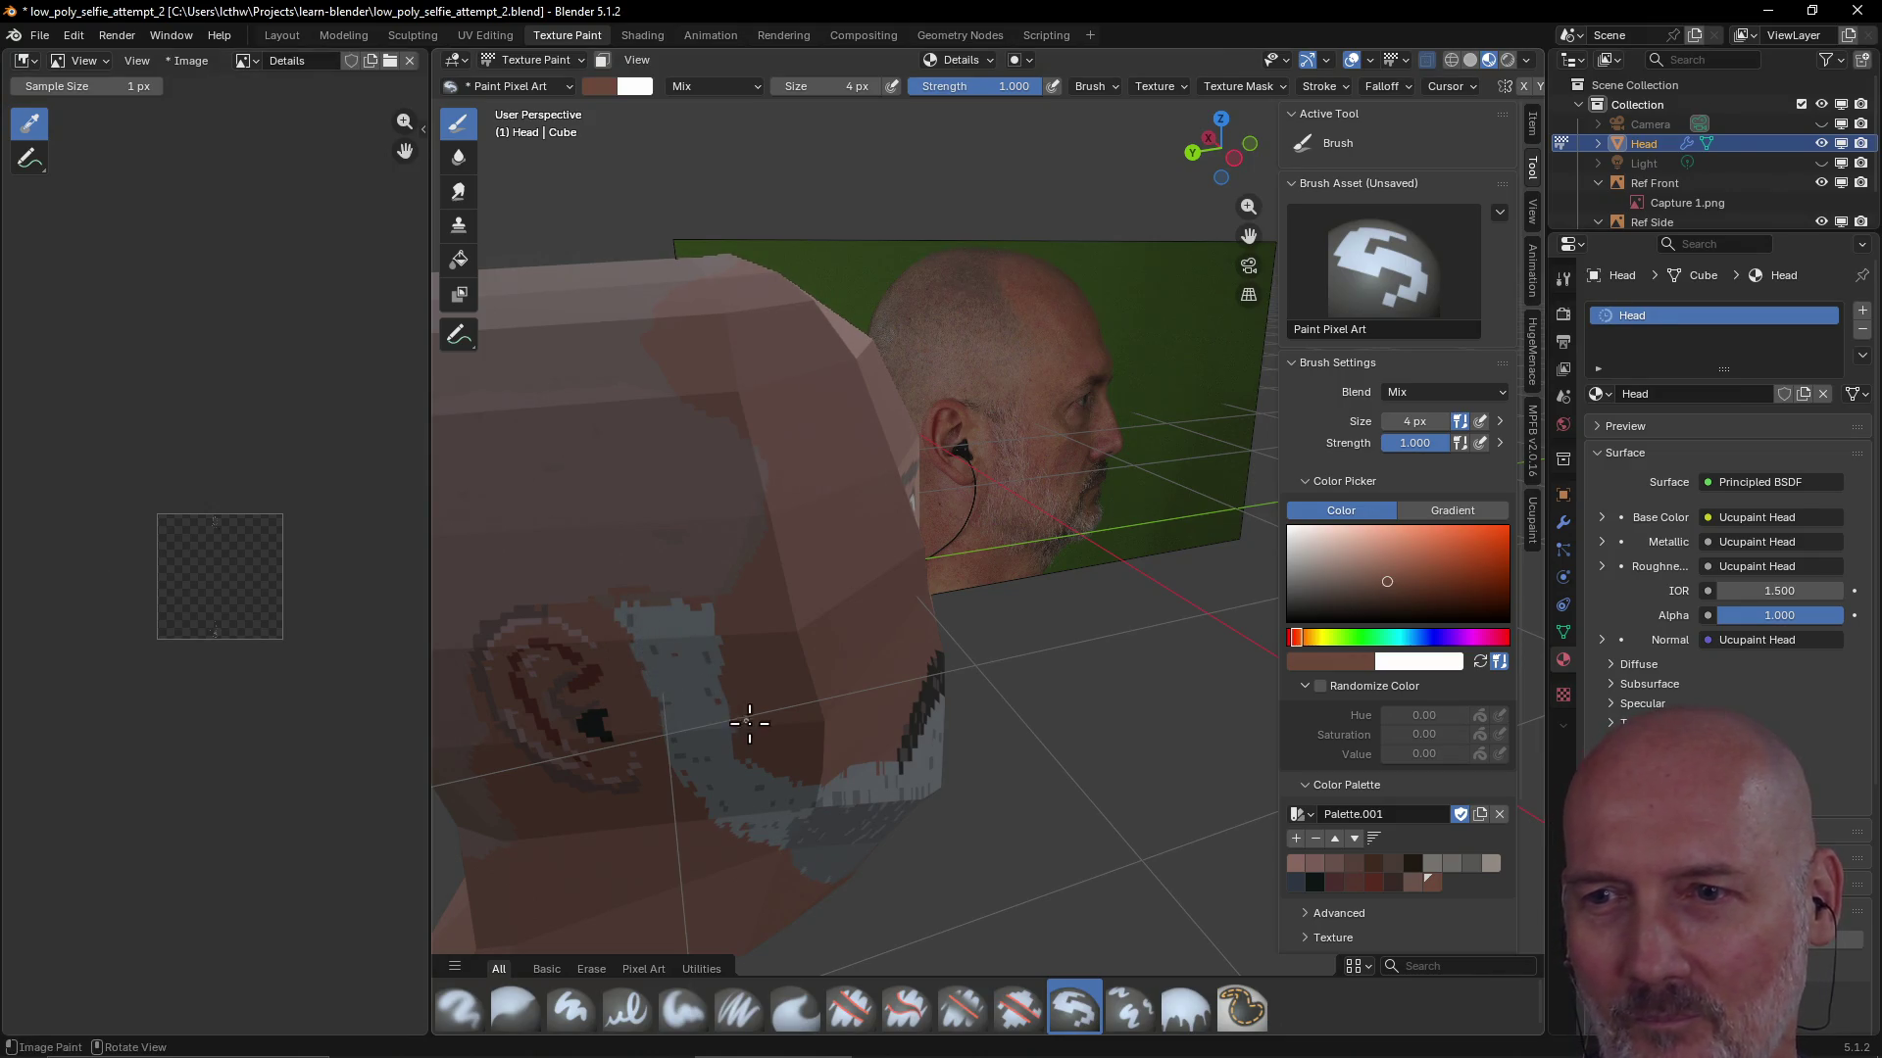
Paint grey stubble strokes on the underside of the jaw toward the chin
mouse_move(685, 677)
middle_mouse_down()
mouse_move(707, 638)
mouse_move(655, 664)
middle_mouse_up()
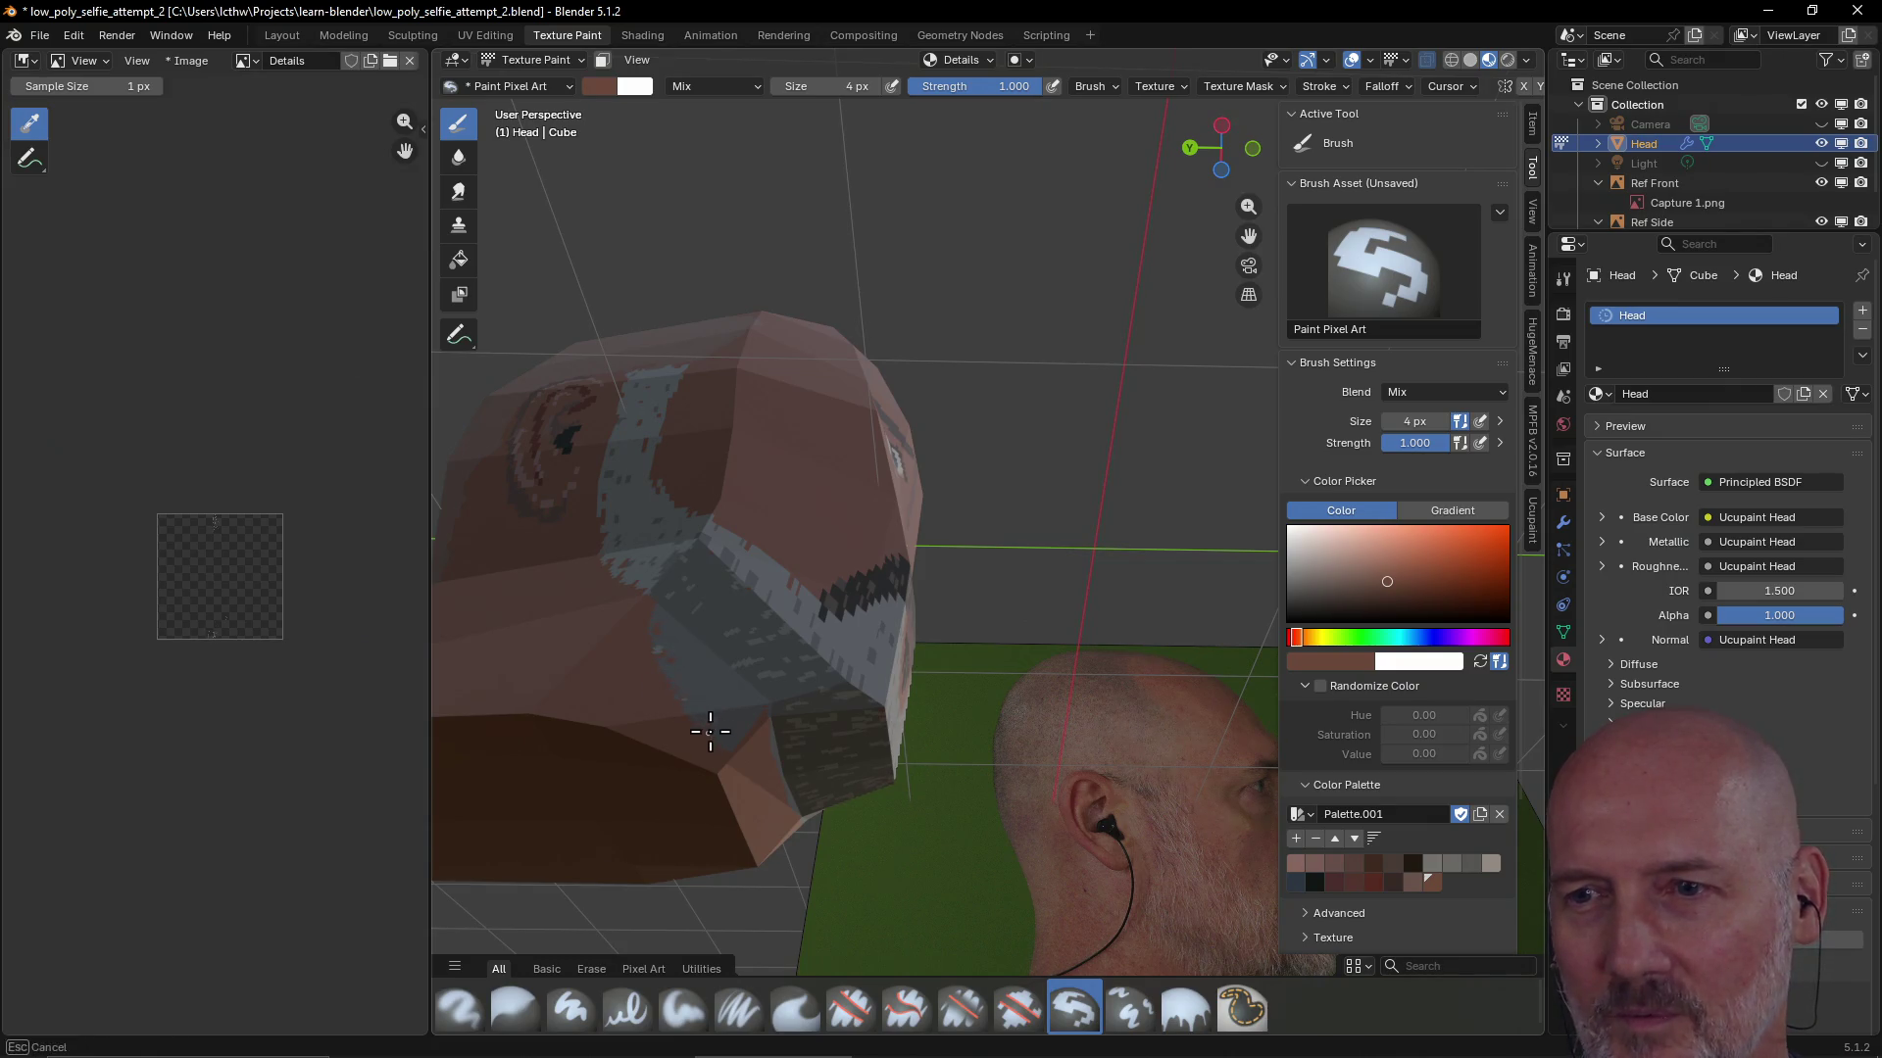
mouse_move(731, 738)
left_mouse_down()
mouse_move(686, 717)
mouse_move(745, 721)
left_mouse_up()
left_click_drag(690, 642, 717, 633)
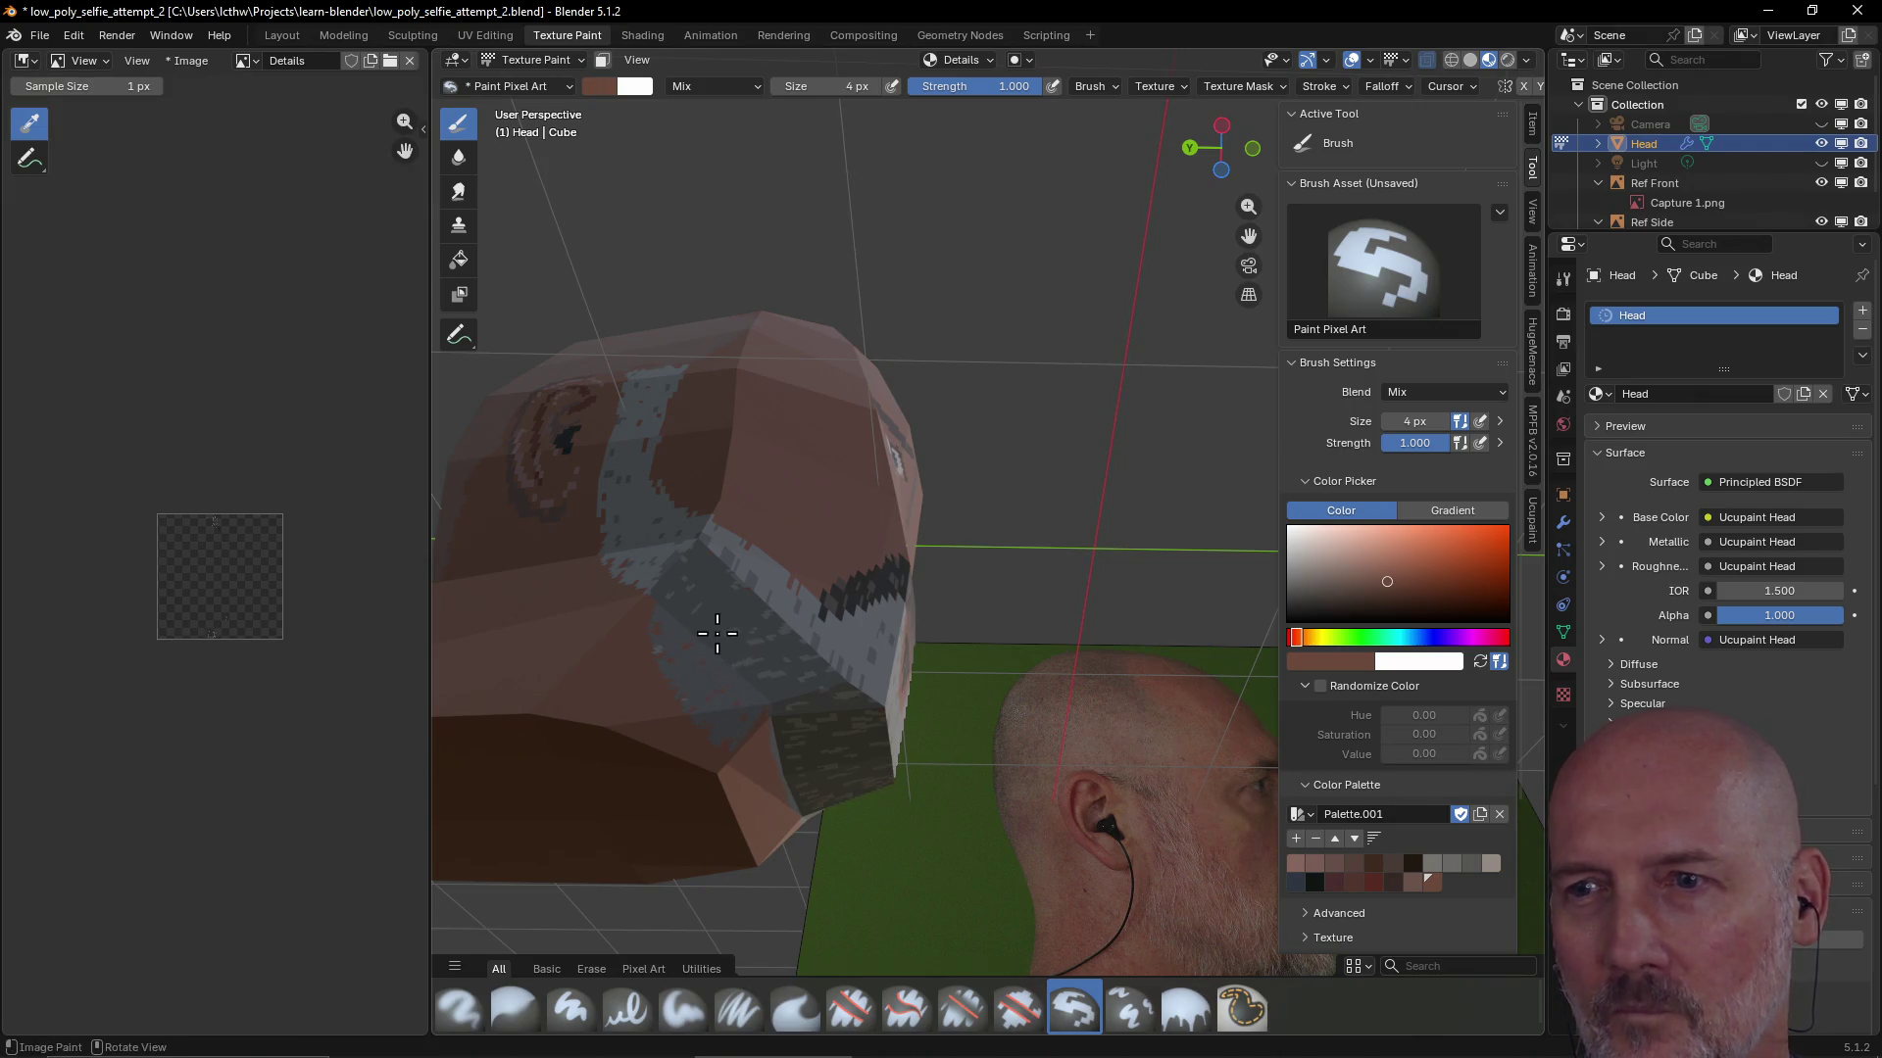
middle_click_drag(872, 677, 842, 725)
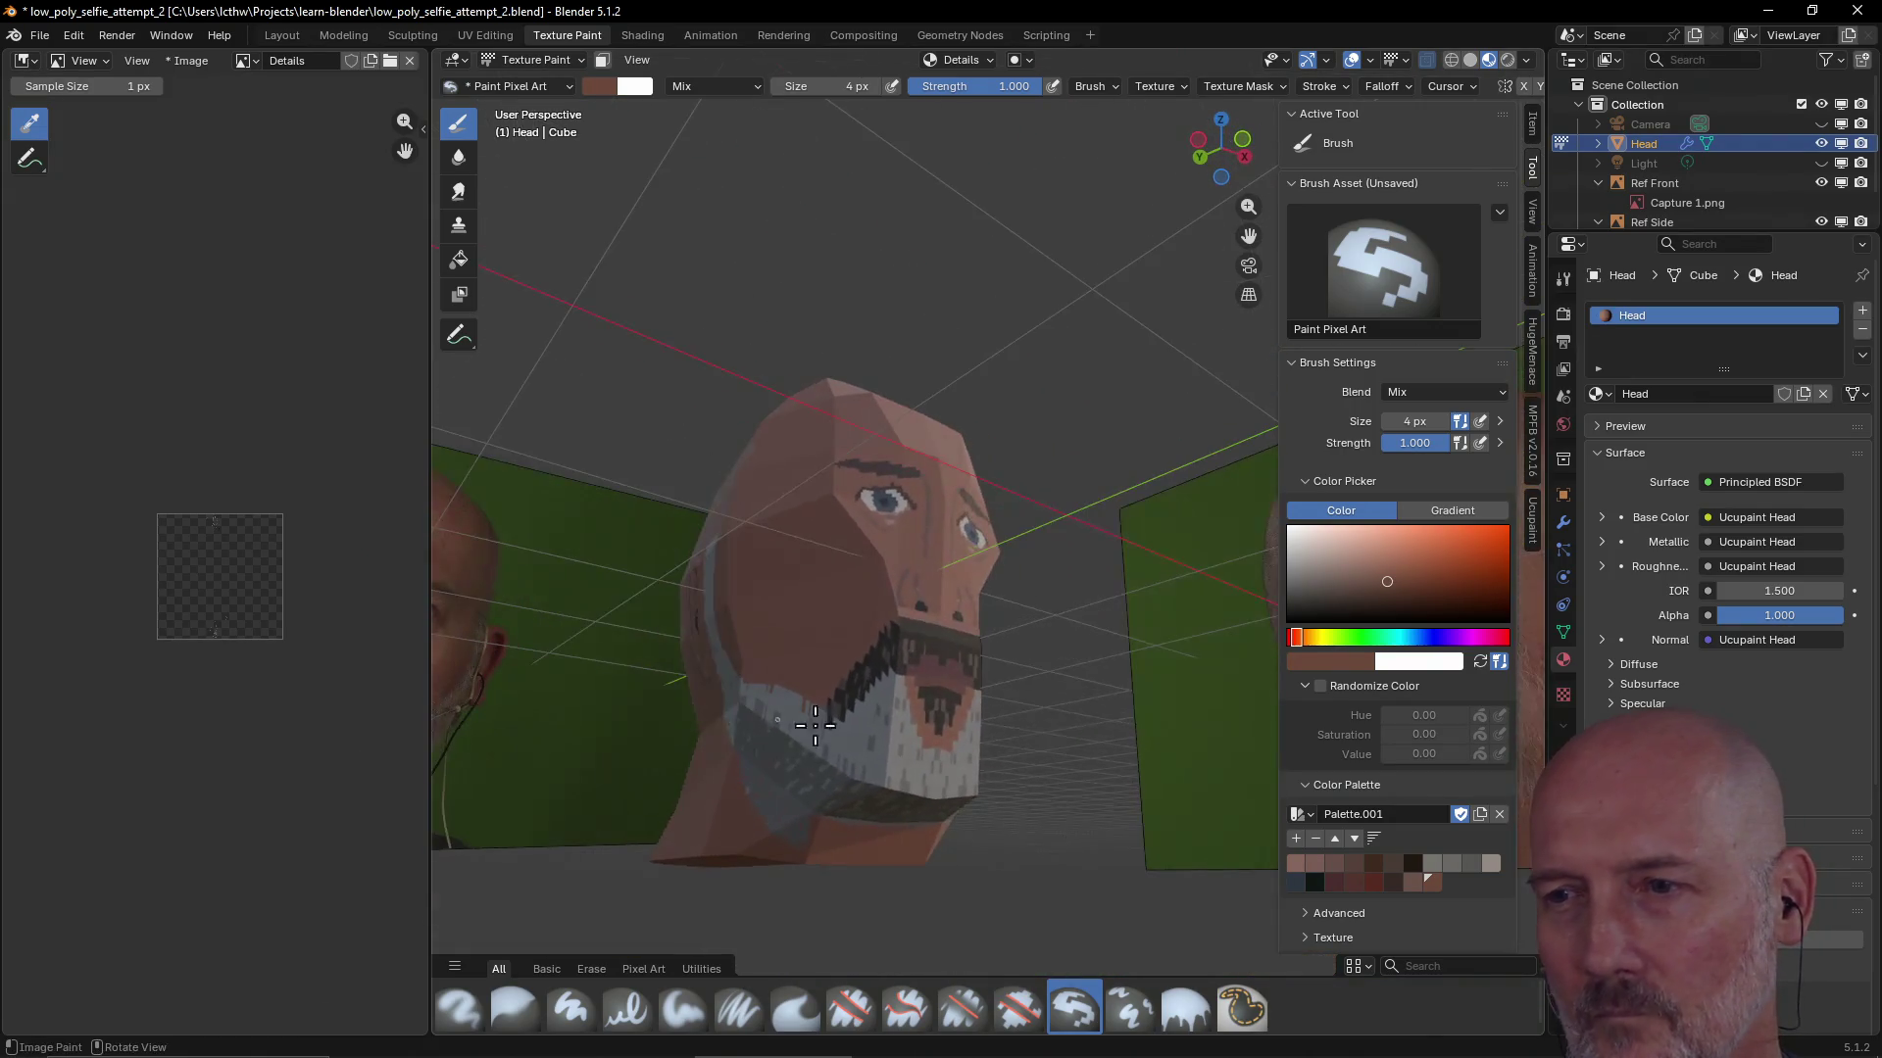
Add grey to the lower beard, then paint skin tone around the ear
mouse_move(790, 699)
left_mouse_down()
mouse_move(840, 730)
mouse_move(922, 737)
left_mouse_up()
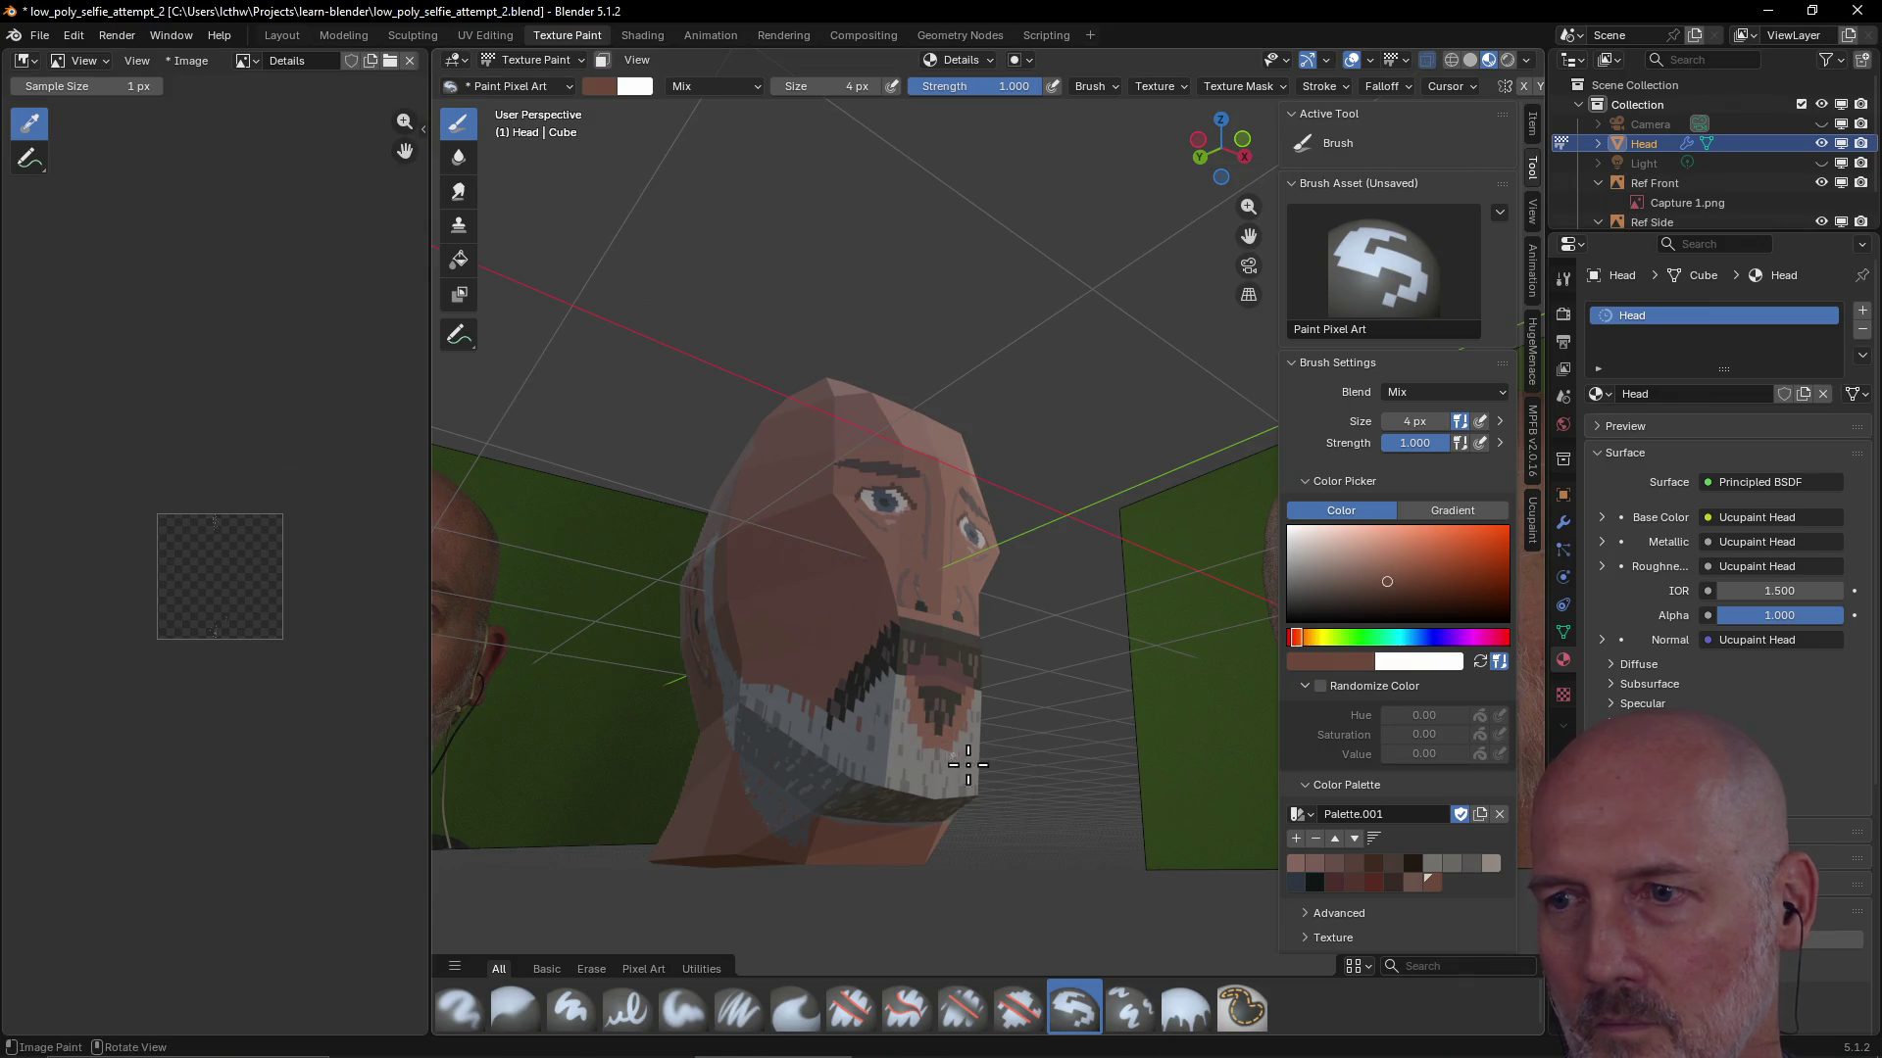
middle_click_drag(967, 765, 956, 716)
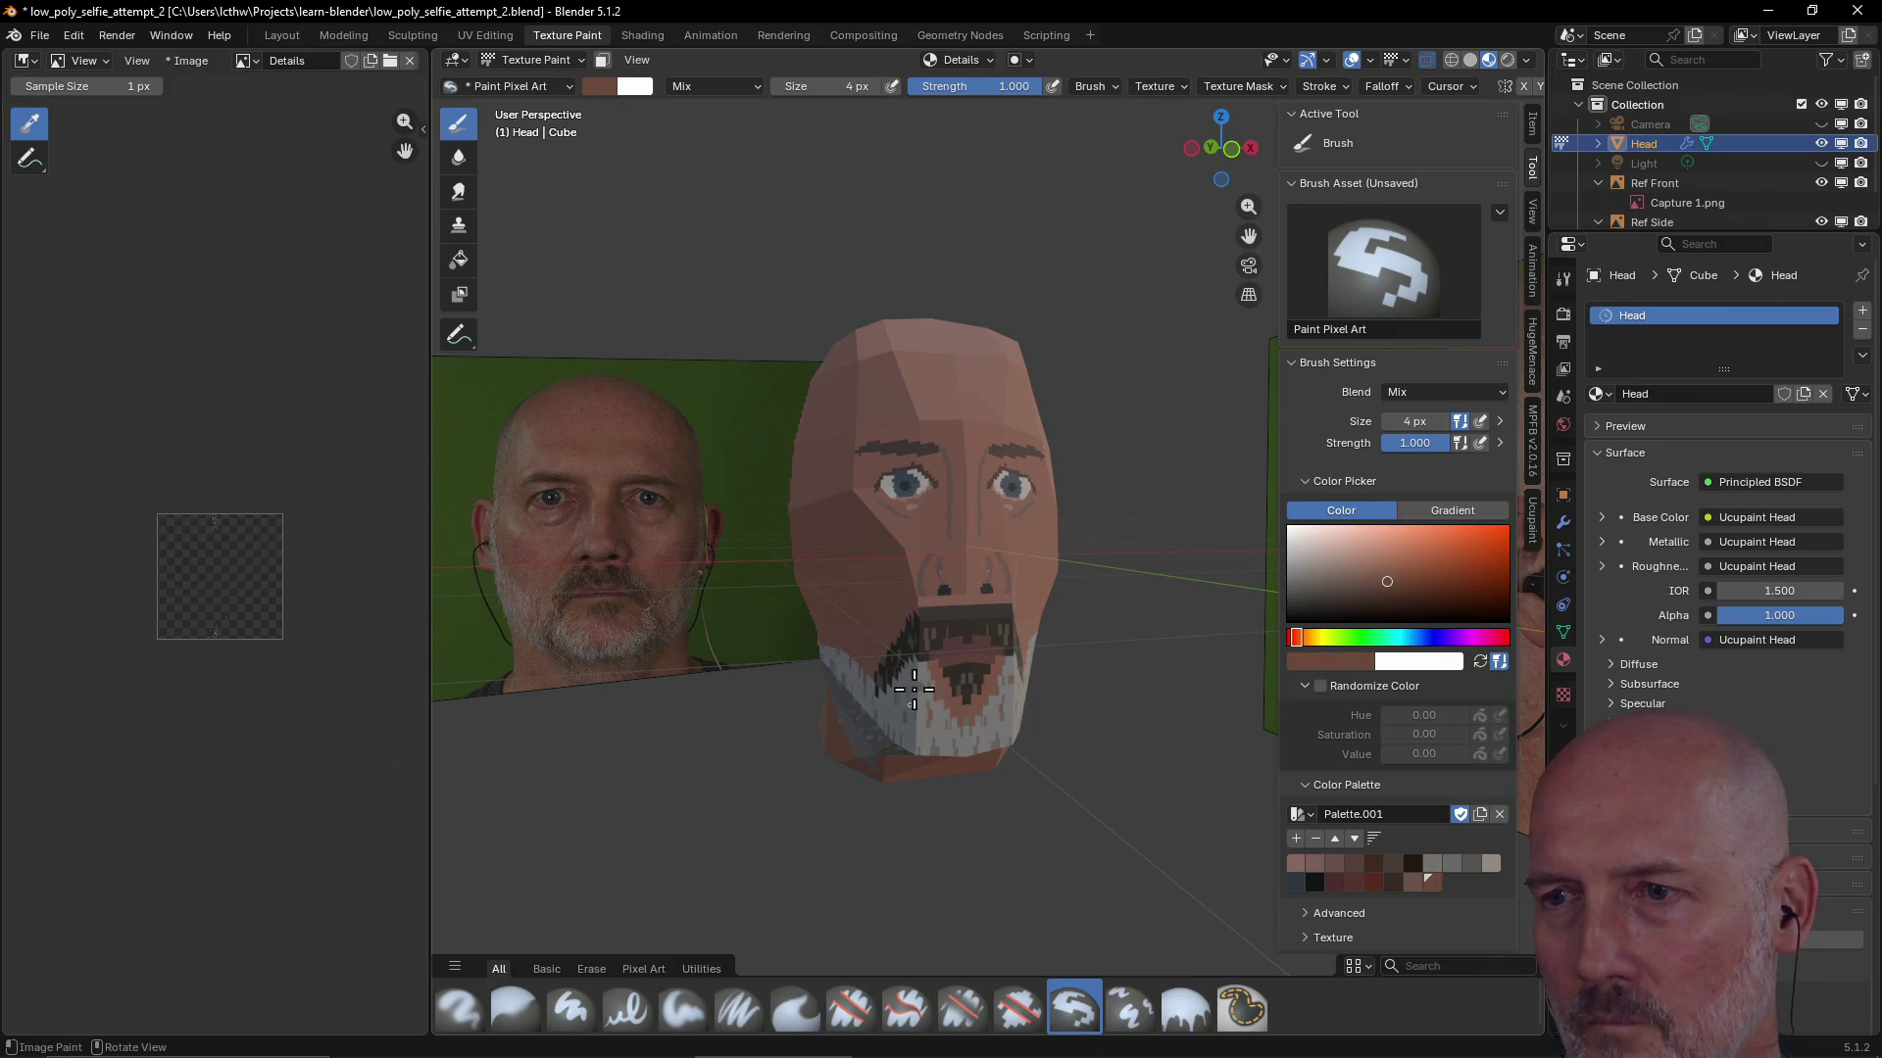
mouse_move(967, 665)
middle_mouse_down()
mouse_move(894, 664)
mouse_move(1084, 661)
mouse_move(1099, 638)
mouse_move(770, 568)
mouse_move(824, 631)
mouse_move(816, 718)
mouse_move(829, 639)
mouse_move(754, 546)
middle_mouse_up()
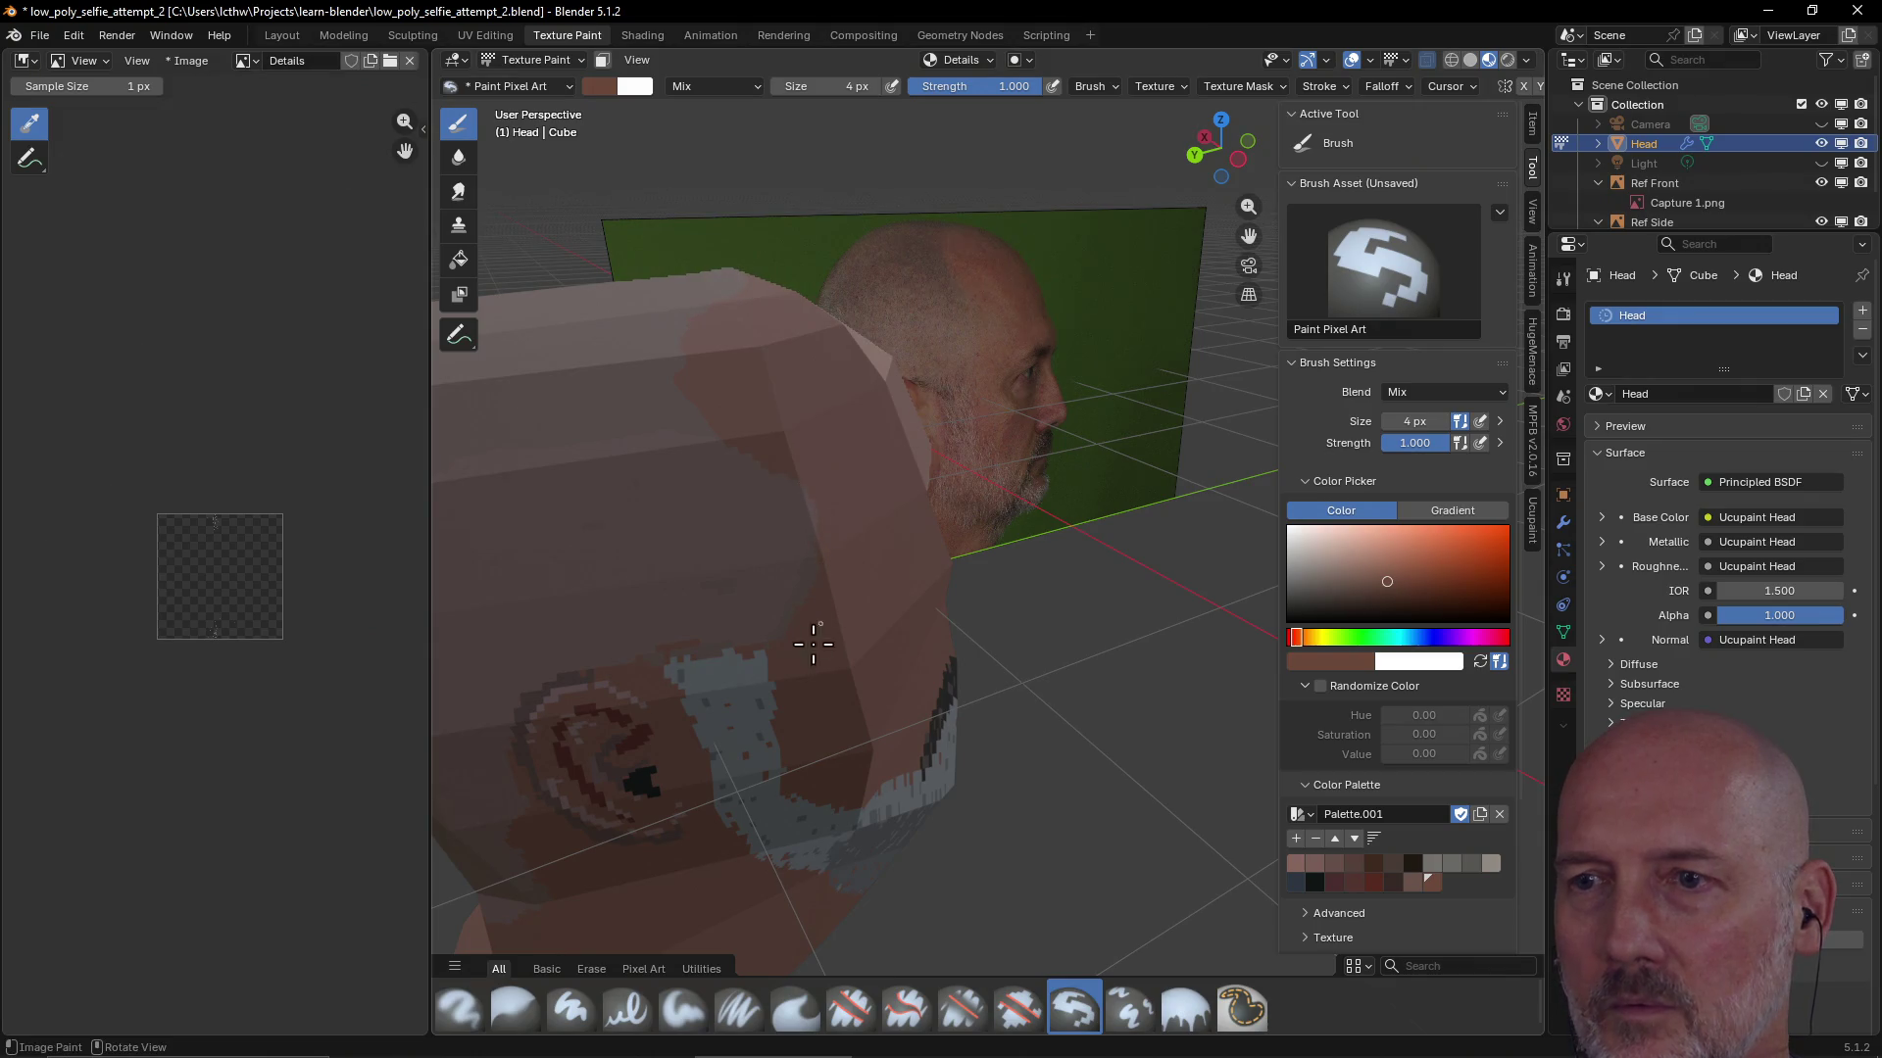
left_click_drag(735, 648, 652, 645)
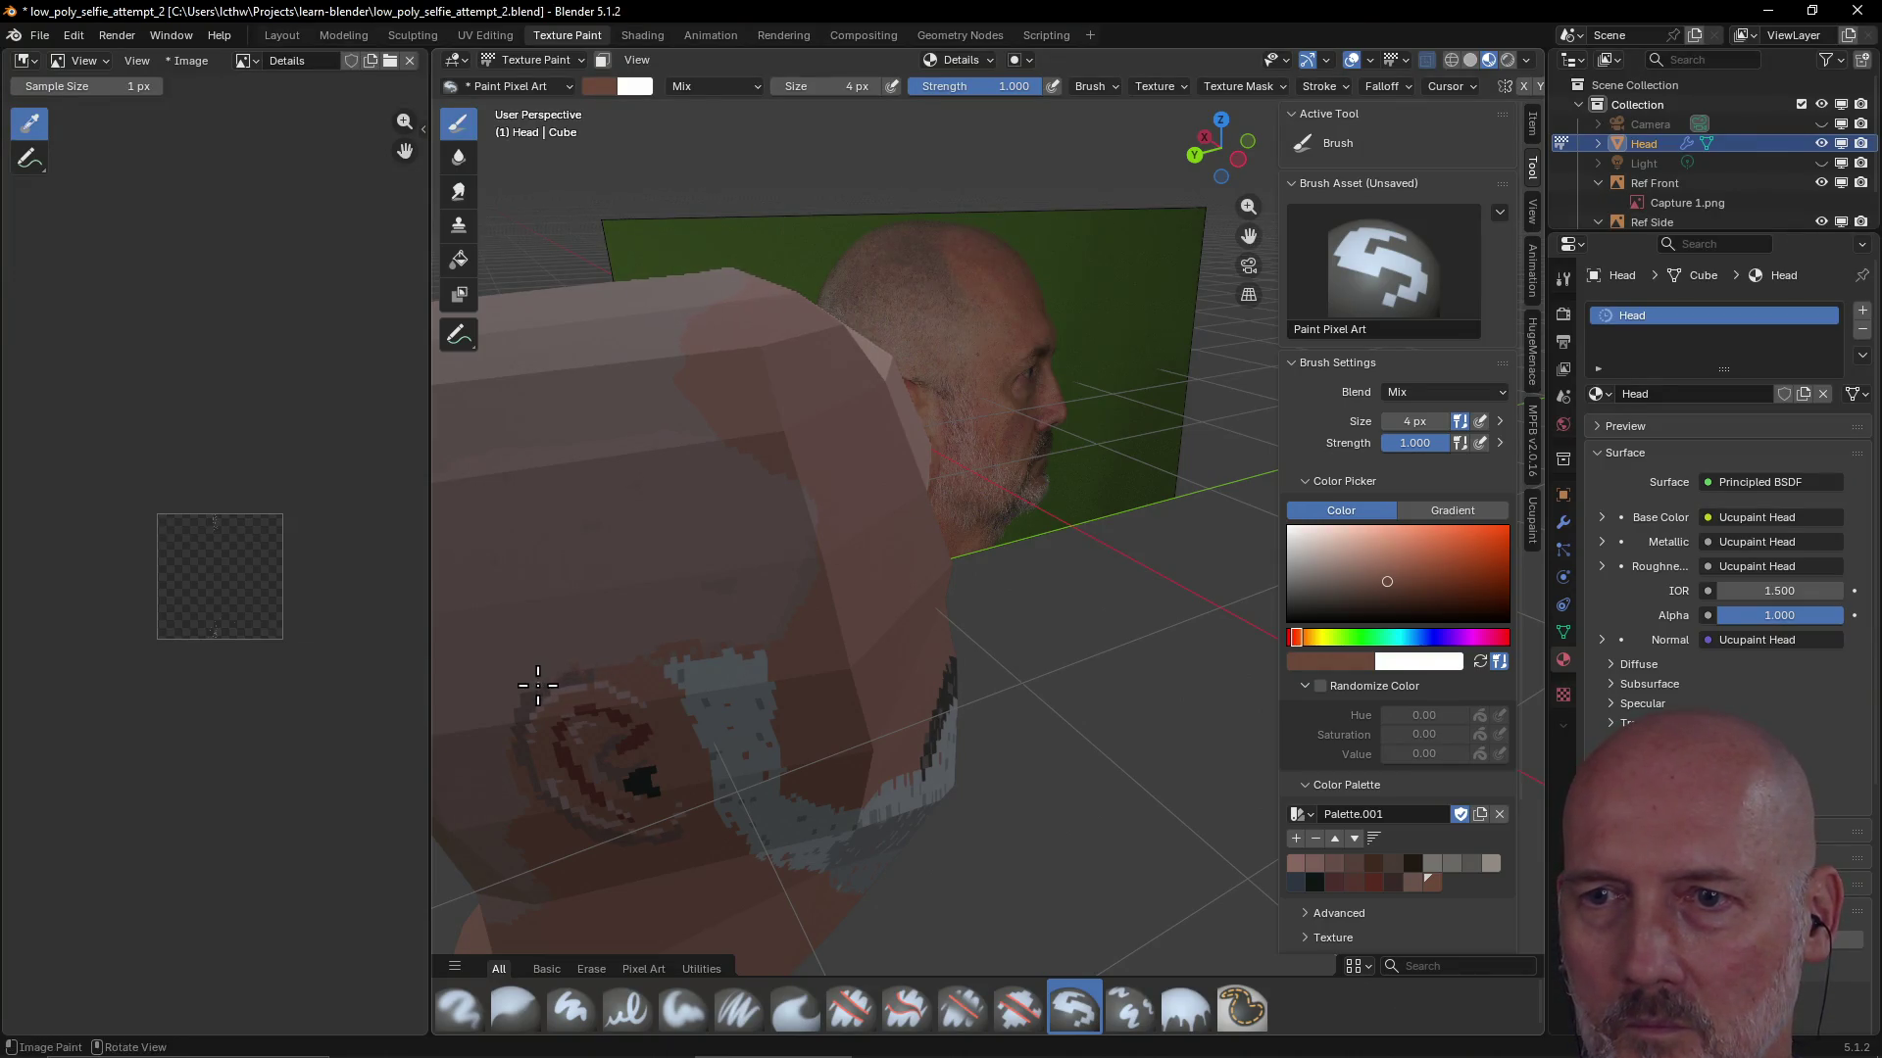
left_click_drag(528, 697, 650, 720)
Paint skin tone onto the underside of the head and review the ear from the side
middle_click_drag(652, 721, 853, 755)
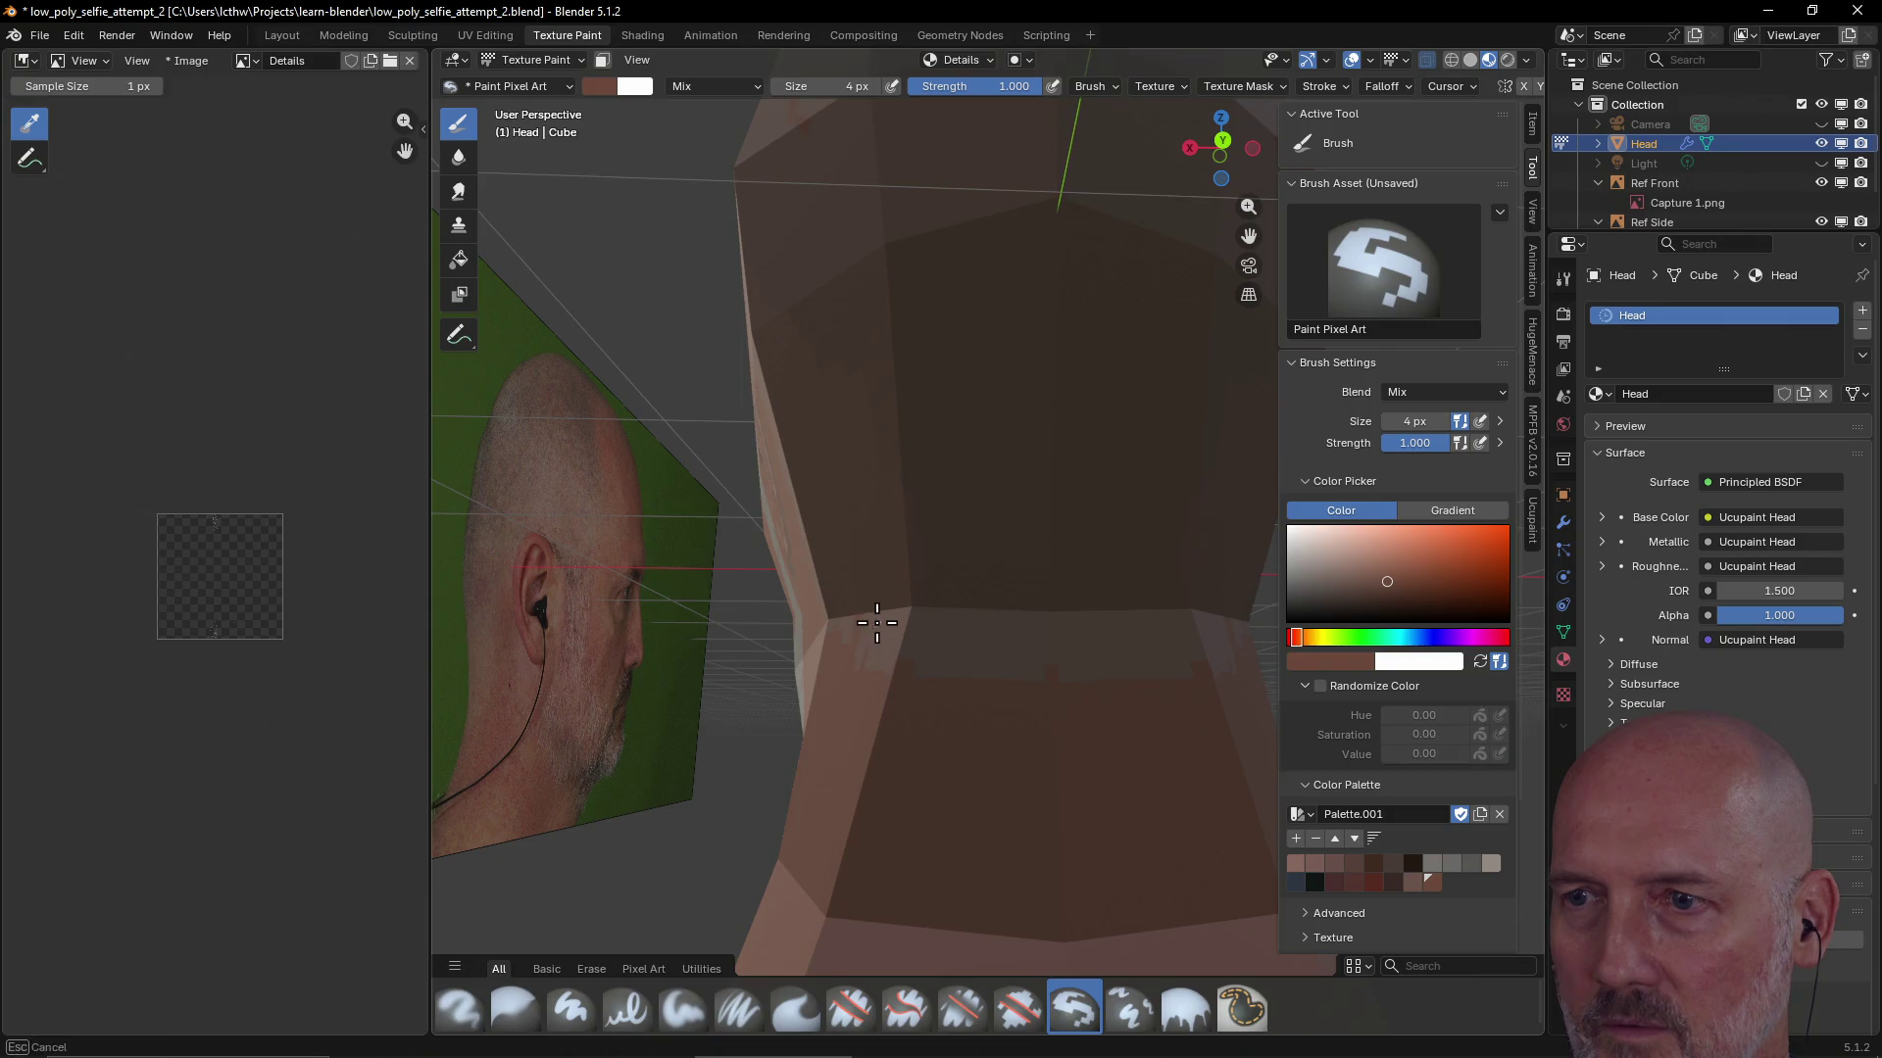
left_click_drag(888, 670, 1074, 668)
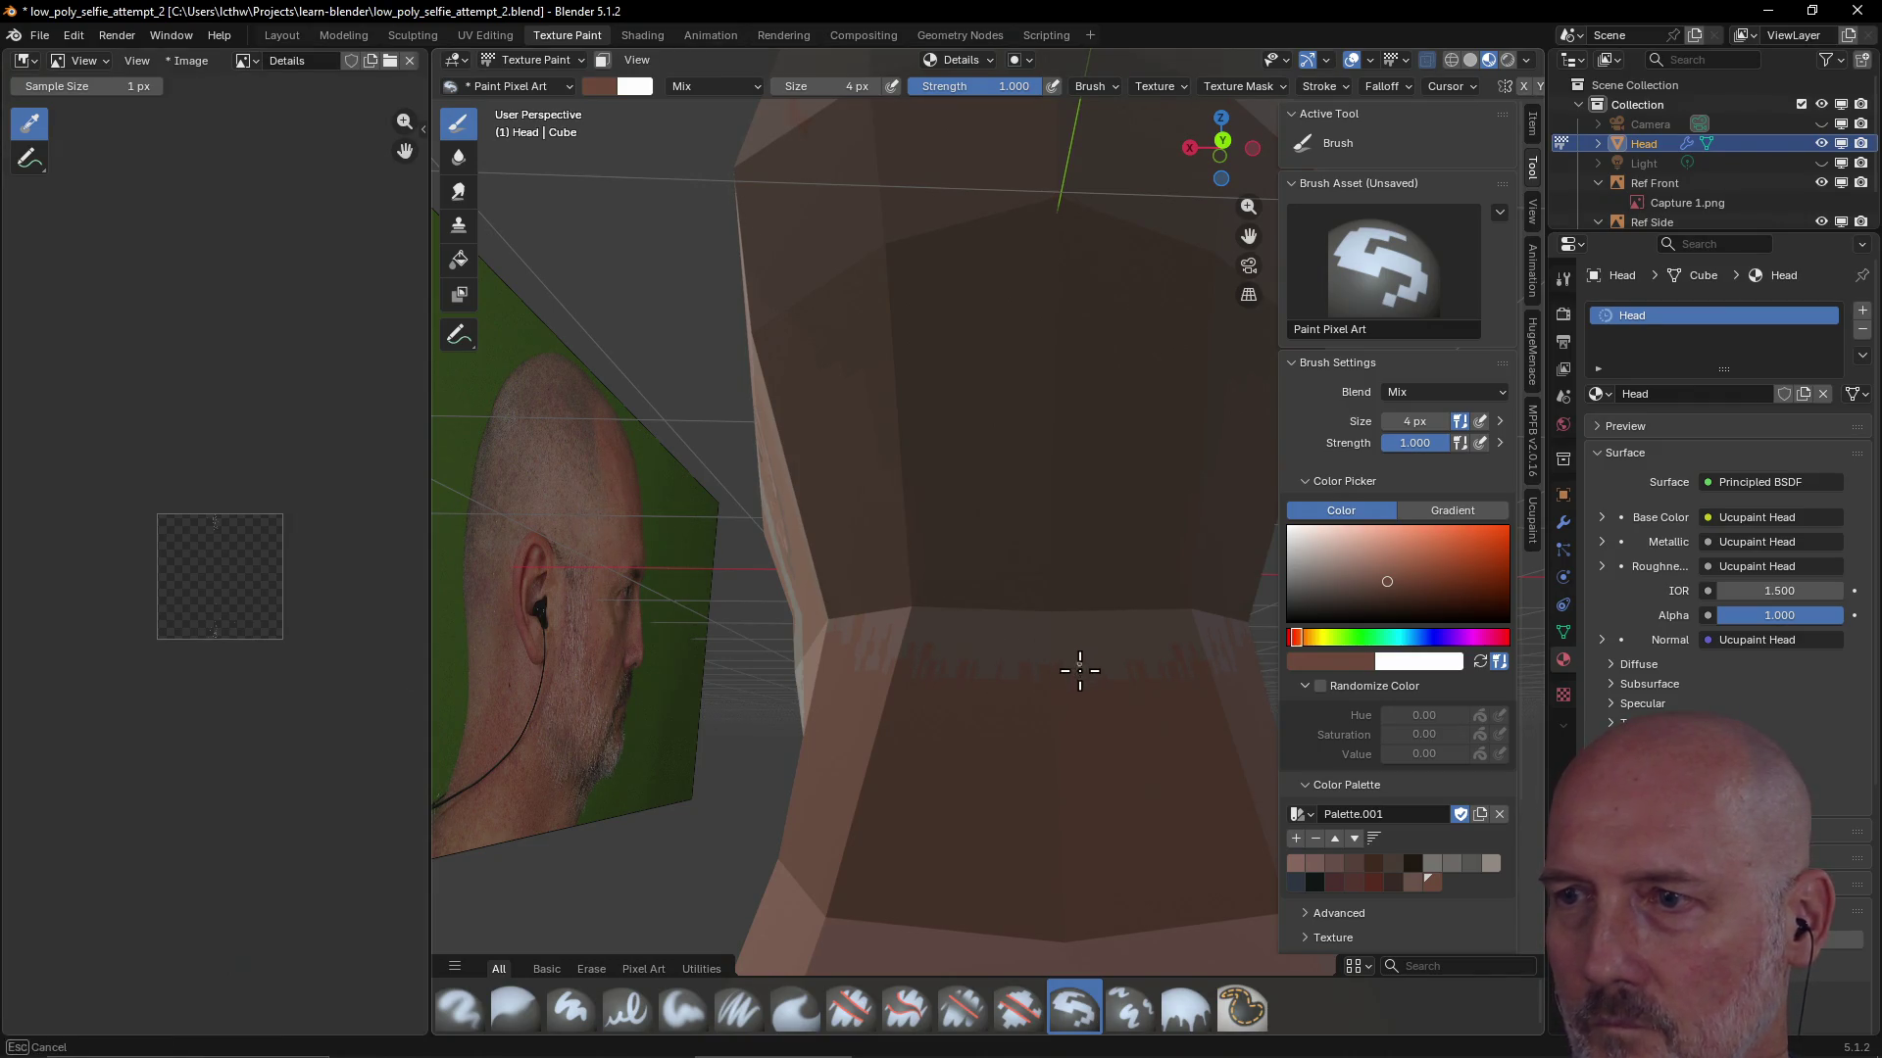
middle_click_drag(1080, 671, 887, 781)
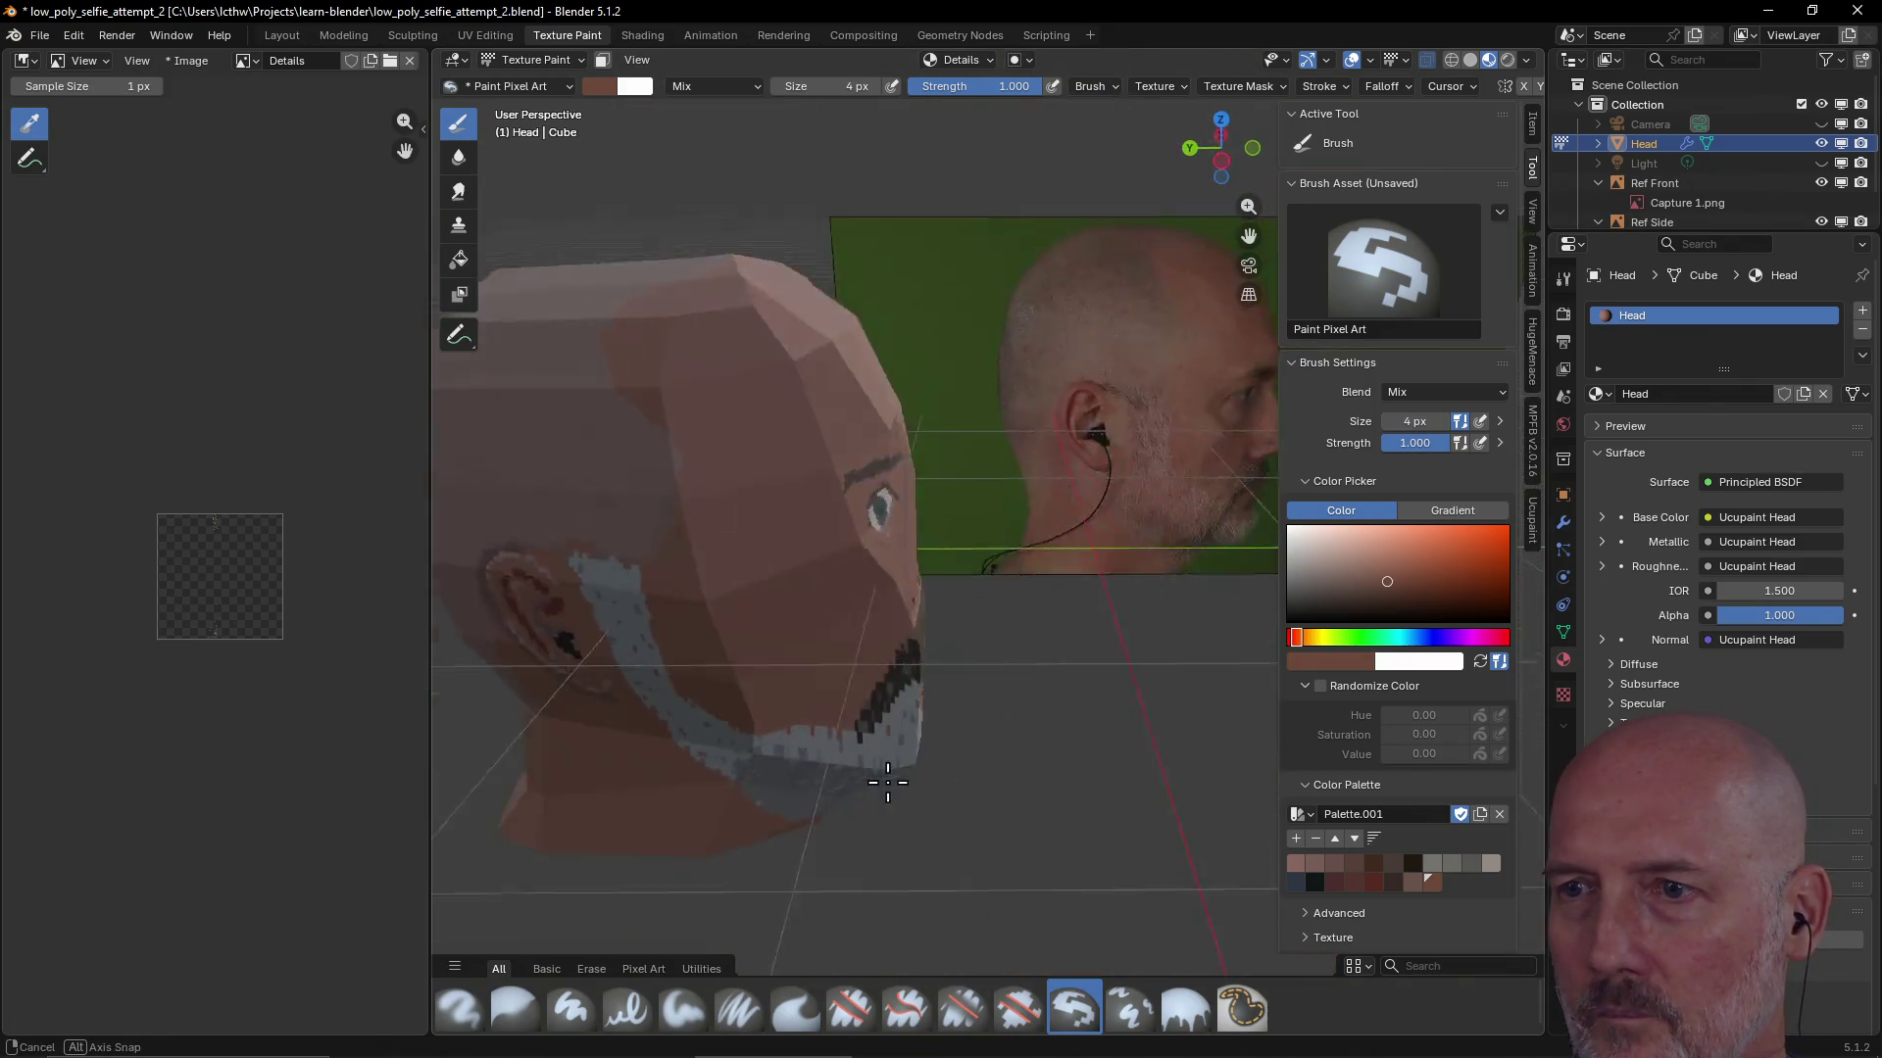
middle_click_drag(886, 781, 967, 776)
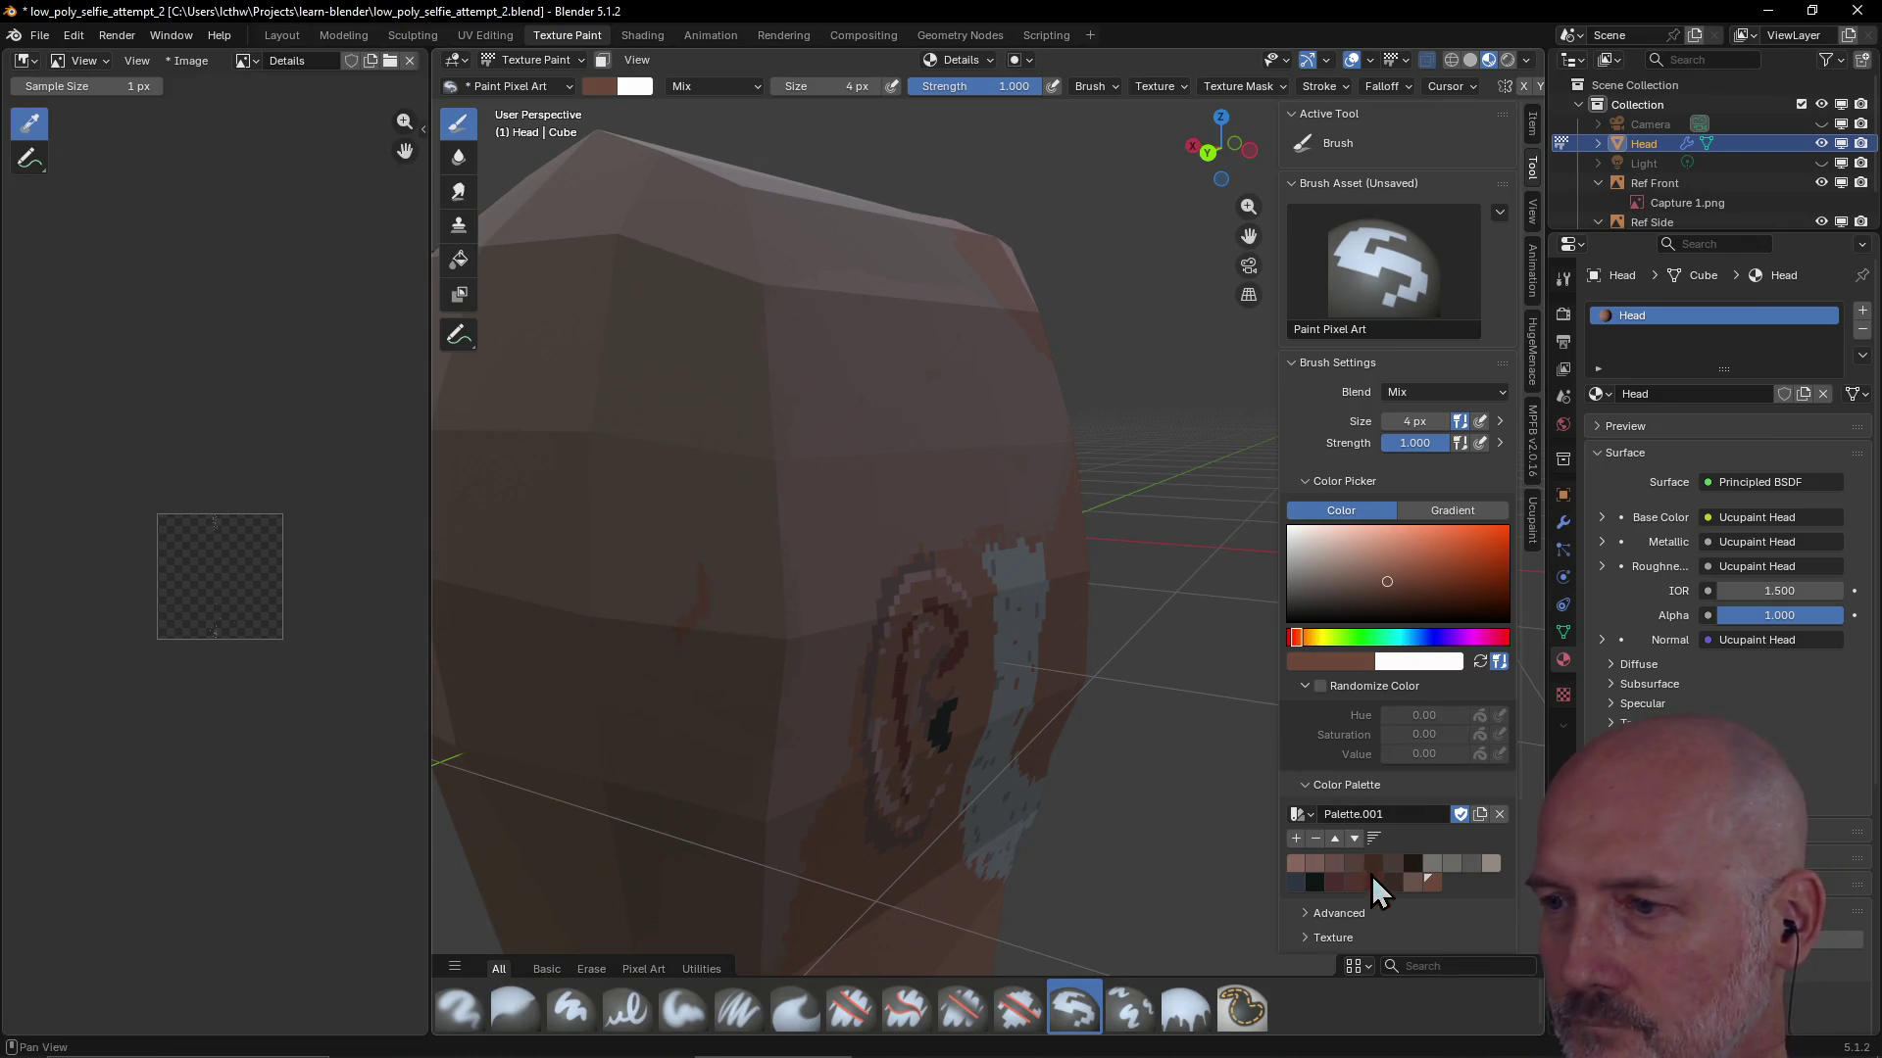
Pick another skin-tone swatch and paint it across the back of the head
left_click(1411, 879)
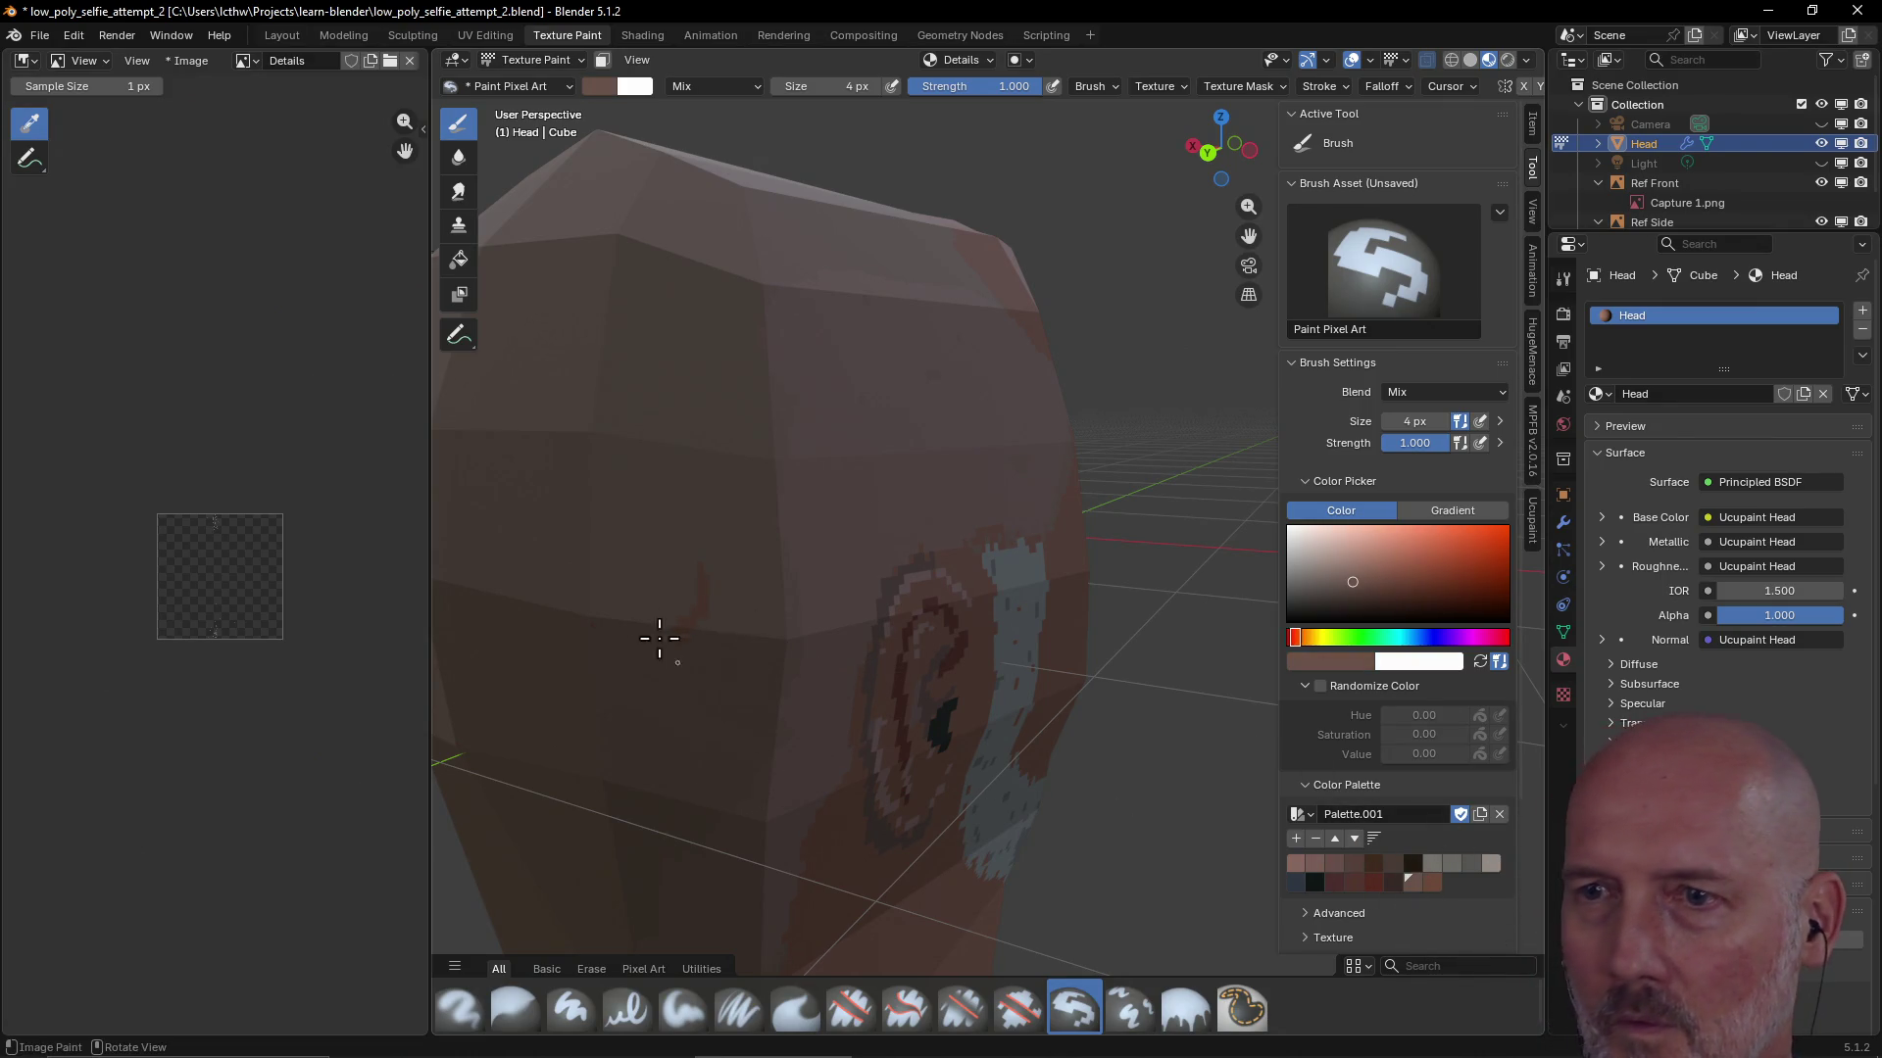
left_click_drag(660, 637, 700, 568)
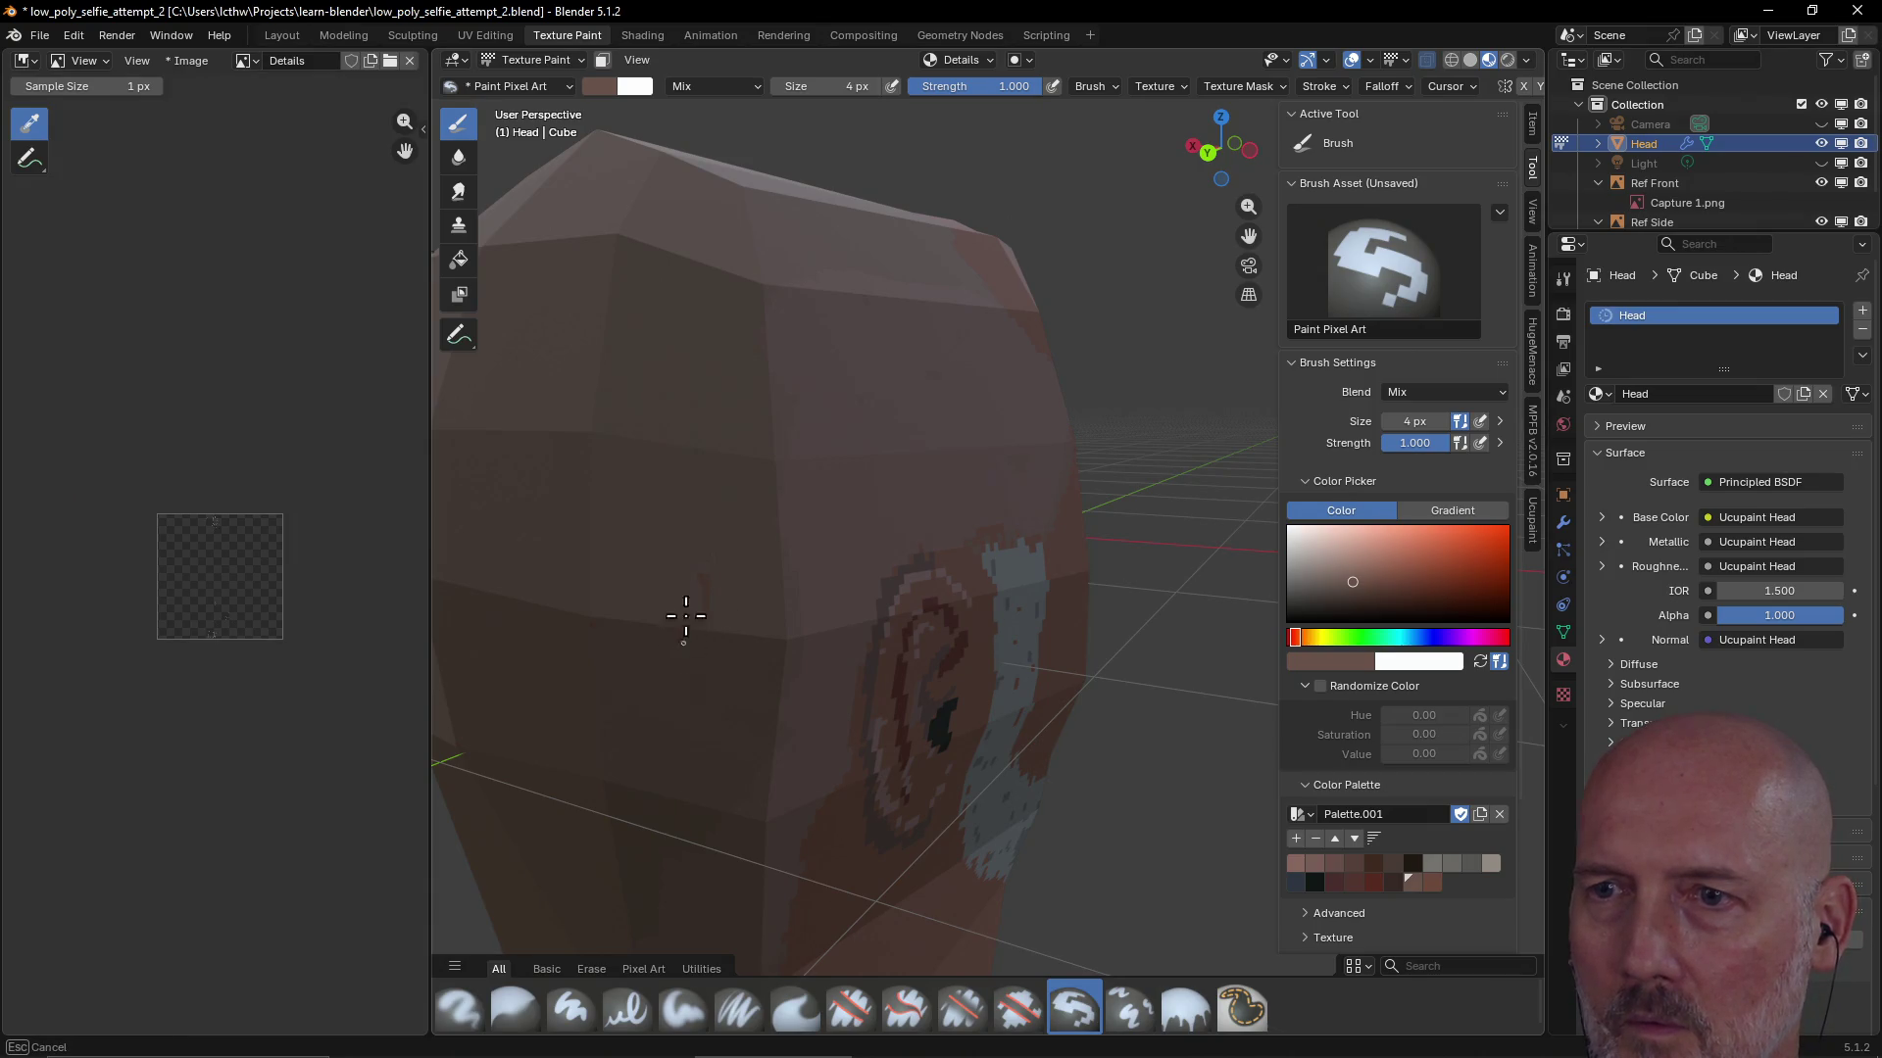
left_click_drag(661, 530, 583, 541)
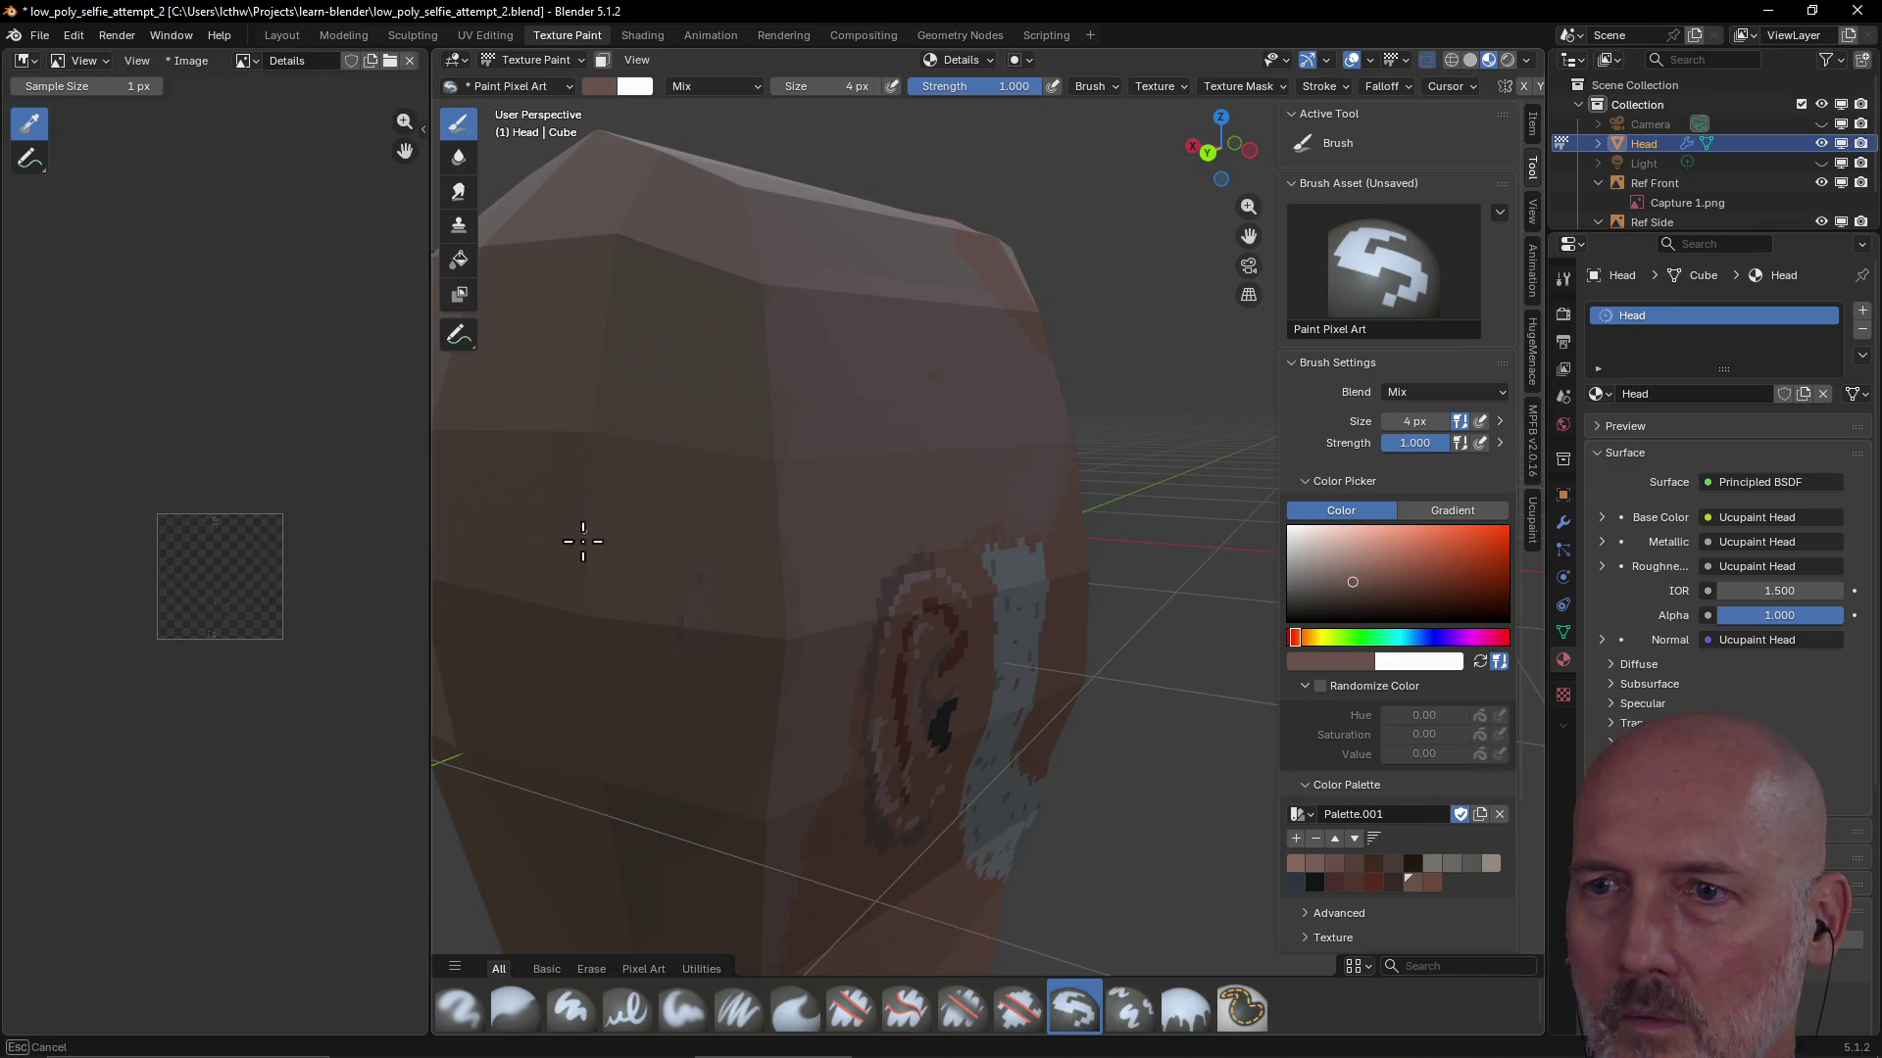
left_click_drag(769, 337, 790, 456)
Paint the new skin tone over the crown of the head, checking it from behind and above
middle_click_drag(803, 320, 887, 622)
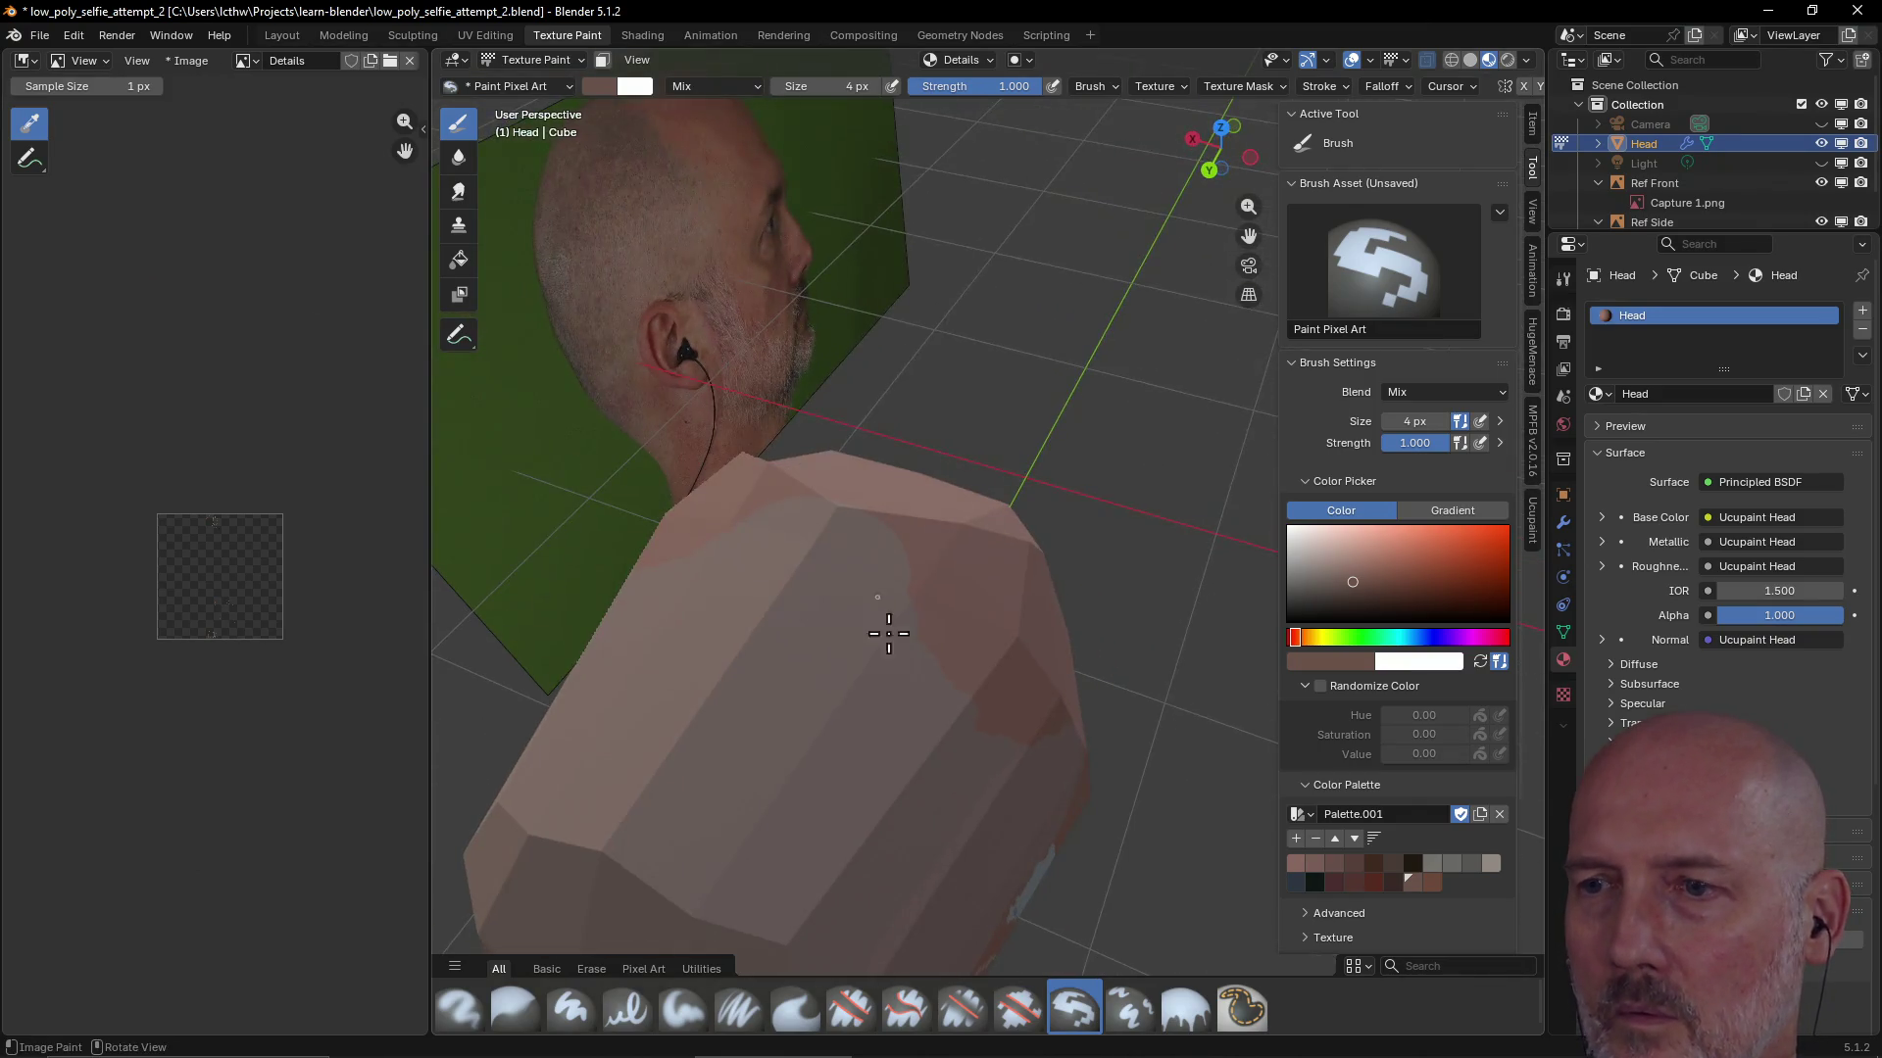
left_click_drag(979, 786, 946, 760)
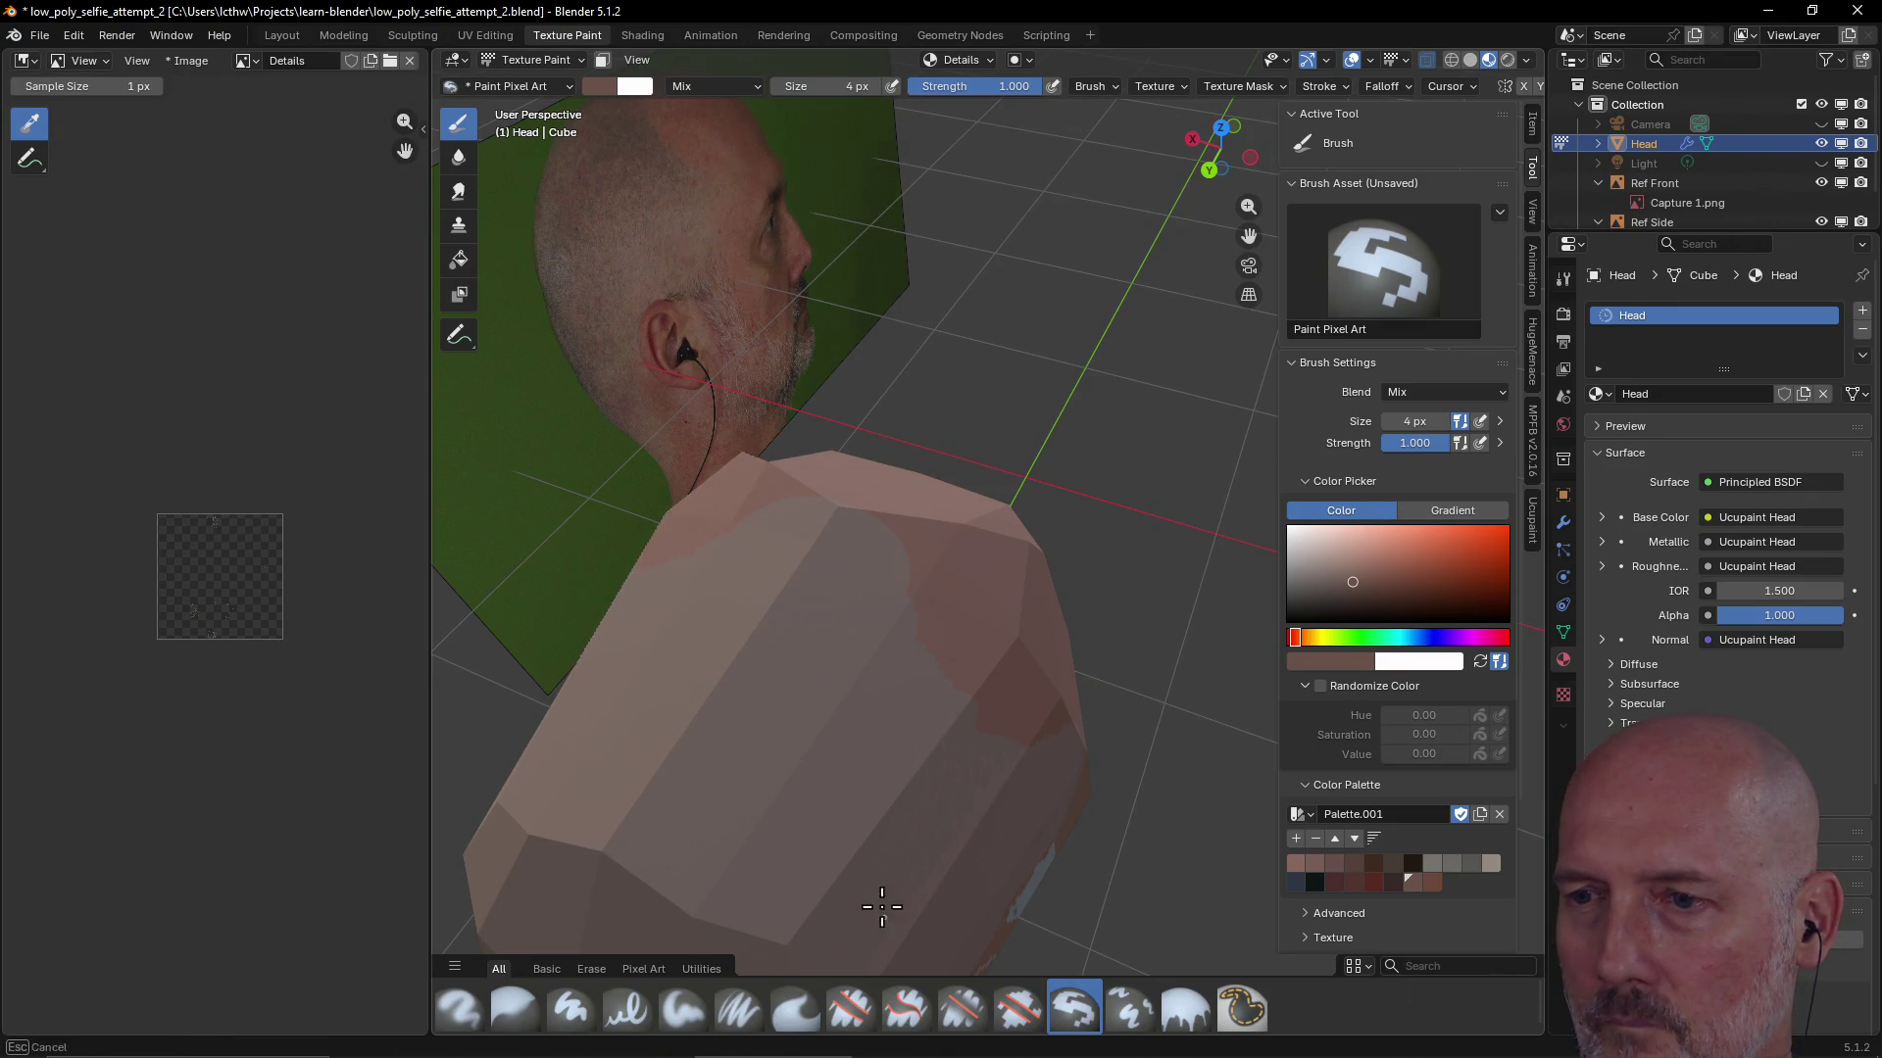
middle_click_drag(837, 890, 846, 426)
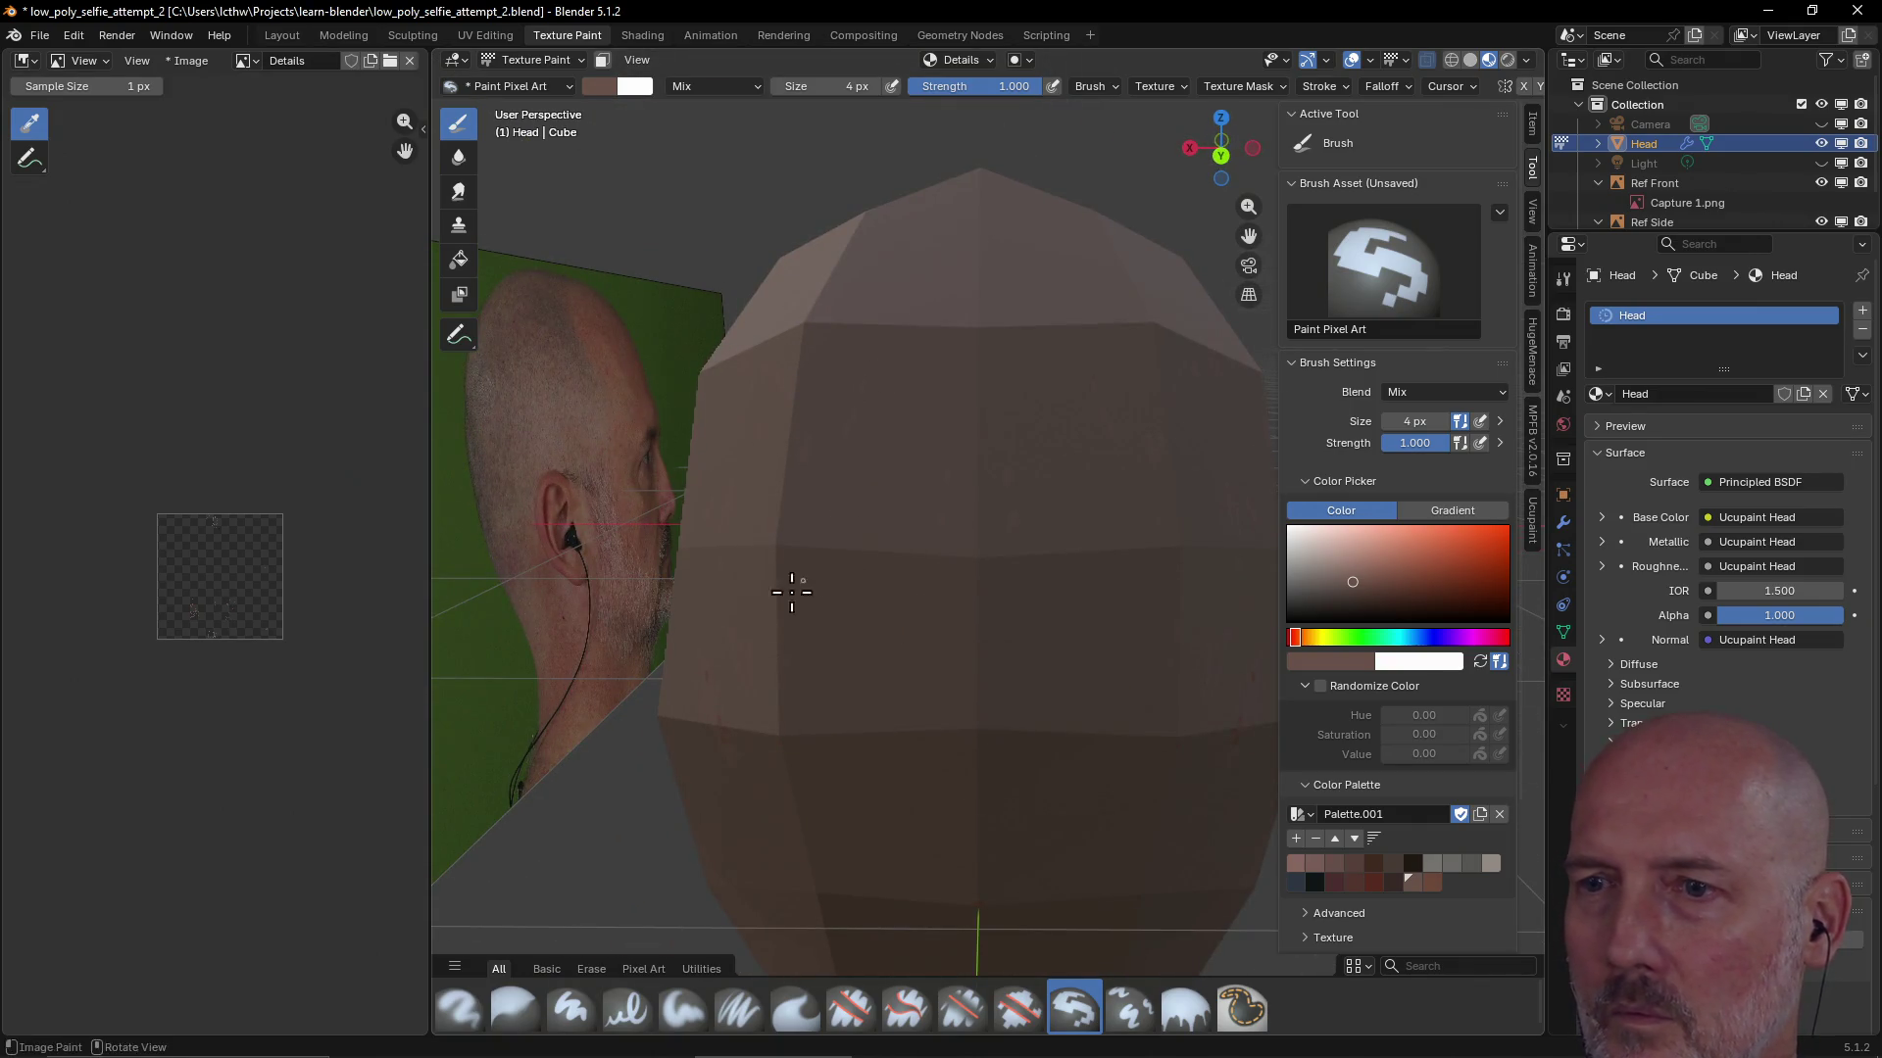
mouse_move(906, 651)
middle_mouse_down()
mouse_move(903, 505)
mouse_move(1073, 535)
mouse_move(1077, 487)
middle_mouse_up()
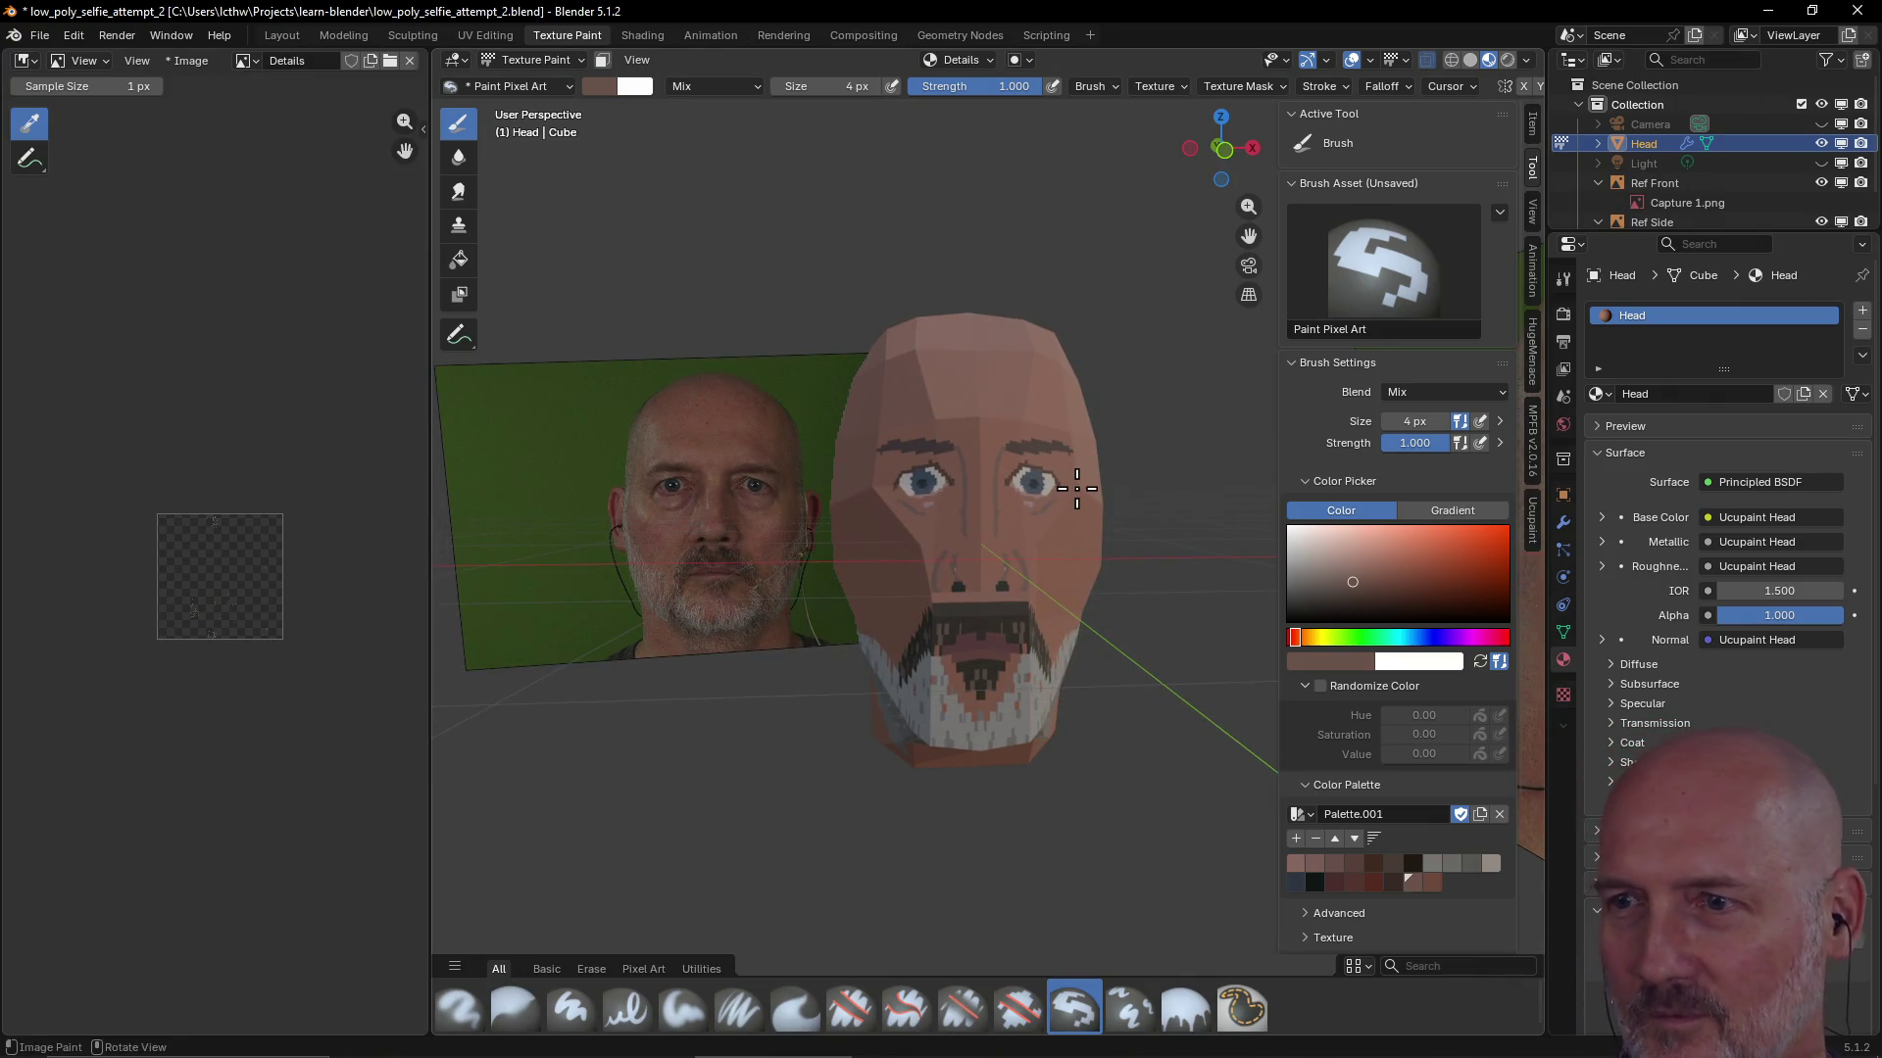
scroll(1088, 562, "up", 1)
scroll(1059, 561, "down", 2)
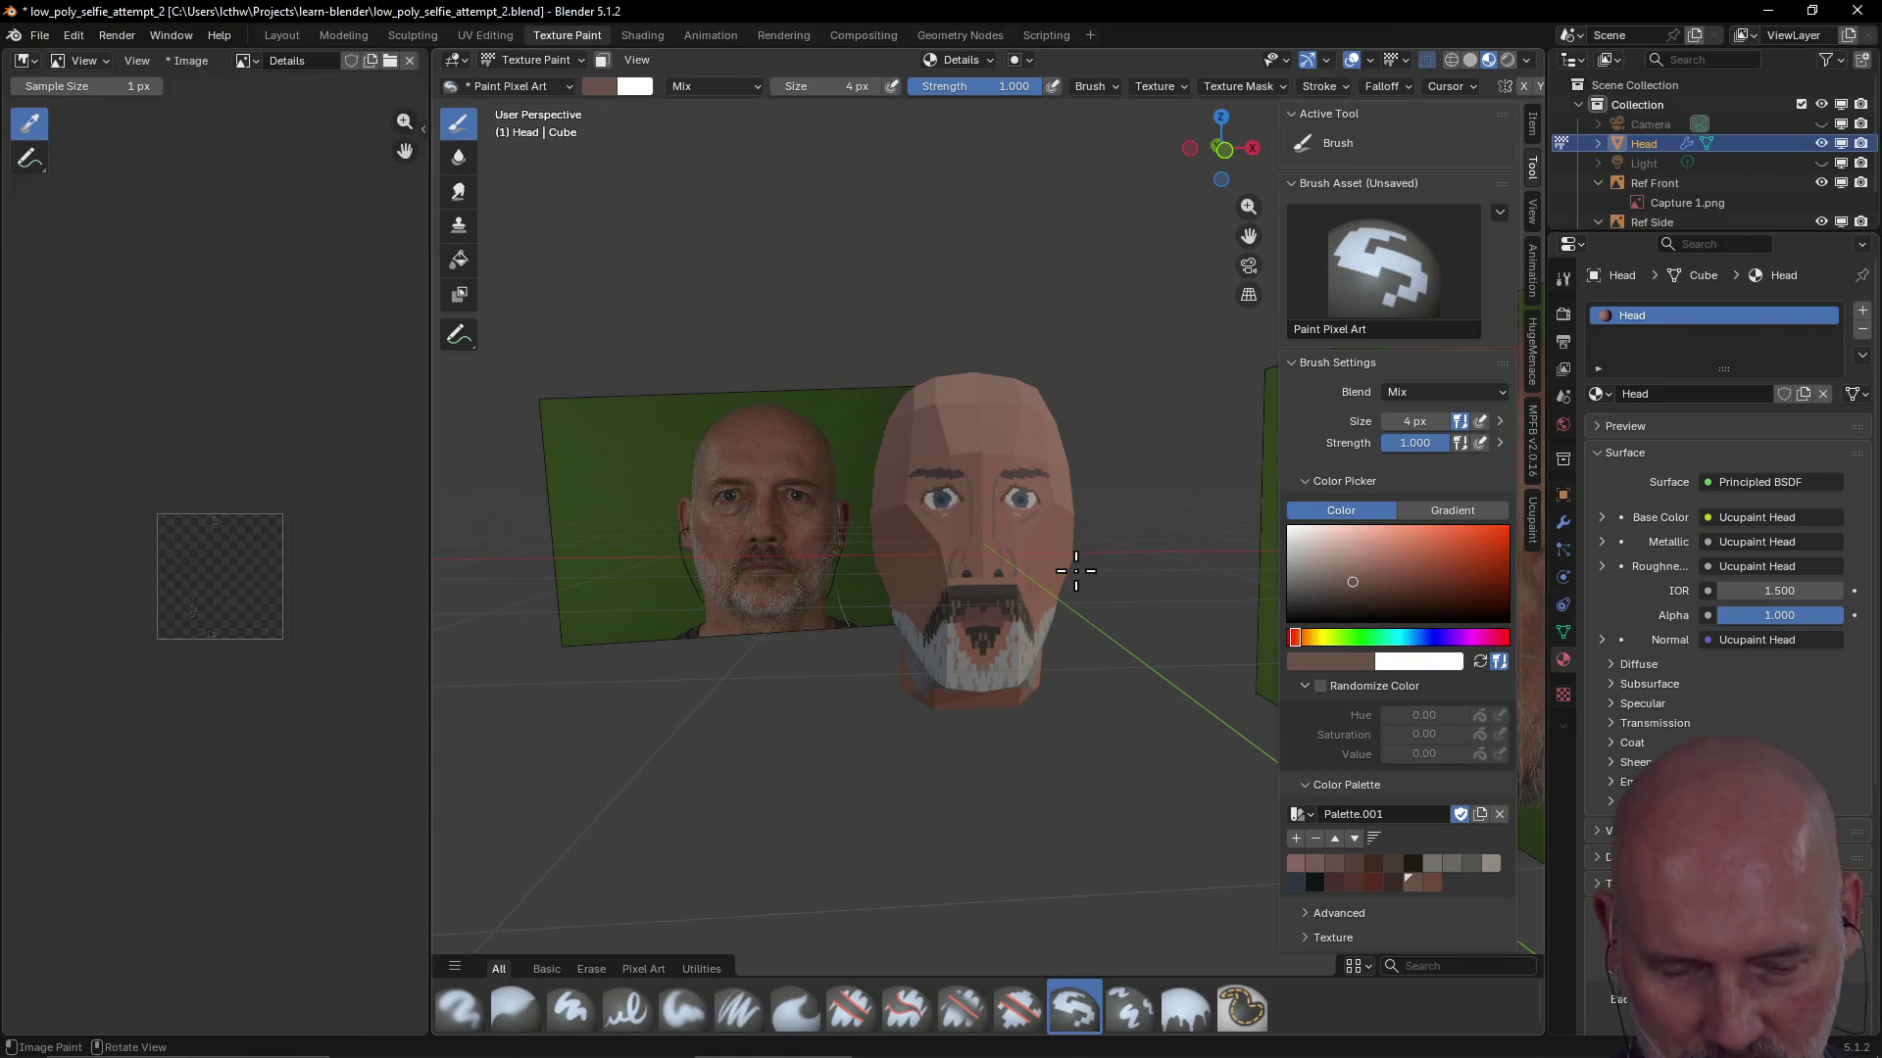
scroll(1032, 560, "up", 3)
scroll(1033, 560, "up", 1)
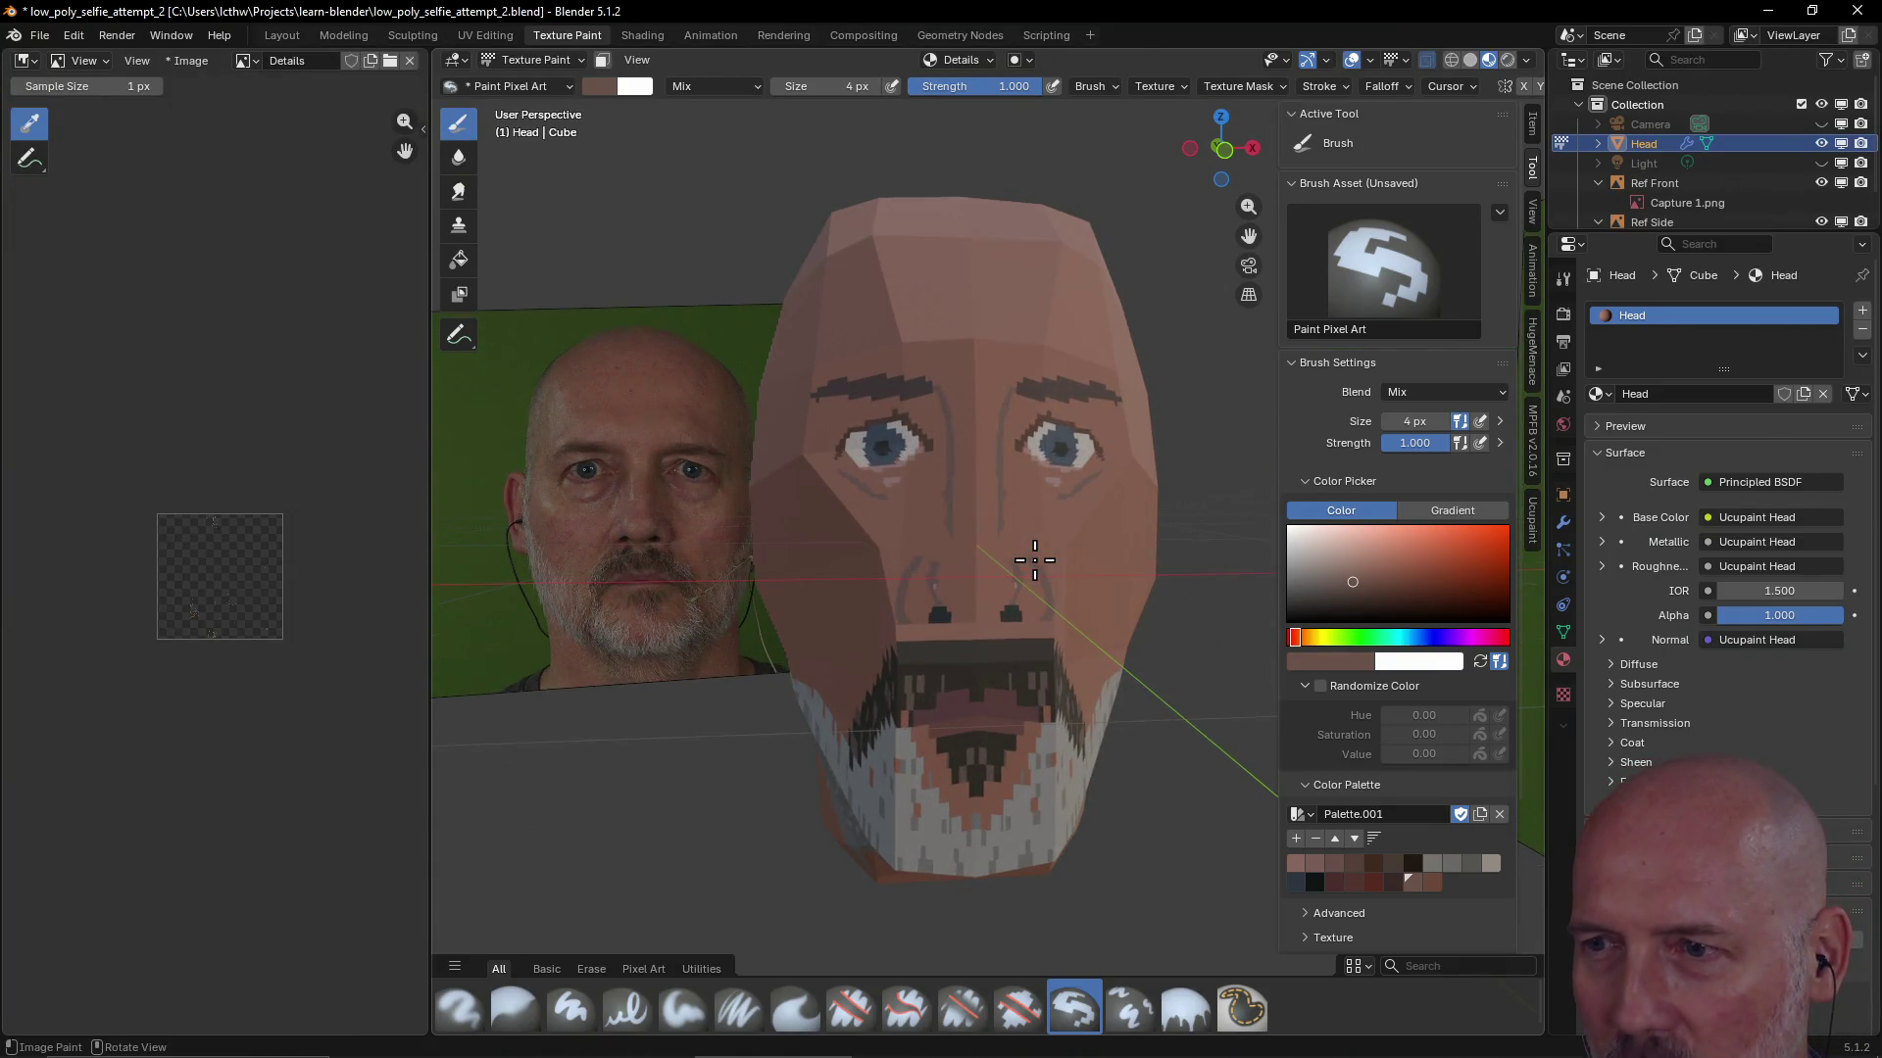
scroll(1034, 560, "up", 1)
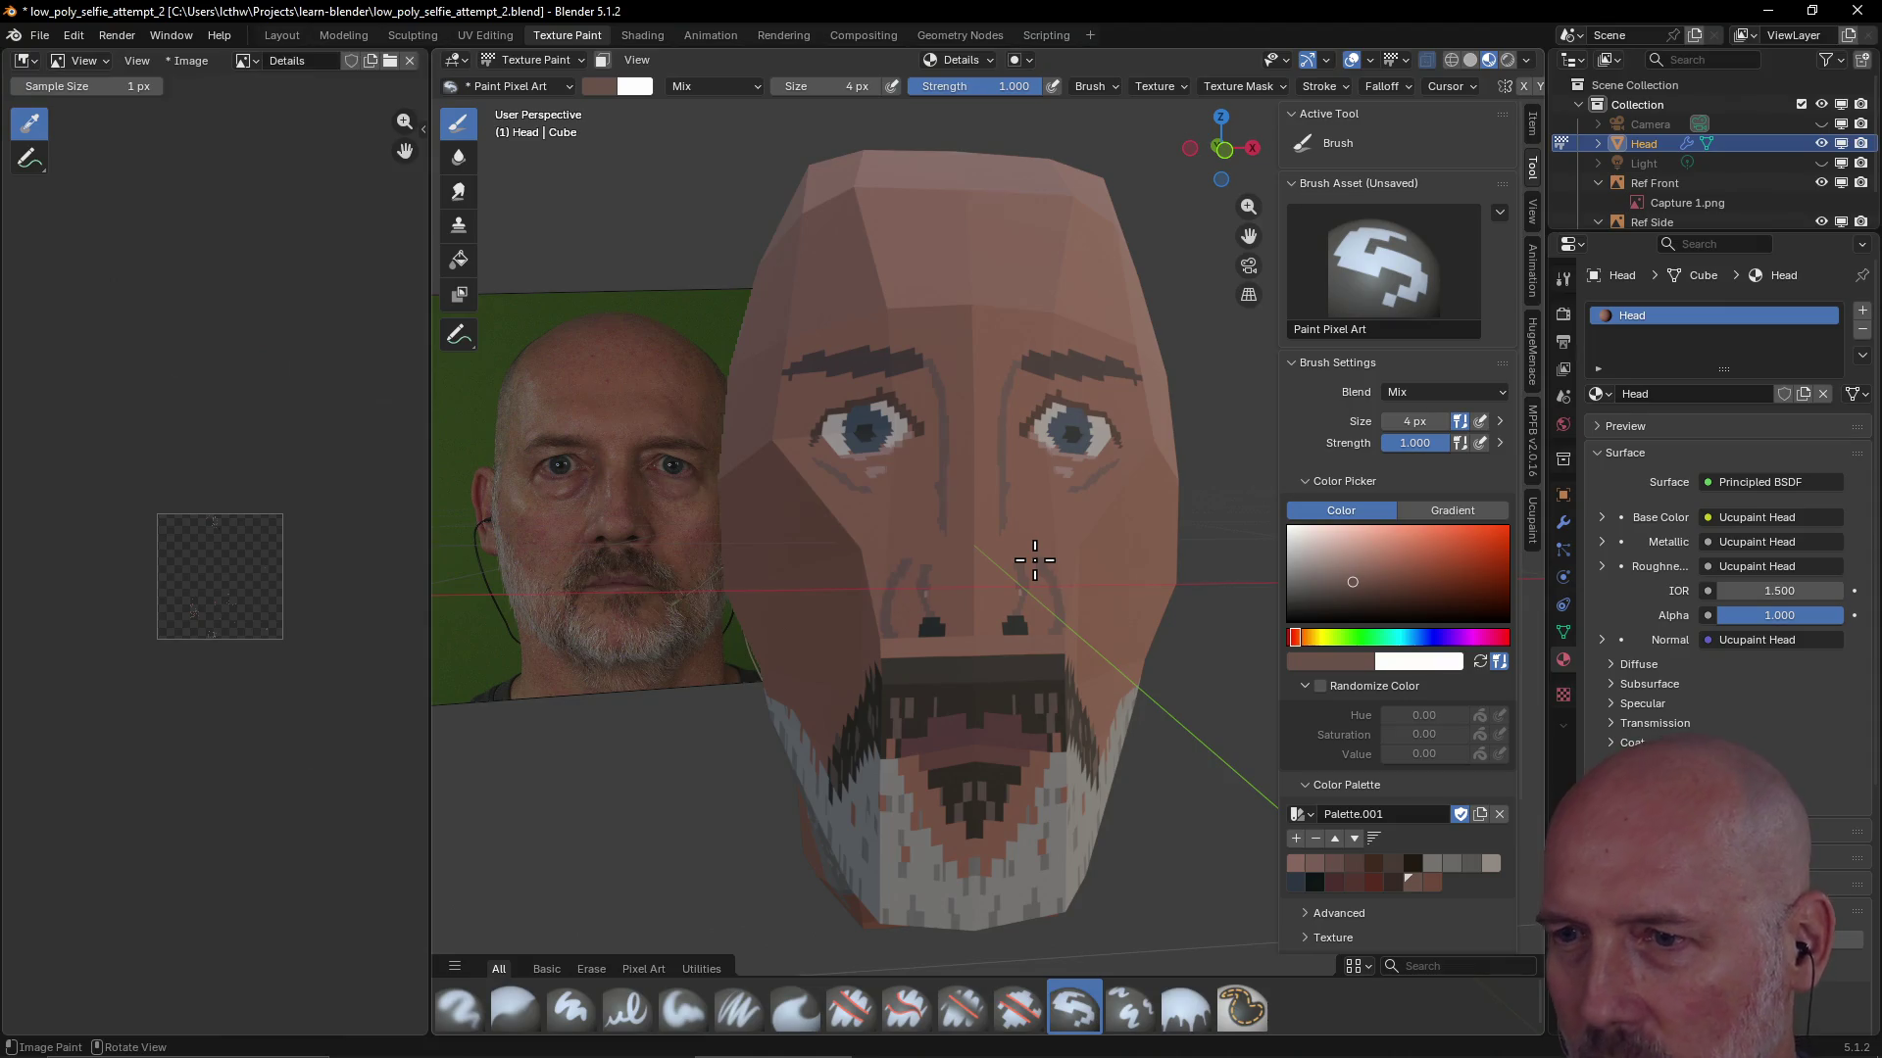
Paint grey and then lighter grey stubble into the beard
left_click(1432, 864)
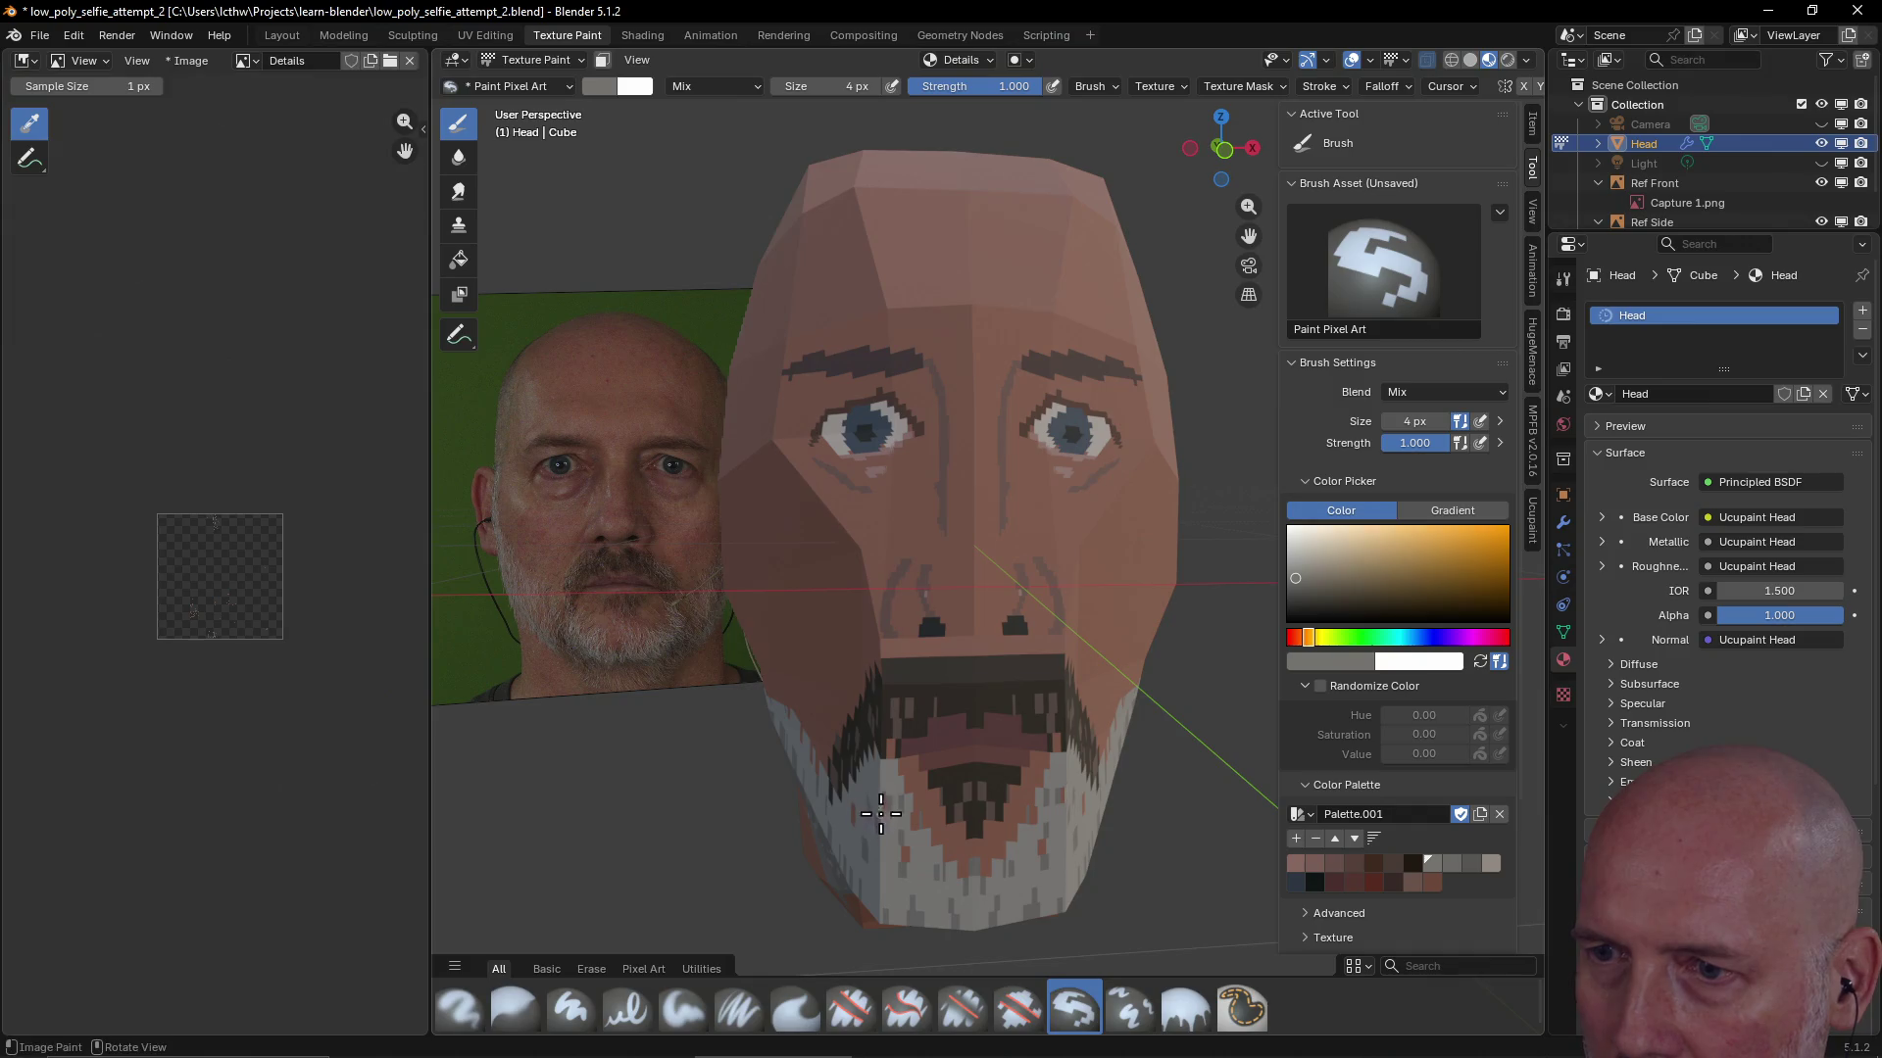
left_click_drag(907, 852, 858, 821)
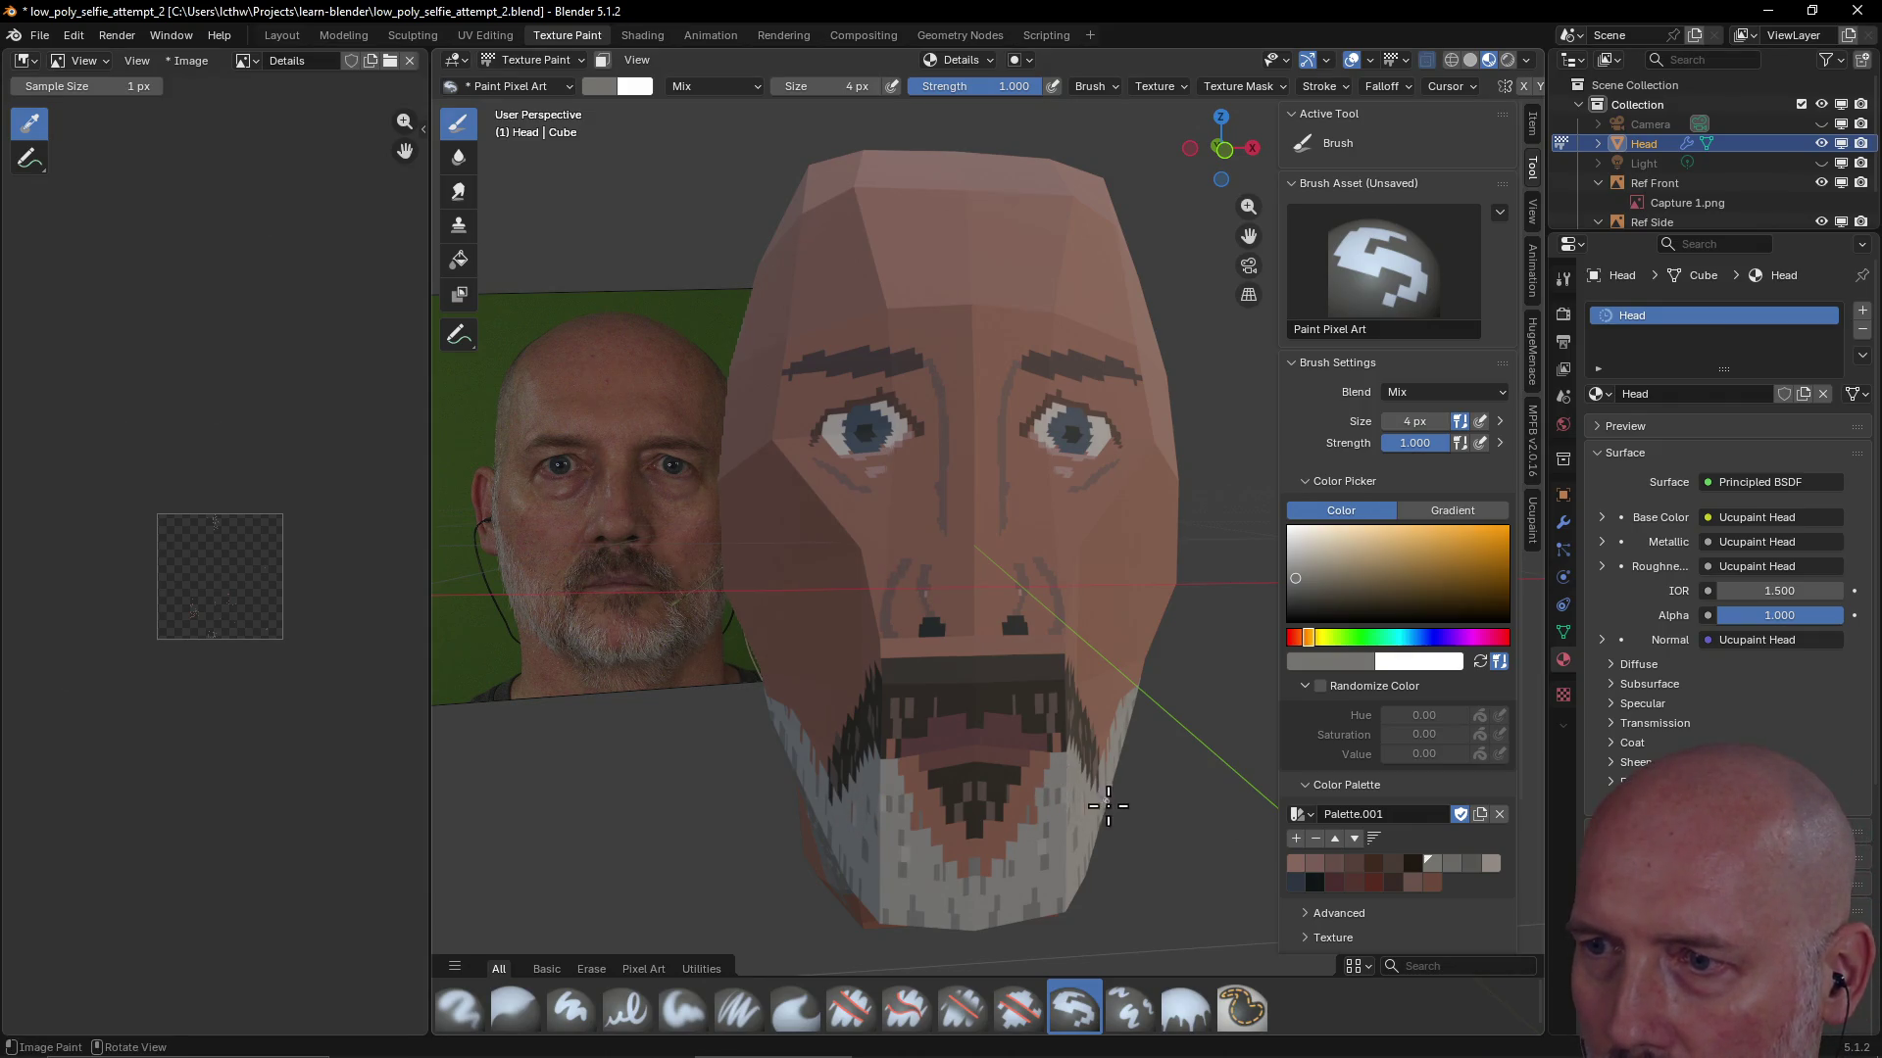
left_click(1491, 865)
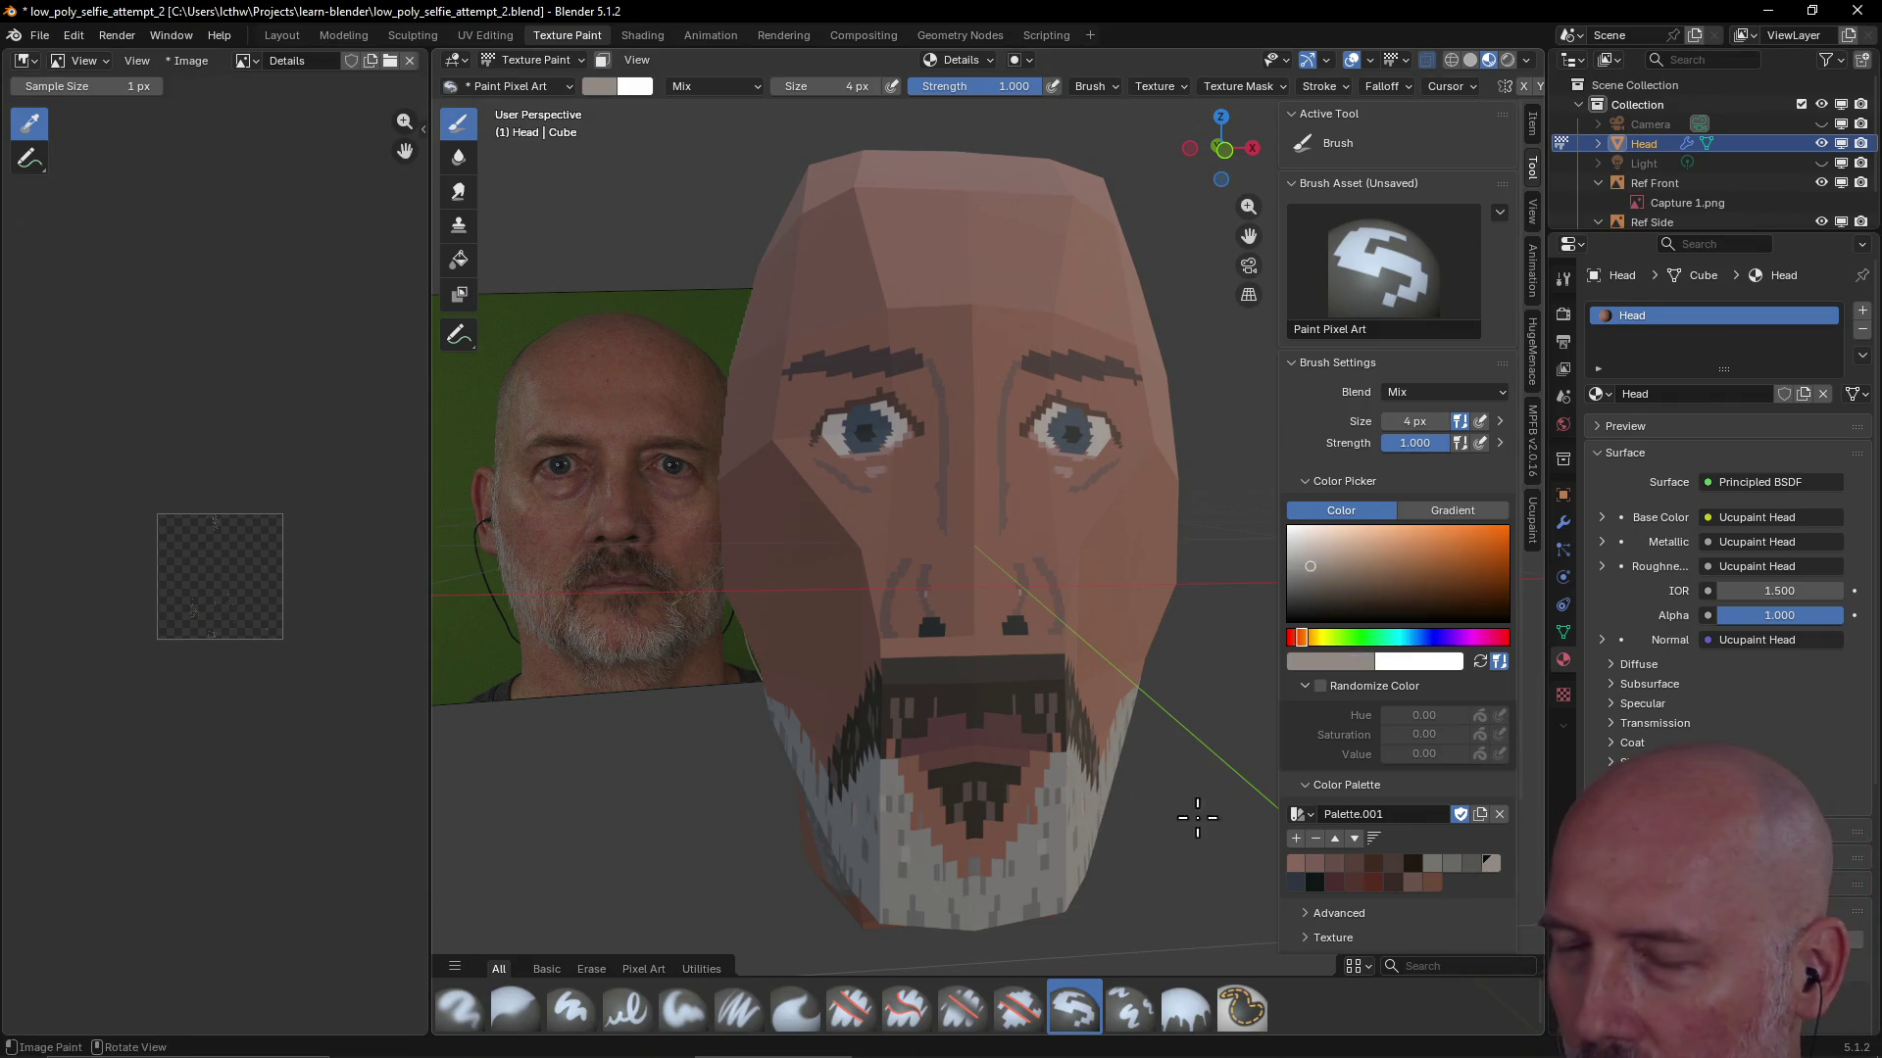
left_click_drag(1048, 867, 1053, 859)
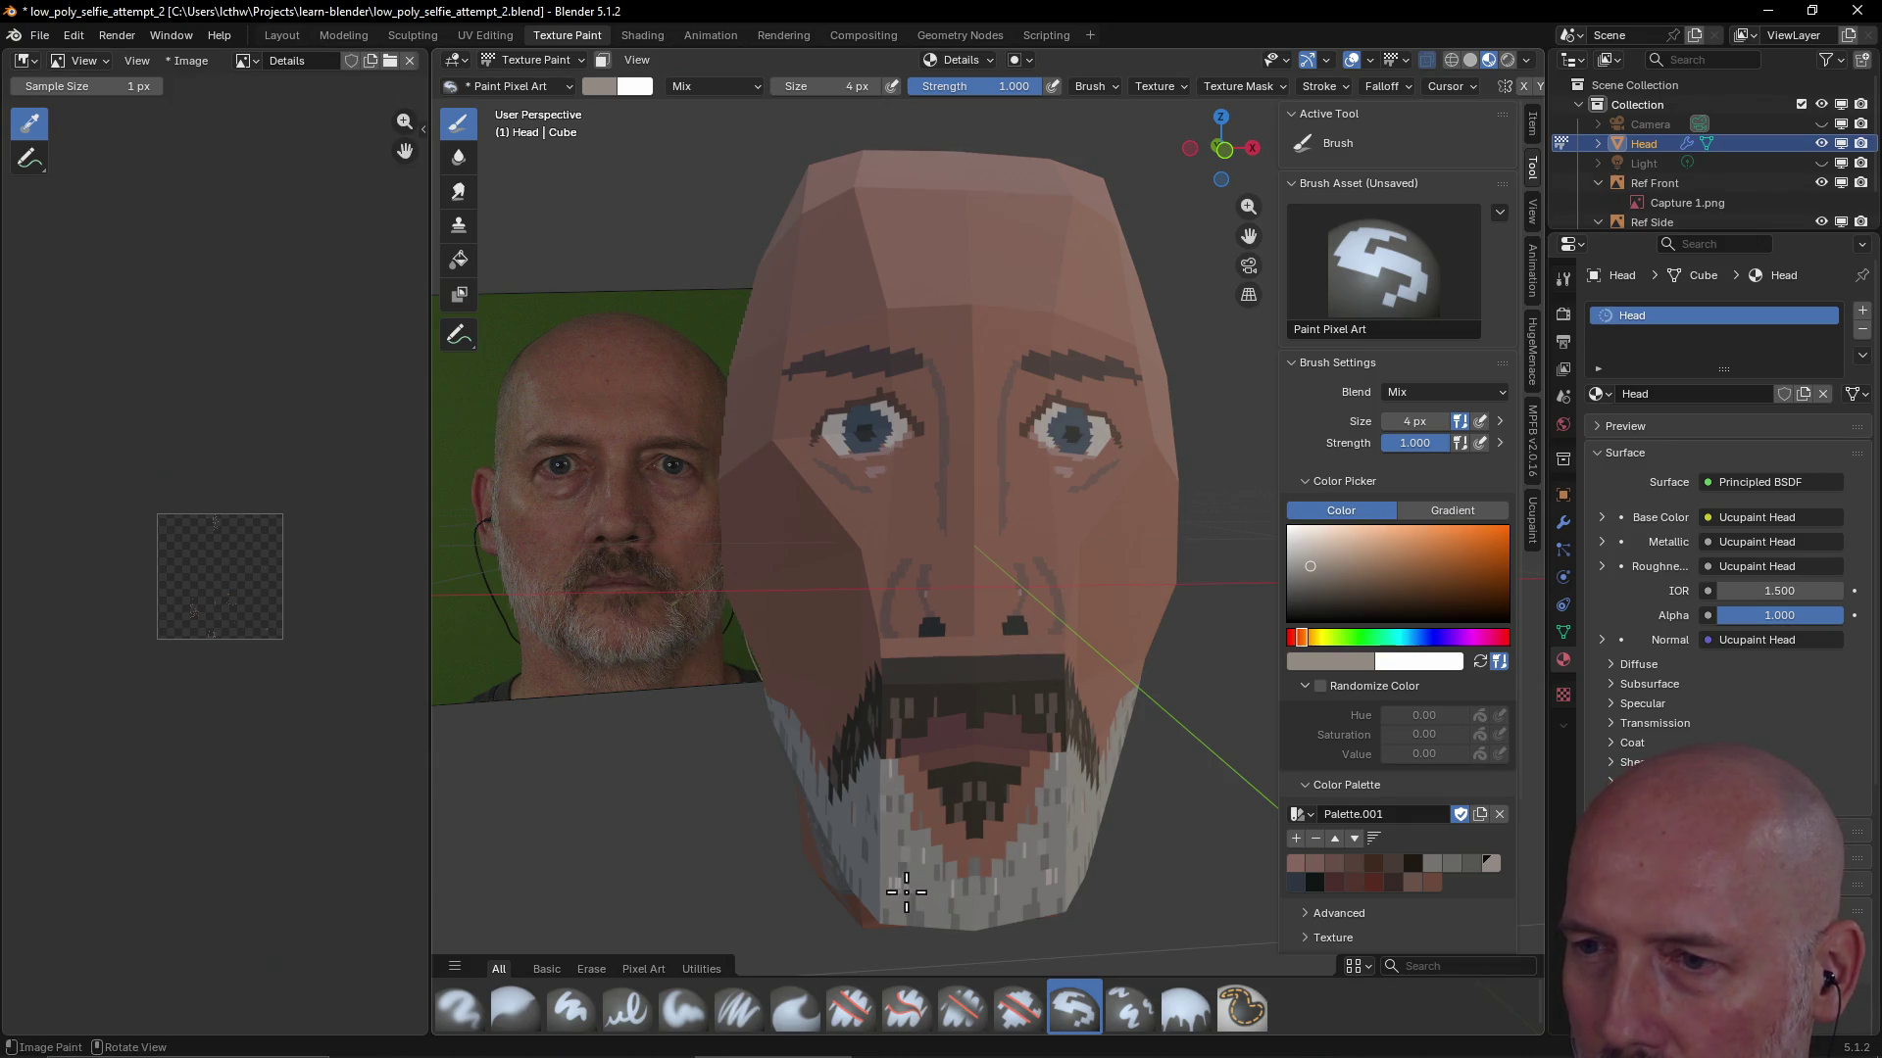
Stroke grey stubble onto the lower beard and switch to the darker grey swatch
left_click_drag(1058, 790, 936, 902)
middle_click_drag(872, 827, 808, 839)
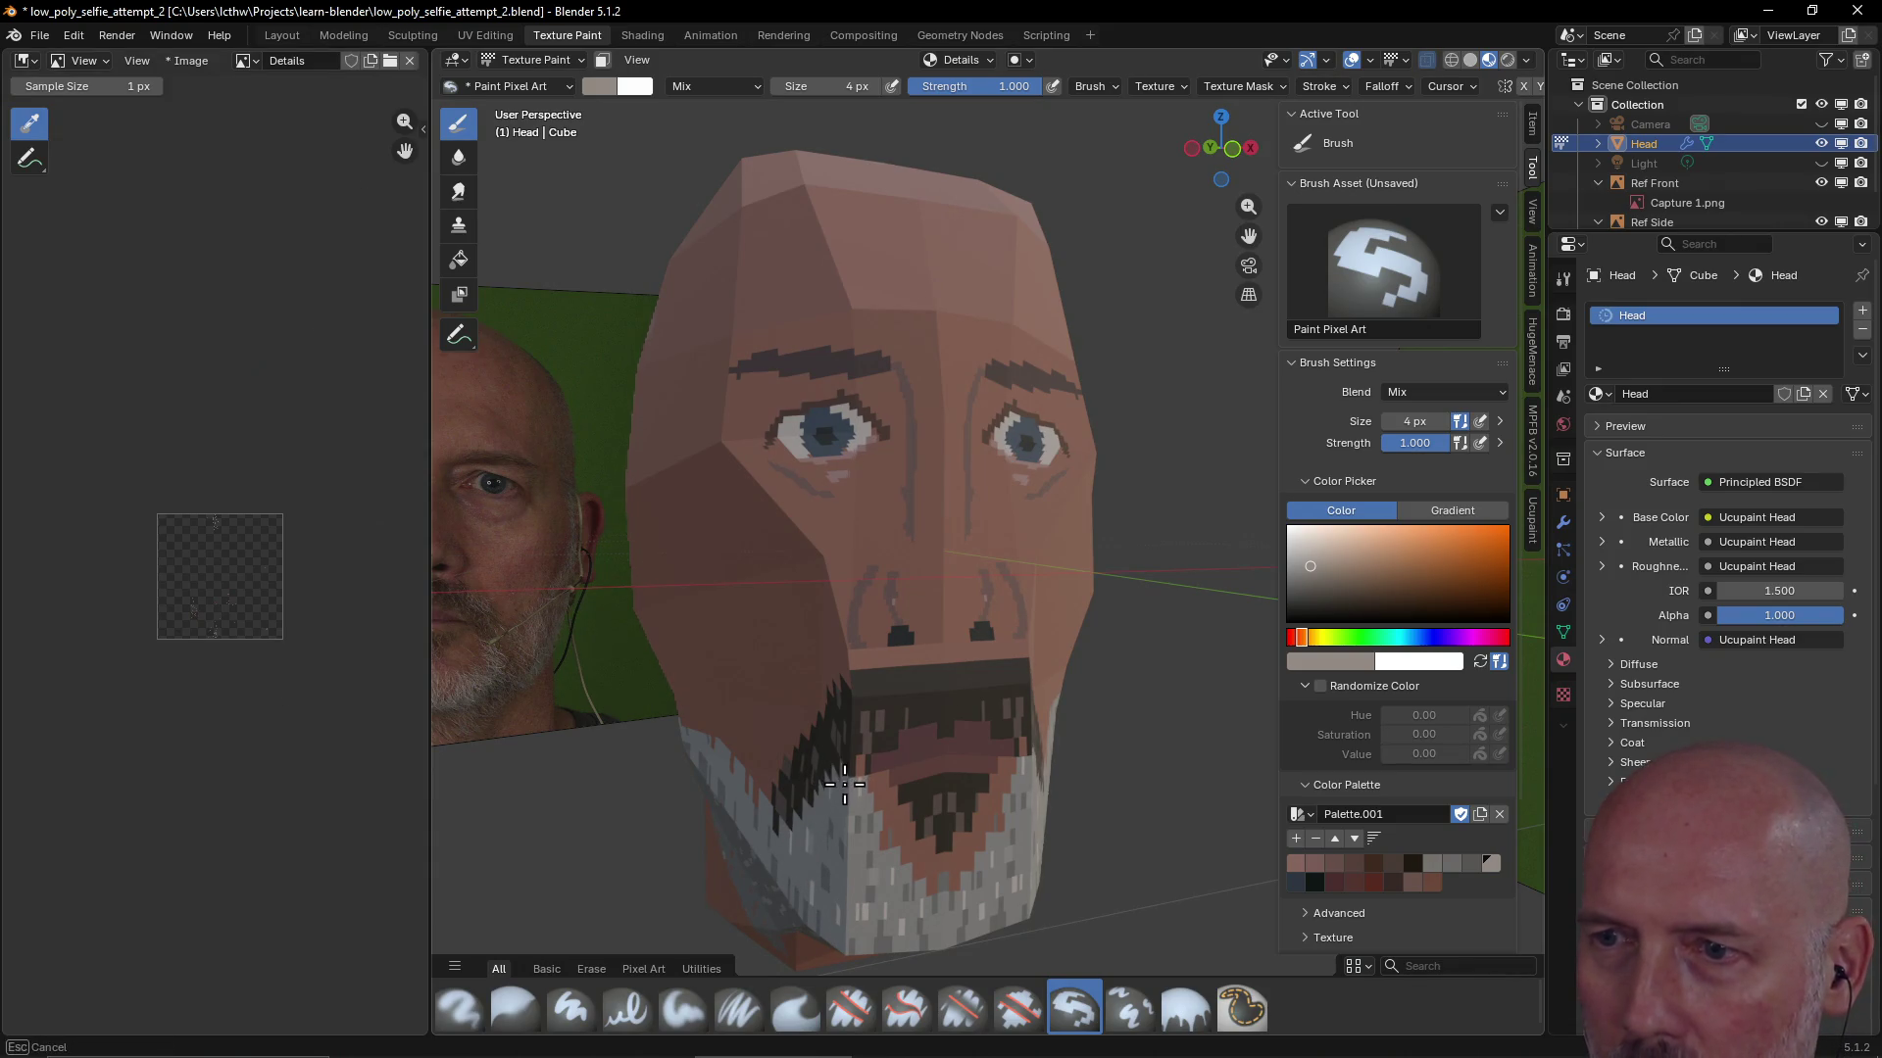
middle_click_drag(799, 755, 875, 816, "shift")
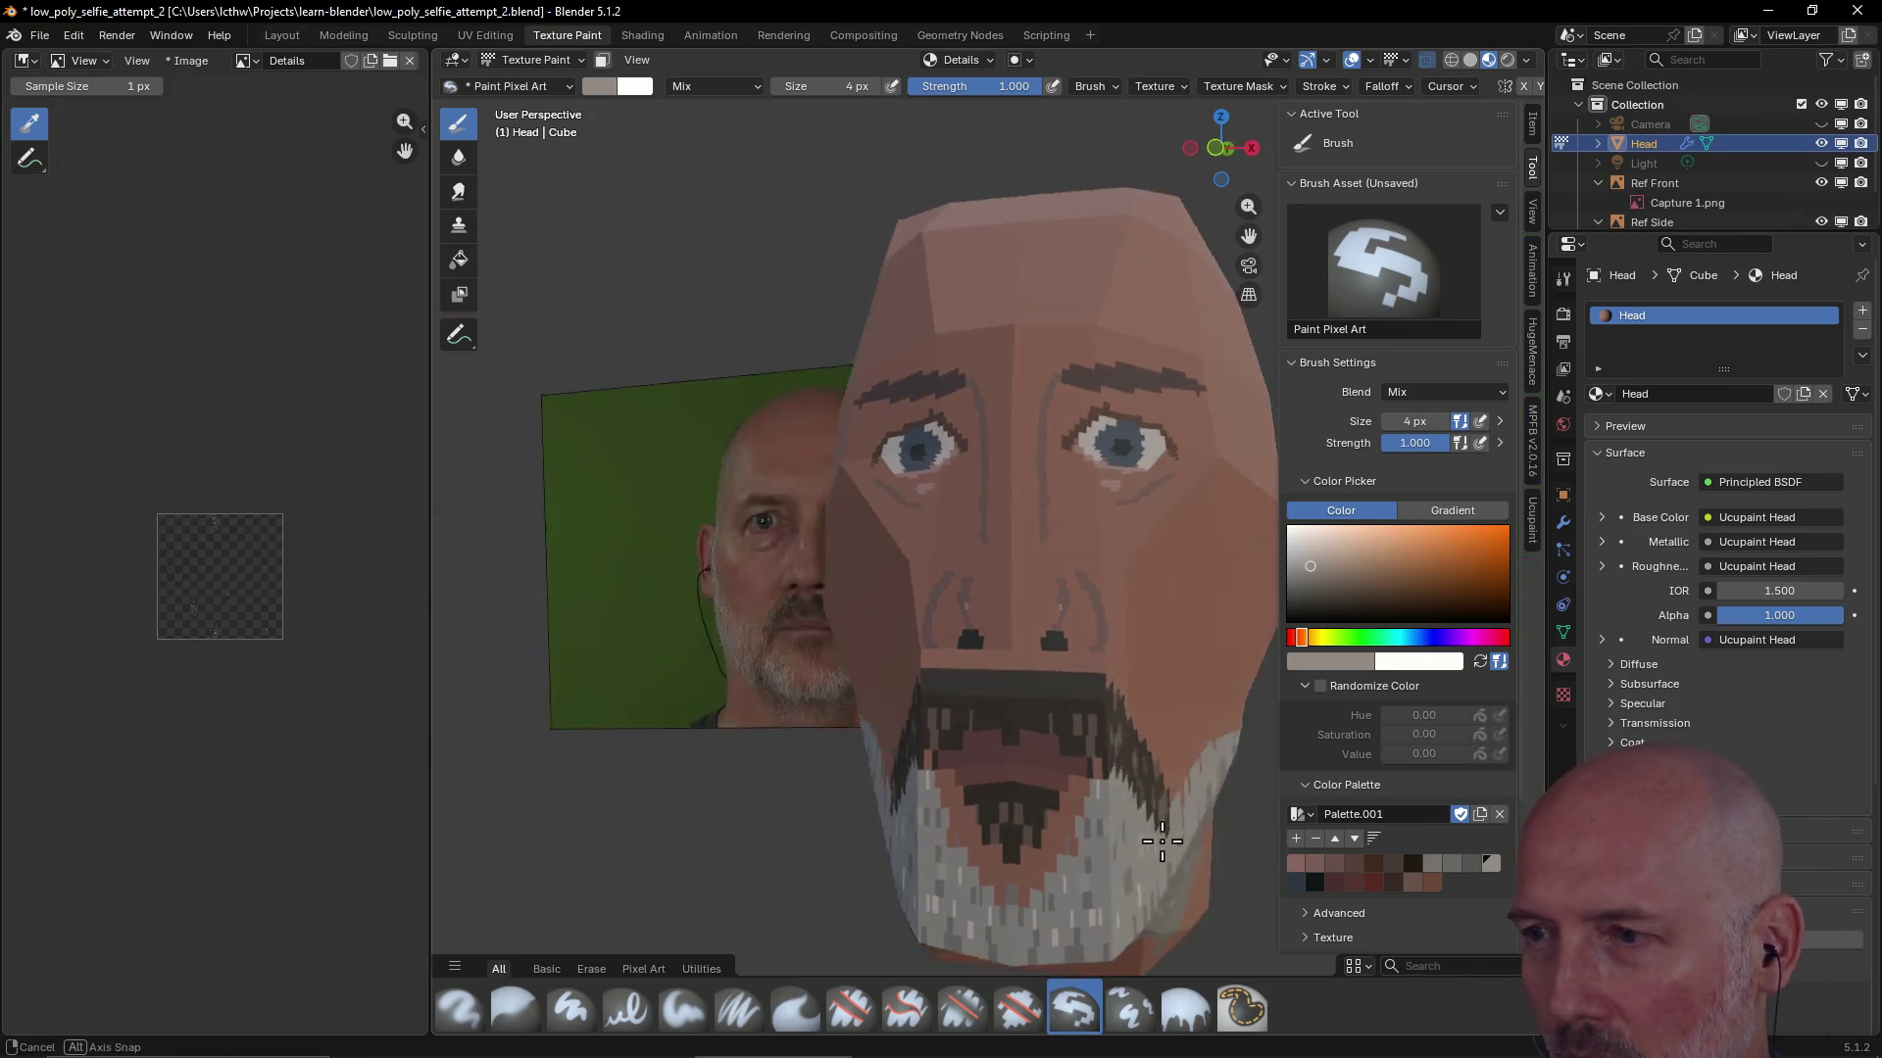
left_click(1464, 862)
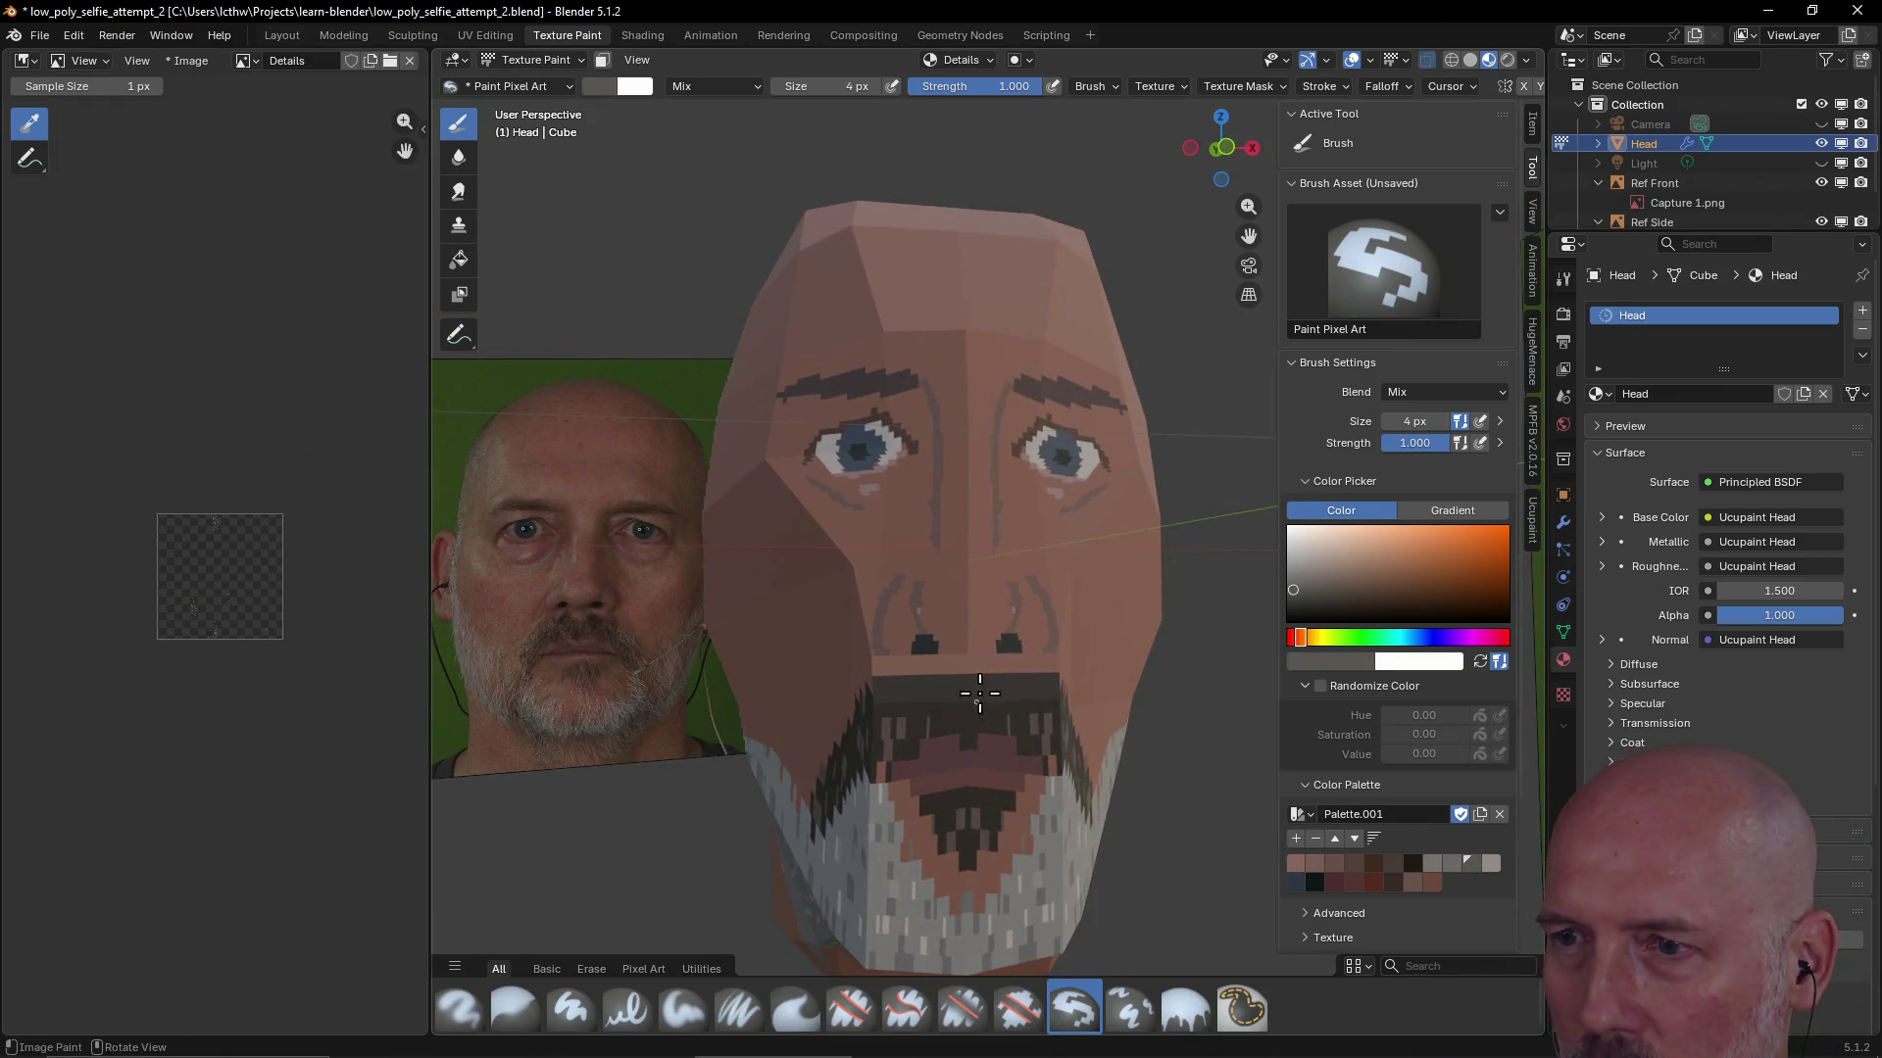
Hide the Ref Front and Ref Side photos in the Outliner, leaving the head alone
mouse_move(1075, 734)
middle_mouse_down()
mouse_move(1159, 823)
mouse_move(1172, 802)
middle_mouse_up()
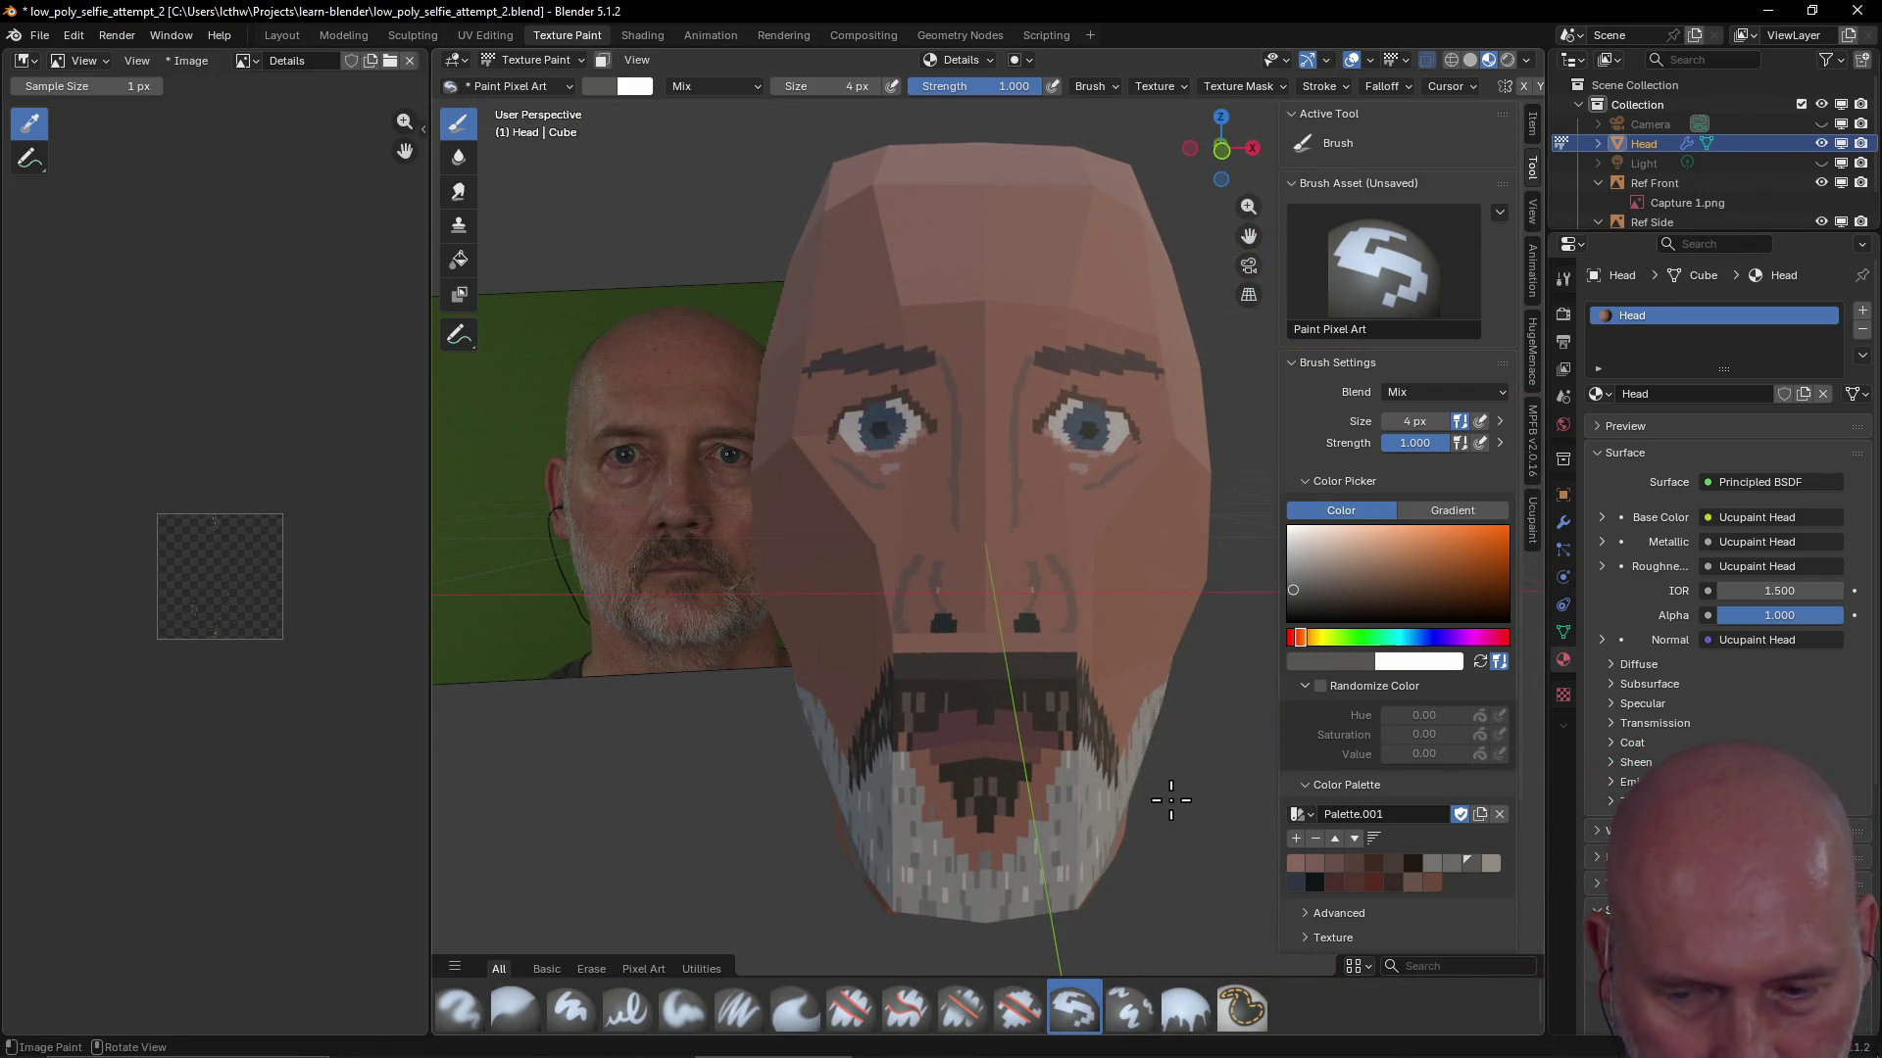
mouse_move(1171, 802)
middle_mouse_down()
mouse_move(1134, 823)
mouse_move(1172, 759)
mouse_move(1108, 690)
mouse_move(1030, 679)
middle_mouse_up()
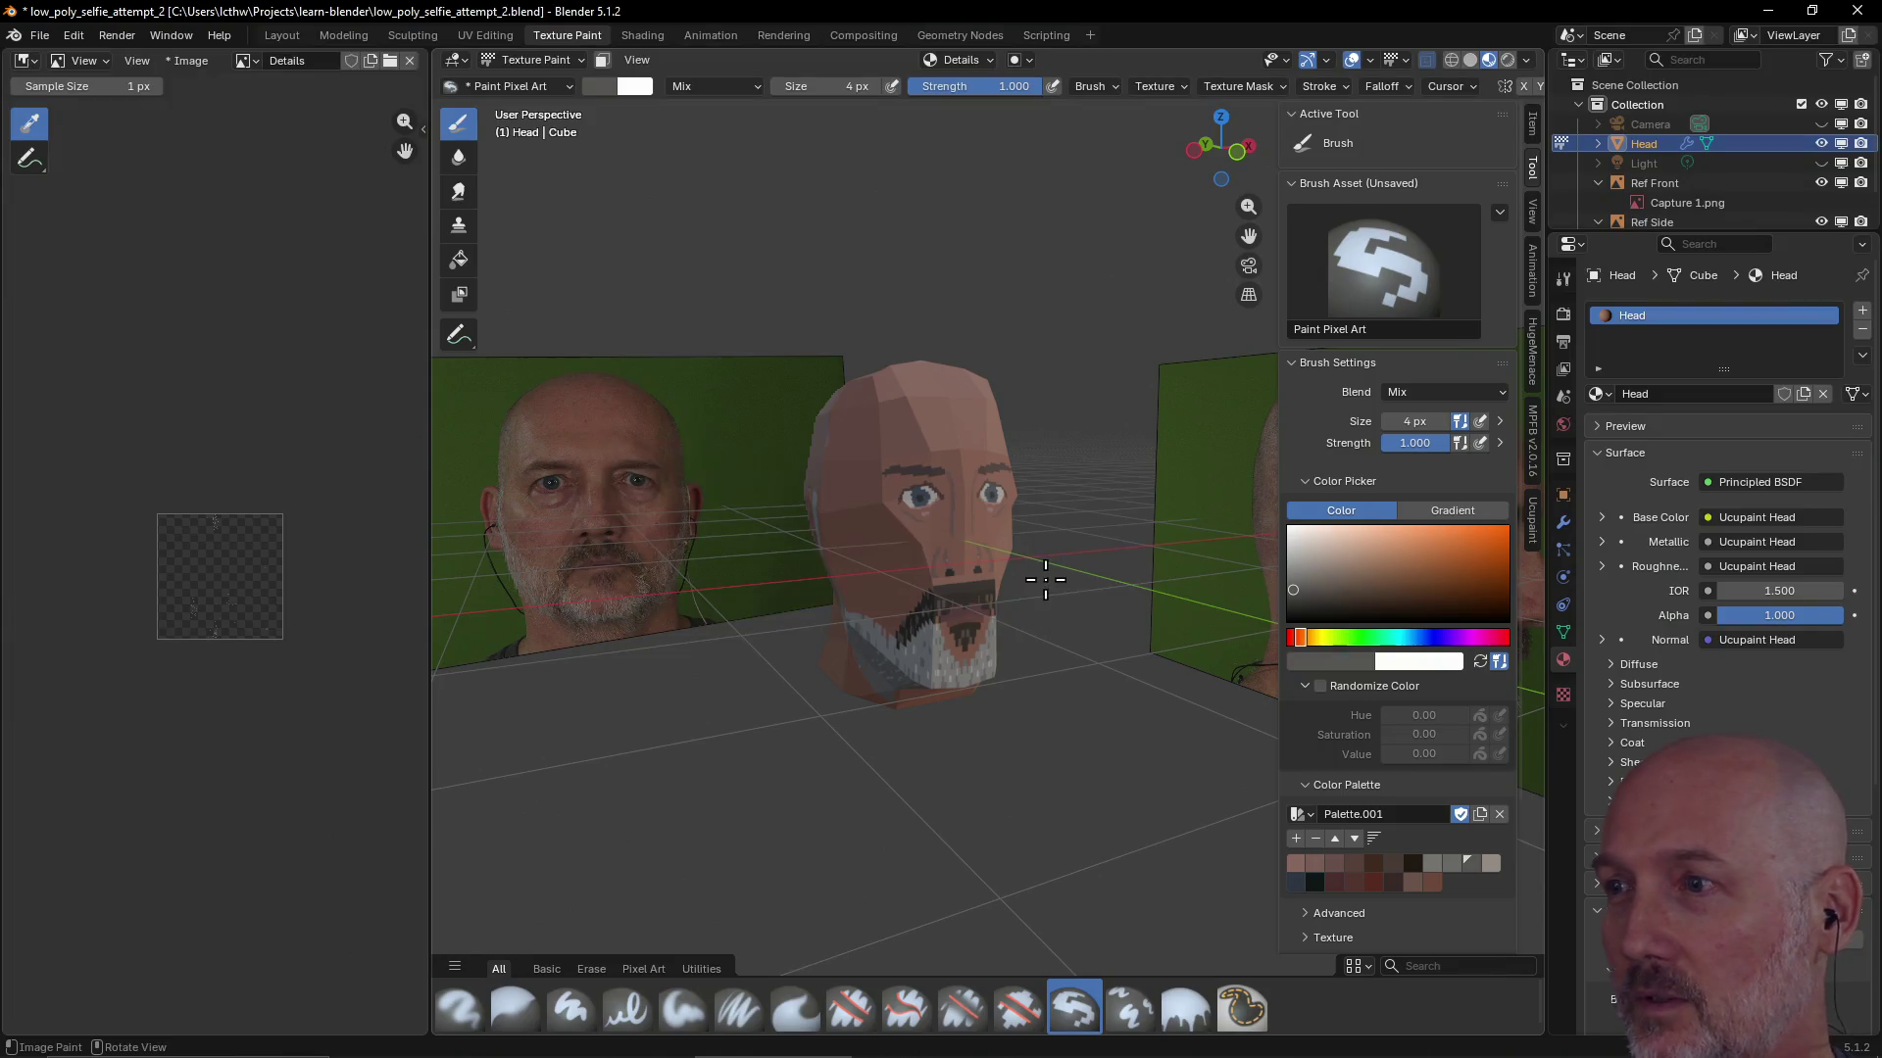
left_click(1820, 183)
left_click(1826, 221)
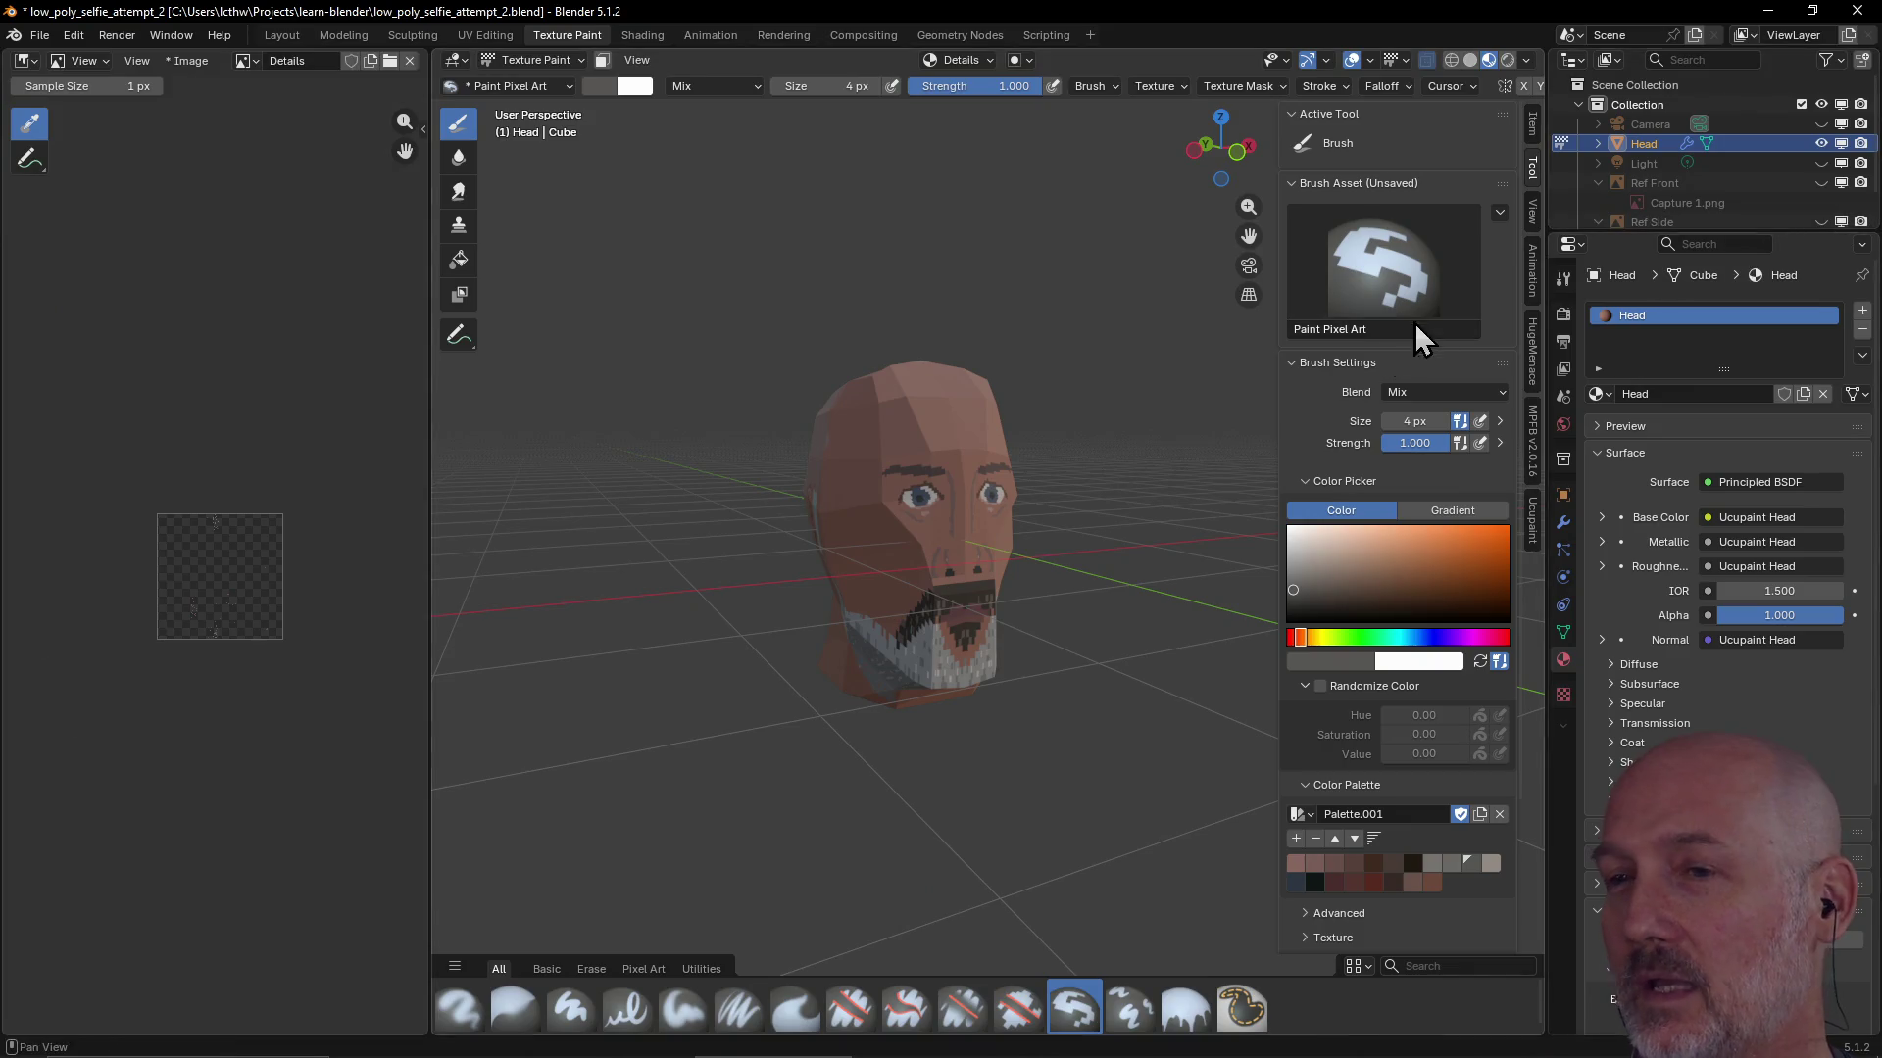
scroll(1147, 392, "up", 3)
scroll(1146, 393, "up", 2)
mouse_move(1147, 393)
middle_mouse_down()
mouse_move(1181, 397)
mouse_move(1031, 429)
mouse_move(1122, 370)
mouse_move(998, 417)
middle_mouse_up()
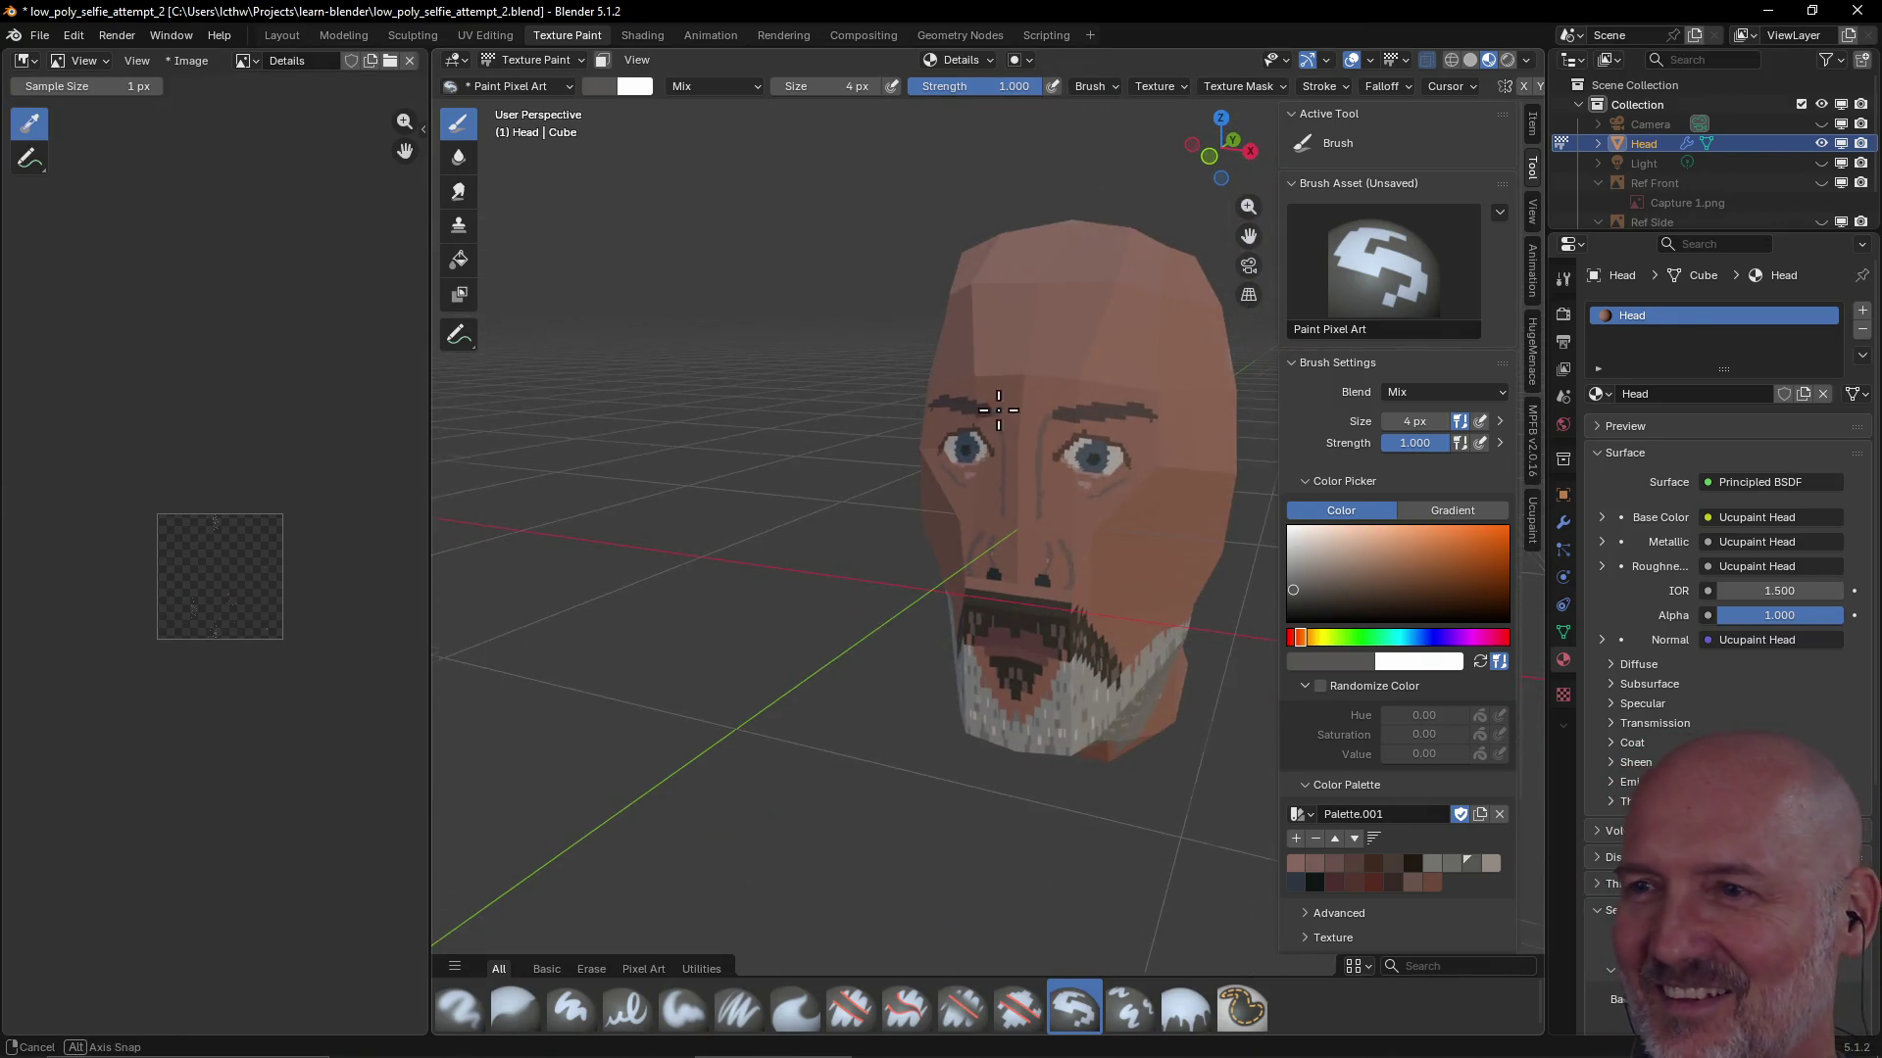
mouse_move(997, 416)
middle_mouse_down()
mouse_move(802, 532)
mouse_move(979, 520)
mouse_move(760, 534)
mouse_move(933, 516)
mouse_move(803, 521)
mouse_move(778, 492)
mouse_move(1287, 465)
mouse_move(1063, 513)
mouse_move(1059, 434)
mouse_move(962, 427)
mouse_move(1063, 432)
mouse_move(960, 419)
middle_mouse_up()
scroll(957, 421, "up", 1)
scroll(970, 421, "up", 2)
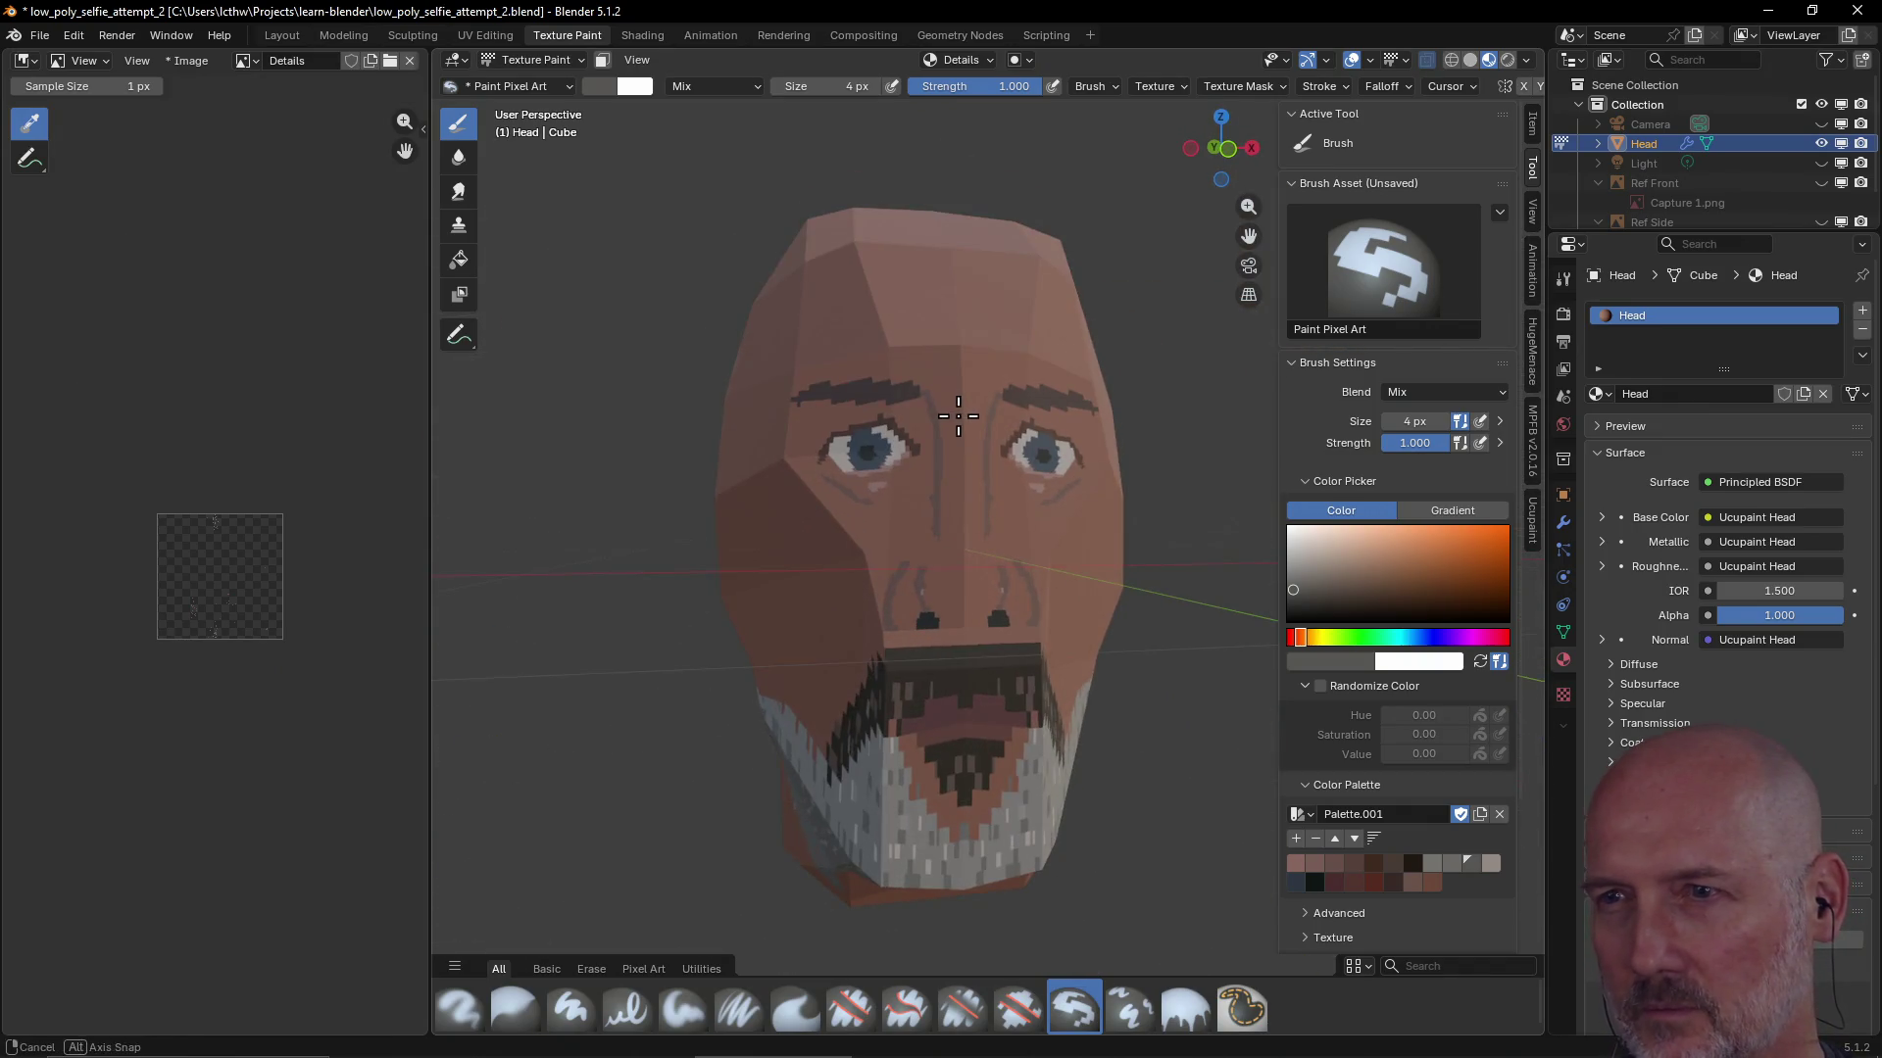
mouse_move(859, 496)
middle_mouse_down()
mouse_move(525, 462)
mouse_move(798, 441)
mouse_move(987, 546)
mouse_move(1000, 525)
middle_mouse_up()
mouse_move(999, 525)
middle_mouse_down()
mouse_move(1117, 511)
mouse_move(933, 519)
middle_mouse_up()
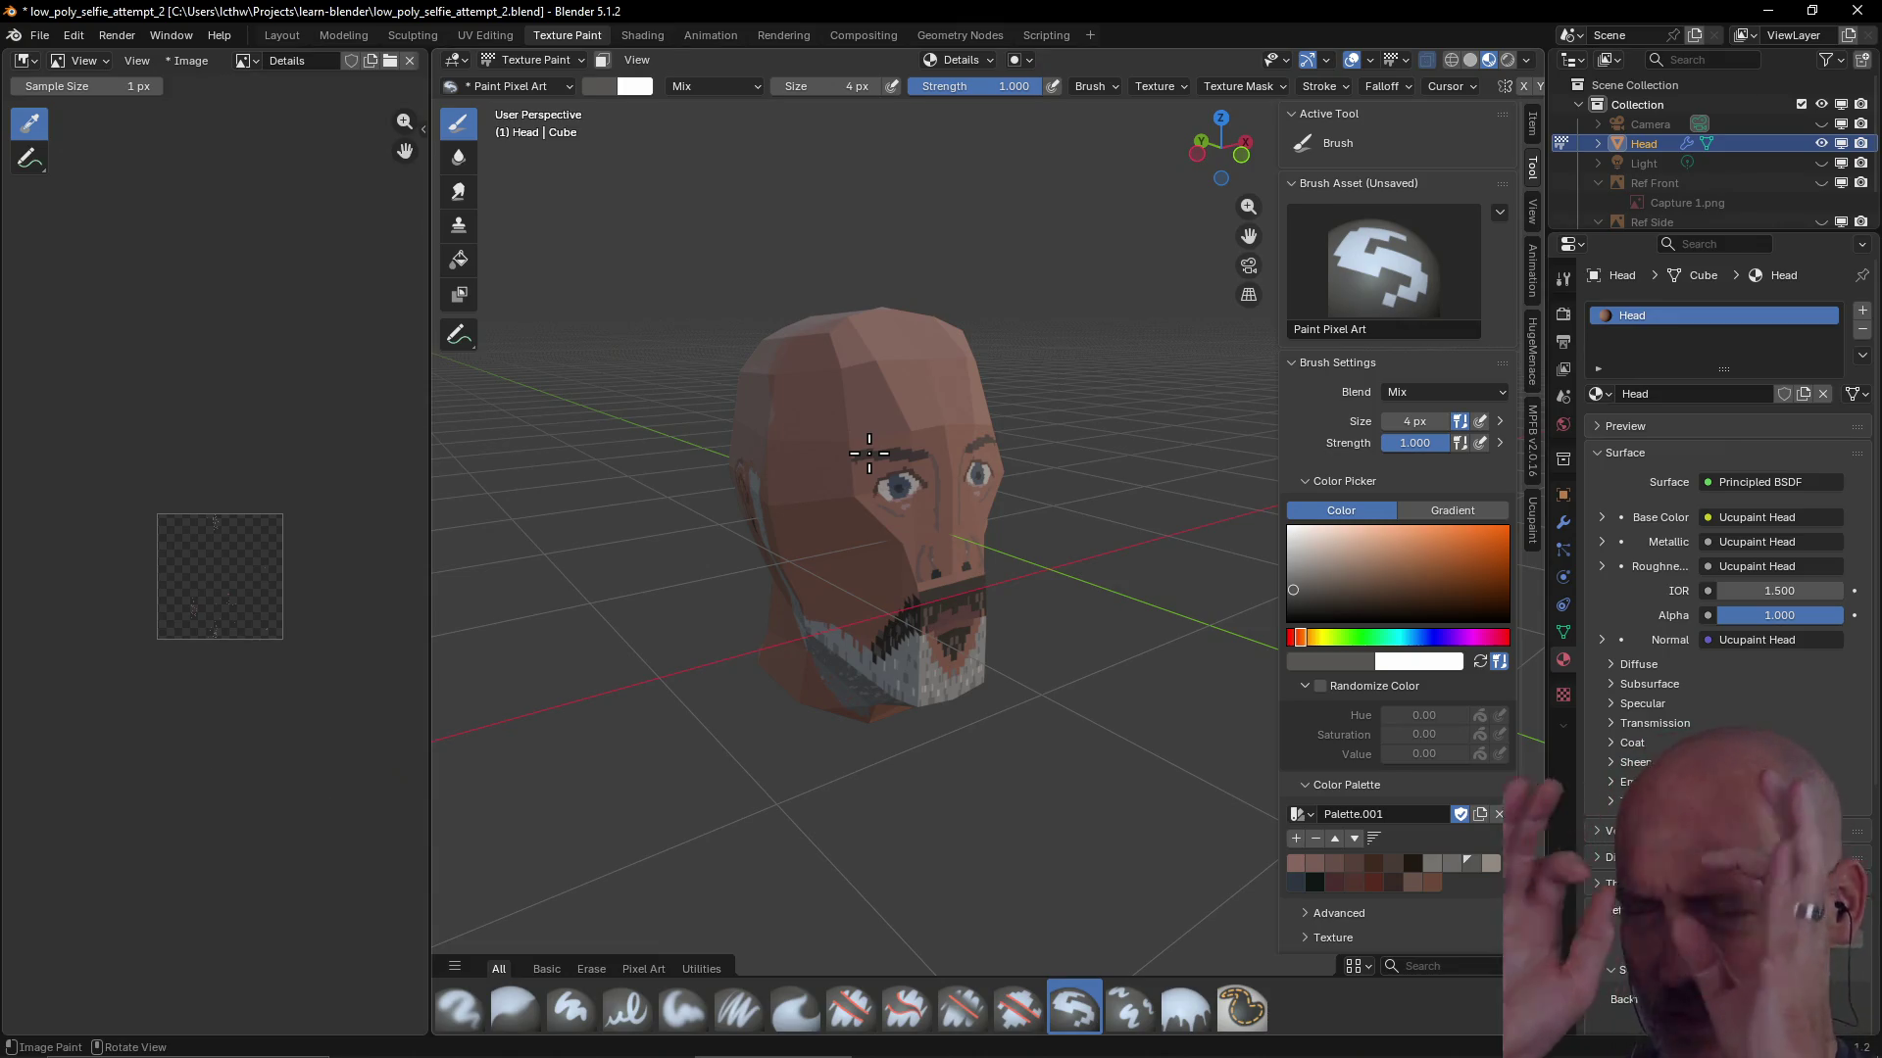
scroll(935, 505, "up", 2)
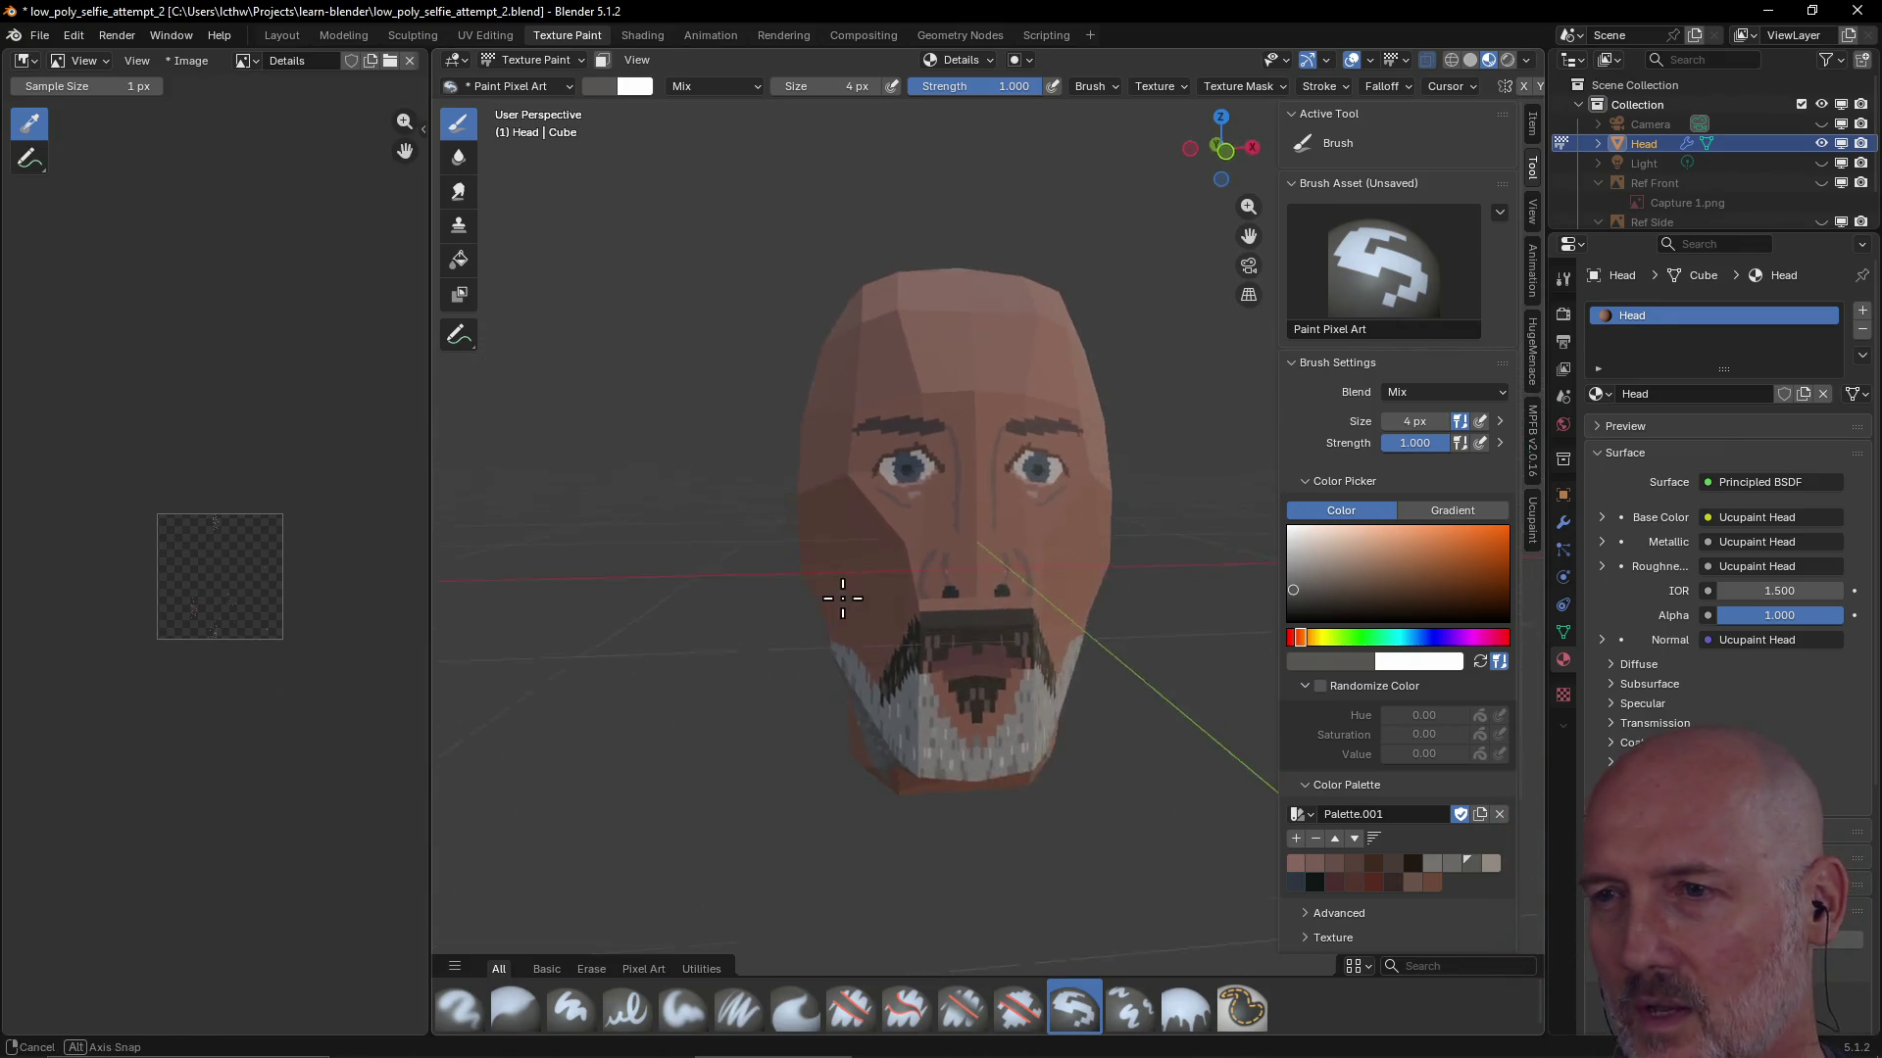
middle_click_drag(936, 506, 902, 676)
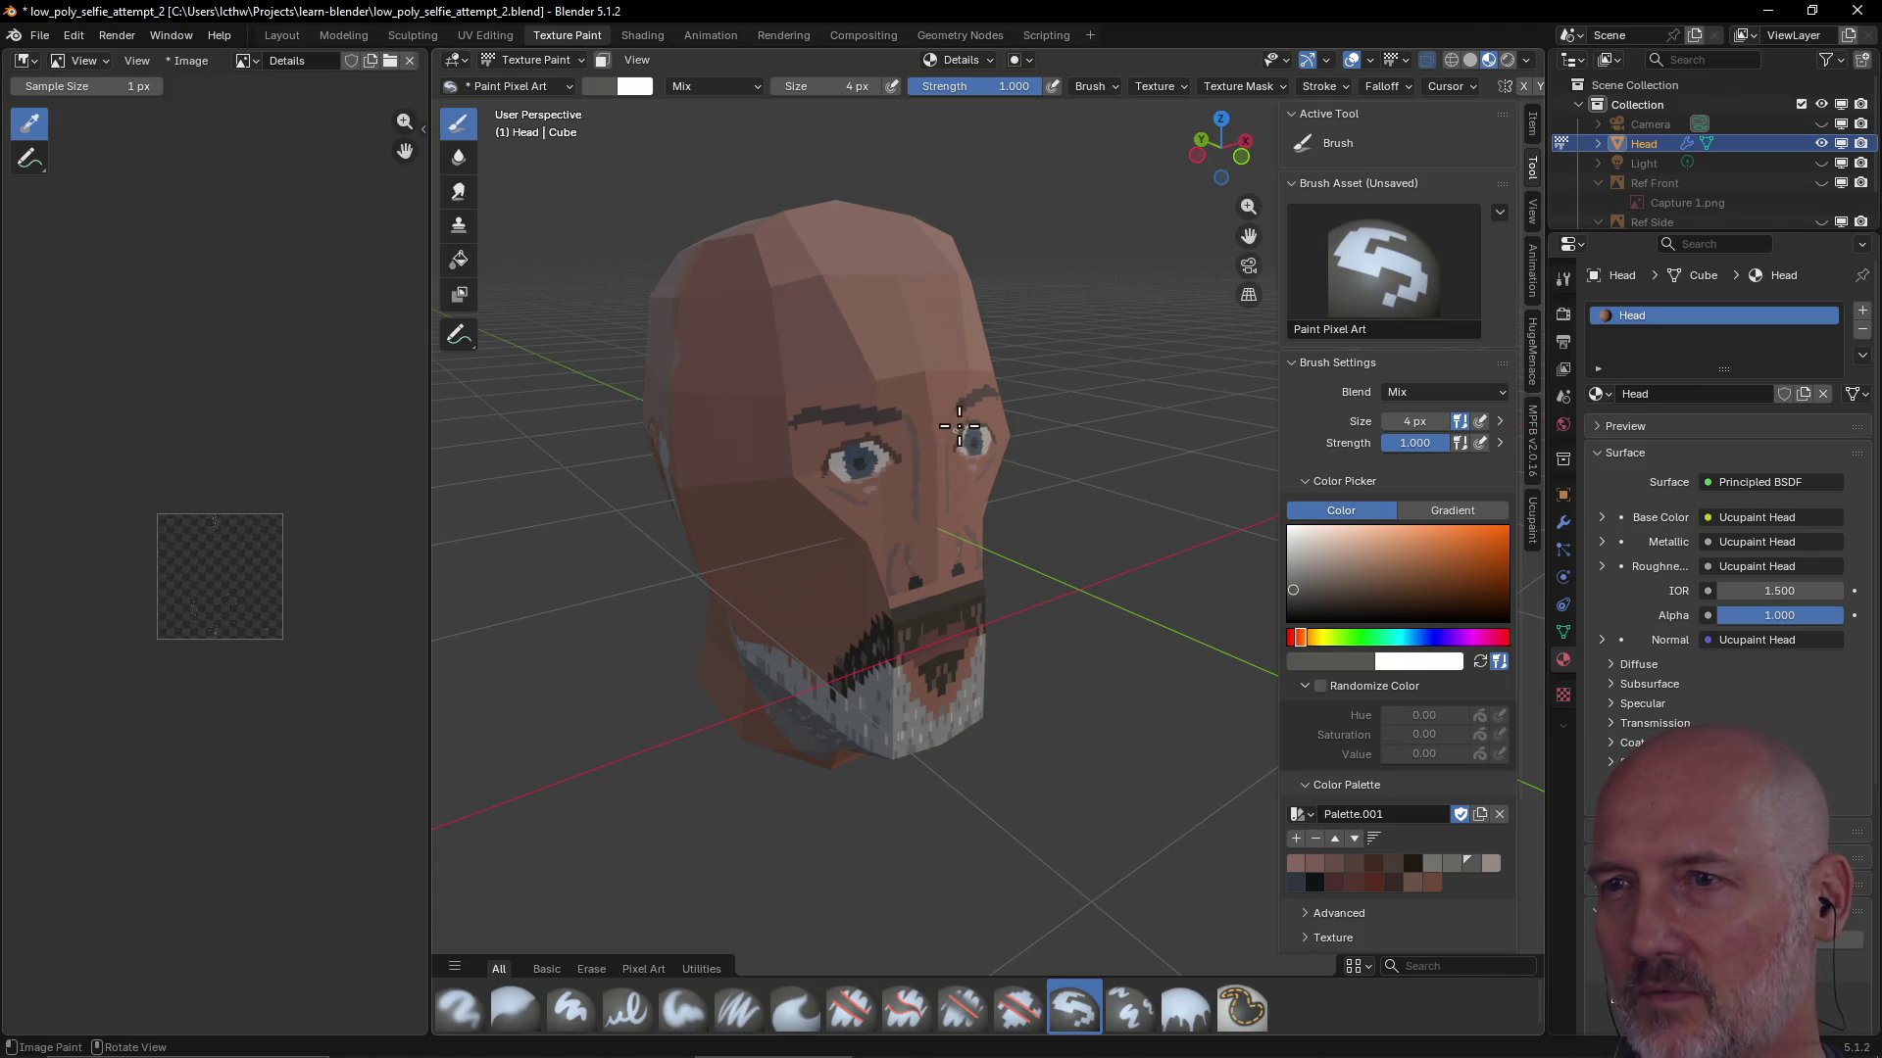
mouse_move(889, 422)
middle_mouse_down()
mouse_move(915, 396)
mouse_move(532, 563)
middle_mouse_up()
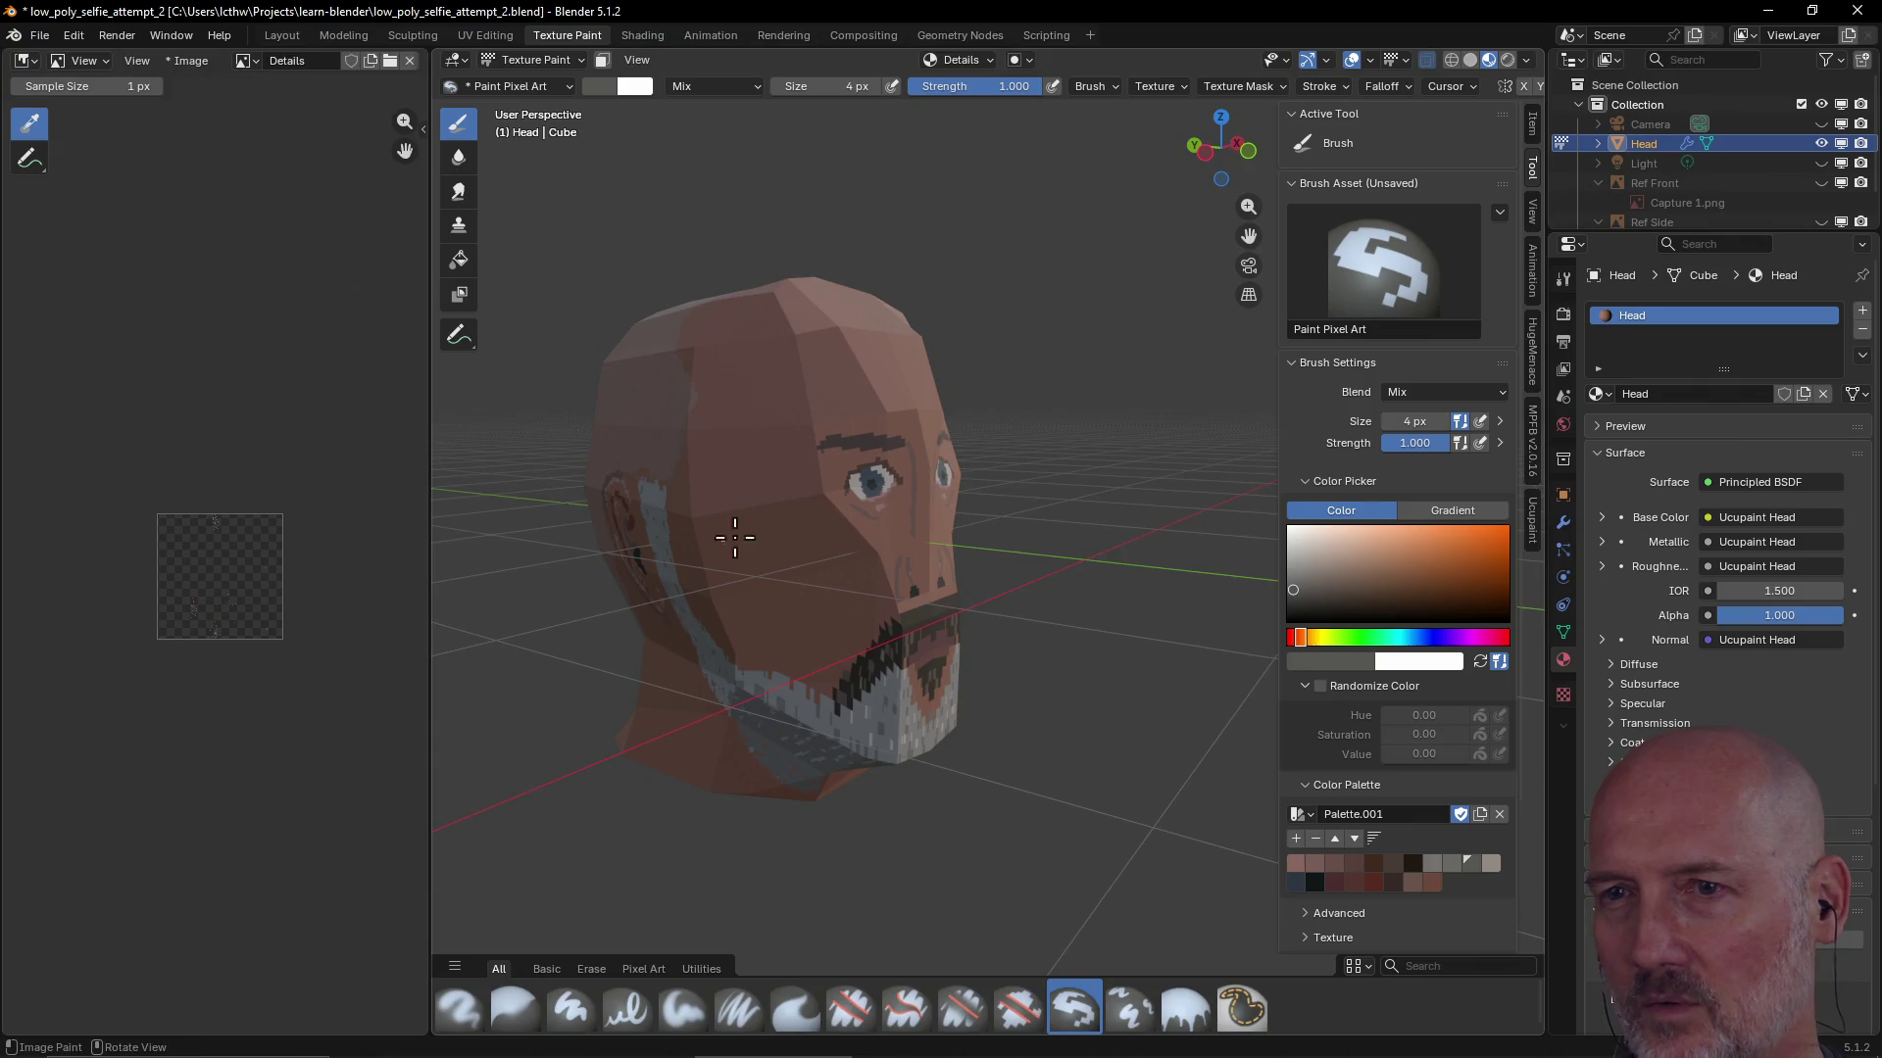
scroll(733, 536, "up", 3)
scroll(530, 568, "up", 2)
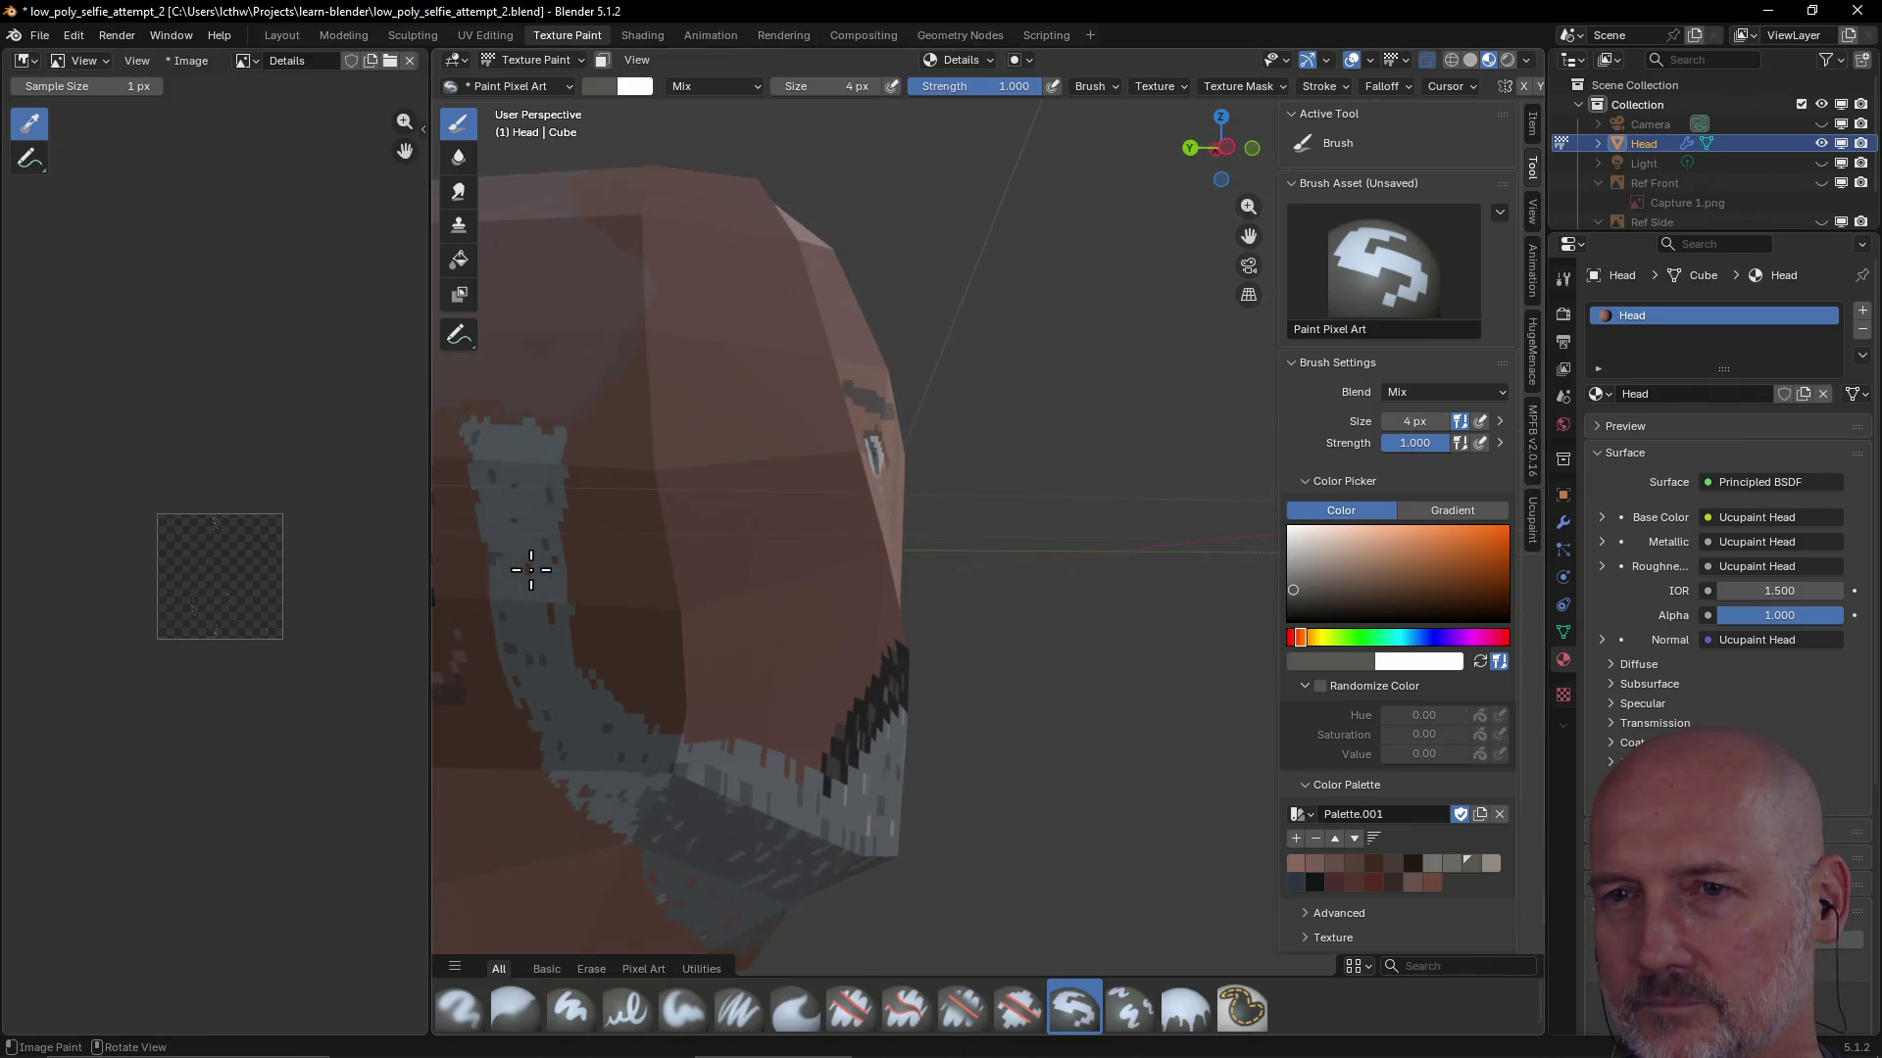
scroll(524, 558, "down", 4)
Inspect the ear, crown and face, then pick the dark blue palette swatch
middle_click_drag(526, 551, 714, 505)
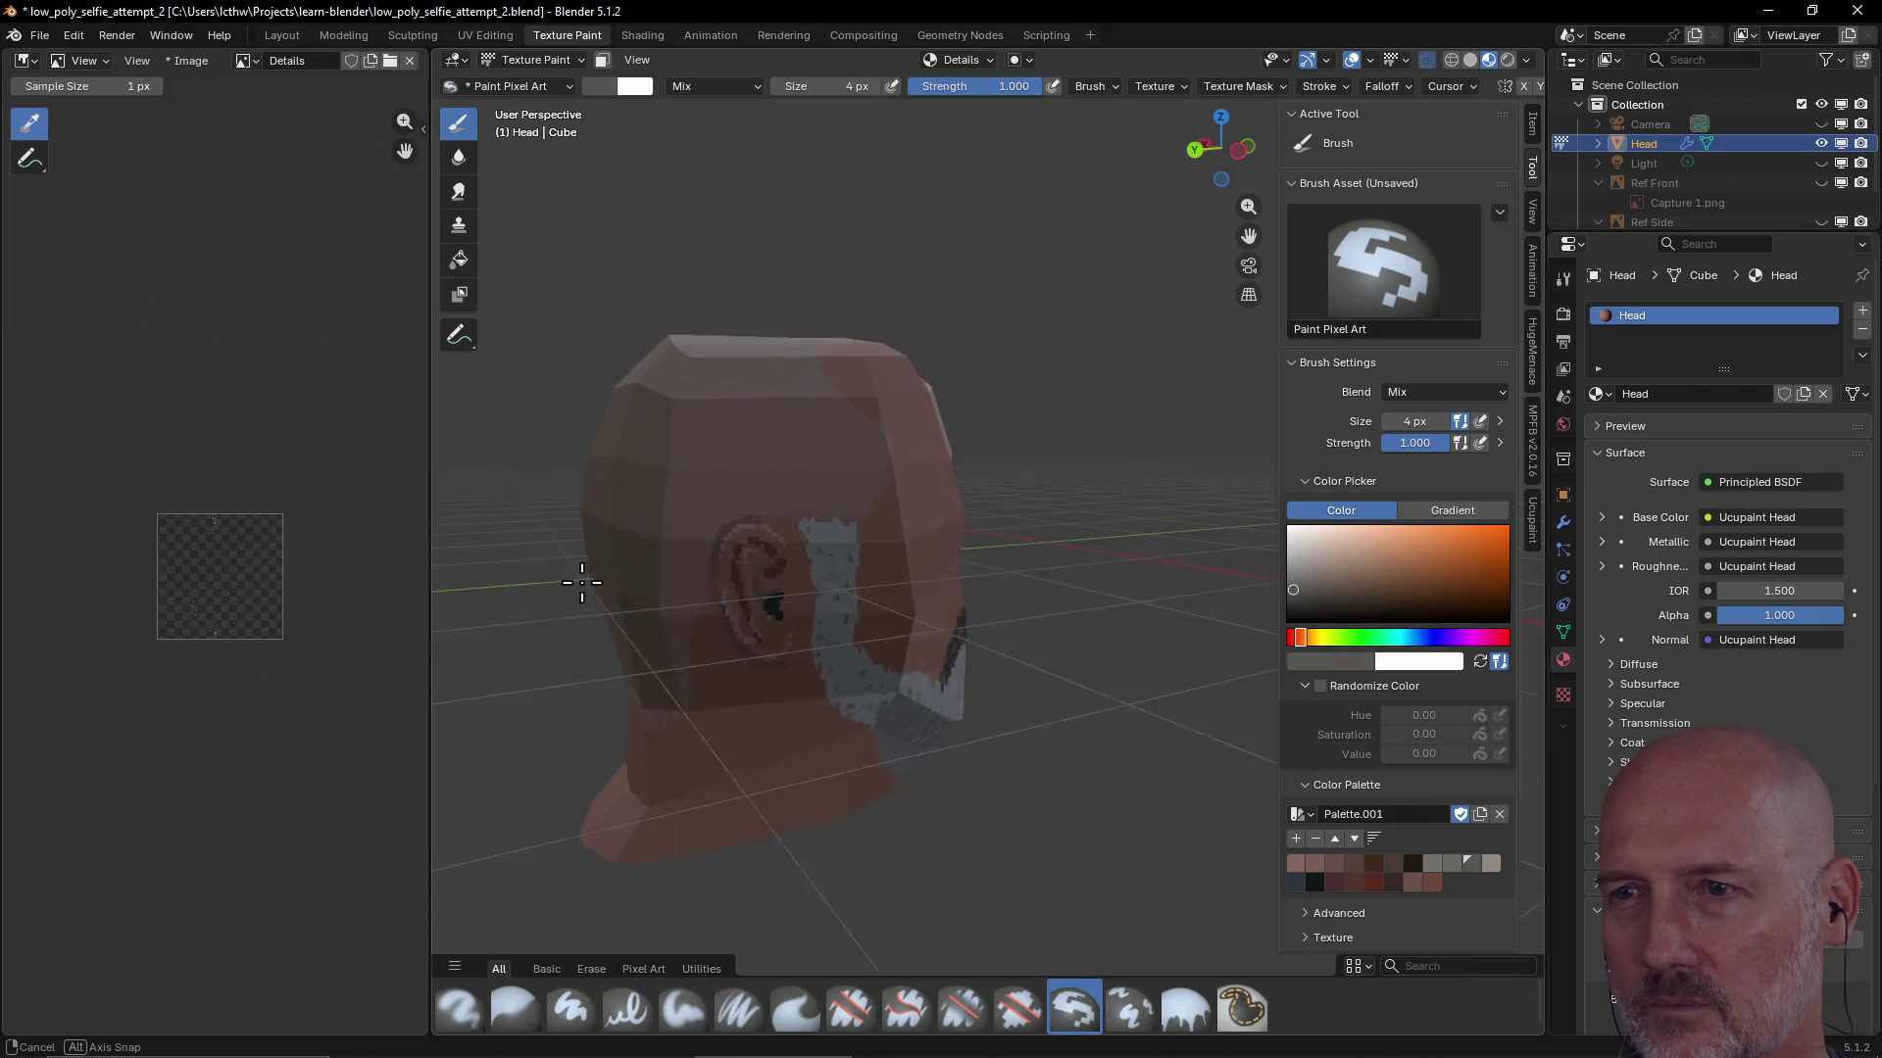
scroll(714, 506, "up", 1)
scroll(709, 493, "up", 2)
scroll(705, 475, "up", 2)
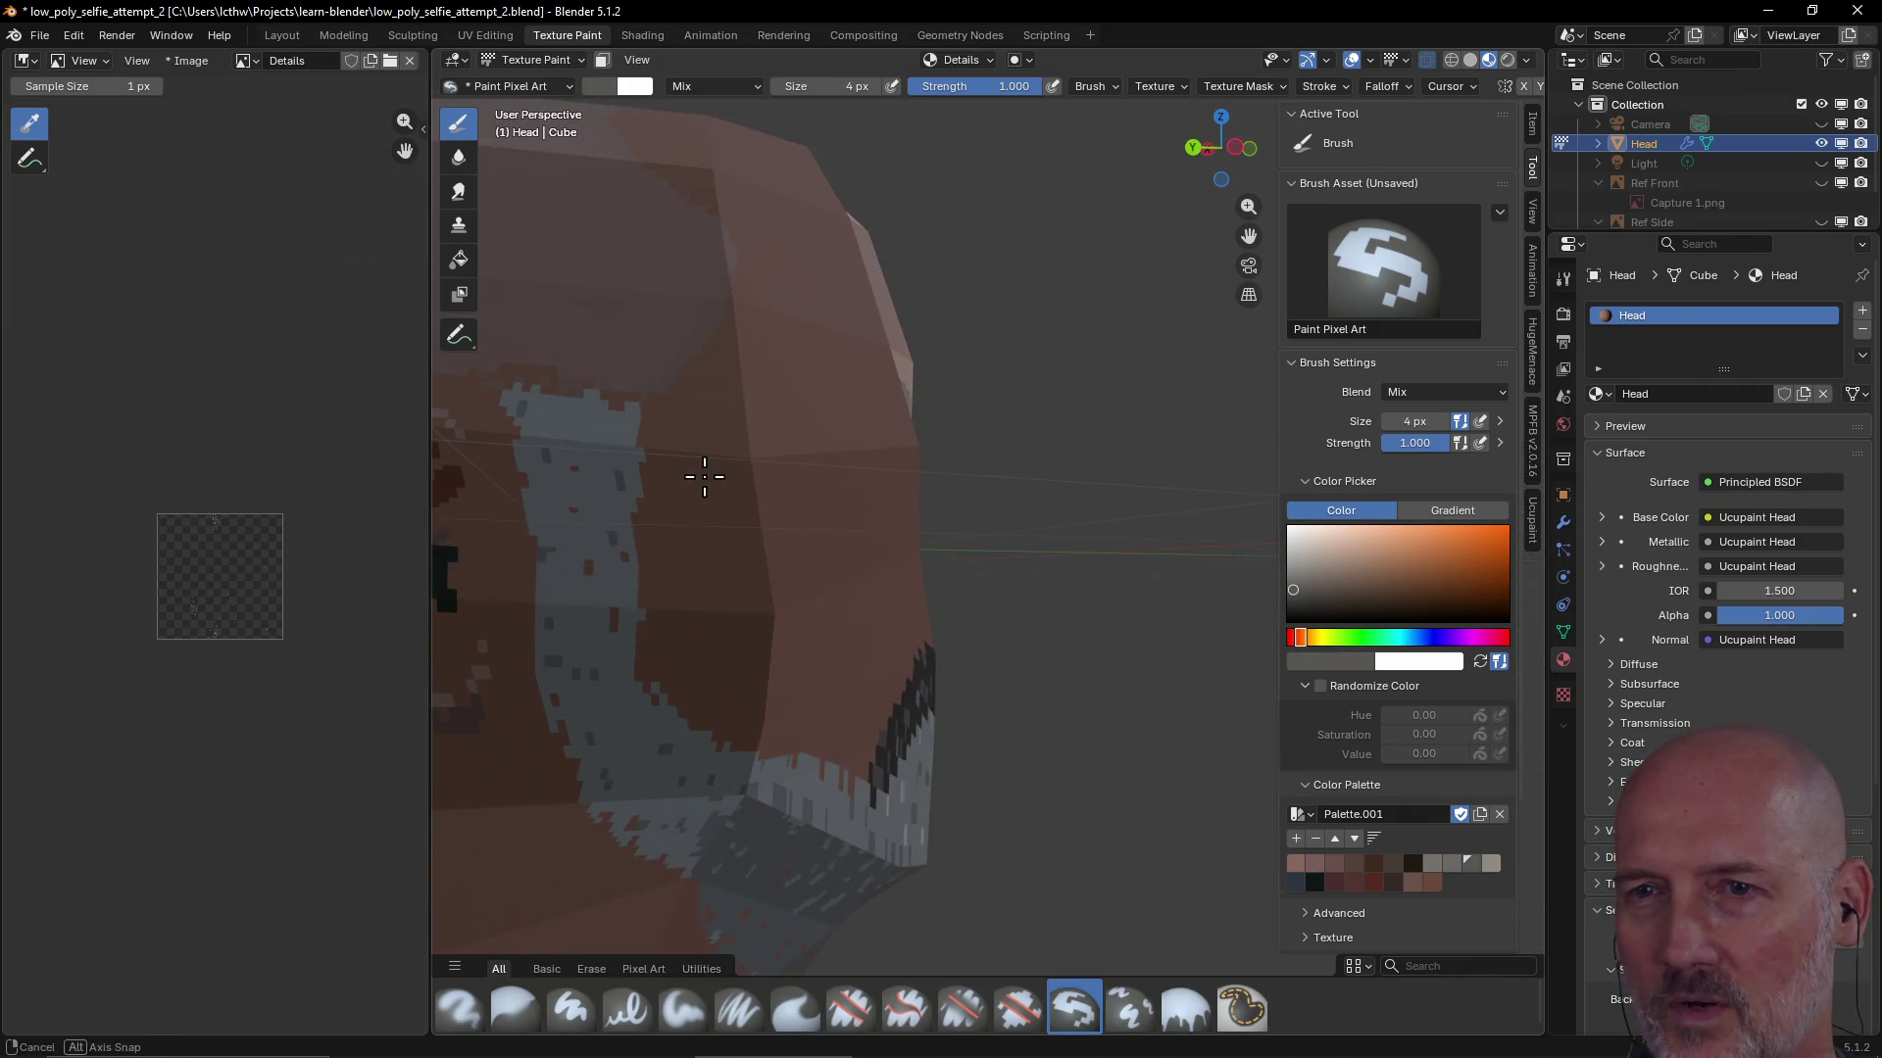
scroll(704, 474, "down", 2)
mouse_move(704, 472)
middle_mouse_down()
mouse_move(735, 484)
mouse_move(651, 516)
mouse_move(799, 508)
mouse_move(827, 554)
middle_mouse_up()
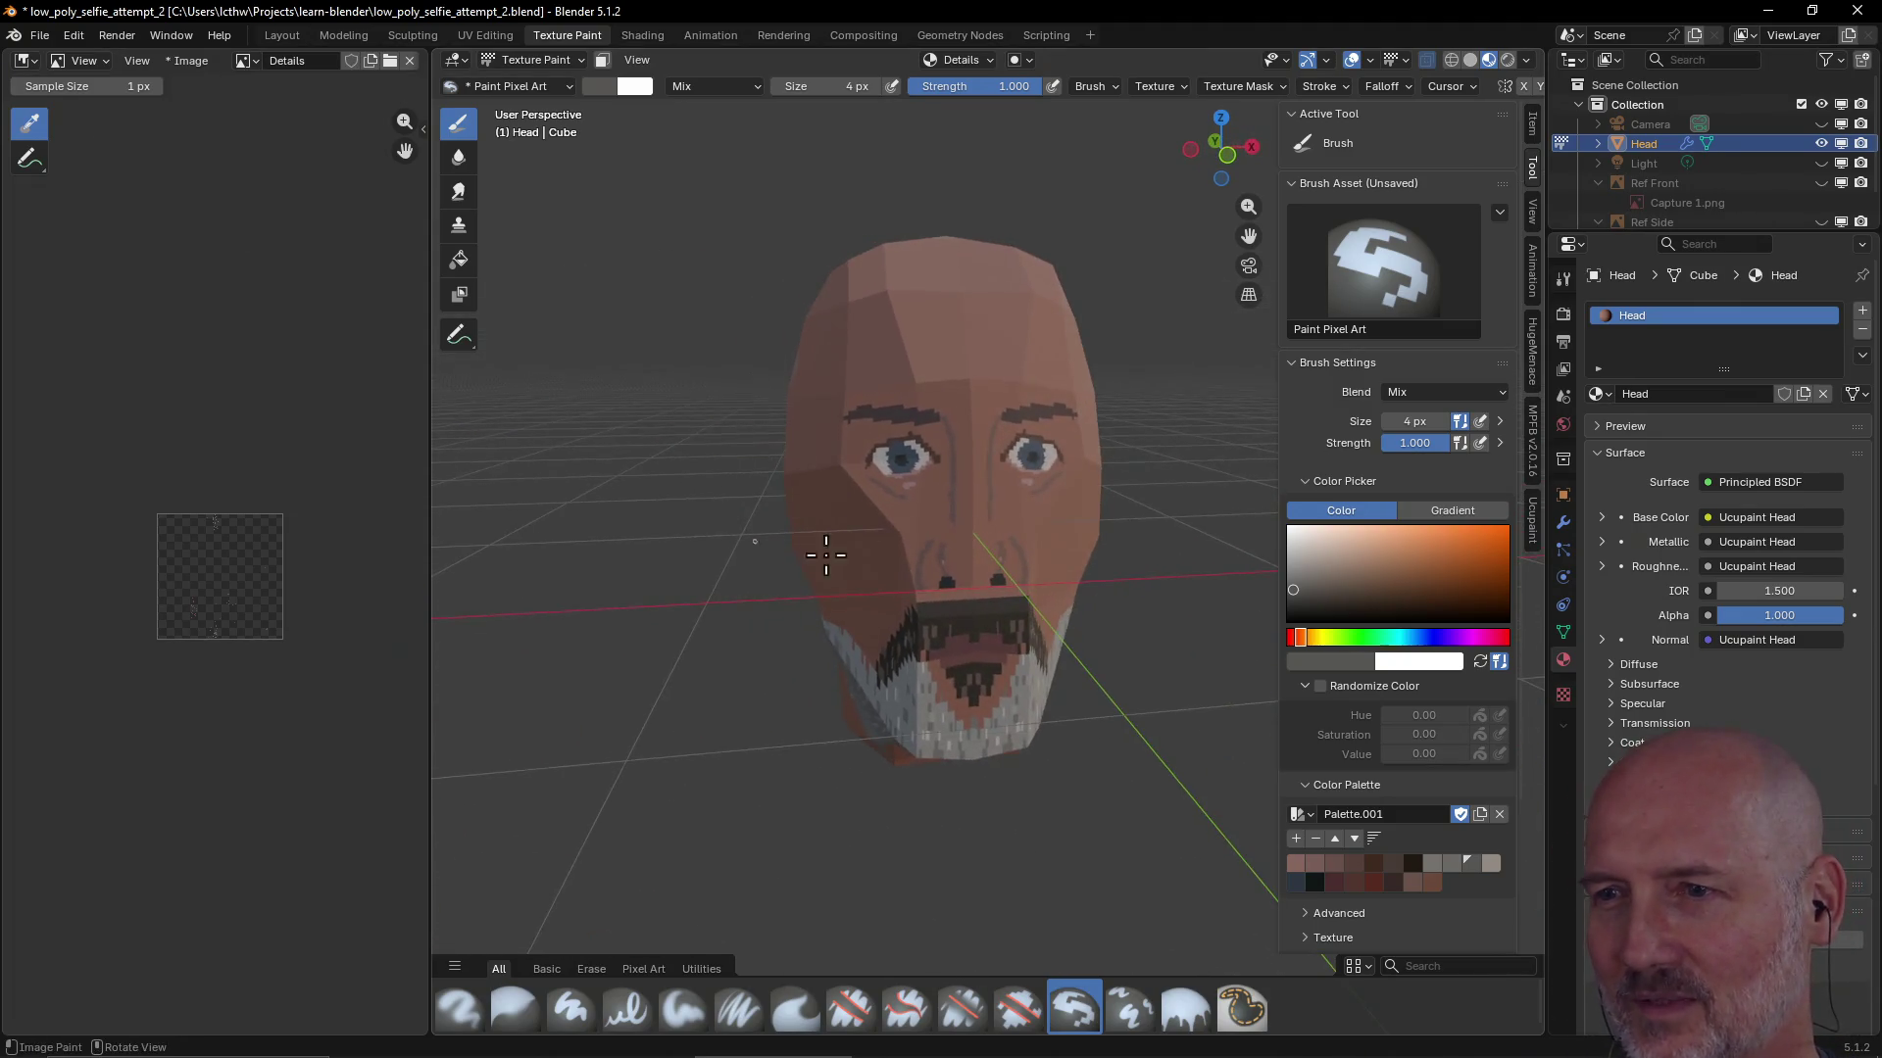
scroll(979, 657, "up", 1)
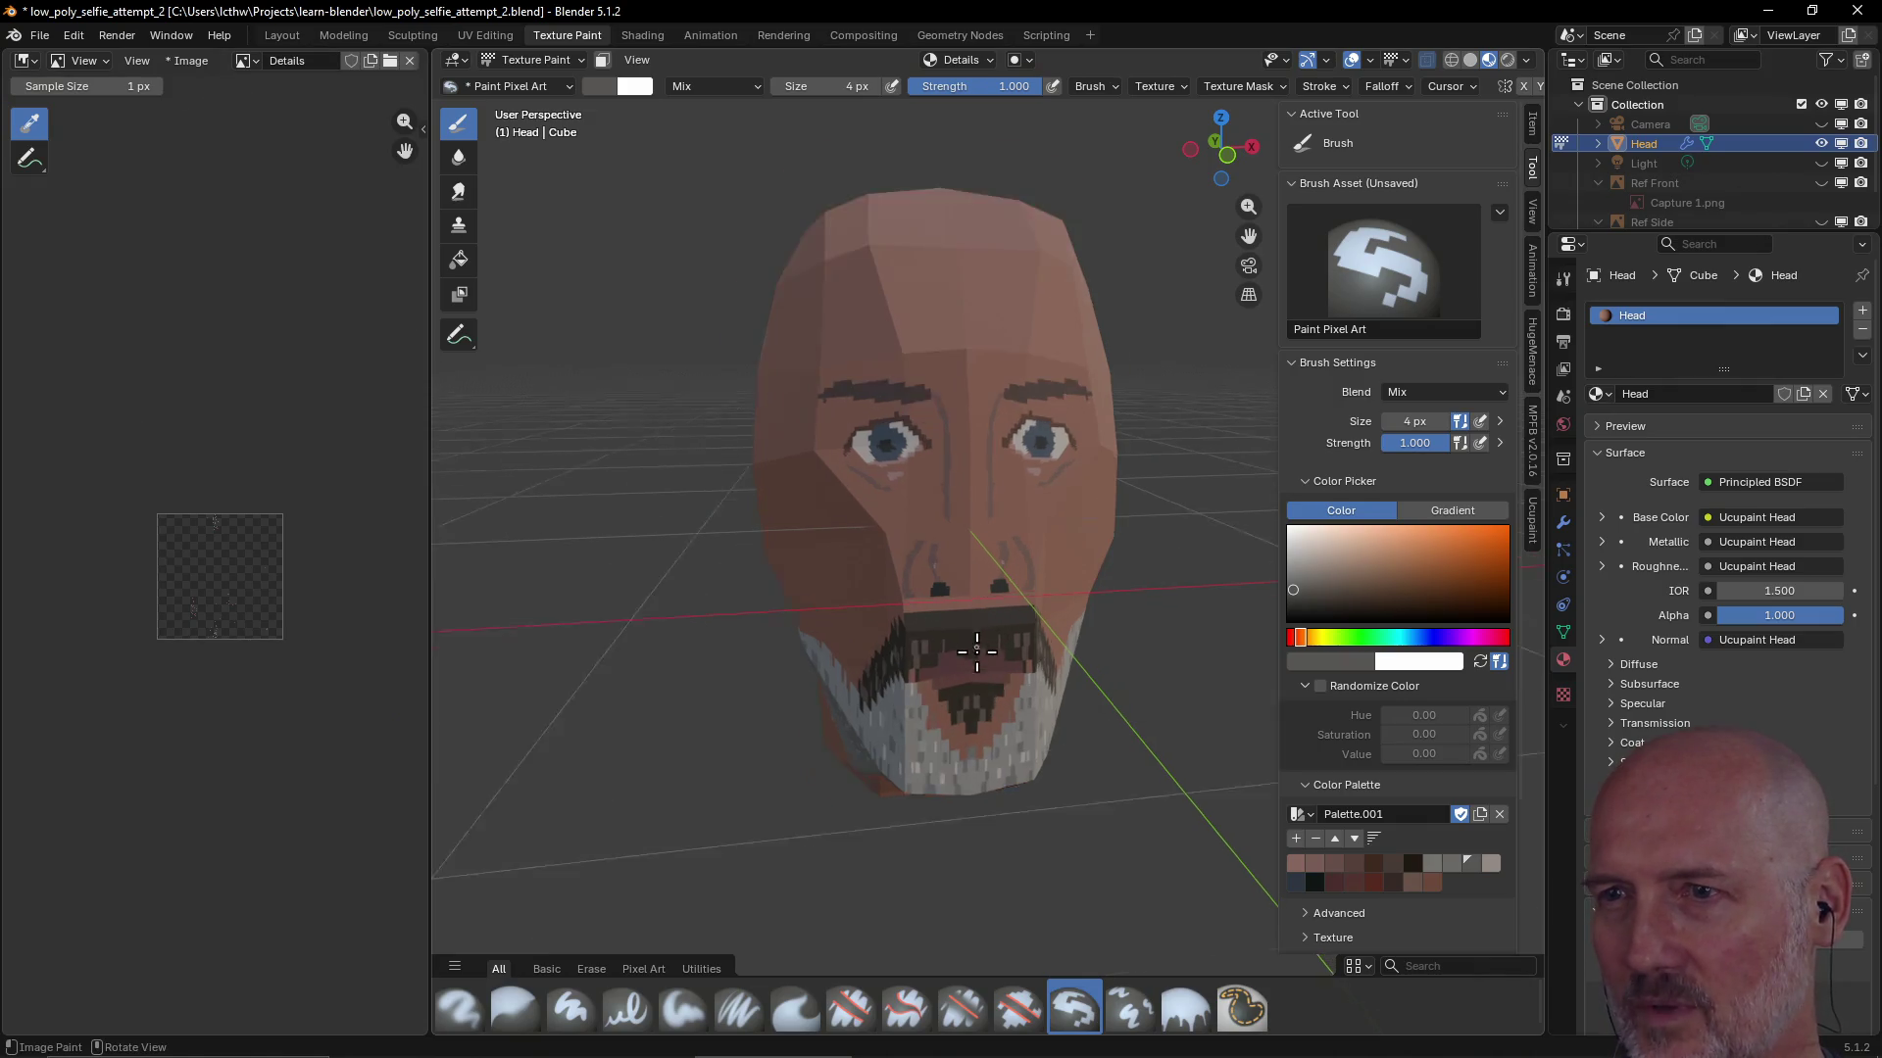
scroll(959, 756, "up", 1)
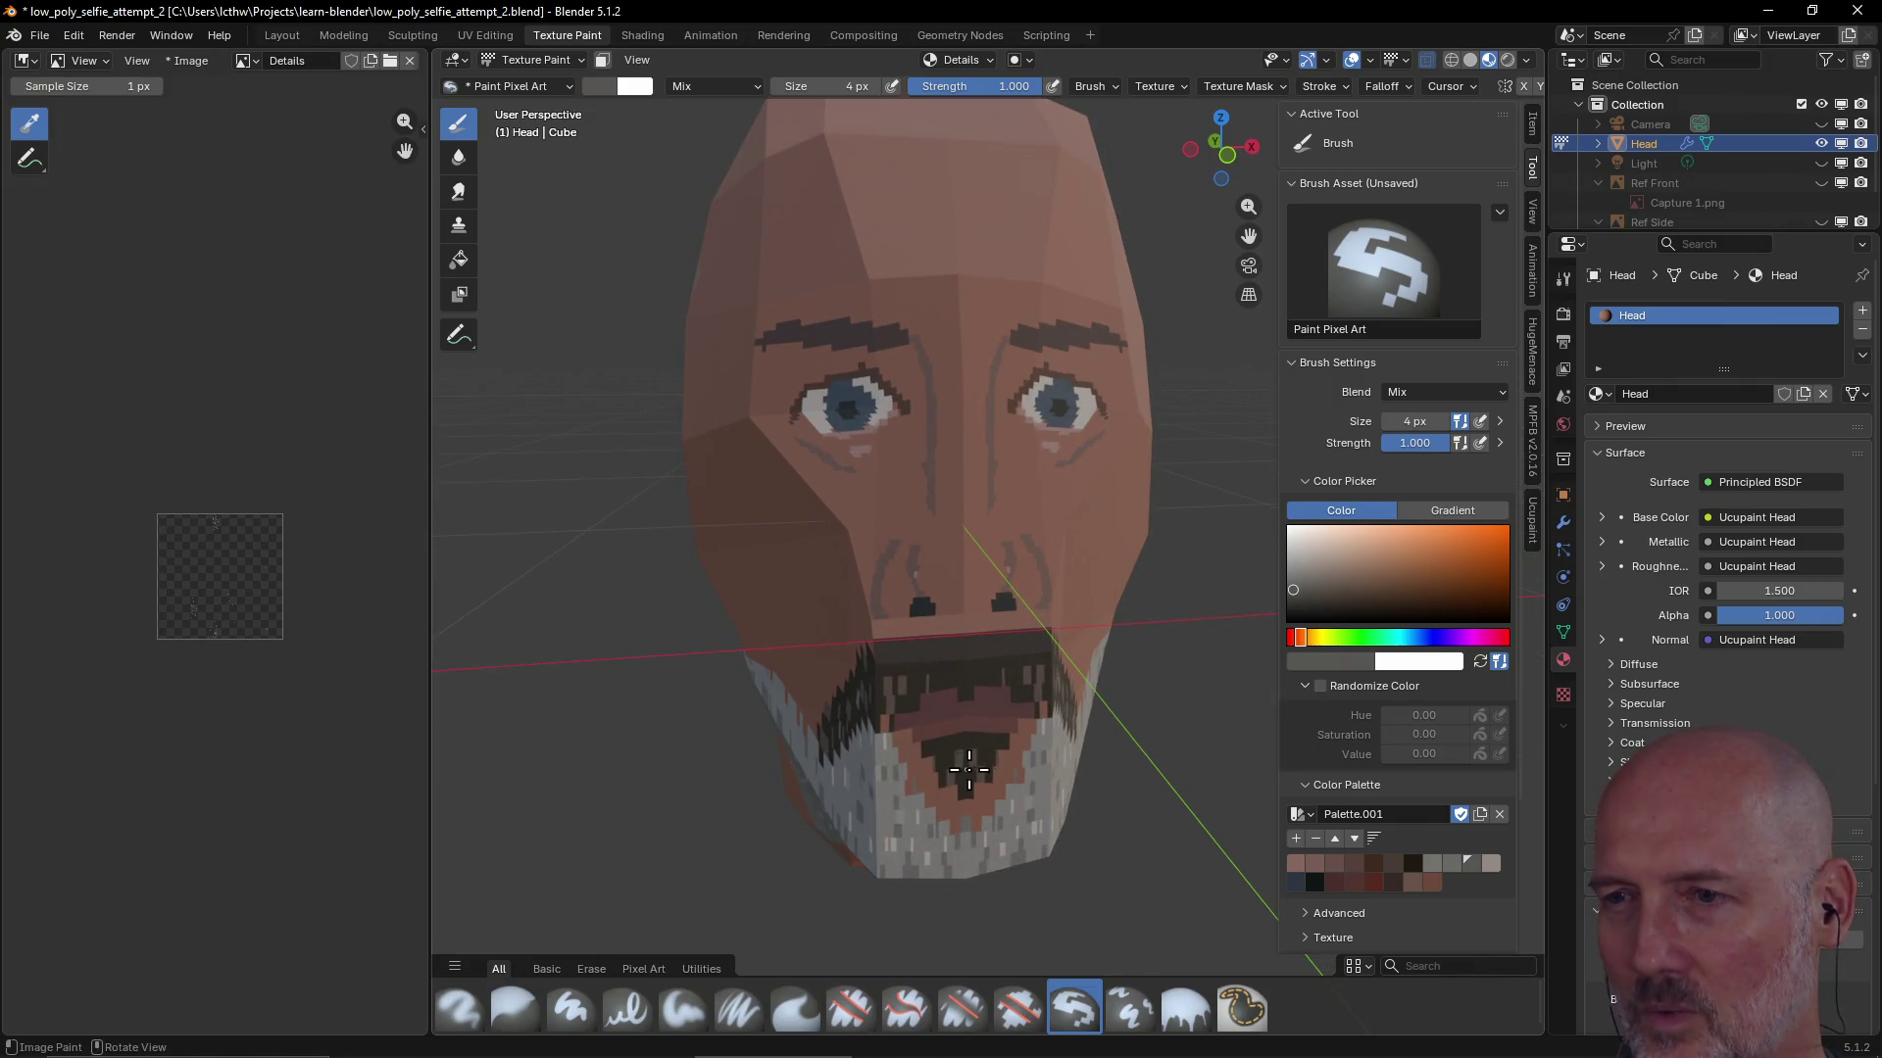
scroll(968, 767, "up", 1)
scroll(965, 750, "down", 1)
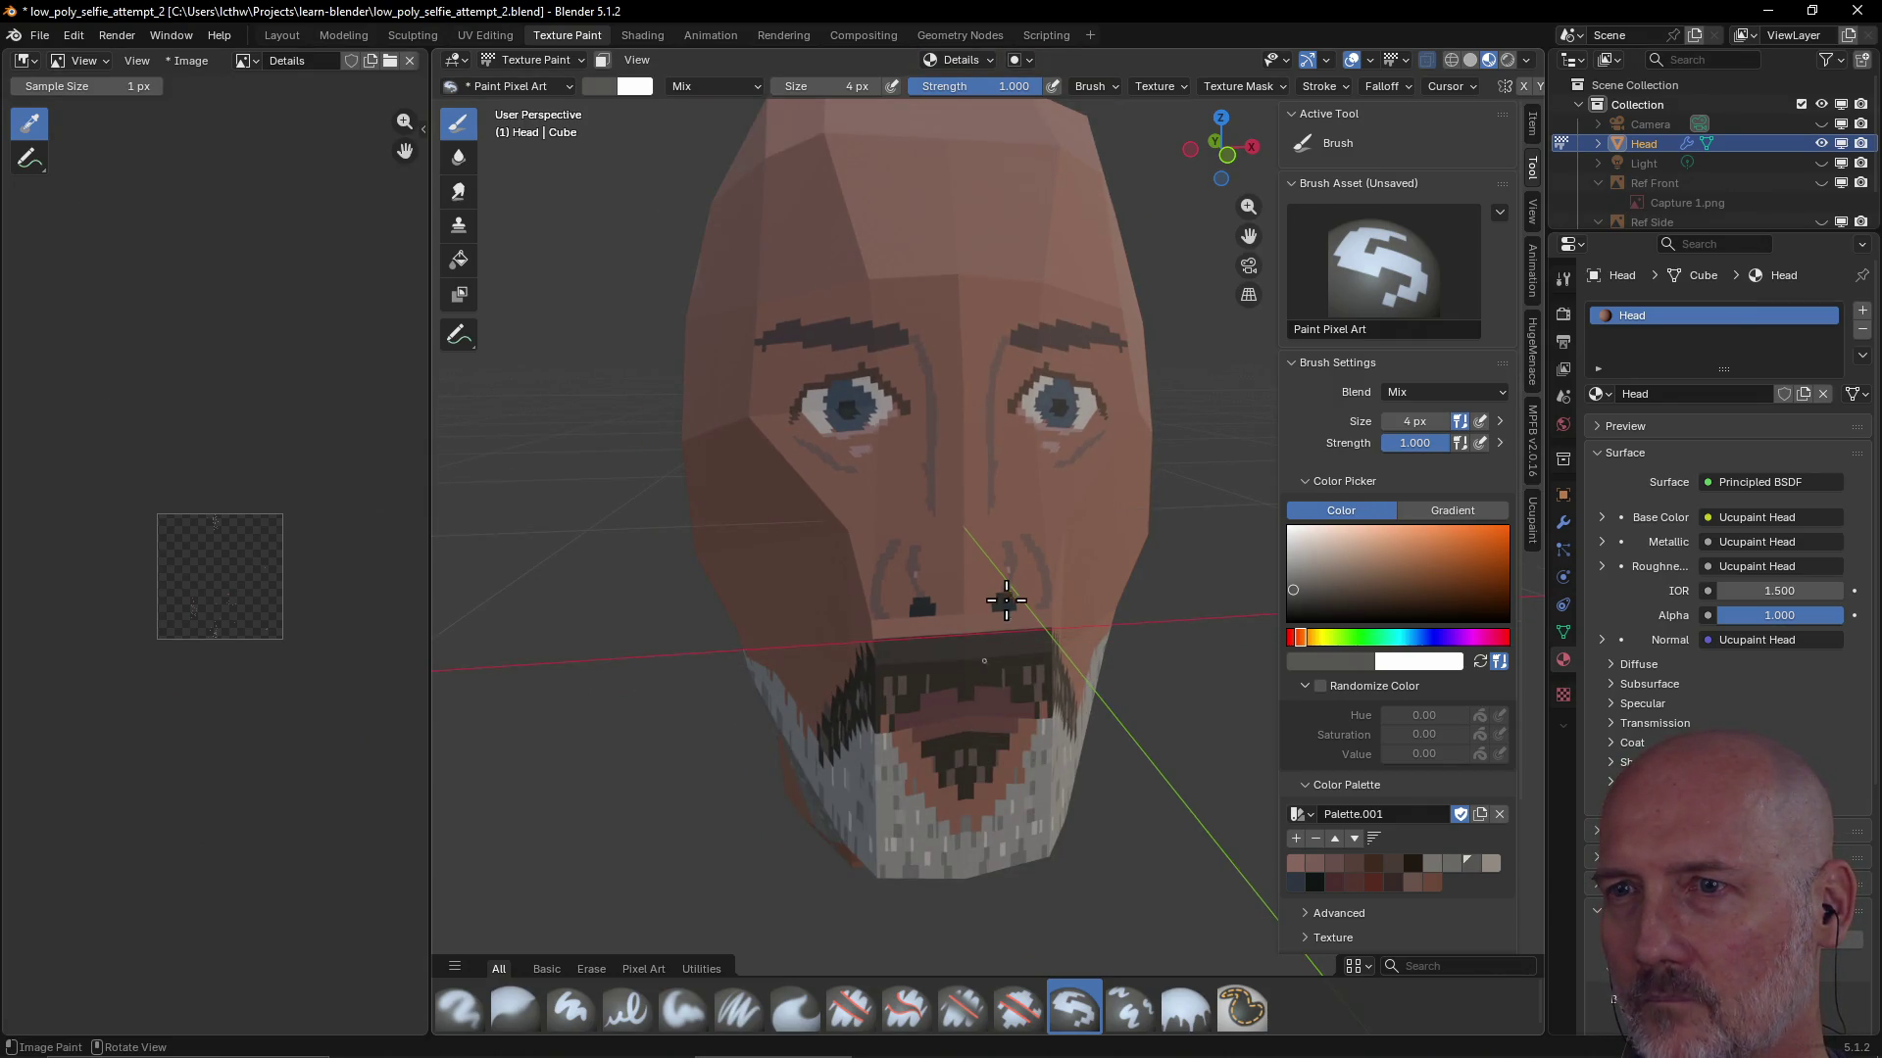
middle_click_drag(1005, 599, 923, 413)
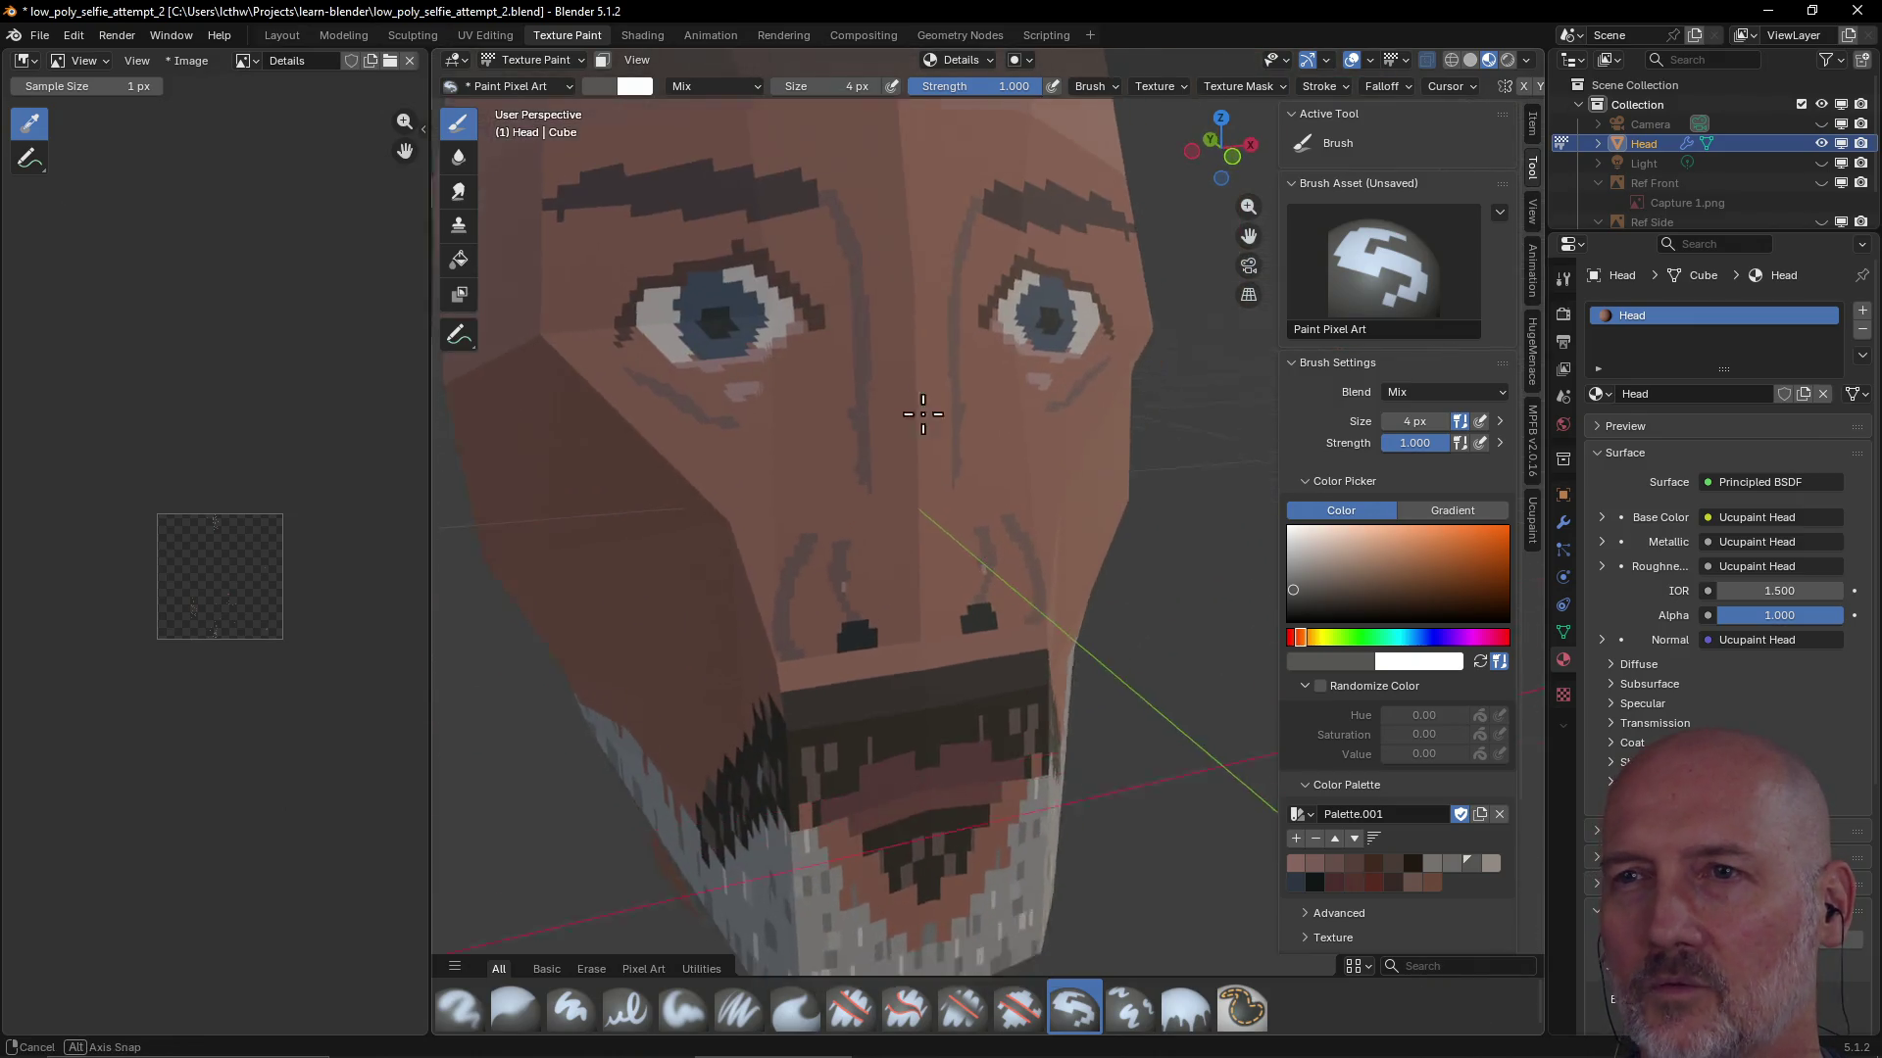
middle_click_drag(922, 413, 877, 401)
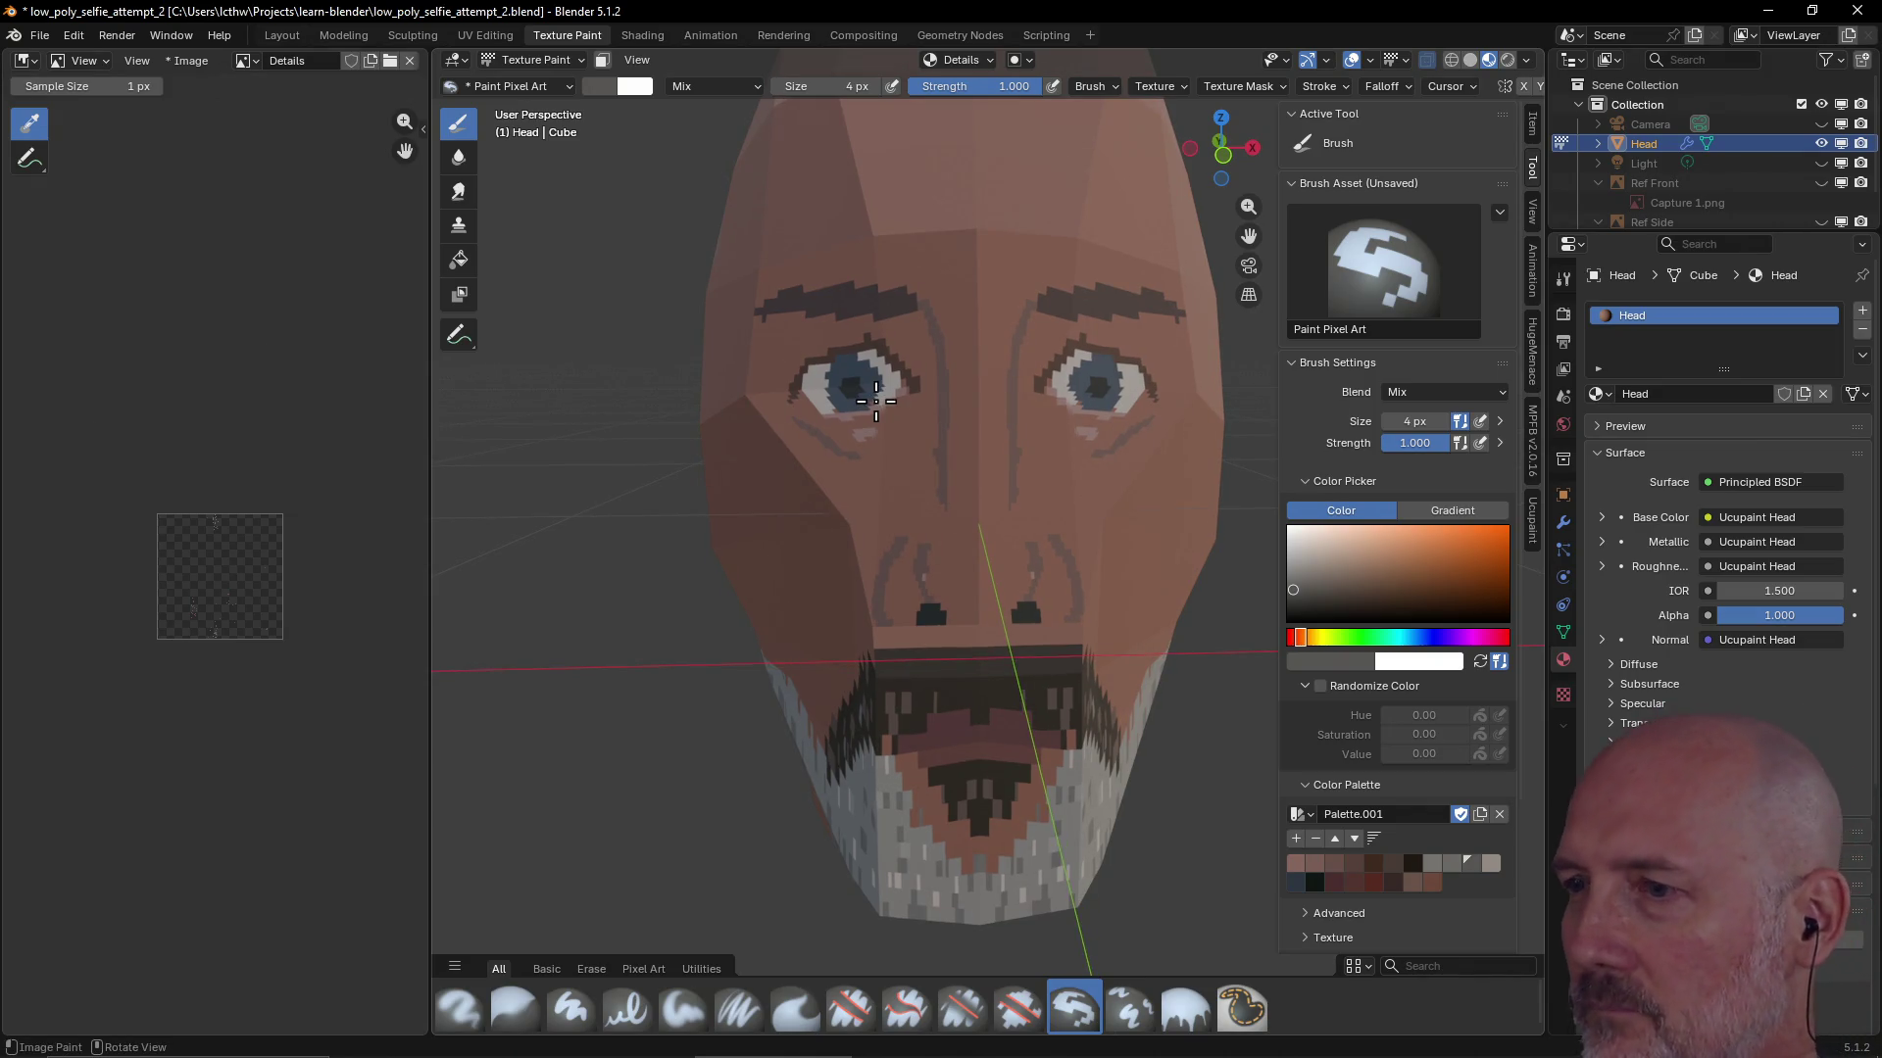
left_click(1294, 884)
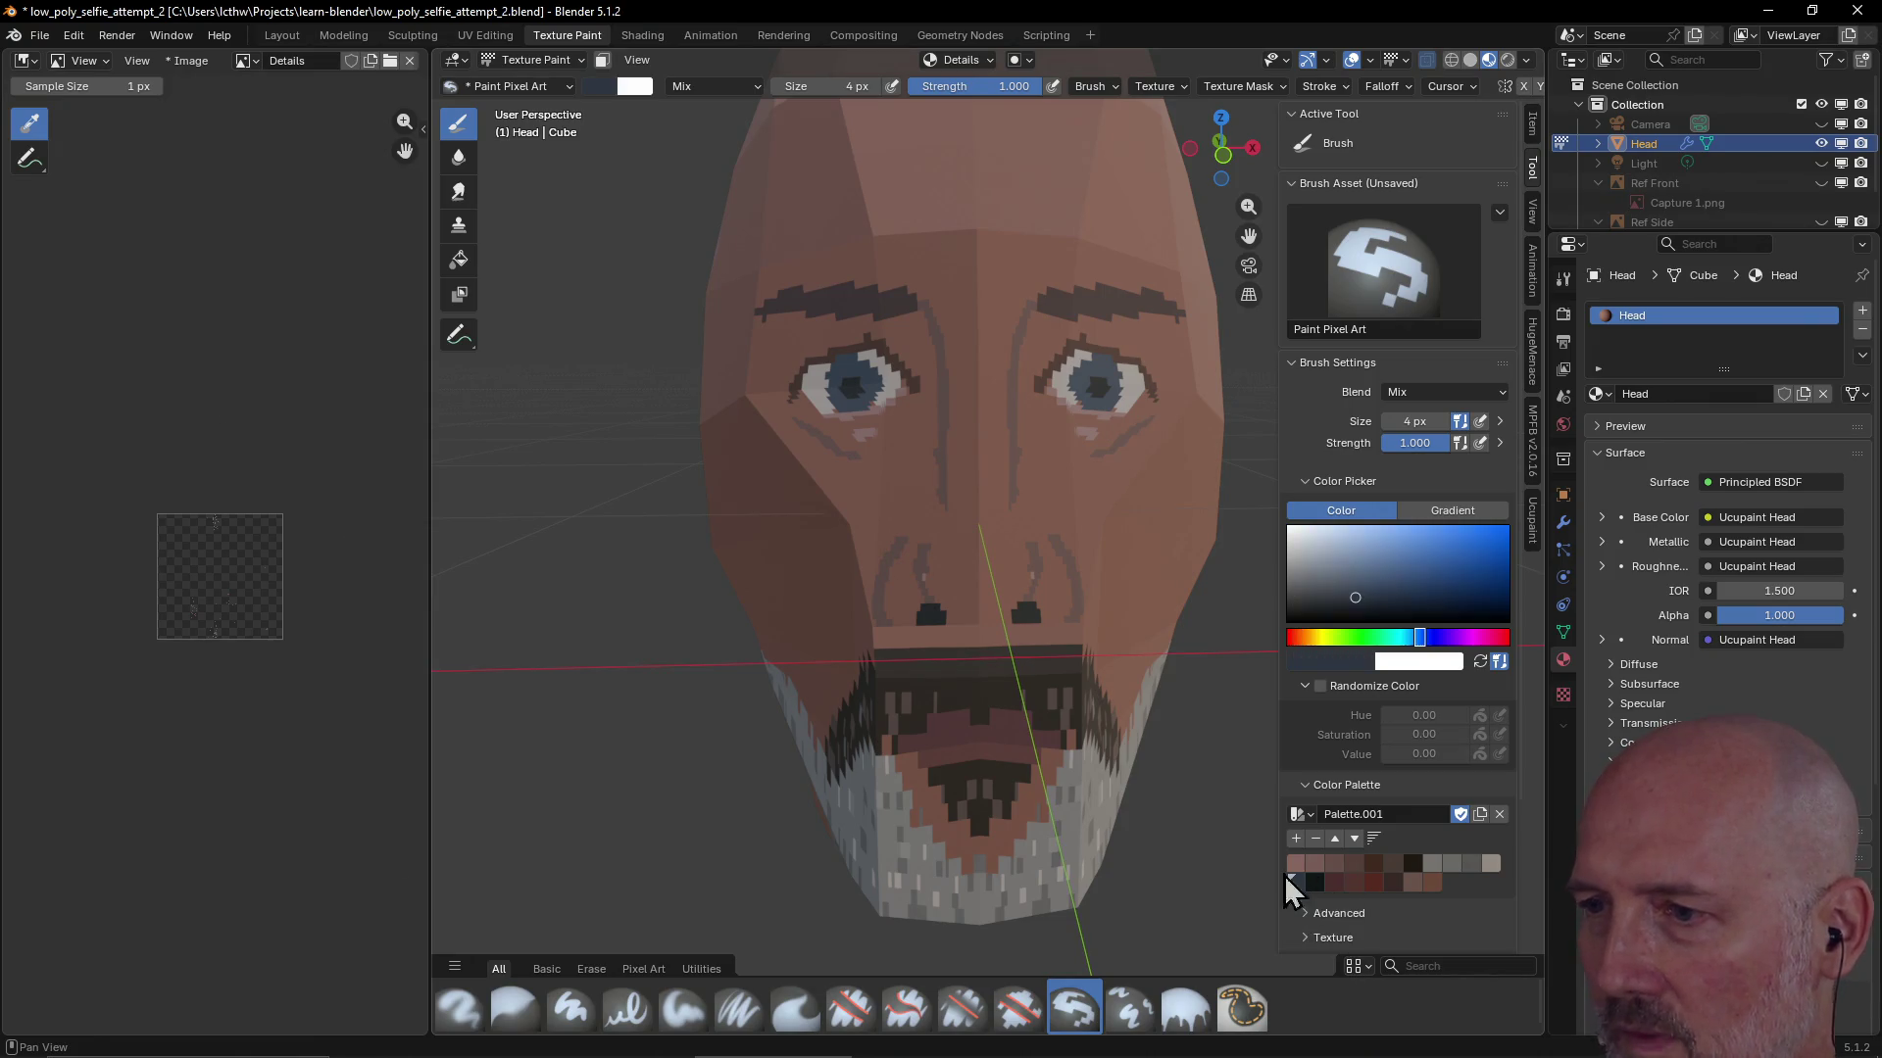
Sample colours from the left eye with S and dab a light tan highlight onto it
key("s")
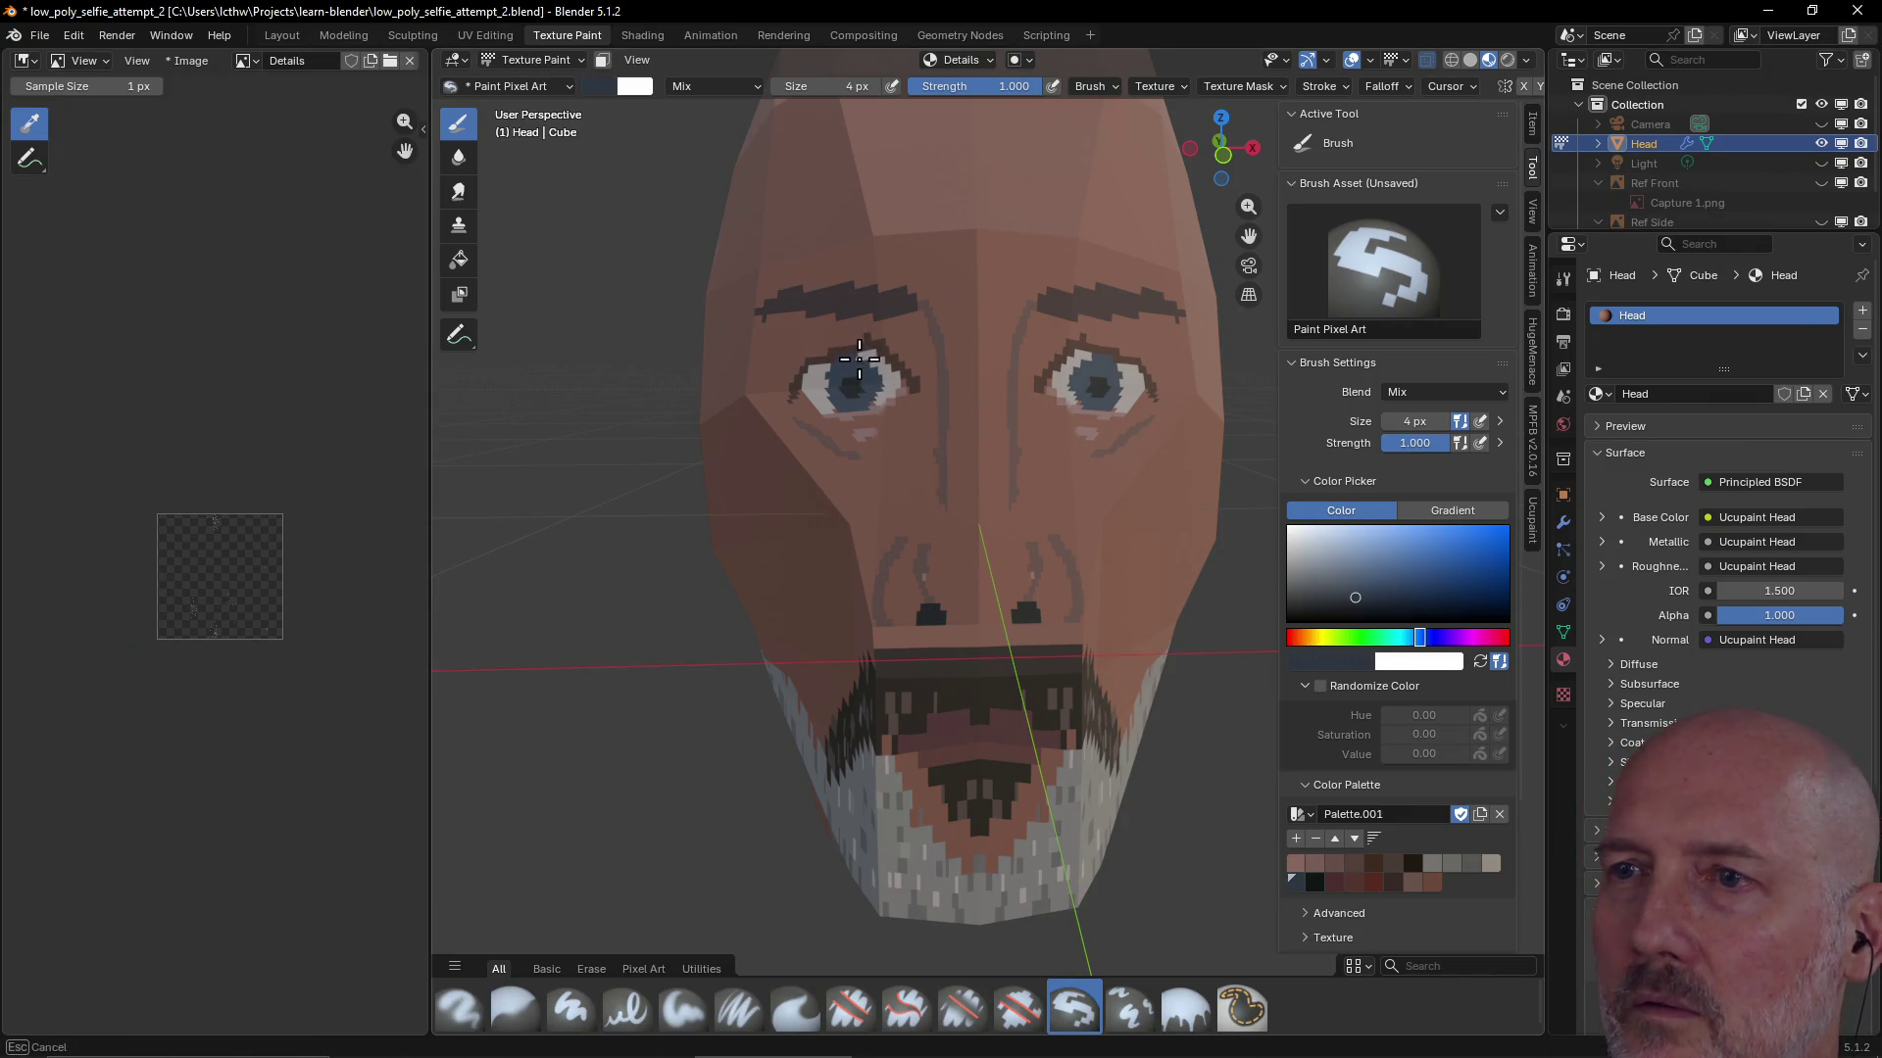
left_click(867, 366)
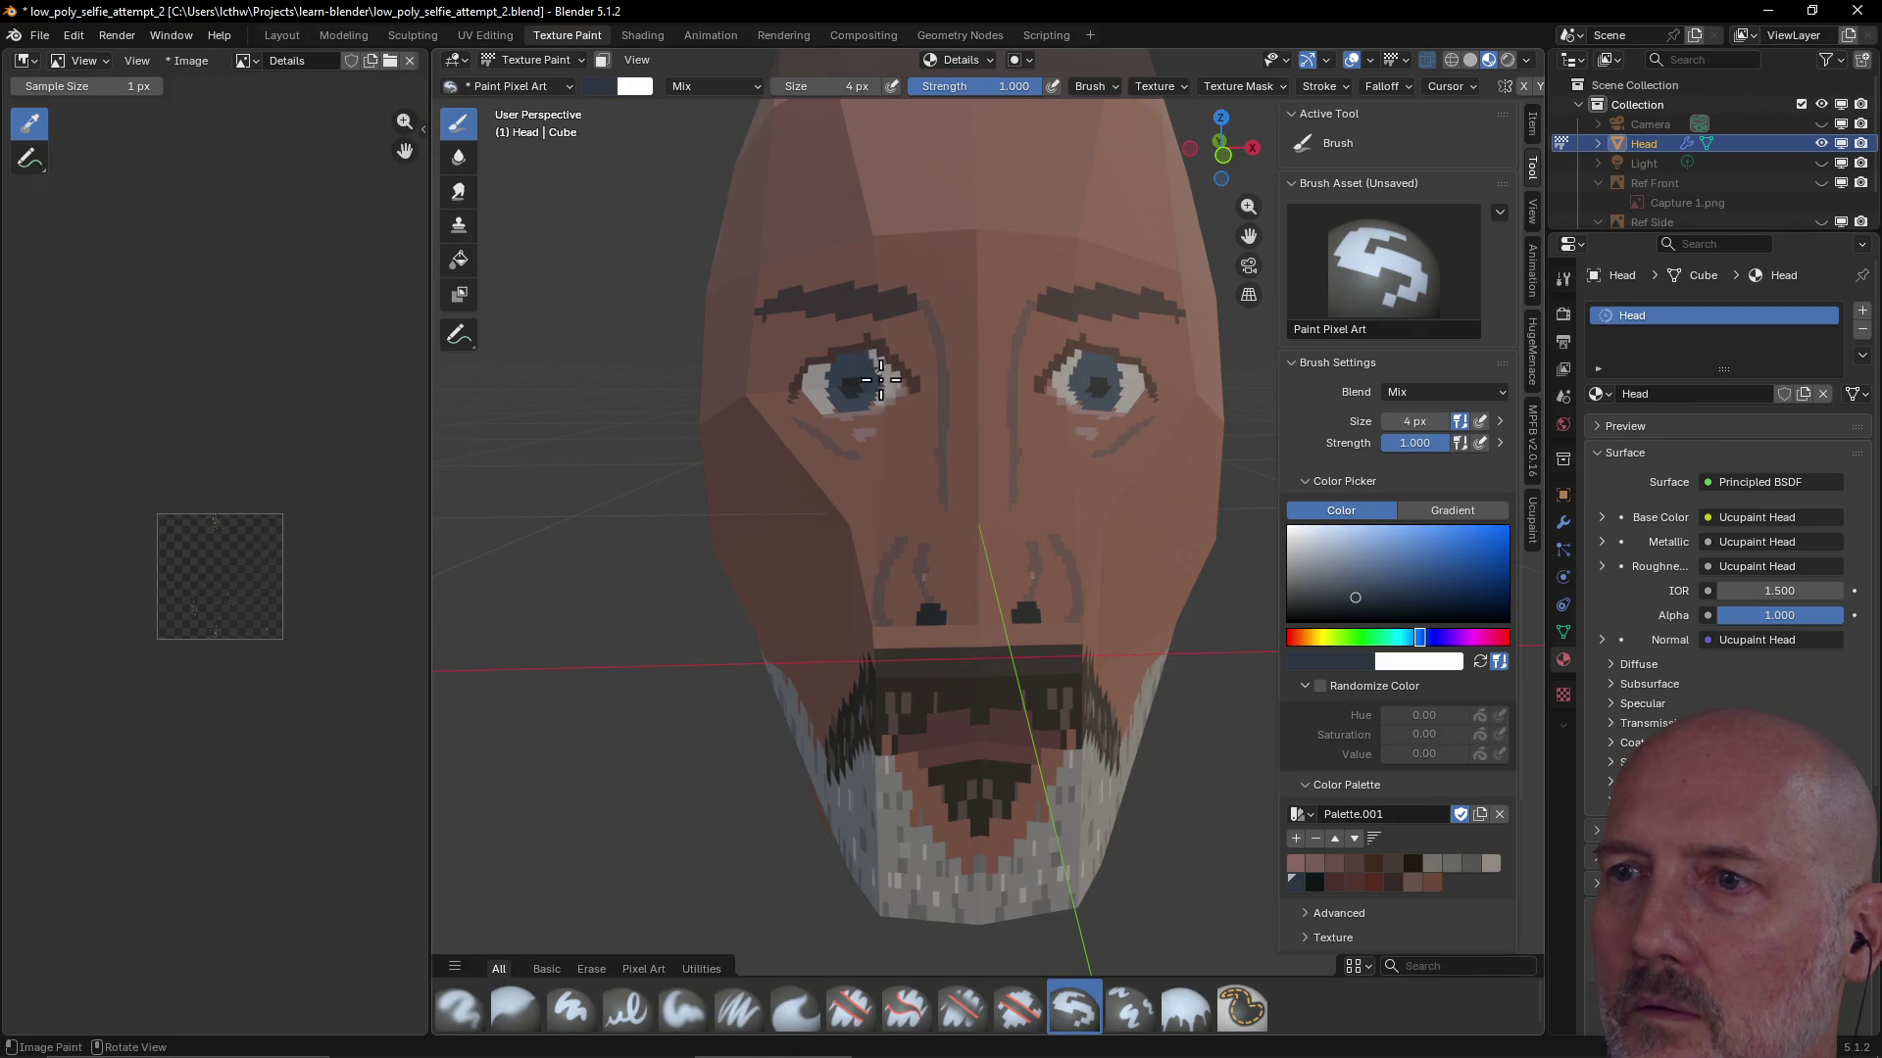
key("s")
left_click(829, 369)
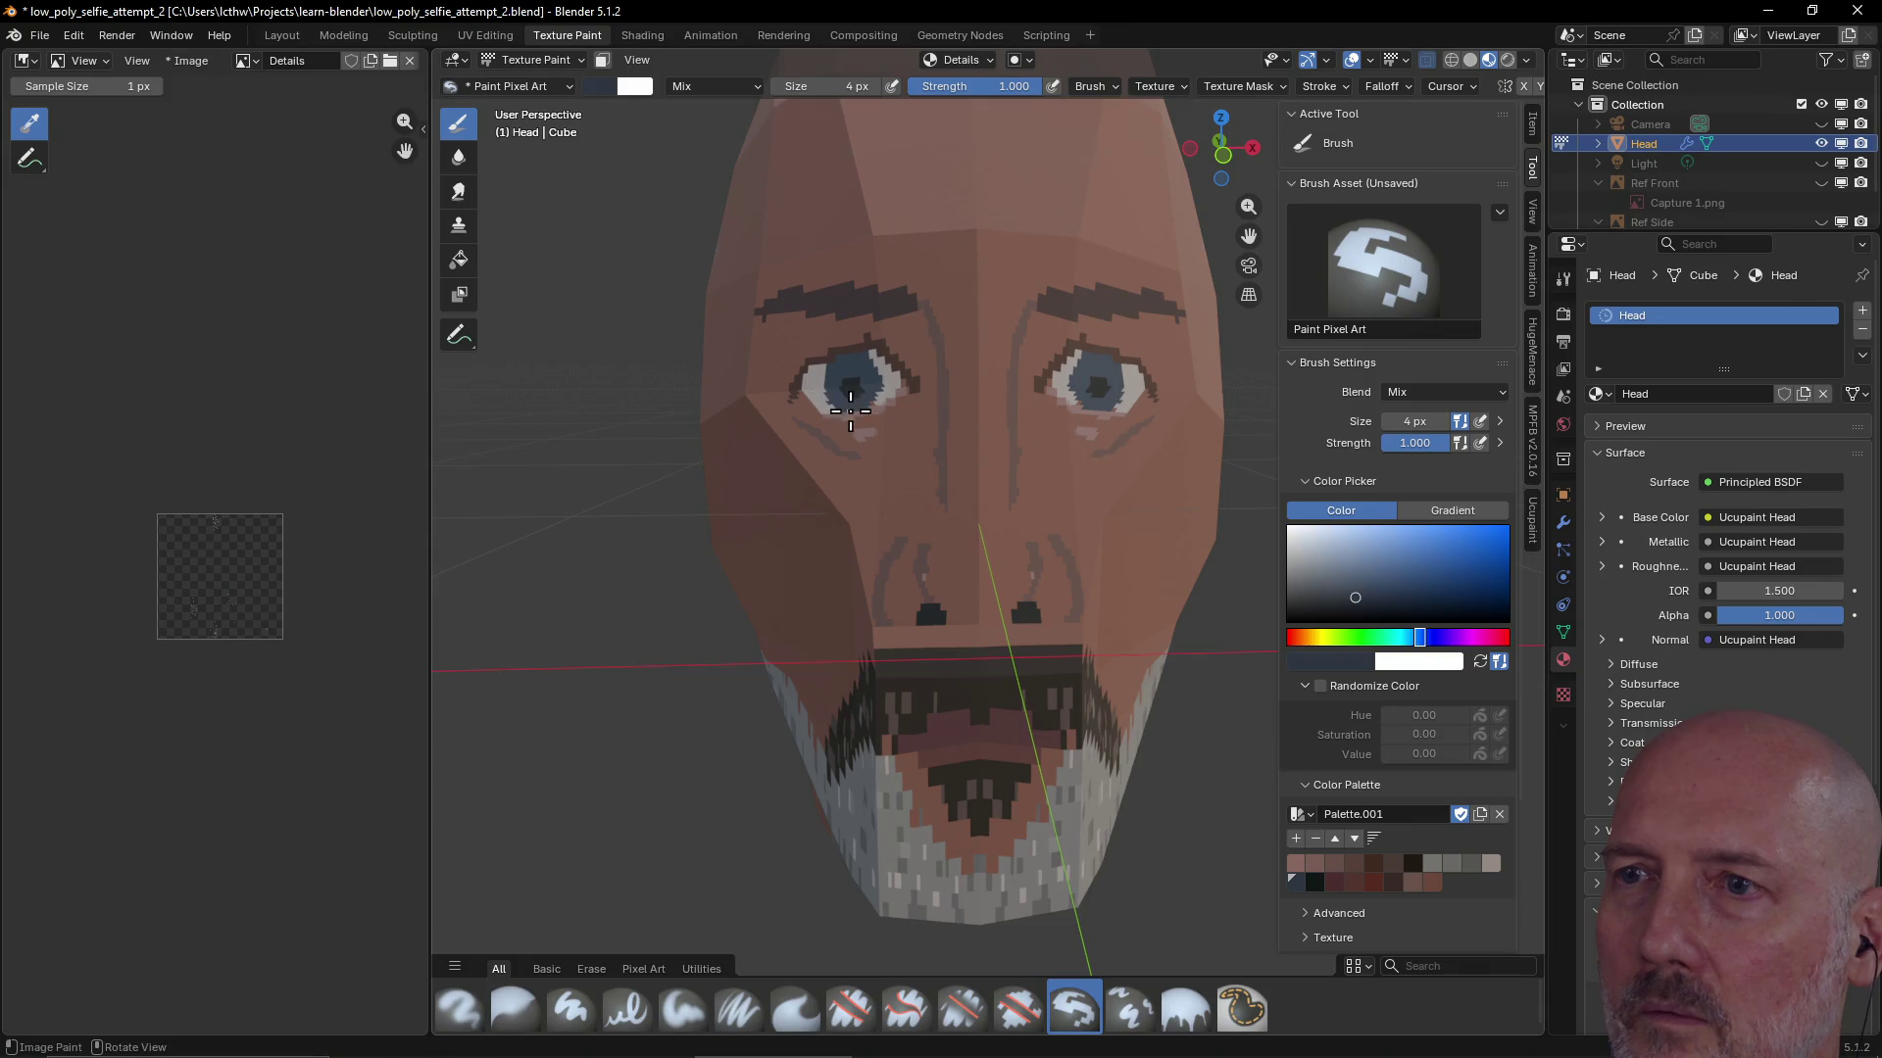
key("s")
left_click(873, 400)
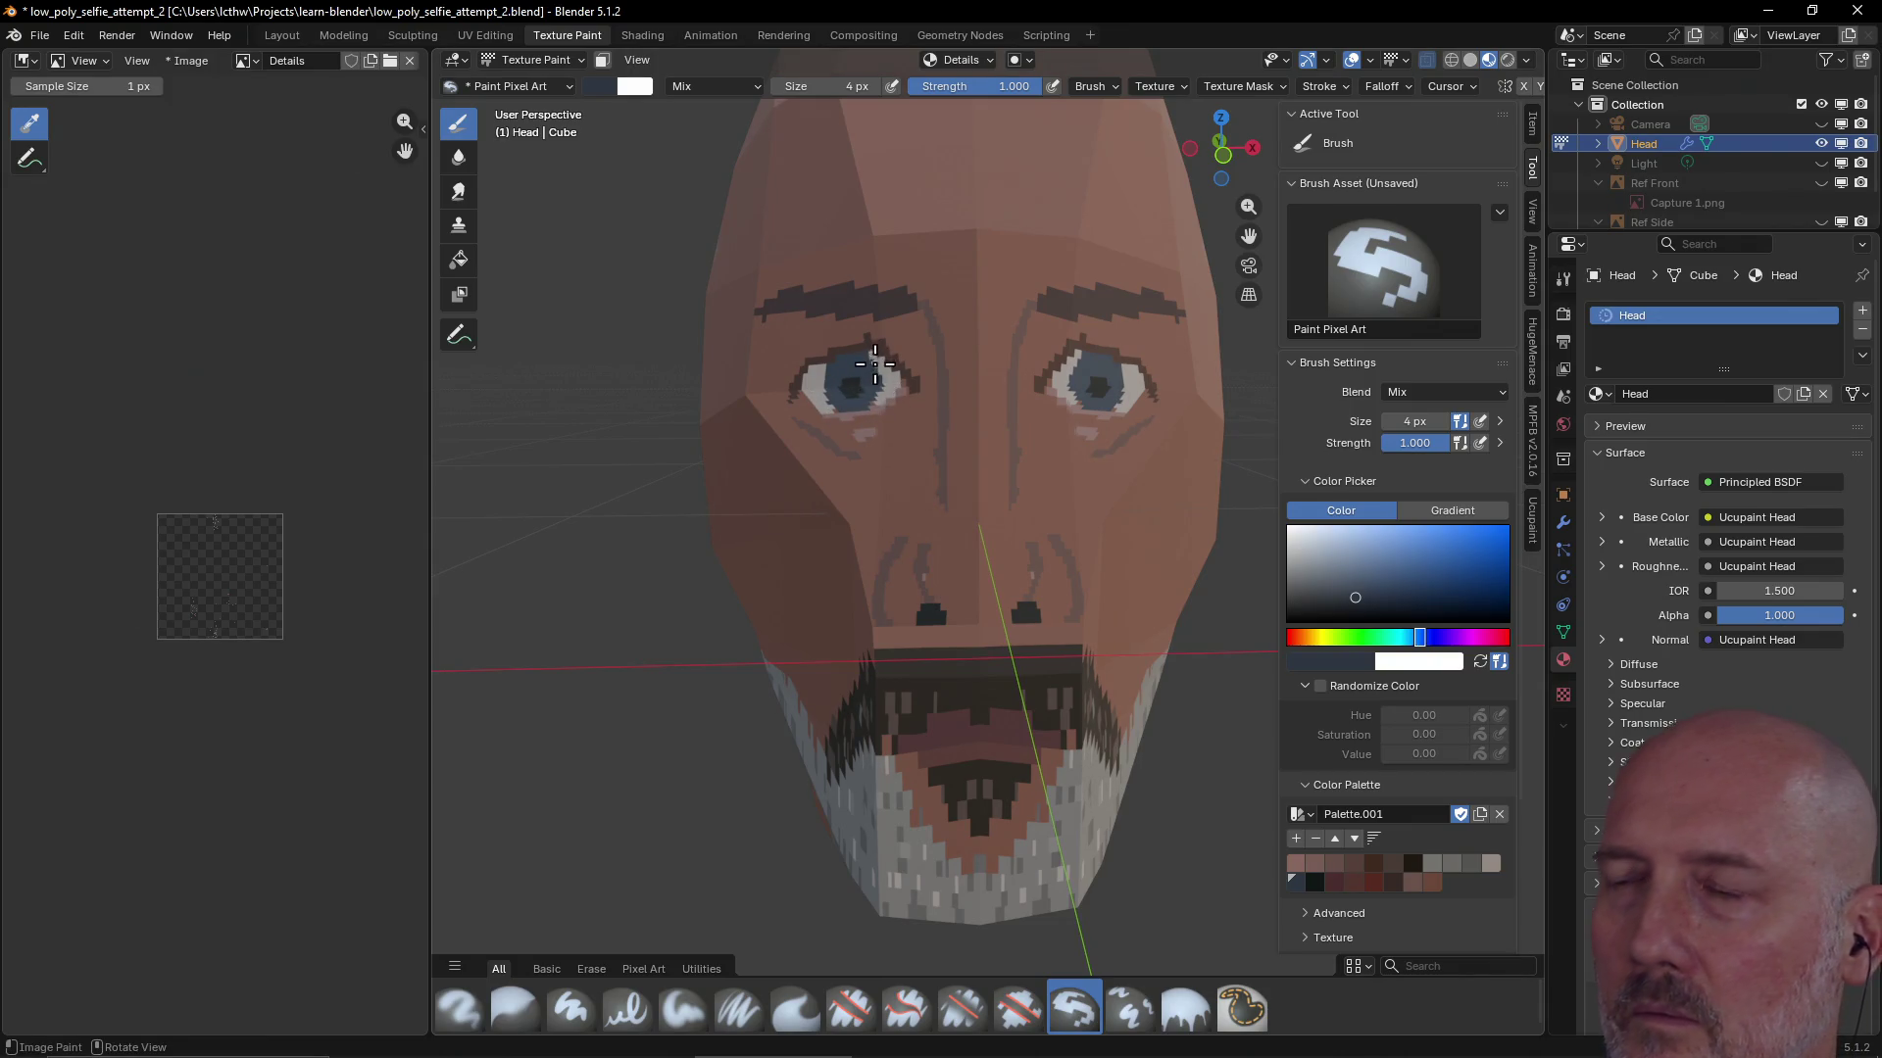
left_click(1490, 863)
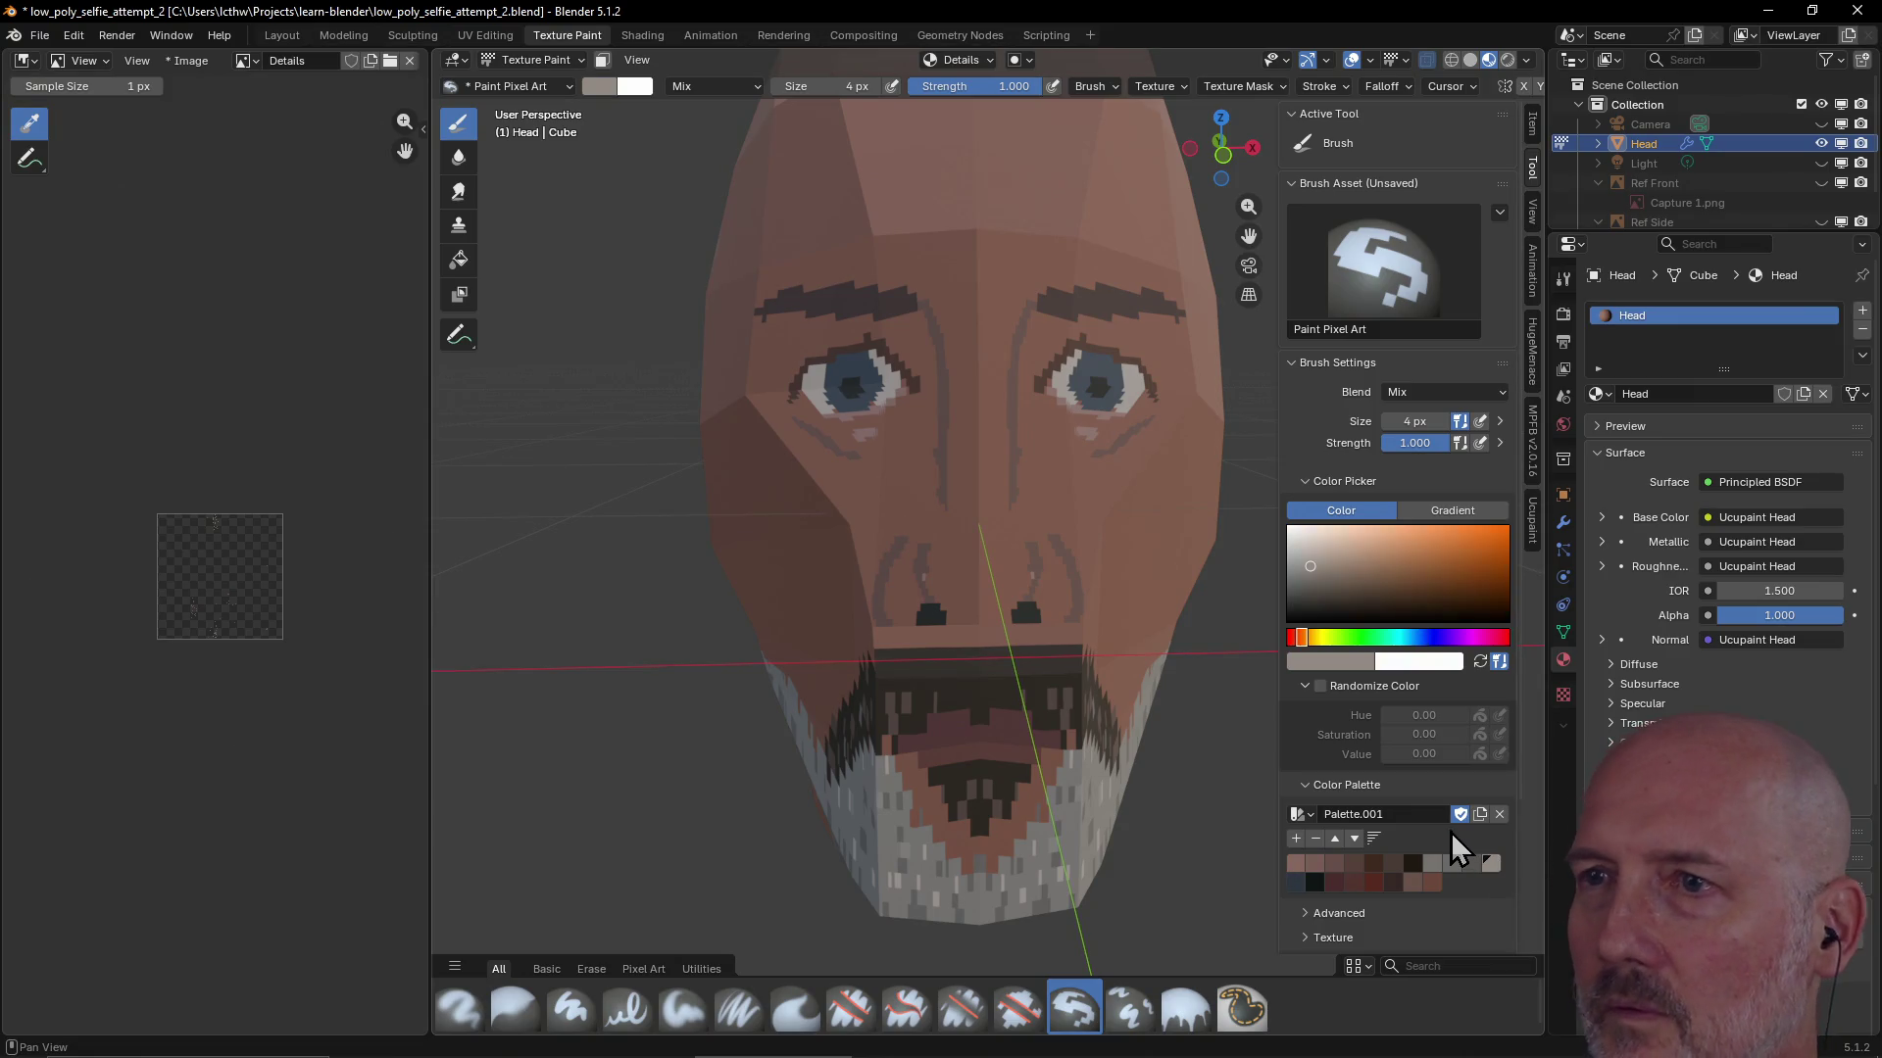
left_click(885, 388)
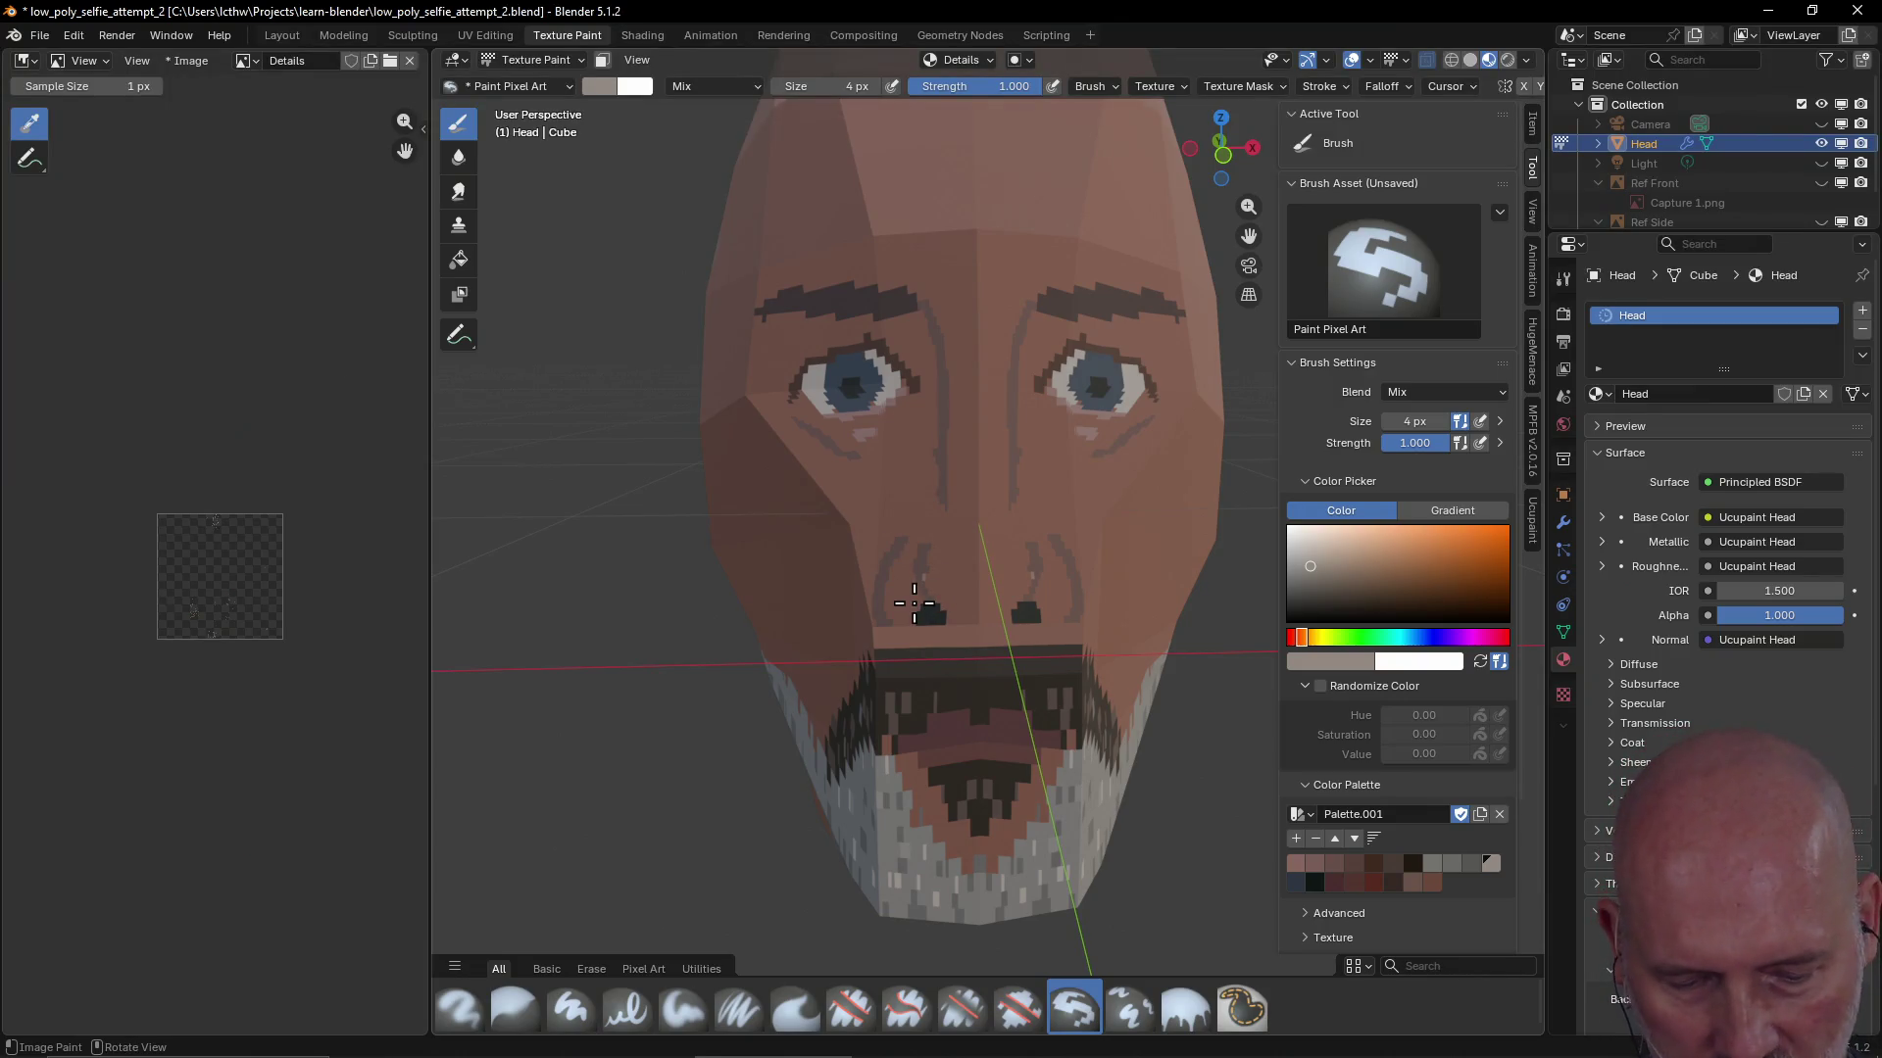
scroll(913, 602, "down", 3)
scroll(891, 588, "down", 3)
Pick dark blue, then drag the colour picker up to a pale bluish grey
mouse_move(882, 588)
middle_mouse_down()
mouse_move(993, 599)
mouse_move(875, 575)
middle_mouse_up()
scroll(905, 575, "up", 3)
scroll(901, 573, "up", 2)
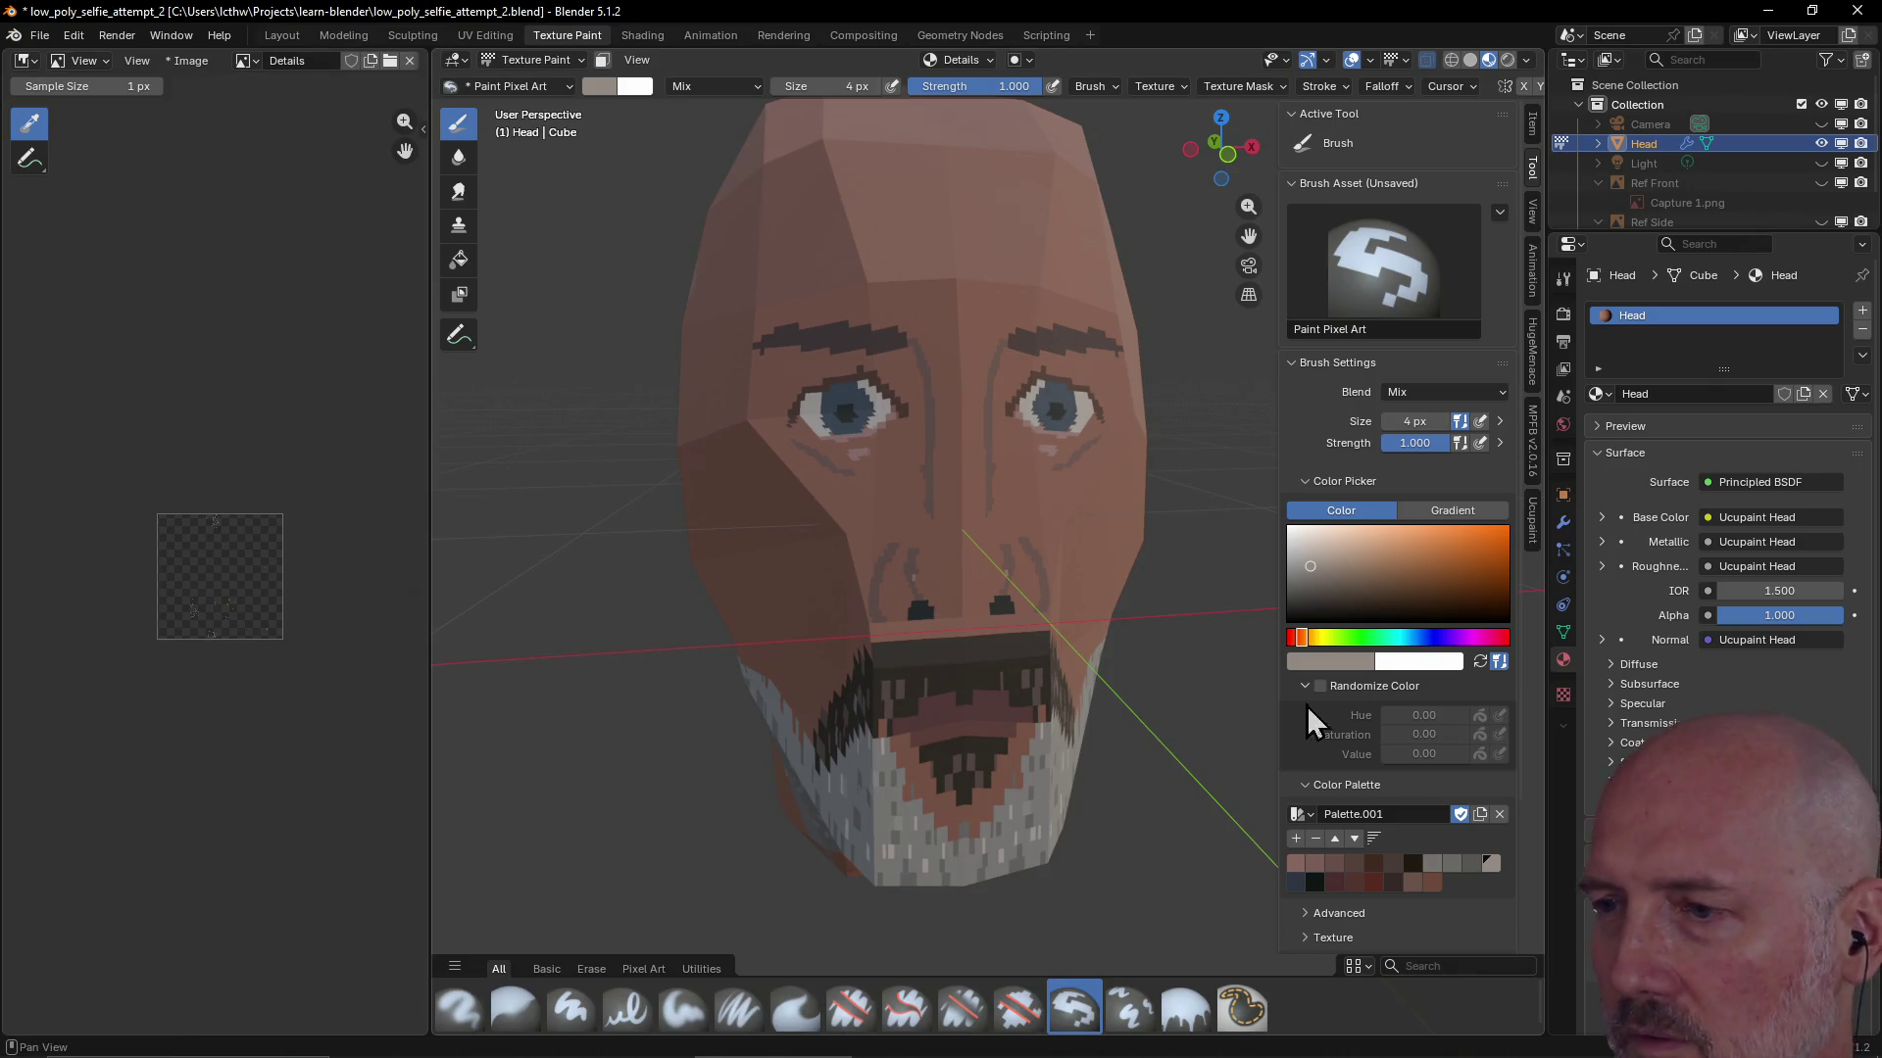
left_click(1295, 880)
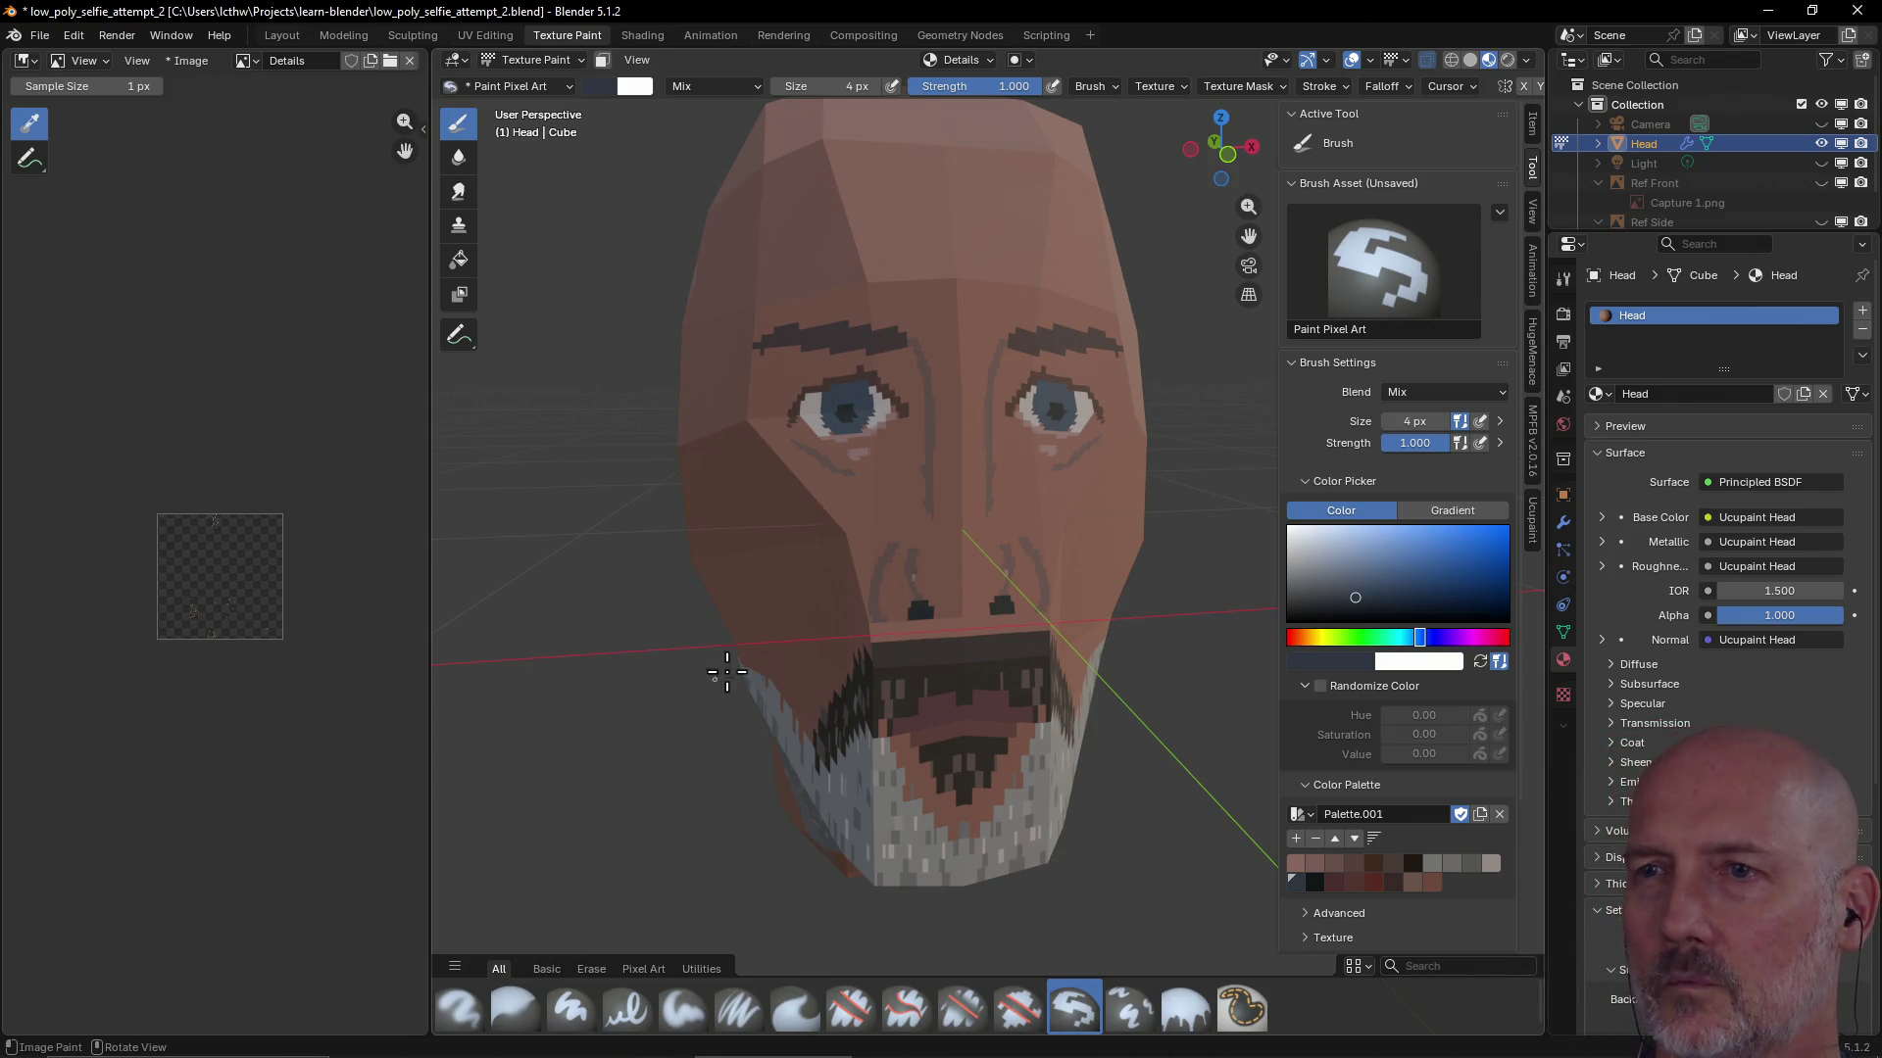
scroll(883, 614, "down", 3)
mouse_move(960, 589)
middle_mouse_down()
mouse_move(894, 609)
mouse_move(932, 597)
middle_mouse_up()
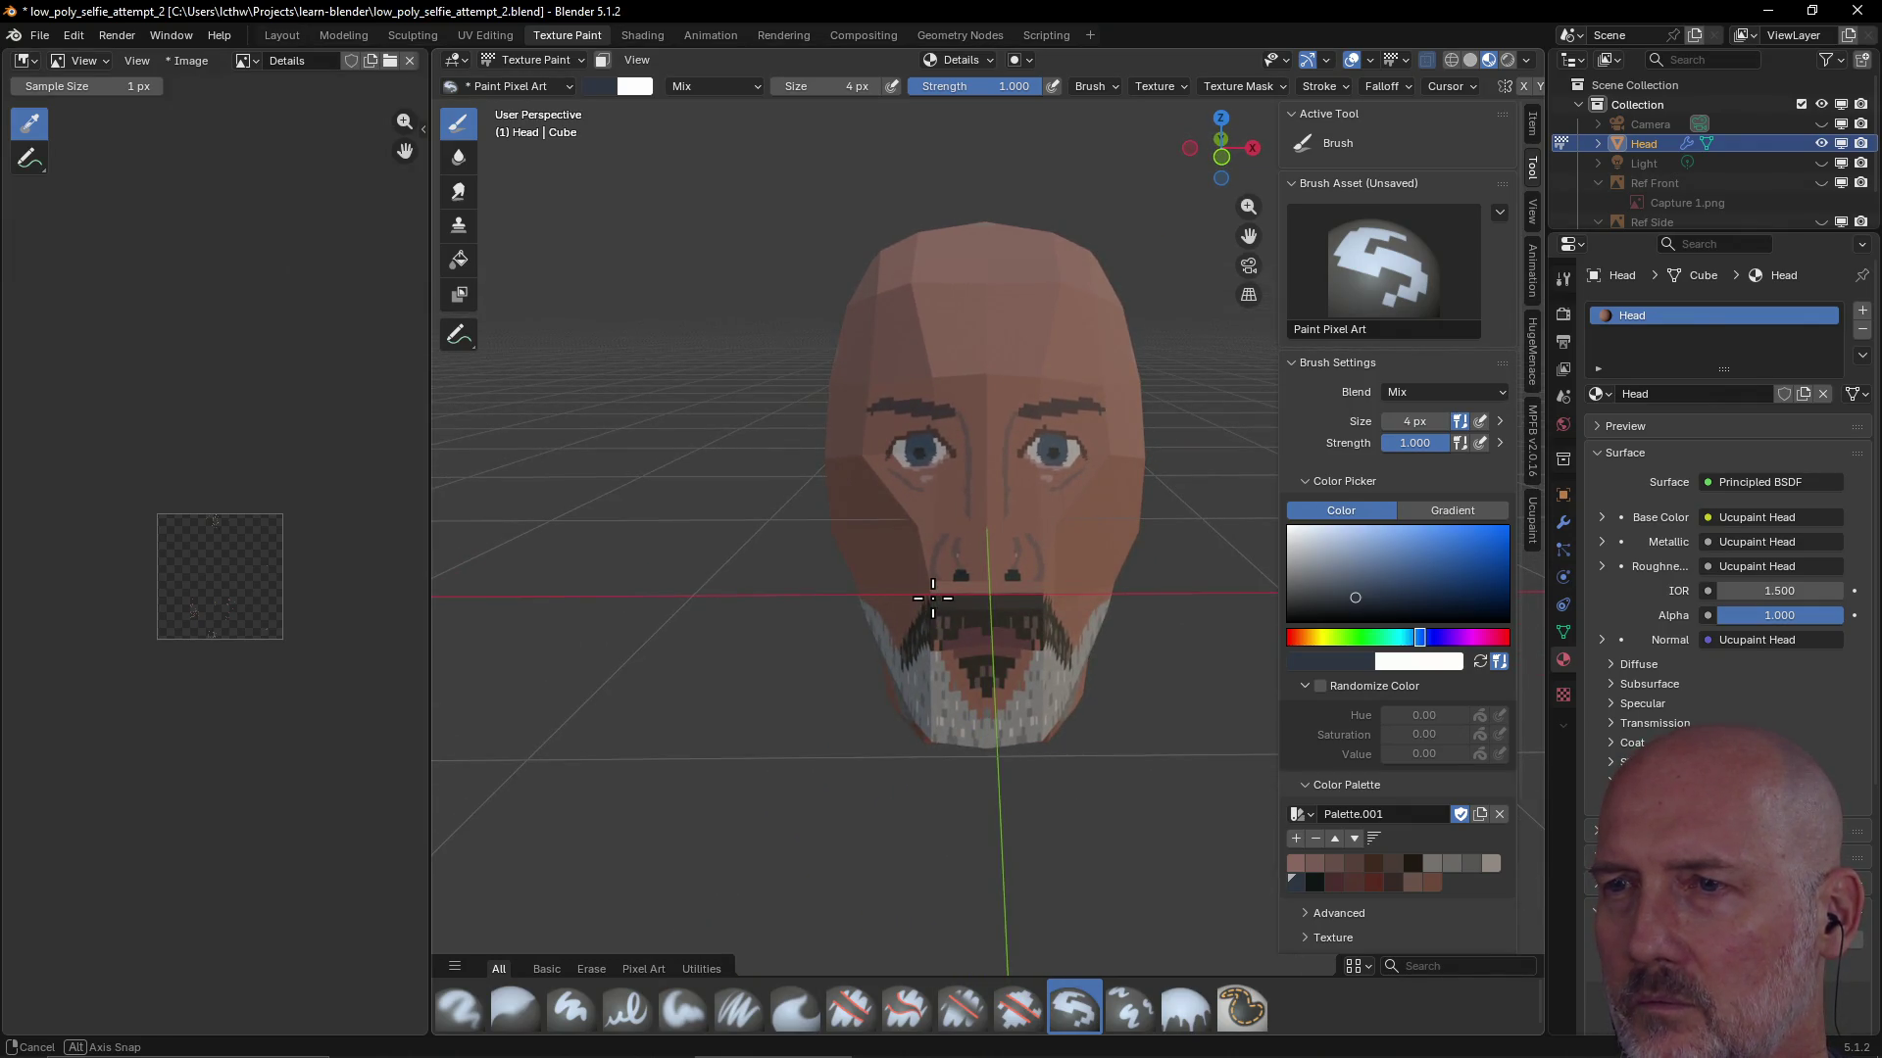
mouse_move(933, 597)
middle_mouse_down()
mouse_move(1059, 651)
mouse_move(942, 588)
middle_mouse_up()
scroll(940, 588, "up", 2)
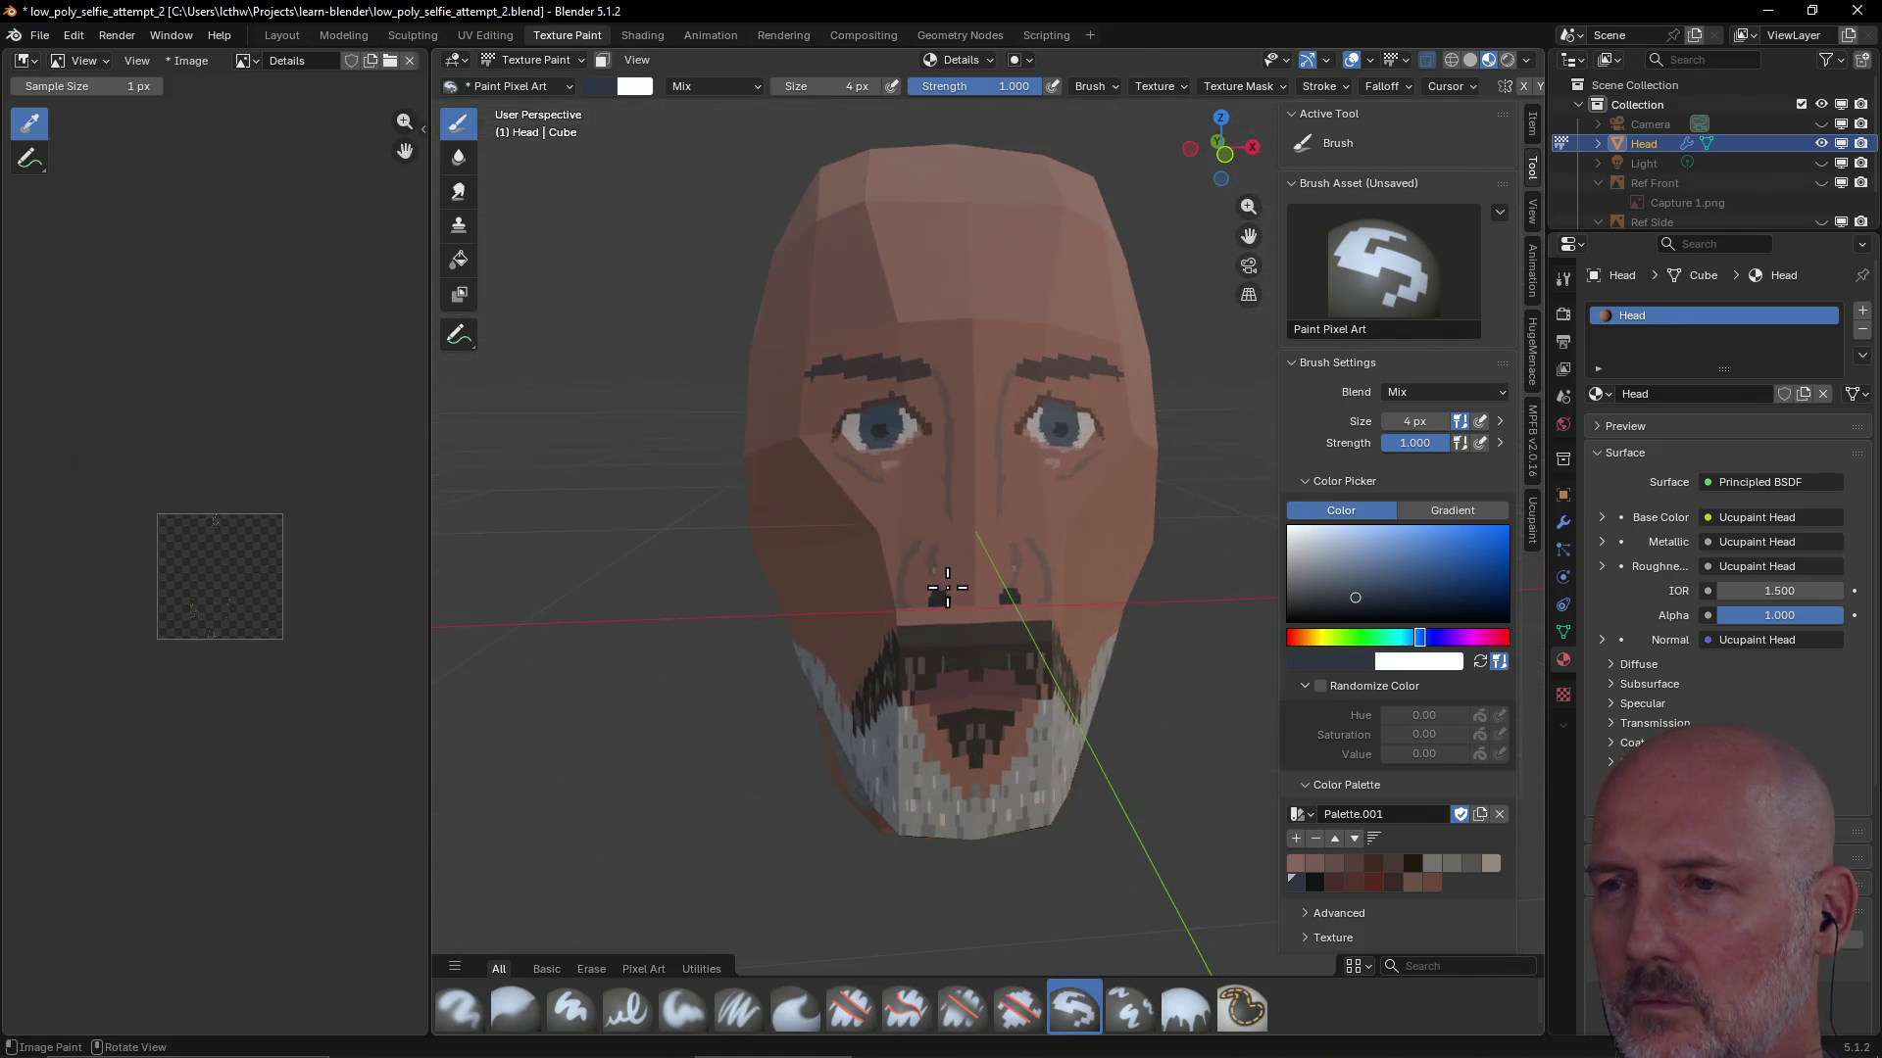
scroll(926, 588, "up", 2)
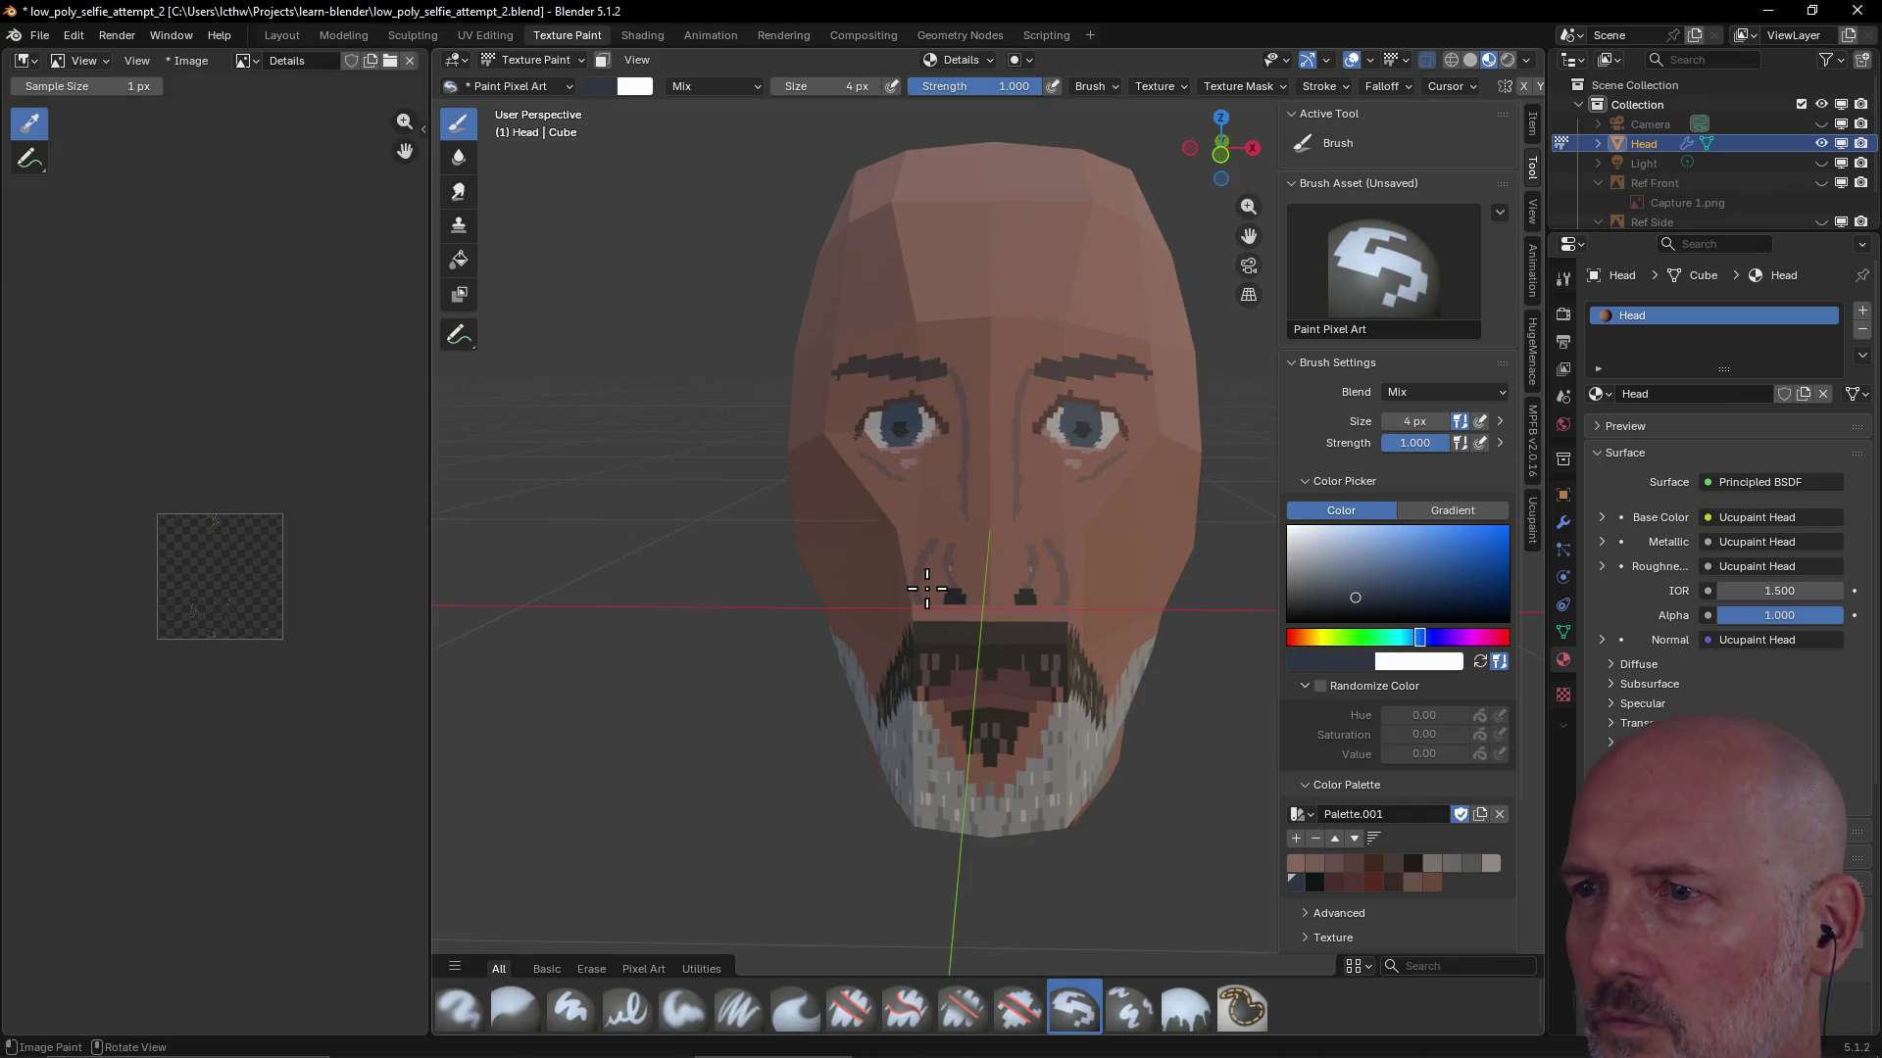
left_click_drag(1356, 594, 1360, 582)
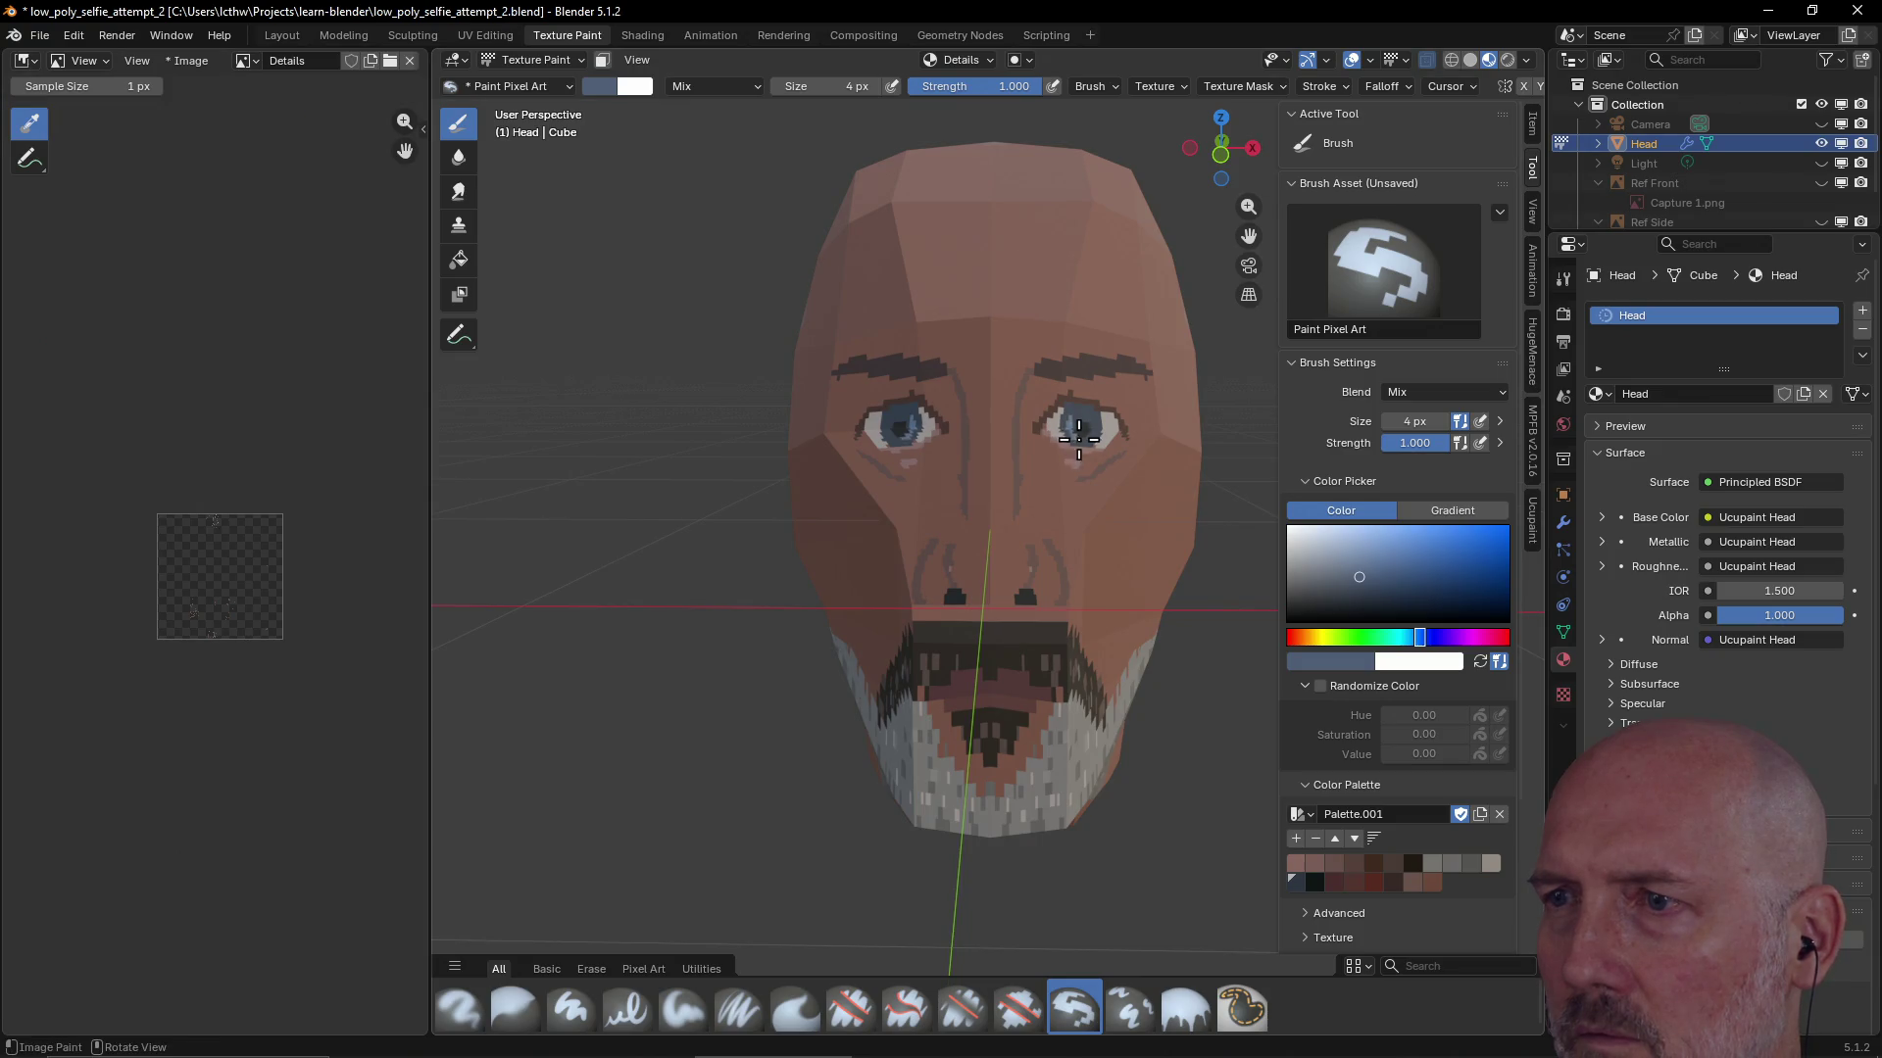
Paint pale bluish-grey highlights into the eye on the right side of the face
left_click_drag(1095, 425, 1088, 419)
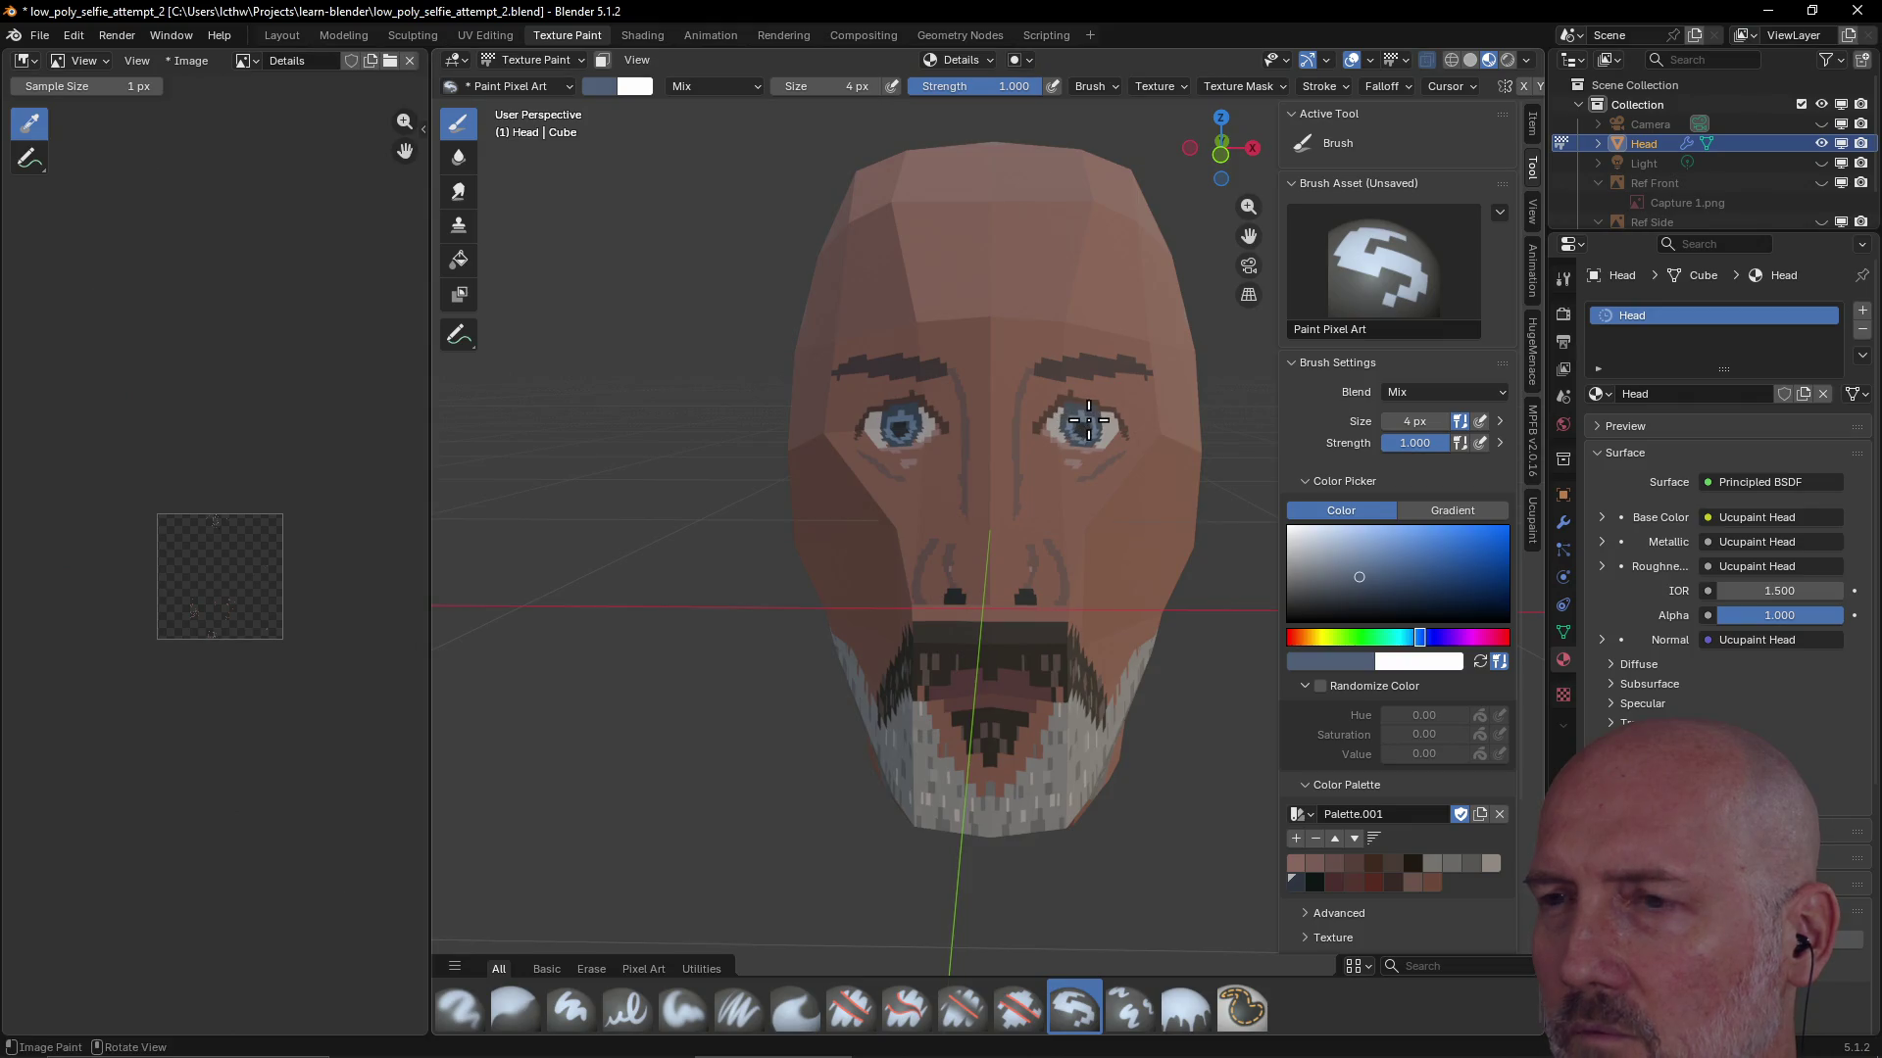
key("ctrl")
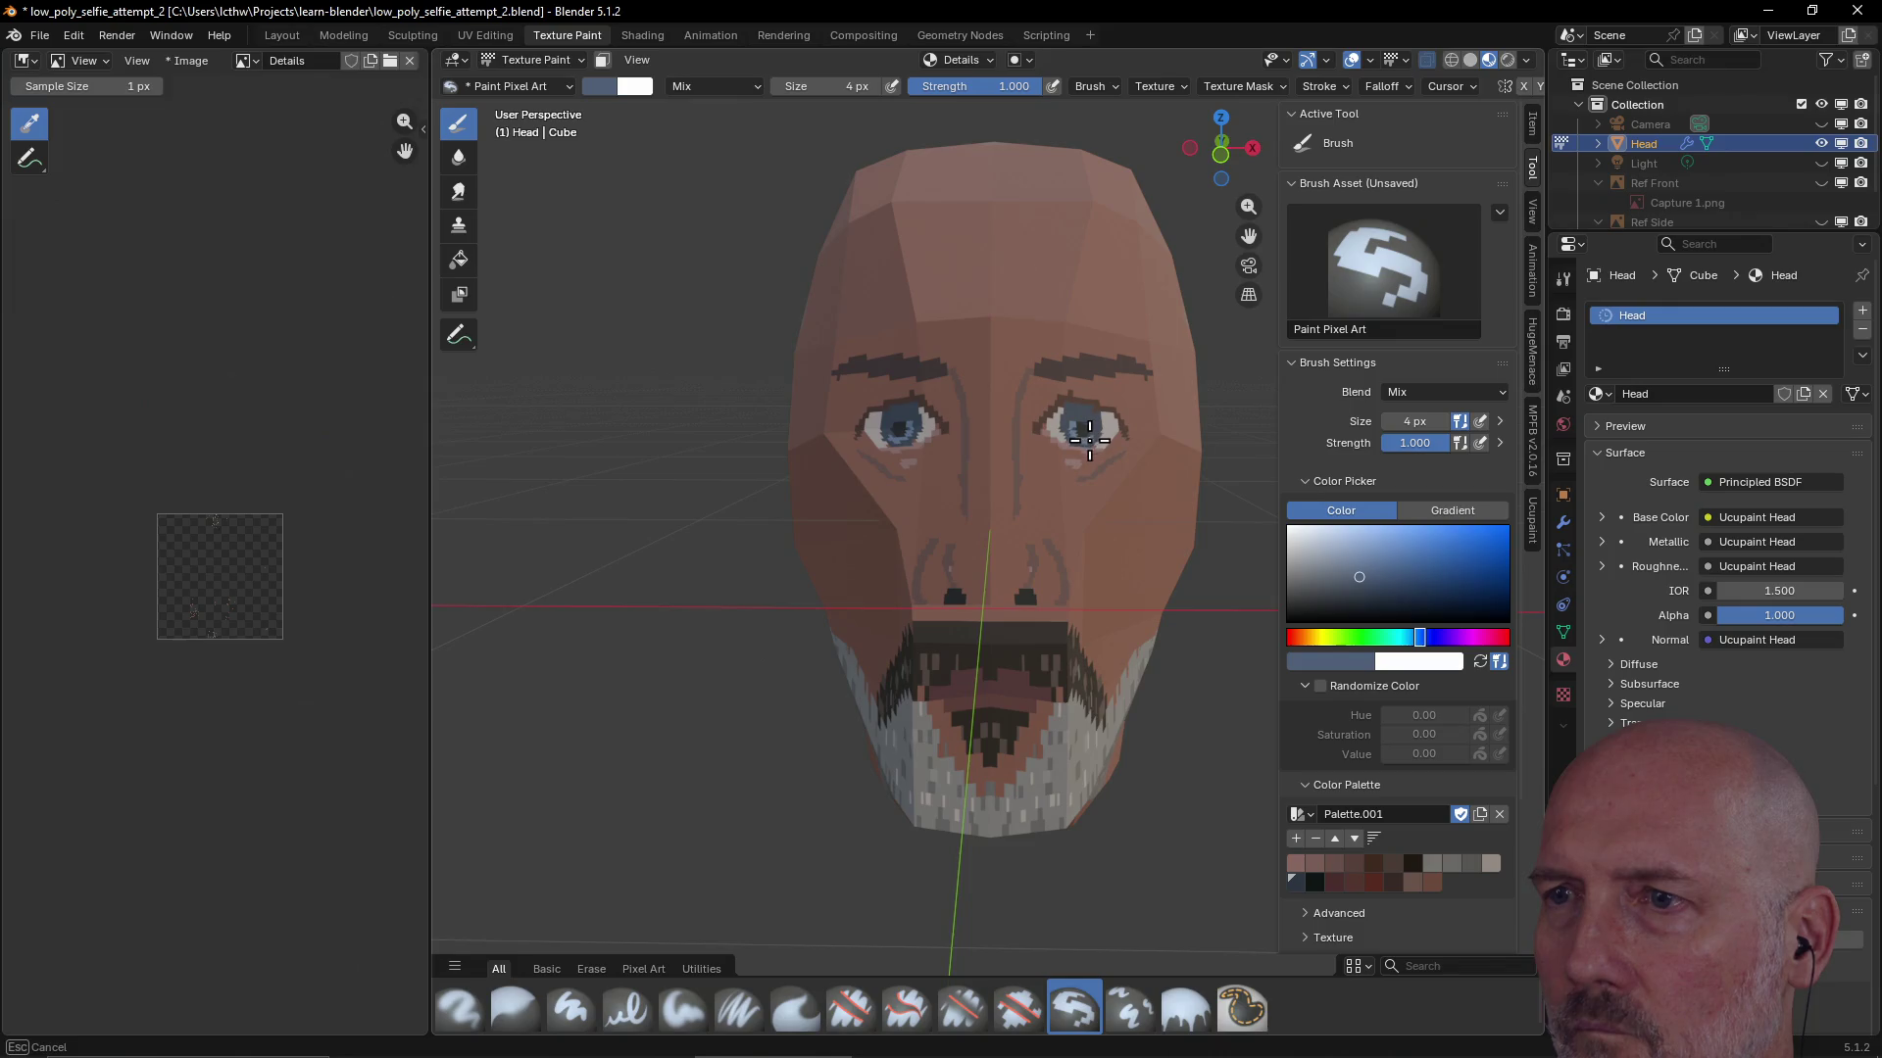
left_click_drag(1090, 437, 1089, 441)
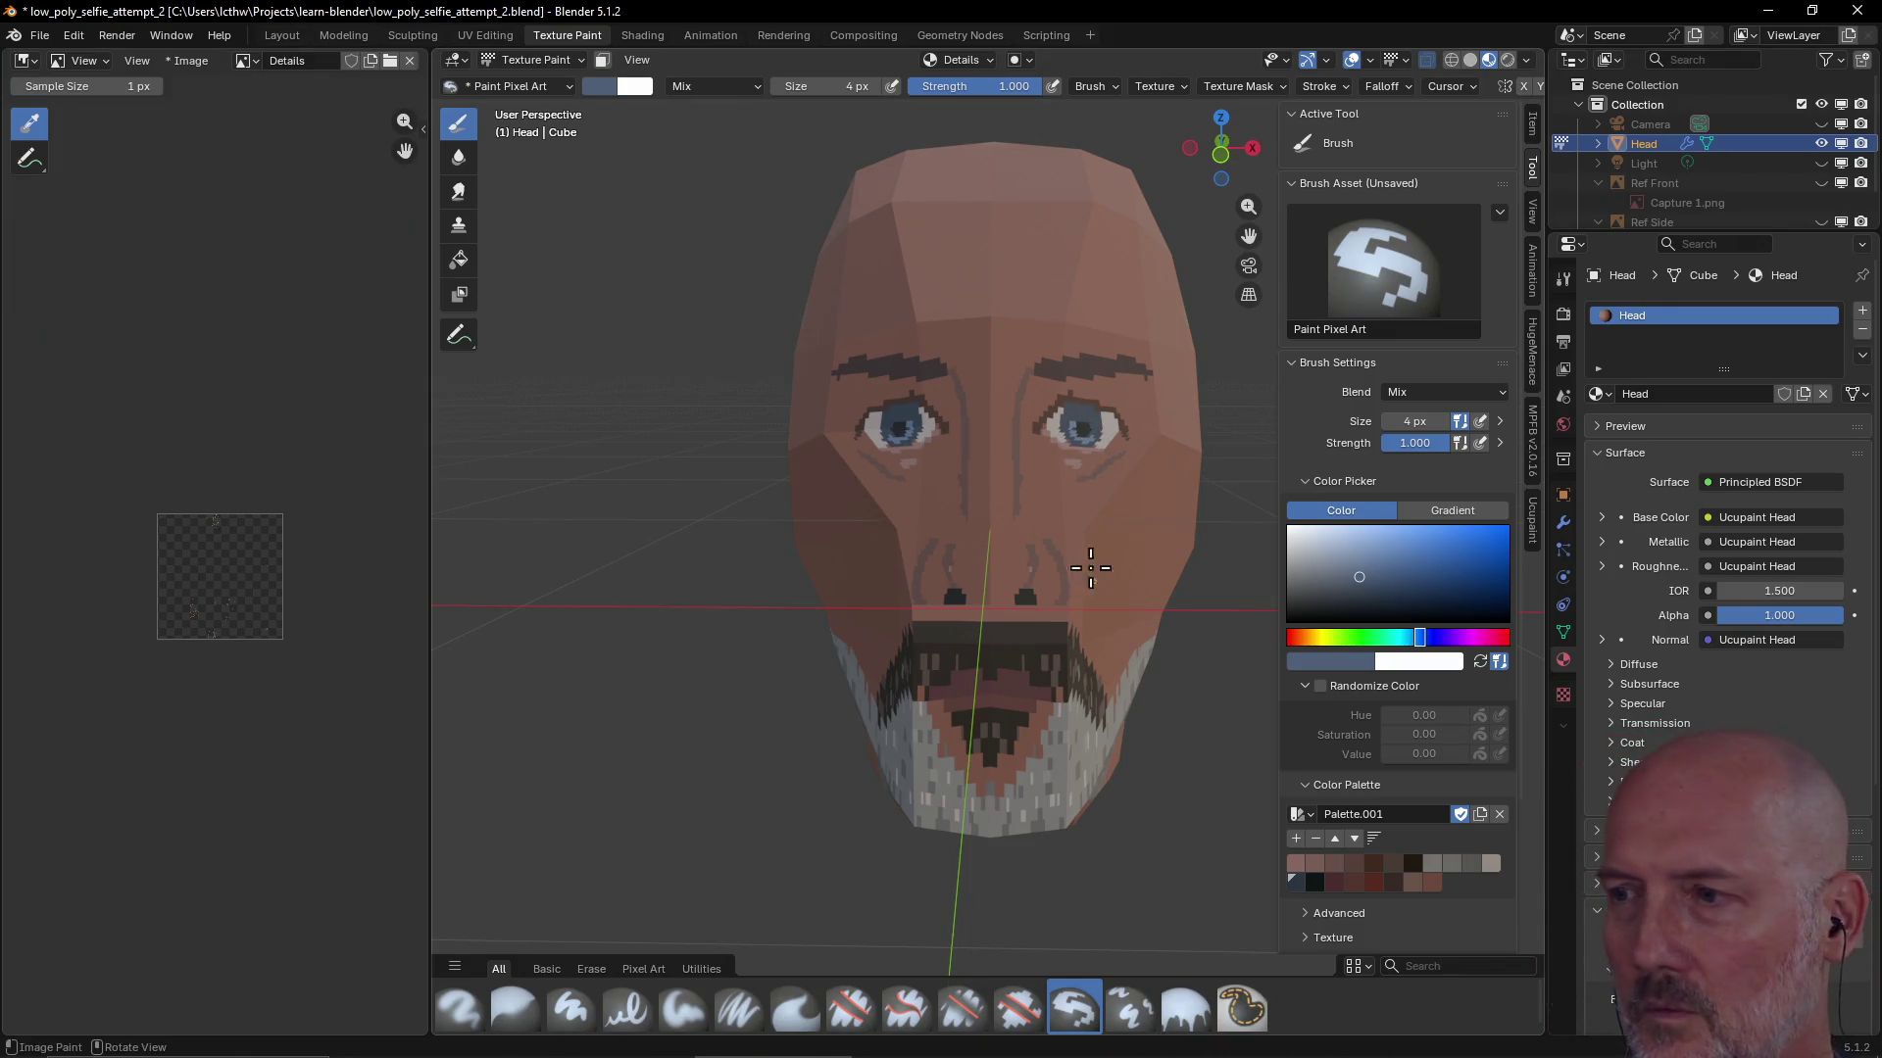
scroll(1089, 569, "down", 1)
scroll(1088, 559, "down", 2)
scroll(1090, 546, "up", 3)
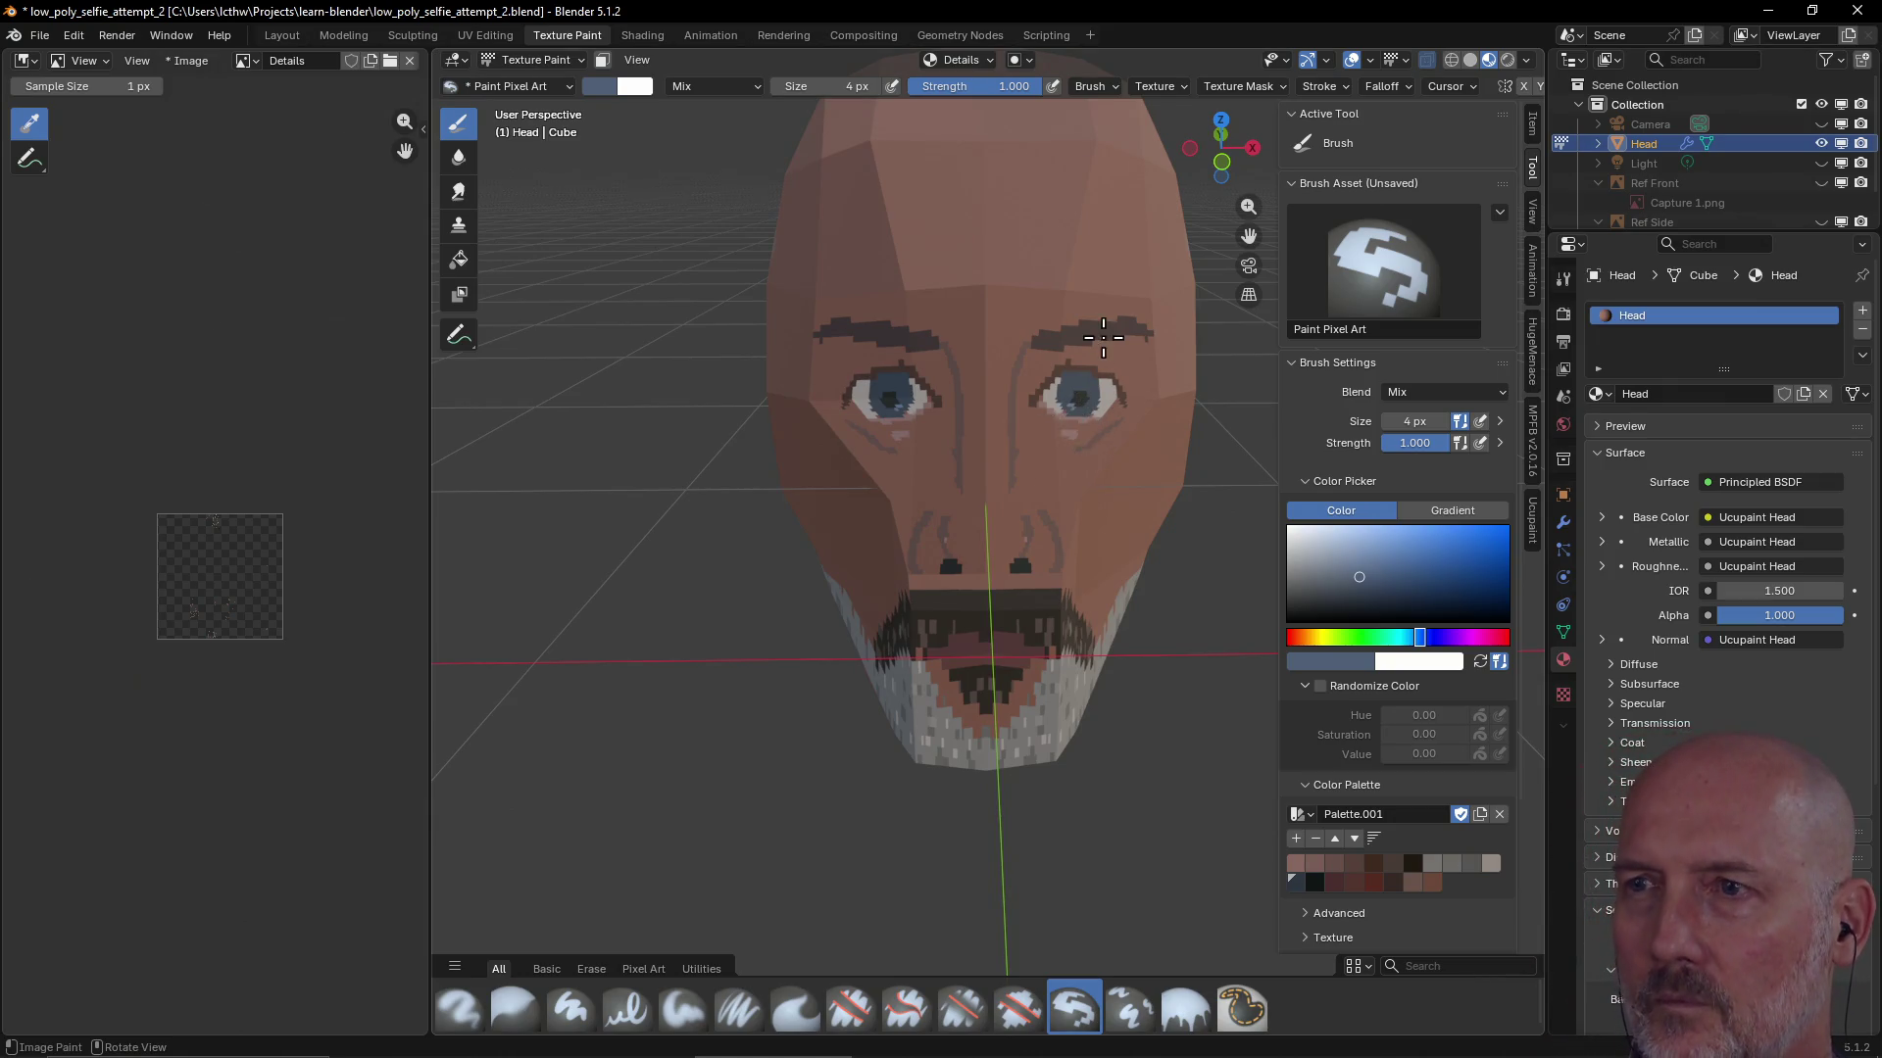
scroll(1102, 337, "down", 2)
mouse_move(1104, 337)
middle_mouse_down()
mouse_move(1090, 282)
mouse_move(1106, 296)
middle_mouse_up()
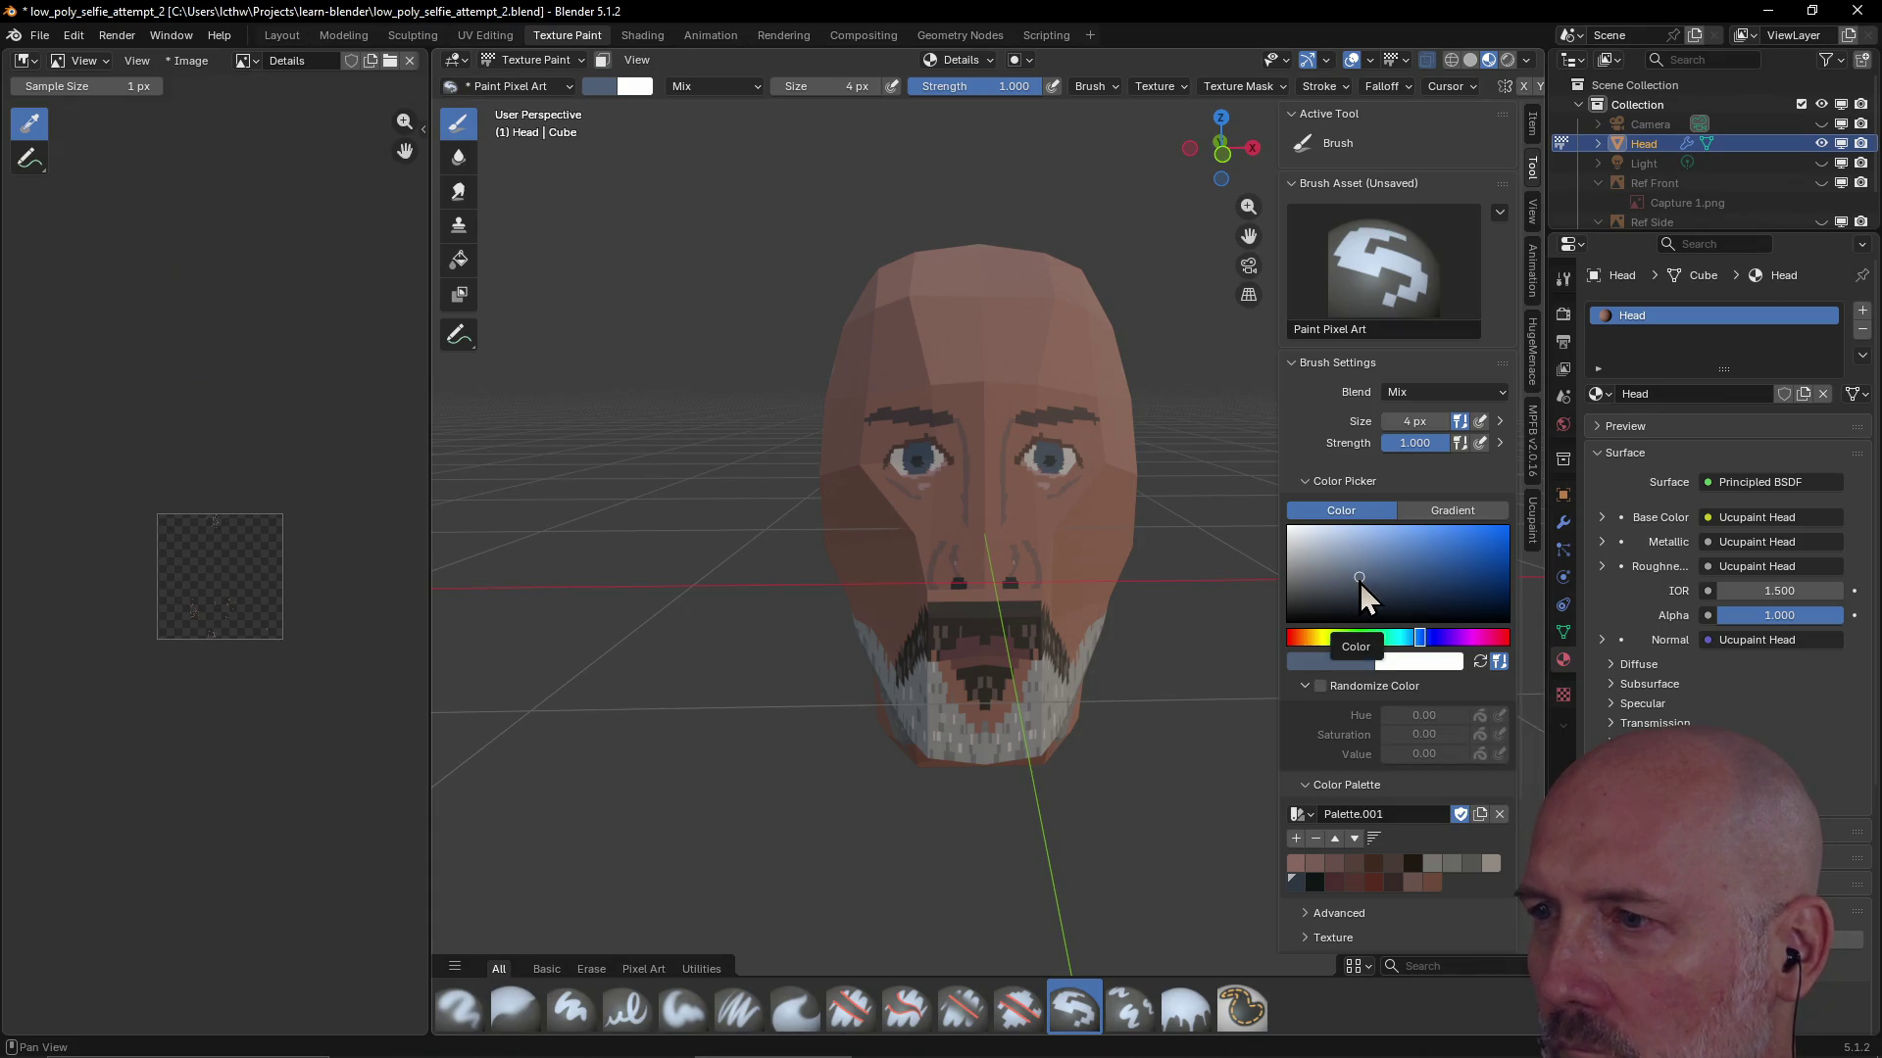
Switch to a lighter skin tone and paint over the right nostril
left_click_drag(1360, 577, 1361, 606)
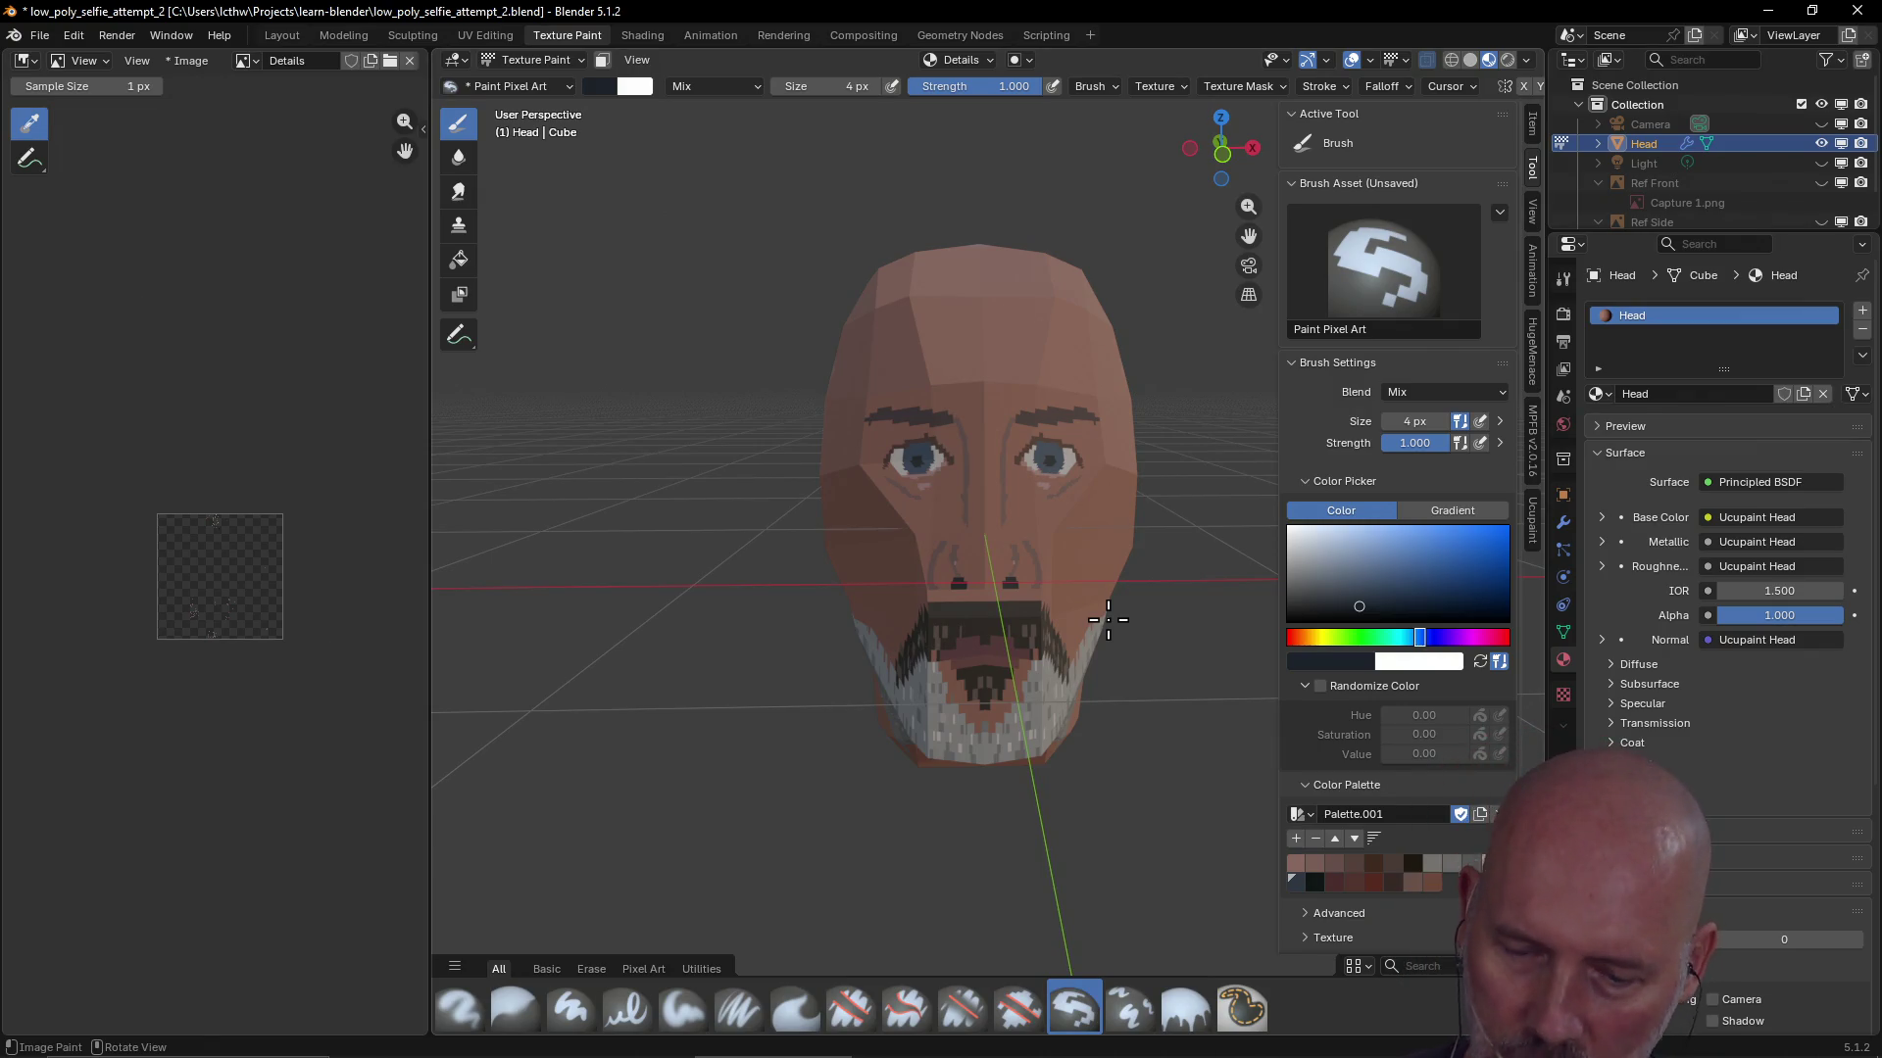
scroll(985, 437, "up", 2)
mouse_move(985, 437)
middle_mouse_down()
mouse_move(1058, 427)
mouse_move(1008, 405)
mouse_move(1122, 412)
mouse_move(1041, 432)
middle_mouse_up()
scroll(1039, 408, "up", 2)
scroll(1039, 406, "up", 2)
scroll(1008, 406, "down", 3)
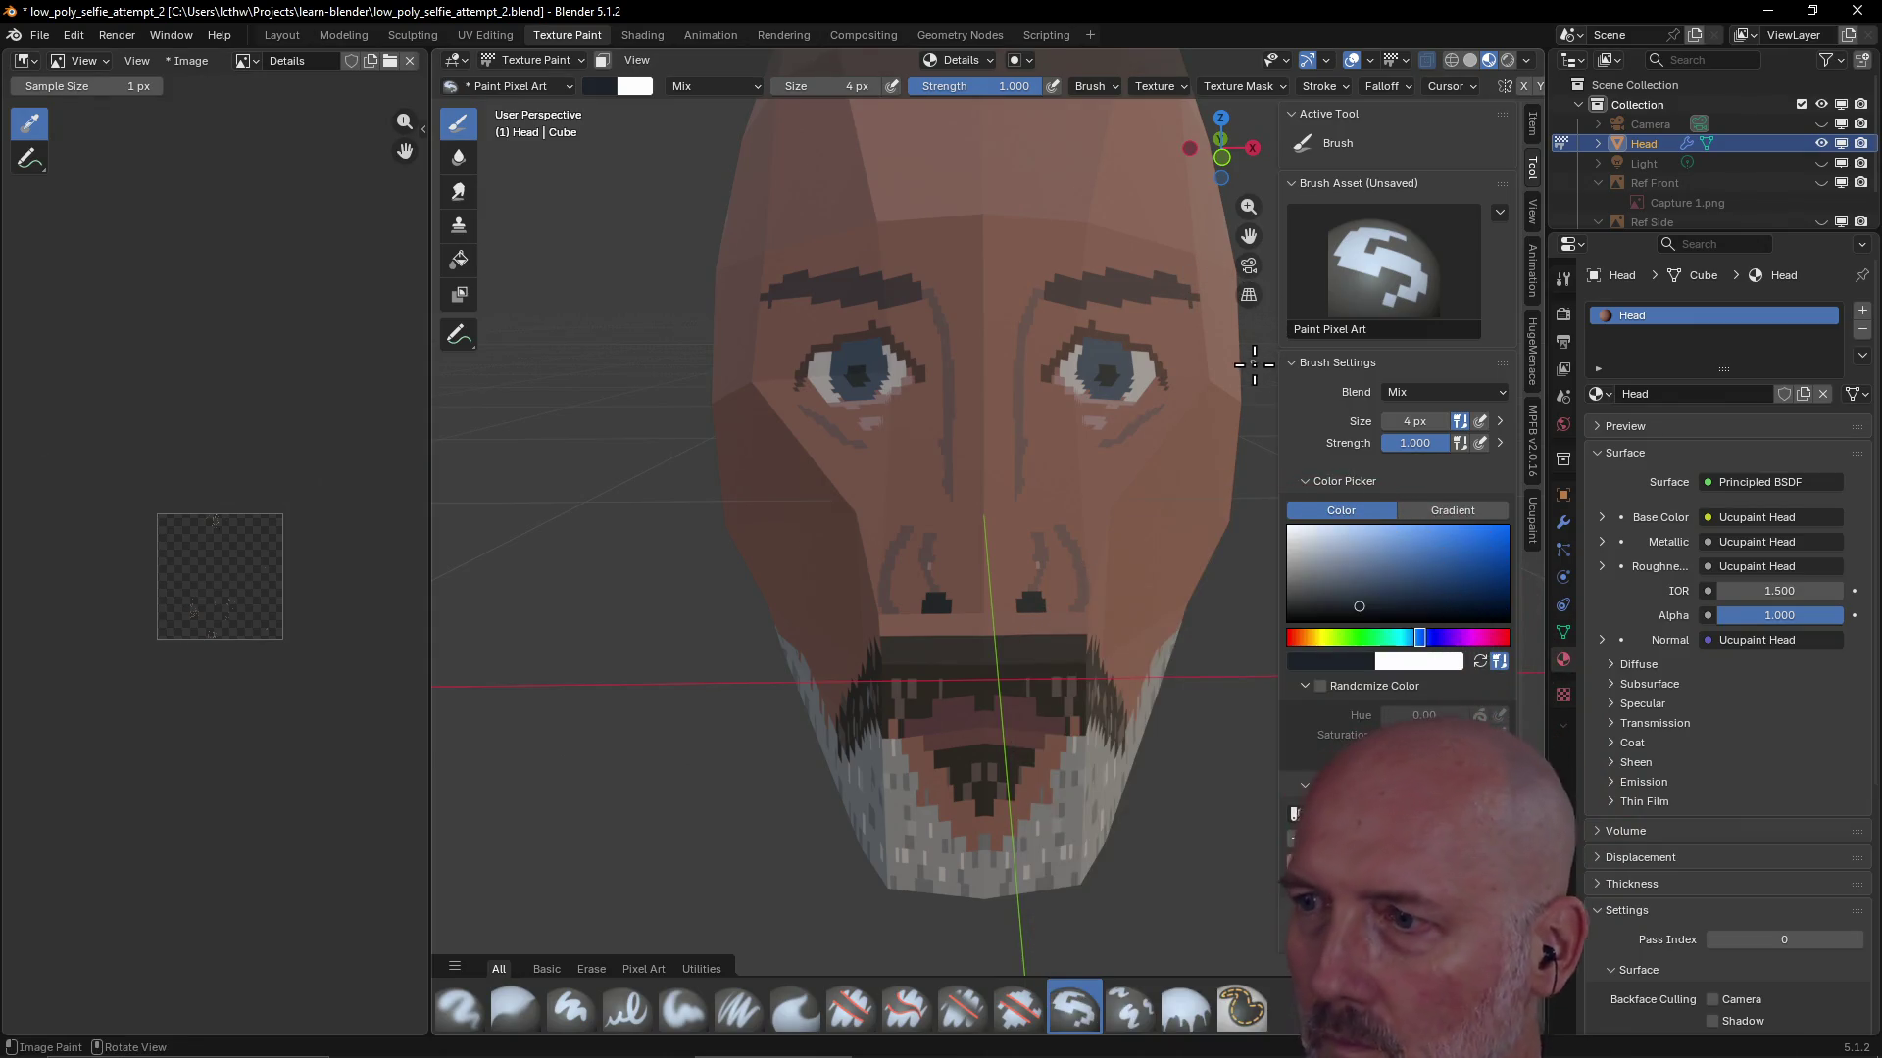
left_click(1435, 882)
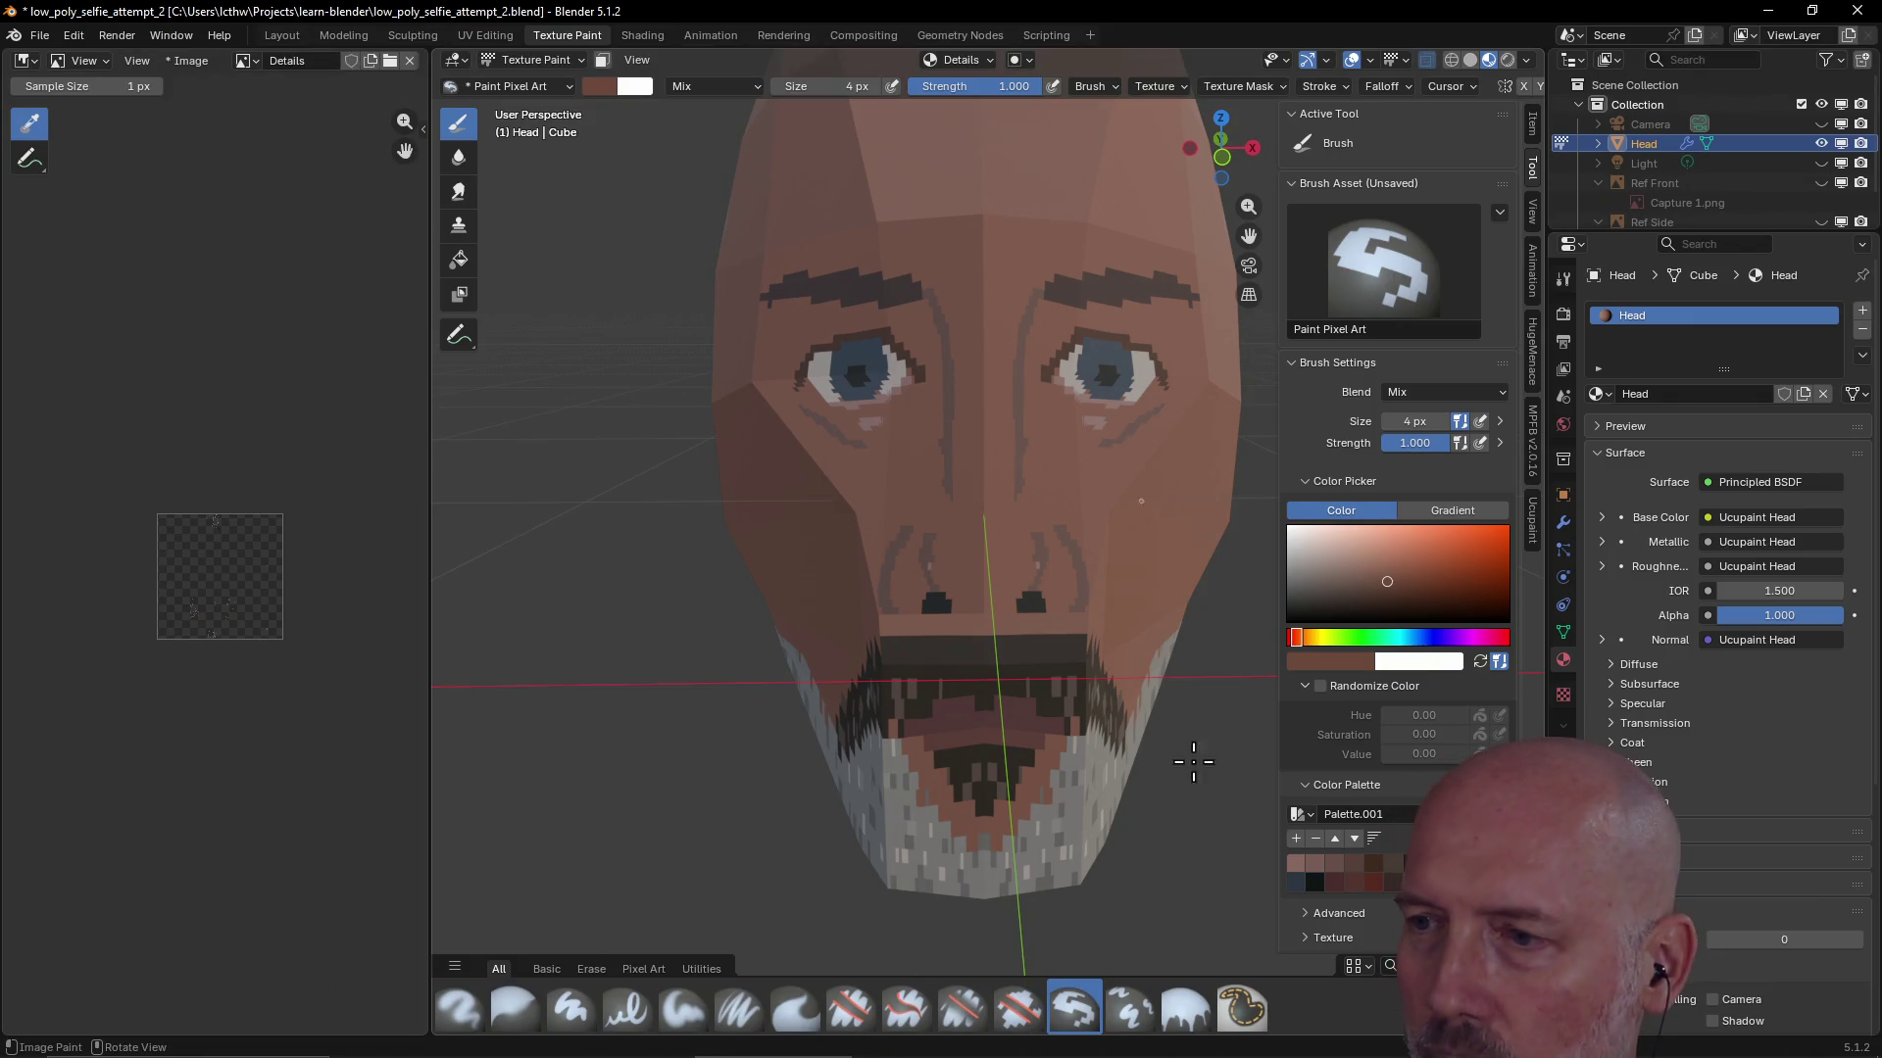
left_click(1299, 865)
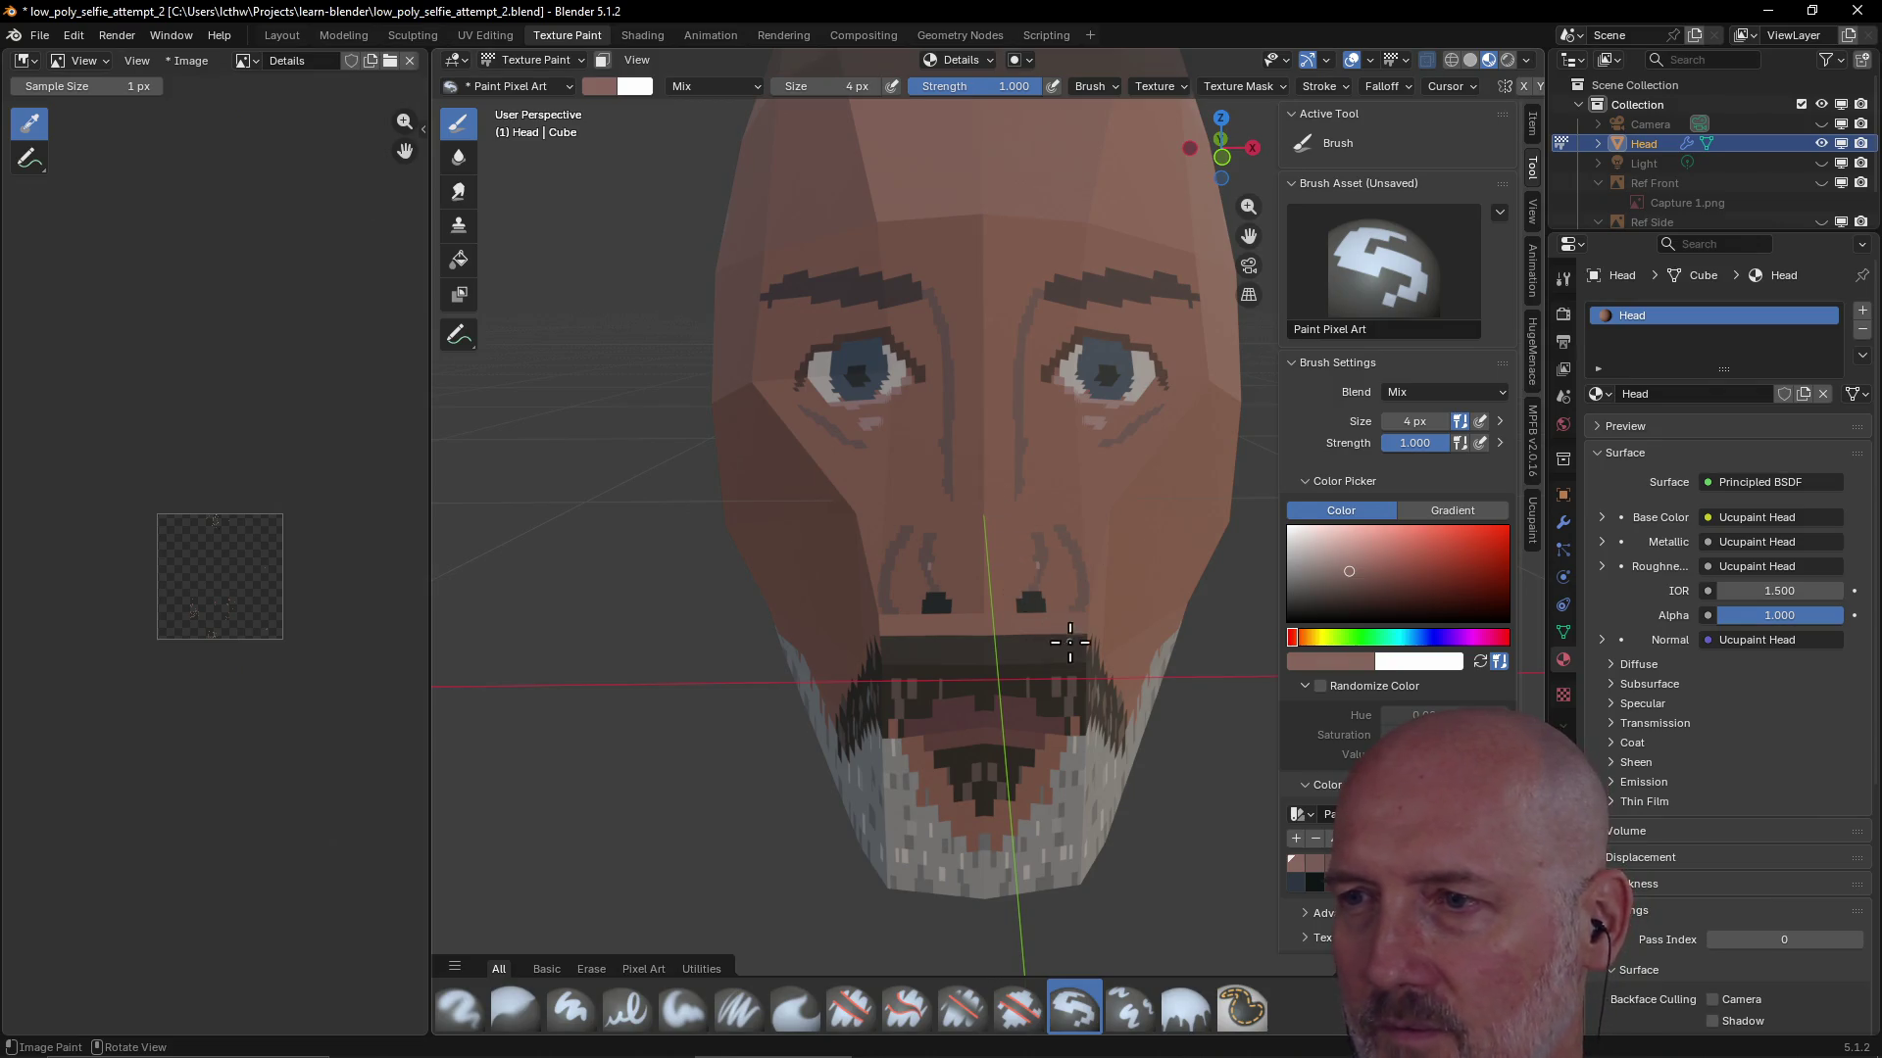
left_click_drag(1050, 625, 1035, 597)
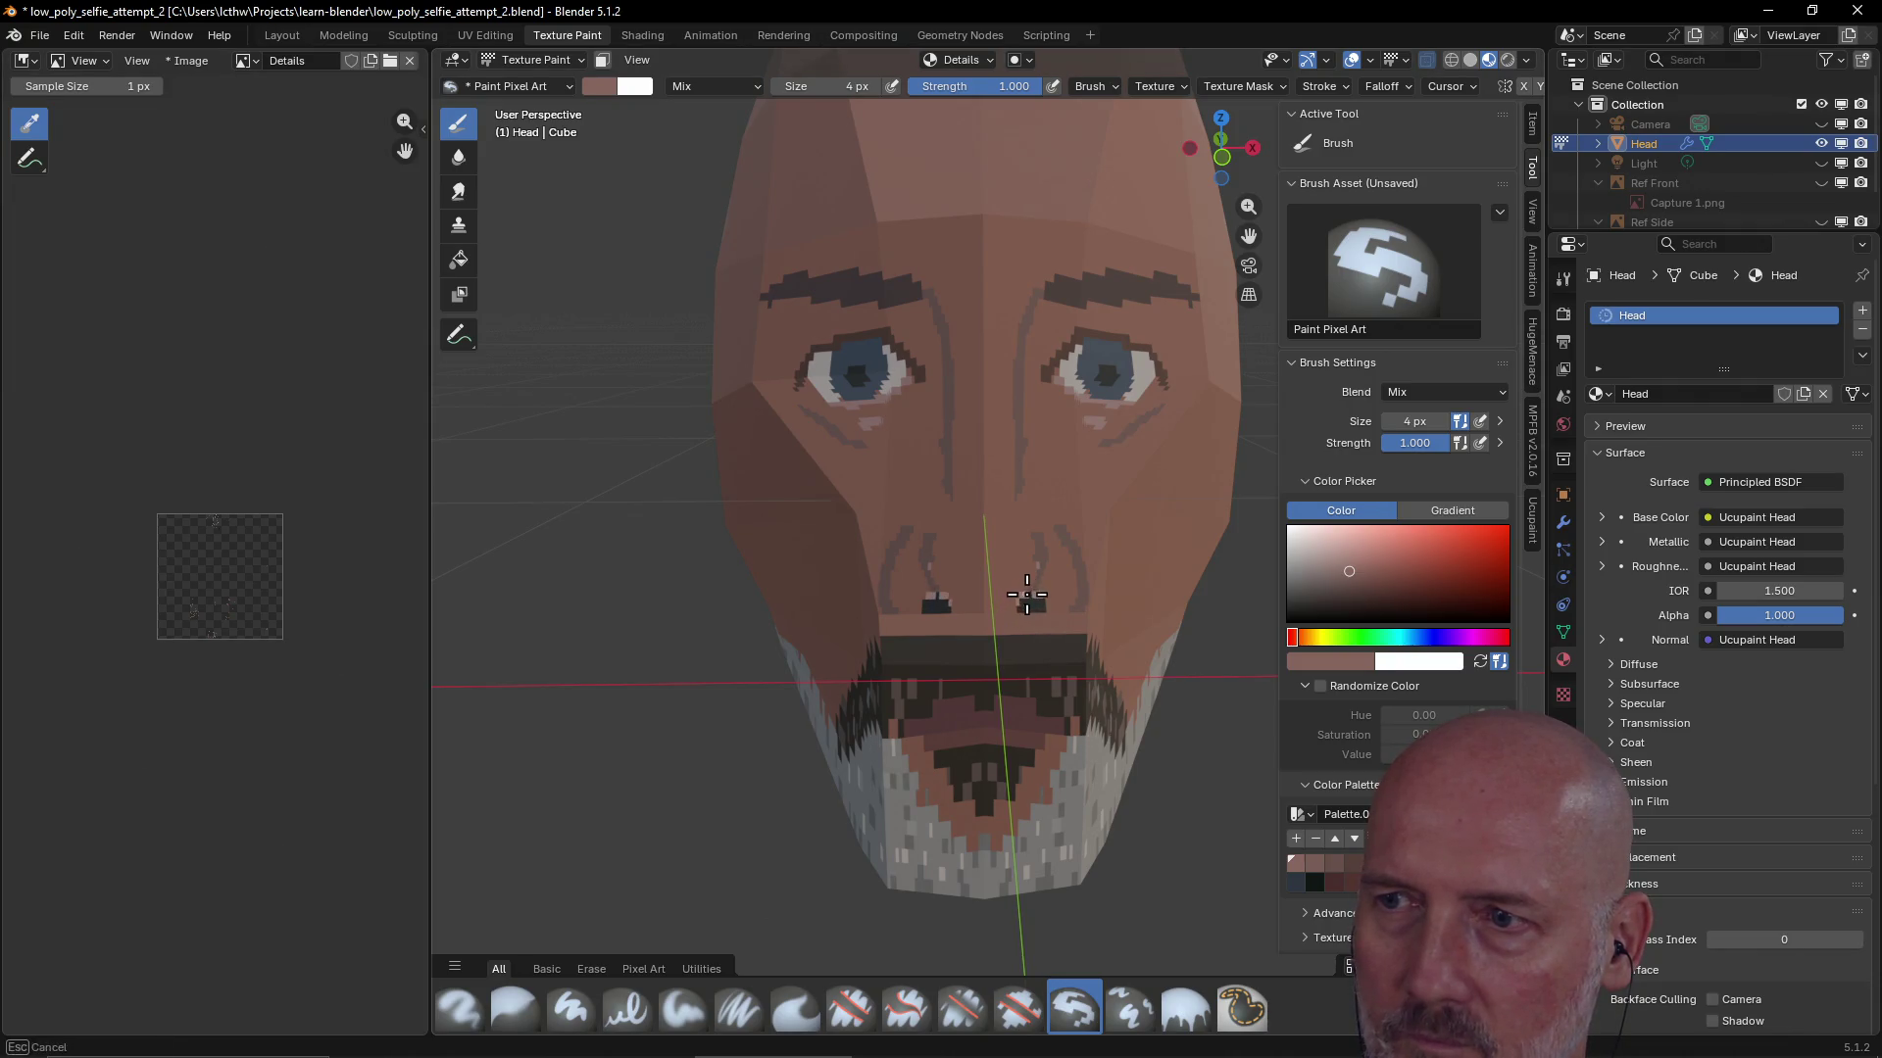
Repaint the right nostril with another skin shade and save the blend file with Ctrl+S
key("ctrl")
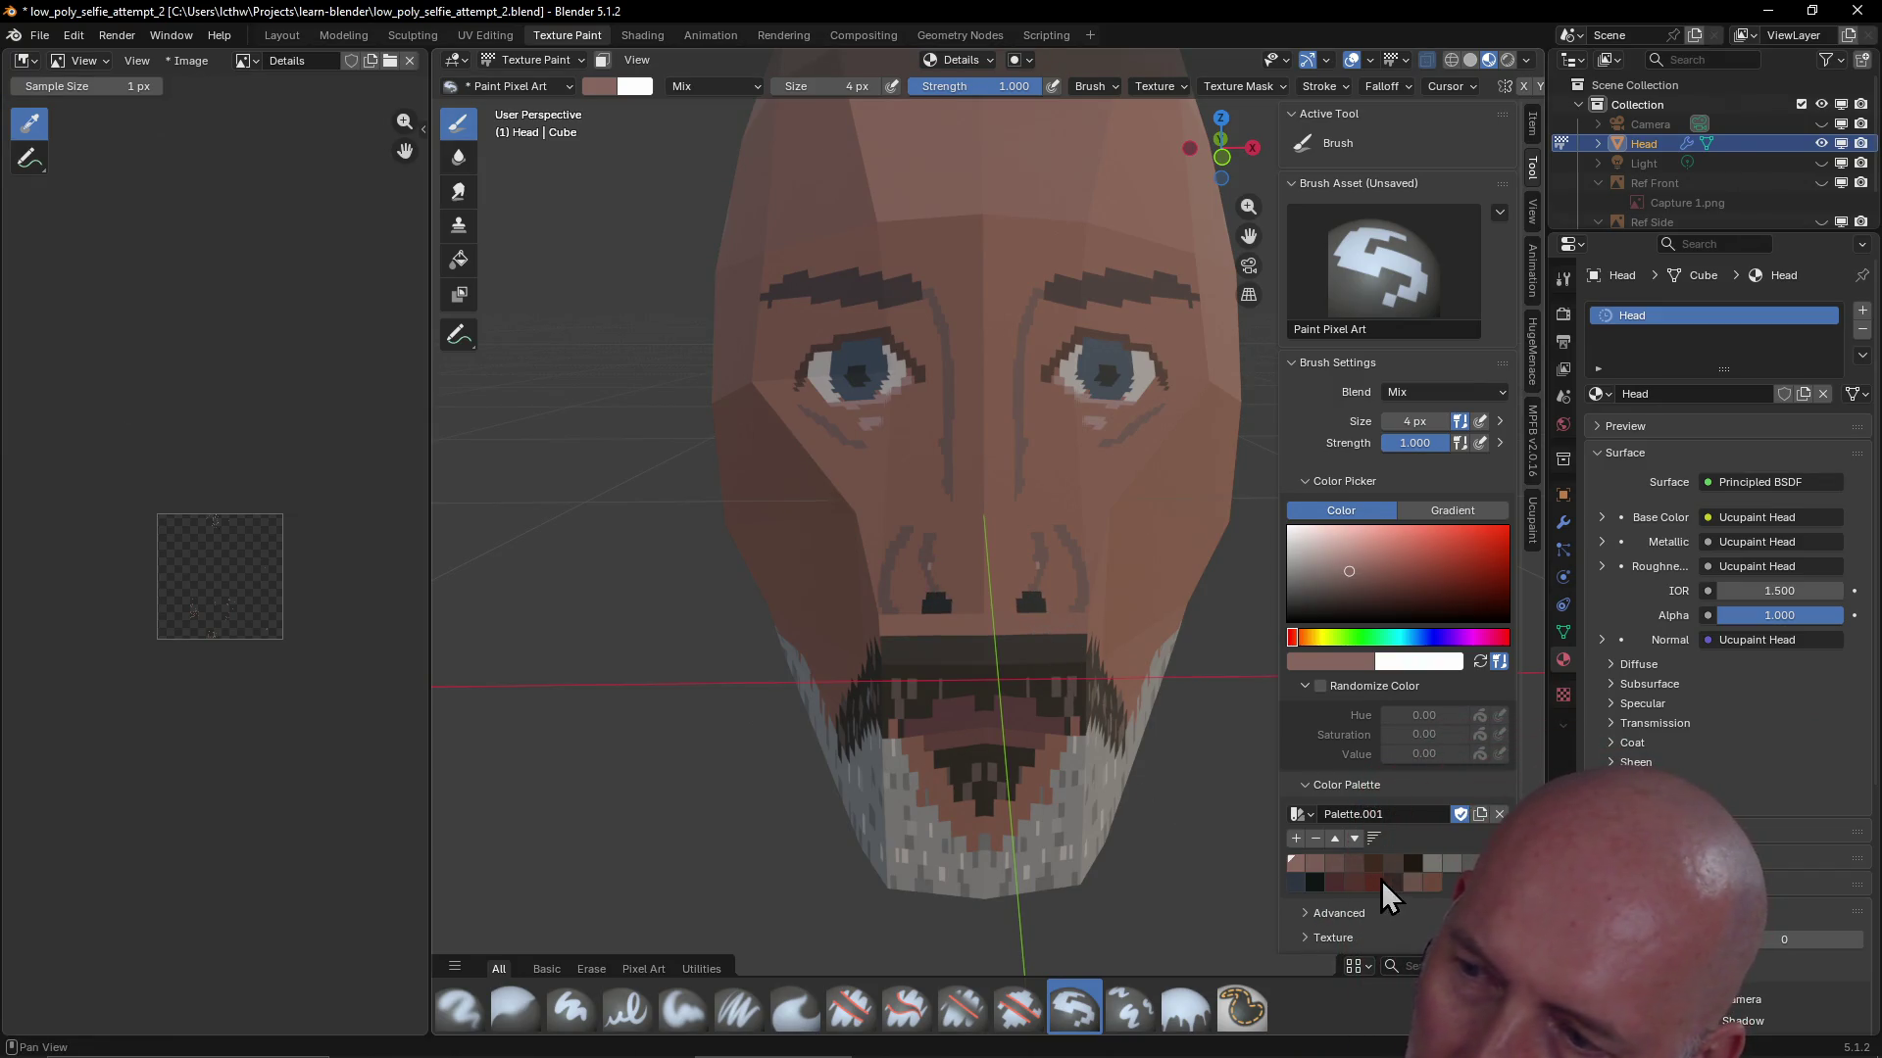
left_click(1423, 882)
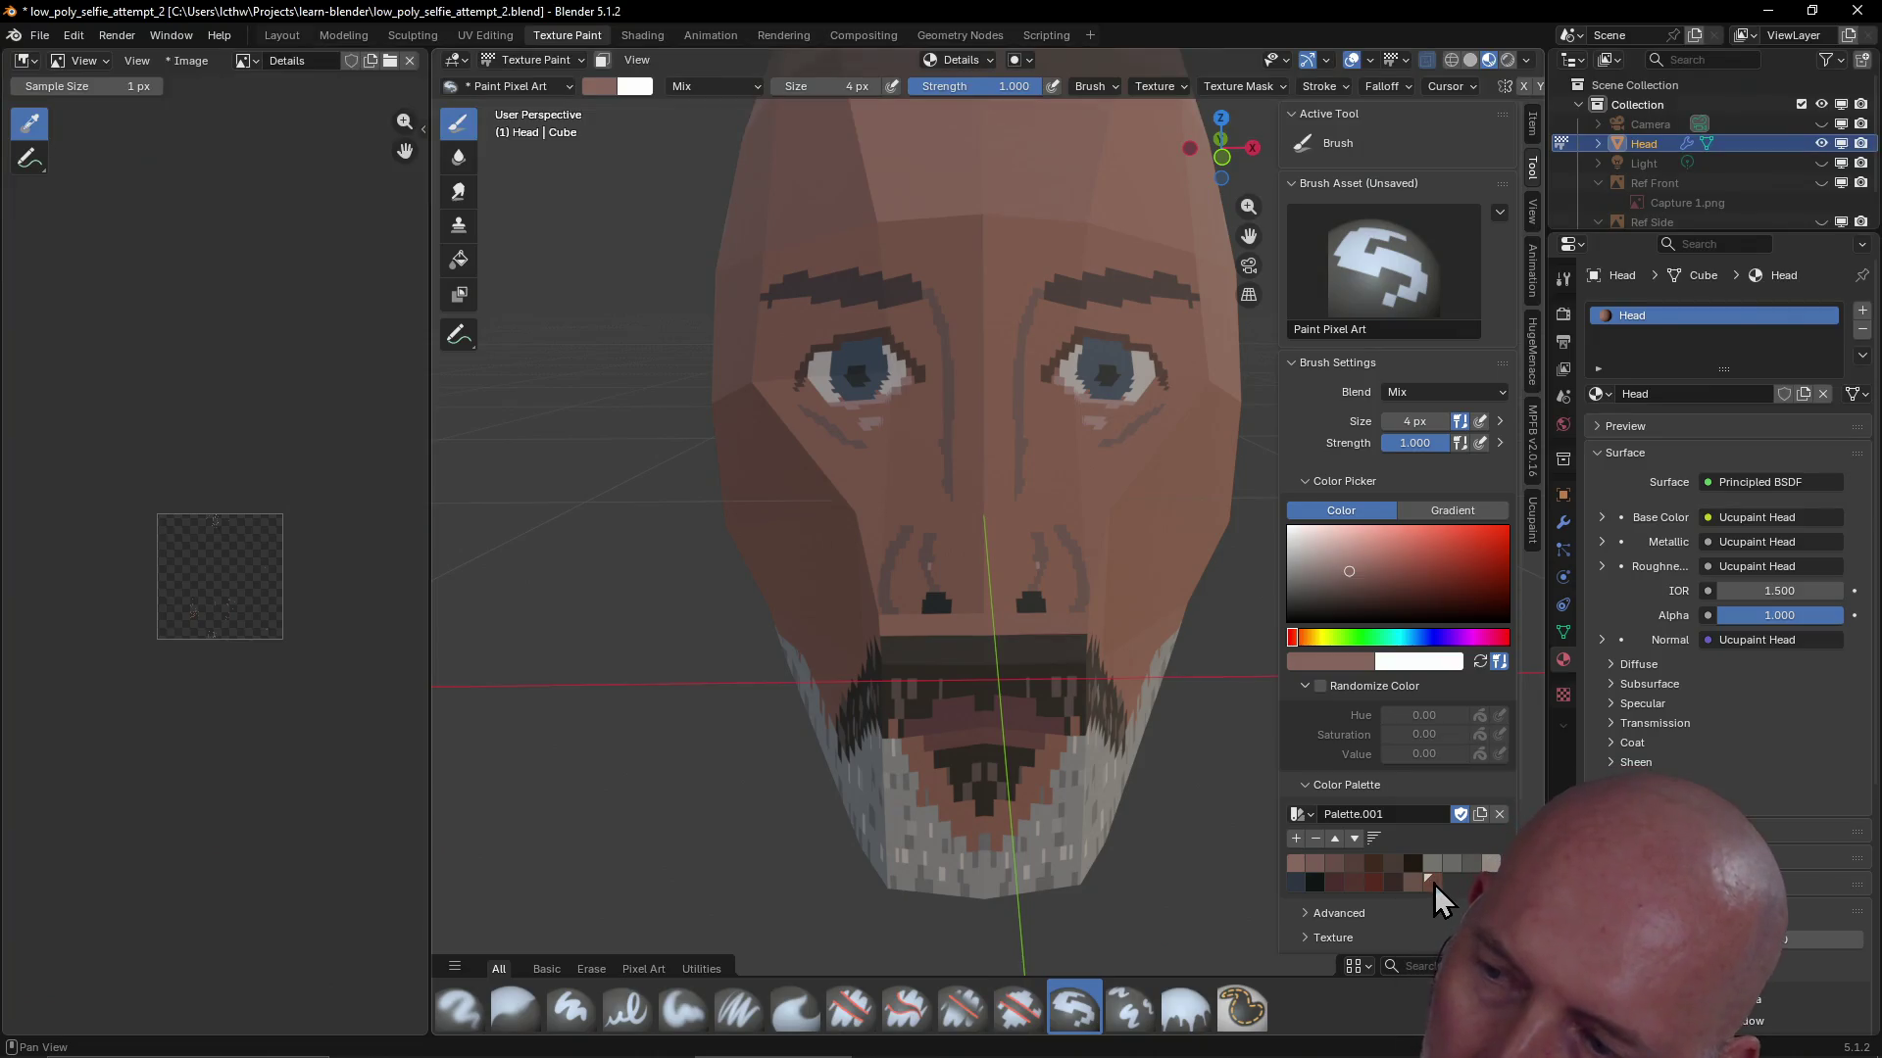
left_click_drag(1036, 598, 1047, 602)
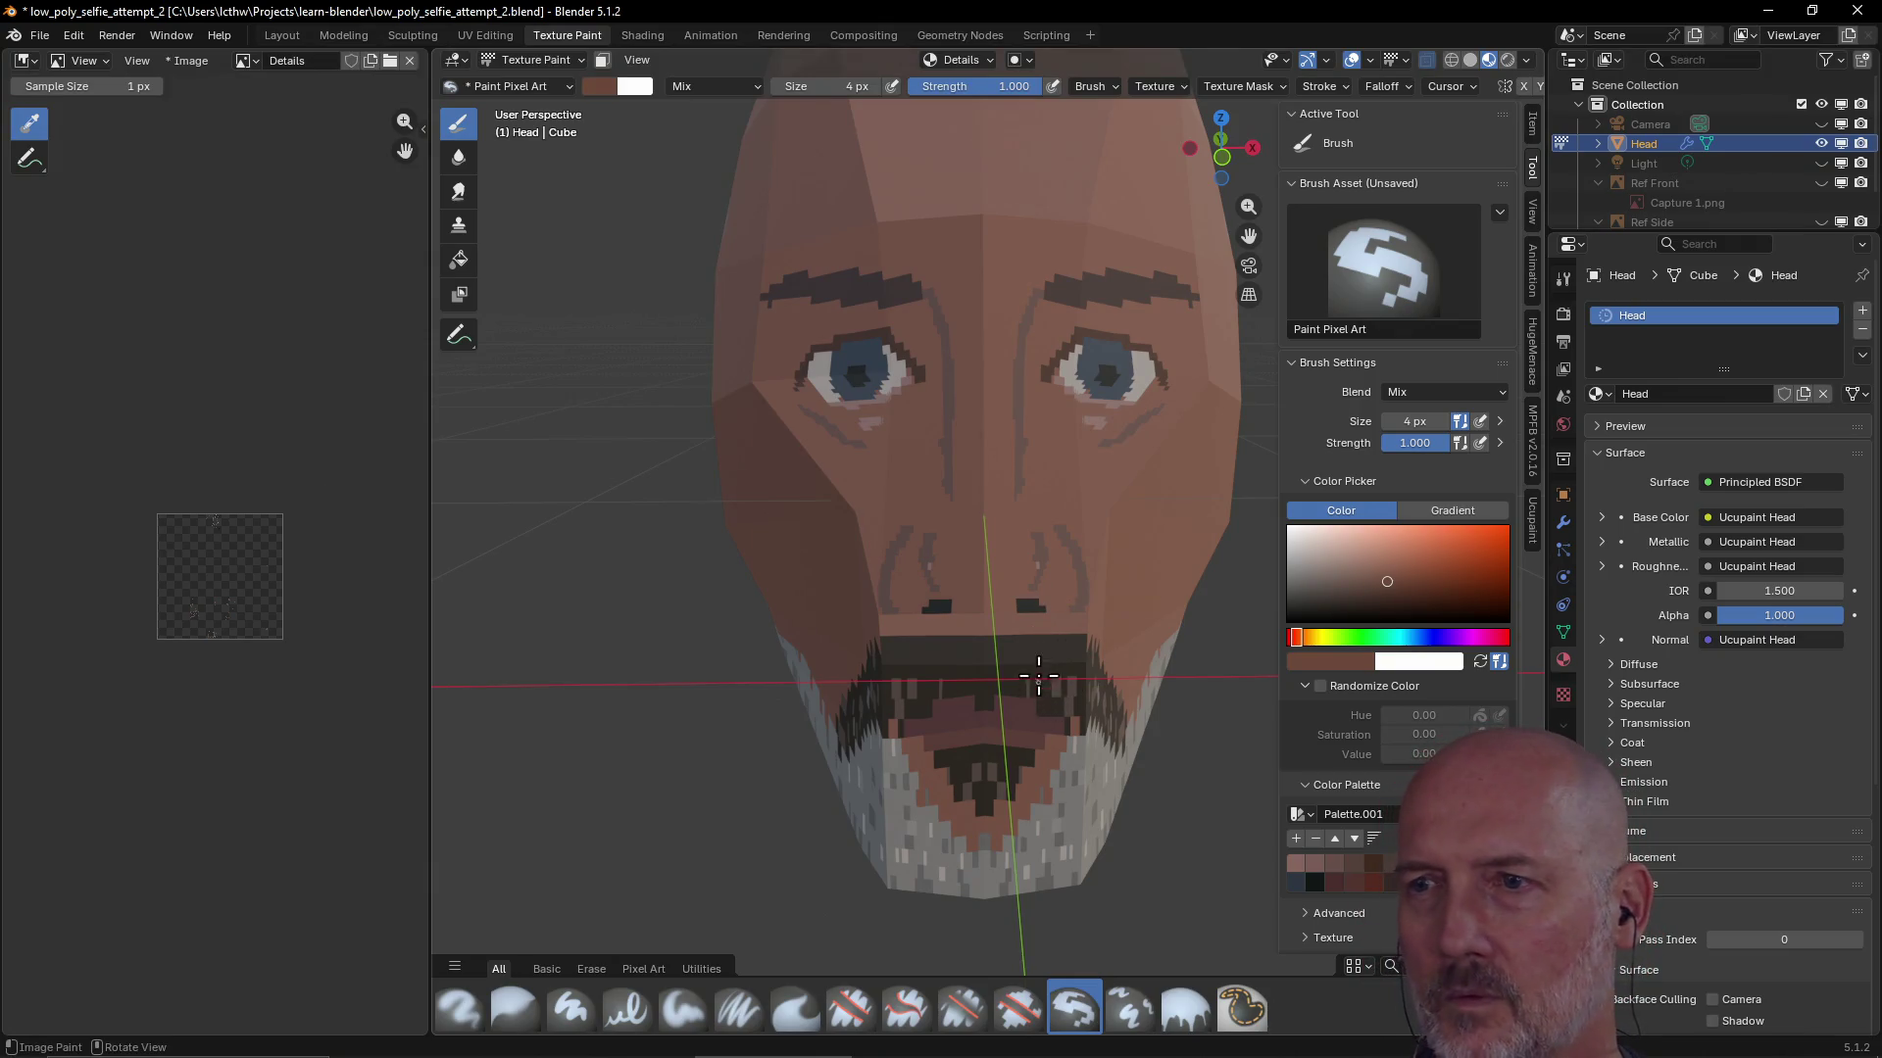
scroll(1035, 654, "down", 2)
mouse_move(1036, 654)
middle_mouse_down()
mouse_move(946, 671)
mouse_move(987, 657)
middle_mouse_up()
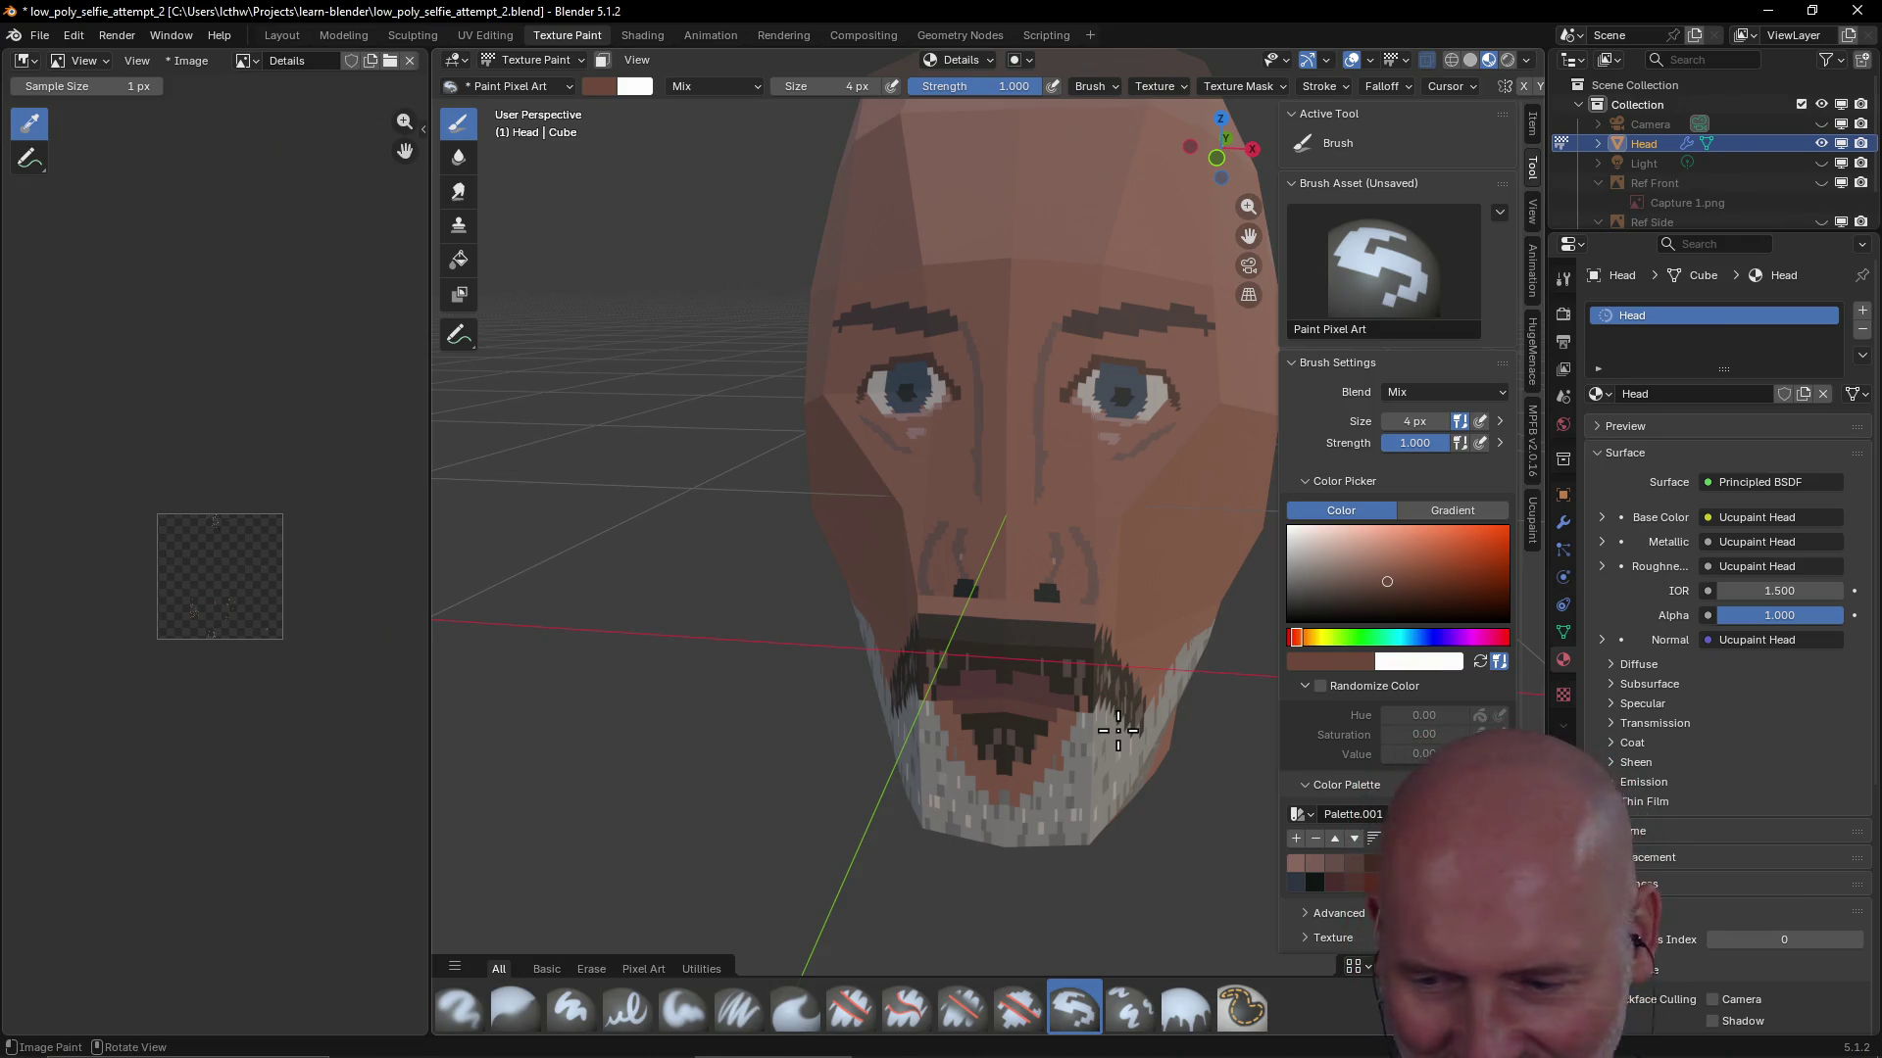
key("ctrl+s")
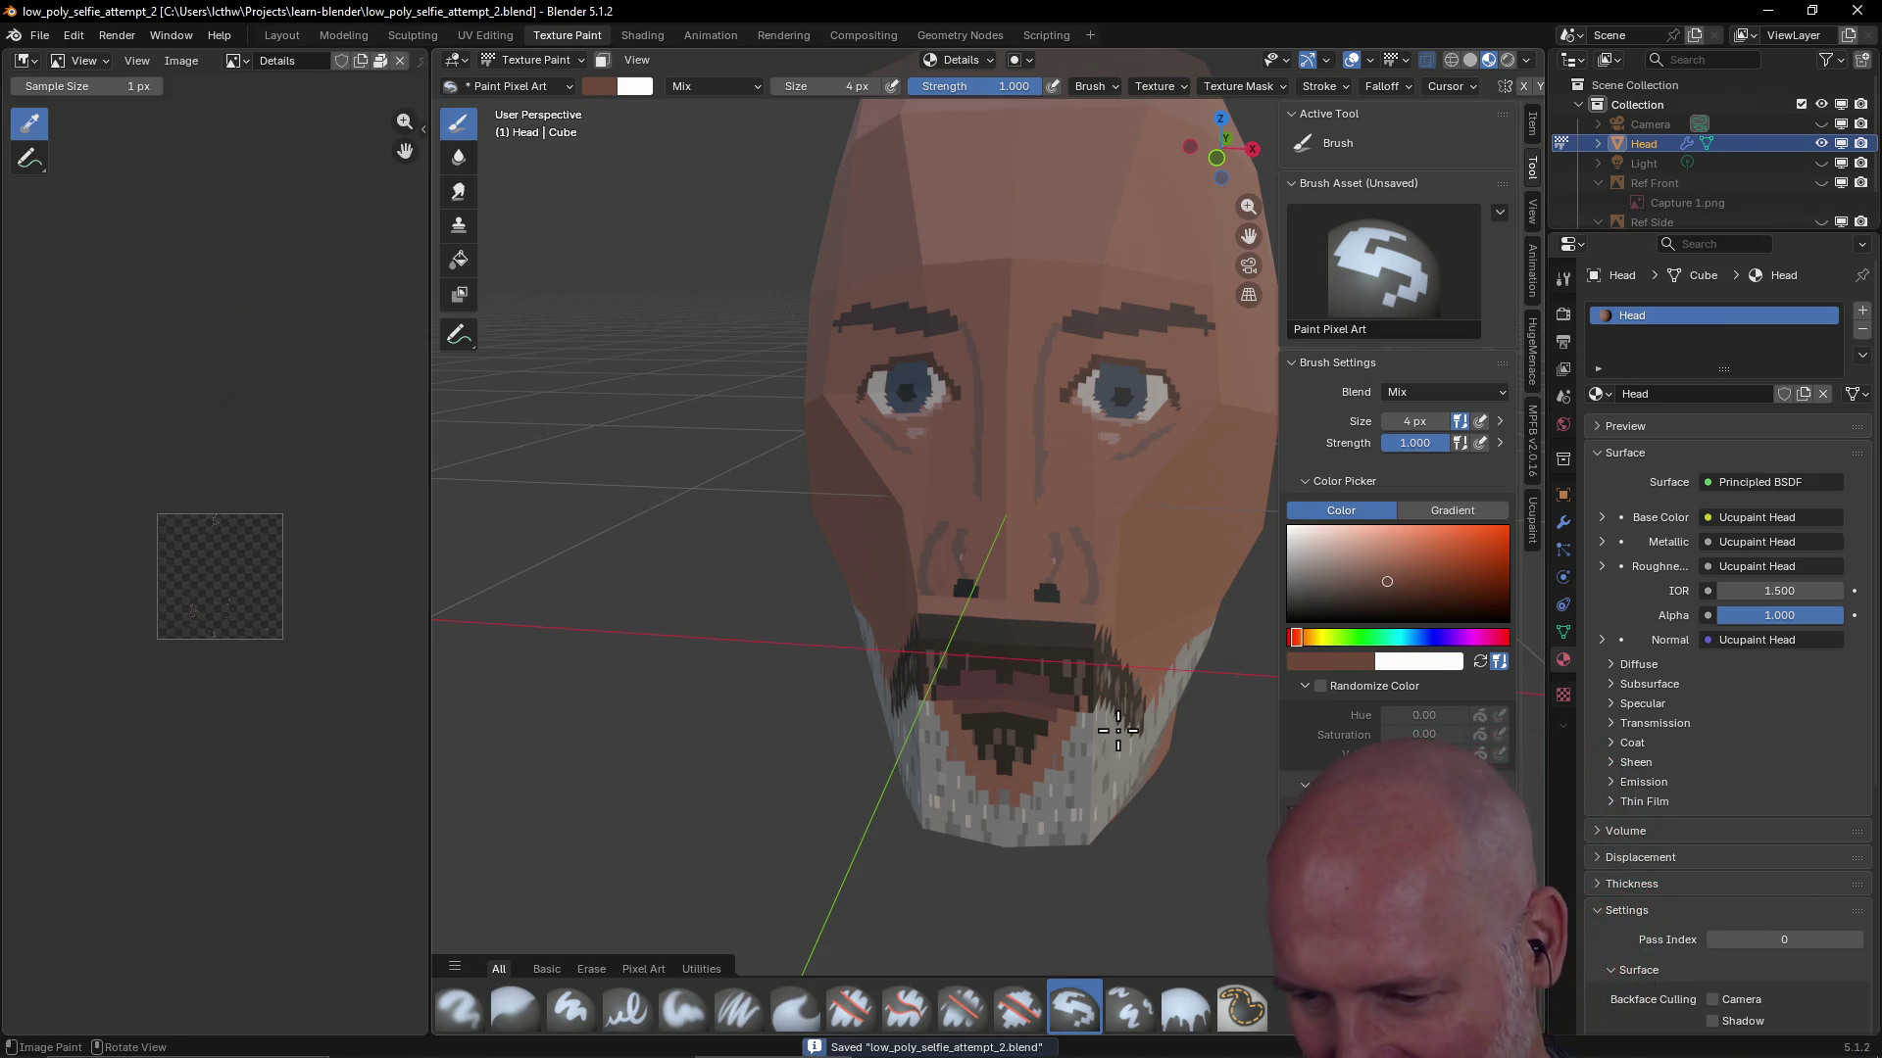
scroll(1003, 683, "down", 2)
scroll(1064, 630, "down", 2)
Dab paint onto the moustache from a low viewing angle
middle_click_drag(1063, 630, 1001, 635)
scroll(1069, 626, "up", 5)
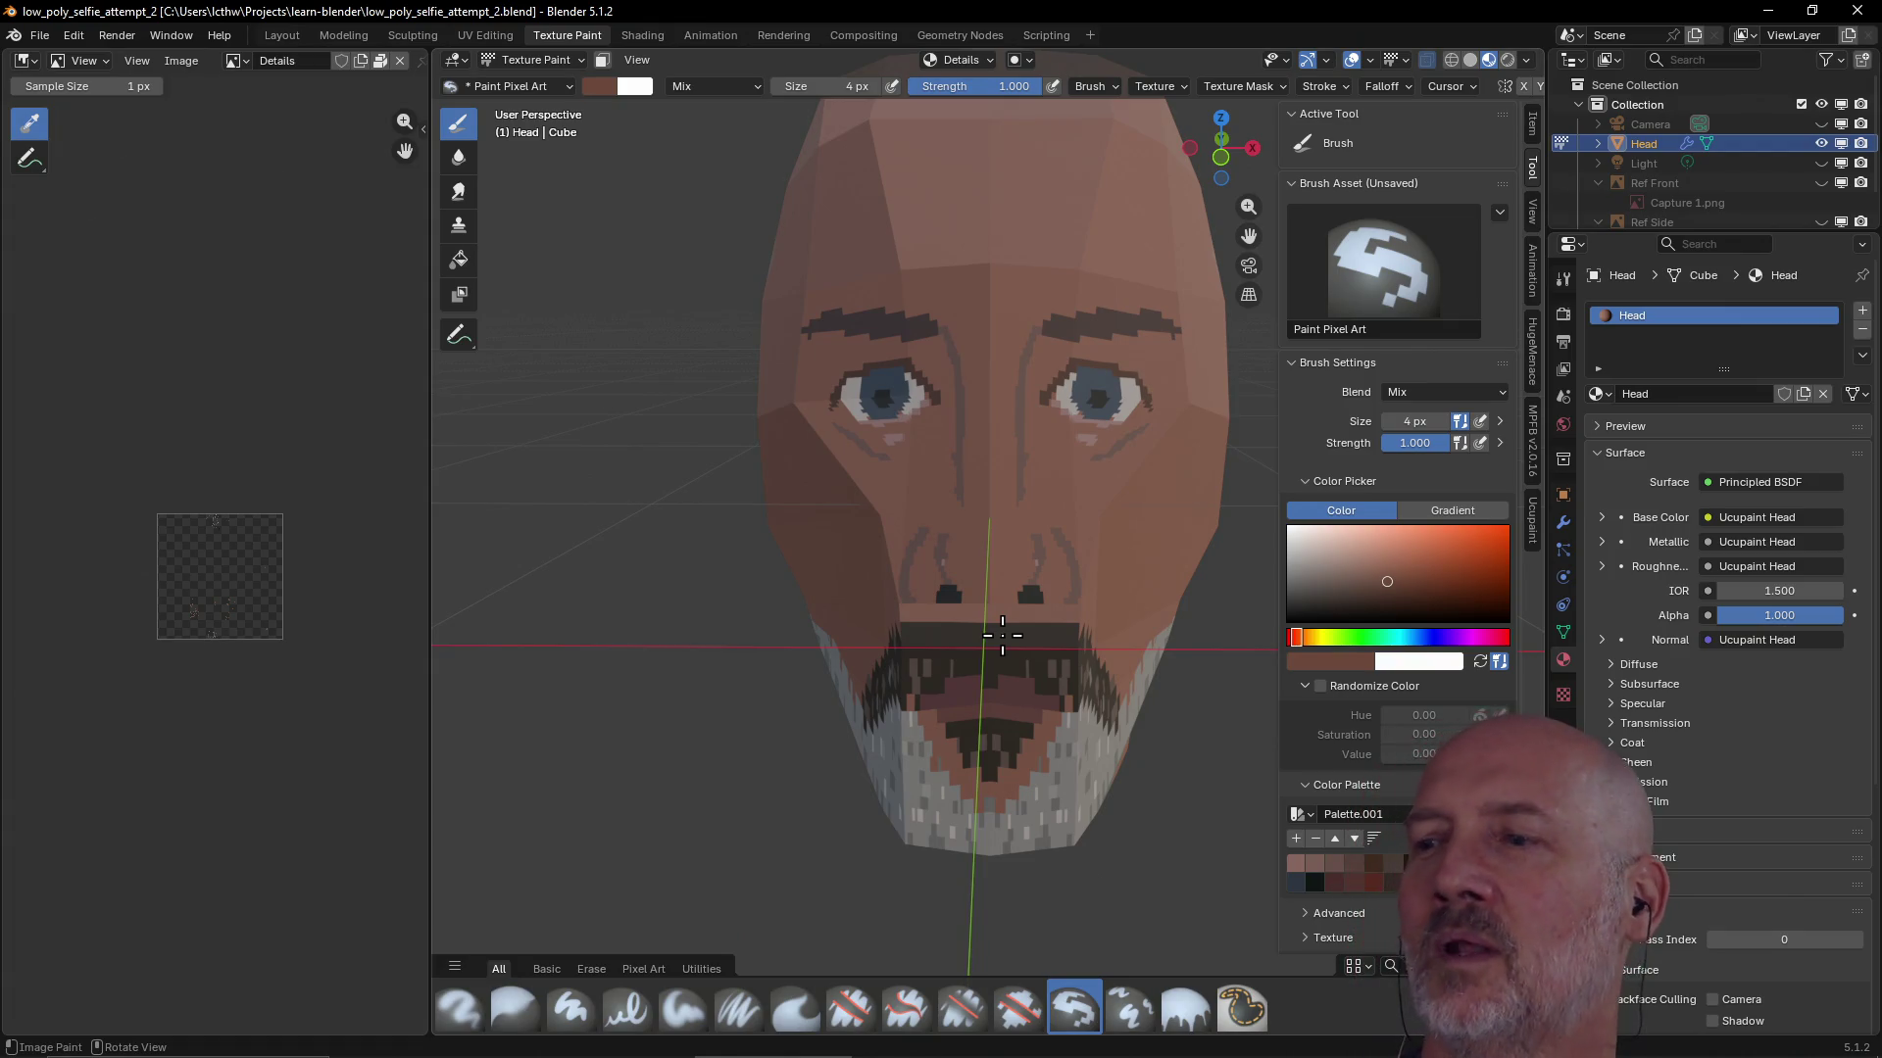
left_click(1040, 591)
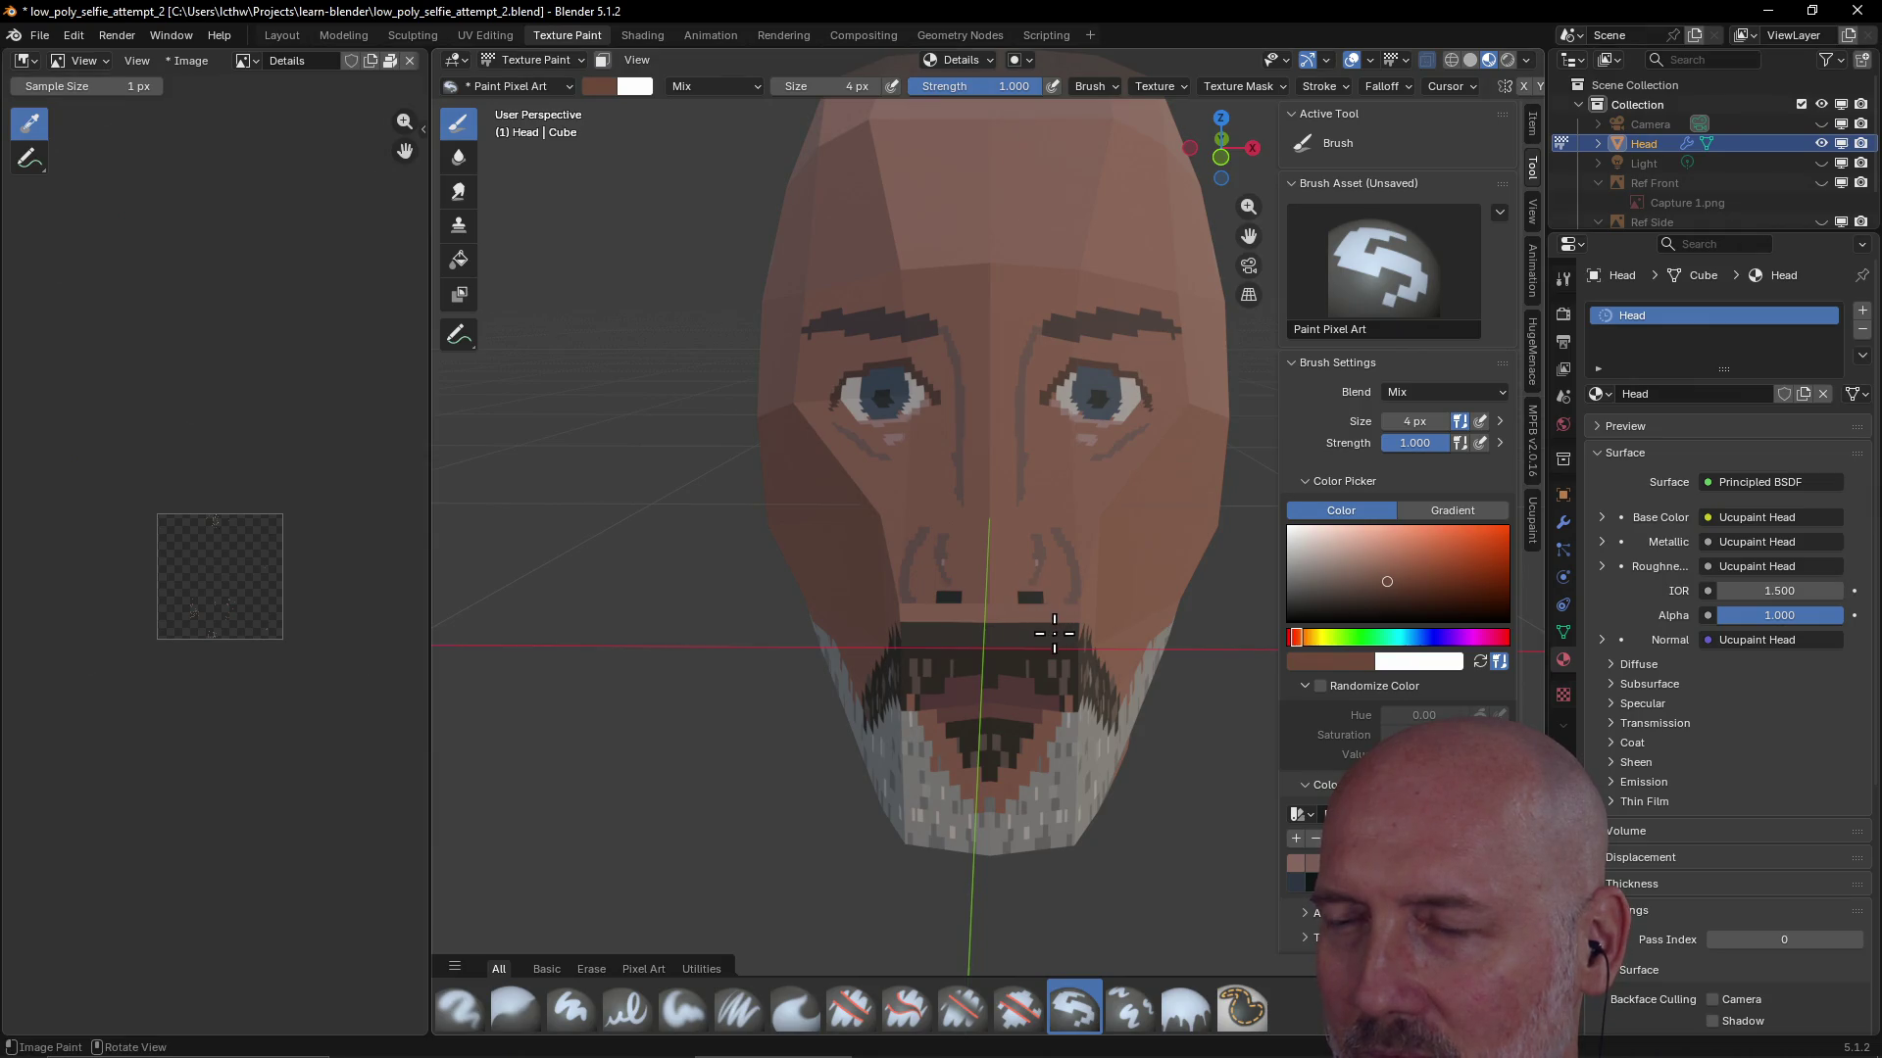
key("ctrl")
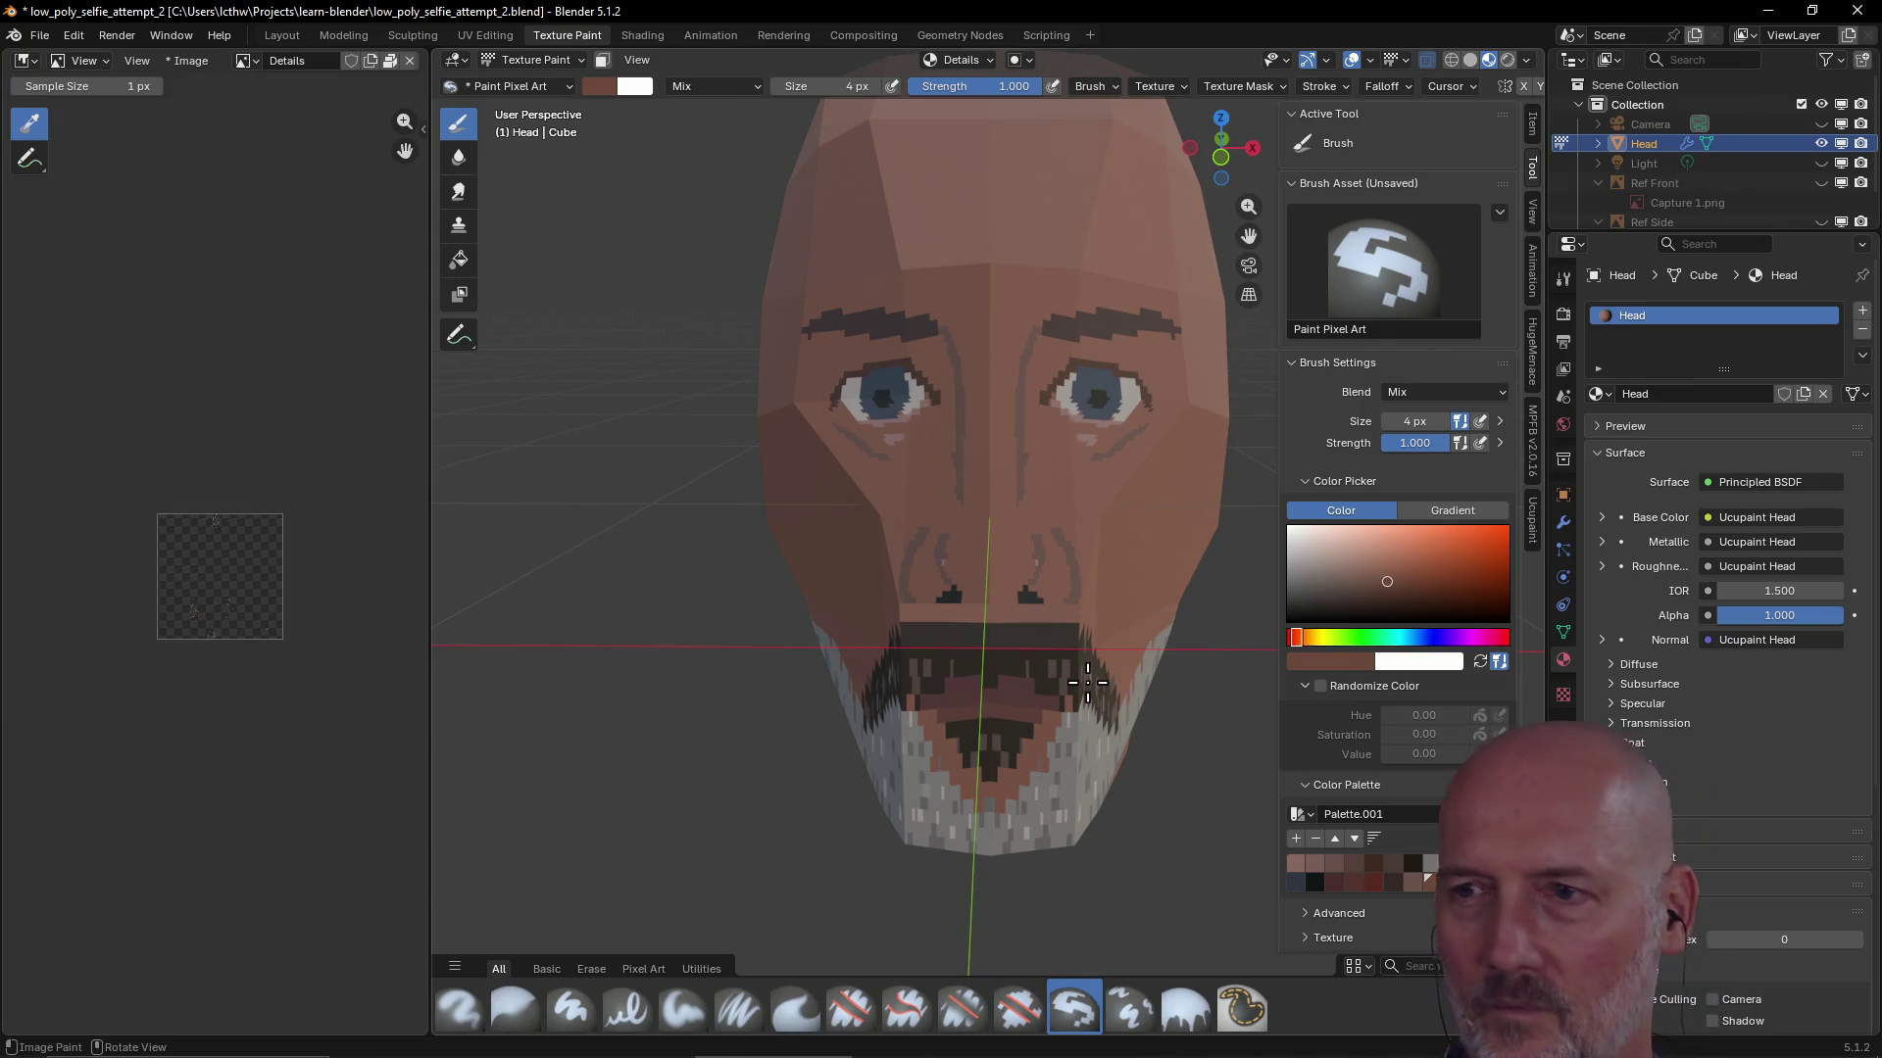
middle_click_drag(1088, 683, 1157, 699)
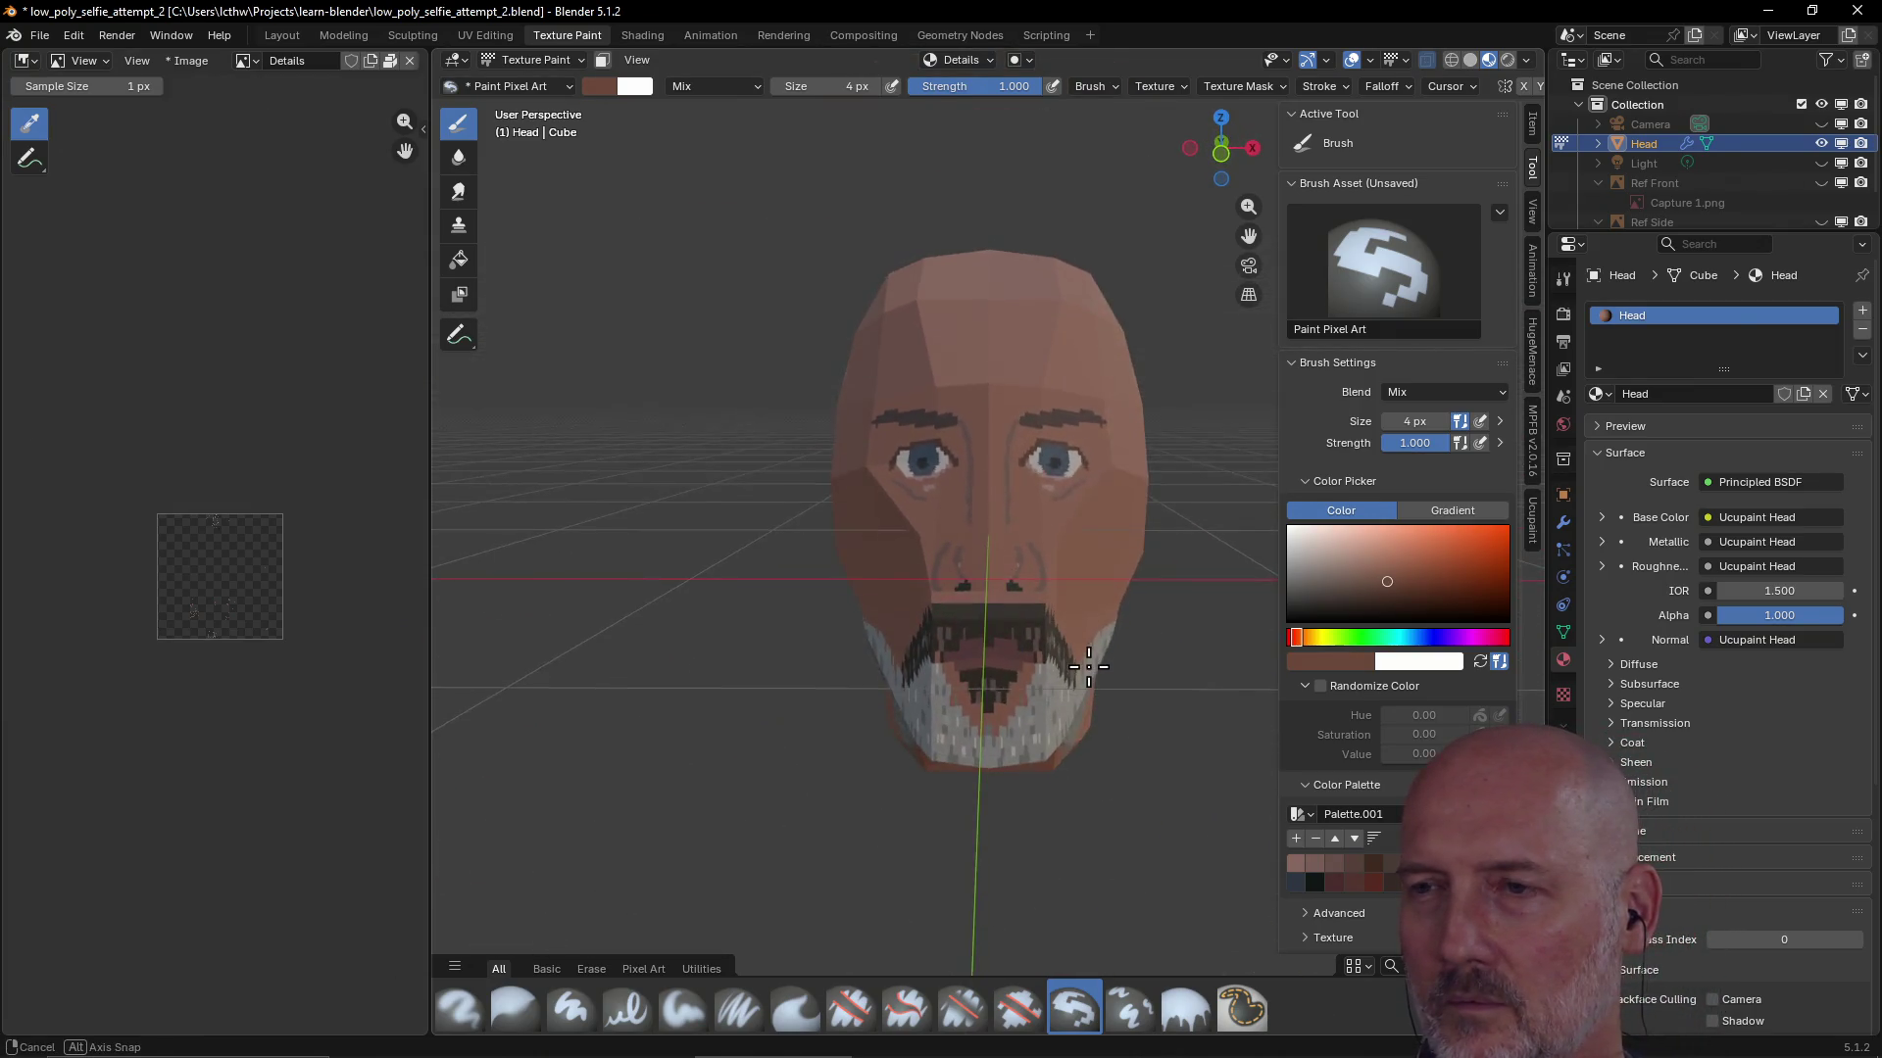
Review the head and pick darker brown palette shades for the beard edges
mouse_move(1156, 698)
middle_mouse_down()
mouse_move(1068, 673)
mouse_move(1092, 628)
middle_mouse_up()
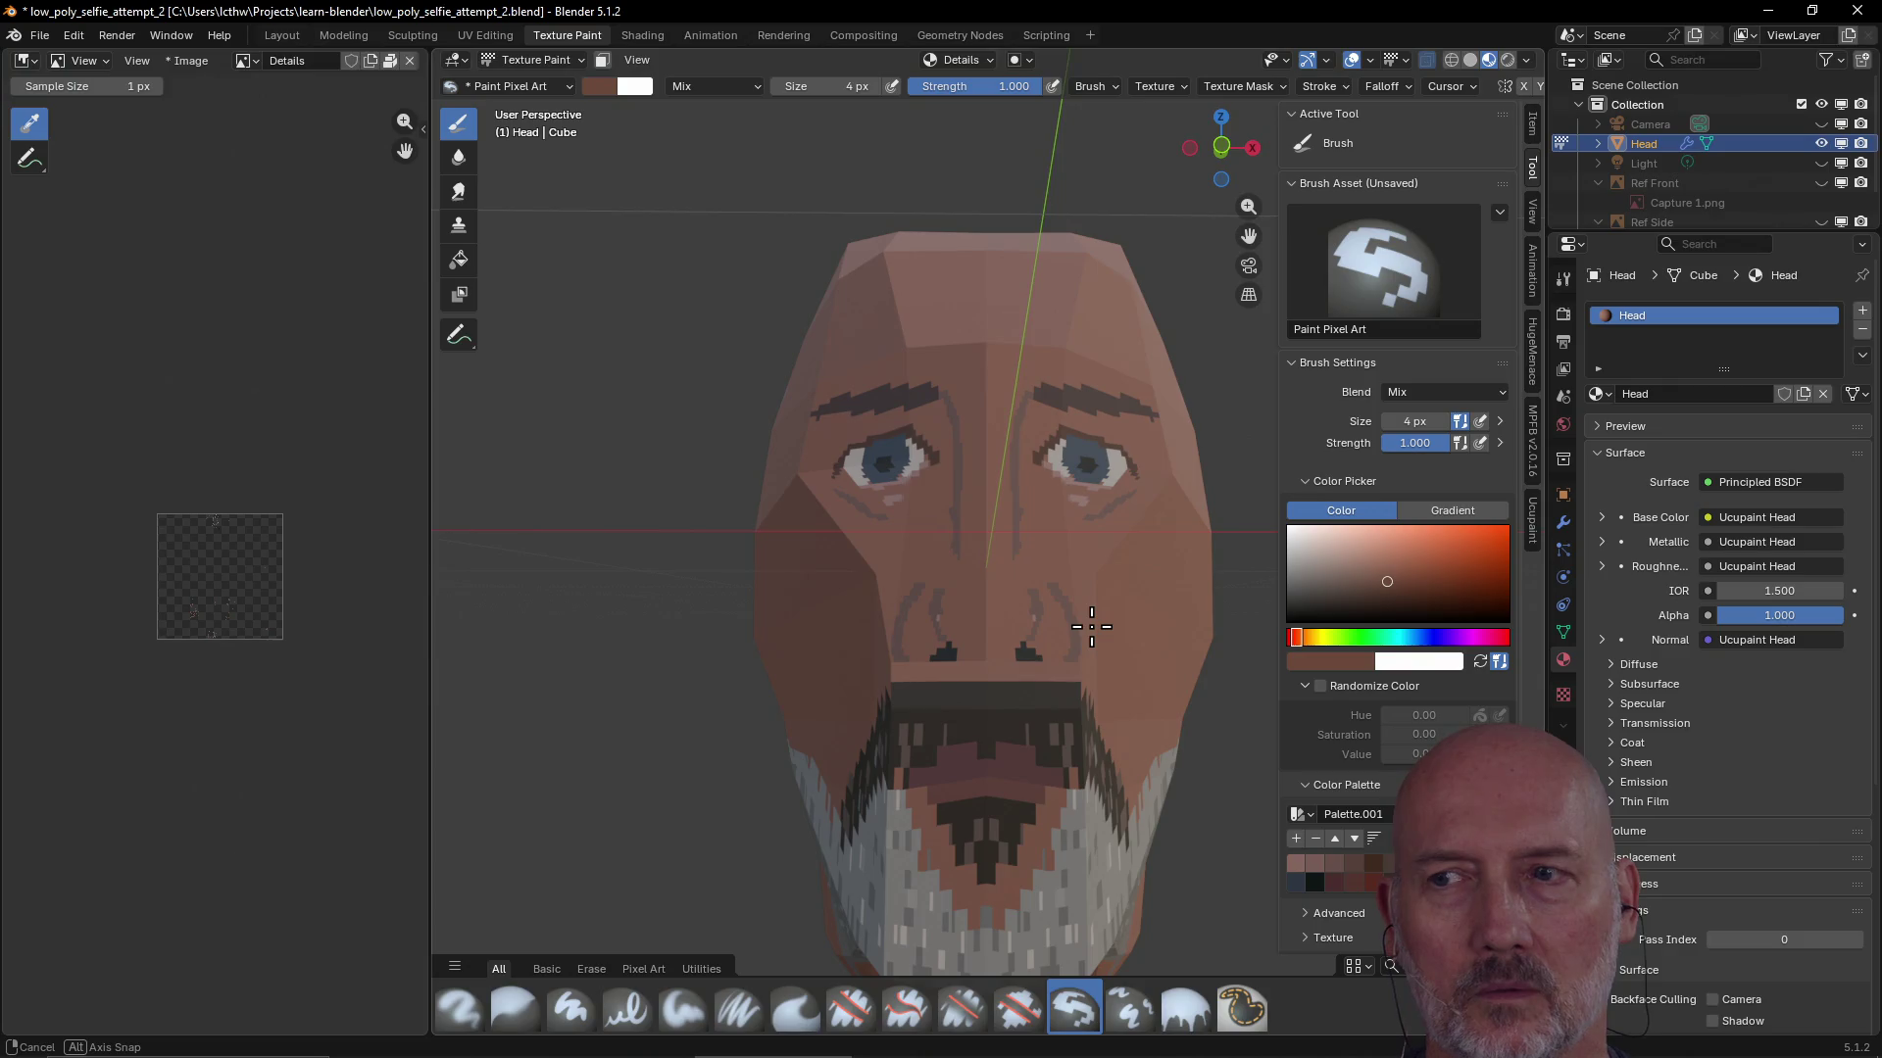
middle_click_drag(1091, 628, 1087, 678)
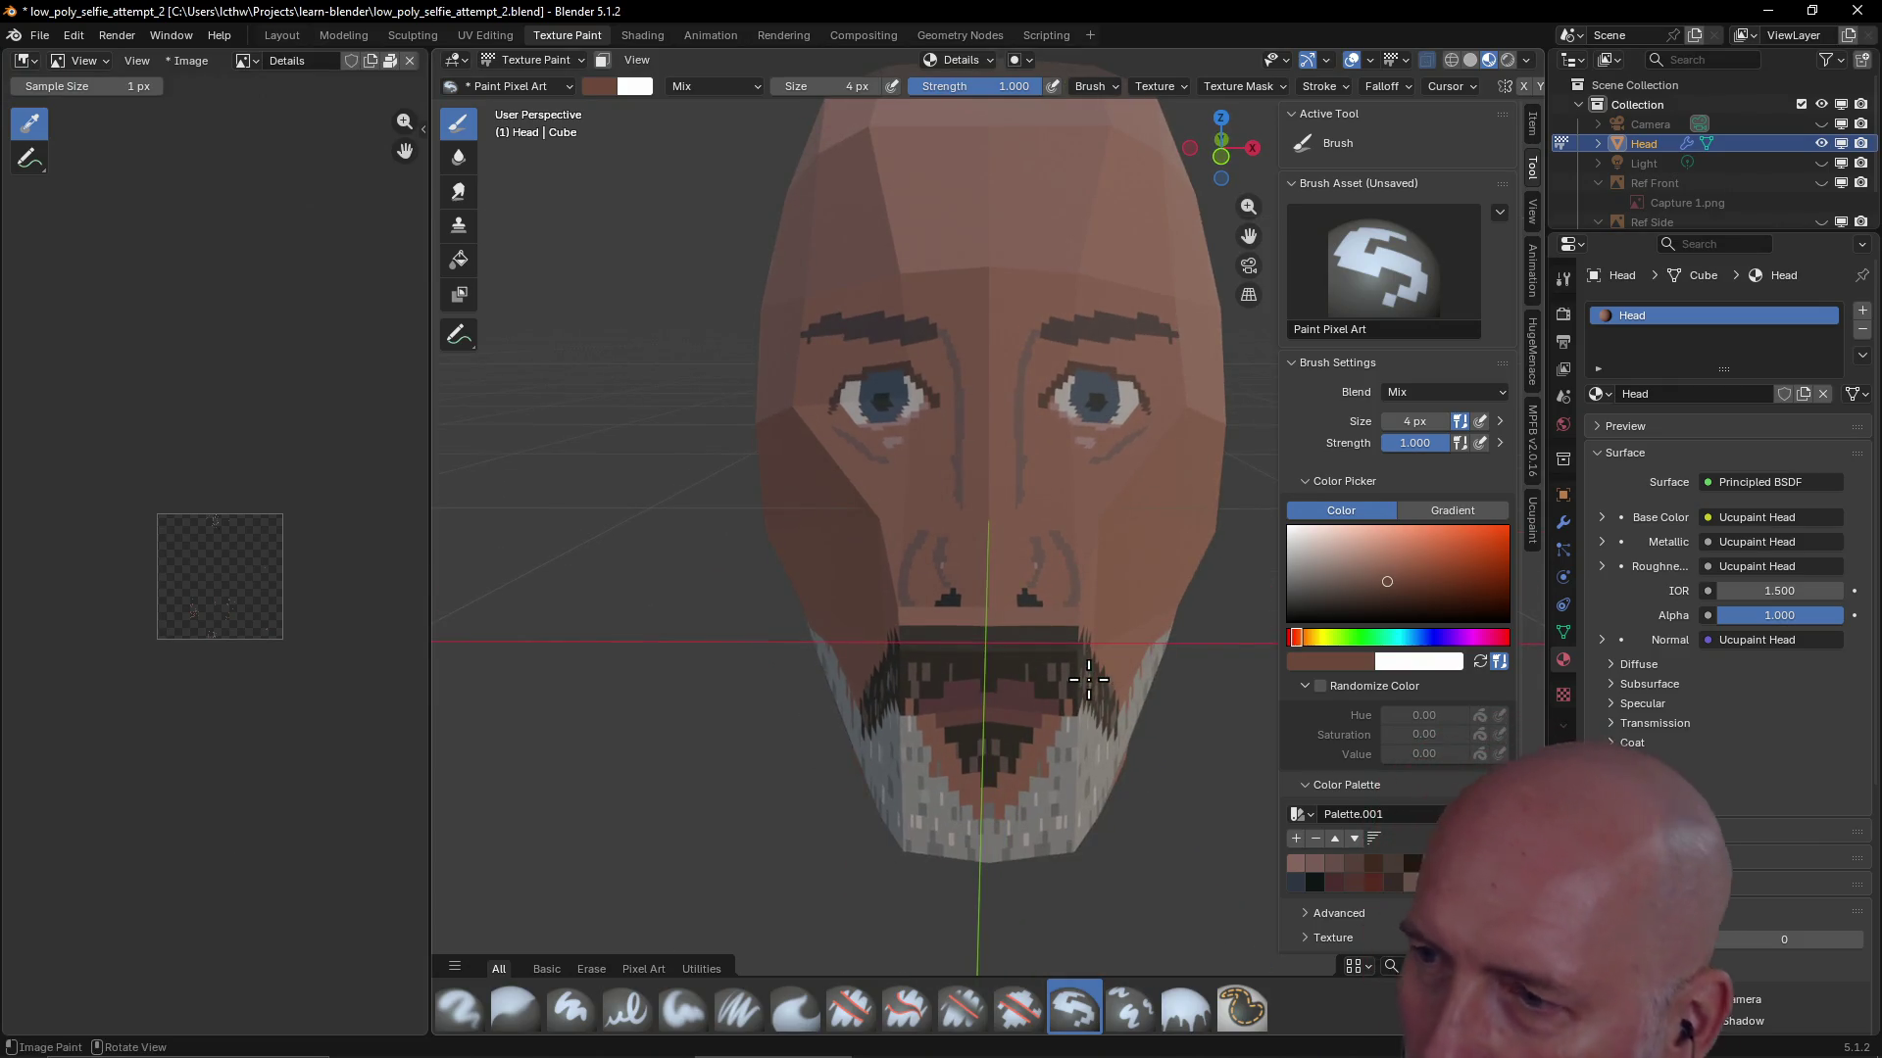
left_click(1350, 866)
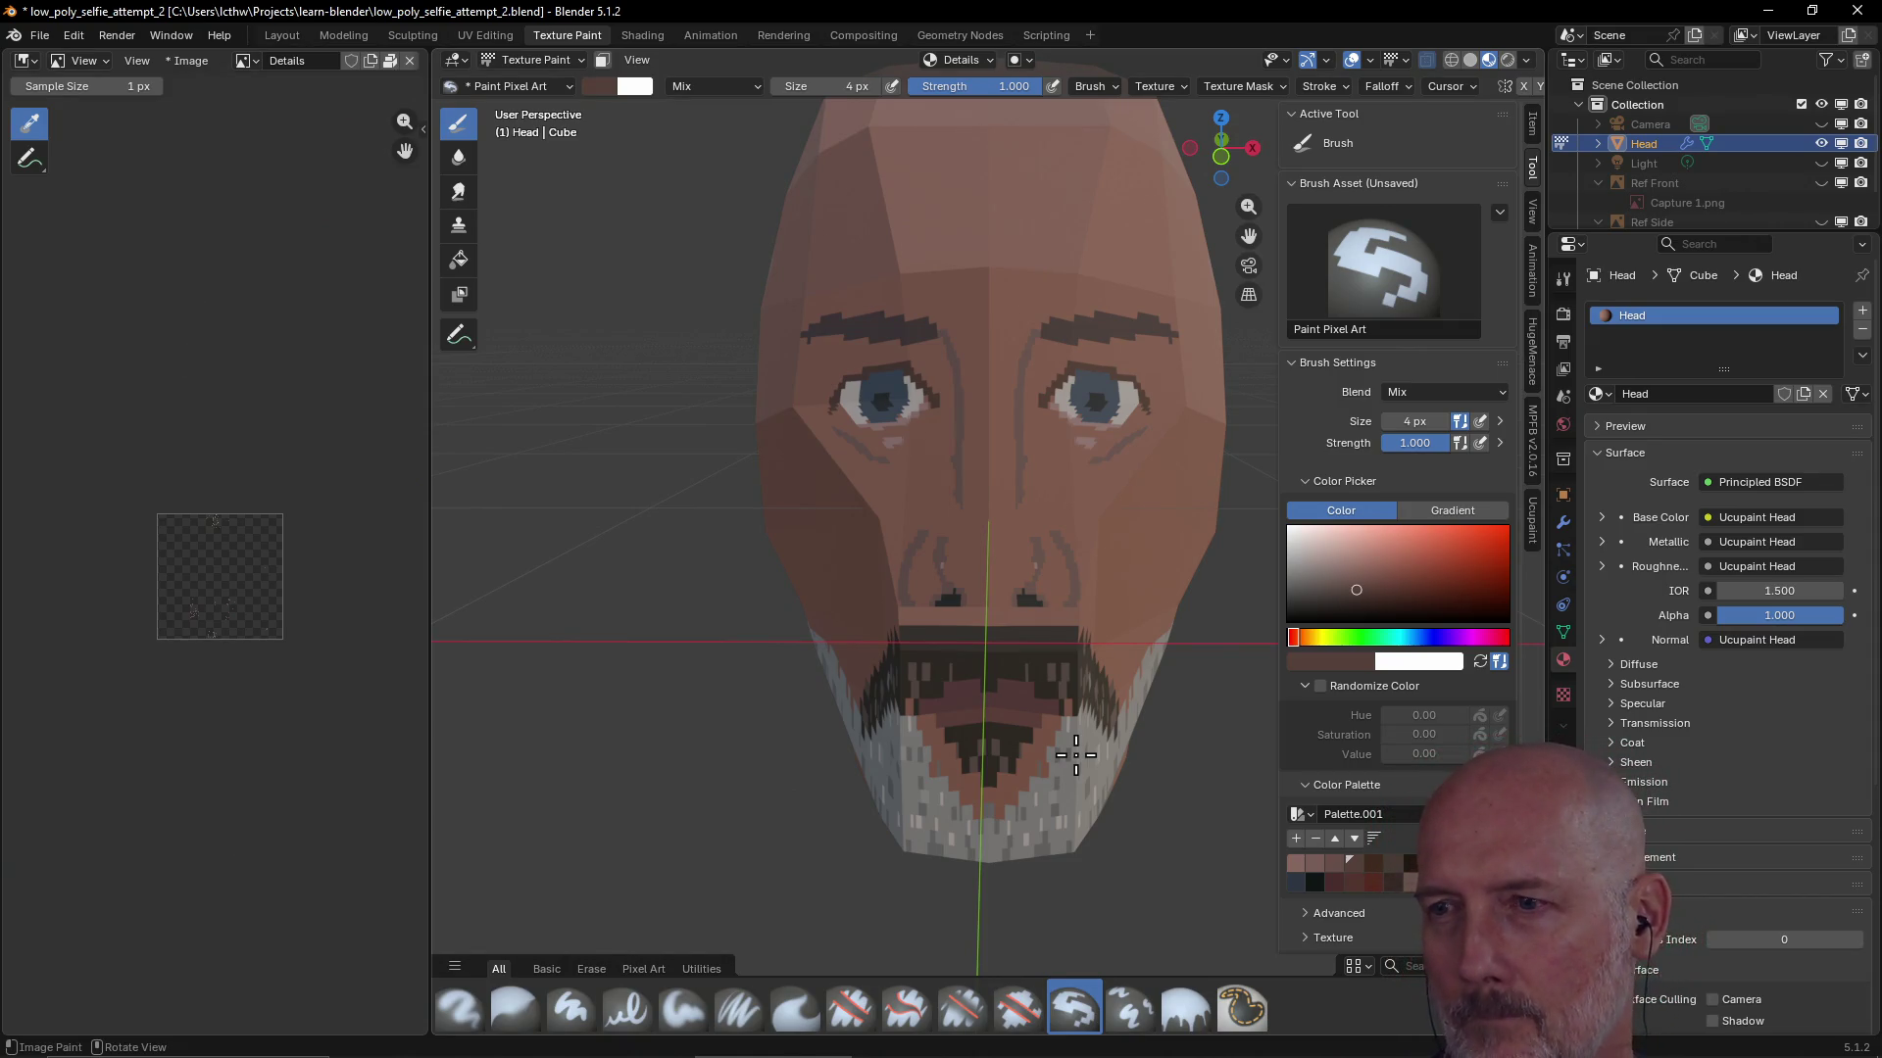
left_click(1335, 869)
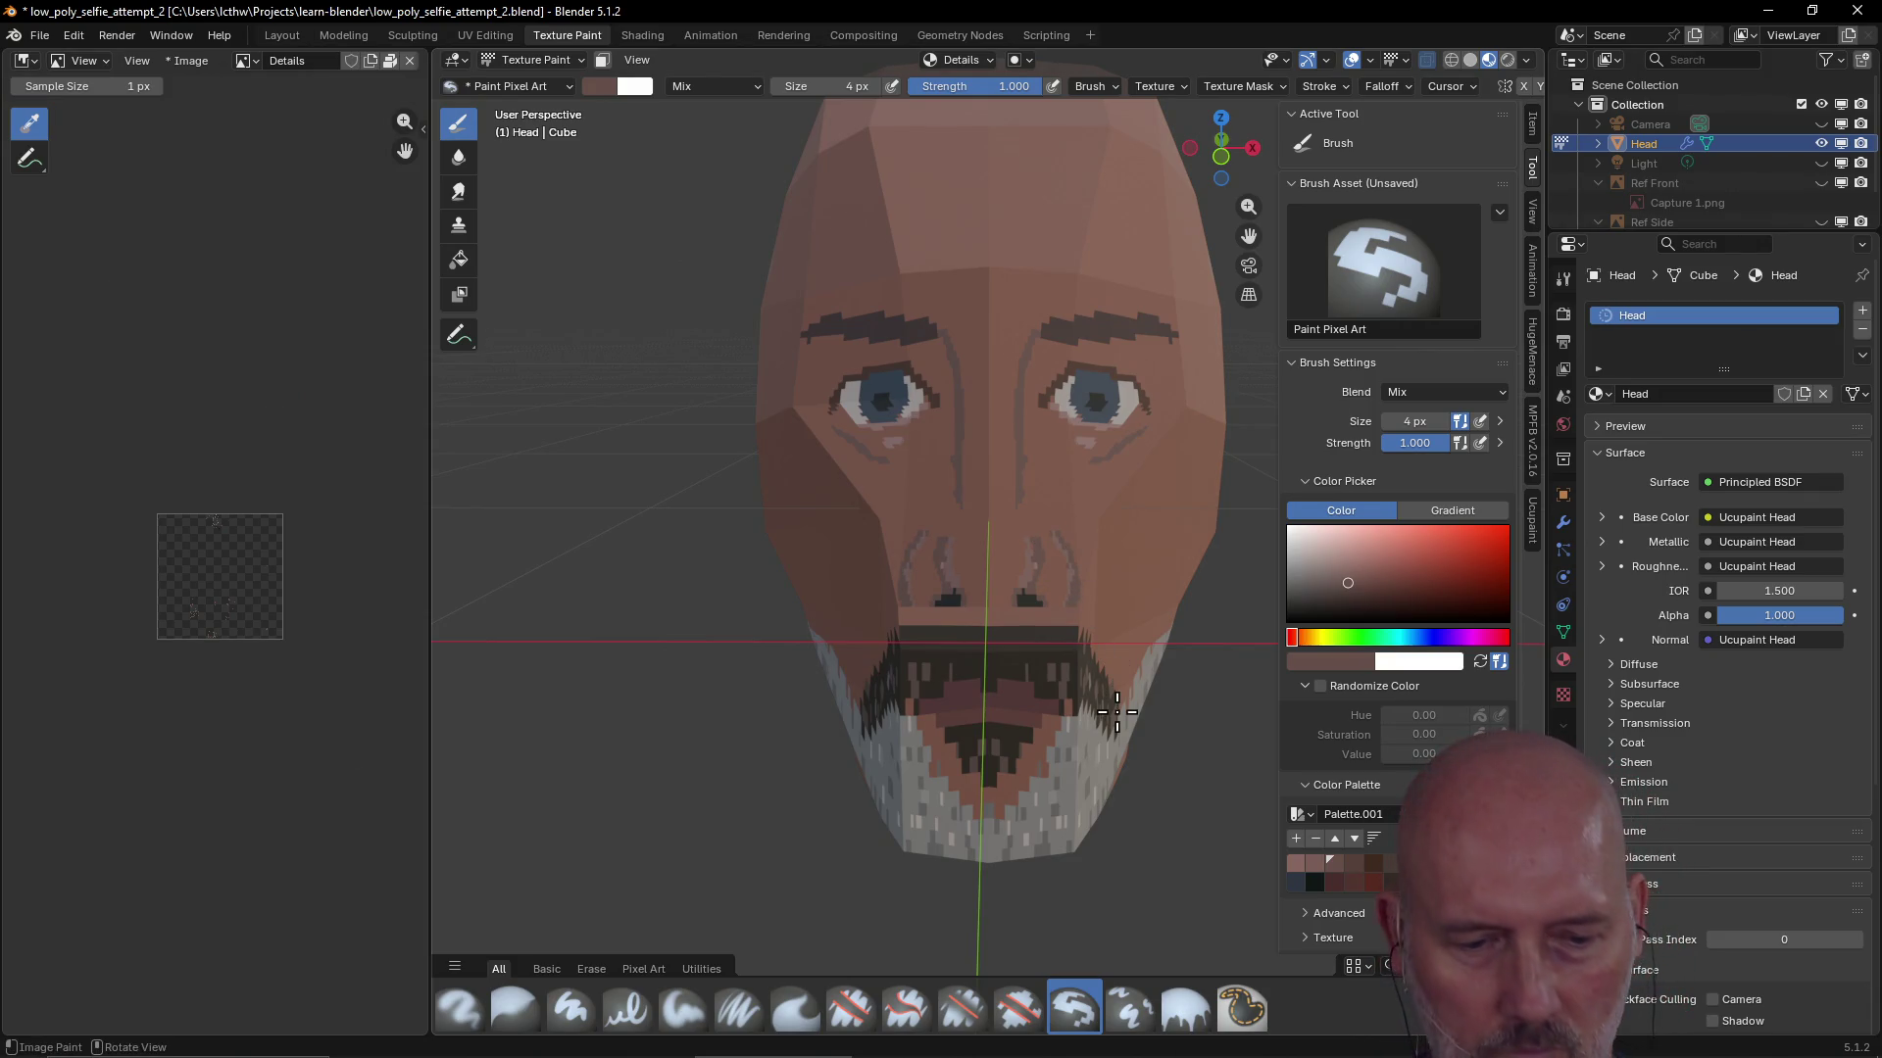
scroll(1115, 664, "down", 4)
Inspect the head from three-quarter angles, dismissing the Edit menu without choosing anything
mouse_move(1113, 659)
middle_mouse_down()
mouse_move(1029, 661)
mouse_move(1200, 654)
mouse_move(1072, 636)
middle_mouse_up()
scroll(1199, 655, "up", 4)
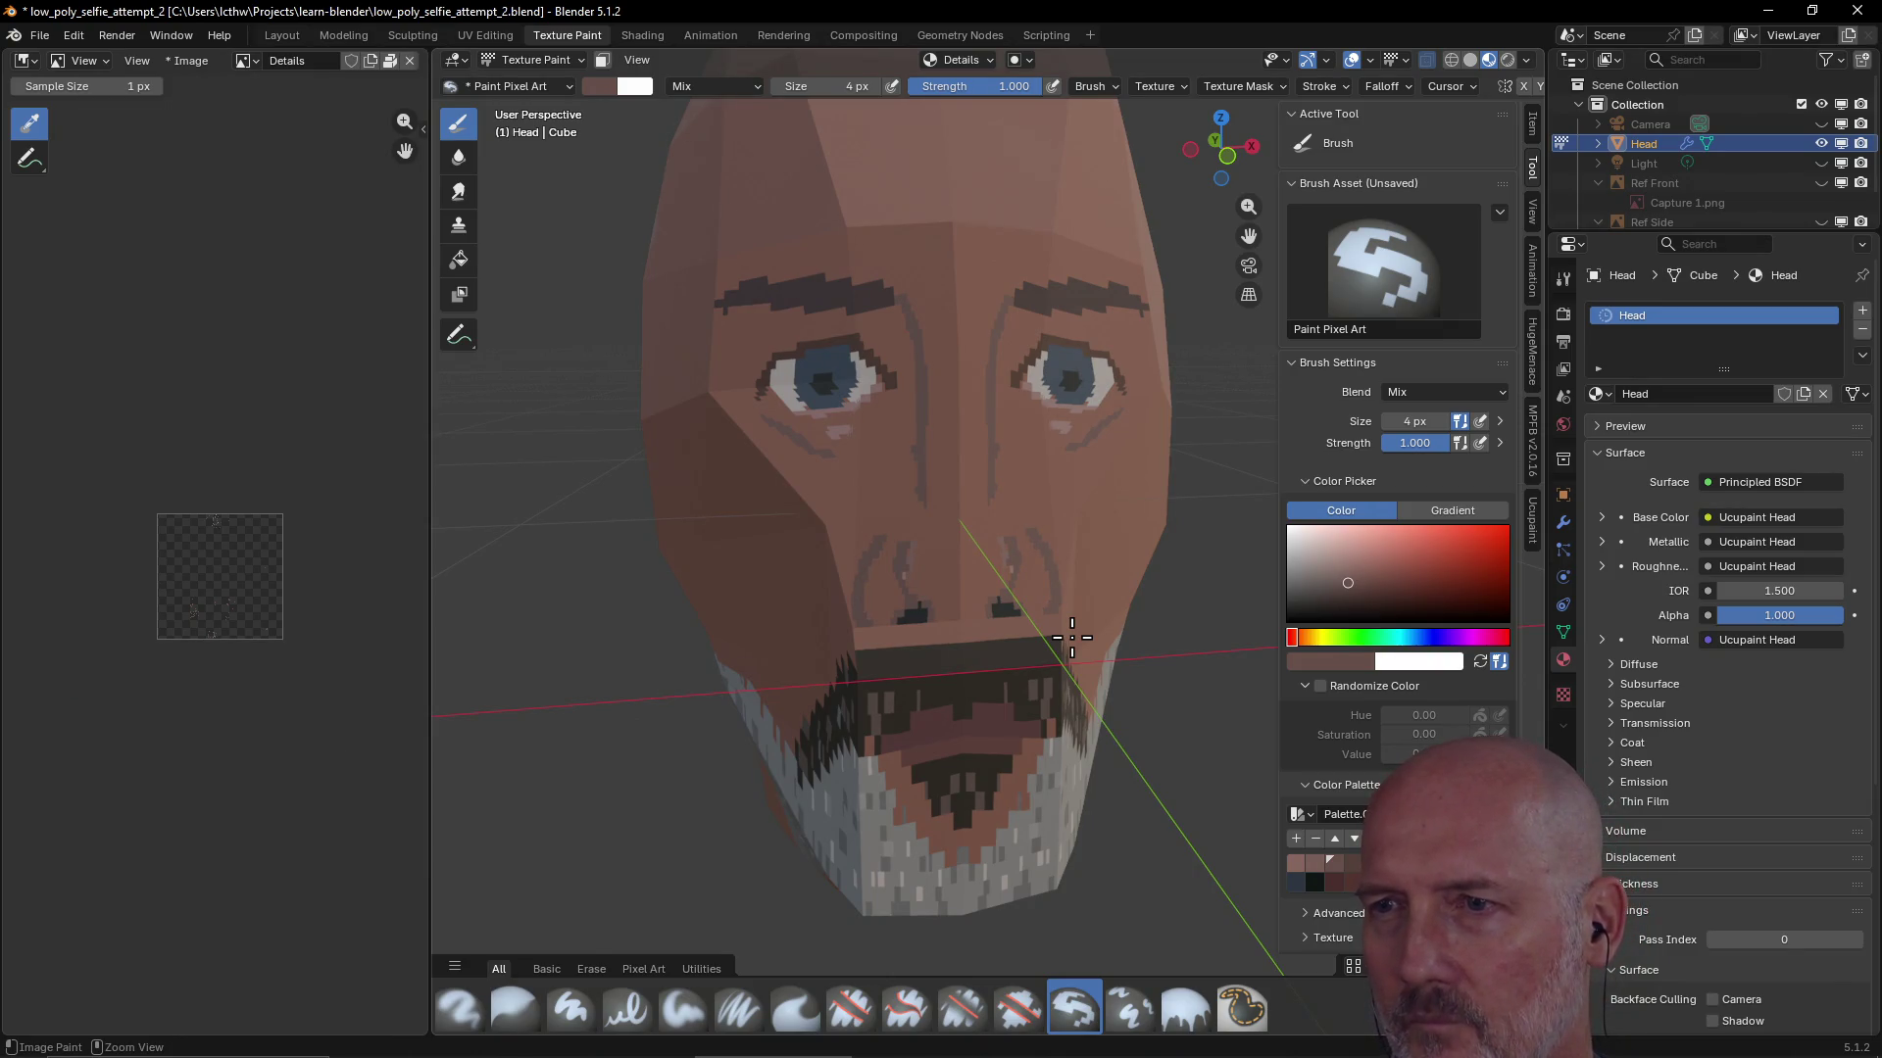
scroll(1072, 637, "down", 3)
middle_click_drag(1072, 636, 1039, 607)
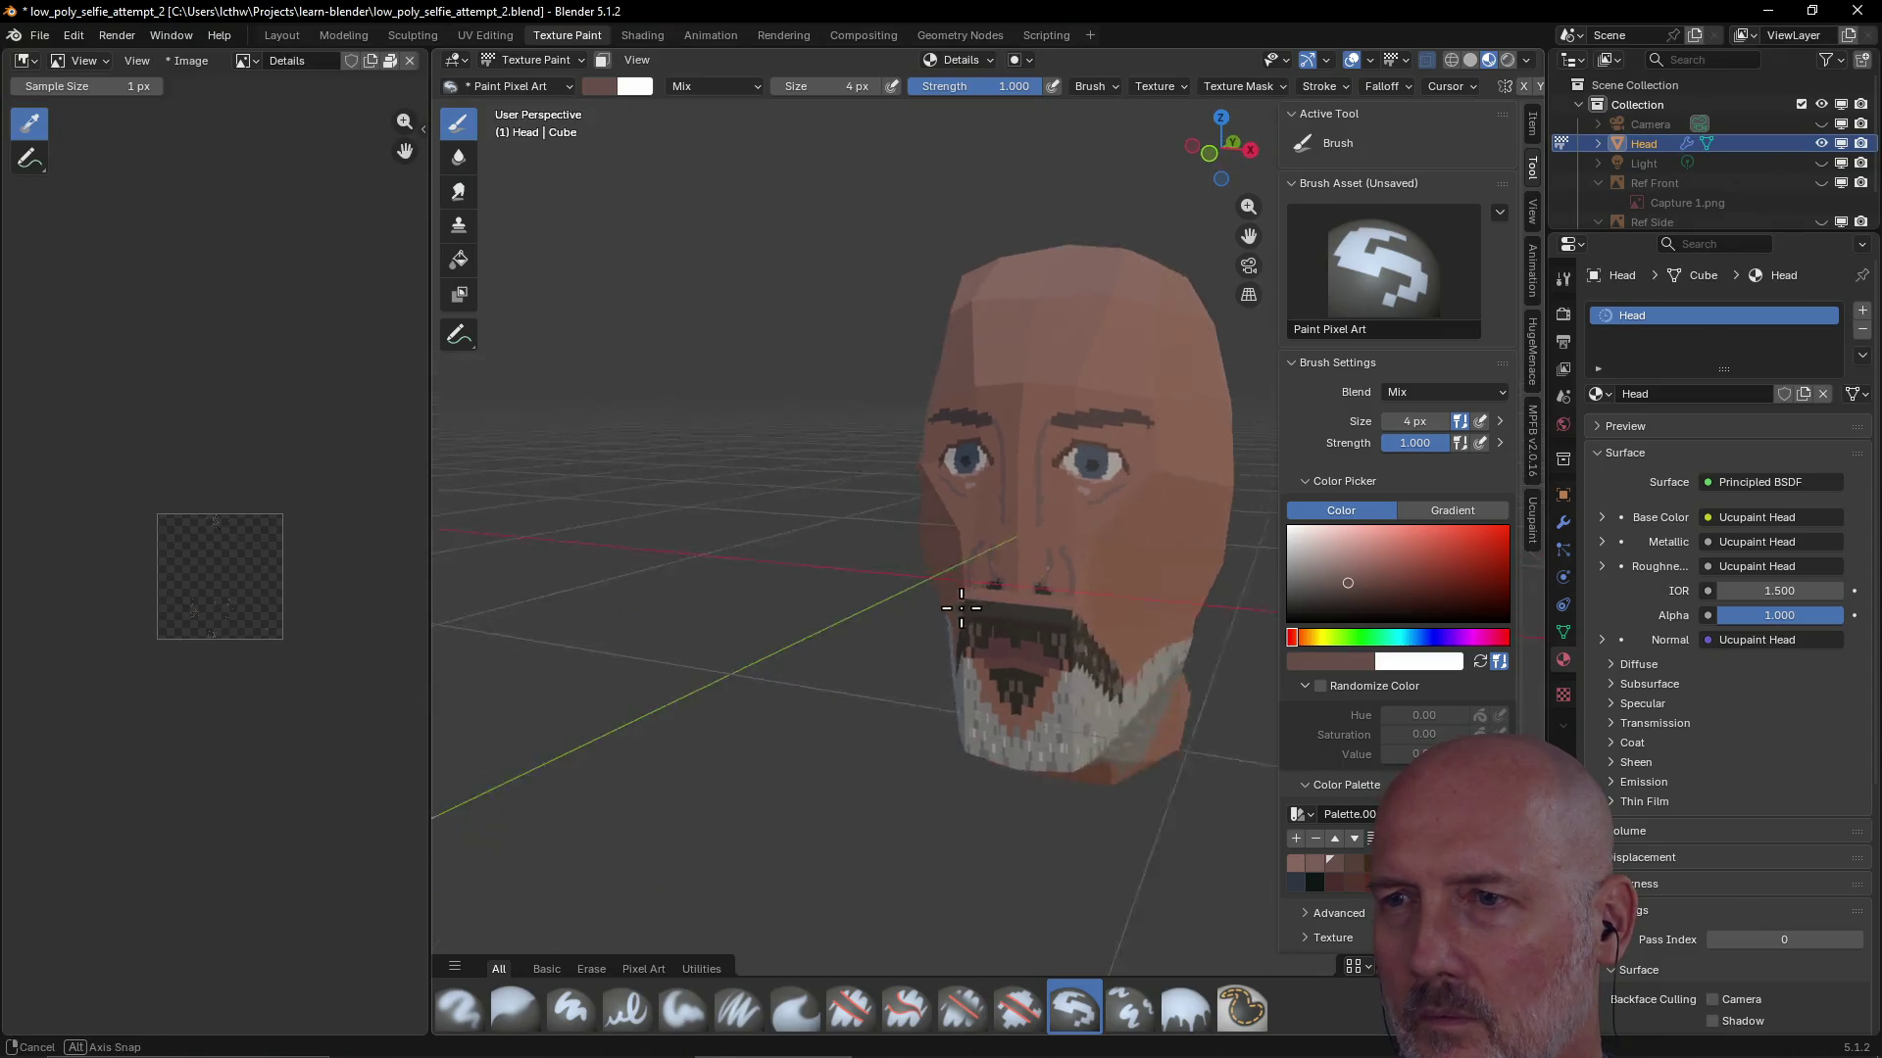
scroll(1040, 608, "up", 2)
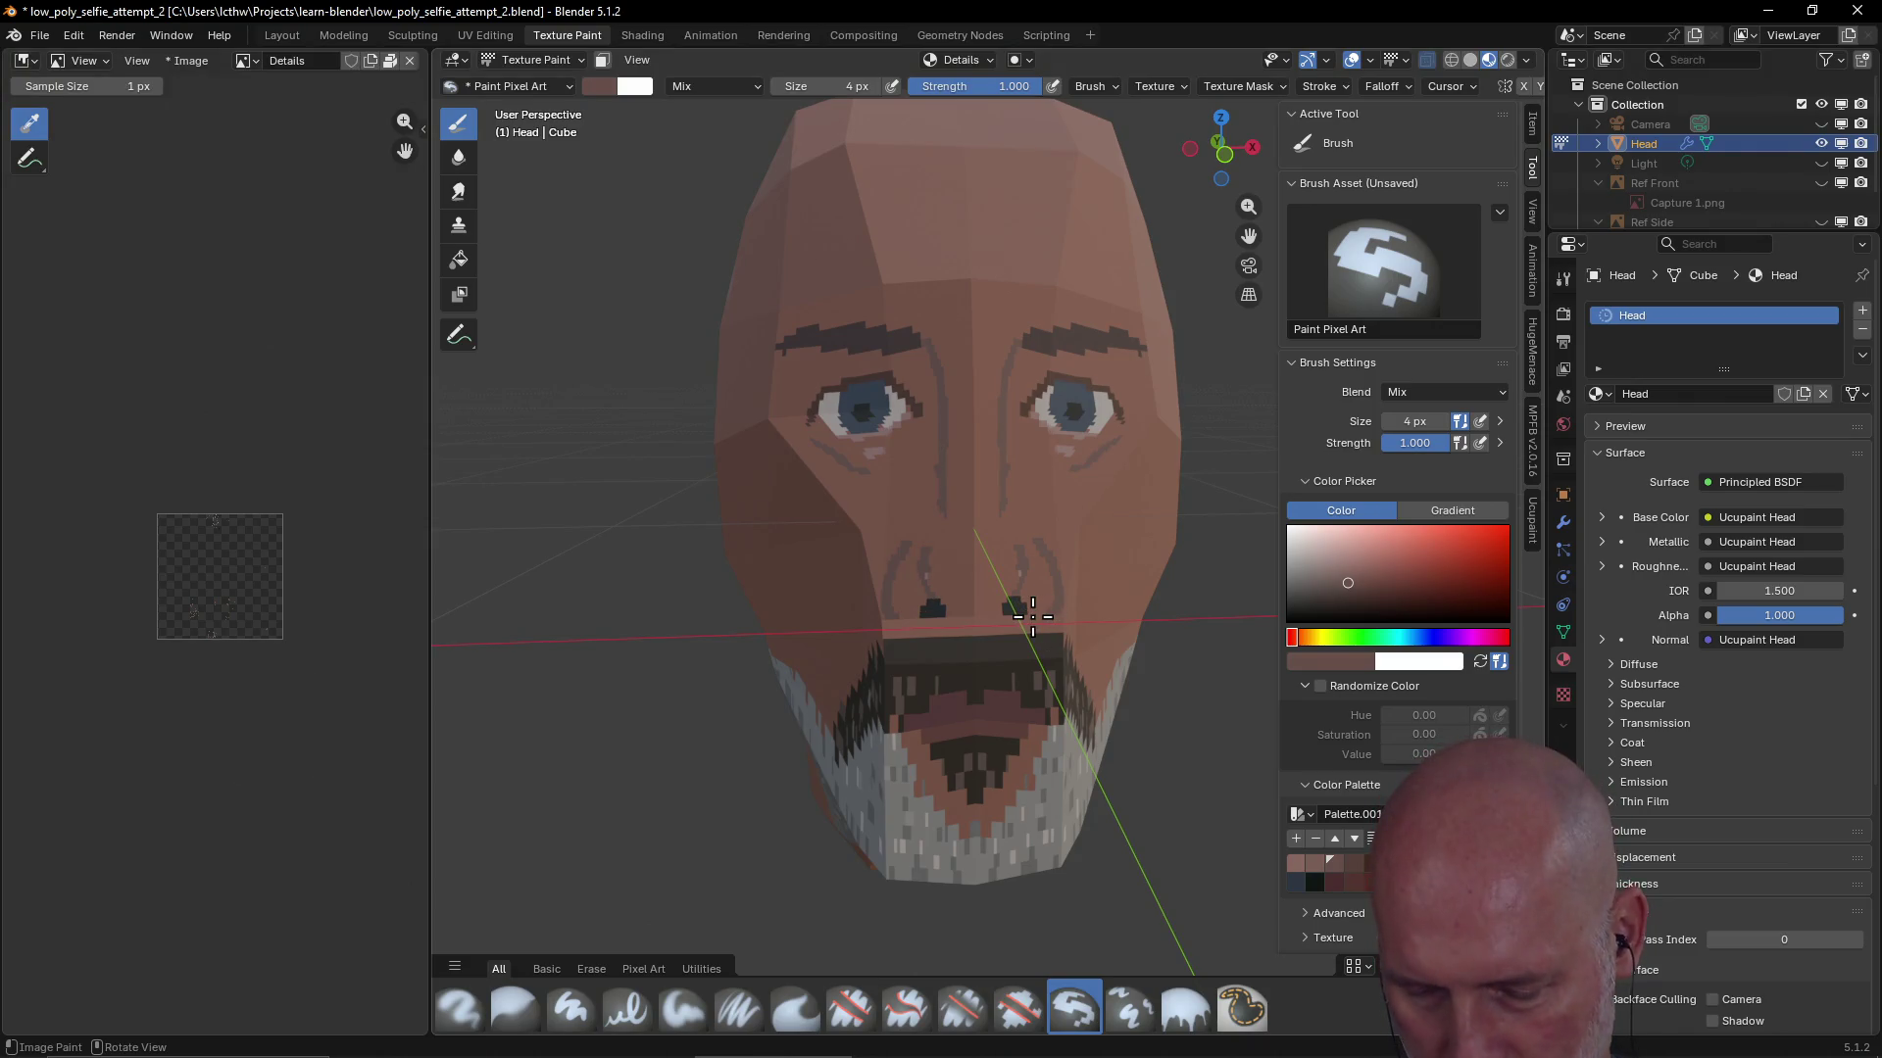
left_click(72, 35)
key("Escape")
scroll(926, 559, "down", 2)
scroll(924, 558, "down", 2)
Check the side and the ear from behind, then save low_poly_selfie_attempt_2.blend
middle_click_drag(925, 559, 1014, 567)
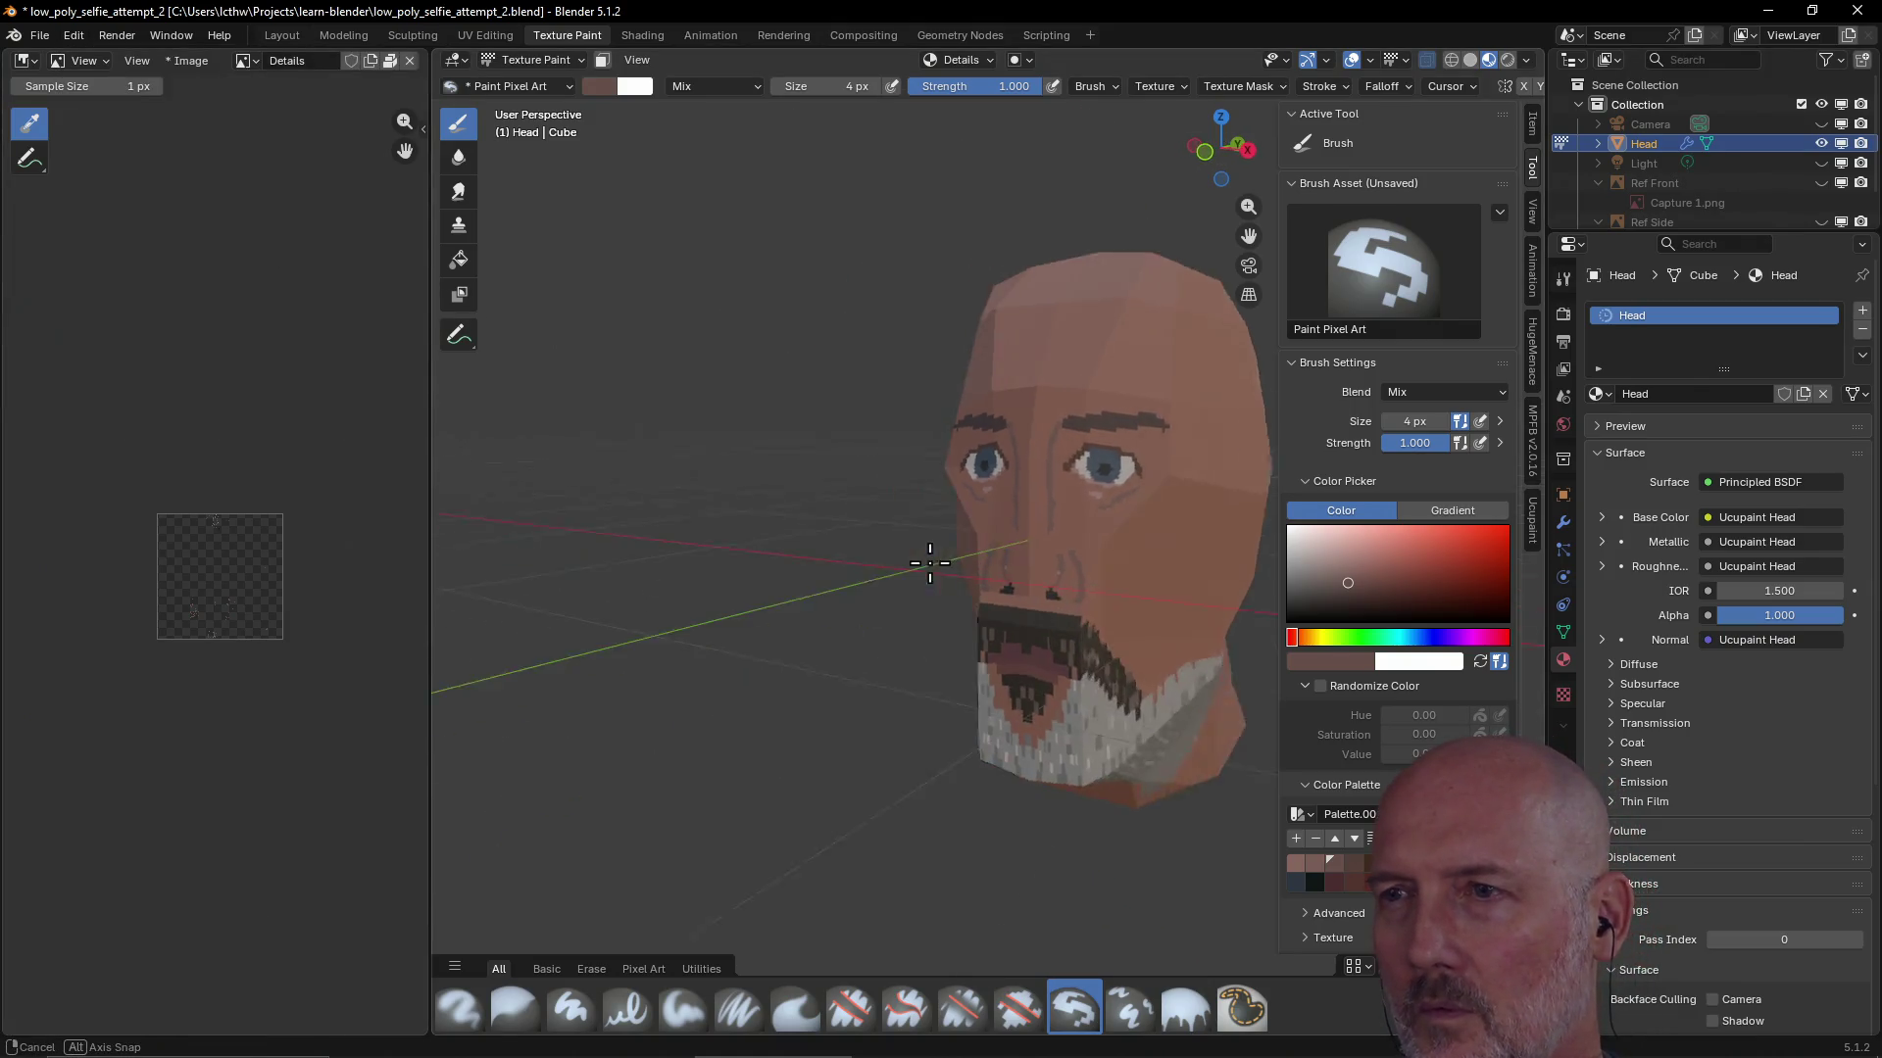
scroll(1014, 565, "up", 1)
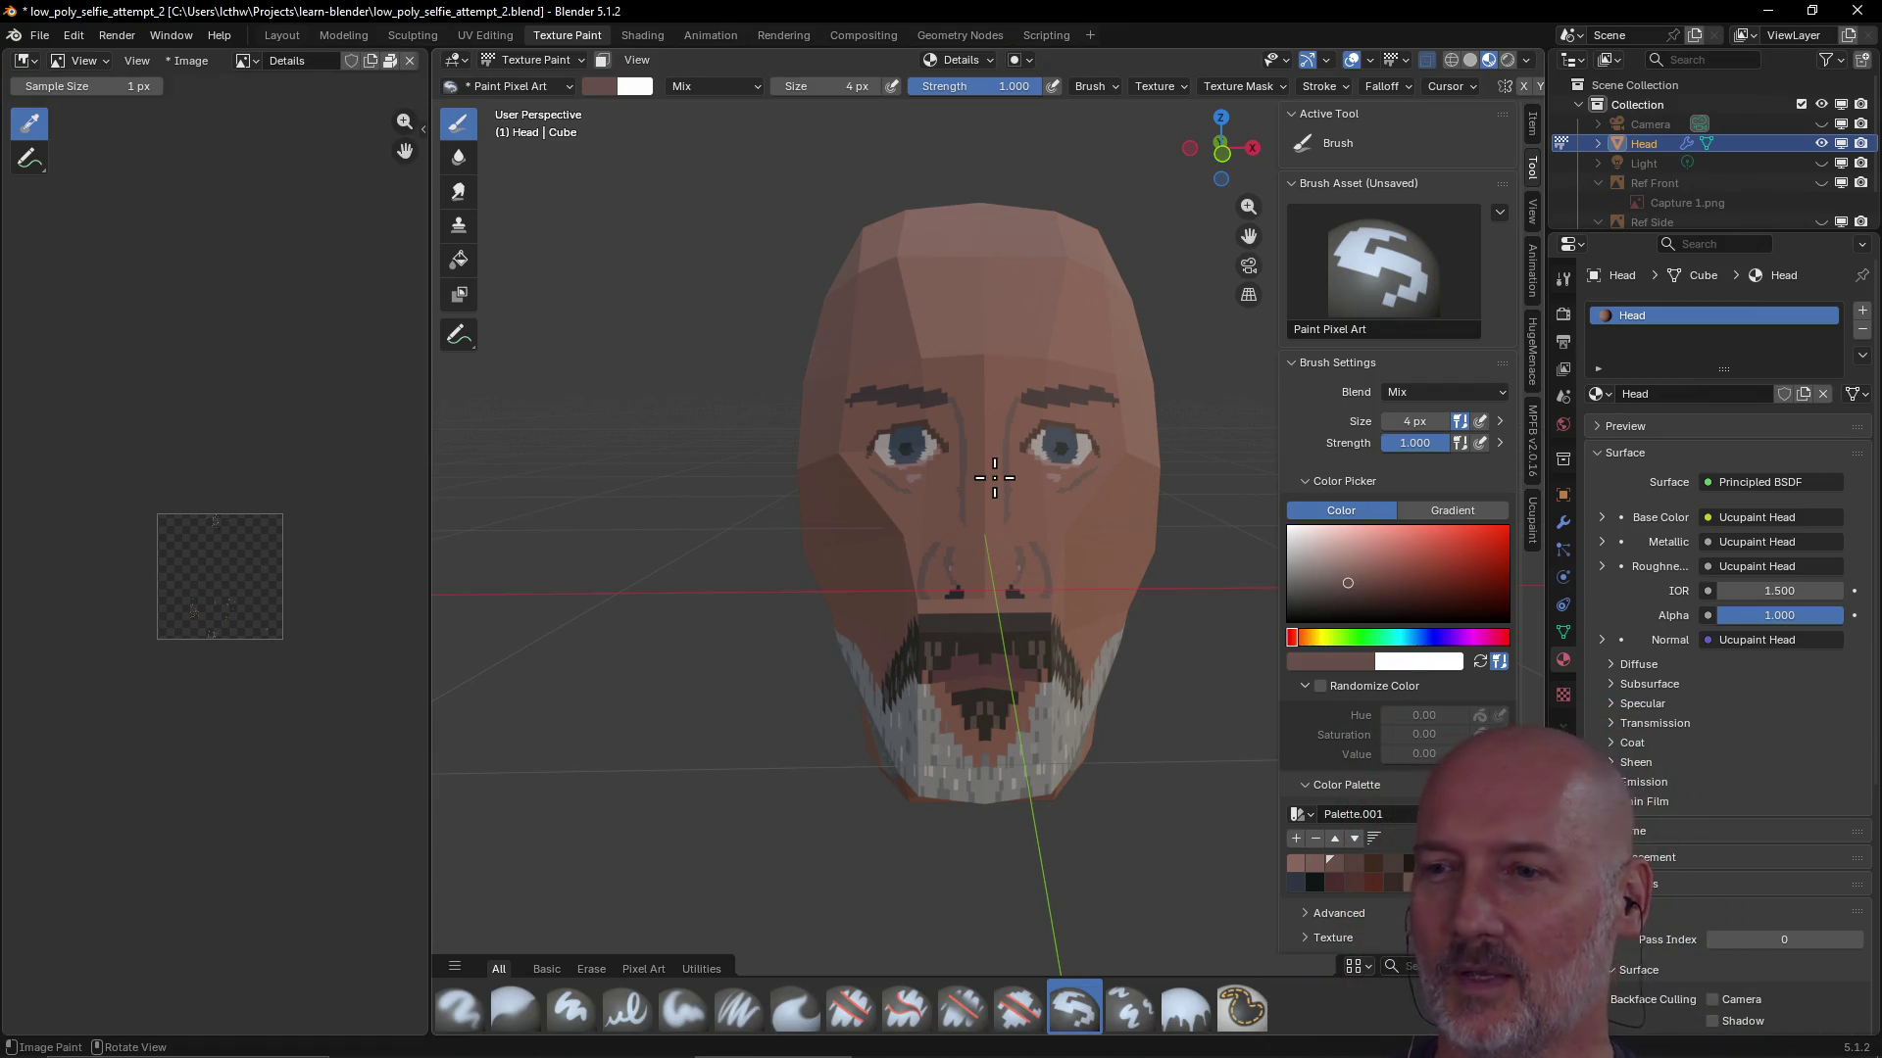
scroll(994, 477, "down", 1)
middle_click_drag(994, 476, 1206, 461)
scroll(1037, 455, "up", 1)
mouse_move(1038, 455)
middle_mouse_down()
mouse_move(785, 462)
mouse_move(1050, 434)
middle_mouse_up()
scroll(906, 451, "up", 1)
scroll(786, 462, "down", 2)
scroll(785, 463, "up", 2)
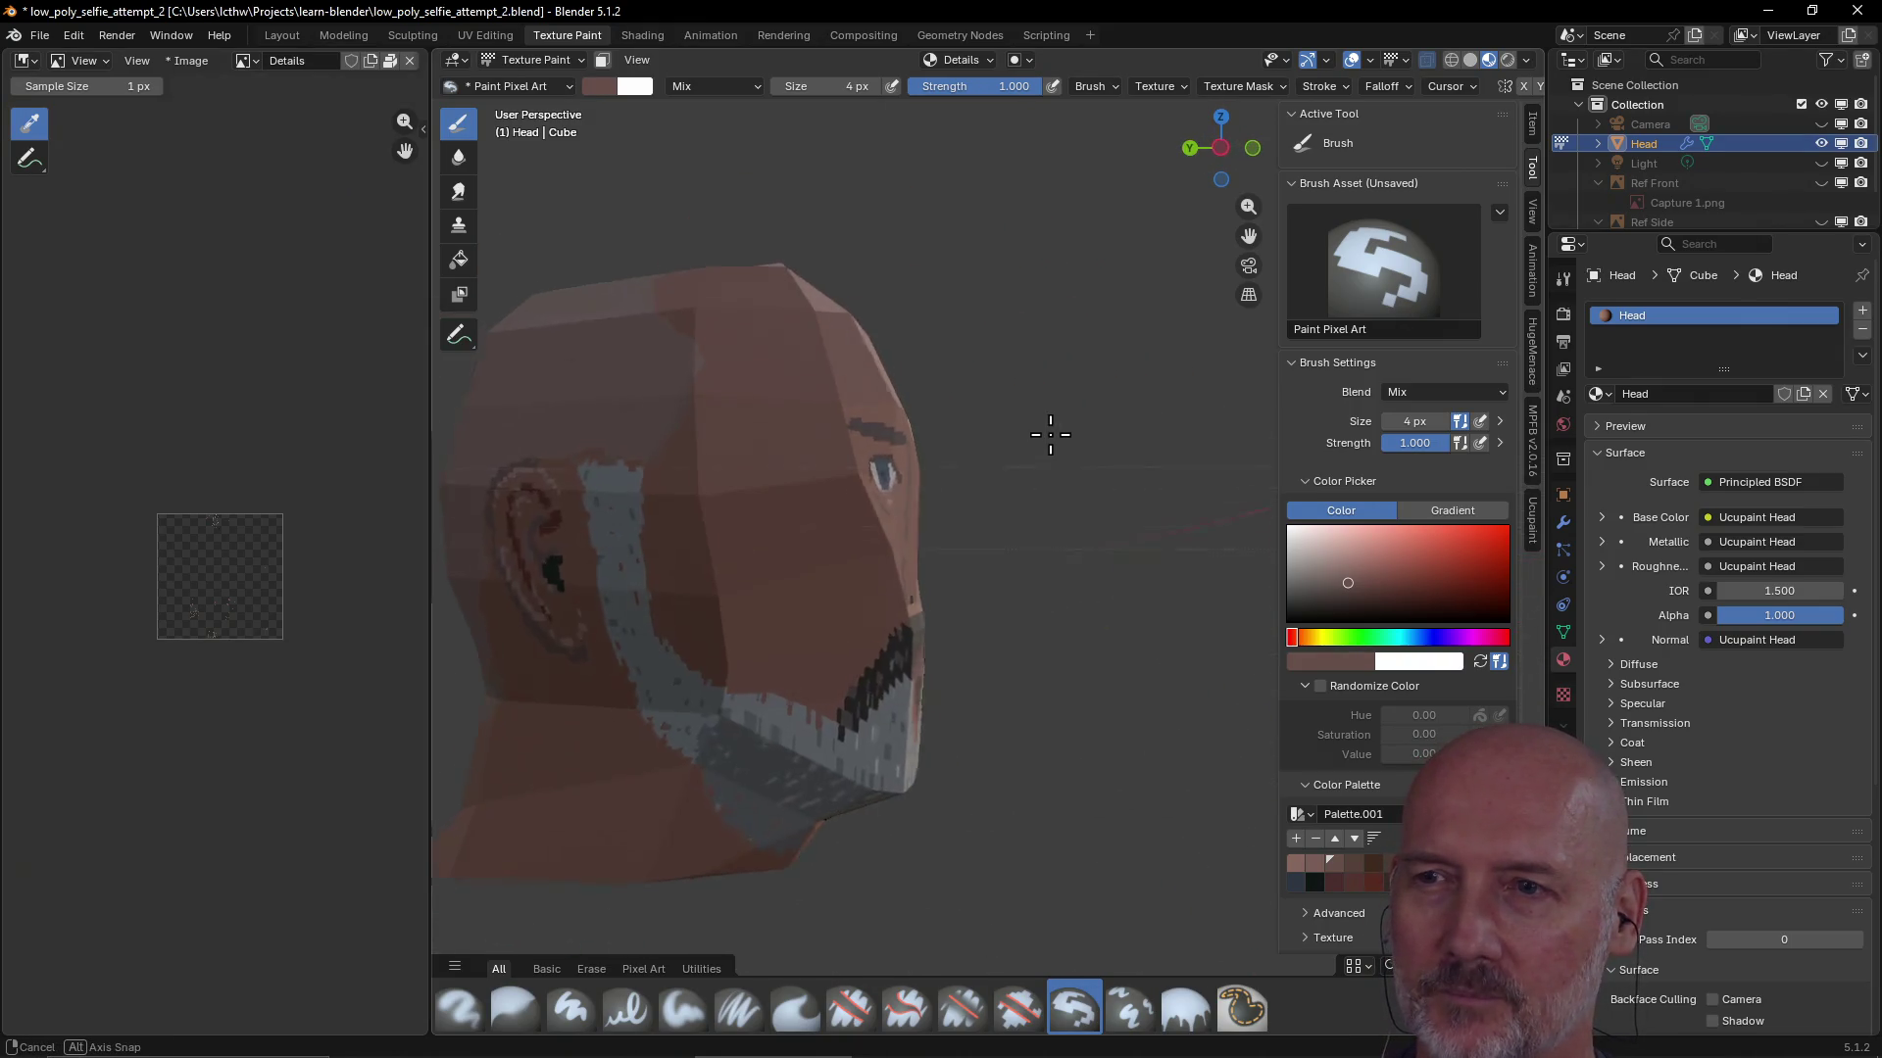
scroll(613, 515, "down", 2)
mouse_move(612, 516)
middle_mouse_down()
mouse_move(760, 546)
mouse_move(703, 549)
mouse_move(874, 470)
mouse_move(824, 441)
mouse_move(1075, 273)
mouse_move(1063, 324)
mouse_move(1058, 305)
middle_mouse_up()
scroll(825, 441, "down", 1)
scroll(803, 435, "down", 1)
scroll(1025, 344, "up", 1)
scroll(1026, 345, "up", 2)
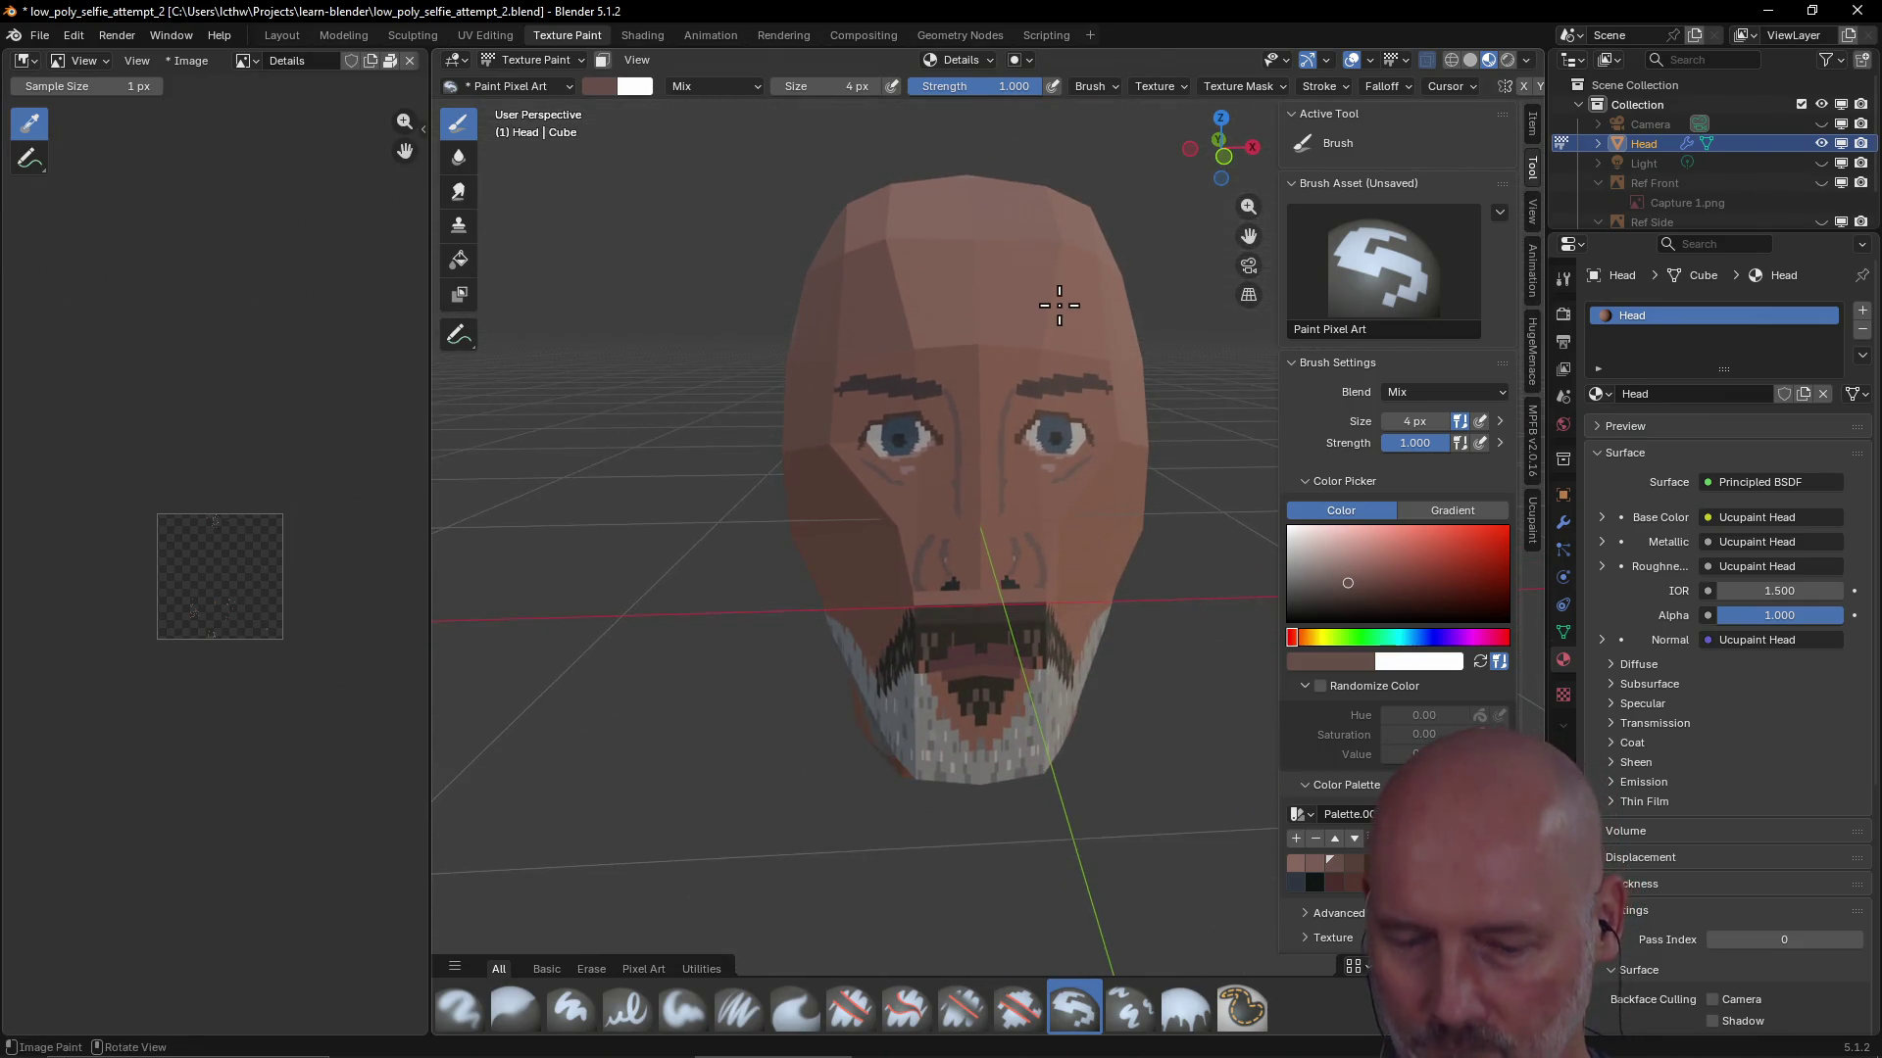
key("ctrl+s")
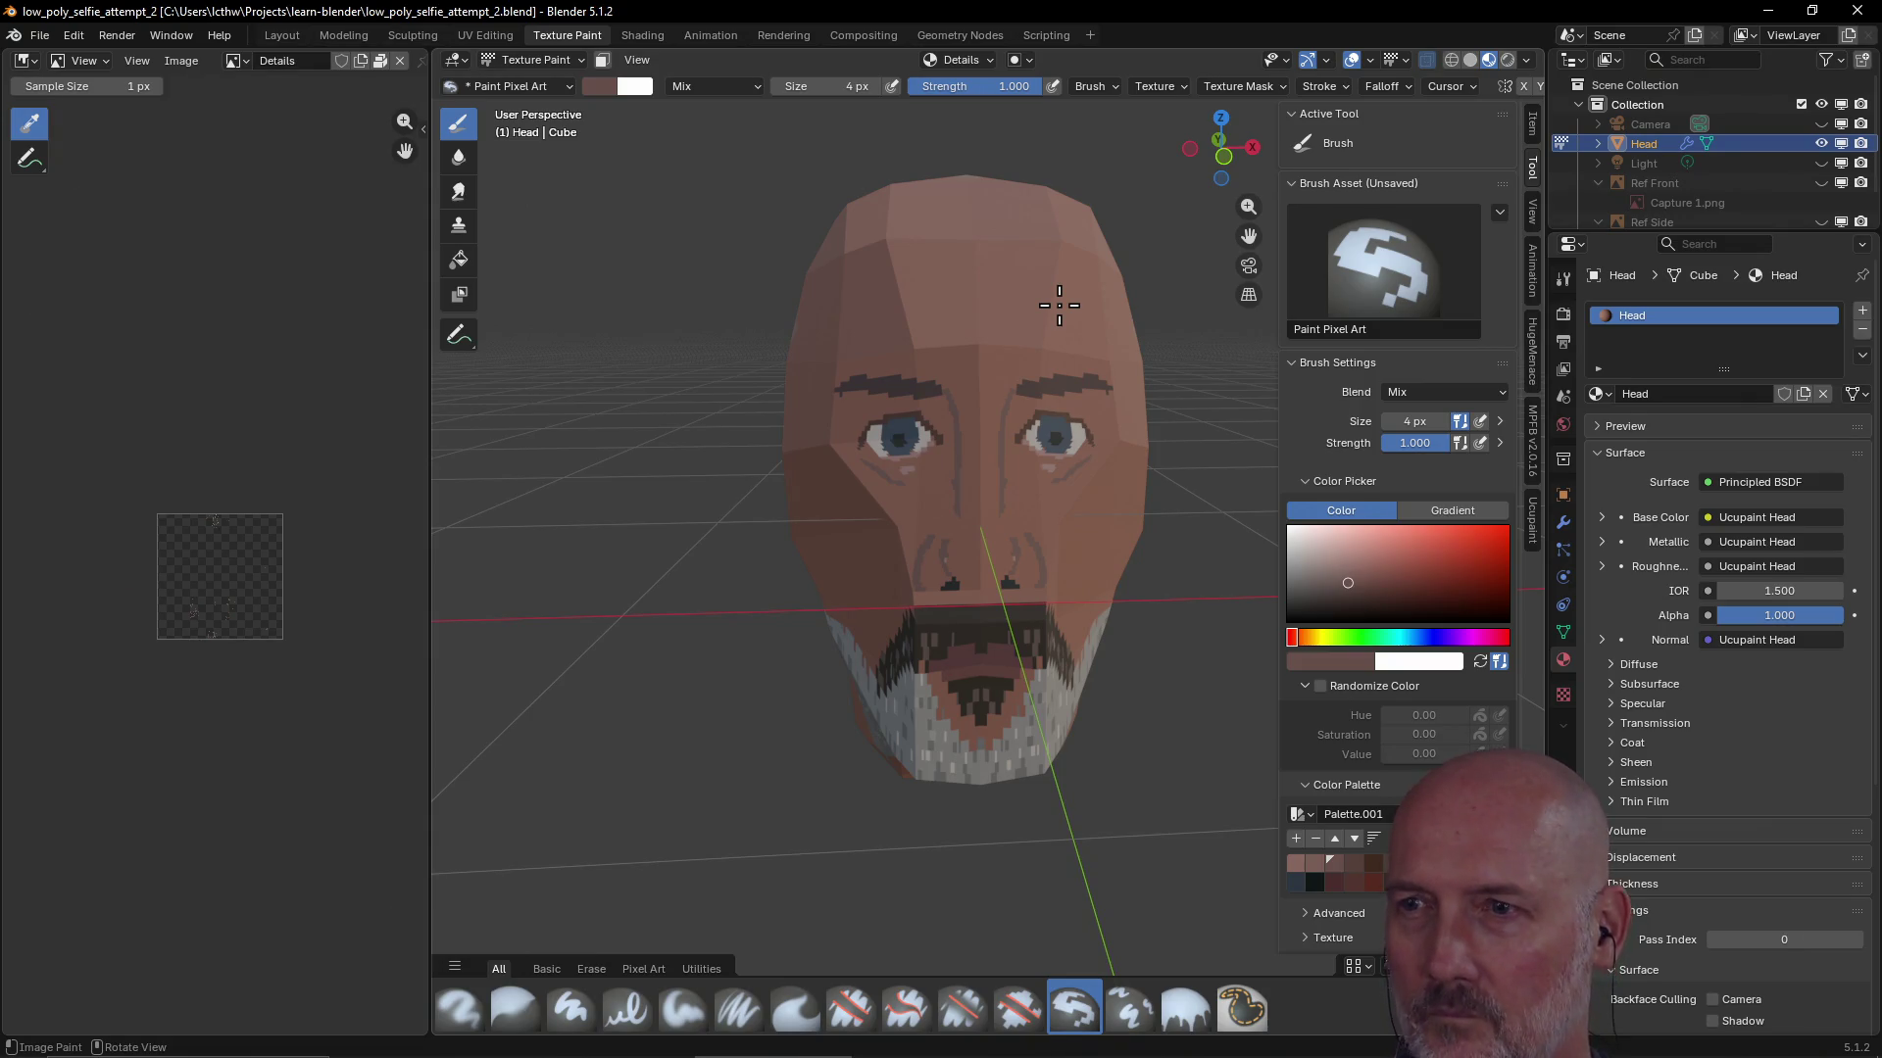
scroll(1081, 297, "up", 1)
scroll(1138, 577, "up", 4)
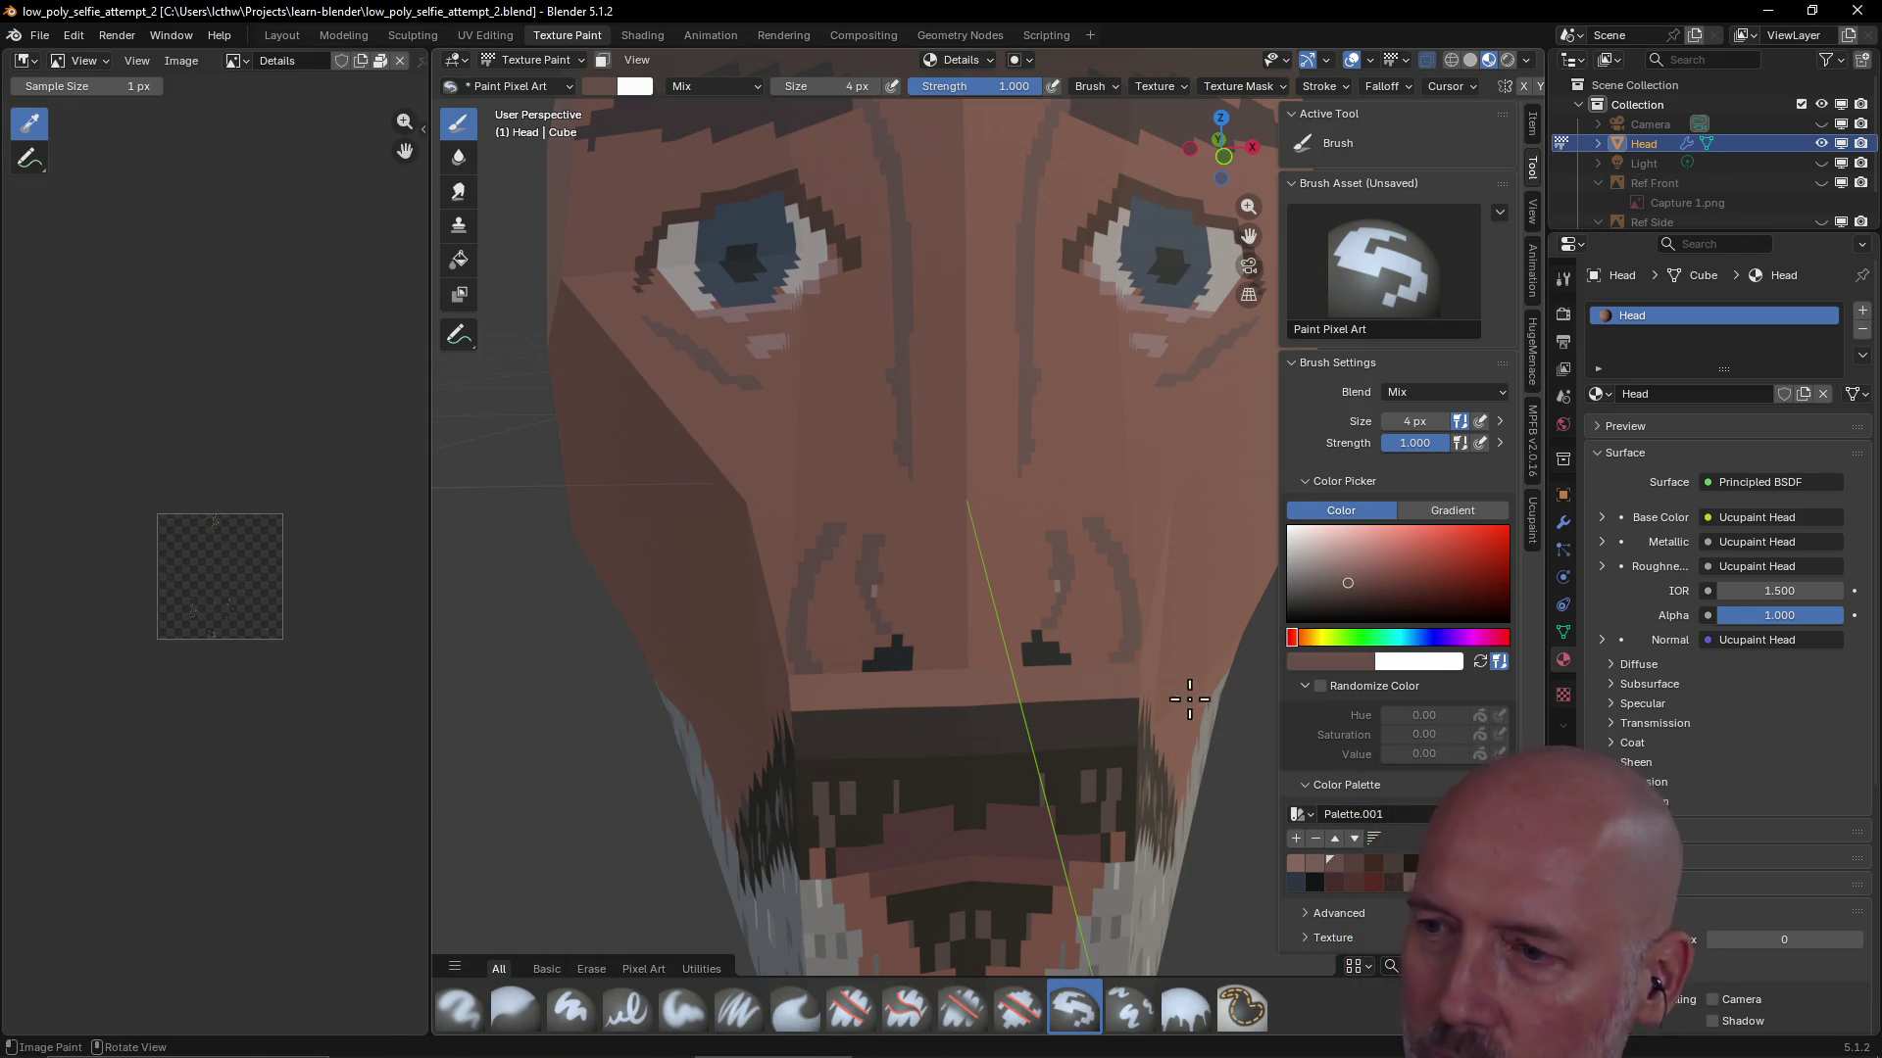
Paint the nostril with a more orange brown, check it from the front-left and save again
left_click(1432, 890)
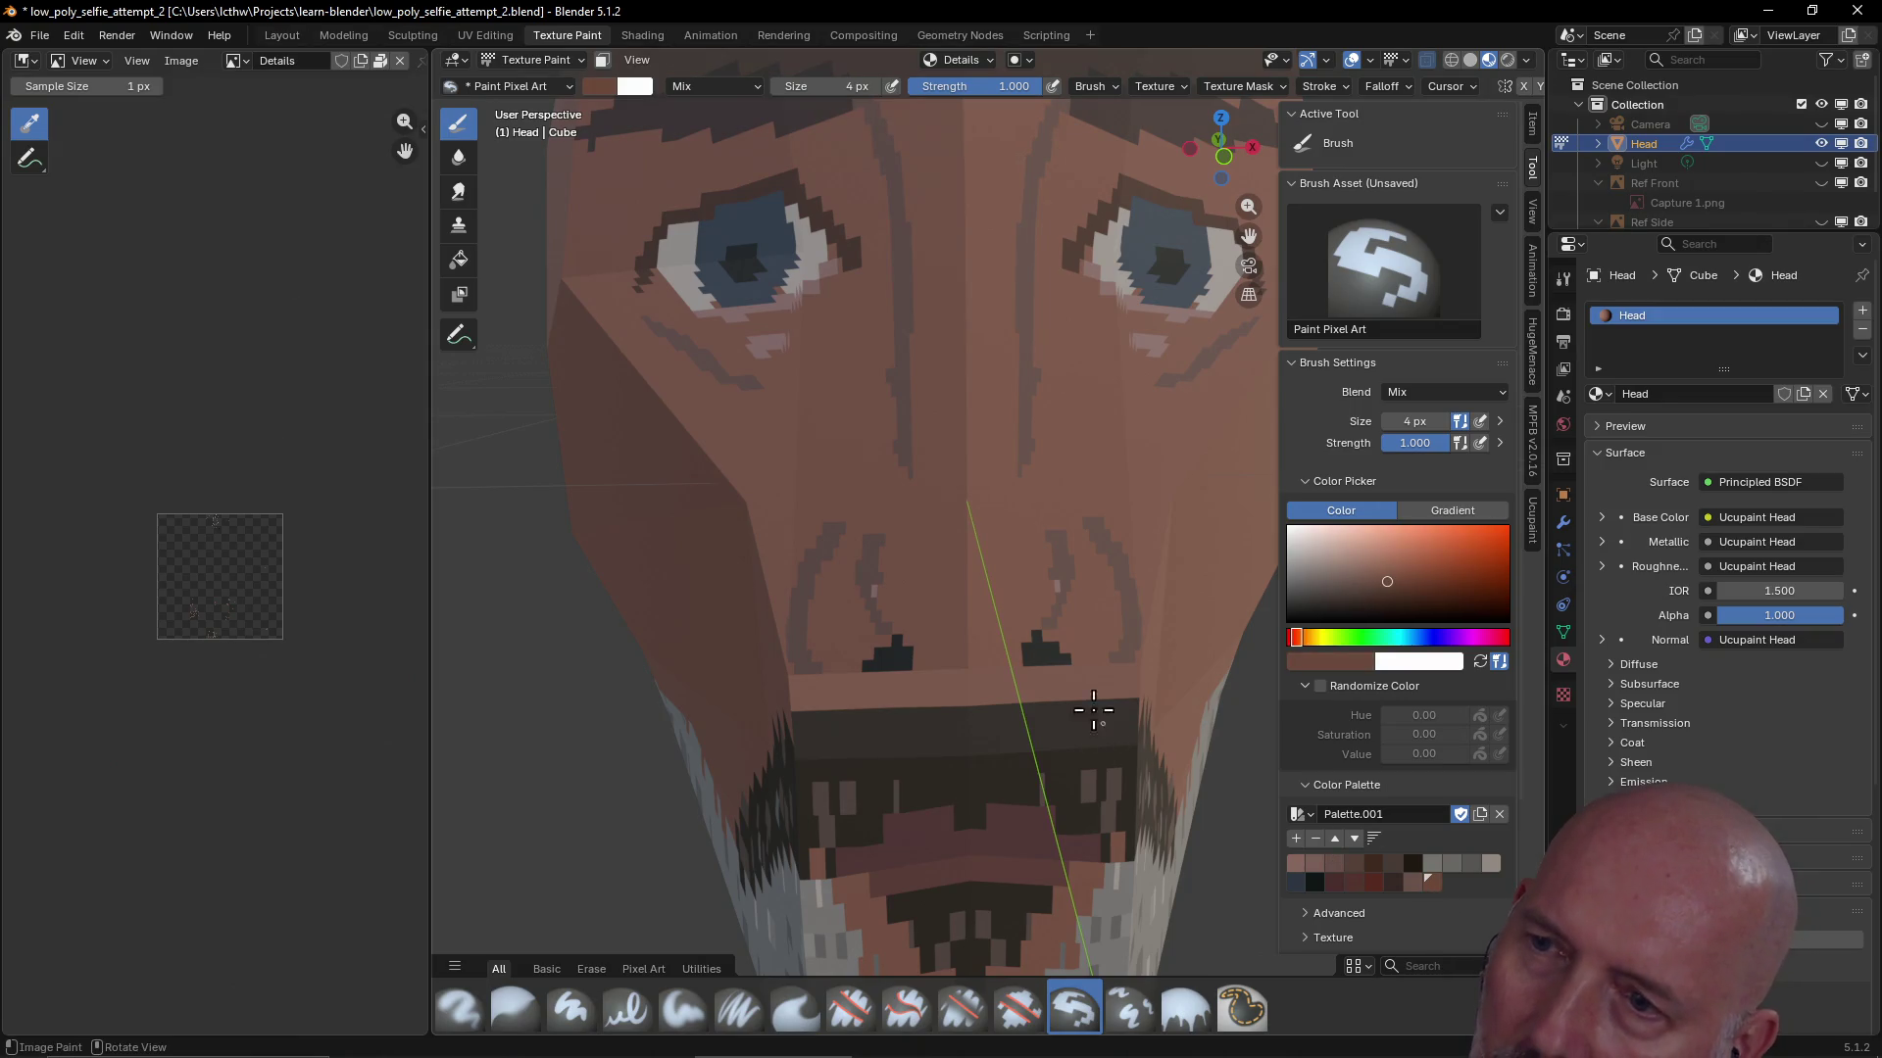
left_click_drag(1043, 632, 1045, 637)
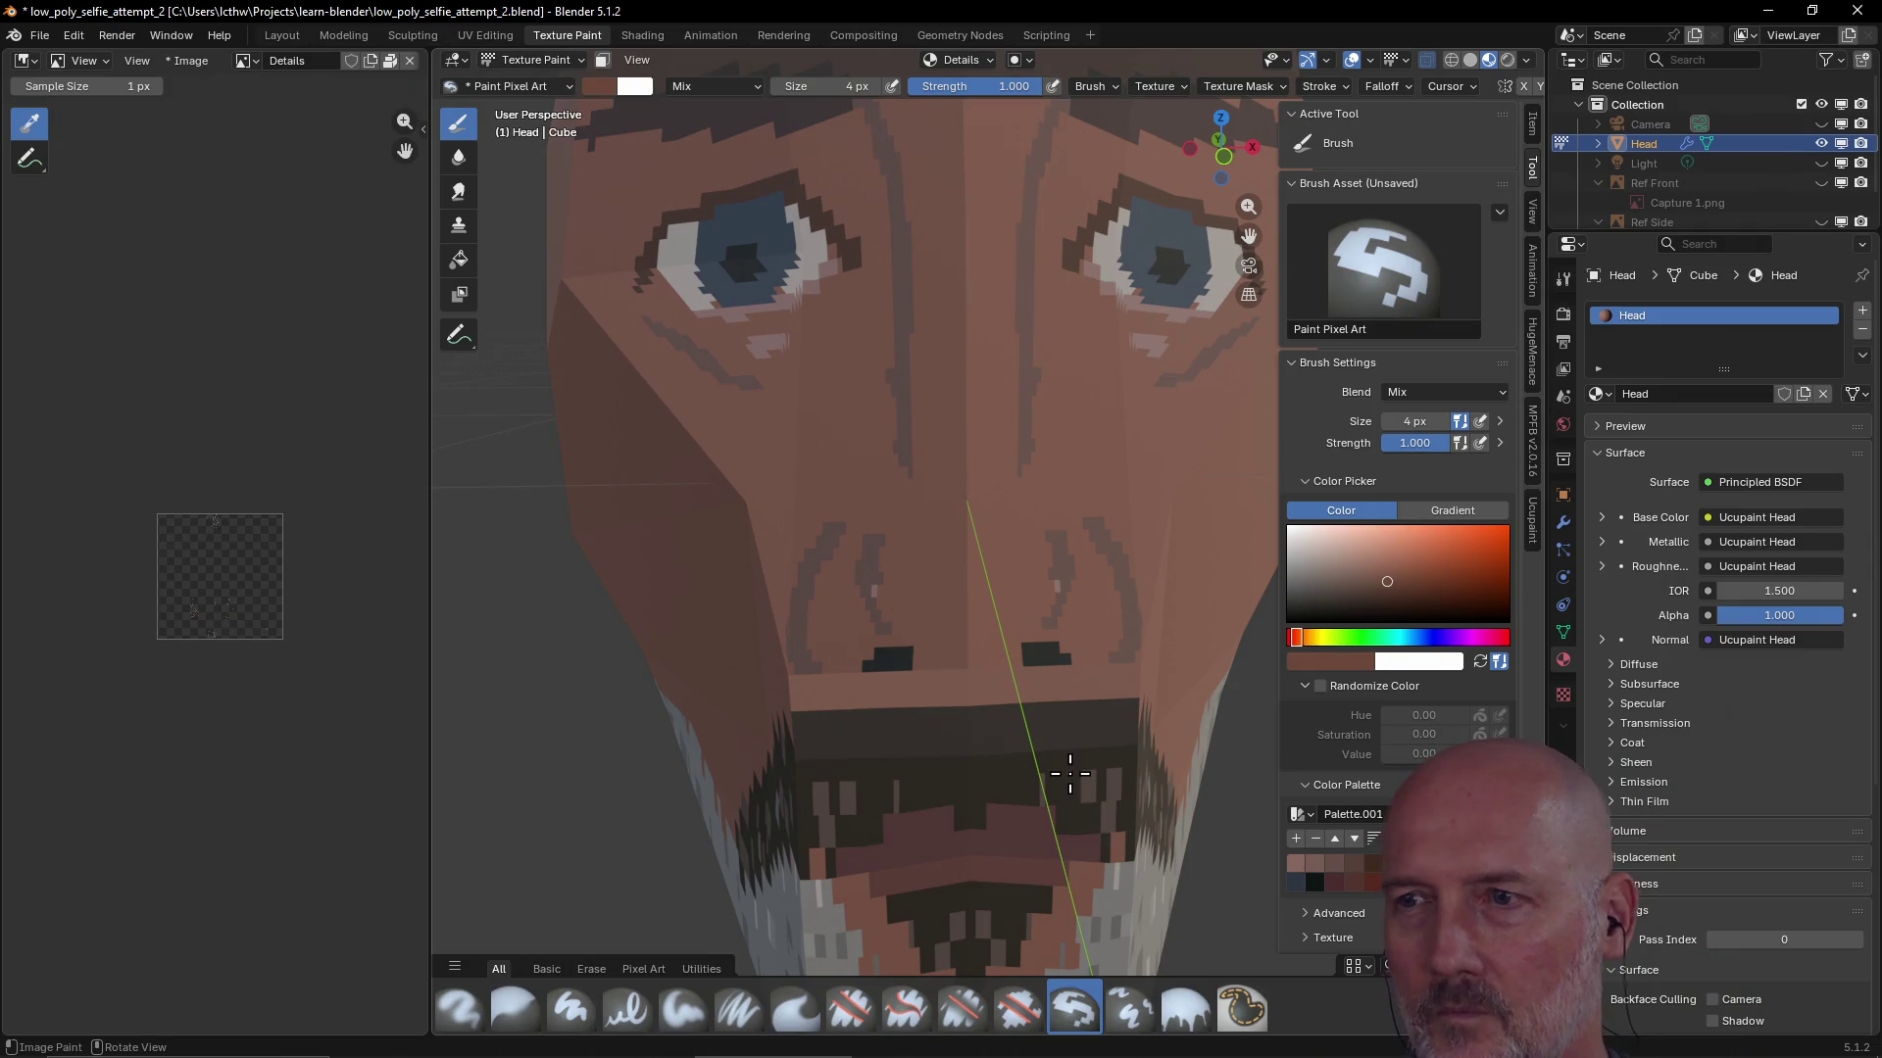
scroll(1068, 775, "down", 3)
scroll(953, 739, "down", 2)
mouse_move(950, 735)
middle_mouse_down()
mouse_move(975, 660)
mouse_move(1057, 616)
mouse_move(1007, 634)
mouse_move(1019, 612)
middle_mouse_up()
scroll(1057, 617, "down", 3)
scroll(1062, 618, "down", 2)
scroll(1019, 613, "up", 5)
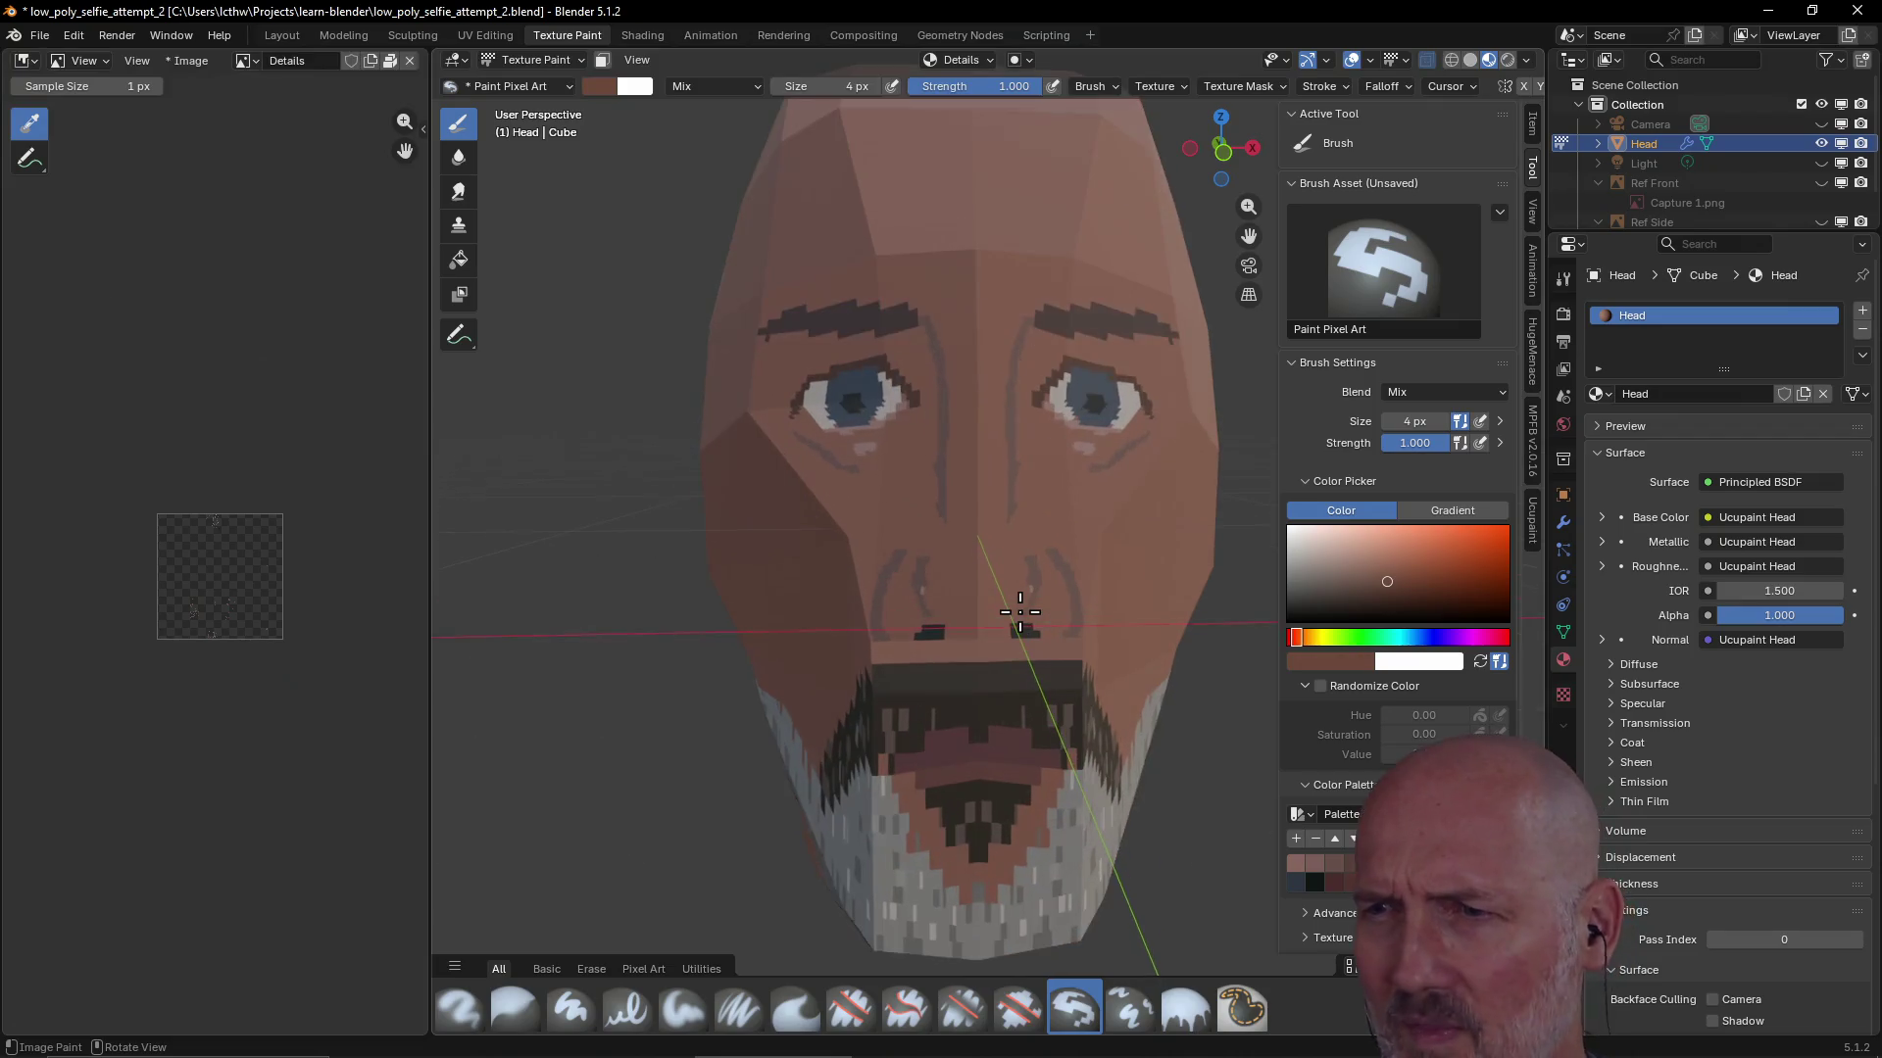
scroll(1019, 612, "down", 3)
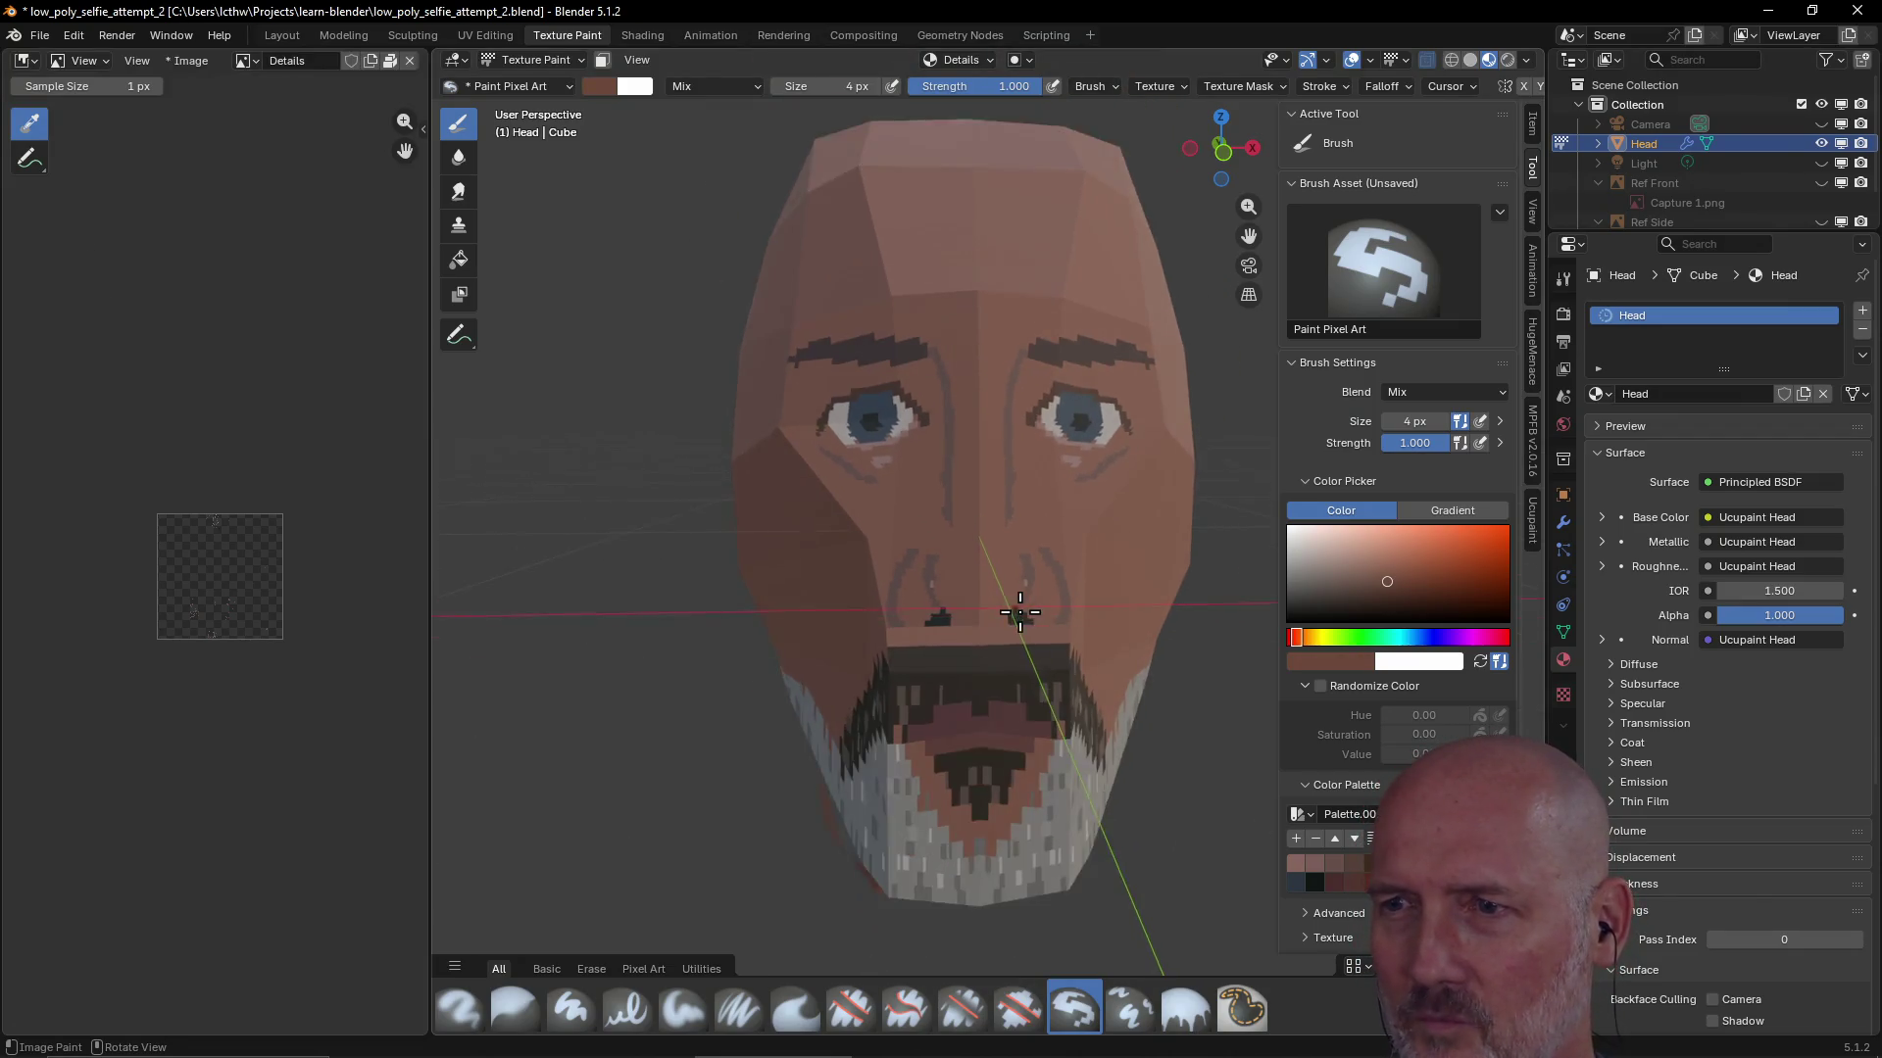
scroll(1019, 612, "down", 2)
mouse_move(1019, 611)
middle_mouse_down()
mouse_move(979, 633)
mouse_move(1072, 621)
mouse_move(1027, 617)
middle_mouse_up()
scroll(995, 629, "up", 2)
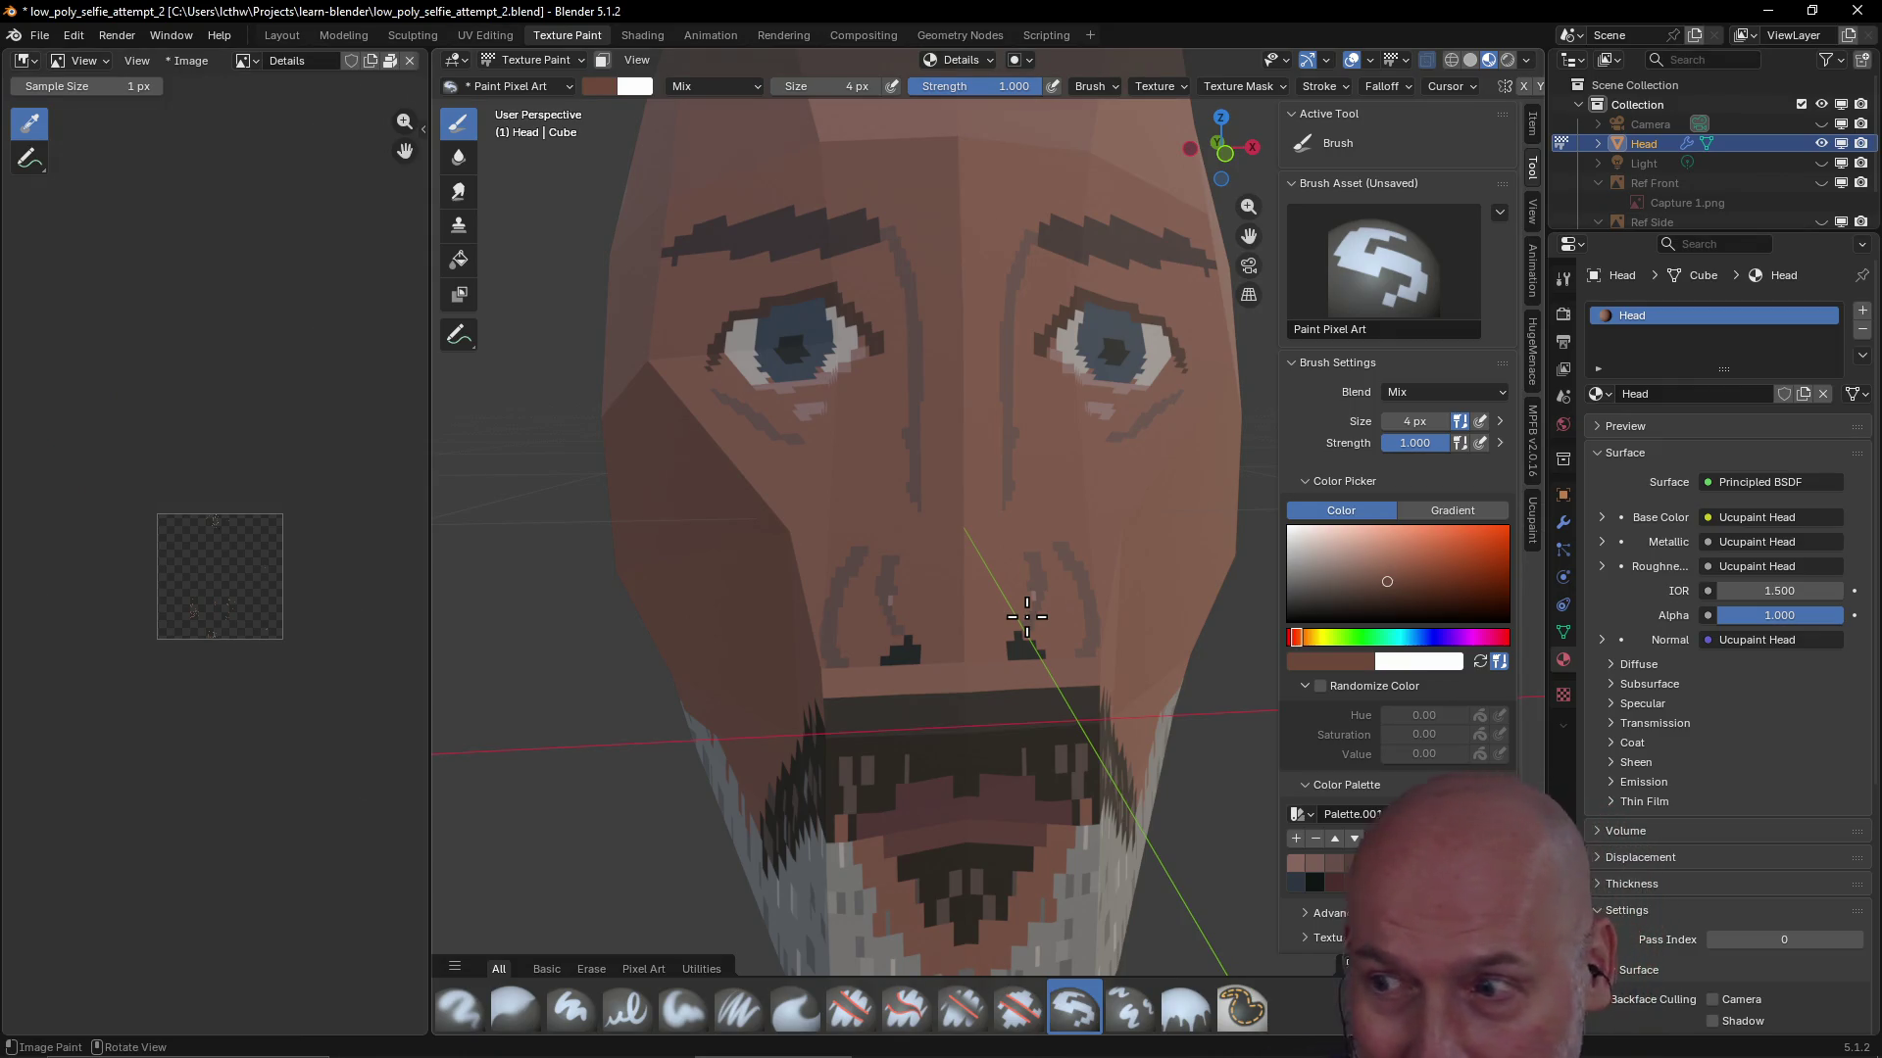
scroll(1026, 617, "down", 3)
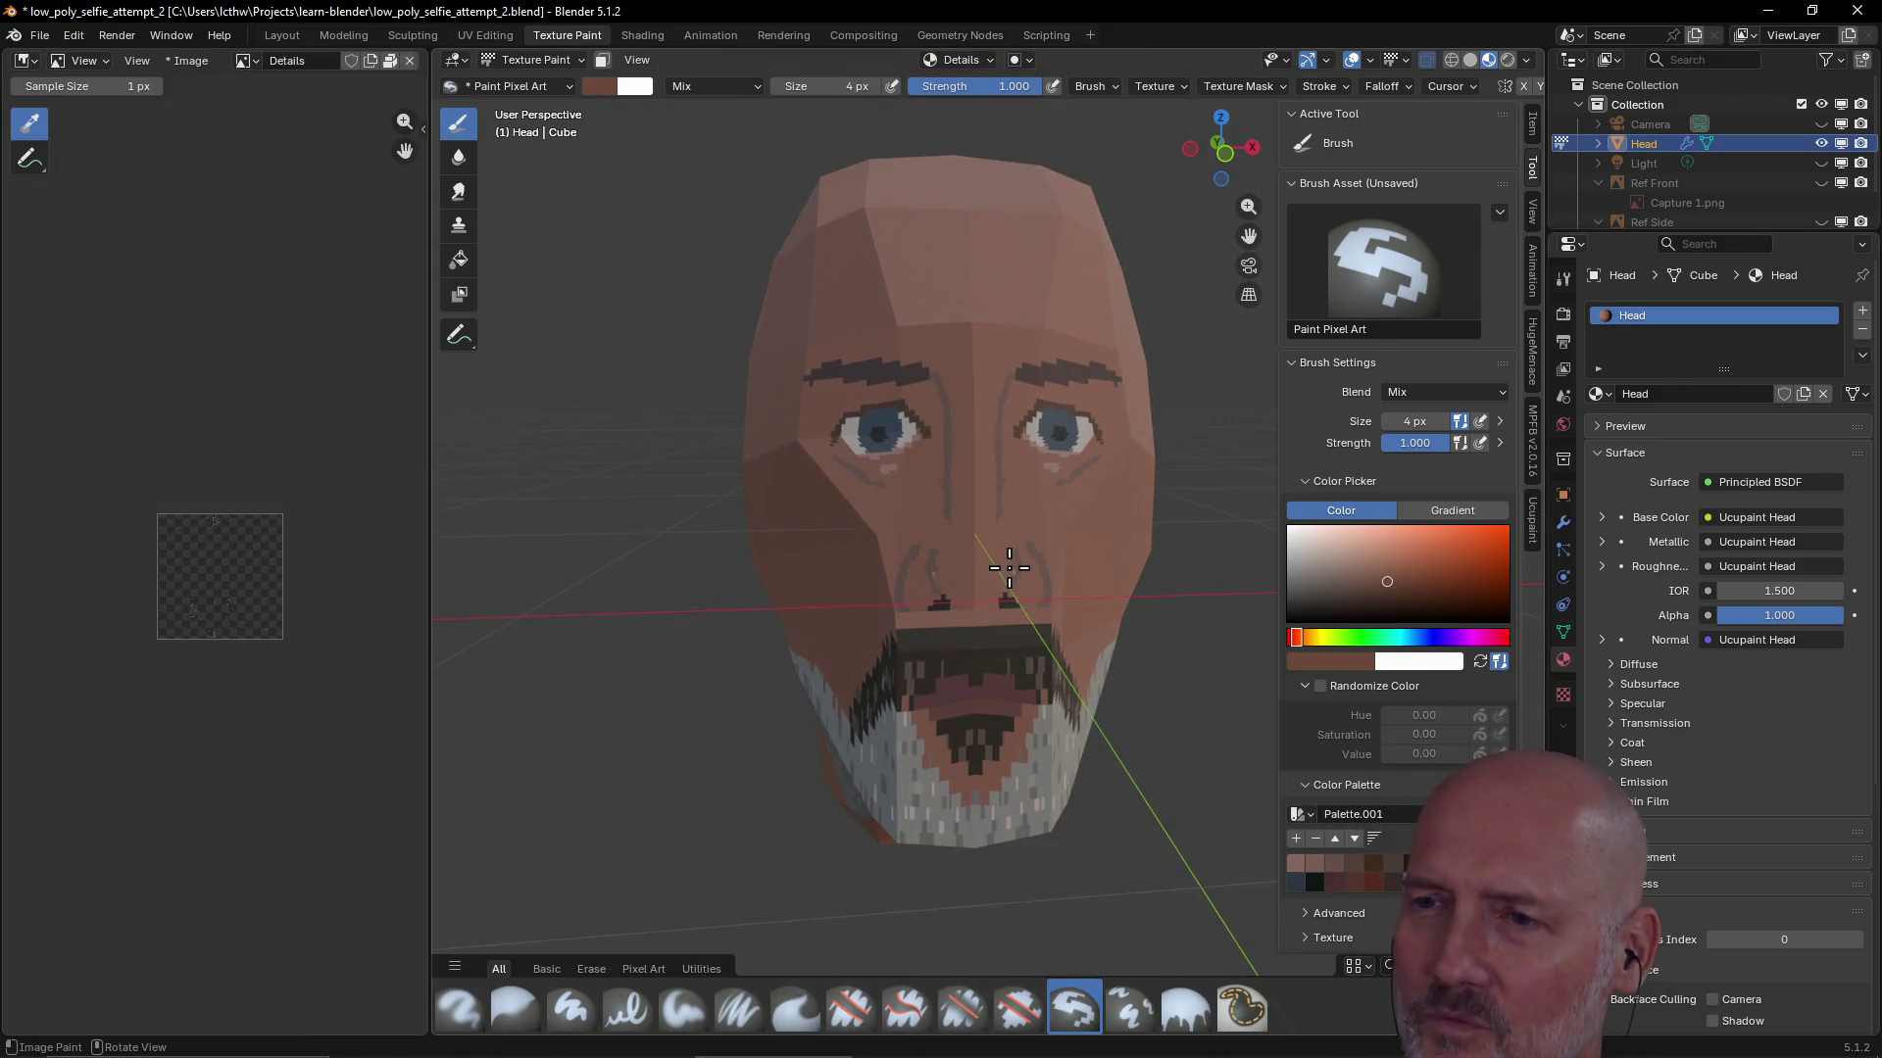
key("ctrl+s")
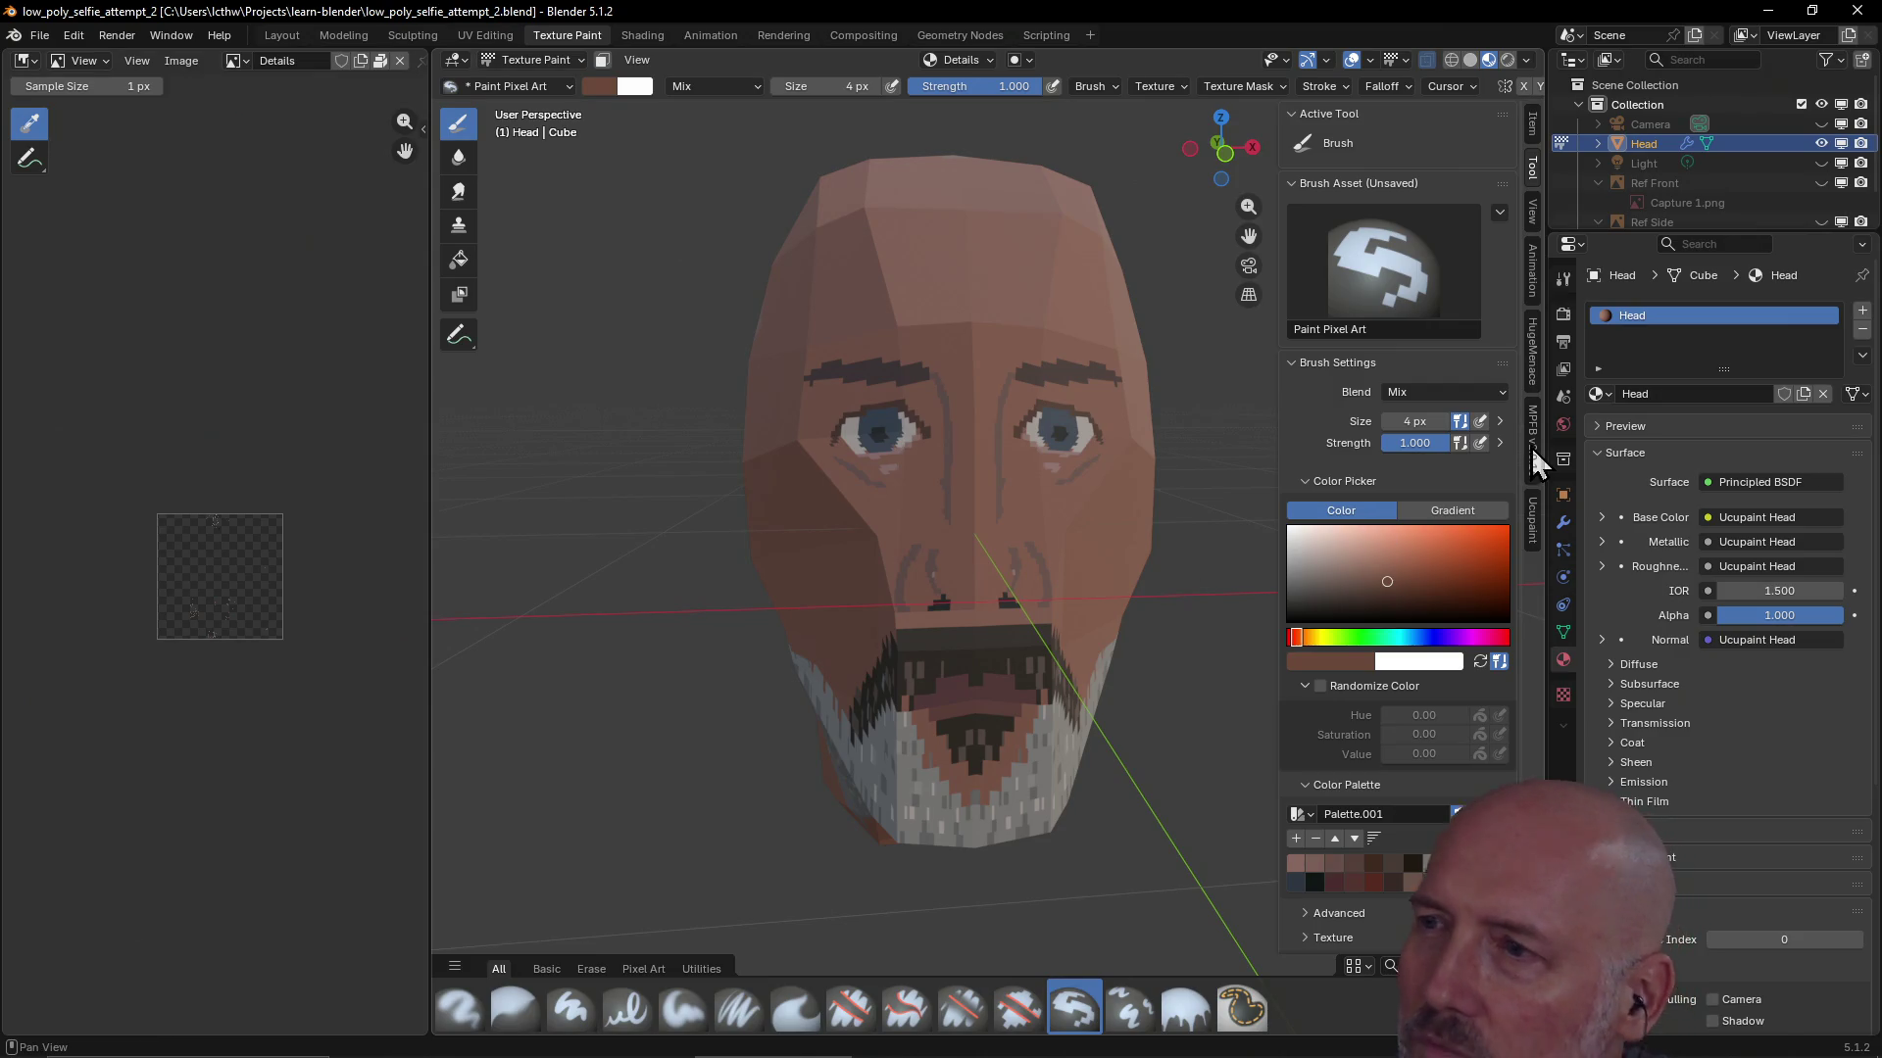
left_click(1533, 522)
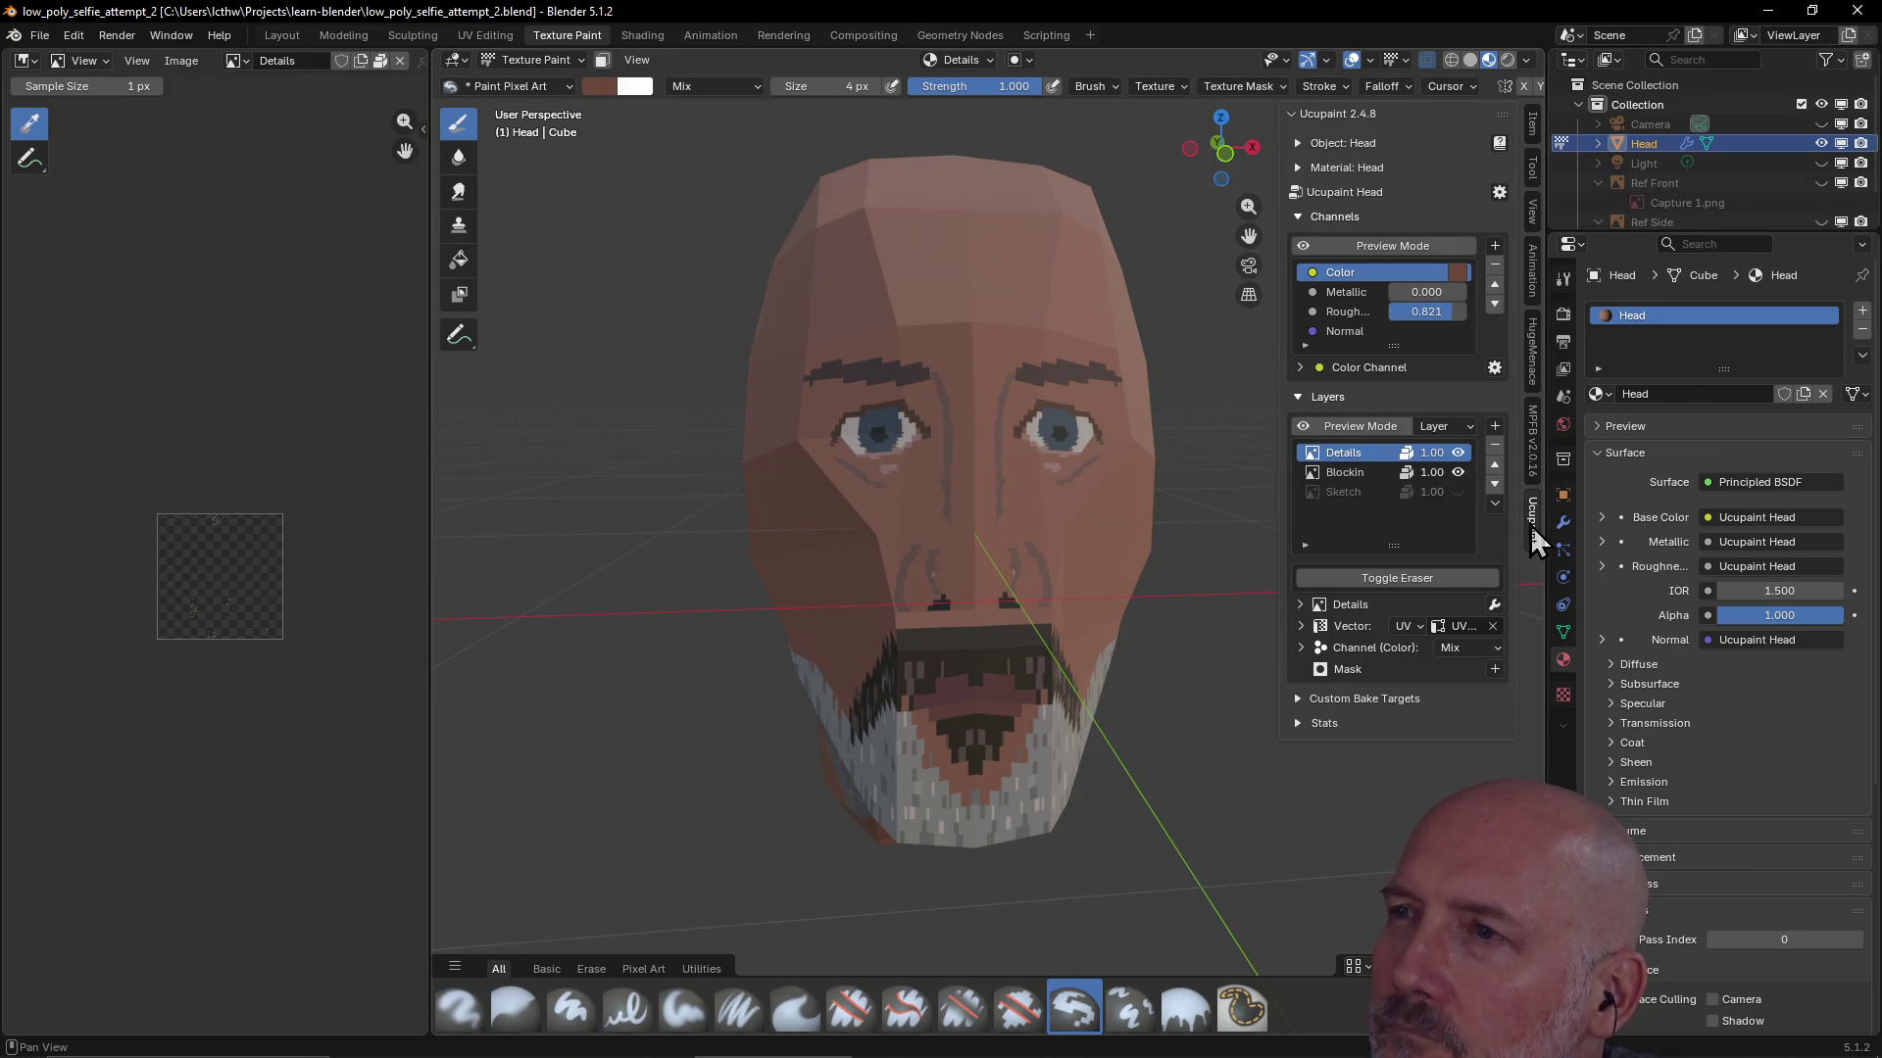
Toggle Ucupaint Preview Mode on, off and on to compare the flat Color channel with shaded view
left_click(1388, 253)
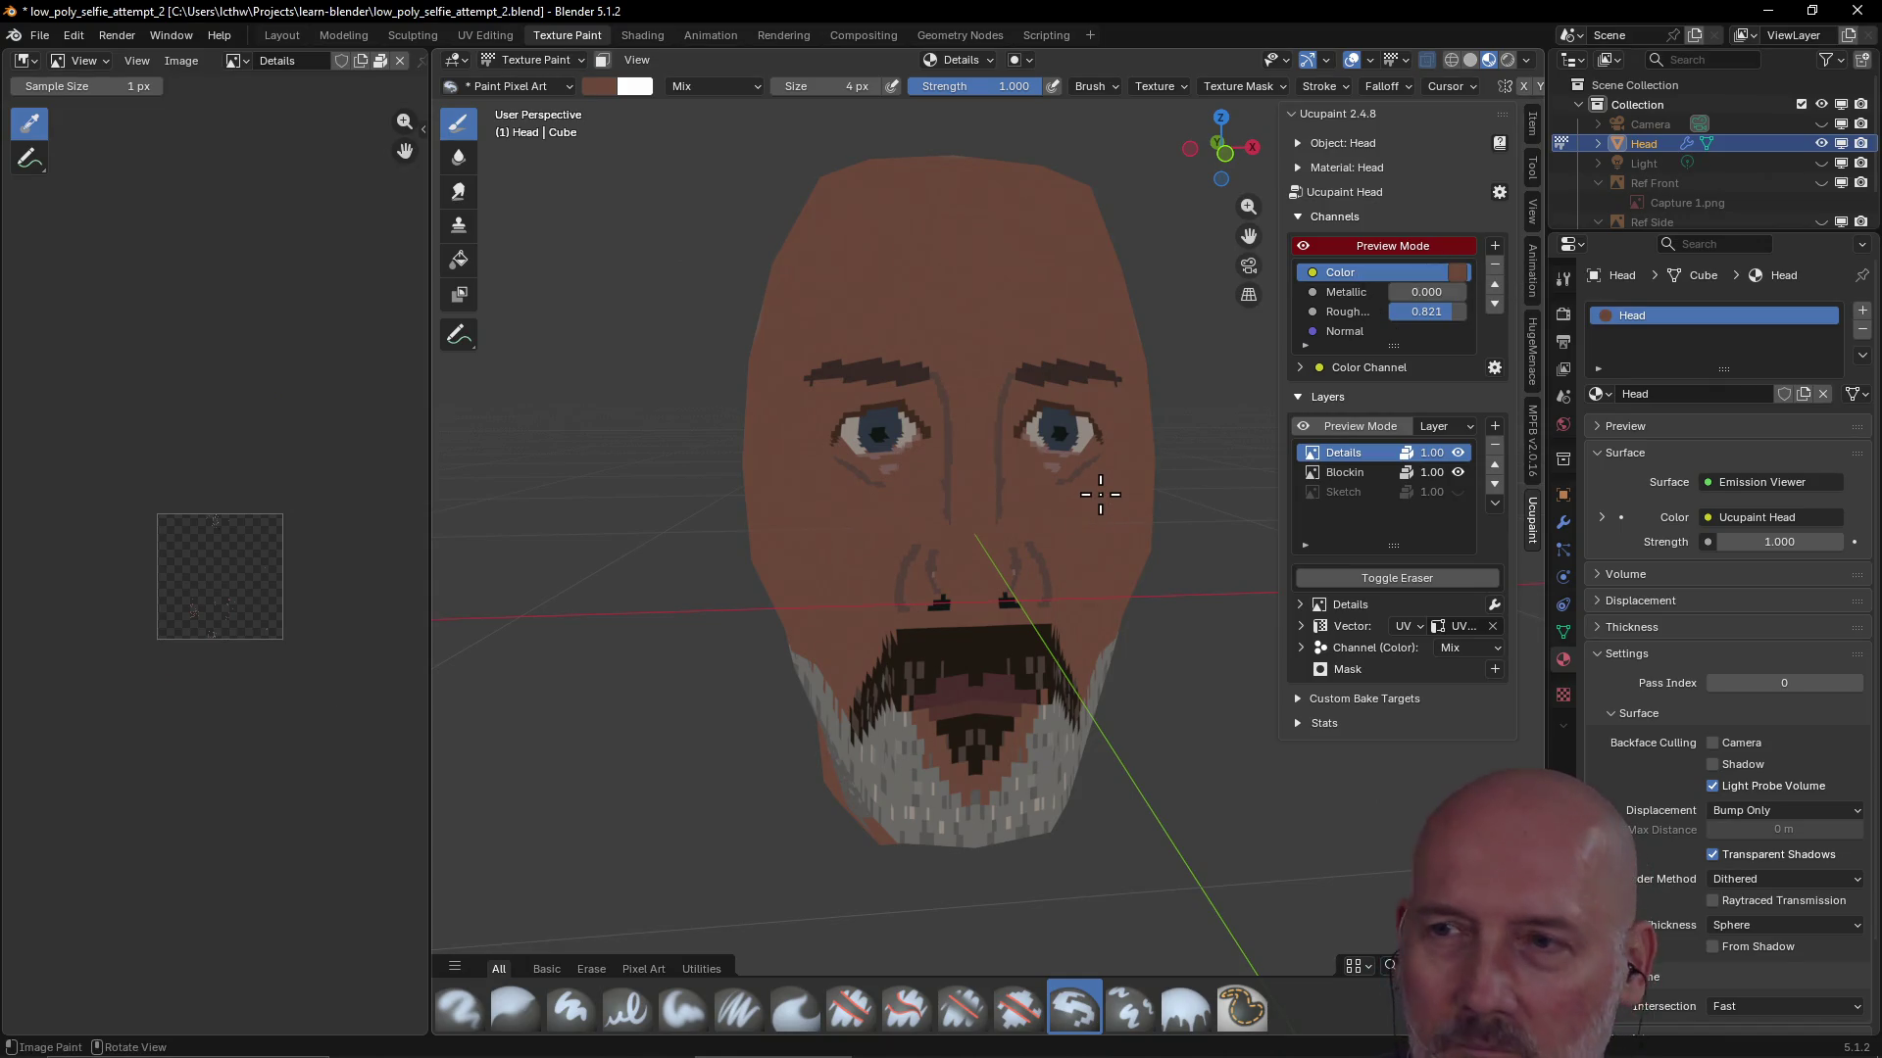
mouse_move(1100, 494)
middle_mouse_down()
mouse_move(1181, 495)
mouse_move(925, 559)
mouse_move(898, 462)
mouse_move(826, 430)
mouse_move(849, 401)
mouse_move(884, 474)
mouse_move(877, 294)
mouse_move(965, 281)
mouse_move(693, 338)
mouse_move(649, 401)
mouse_move(690, 391)
mouse_move(685, 420)
mouse_move(869, 421)
mouse_move(672, 420)
mouse_move(916, 413)
mouse_move(759, 393)
mouse_move(862, 358)
mouse_move(1185, 312)
middle_mouse_up()
scroll(1181, 496, "down", 3)
scroll(899, 463, "up", 2)
scroll(882, 449, "down", 2)
scroll(848, 400, "up", 3)
scroll(848, 401, "down", 3)
left_click(1351, 253)
mouse_move(1349, 253)
middle_mouse_down()
mouse_move(1127, 391)
mouse_move(1374, 266)
middle_mouse_up()
left_click(1374, 247)
mouse_move(1106, 358)
middle_mouse_down()
mouse_move(1100, 377)
mouse_move(1118, 362)
mouse_move(1048, 382)
mouse_move(1102, 357)
mouse_move(1051, 332)
mouse_move(1185, 316)
mouse_move(996, 366)
mouse_move(946, 421)
mouse_move(991, 407)
mouse_move(903, 407)
mouse_move(1100, 370)
mouse_move(1020, 377)
mouse_move(1078, 353)
middle_mouse_up()
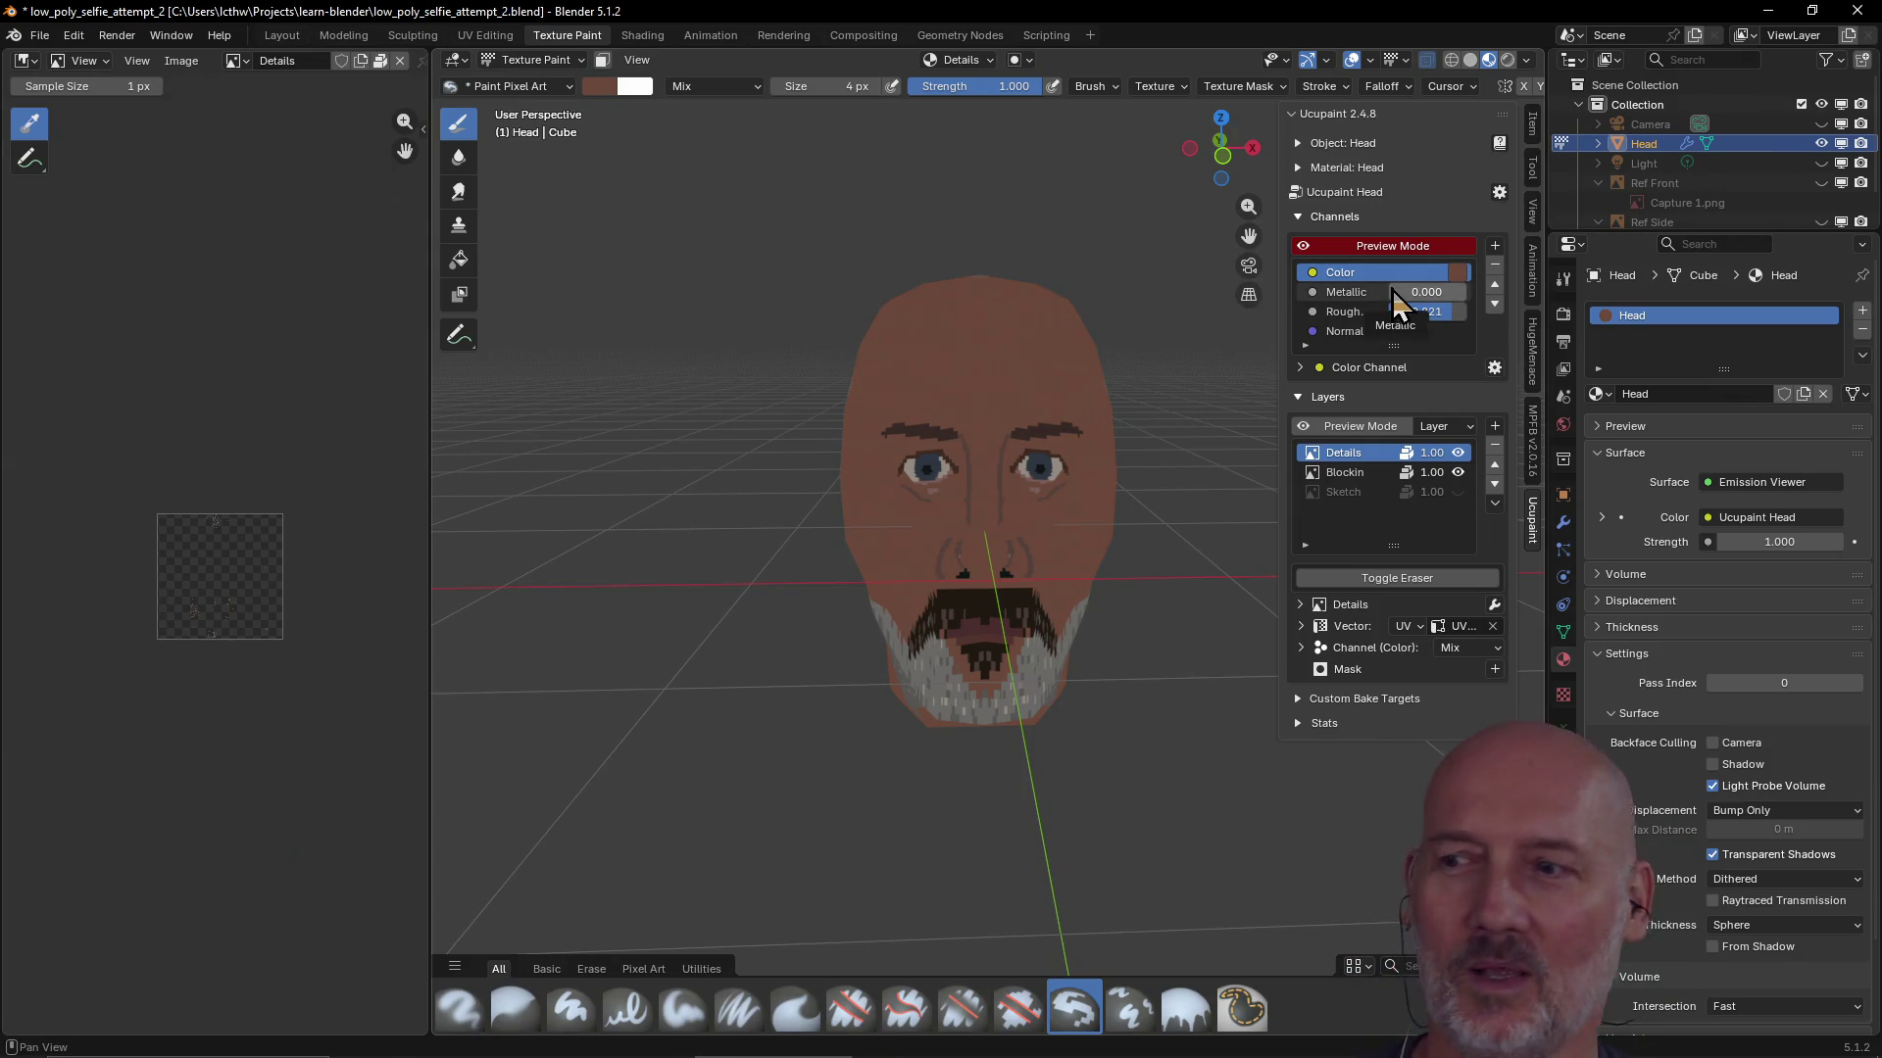
left_click(1461, 274)
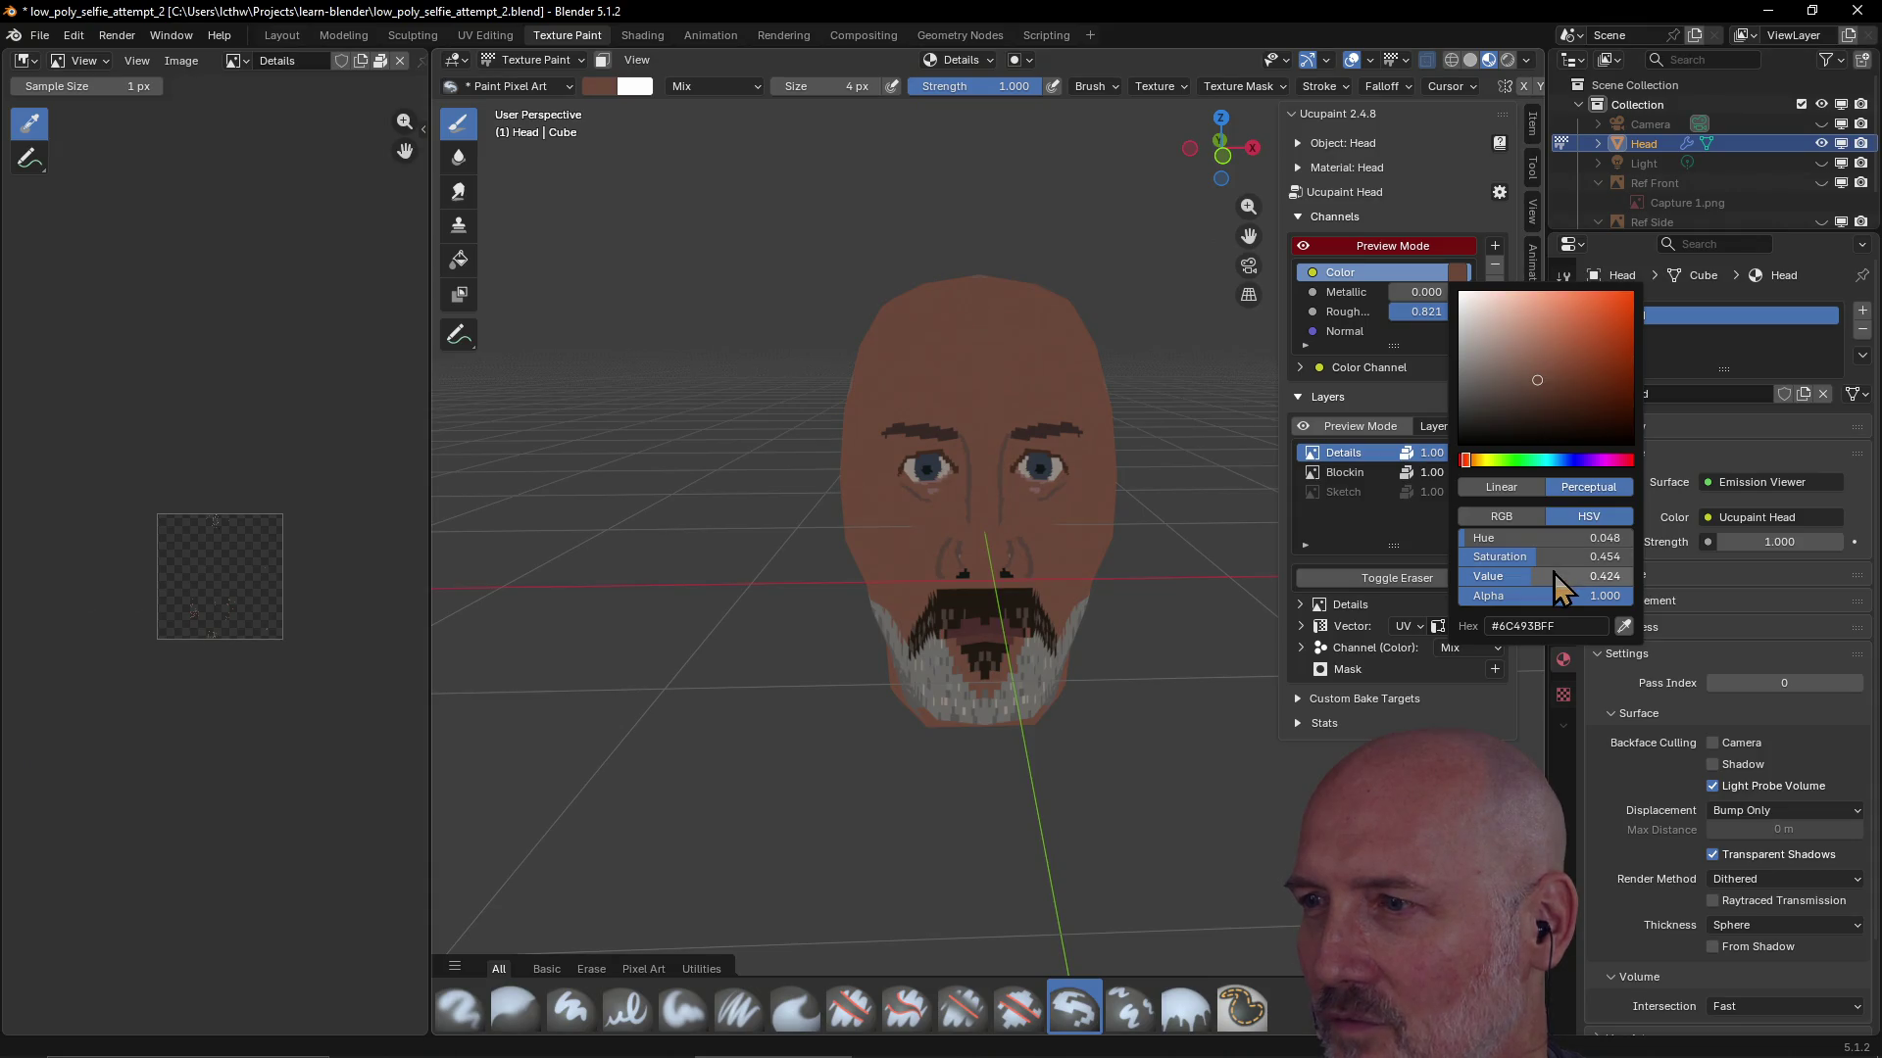
Raise the Color channel's HSV value to 0.546, adjust its hue and review from side and front
left_click_drag(1531, 580, 1530, 580)
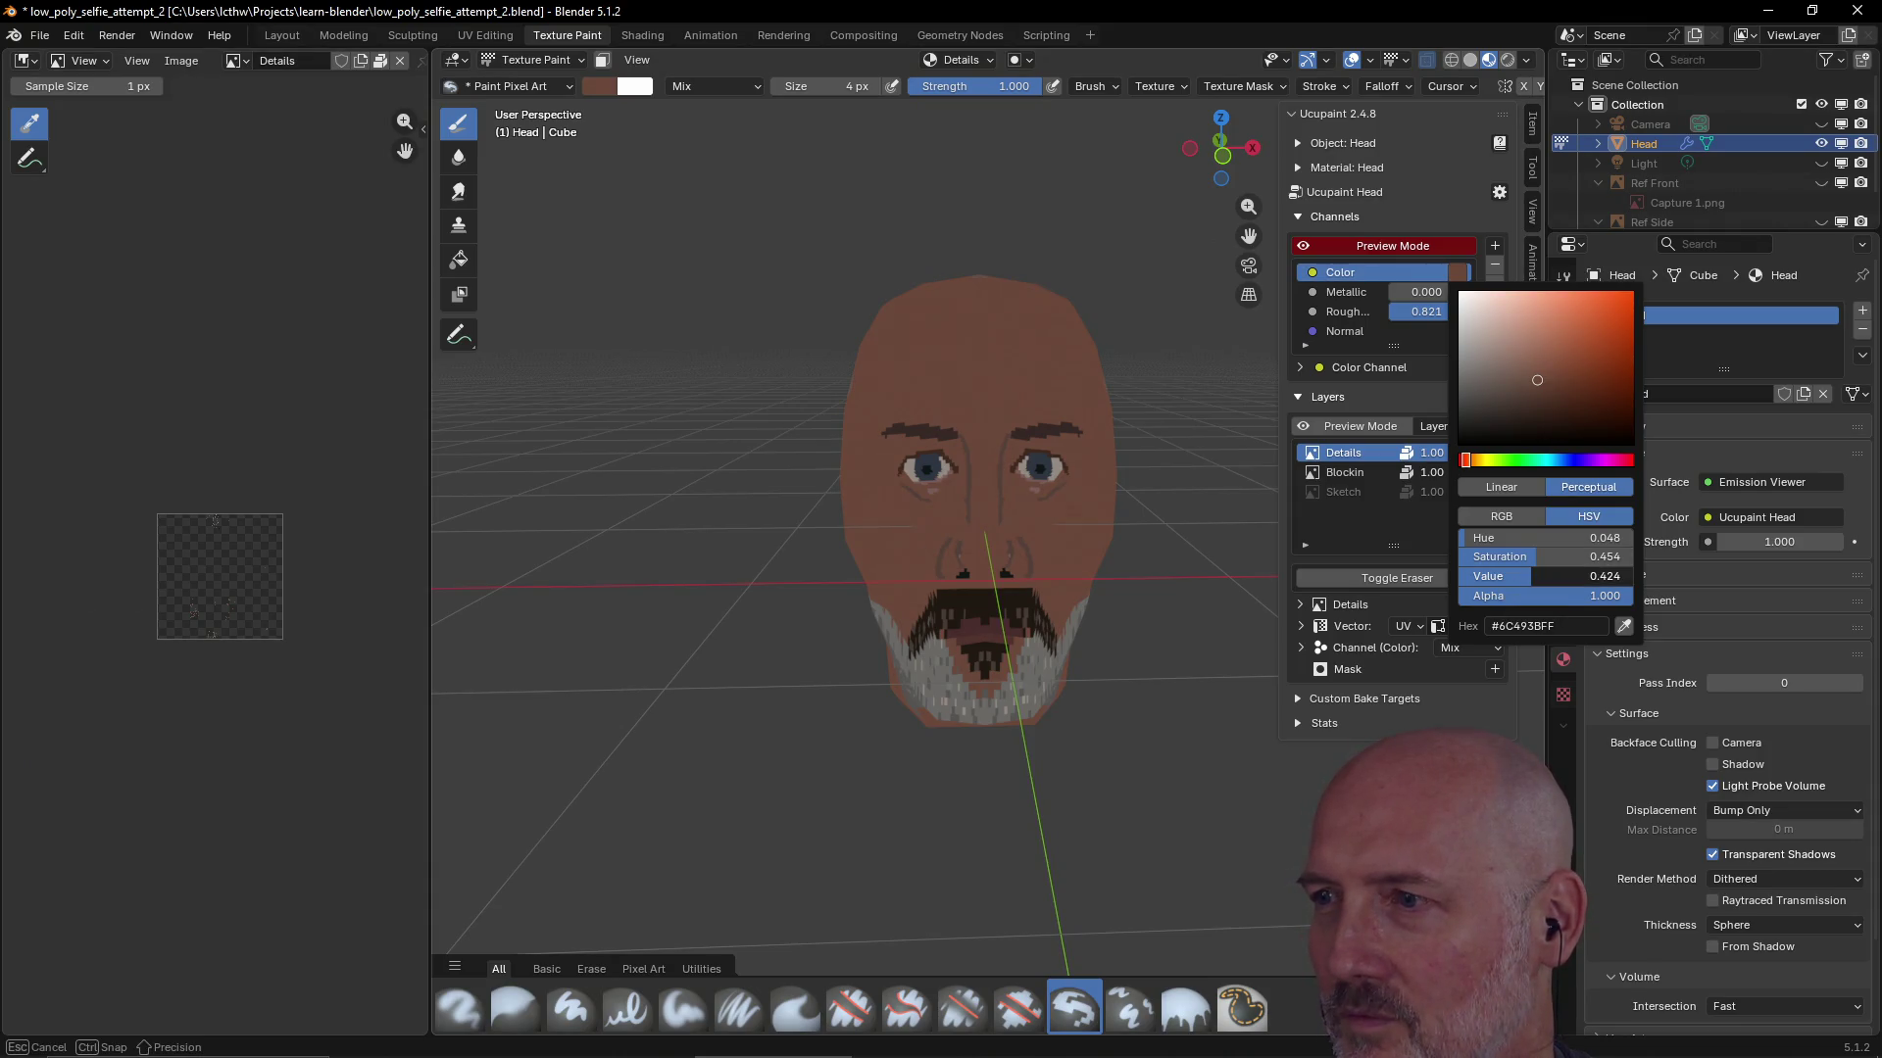
left_click_drag(1537, 380, 1536, 376)
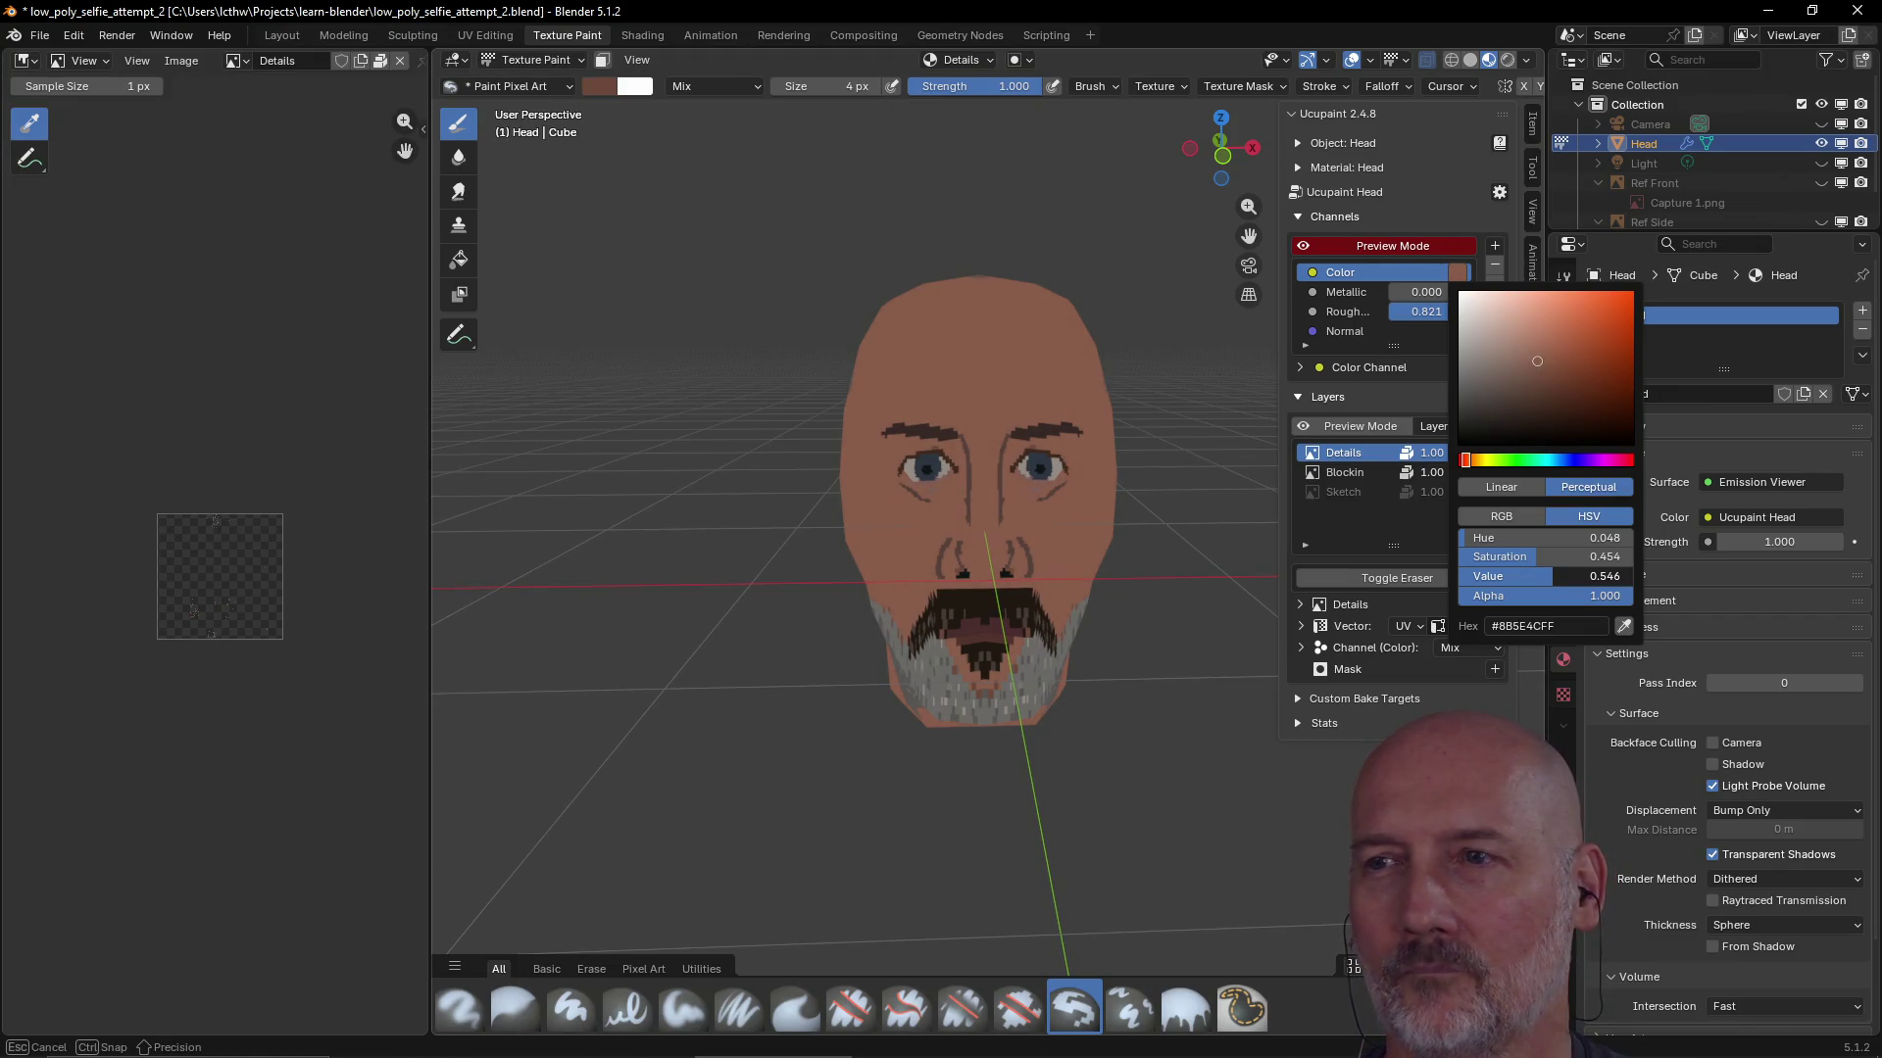
left_click_drag(1553, 580, 1553, 580)
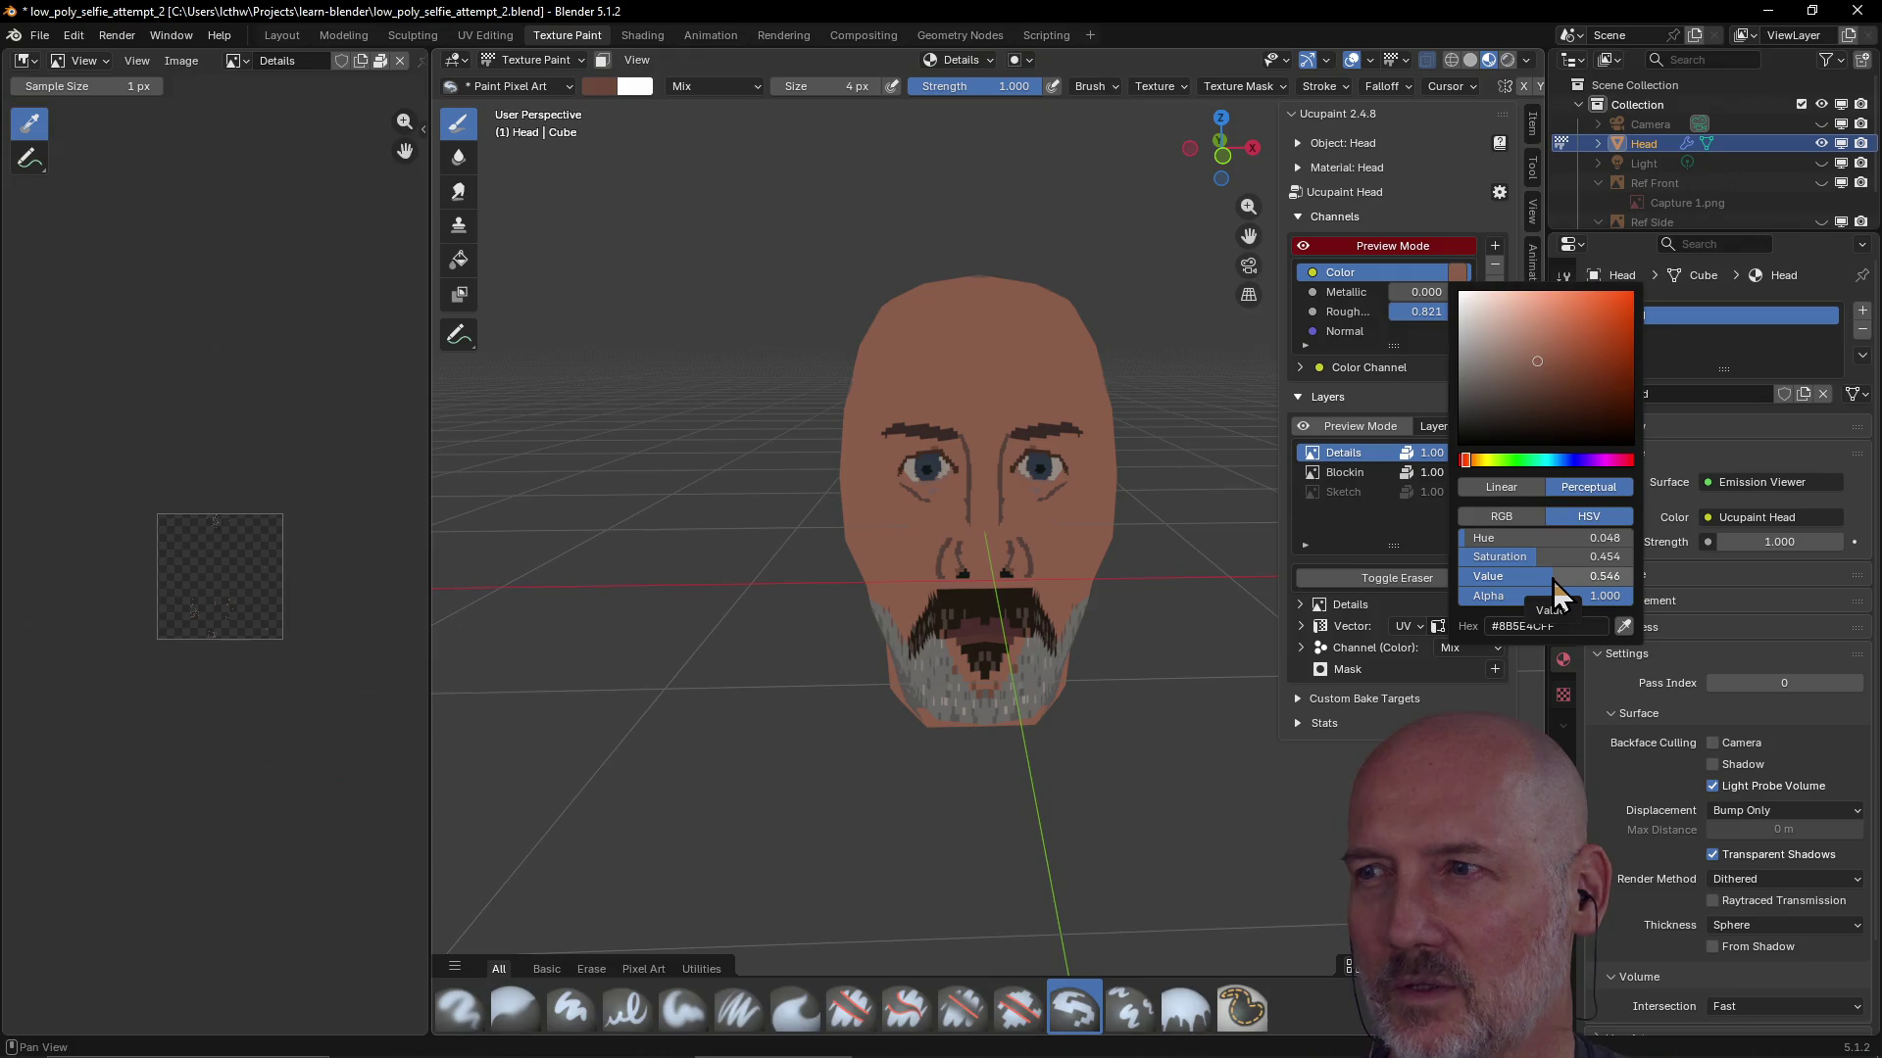
left_click_drag(1464, 539, 1515, 538)
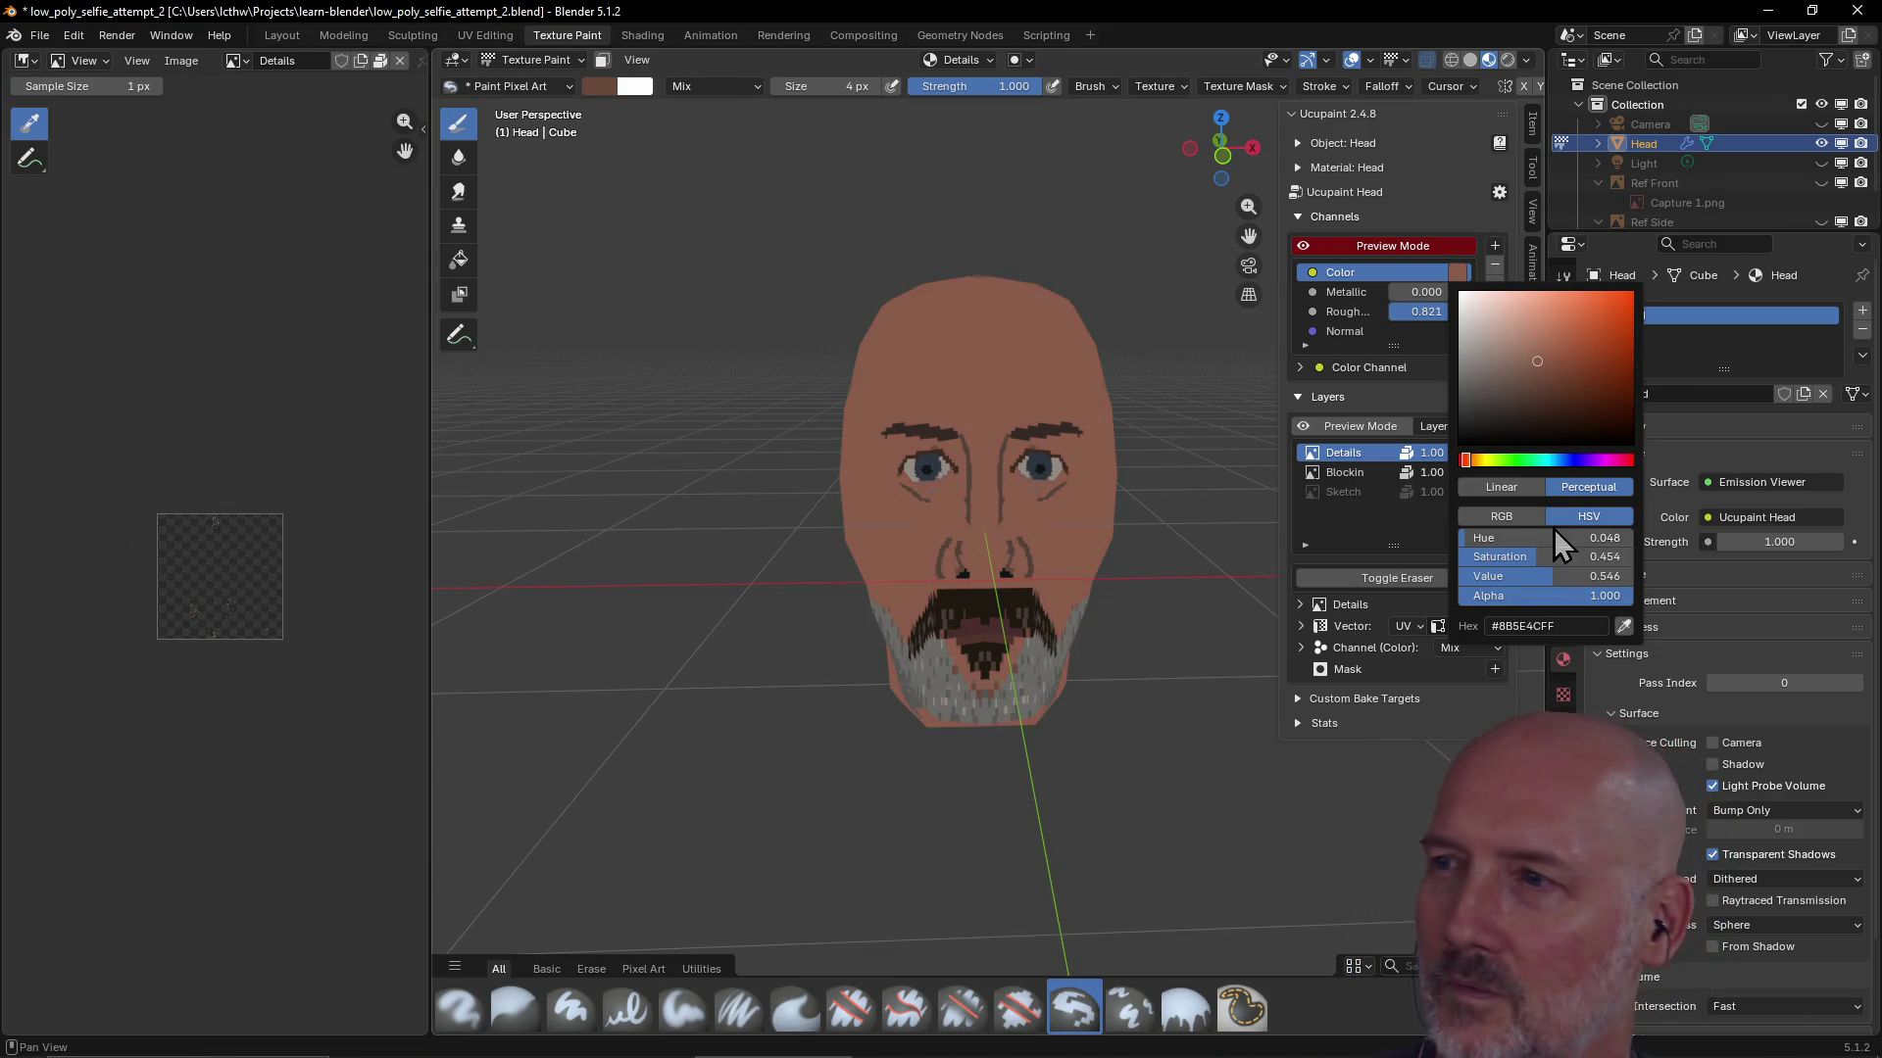
left_click(1610, 538)
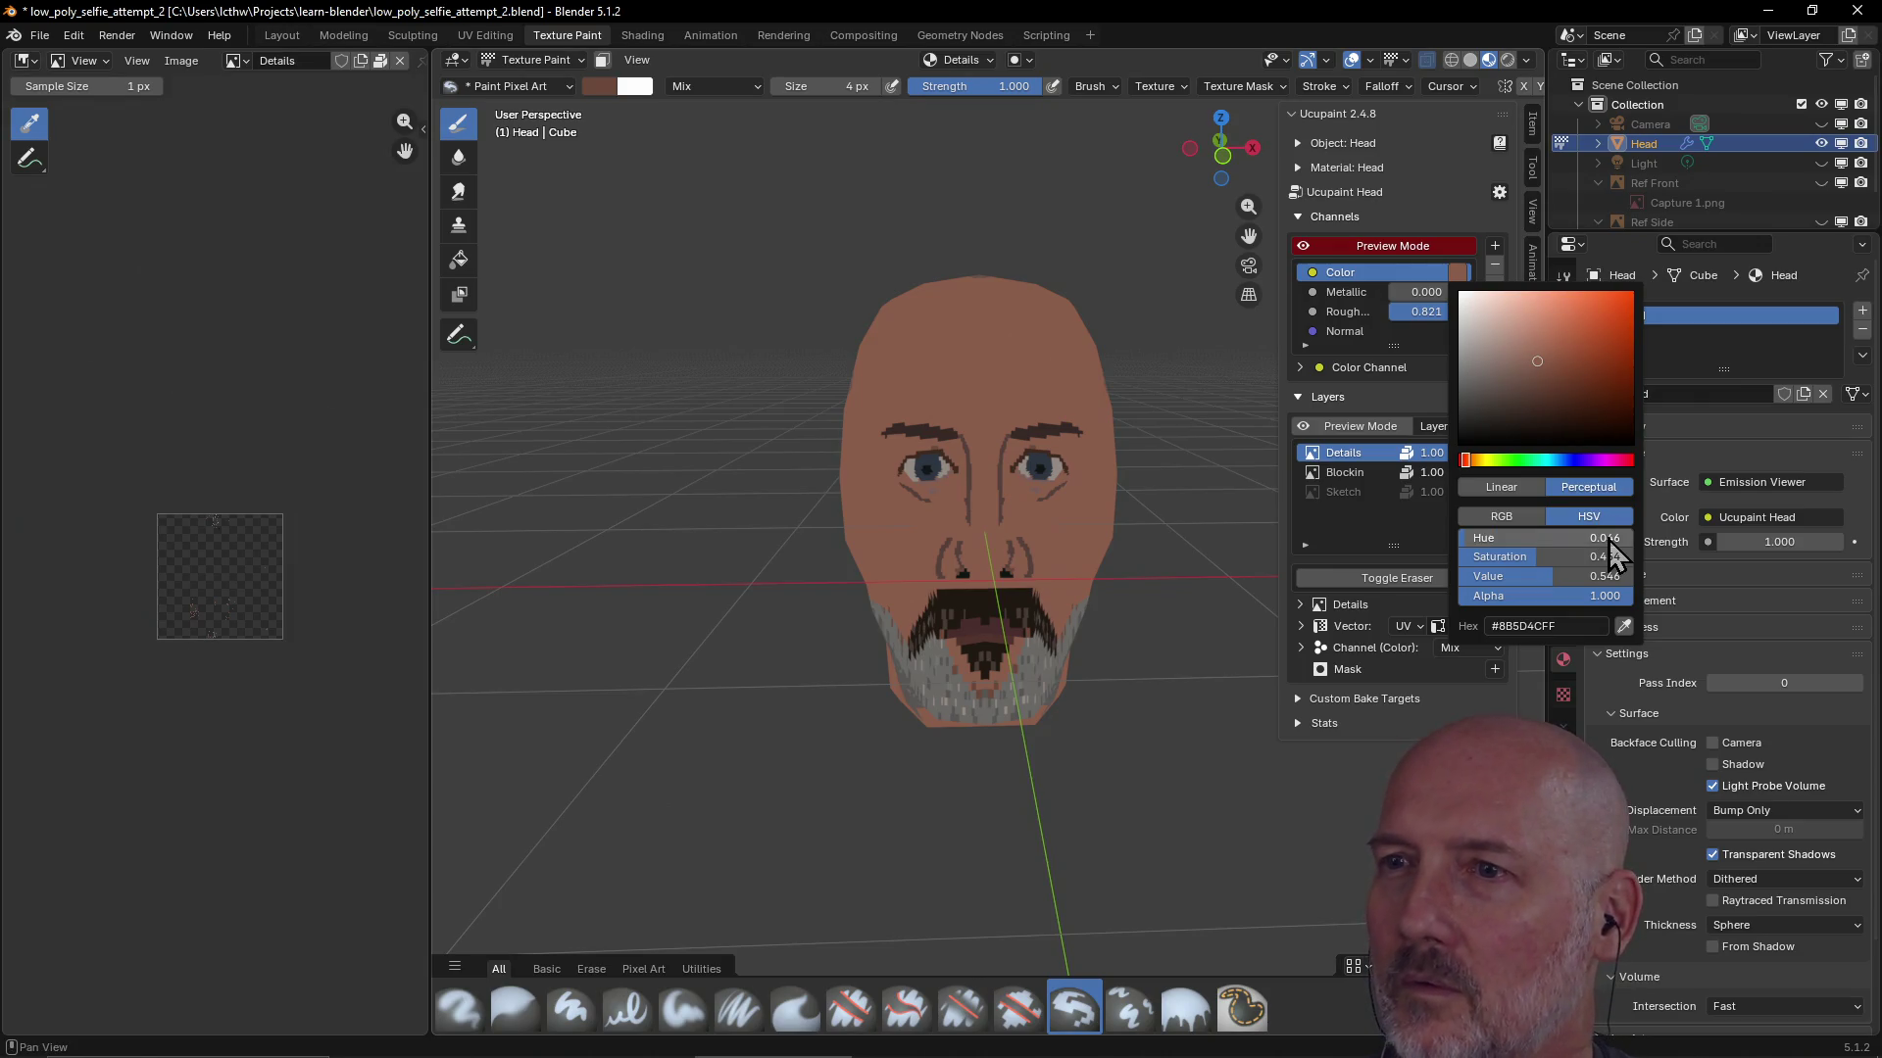
mouse_move(980, 507)
middle_mouse_down()
mouse_move(1024, 540)
mouse_move(1024, 459)
mouse_move(970, 447)
middle_mouse_up()
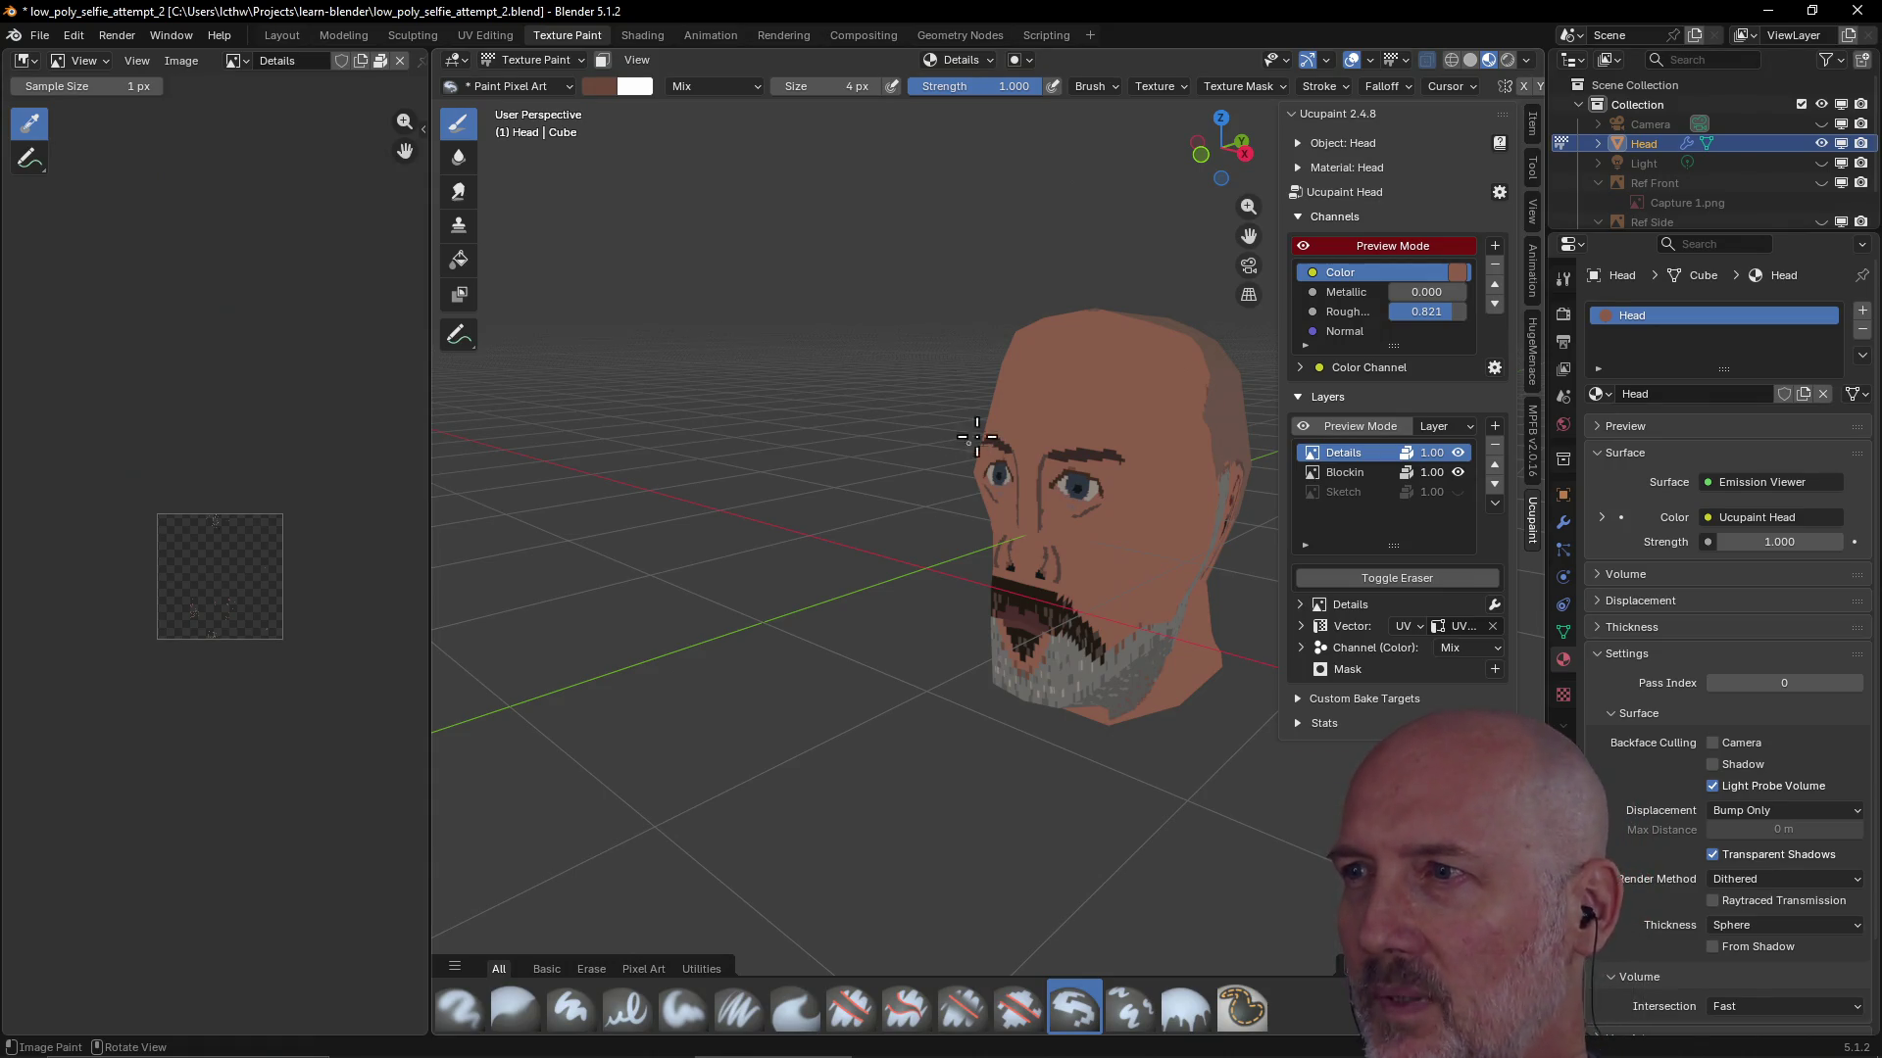
mouse_move(1207, 354)
middle_mouse_down()
mouse_move(1143, 427)
mouse_move(999, 412)
mouse_move(1205, 432)
middle_mouse_up()
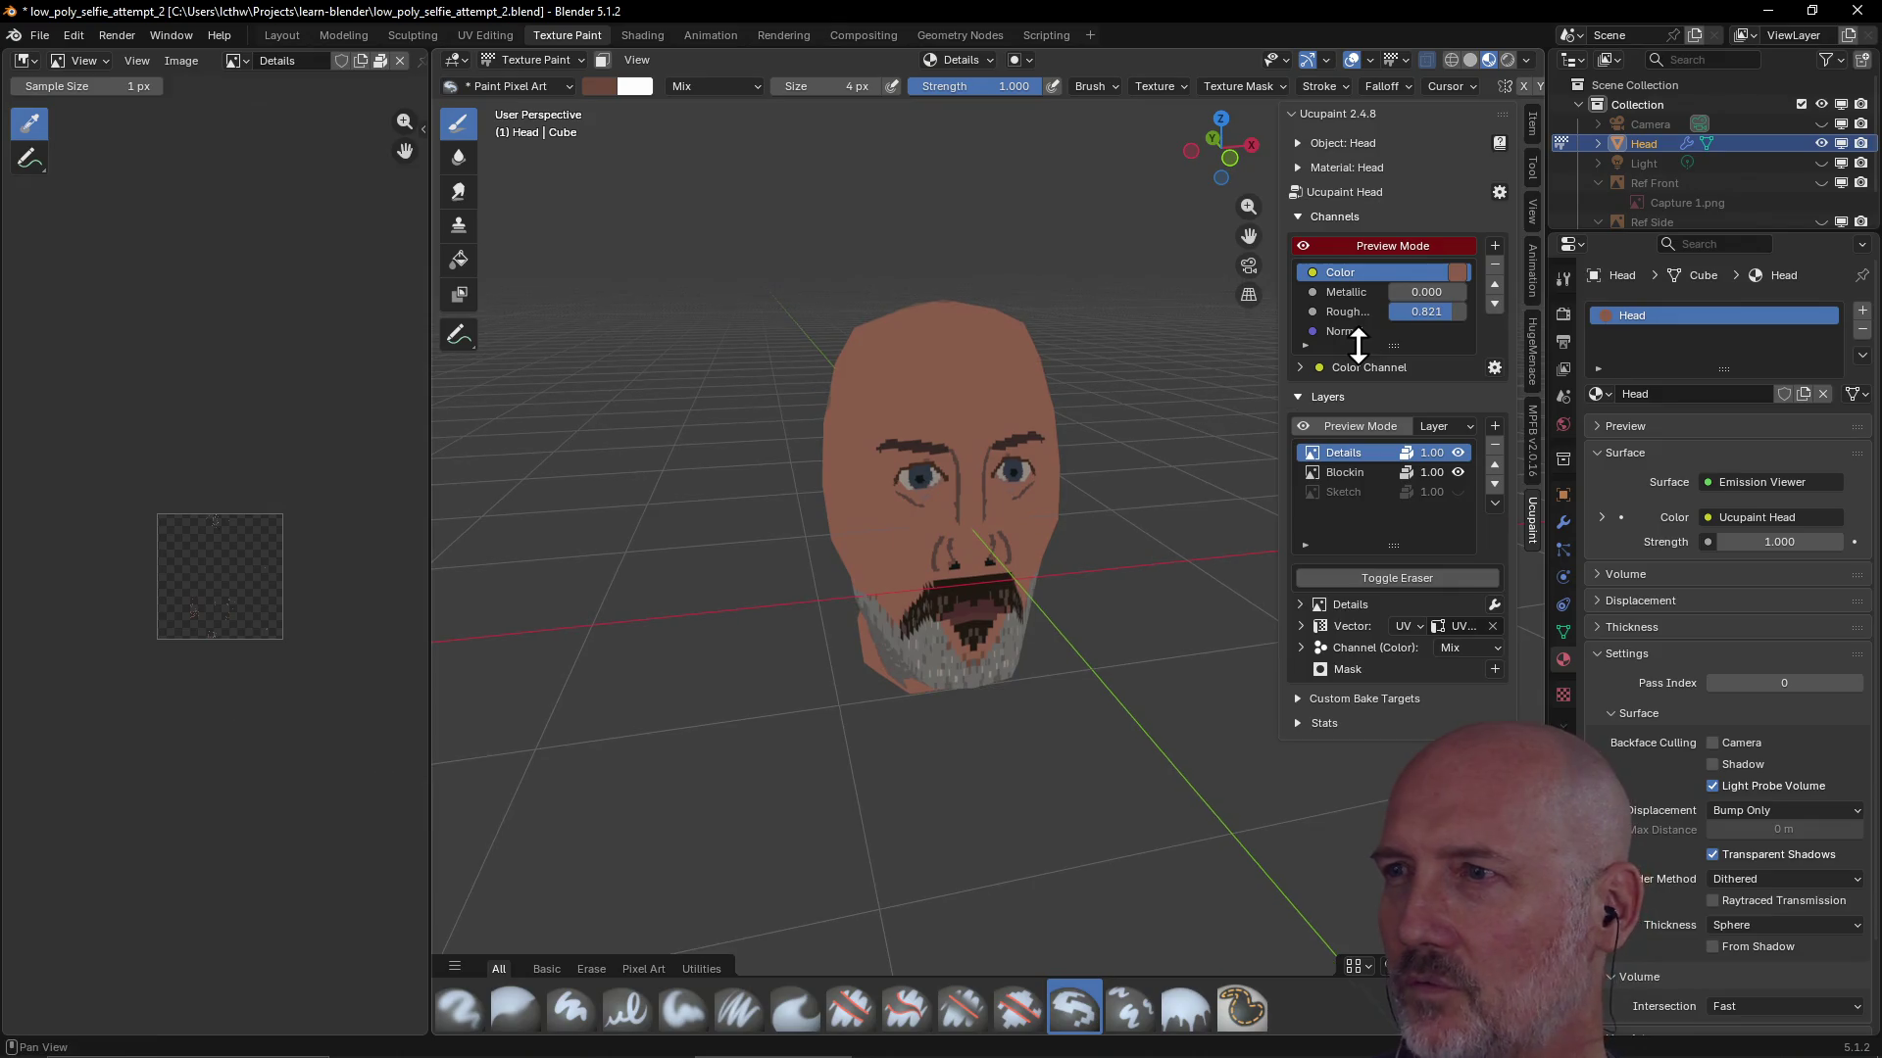
Enter a brightness value of 0.54 for the colour and confirm it, then orbit to review
left_click(1458, 275)
left_click(1568, 577)
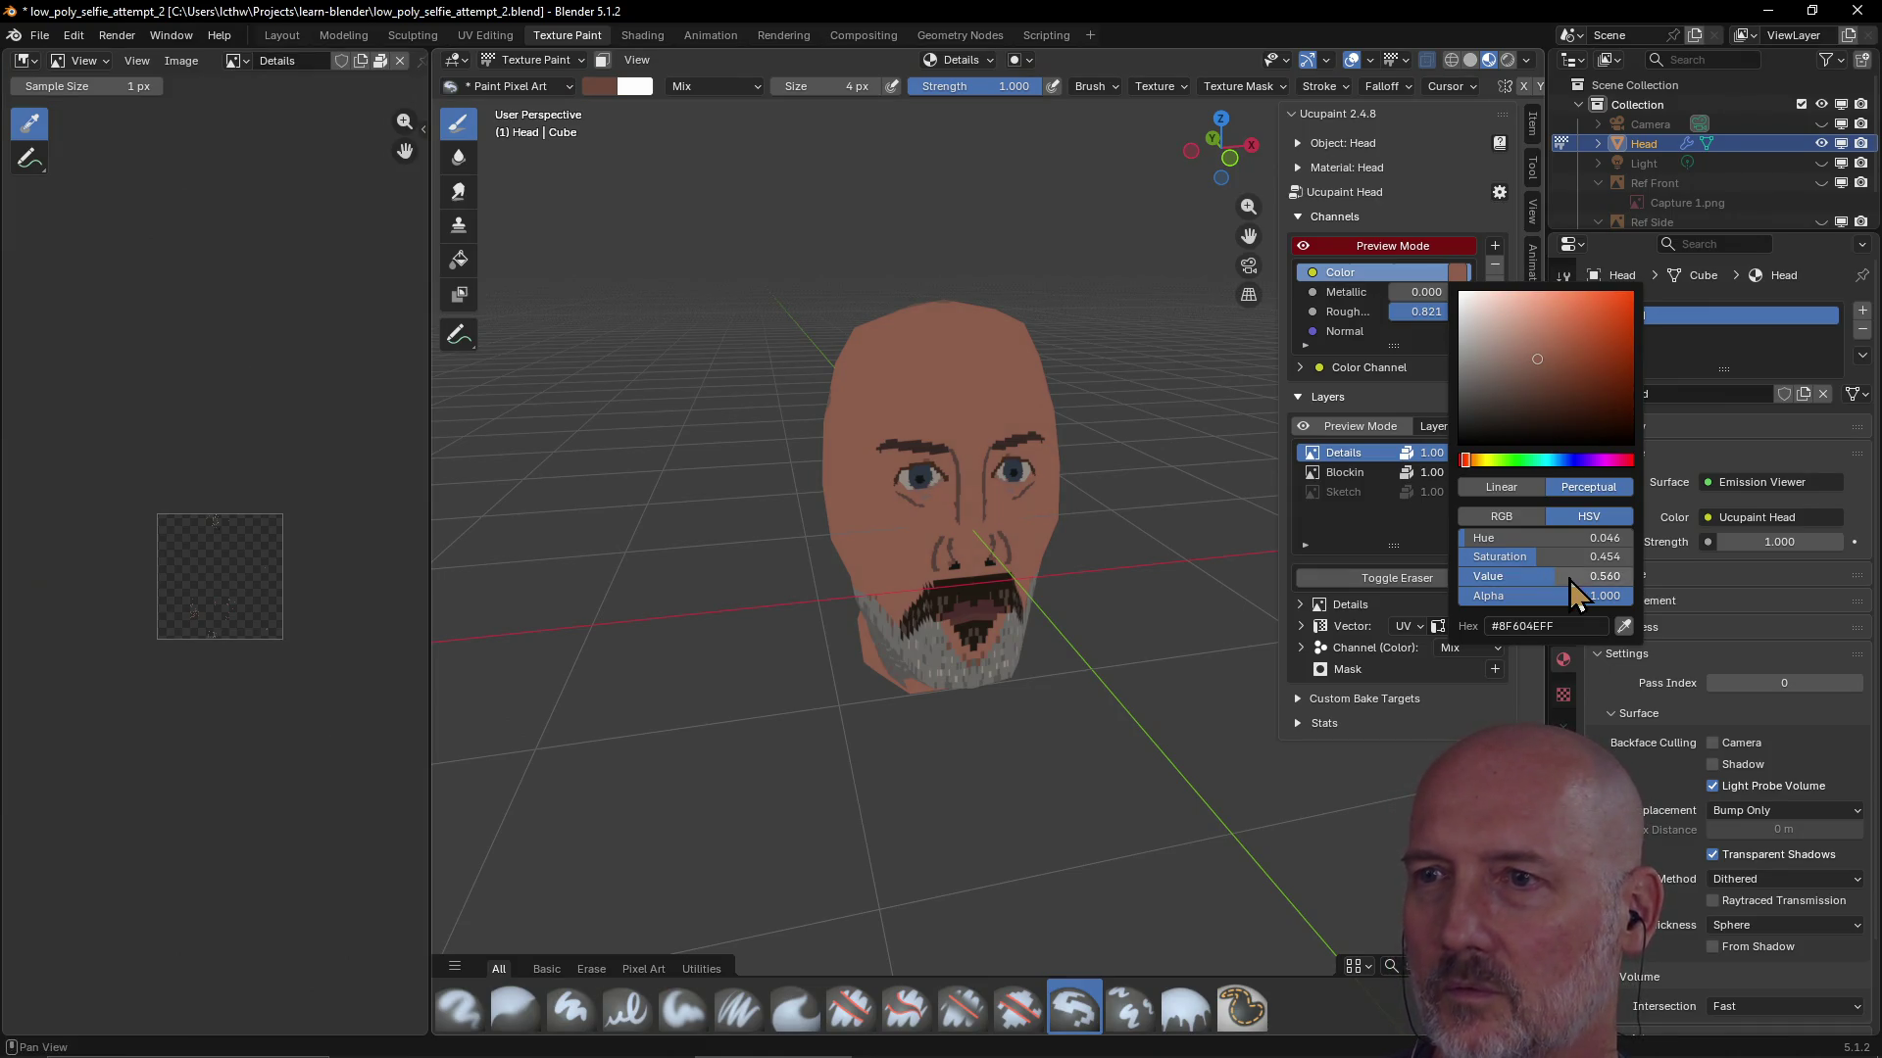
left_click(1568, 579)
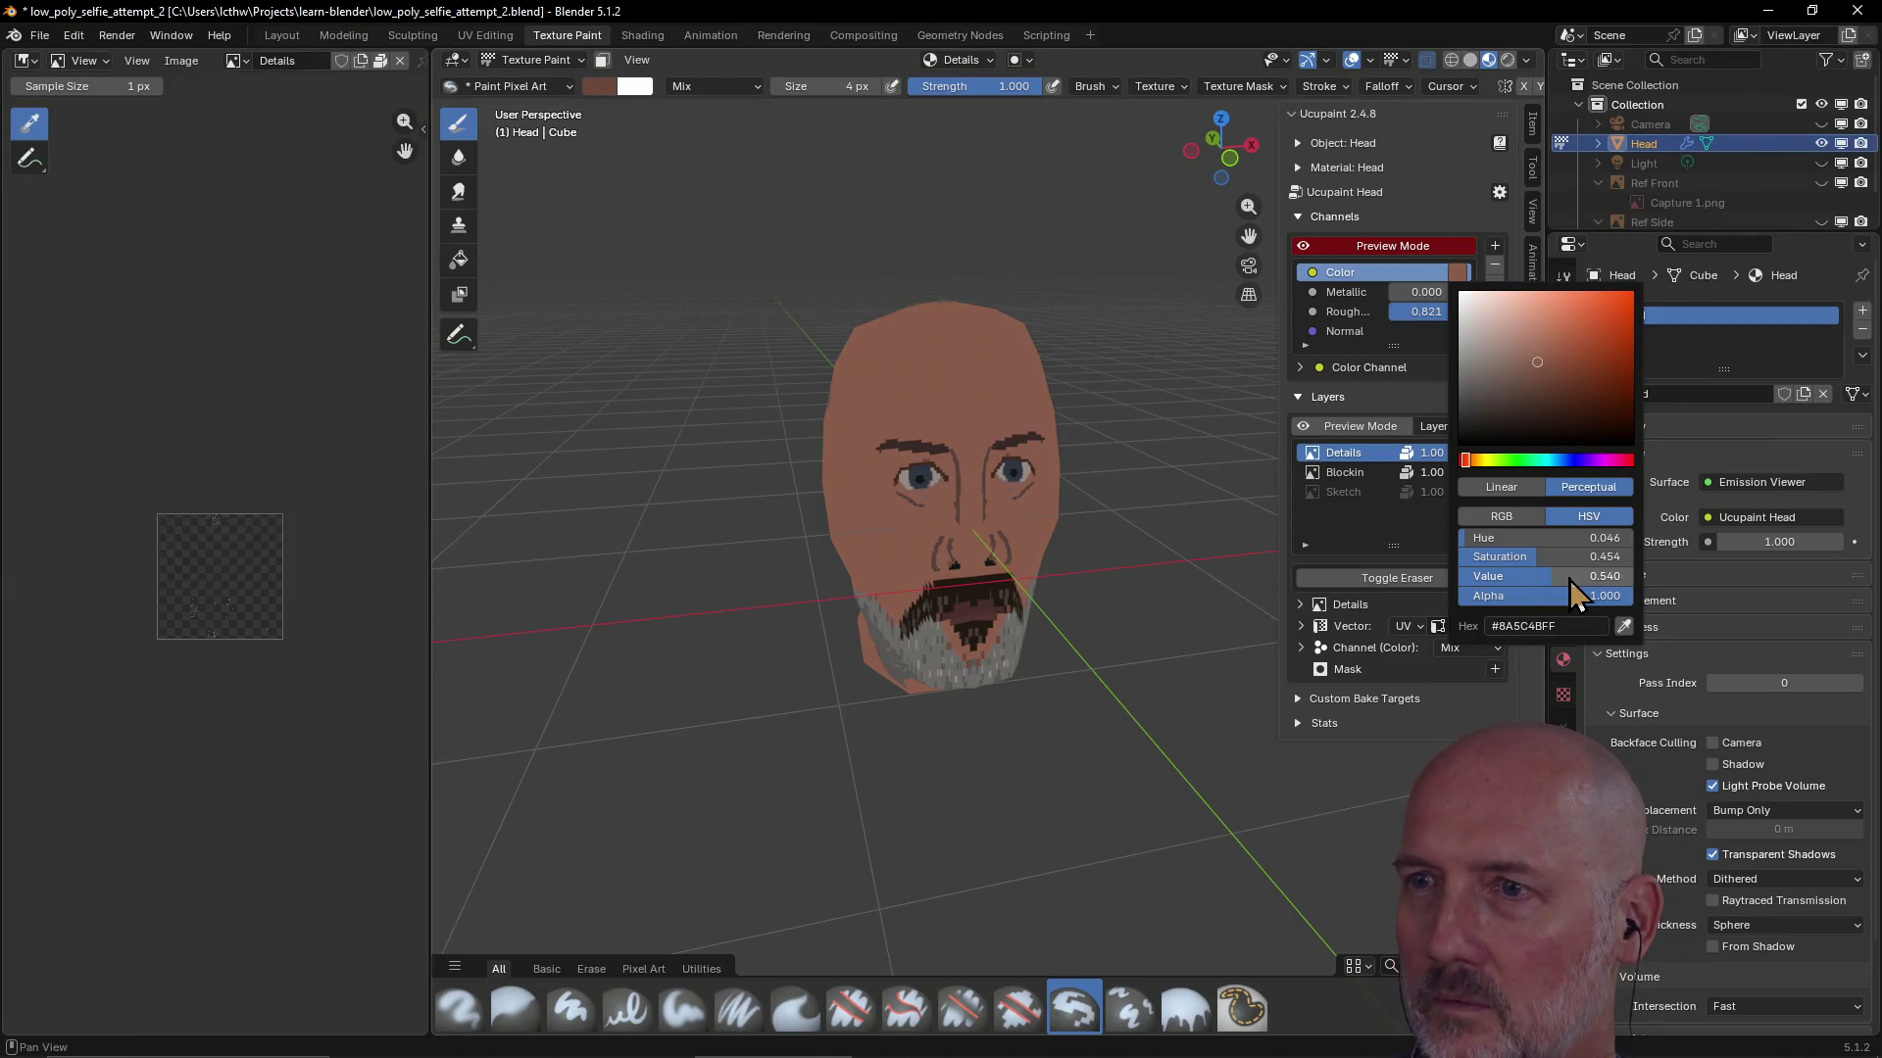
left_click(1568, 579)
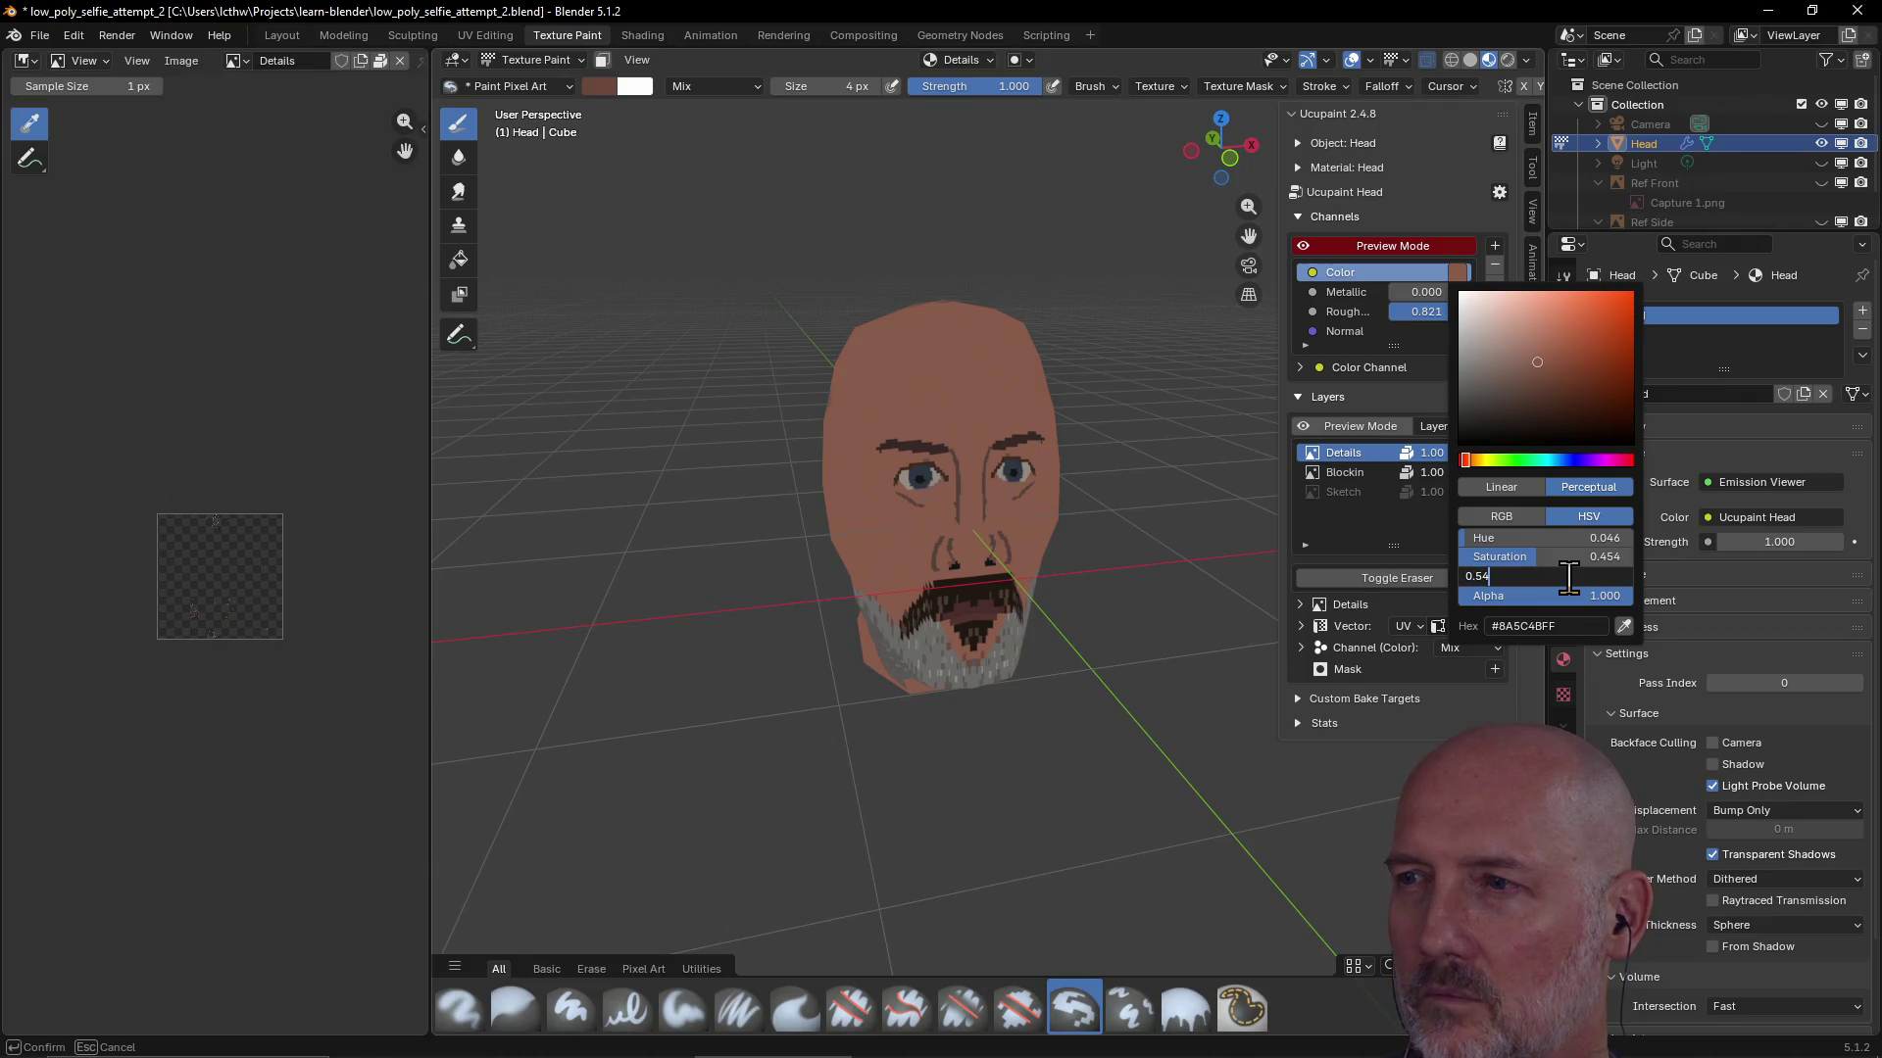
type("0.5")
key("Return")
mouse_move(1118, 633)
middle_mouse_down()
mouse_move(1039, 625)
mouse_move(1015, 600)
mouse_move(875, 611)
mouse_move(865, 527)
mouse_move(1050, 510)
middle_mouse_up()
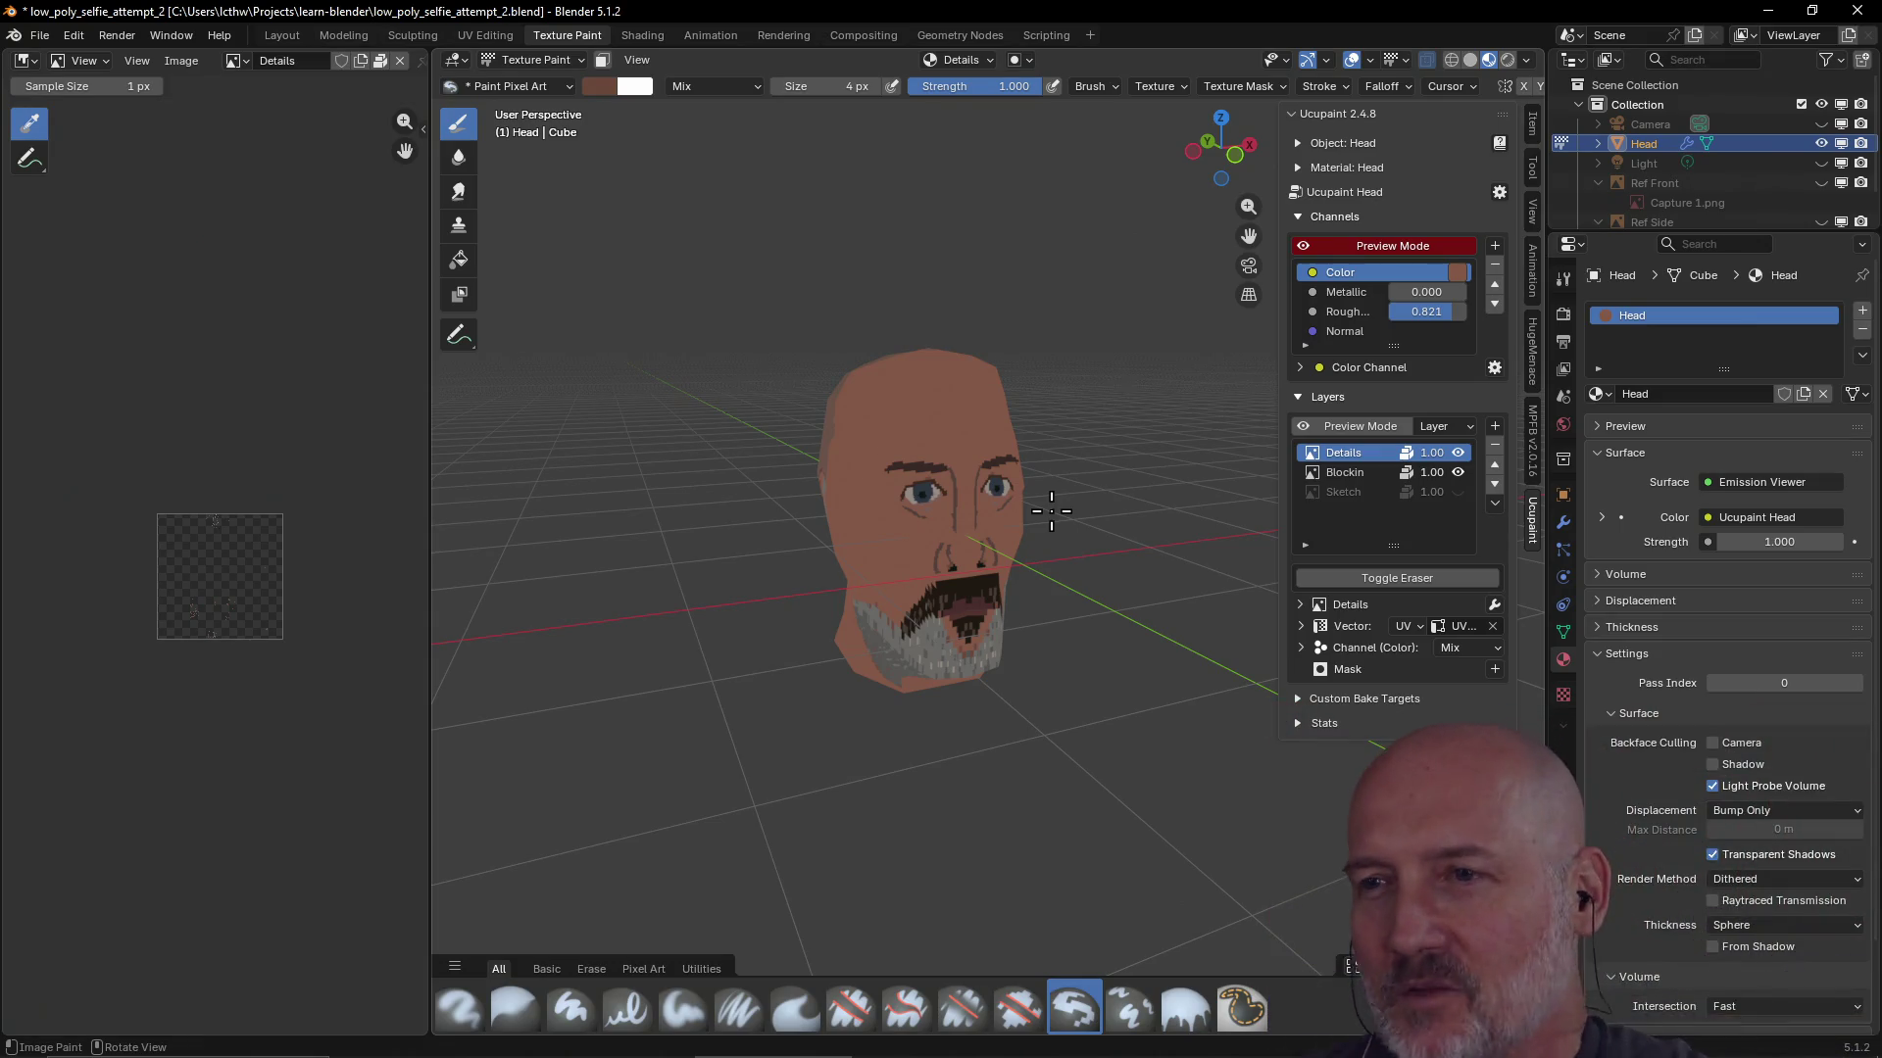
scroll(1051, 511, "up", 2)
scroll(1017, 493, "up", 3)
Turn the head to a side view and switch to the Rendering workspace
mouse_move(1017, 493)
middle_mouse_down()
mouse_move(1151, 476)
mouse_move(926, 468)
mouse_move(1018, 461)
middle_mouse_up()
scroll(1092, 463, "down", 2)
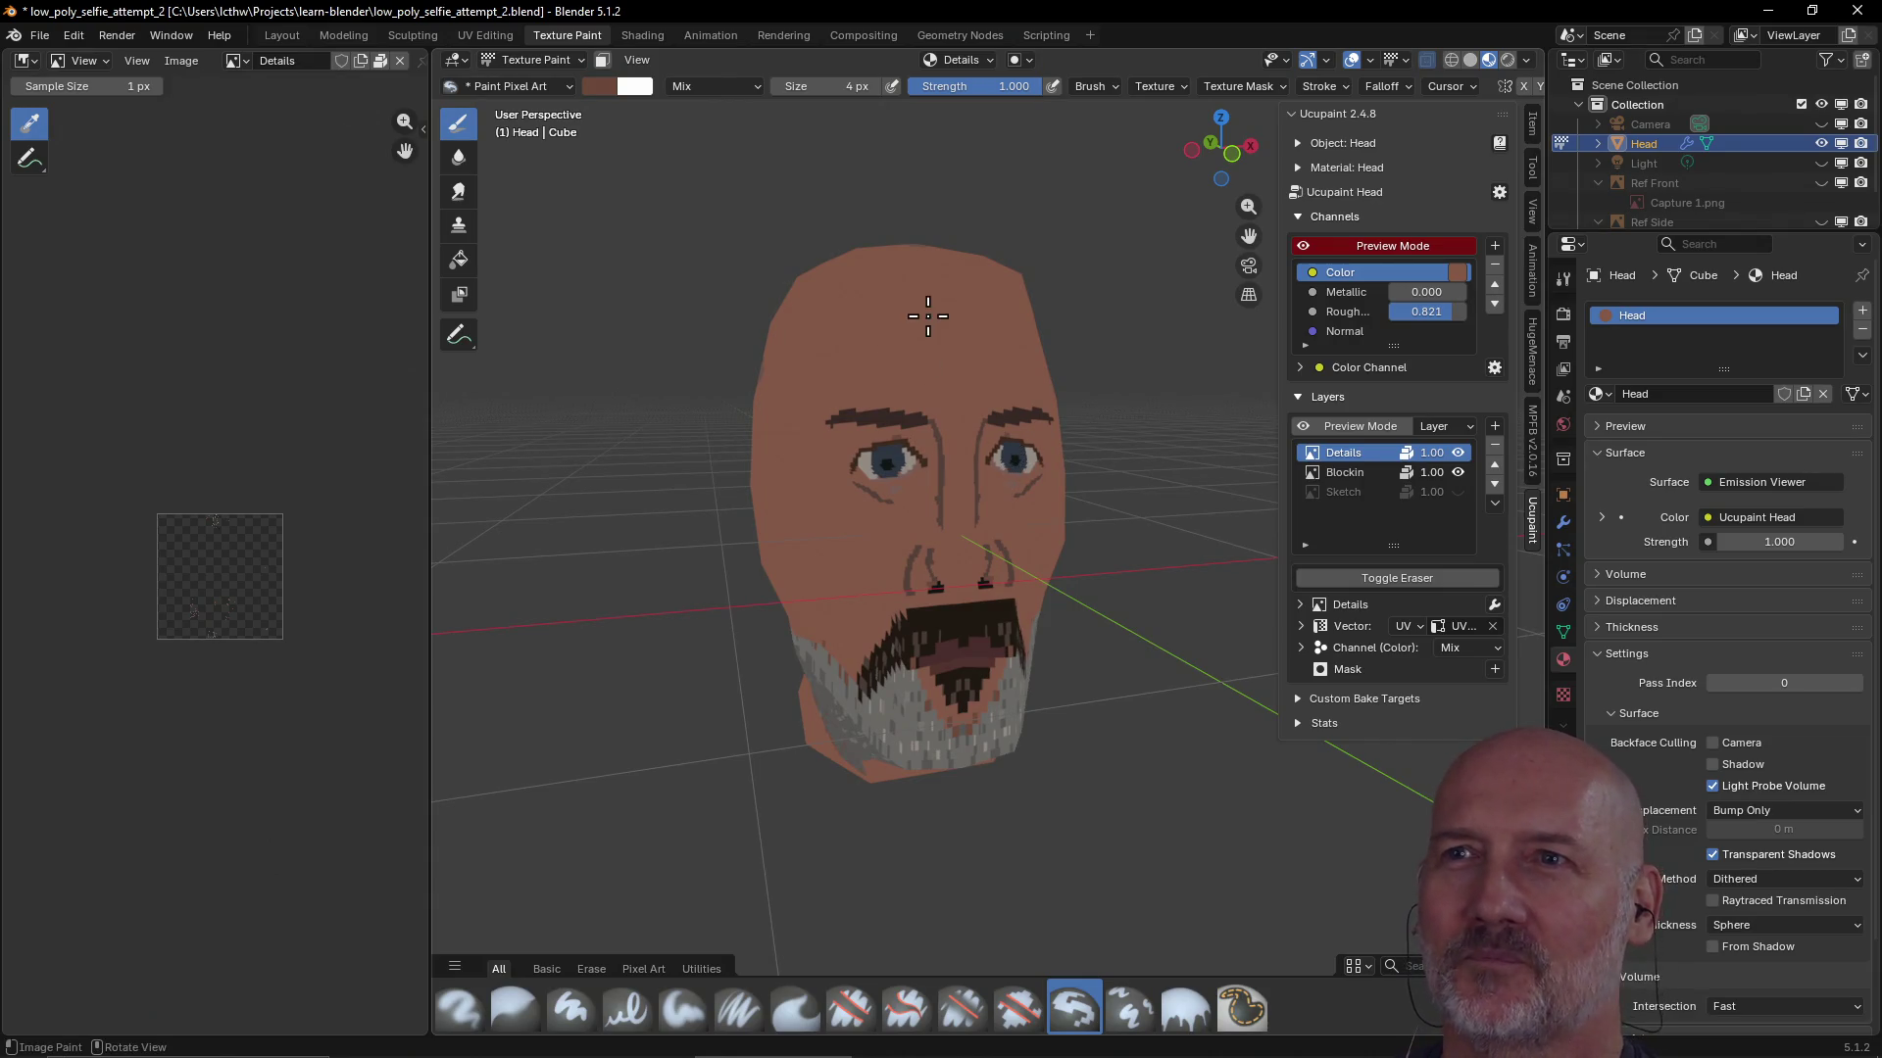
left_click(787, 46)
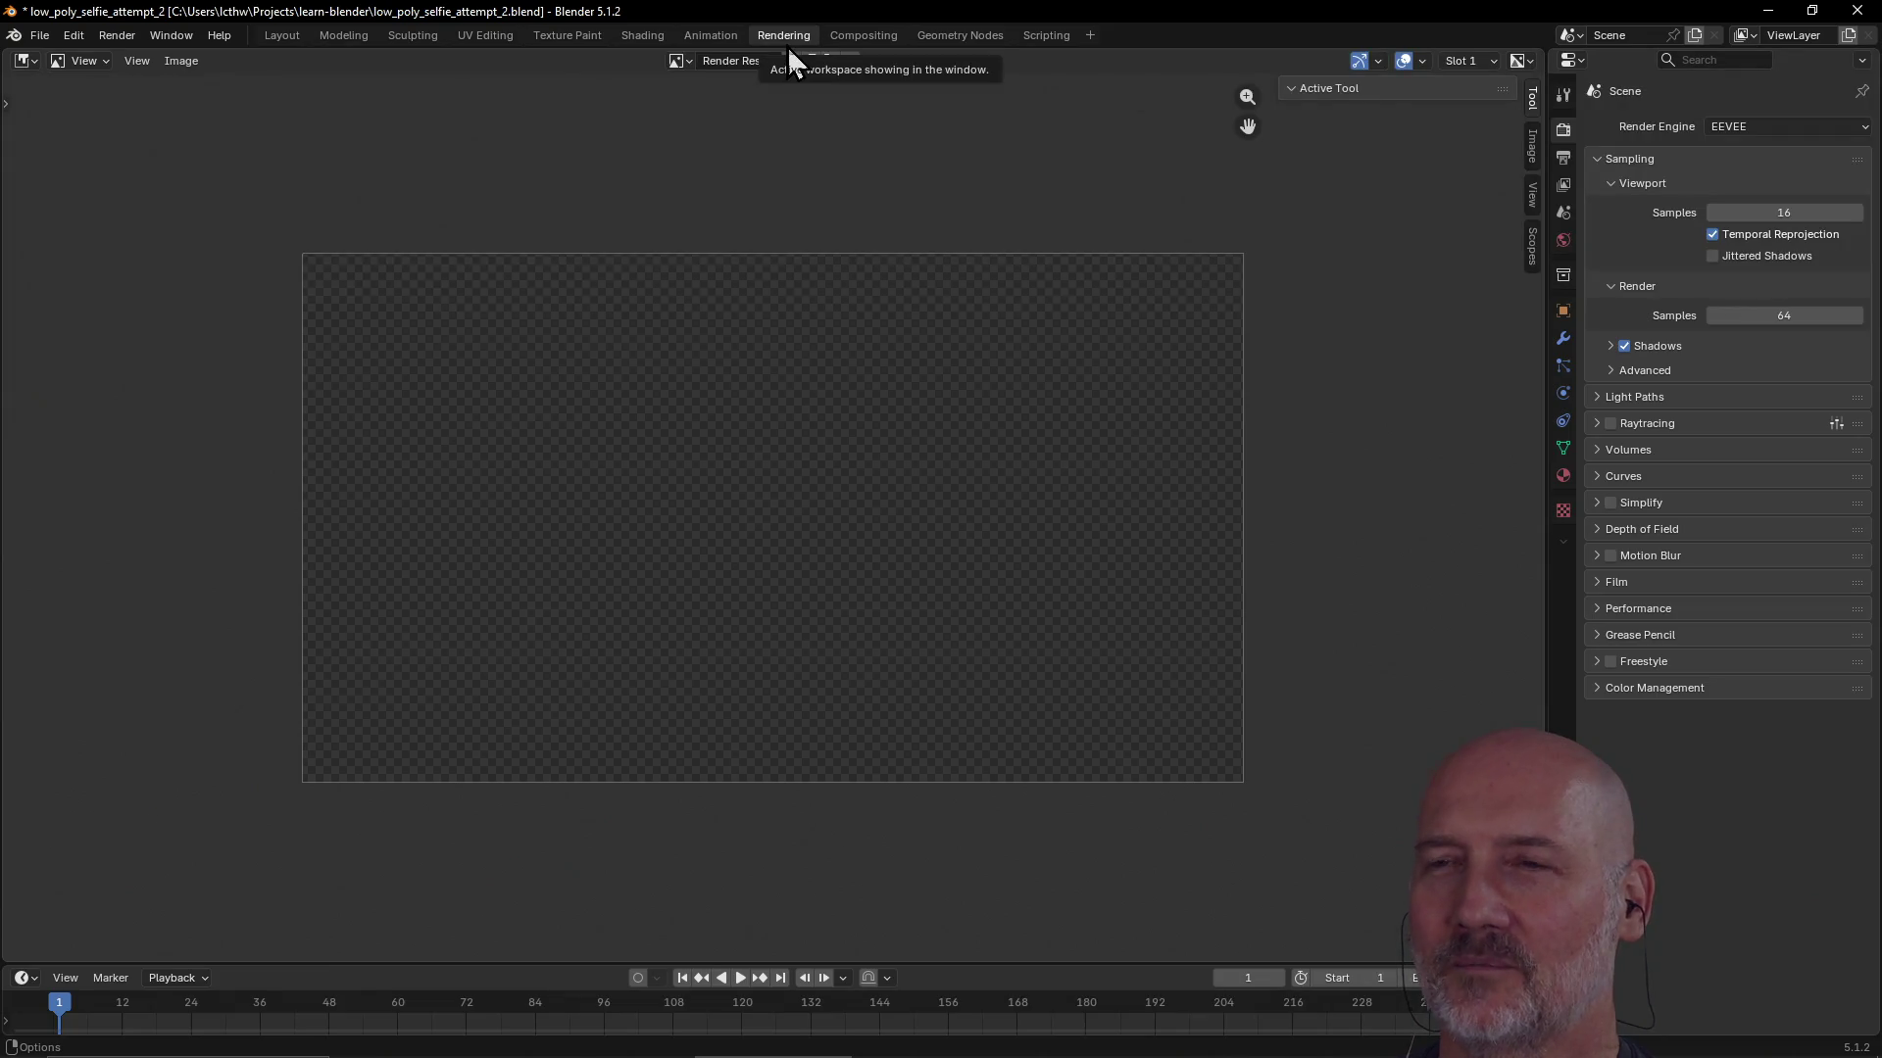
Preview the head lit in the Shading workspace and frame it via the View pie menu
left_click(643, 40)
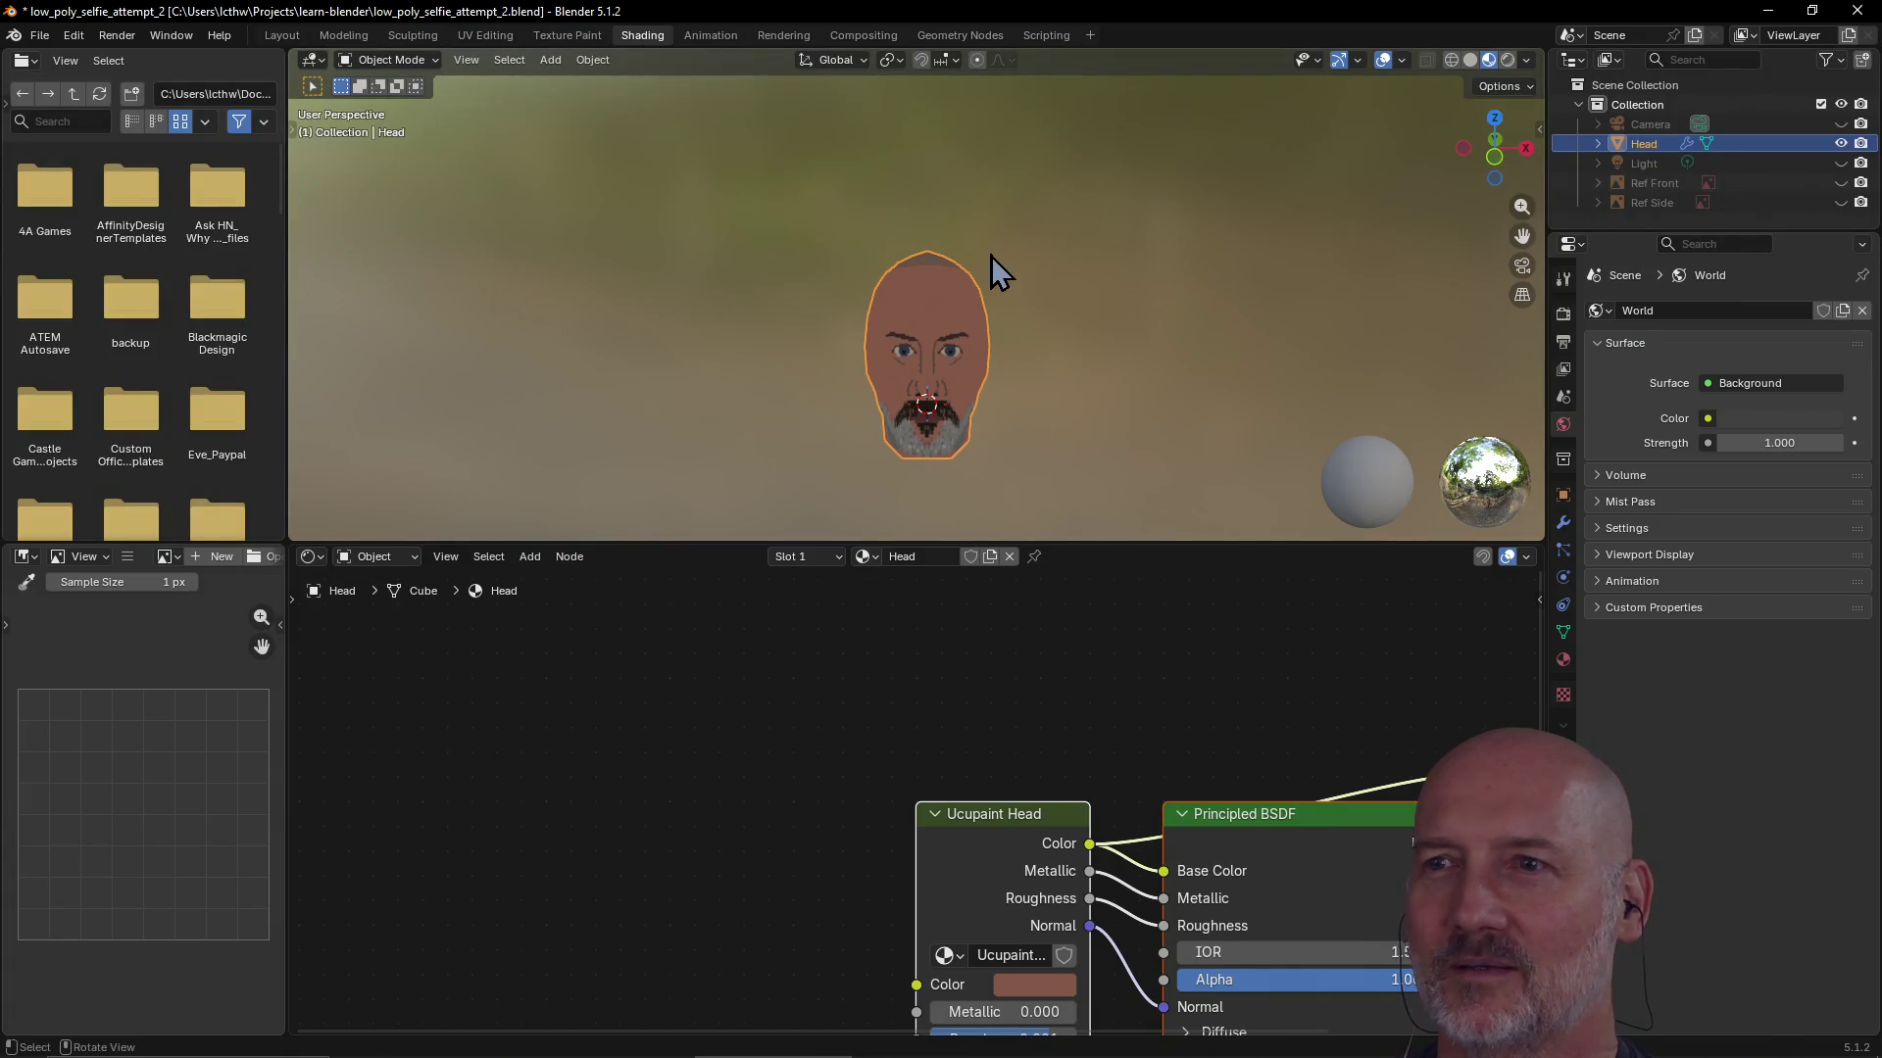
scroll(994, 265, "up", 3)
mouse_move(996, 274)
middle_mouse_down()
mouse_move(1113, 269)
mouse_move(1012, 299)
middle_mouse_up()
mouse_move(939, 415)
middle_mouse_down()
mouse_move(1077, 388)
mouse_move(965, 339)
mouse_move(1095, 299)
middle_mouse_up()
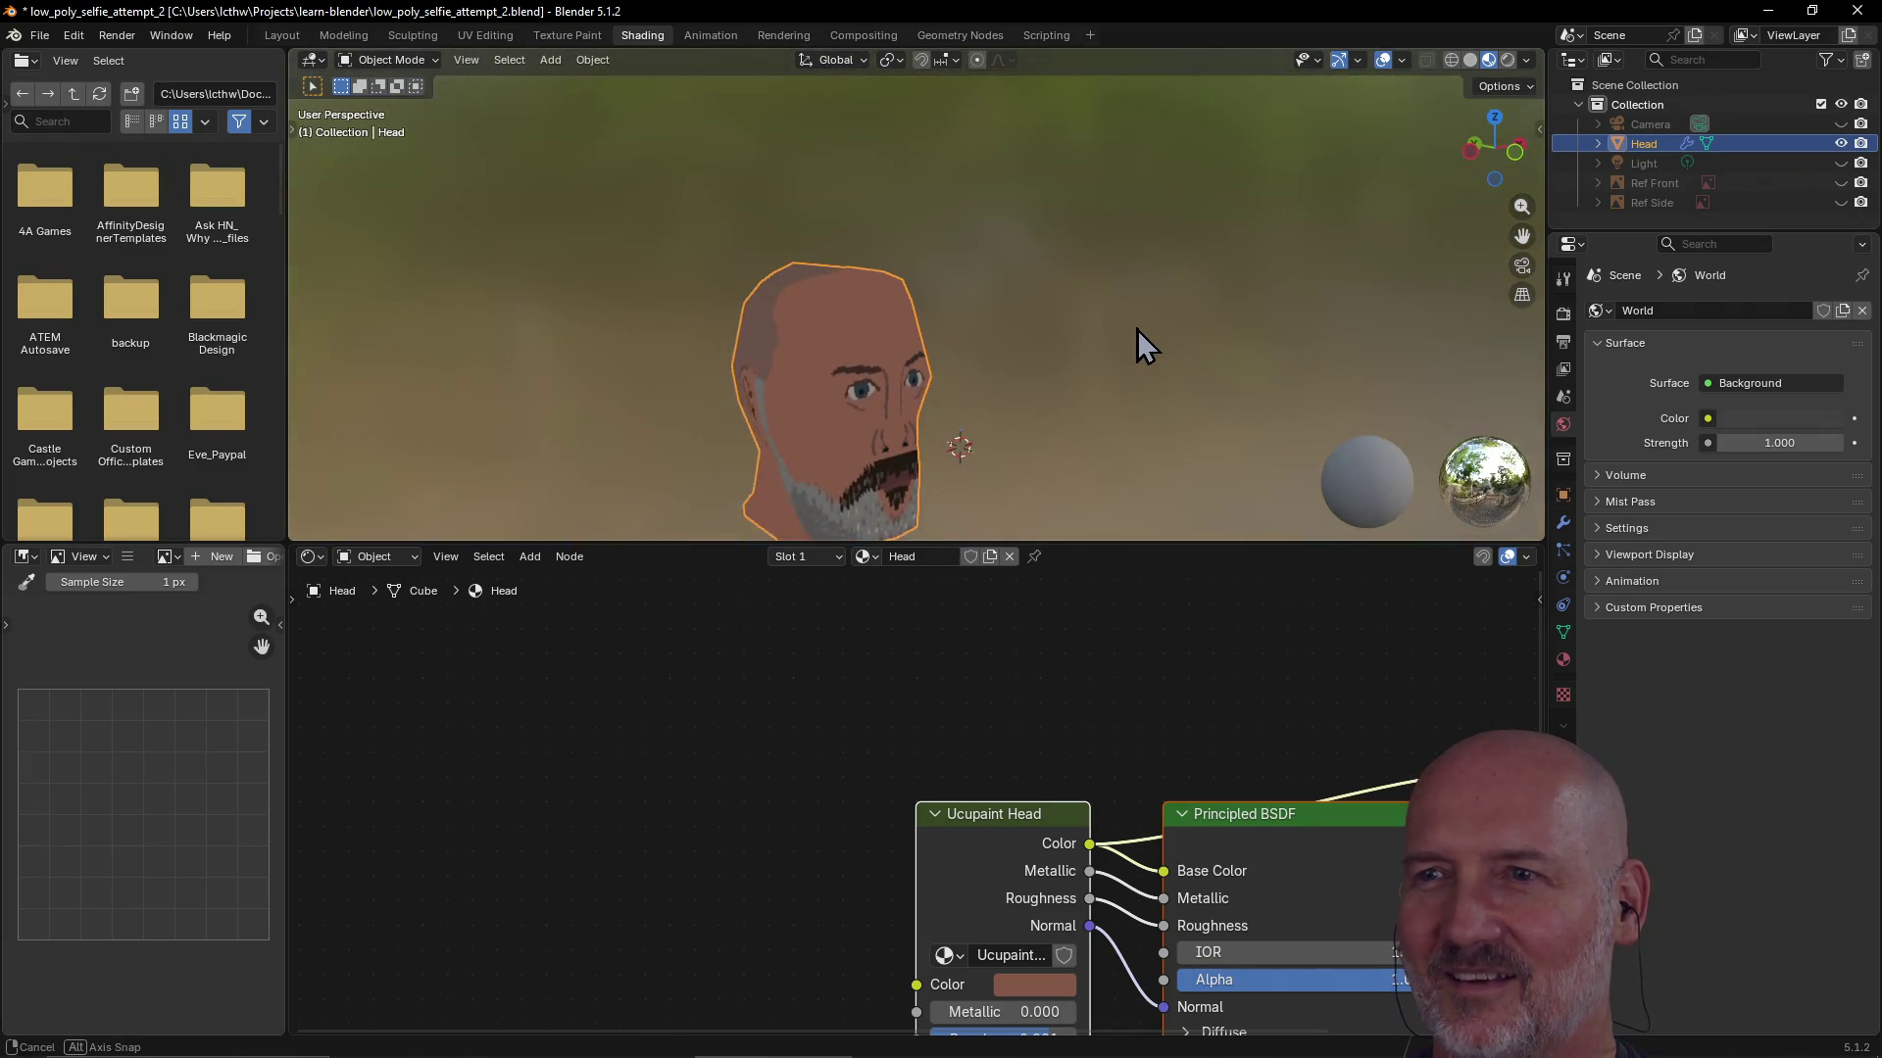
mouse_move(1095, 298)
middle_mouse_down()
mouse_move(1057, 352)
mouse_move(922, 396)
mouse_move(931, 360)
middle_mouse_up()
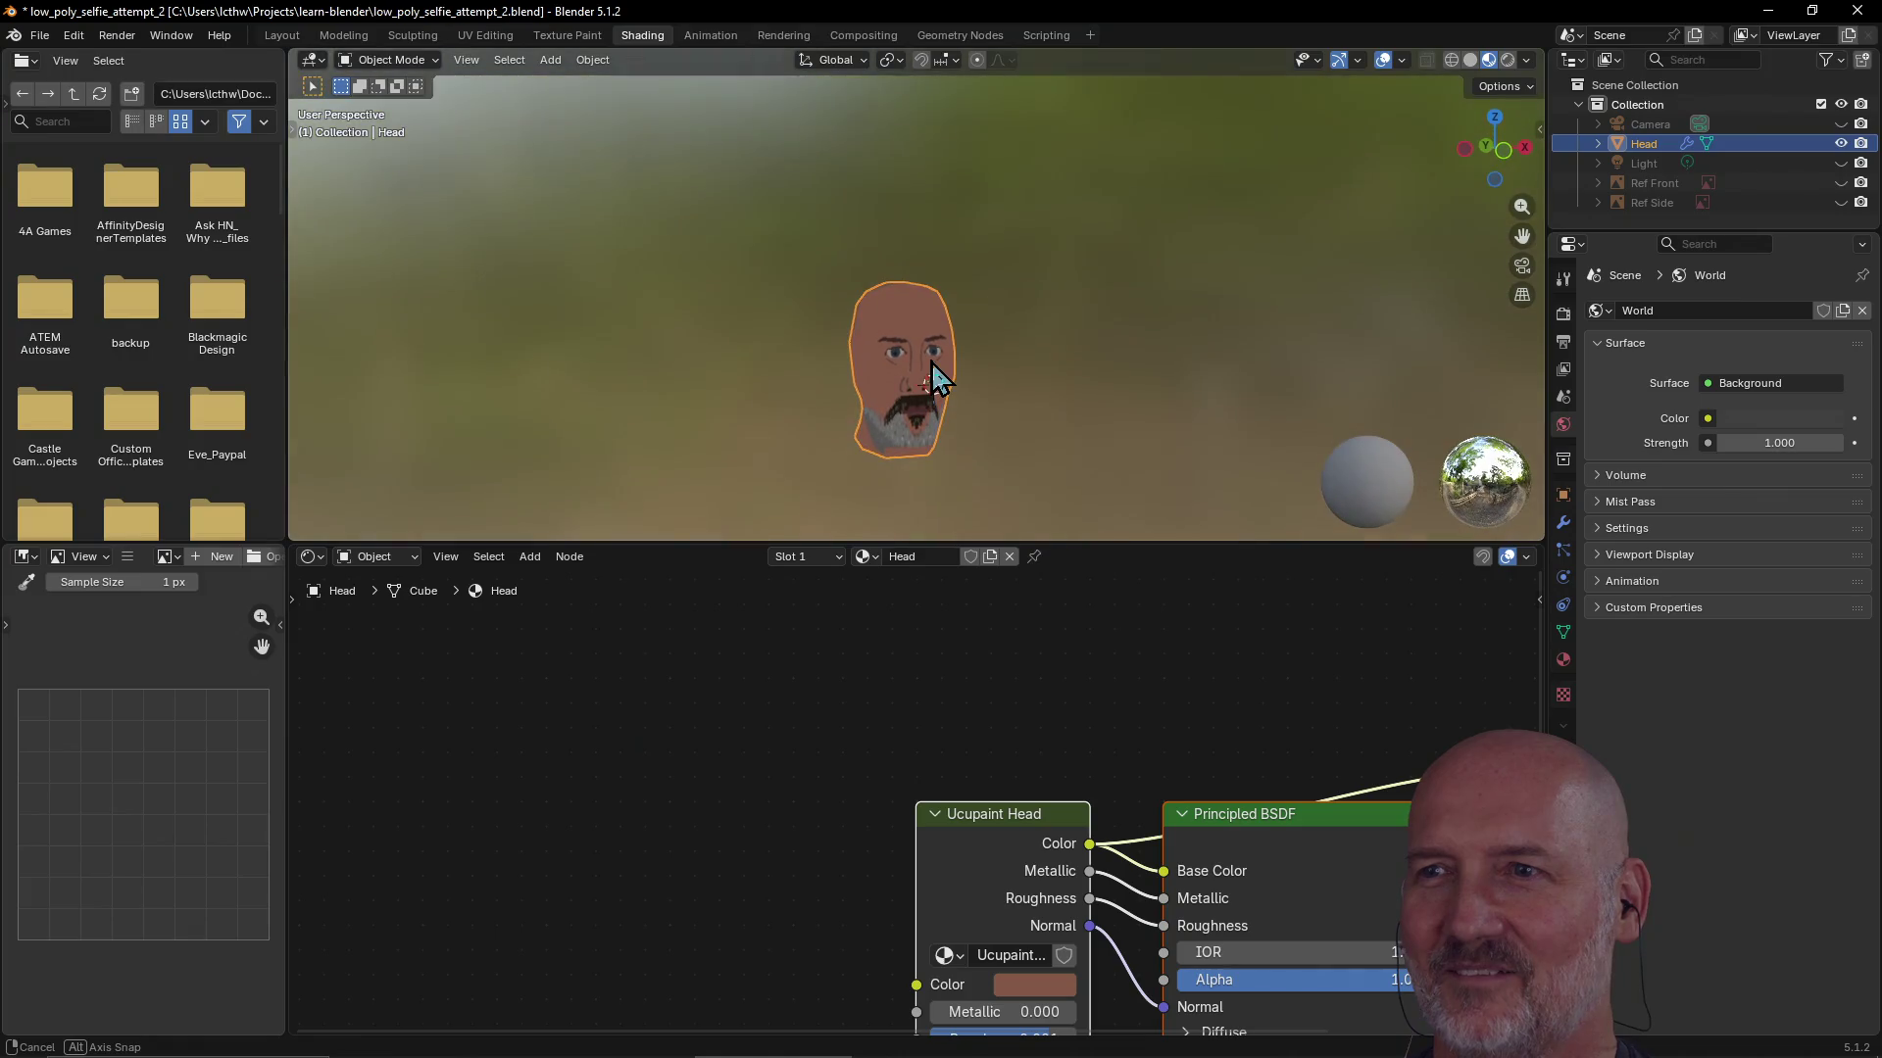
key("grave")
left_click(1064, 431)
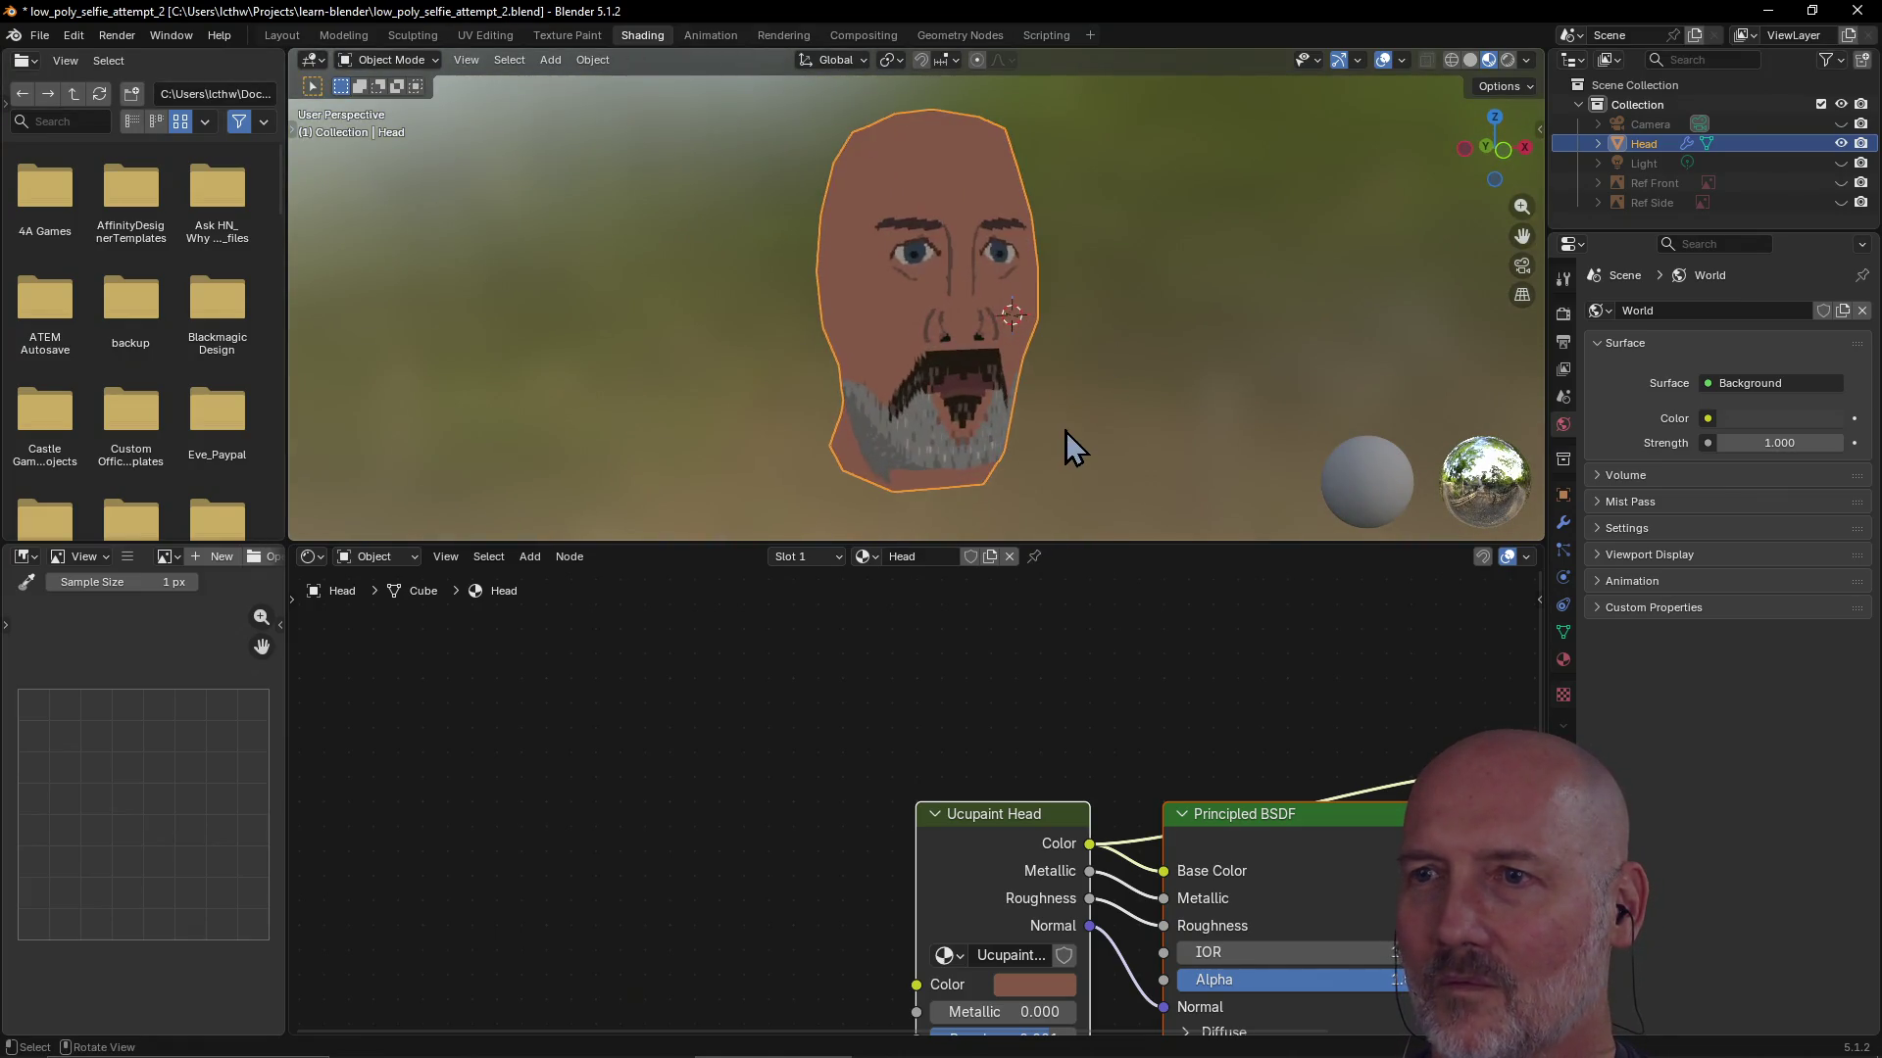
Check the lit head from the side, then return to the Layout workspace
mouse_move(1066, 431)
middle_mouse_down()
mouse_move(878, 408)
mouse_move(1237, 520)
mouse_move(1236, 331)
mouse_move(1270, 322)
middle_mouse_up()
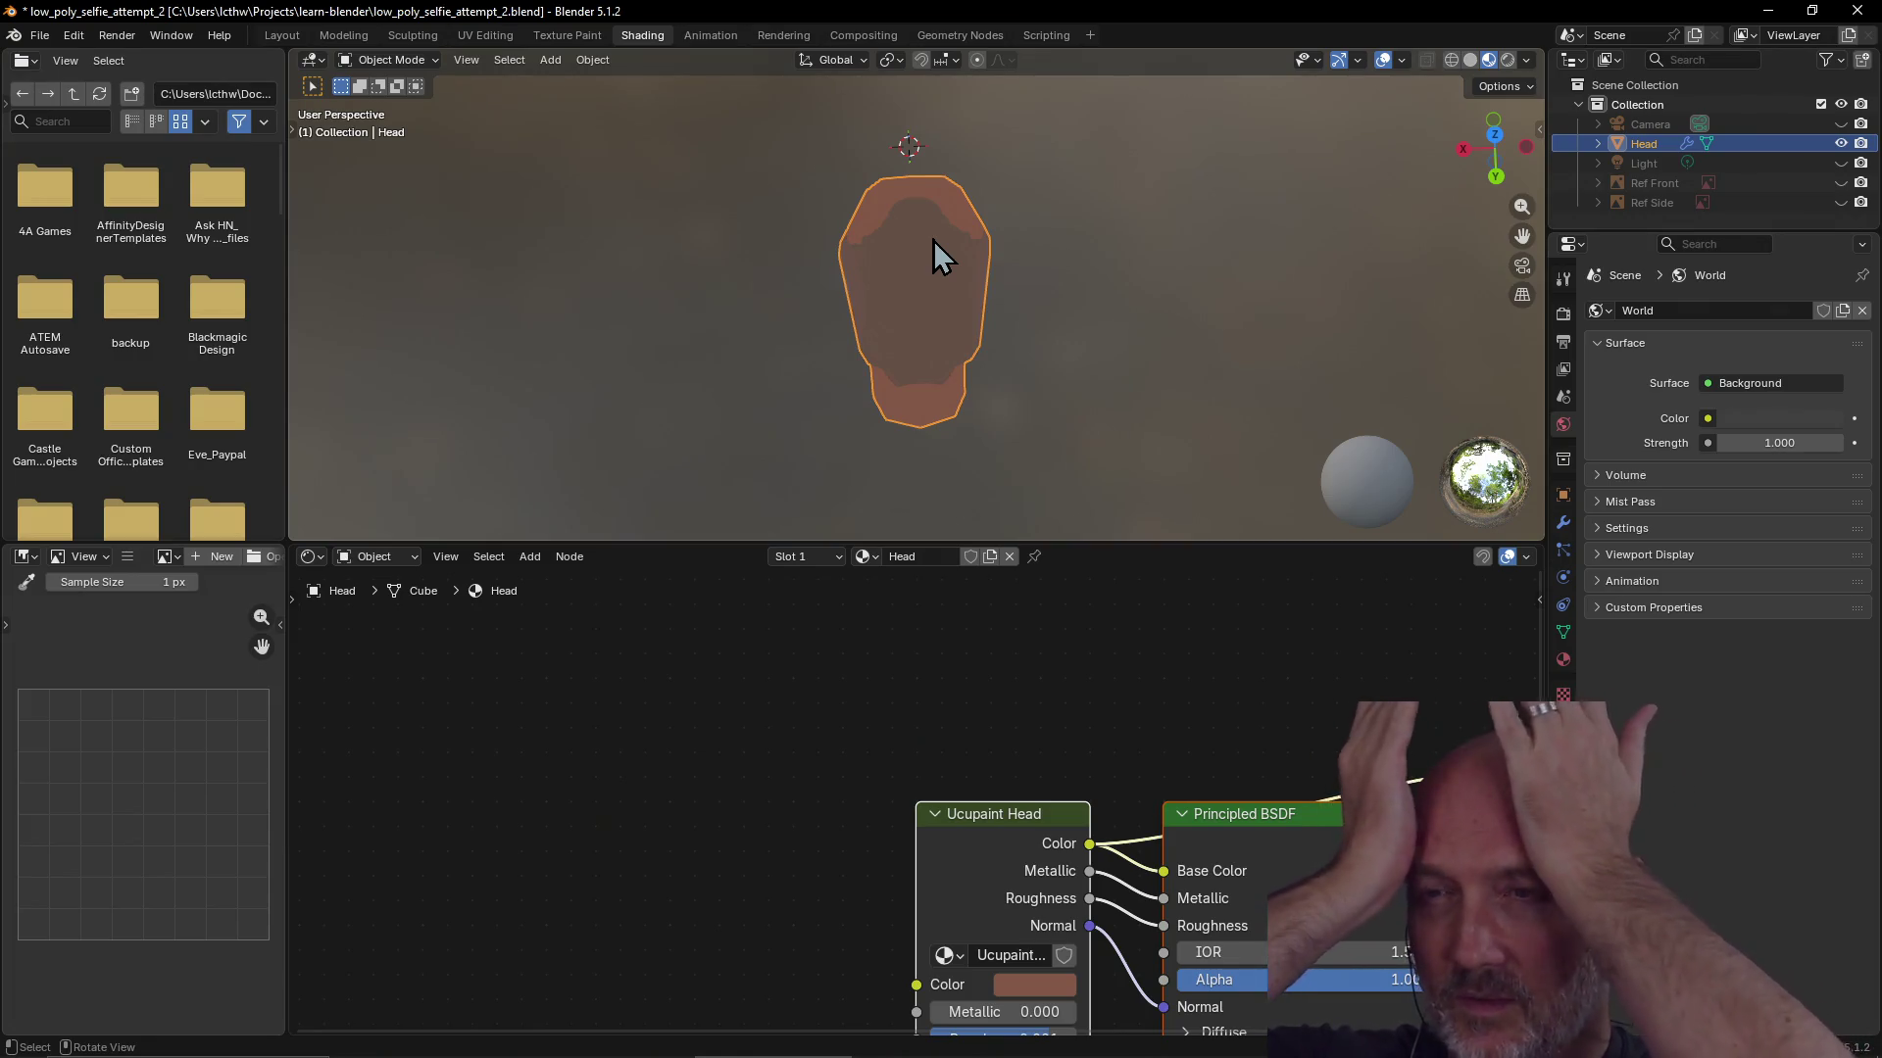
mouse_move(897, 229)
middle_mouse_down()
mouse_move(886, 214)
mouse_move(1127, 210)
middle_mouse_up()
scroll(1106, 214, "up", 2)
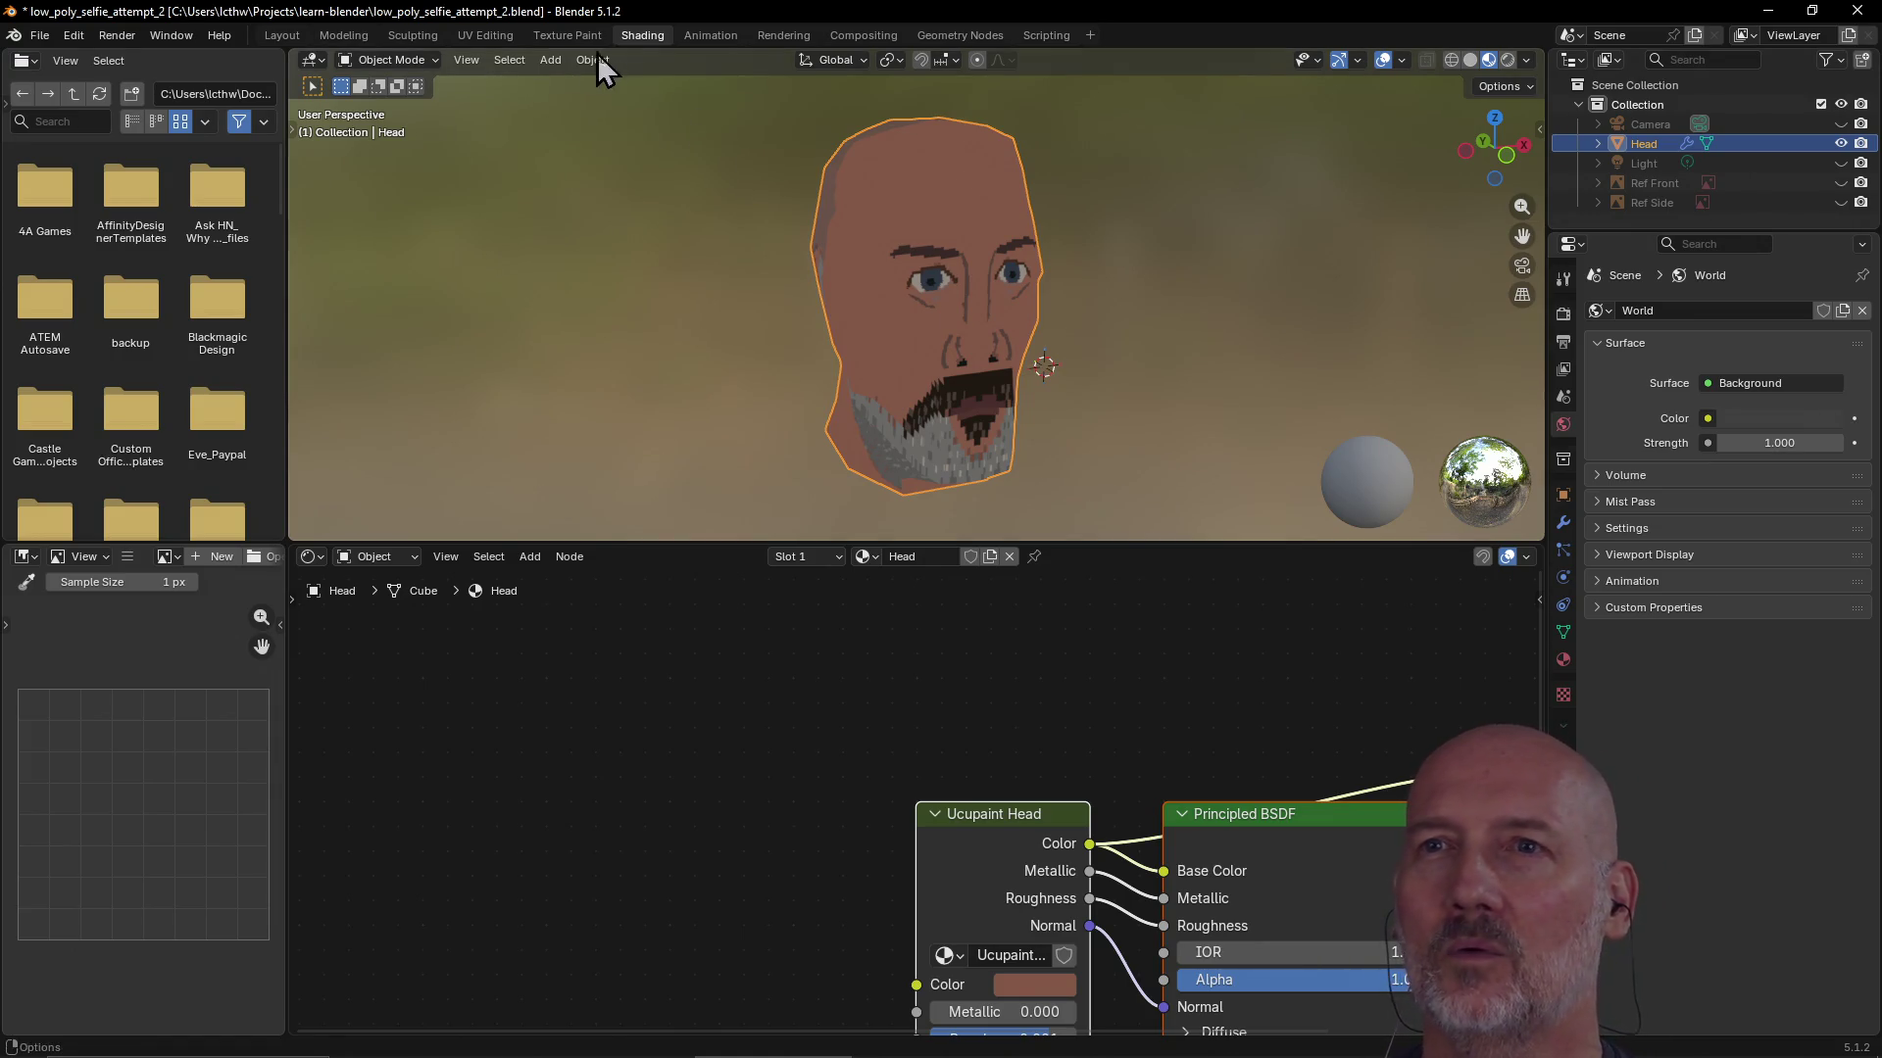
left_click(285, 35)
mouse_move(513, 181)
middle_mouse_down()
mouse_move(431, 283)
mouse_move(446, 162)
middle_mouse_up()
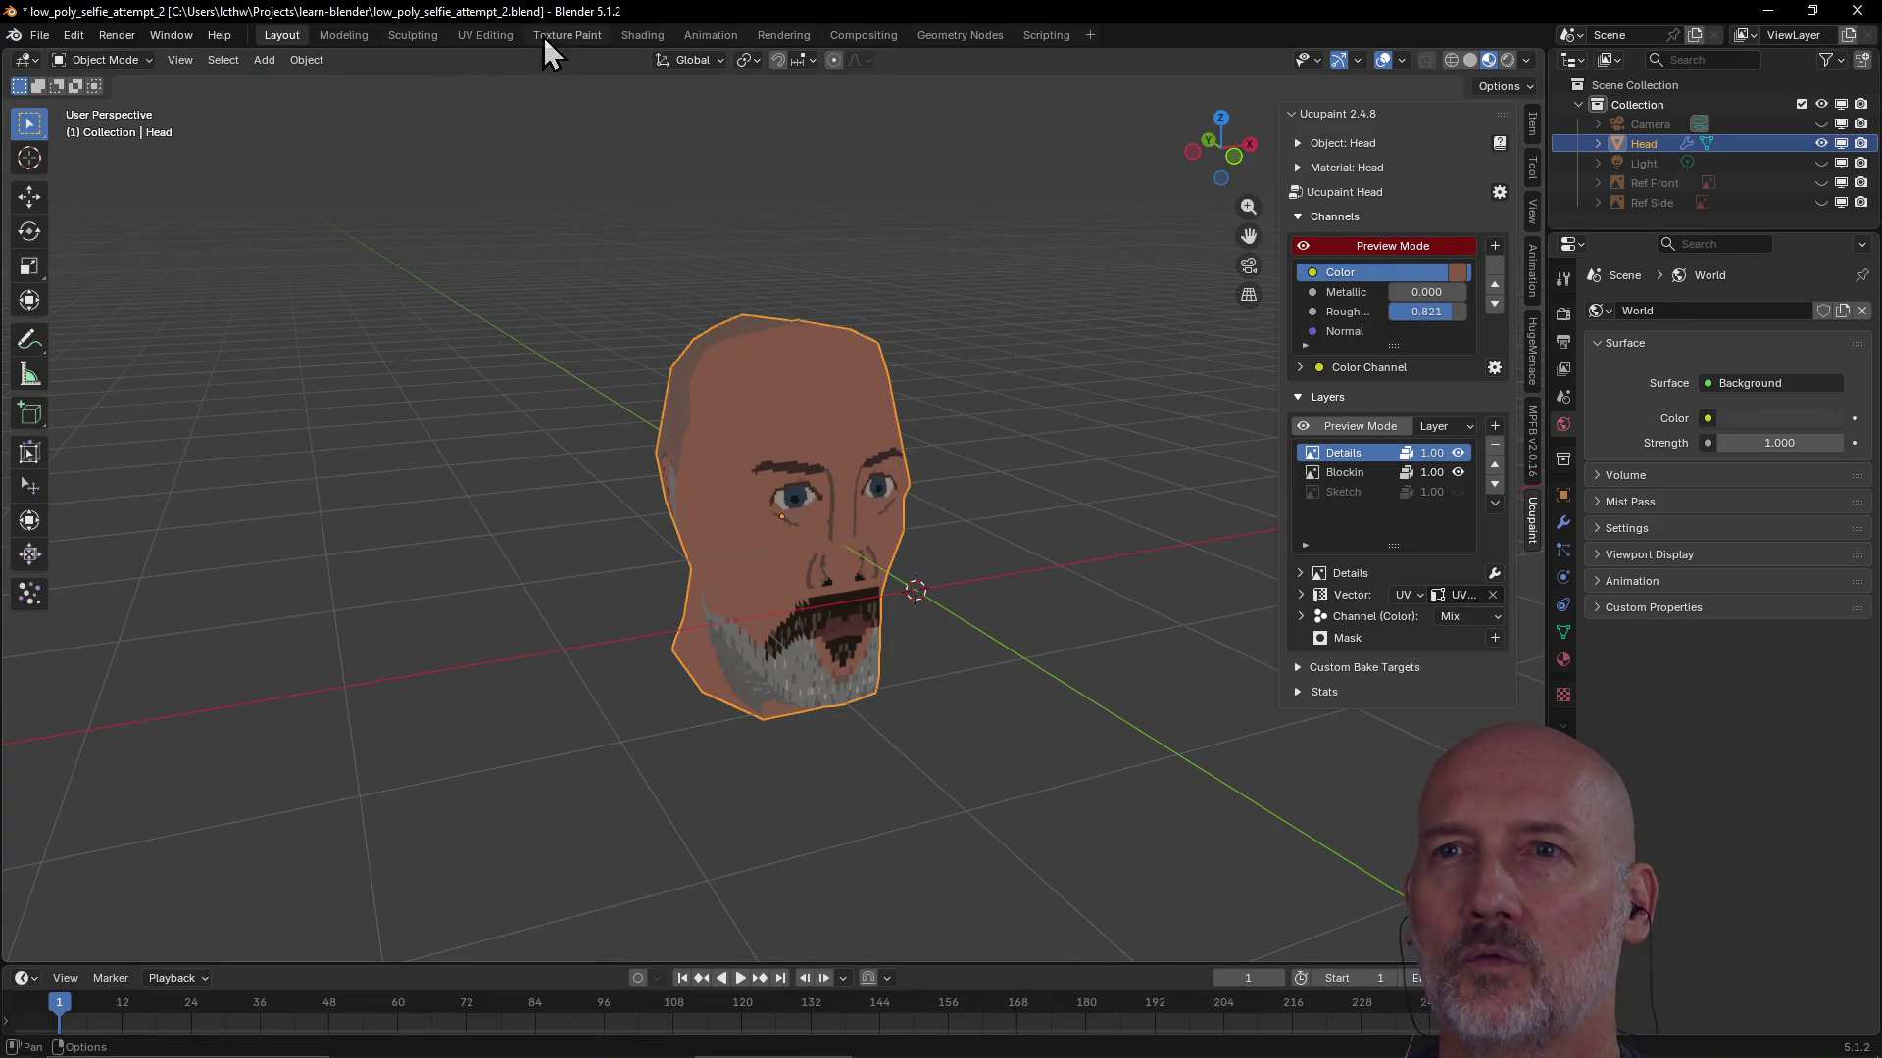
Switch to the Texture Paint workspace and turn the head toward the front
left_click(559, 34)
mouse_move(882, 295)
middle_mouse_down()
mouse_move(758, 269)
mouse_move(941, 286)
mouse_move(728, 292)
middle_mouse_up()
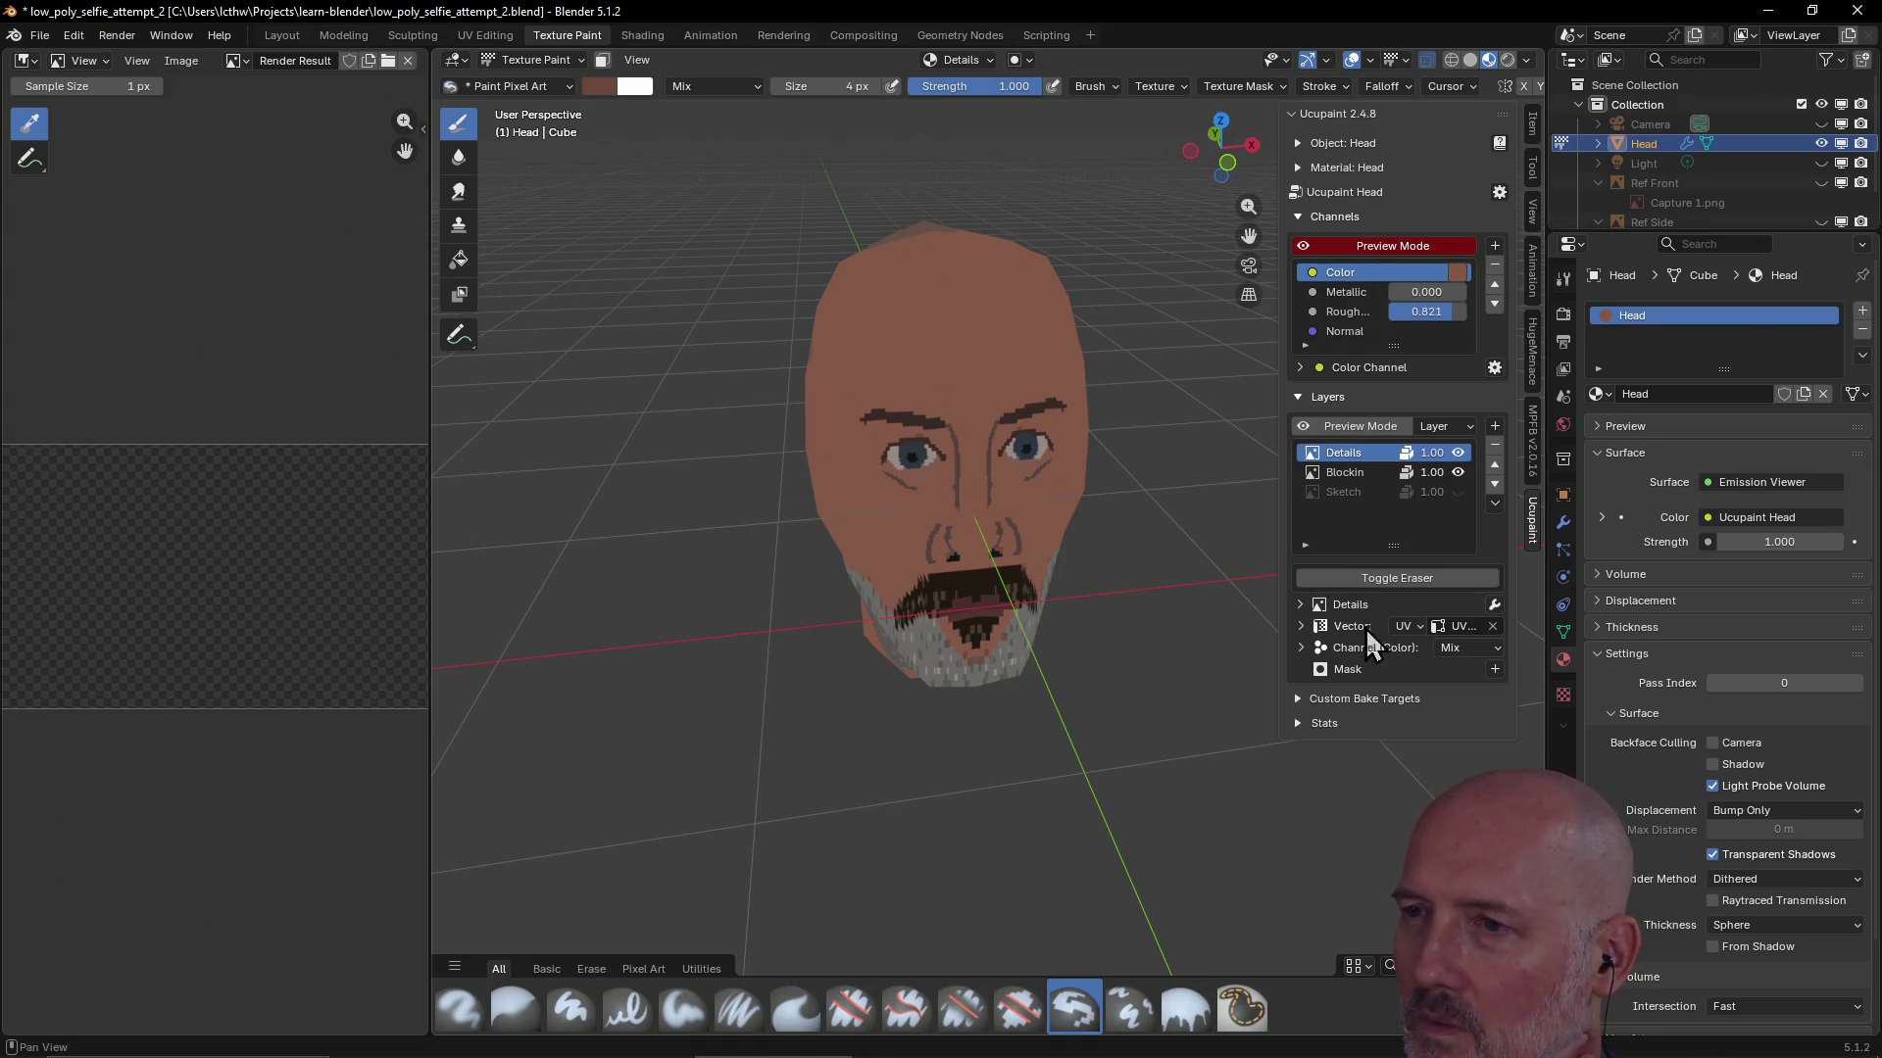
Expand Custom Bake Targets, start a New Bake Target and review presets Blank, GLTF ORM, DirectX Normal
left_click(1298, 698)
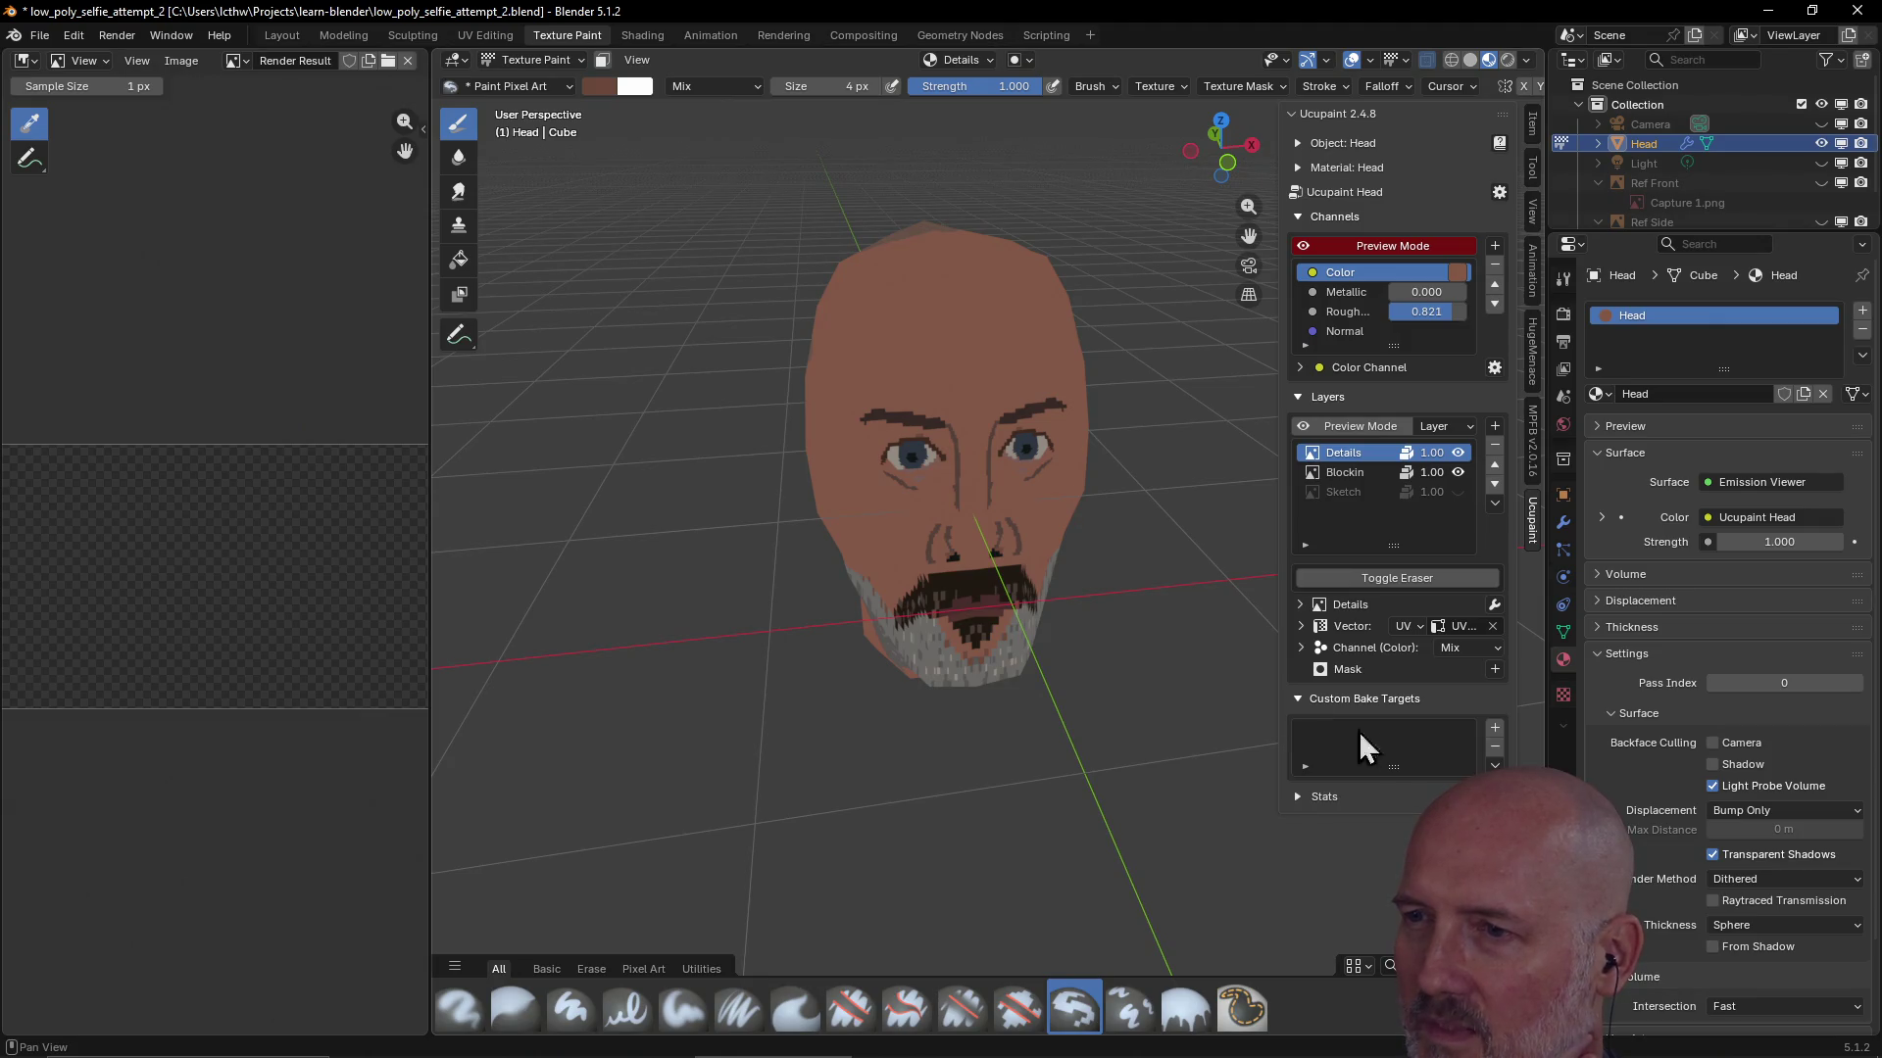
right_click(1353, 458)
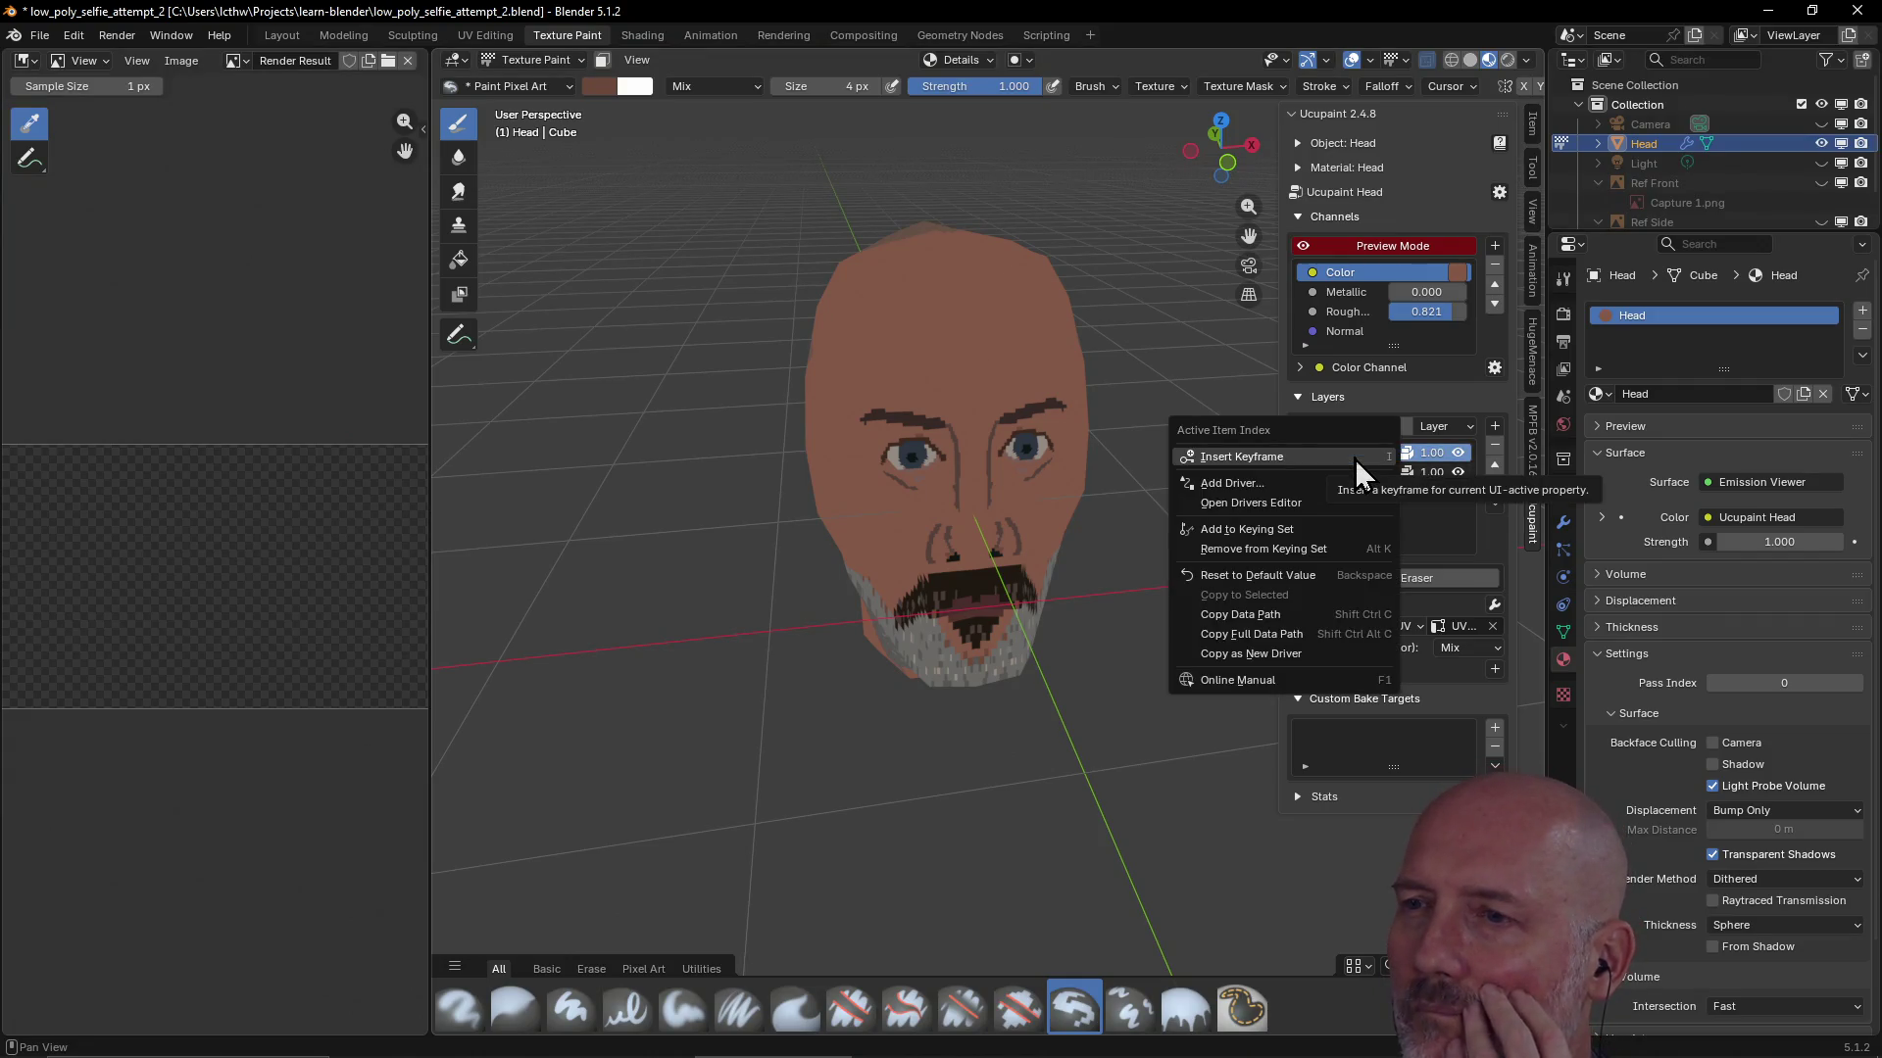
left_click(1449, 402)
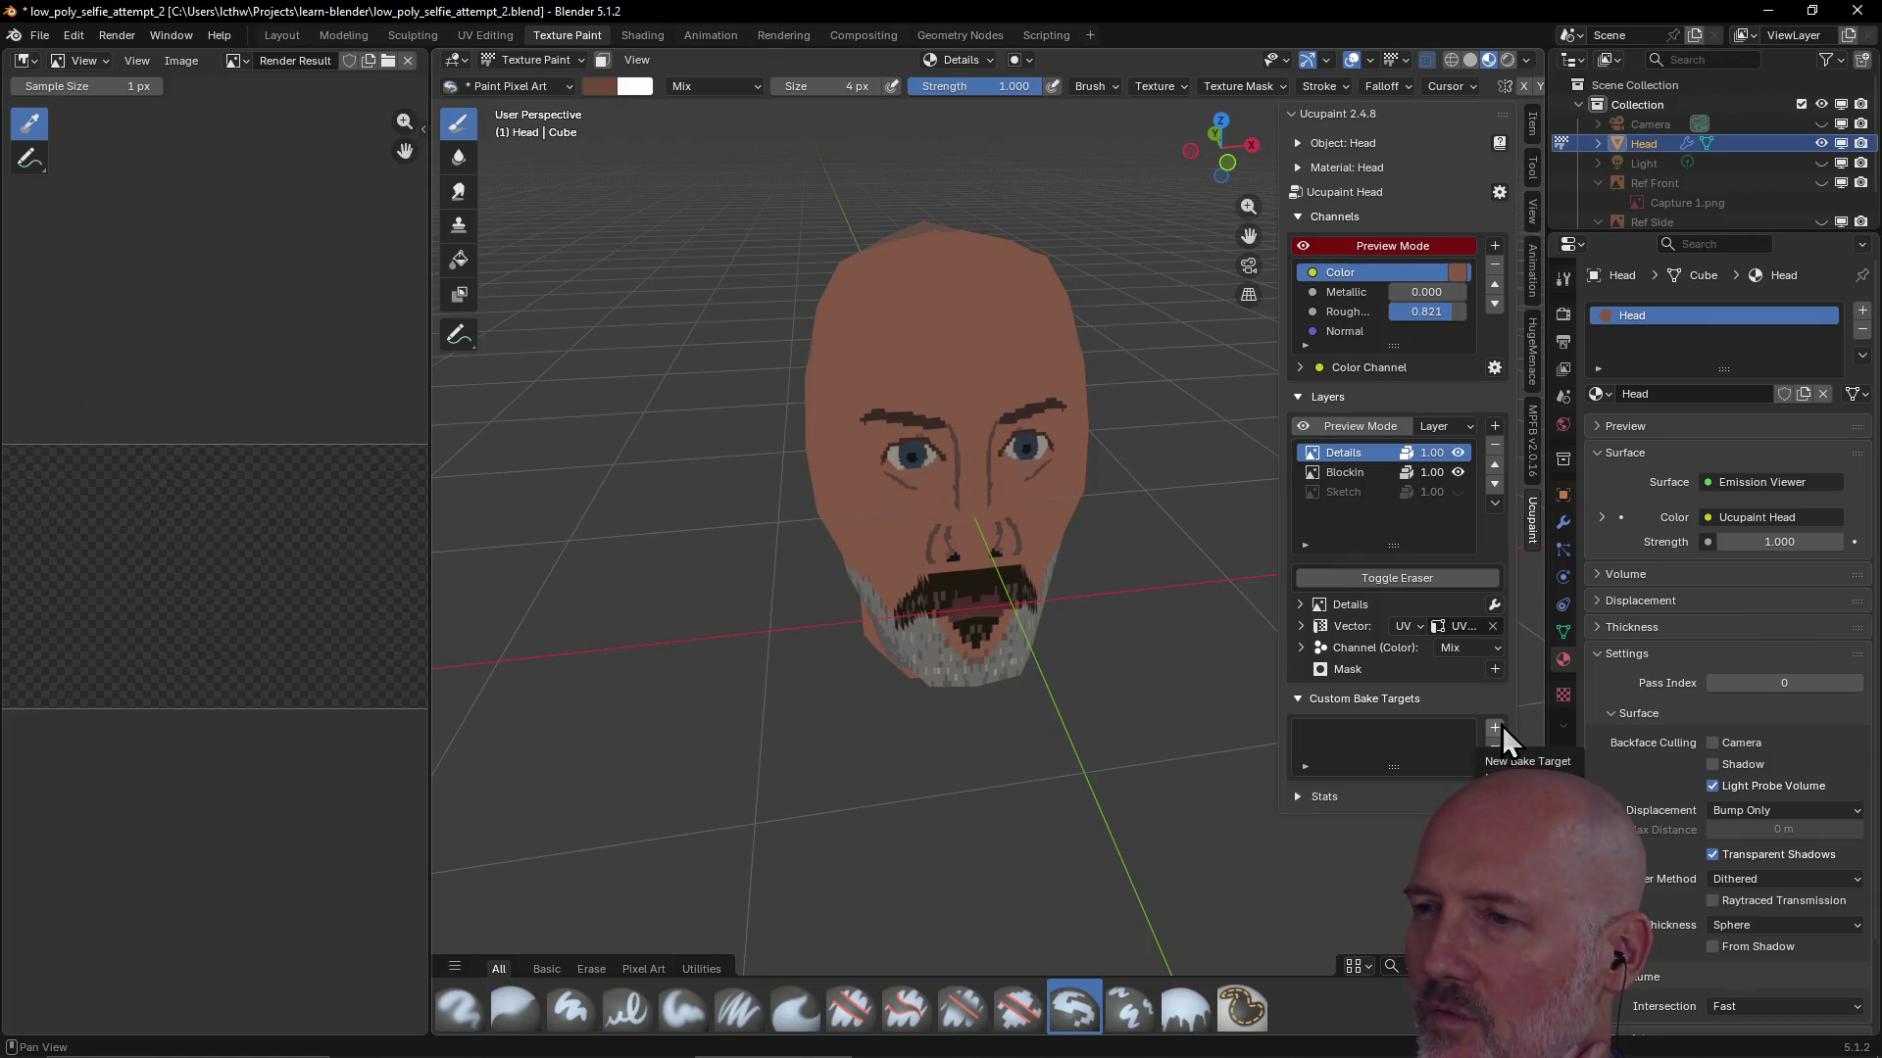
left_click(1494, 729)
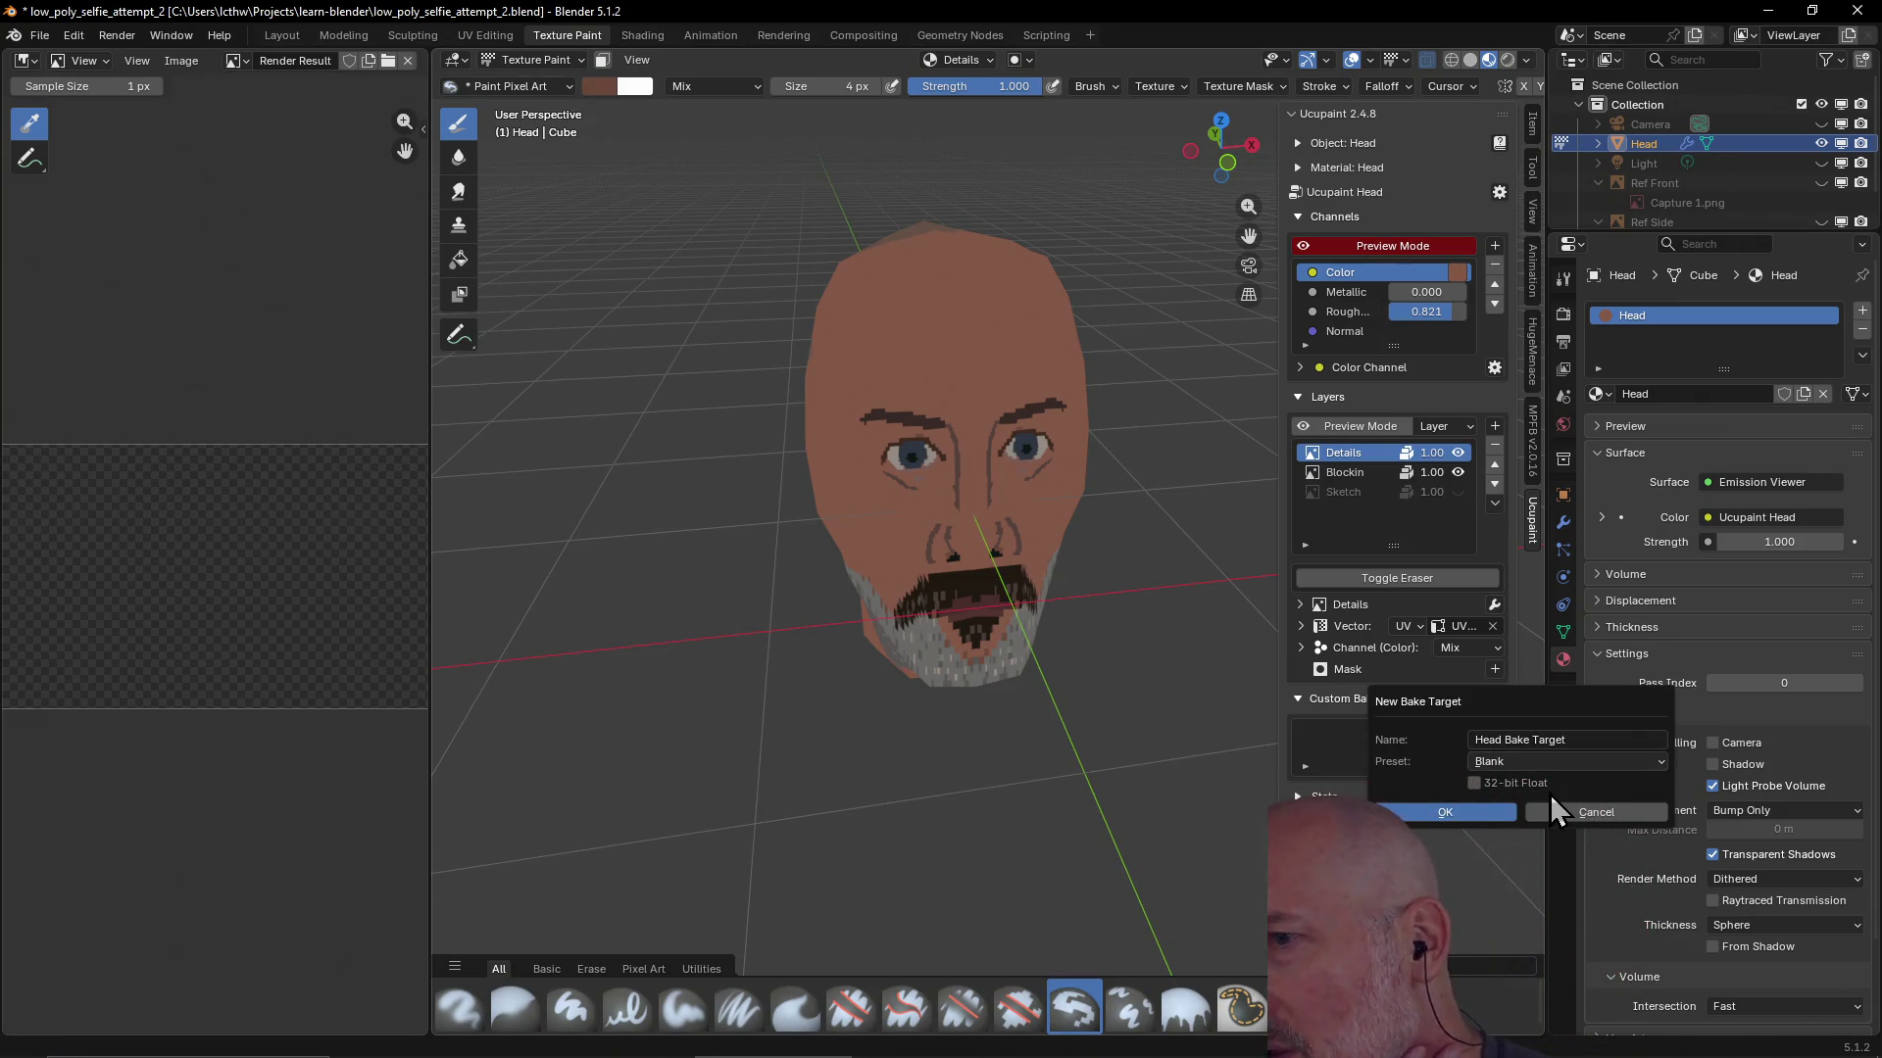
left_click(1555, 763)
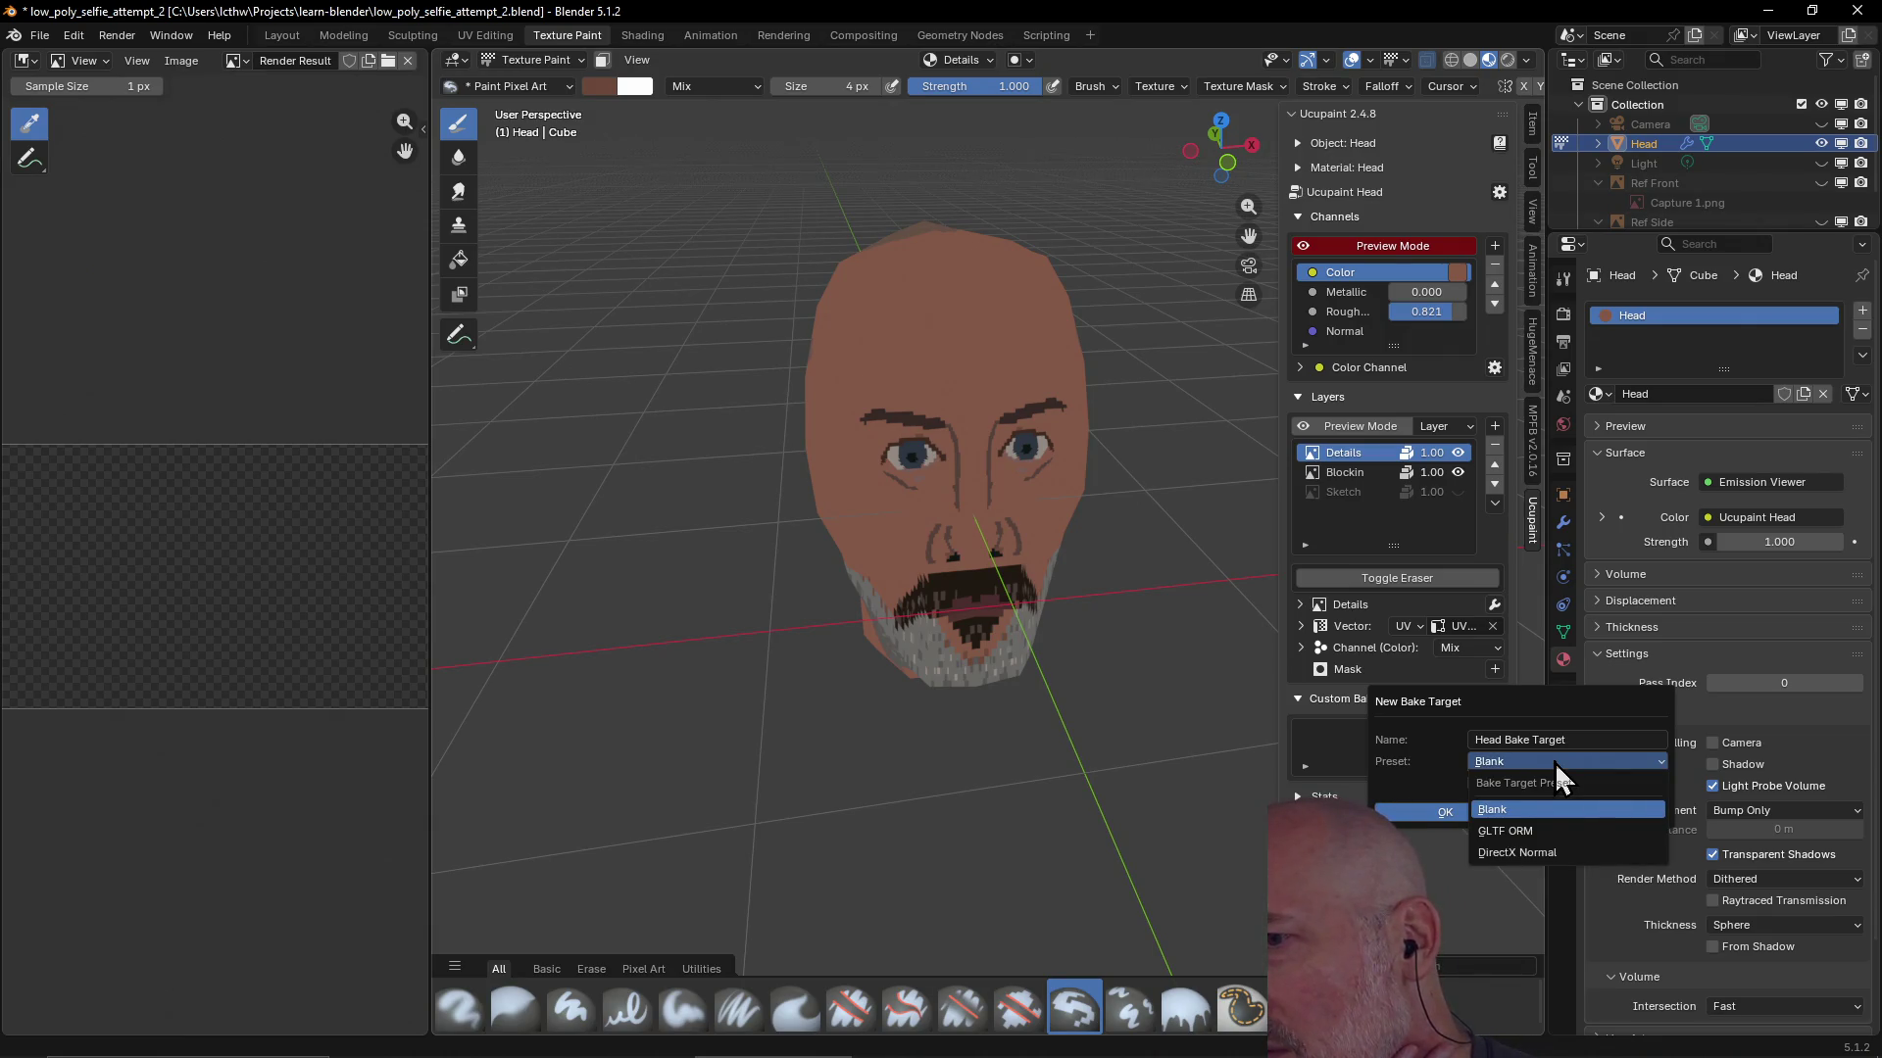
left_click(1555, 763)
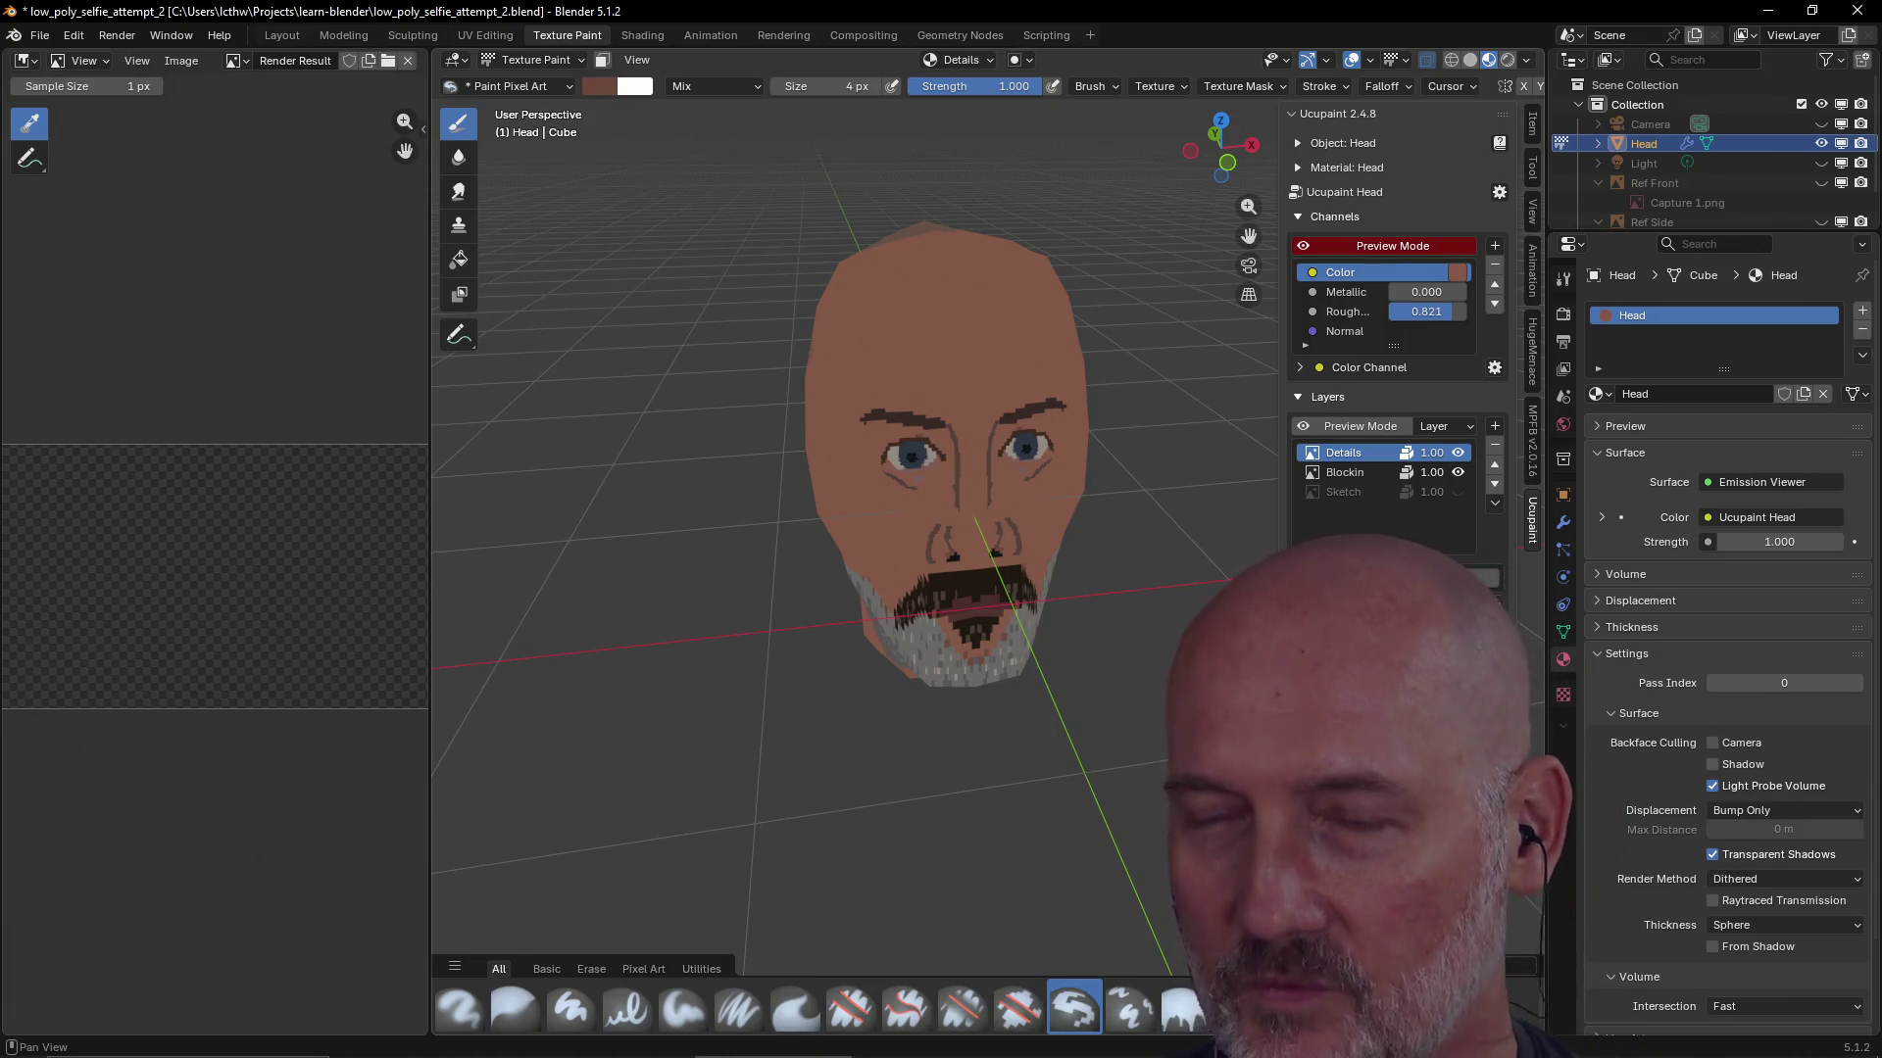
Check the ear and stubble from the side, then filter the Twitch raid browser to Raided You
middle_click_drag(1200, 485, 962, 469)
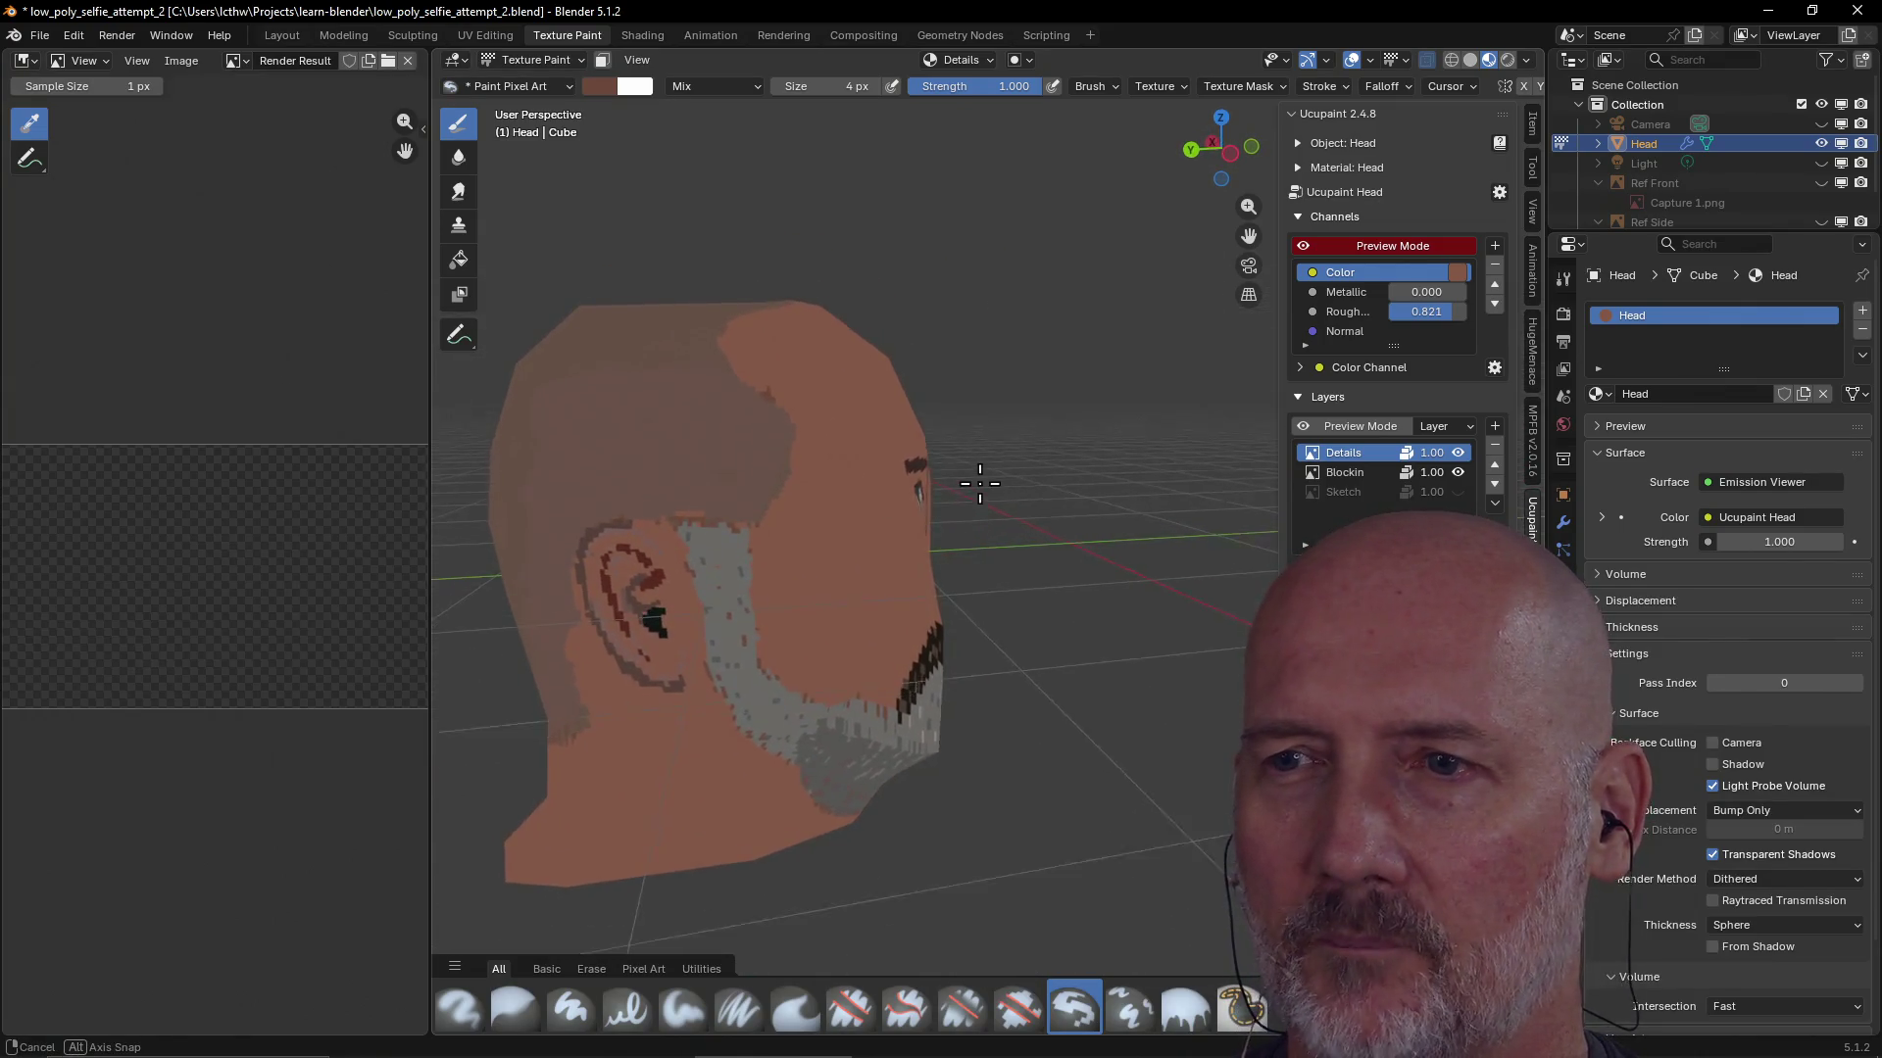
mouse_move(961, 469)
middle_mouse_down()
mouse_move(977, 462)
mouse_move(642, 484)
mouse_move(817, 456)
mouse_move(882, 399)
mouse_move(898, 349)
mouse_move(839, 412)
mouse_move(825, 401)
mouse_move(921, 379)
mouse_move(916, 407)
mouse_move(1029, 344)
mouse_move(1109, 349)
mouse_move(744, 420)
mouse_move(790, 417)
mouse_move(726, 470)
mouse_move(798, 369)
mouse_move(802, 523)
middle_mouse_up()
scroll(1030, 345, "up", 2)
scroll(726, 469, "up", 3)
scroll(736, 455, "down", 3)
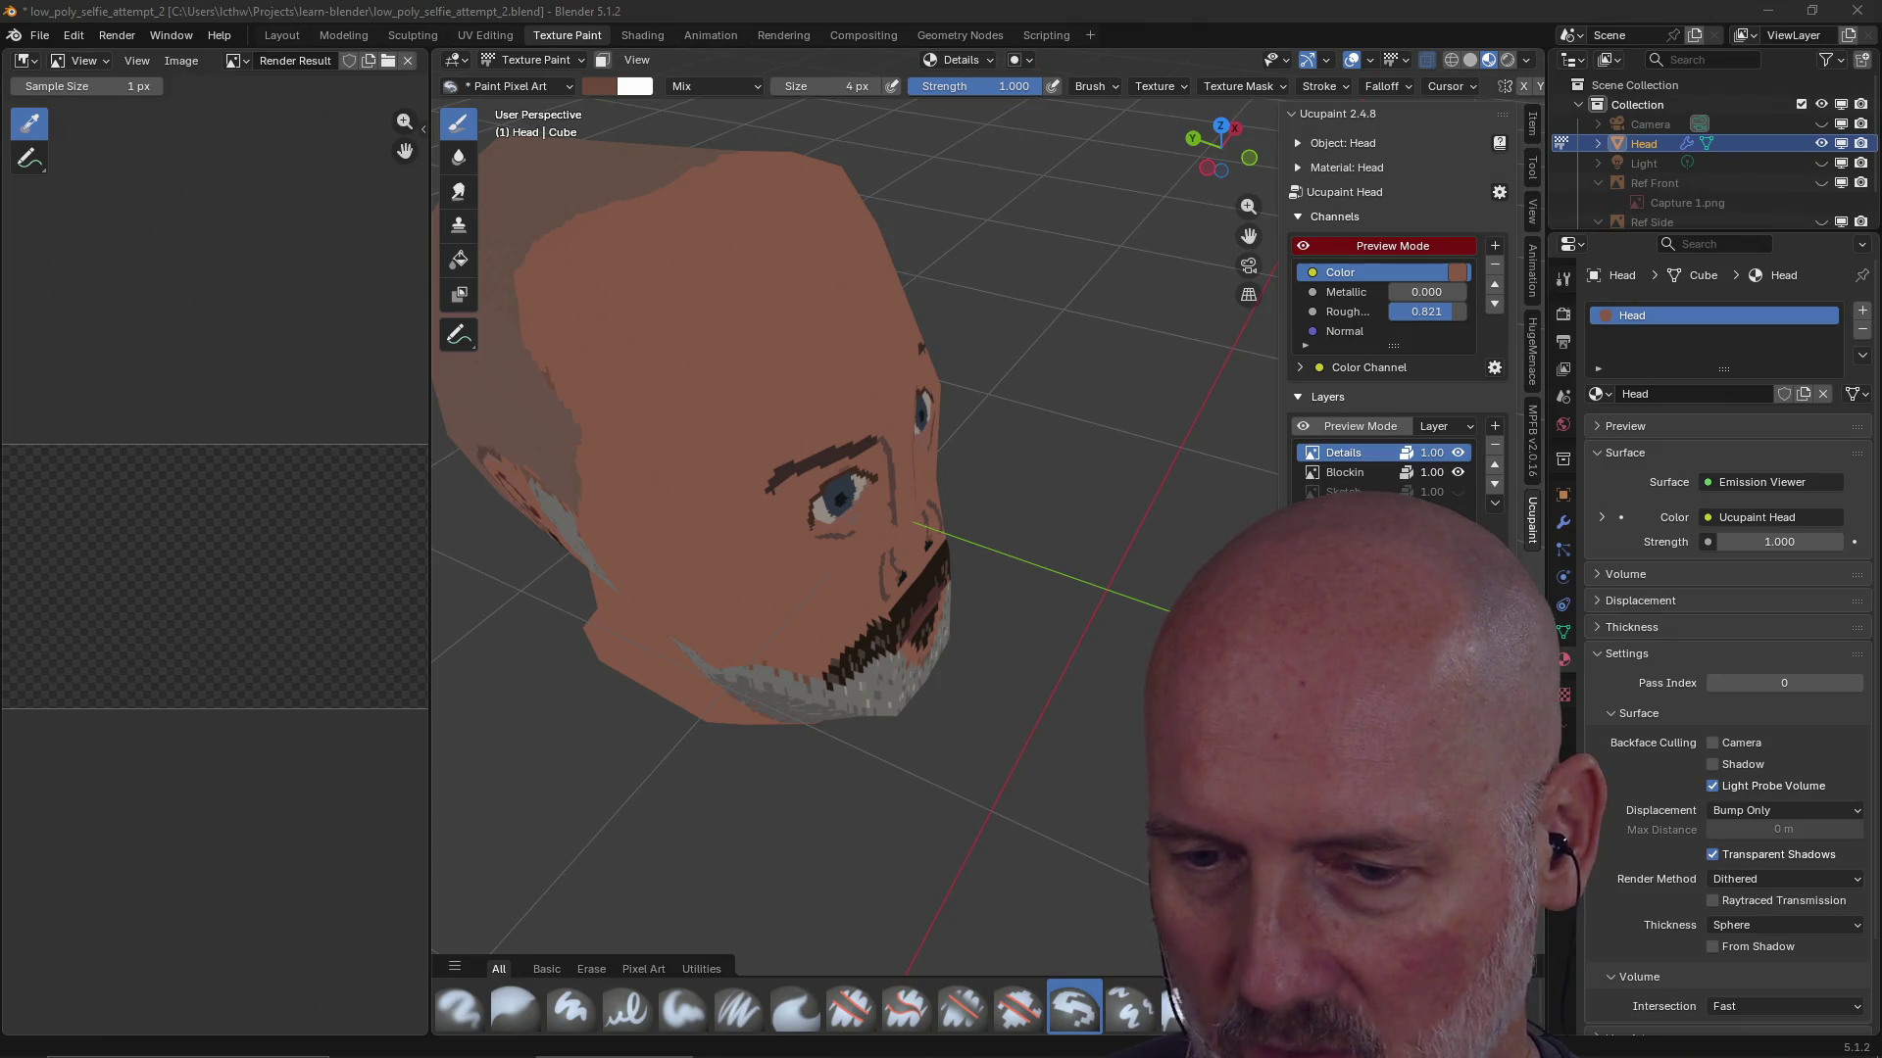
mouse_move(1880, 130)
left_mouse_down()
mouse_move(1312, 123)
mouse_move(1086, 144)
left_mouse_up()
left_click(838, 250)
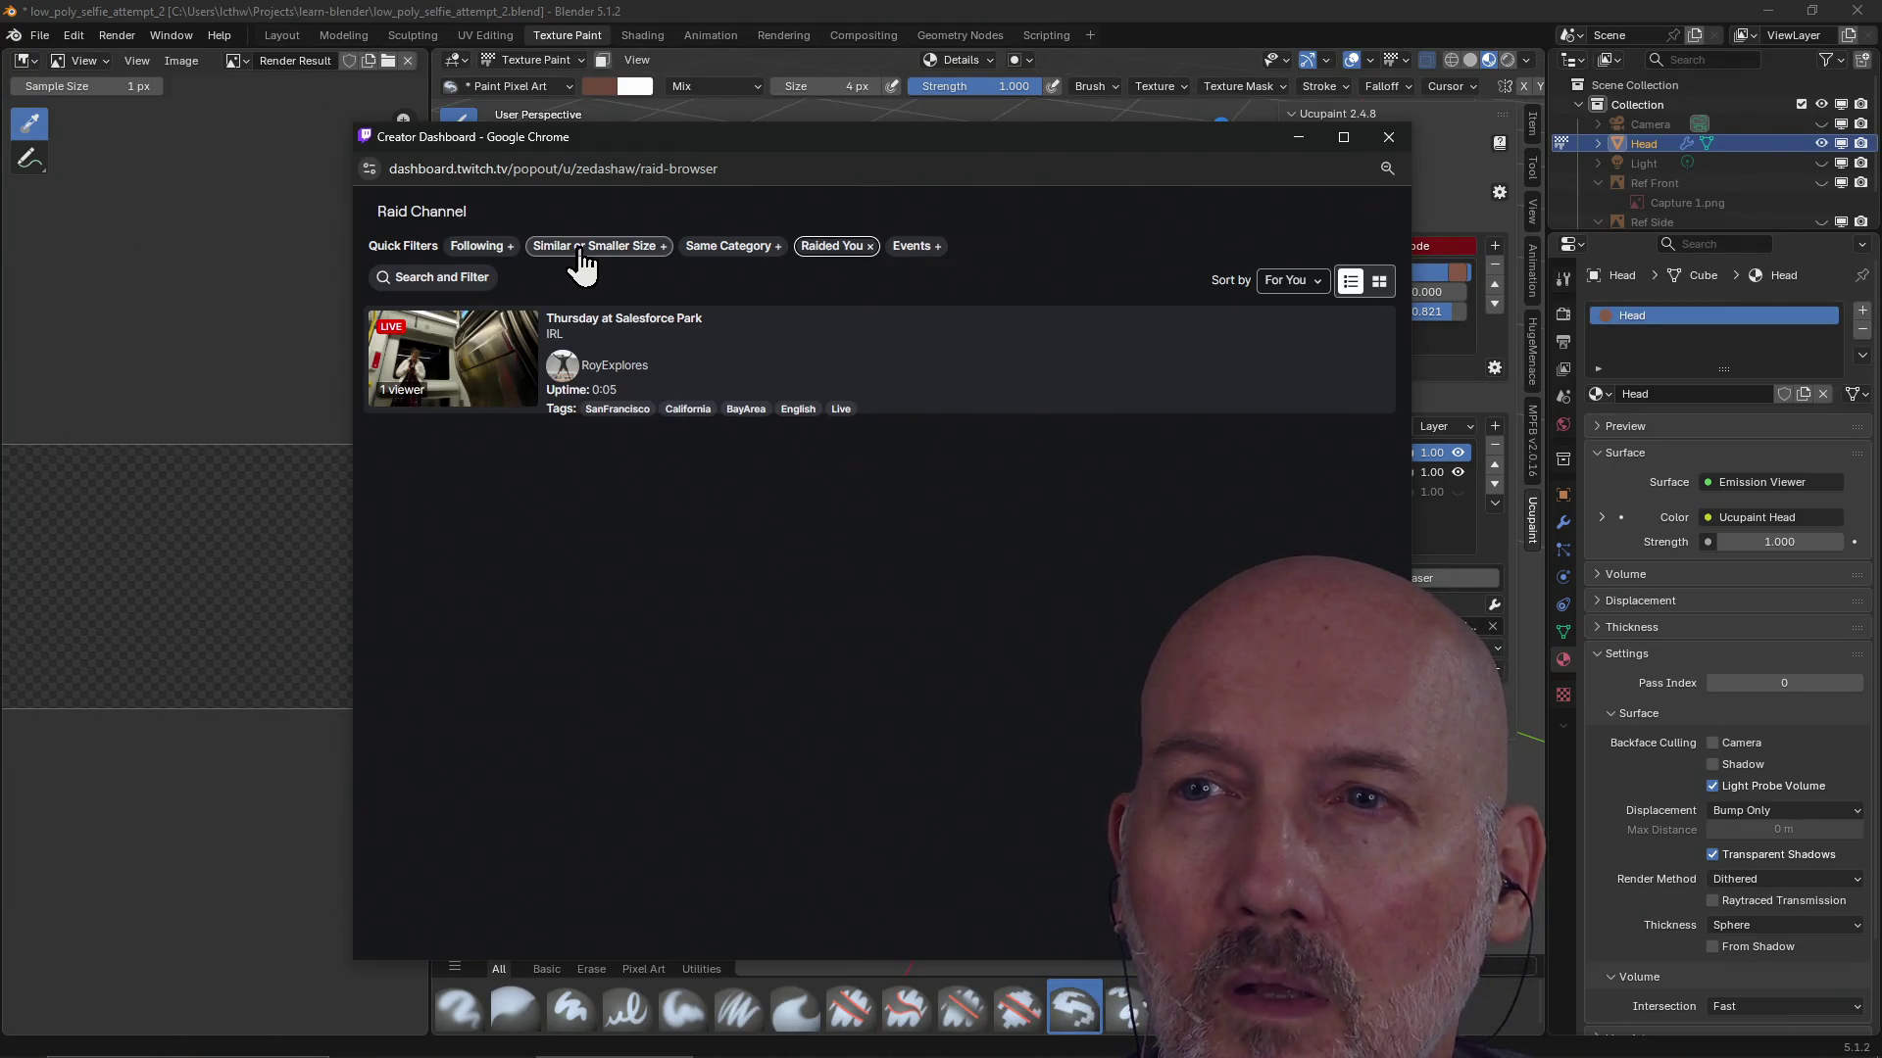
Filter raid candidates to followed same-category channels and preview the Starlight and Omphalos stream
left_click(713, 244)
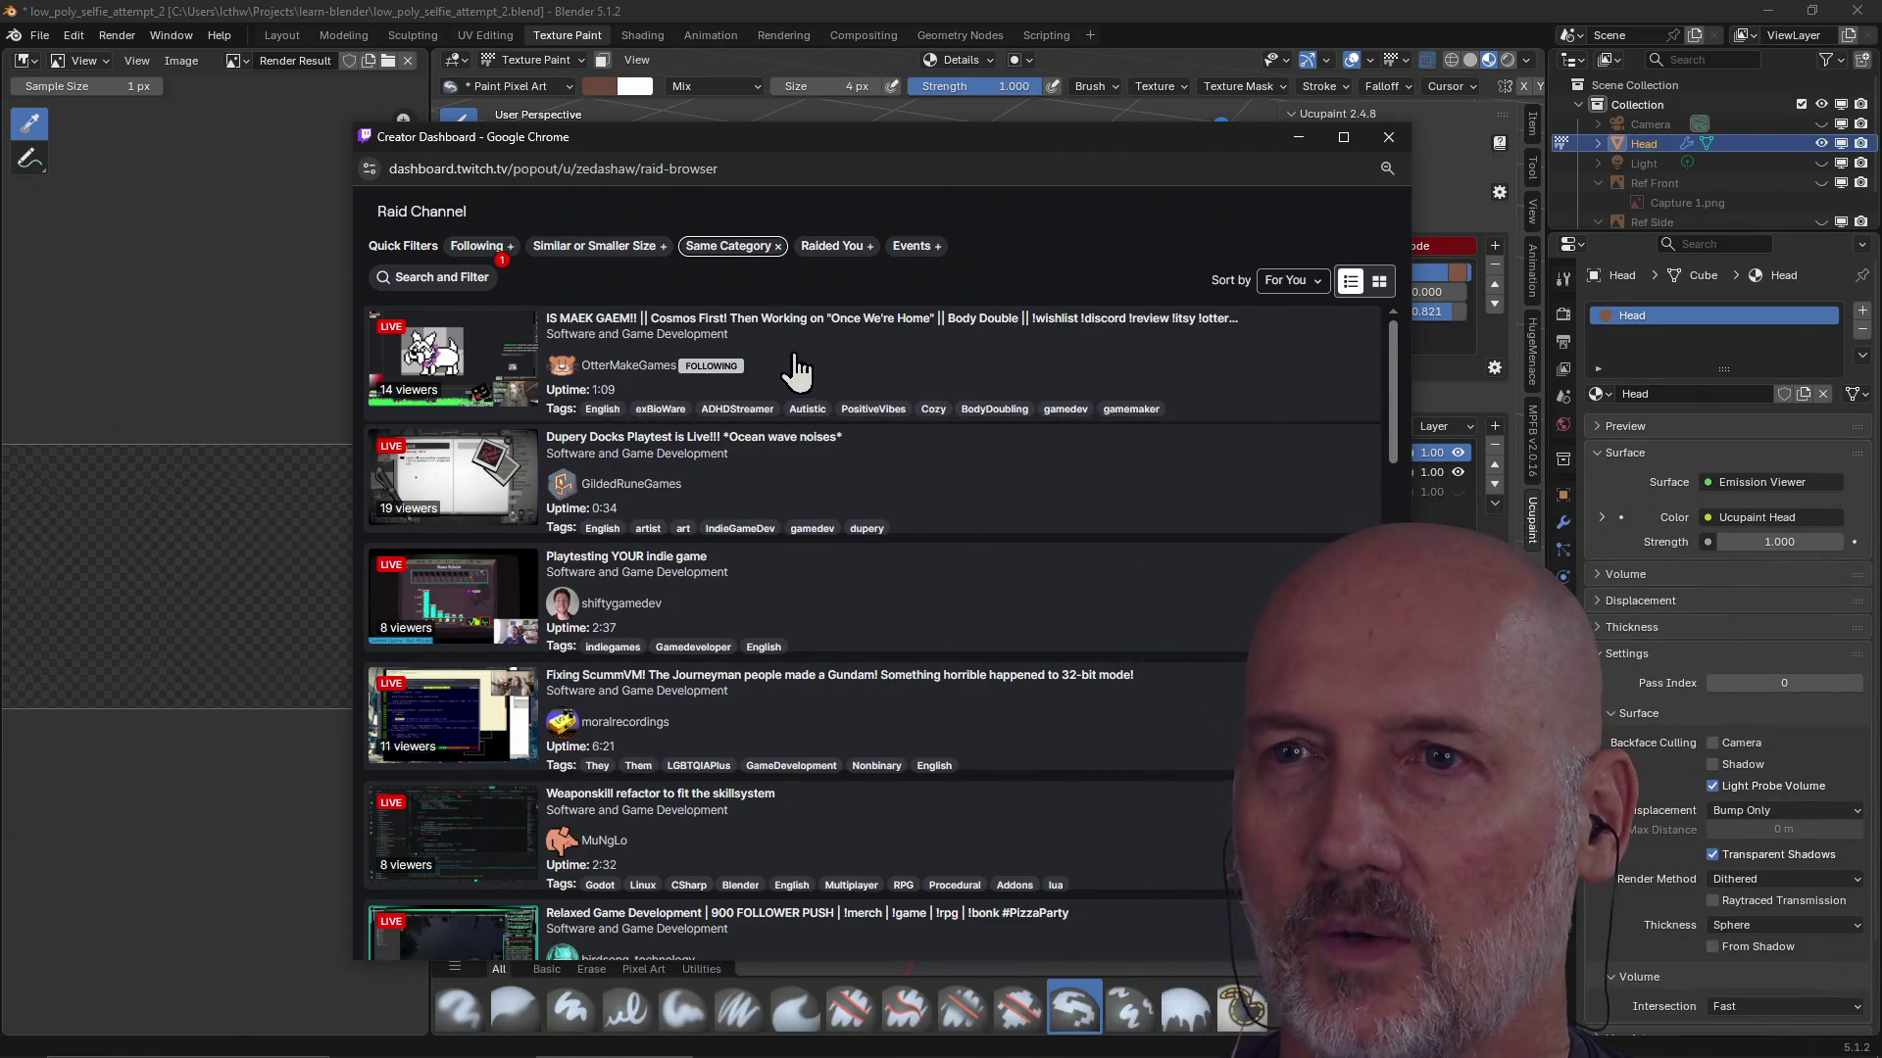
left_click(479, 248)
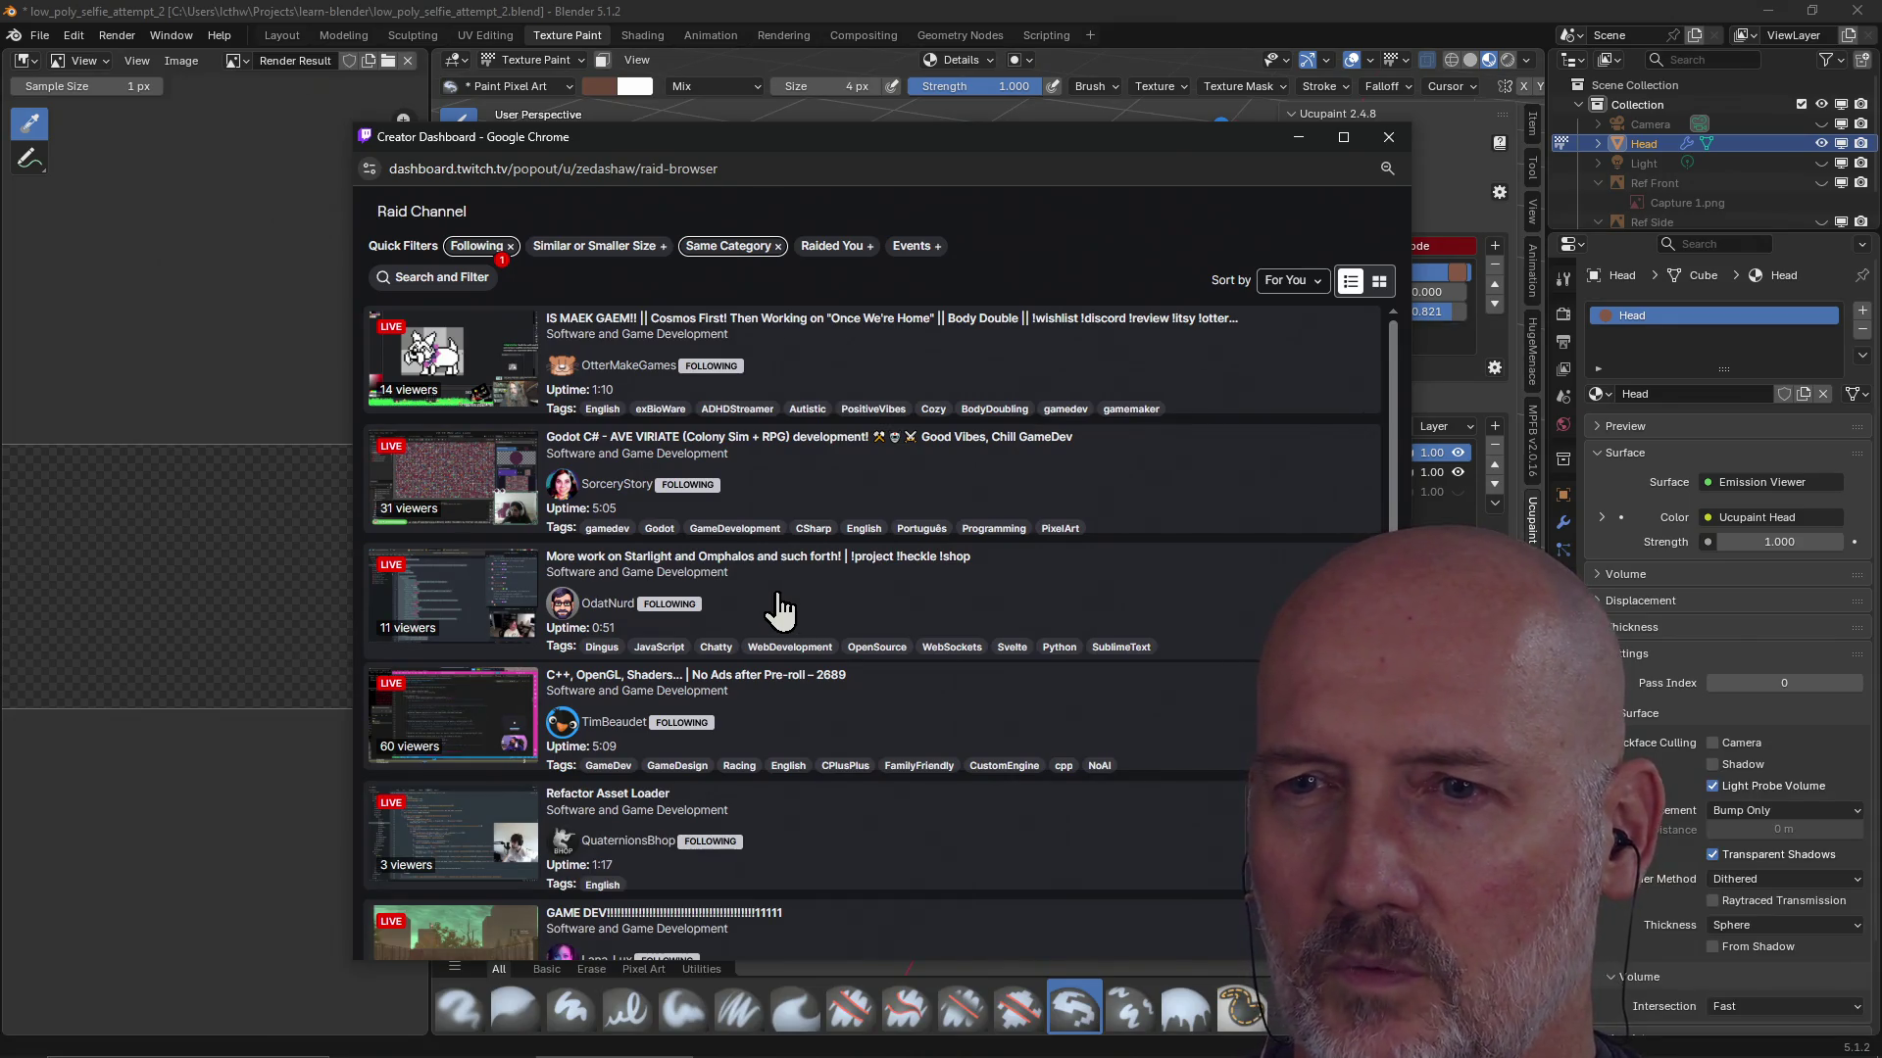
left_click(451, 605)
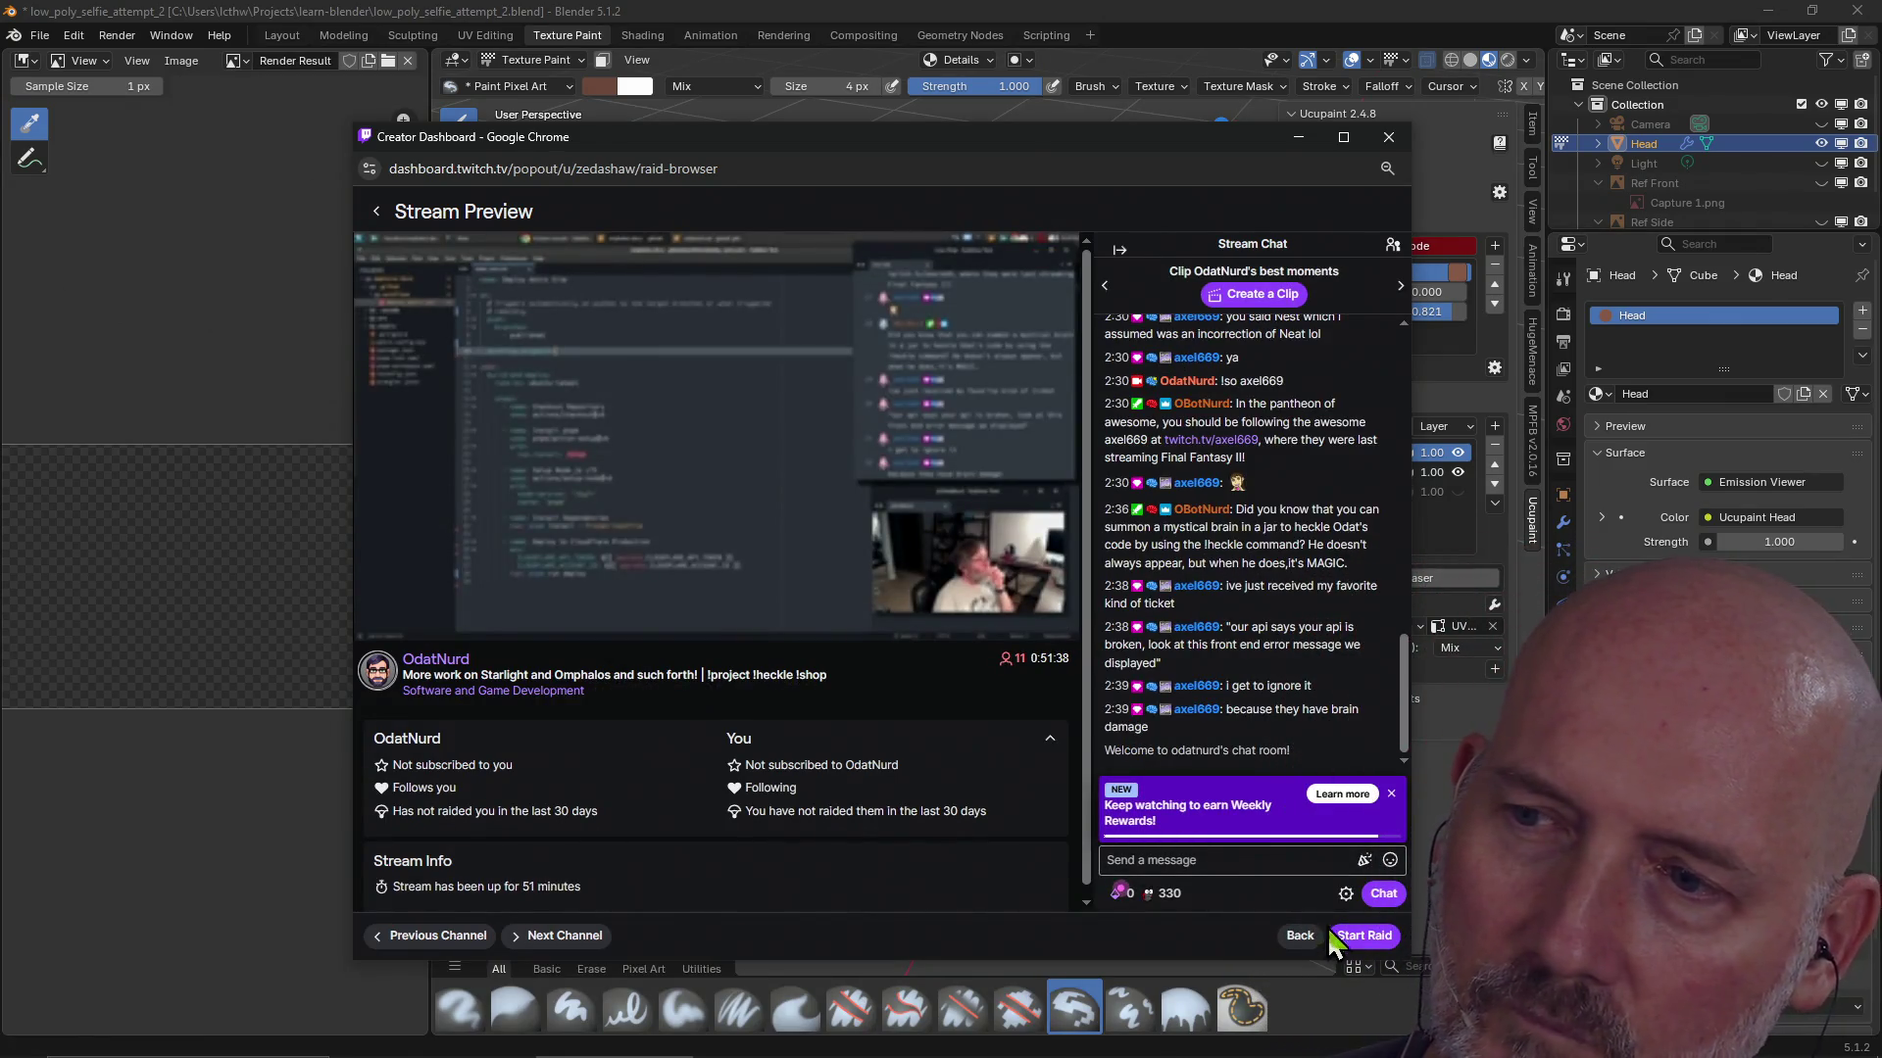
Start the raid to the previewed stream, then switch over to the MagicaVoxel window
left_click(1351, 937)
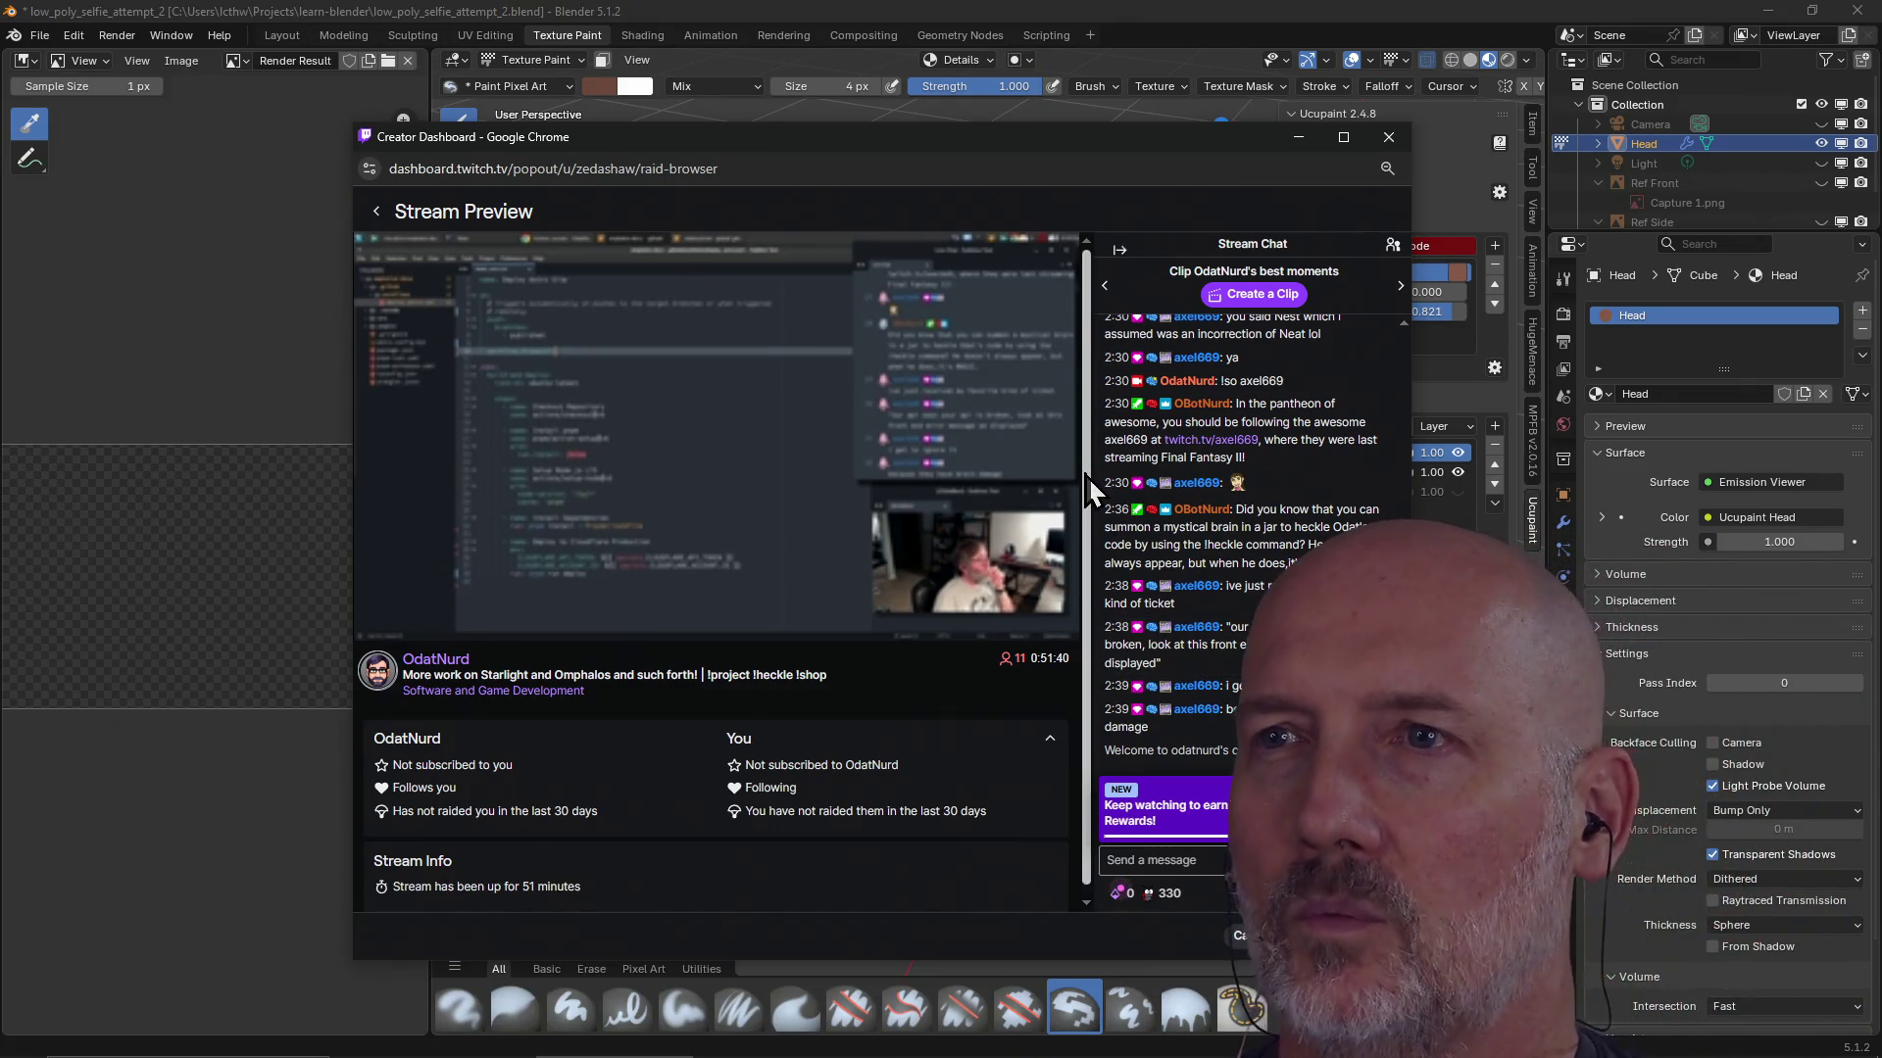
left_click_drag(978, 142, 720, 106)
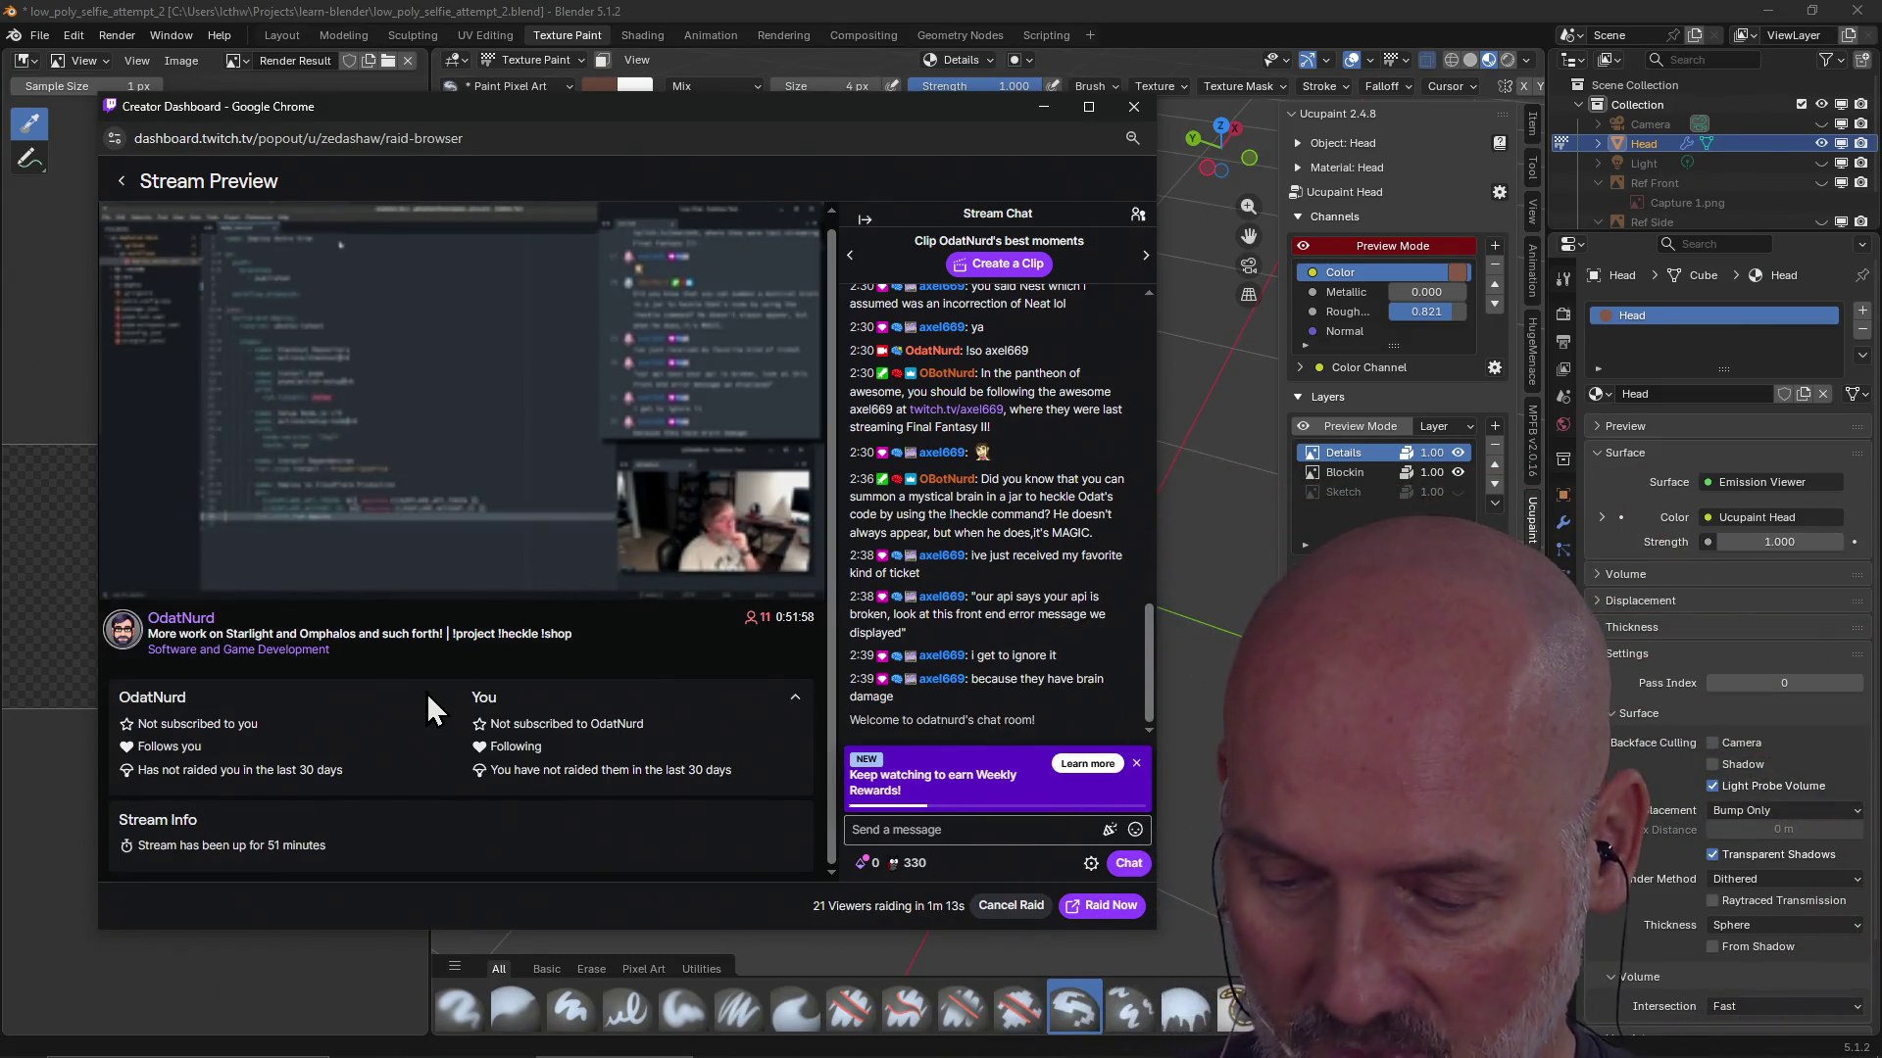
key("alt+Tab")
key("alt+Tab")
key("alt+Tab")
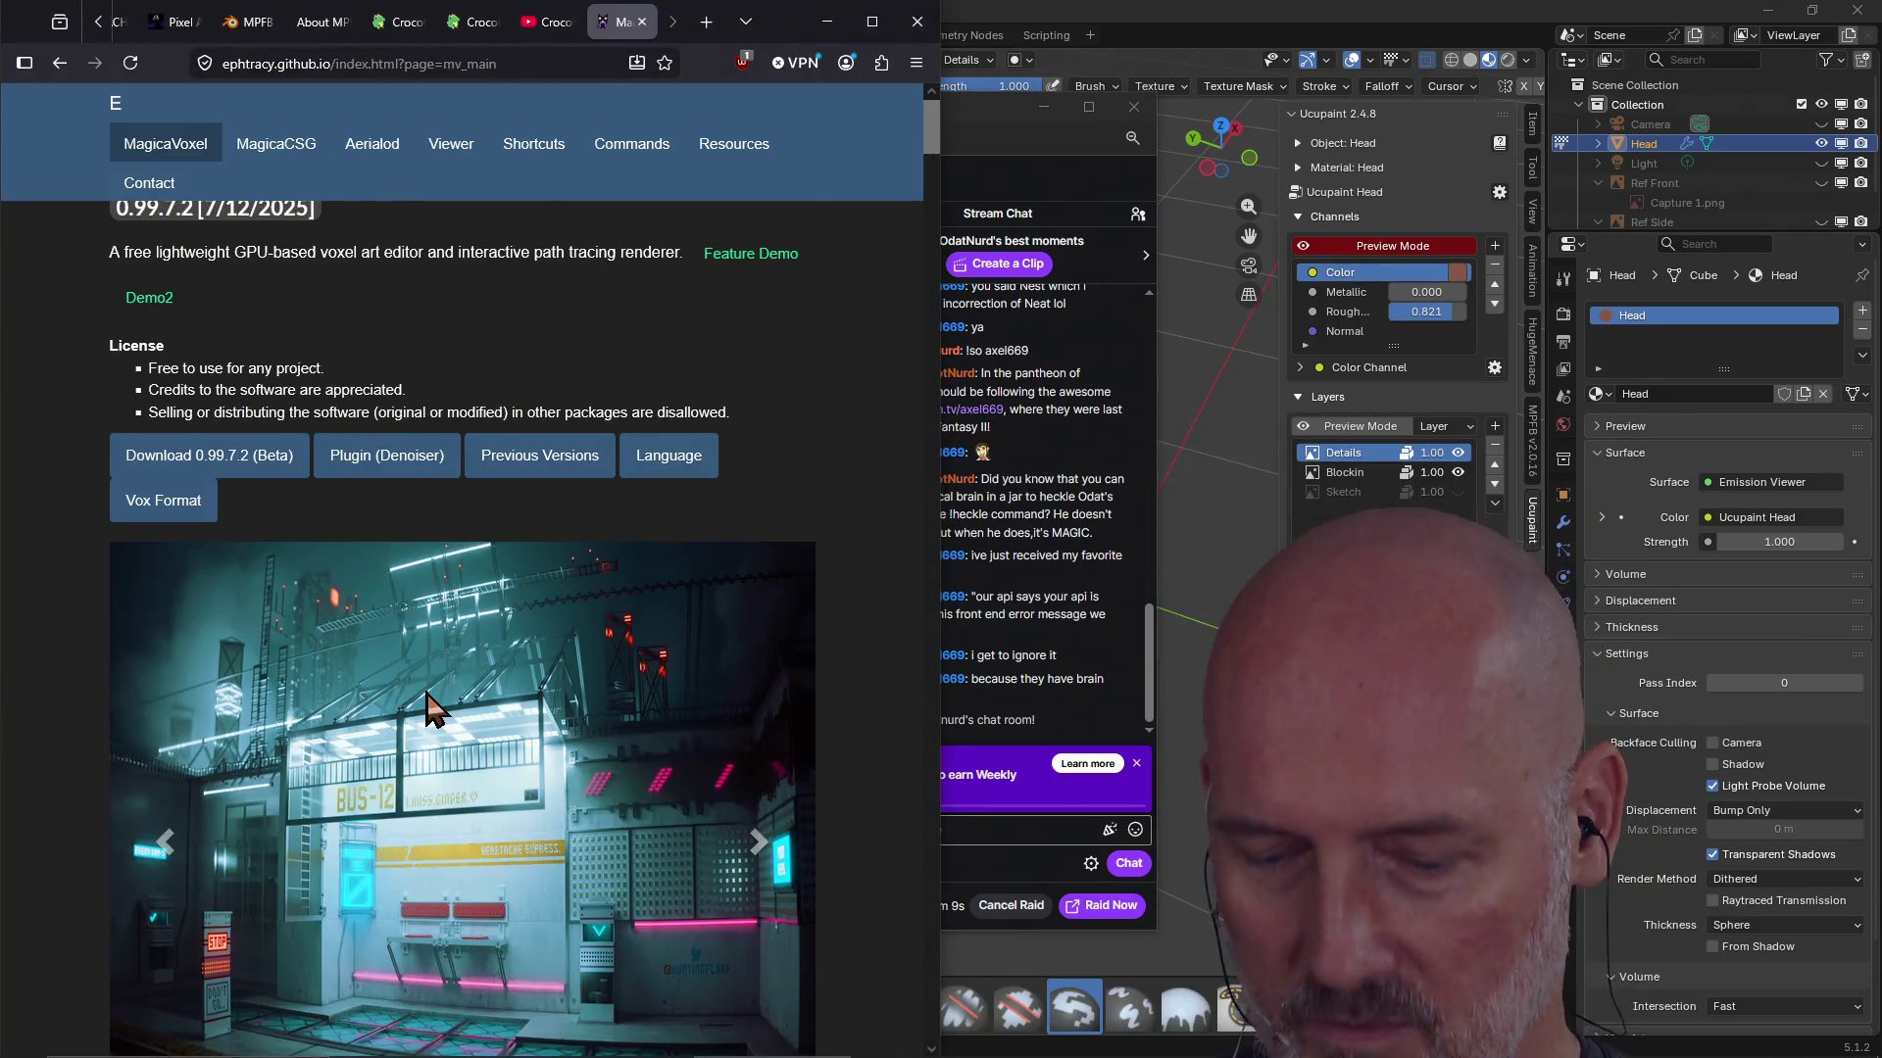